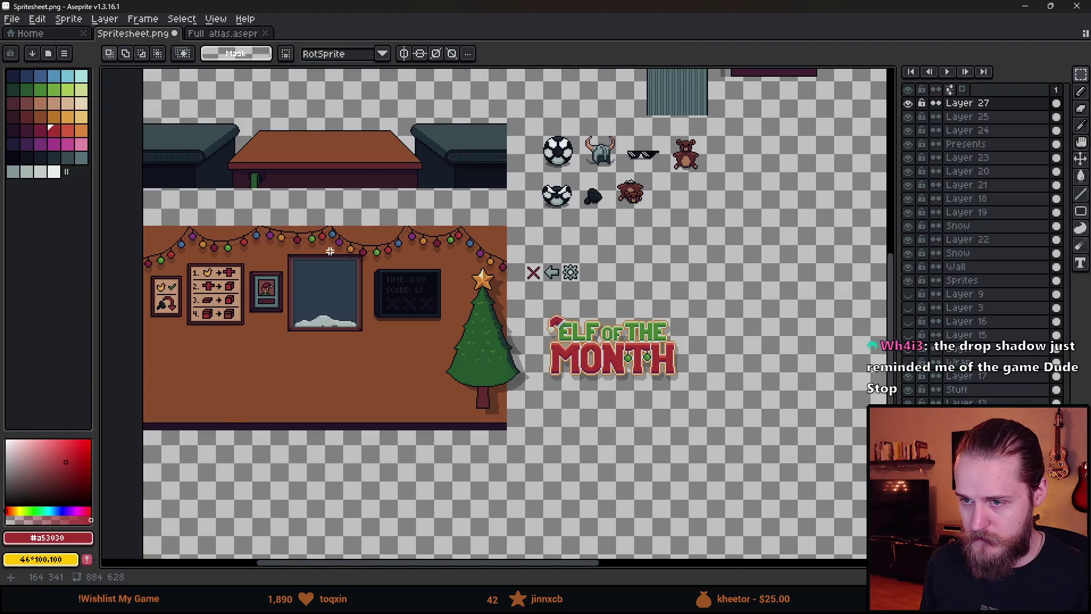
- Pan and zoom the spritesheet to center the upper room's framed window
{"action": "scroll", "coordinate": [321, 245], "scroll_direction": "up", "scroll_amount": 1}
{"action": "mouse_move", "coordinate": [188, 239]}
{"action": "left_mouse_down"}
{"action": "mouse_move", "coordinate": [242, 280]}
{"action": "mouse_move", "coordinate": [247, 297]}
{"action": "mouse_move", "coordinate": [264, 225]}
{"action": "left_mouse_up"}
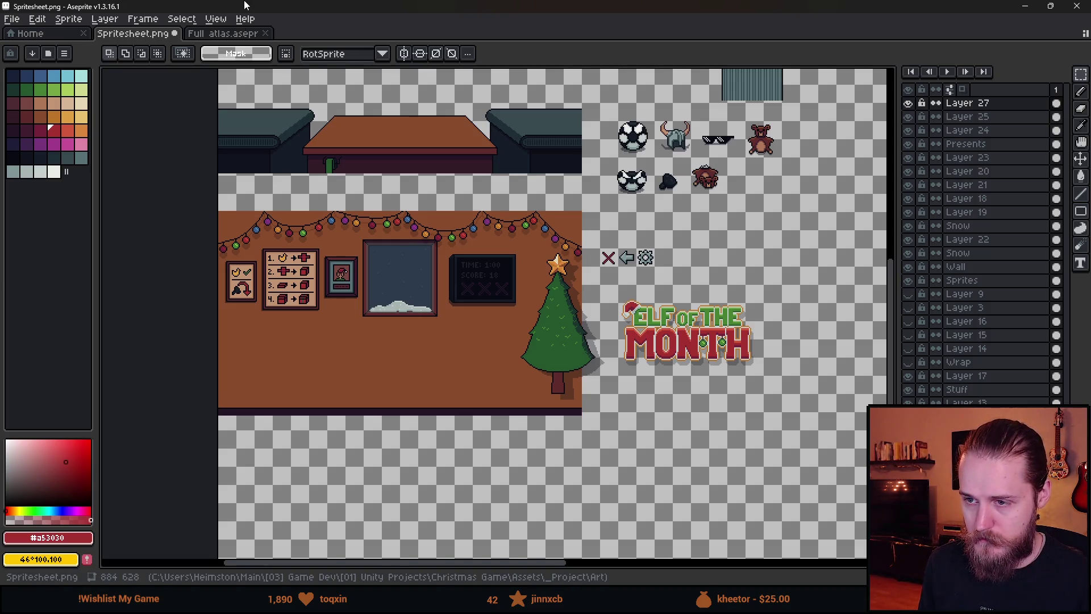
{"action": "scroll", "coordinate": [307, 180], "scroll_direction": "down", "scroll_amount": 1}
{"action": "scroll", "coordinate": [307, 180], "scroll_direction": "up", "scroll_amount": 1}
{"action": "left_click_drag", "start_coordinate": [308, 180], "coordinate": [290, 333]}
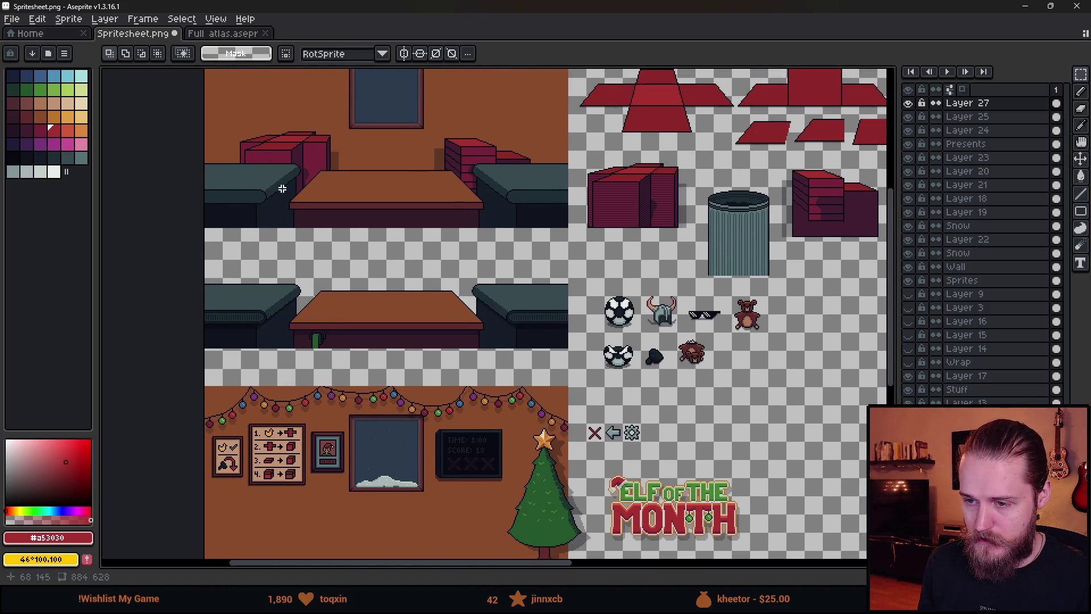
{"action": "mouse_move", "coordinate": [273, 190]}
{"action": "left_mouse_down"}
{"action": "mouse_move", "coordinate": [265, 280]}
{"action": "mouse_move", "coordinate": [284, 282]}
{"action": "left_mouse_up"}
{"action": "scroll", "coordinate": [248, 168], "scroll_direction": "down", "scroll_amount": 1}
{"action": "scroll", "coordinate": [248, 168], "scroll_direction": "up", "scroll_amount": 1}
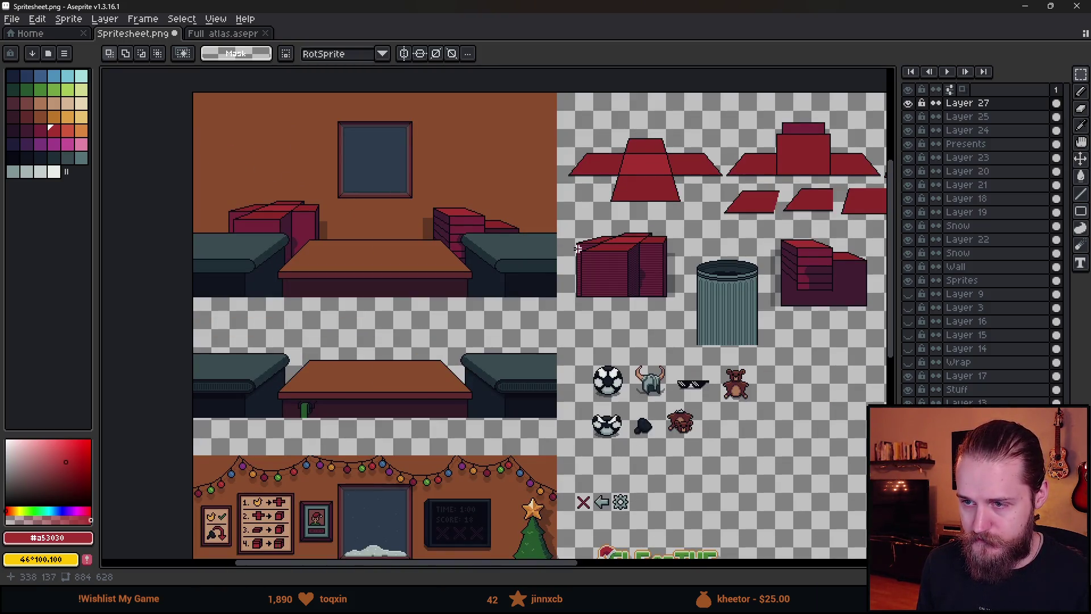
{"action": "left_click_drag", "start_coordinate": [476, 310], "coordinate": [486, 245]}
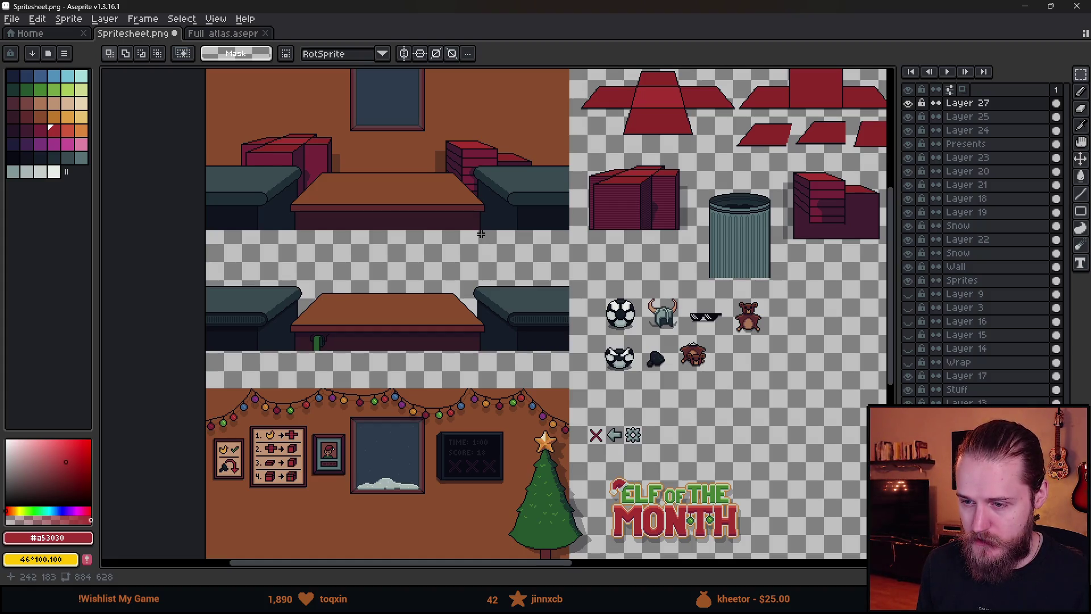
{"action": "scroll", "coordinate": [481, 234], "scroll_direction": "down", "scroll_amount": 2}
{"action": "scroll", "coordinate": [432, 190], "scroll_direction": "up", "scroll_amount": 2}
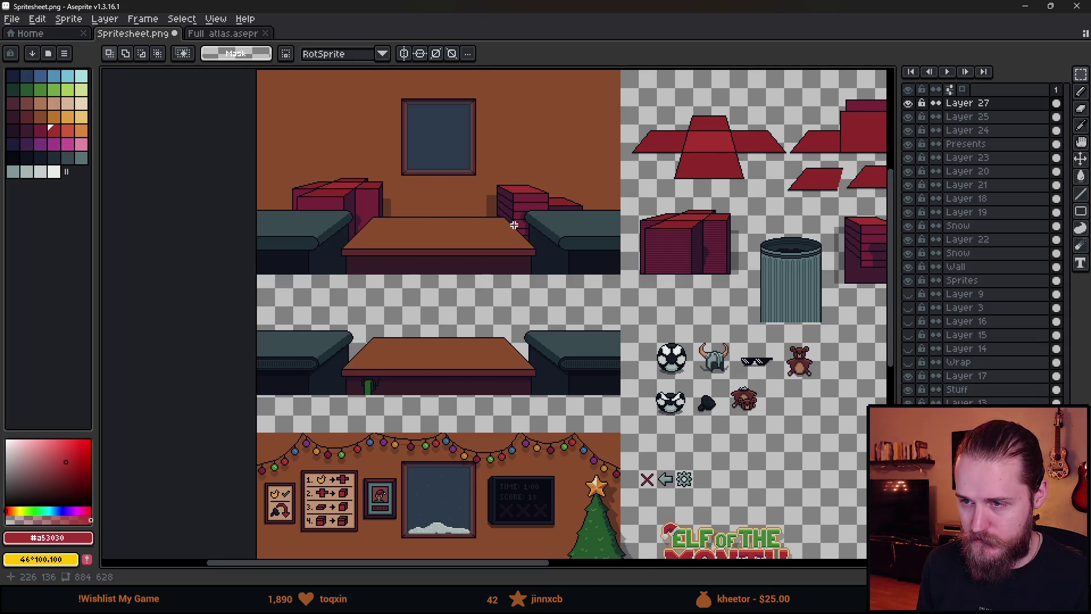
{"action": "scroll", "coordinate": [514, 225], "scroll_direction": "down", "scroll_amount": 2}
{"action": "scroll", "coordinate": [514, 225], "scroll_direction": "up", "scroll_amount": 2}
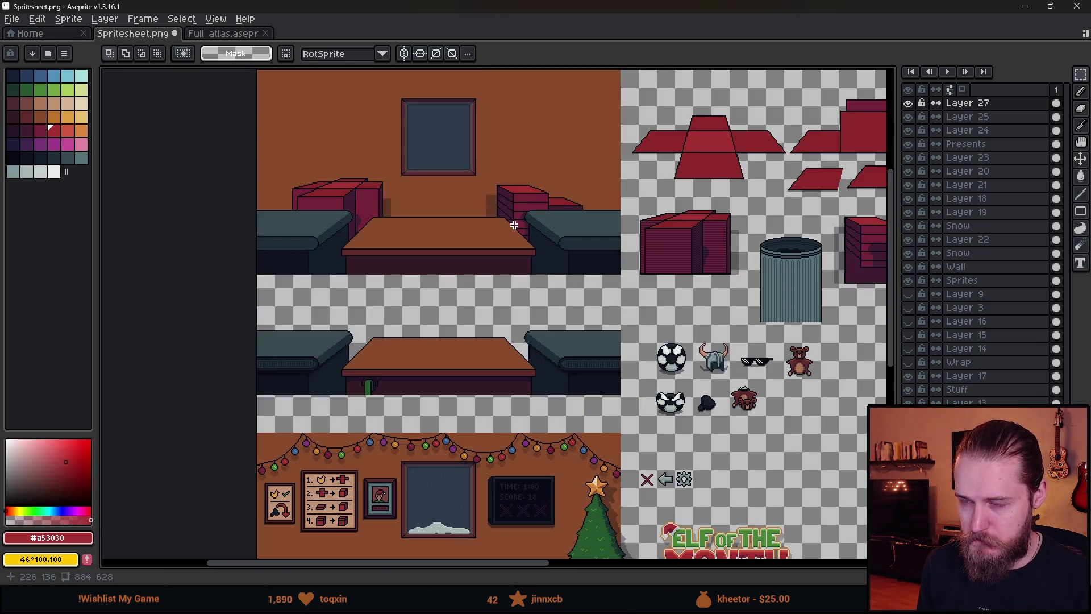
{"action": "mouse_move", "coordinate": [514, 225]}
{"action": "left_mouse_down"}
{"action": "mouse_move", "coordinate": [488, 113]}
{"action": "mouse_move", "coordinate": [493, 296]}
{"action": "left_mouse_up"}
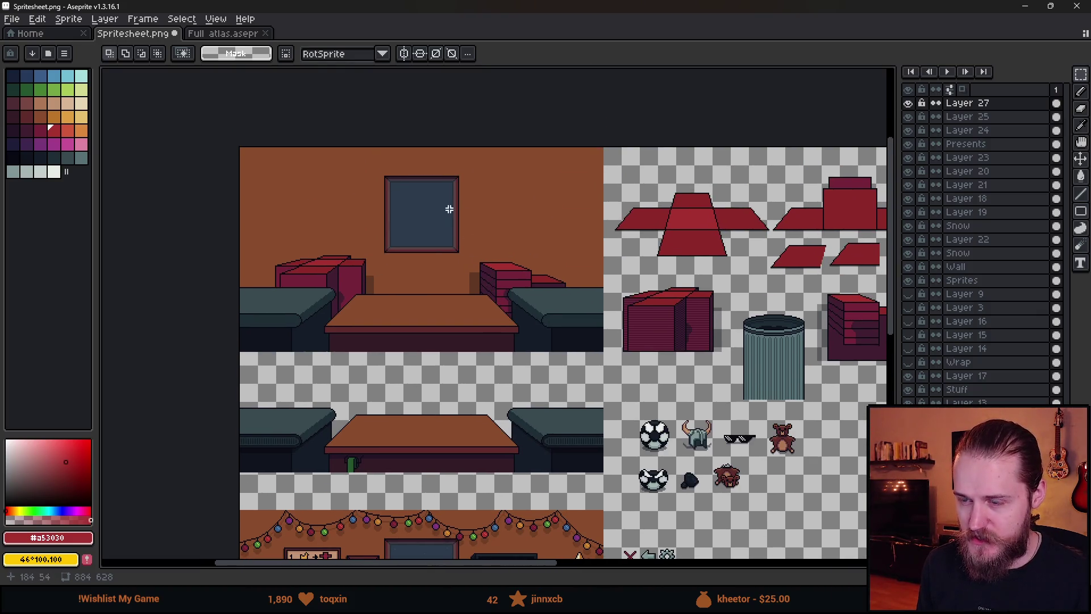
- Toggle layer visibility to confirm Layer 17 holds the window, and select Layer 17
{"action": "left_click", "coordinate": [908, 266]}
{"action": "left_click", "coordinate": [908, 267]}
{"action": "left_click", "coordinate": [908, 267]}
{"action": "left_click", "coordinate": [908, 267]}
{"action": "left_click", "coordinate": [908, 376]}
{"action": "left_click", "coordinate": [908, 376]}
{"action": "left_click", "coordinate": [907, 376]}
{"action": "left_click", "coordinate": [907, 376]}
{"action": "left_click", "coordinate": [966, 376]}
- Erase the framed window and its leftover pixels from the brown wall
{"action": "scroll", "coordinate": [469, 191], "scroll_direction": "up", "scroll_amount": 3}
{"action": "key", "text": "b"}
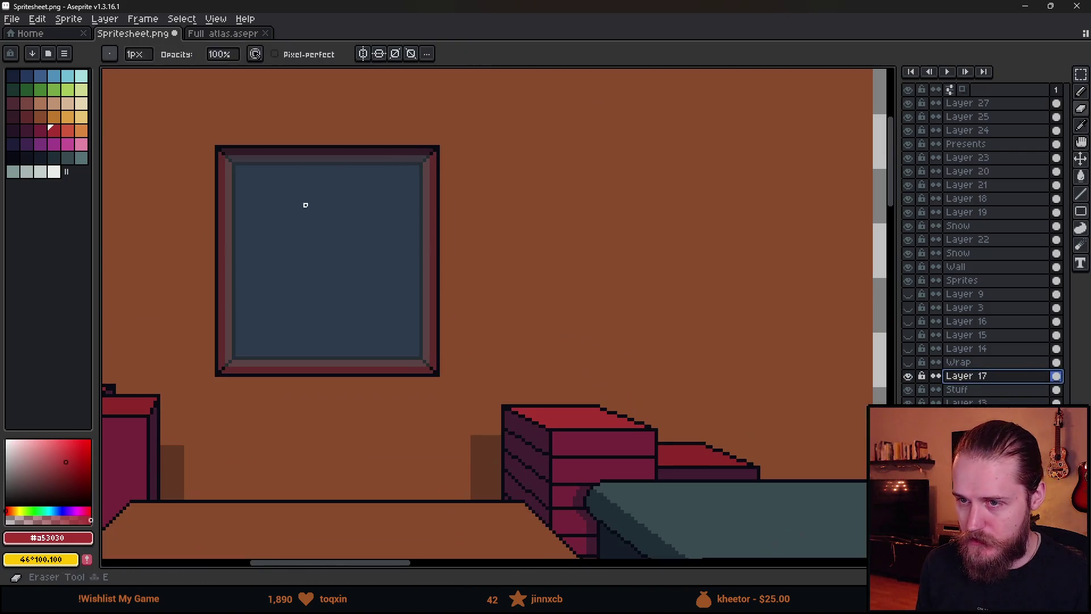
{"action": "scroll", "coordinate": [247, 225], "scroll_direction": "up", "scroll_amount": 5}
{"action": "mouse_move", "coordinate": [224, 237]}
{"action": "left_mouse_down"}
{"action": "mouse_move", "coordinate": [511, 214]}
{"action": "mouse_move", "coordinate": [323, 246]}
{"action": "mouse_move", "coordinate": [302, 352]}
{"action": "mouse_move", "coordinate": [234, 348]}
{"action": "left_mouse_up"}
{"action": "scroll", "coordinate": [263, 314], "scroll_direction": "down", "scroll_amount": 3}
{"action": "left_click_drag", "start_coordinate": [263, 314], "coordinate": [416, 296]}
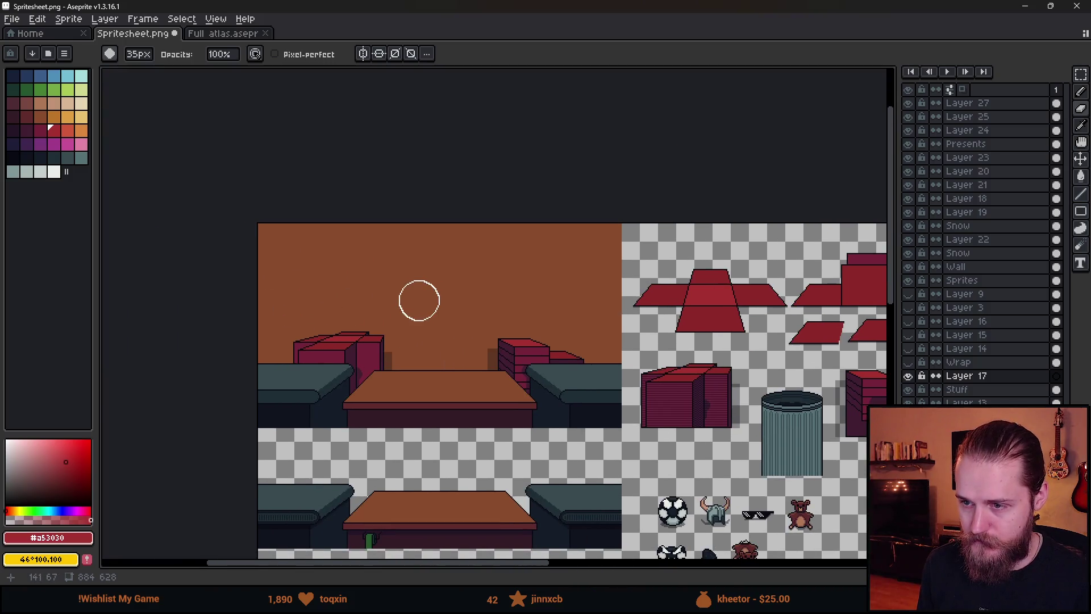
{"action": "scroll", "coordinate": [638, 300], "scroll_direction": "down", "scroll_amount": 5}
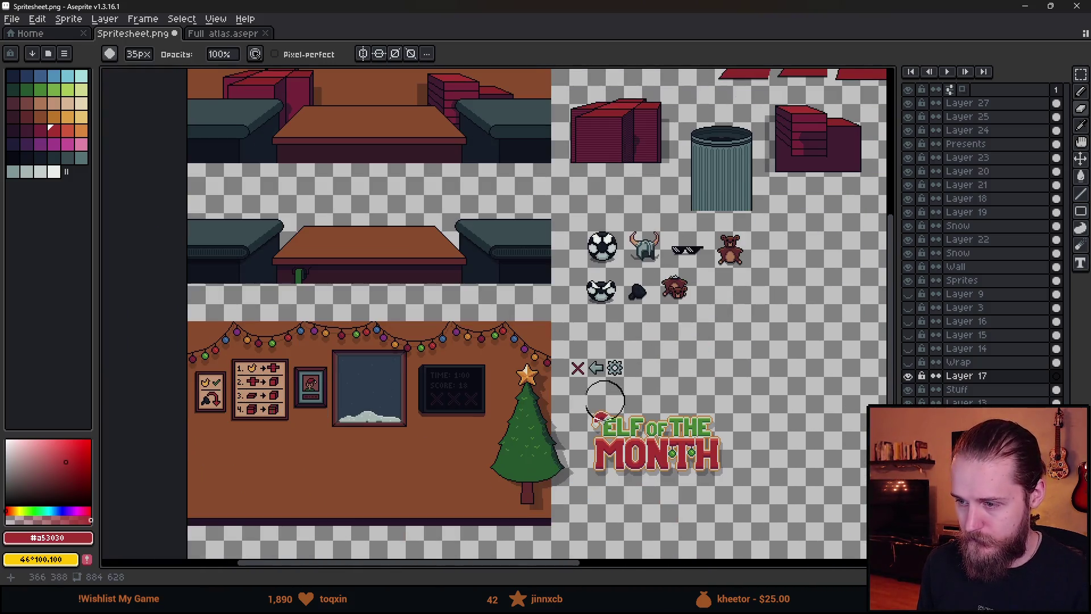
- Marquee-select the icons and 'Elf of the Month' logo area
{"action": "key", "text": "m"}
{"action": "left_click_drag", "start_coordinate": [565, 343], "coordinate": [761, 452]}
{"action": "scroll", "coordinate": [402, 78], "scroll_direction": "up", "scroll_amount": 5}
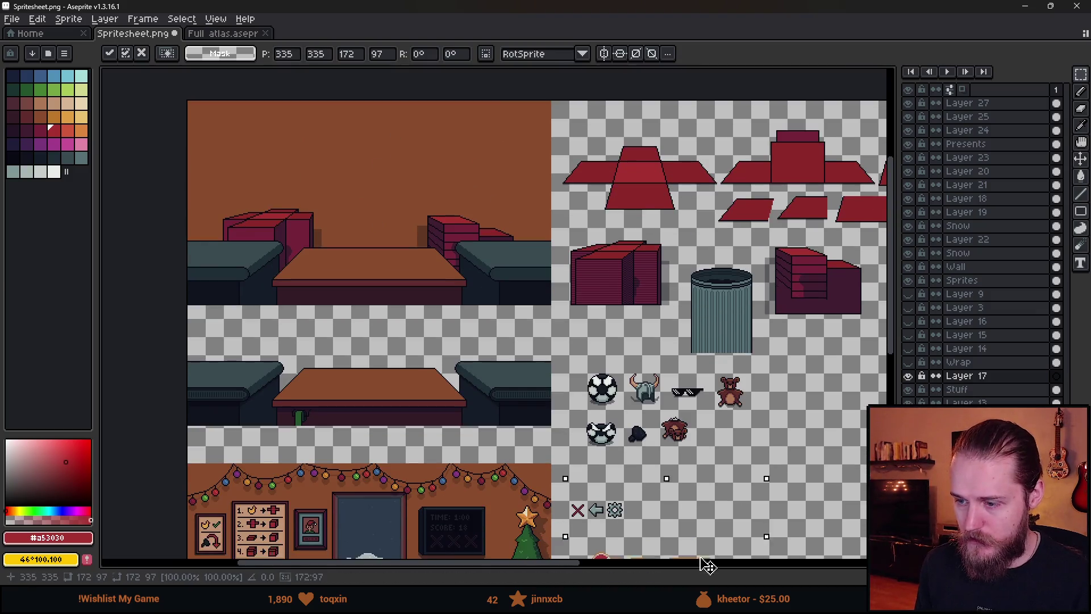
{"action": "left_click", "coordinate": [923, 101]}
{"action": "scroll", "coordinate": [681, 432], "scroll_direction": "down", "scroll_amount": 3}
{"action": "key", "text": "v"}
{"action": "mouse_move", "coordinate": [694, 444]}
{"action": "left_mouse_down"}
{"action": "mouse_move", "coordinate": [570, 220]}
{"action": "mouse_move", "coordinate": [548, 225]}
{"action": "left_mouse_up"}
{"action": "scroll", "coordinate": [547, 233], "scroll_direction": "up", "scroll_amount": 2}
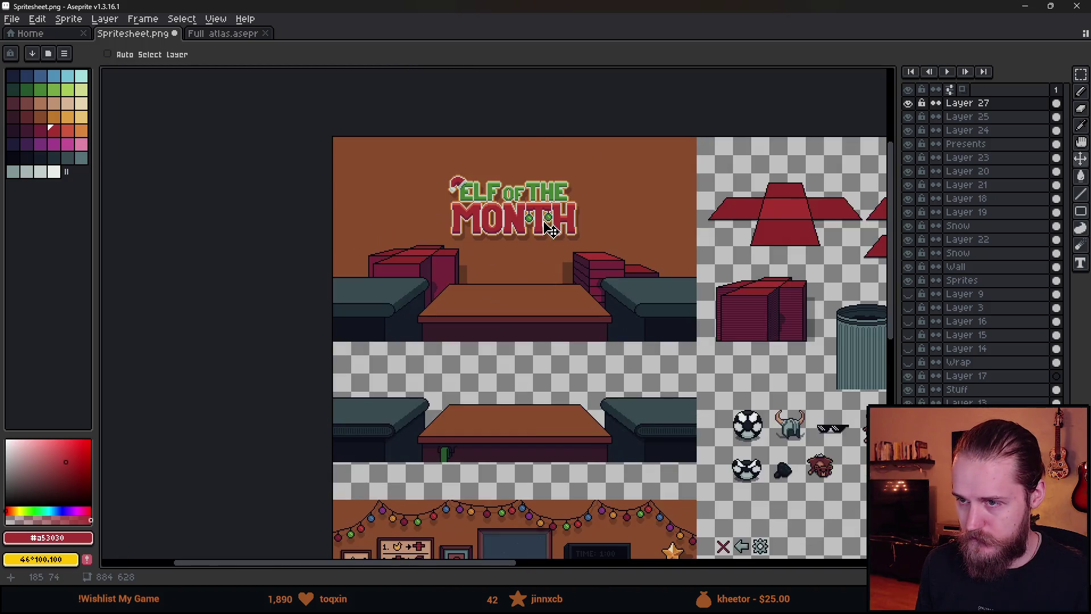
{"action": "scroll", "coordinate": [547, 236], "scroll_direction": "down", "scroll_amount": 2}
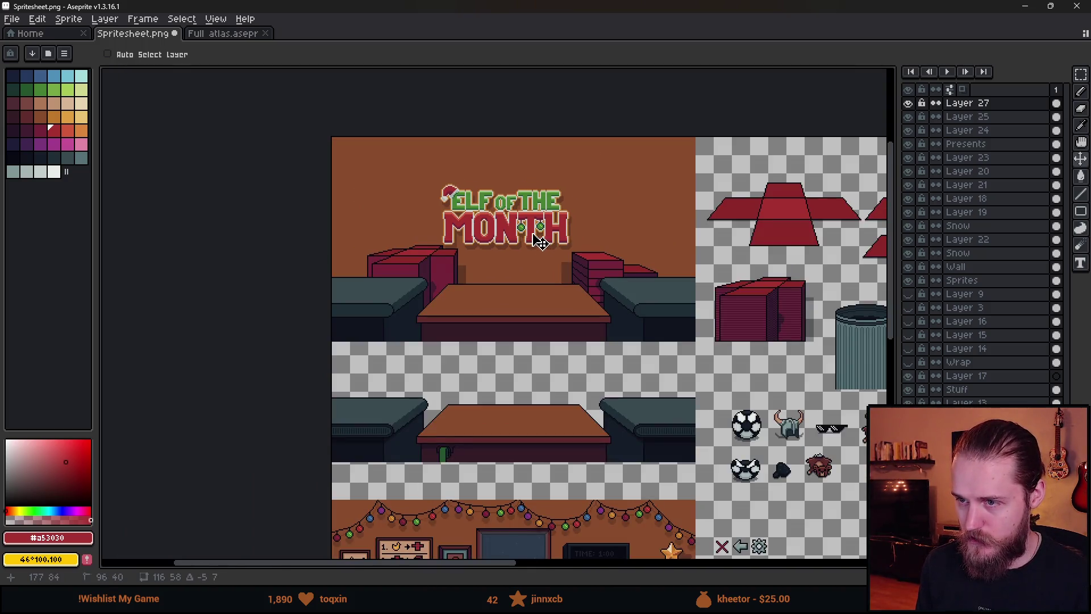
{"action": "key", "text": "ctrl+z"}
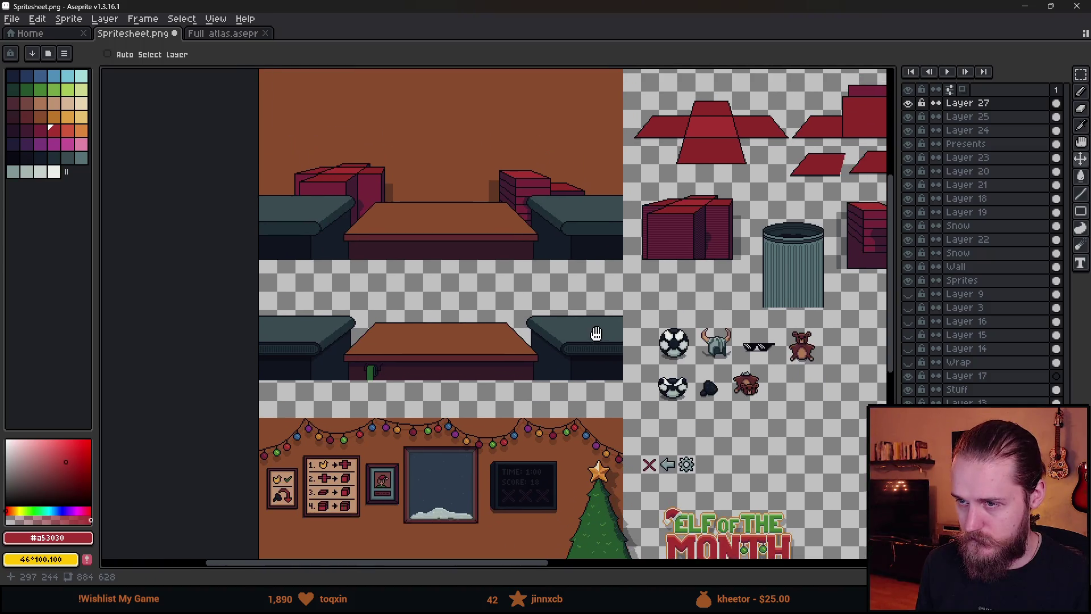
{"action": "mouse_move", "coordinate": [744, 531]}
{"action": "left_mouse_down"}
{"action": "mouse_move", "coordinate": [507, 199]}
{"action": "mouse_move", "coordinate": [457, 108]}
{"action": "left_mouse_up"}
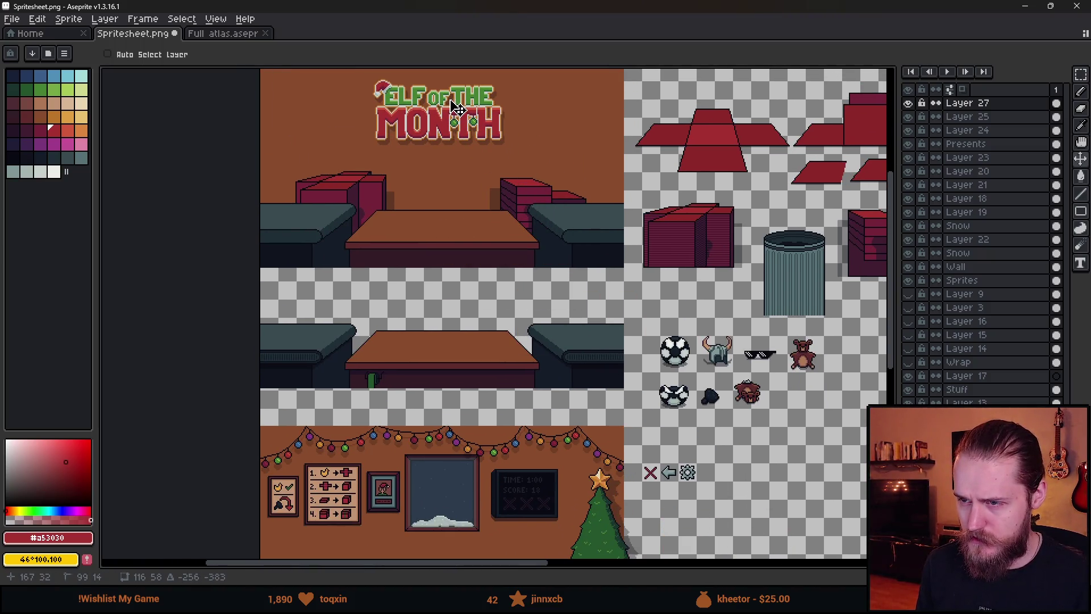
{"action": "scroll", "coordinate": [526, 245], "scroll_direction": "up", "scroll_amount": 2}
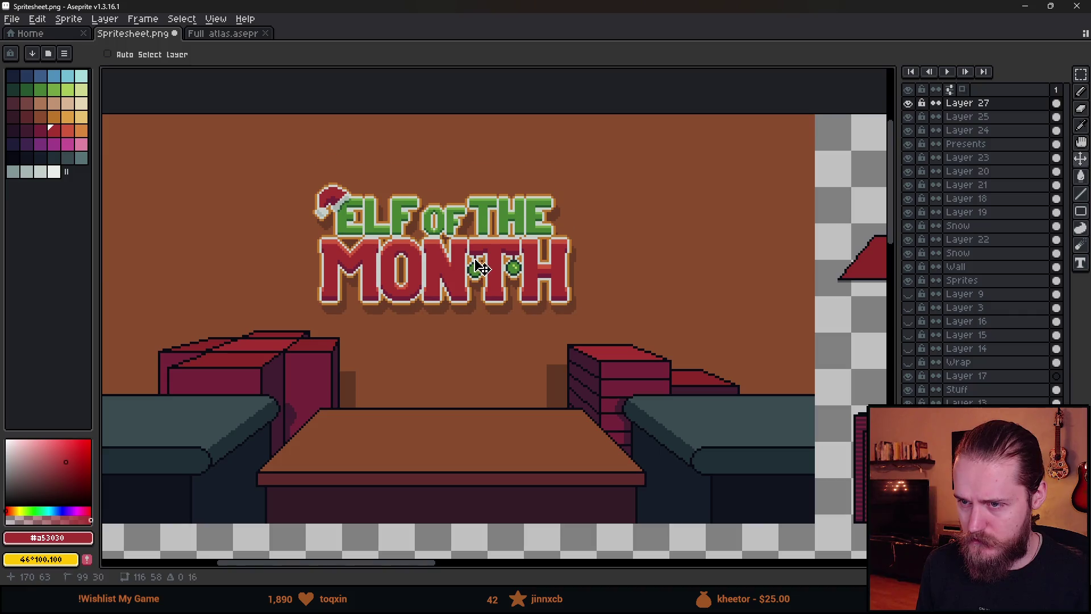
{"action": "mouse_move", "coordinate": [526, 246]}
{"action": "left_mouse_down"}
{"action": "mouse_move", "coordinate": [343, 250]}
{"action": "mouse_move", "coordinate": [531, 230]}
{"action": "mouse_move", "coordinate": [566, 214]}
{"action": "left_mouse_up"}
{"action": "scroll", "coordinate": [577, 227], "scroll_direction": "down", "scroll_amount": 3}
{"action": "scroll", "coordinate": [621, 256], "scroll_direction": "up", "scroll_amount": 3}
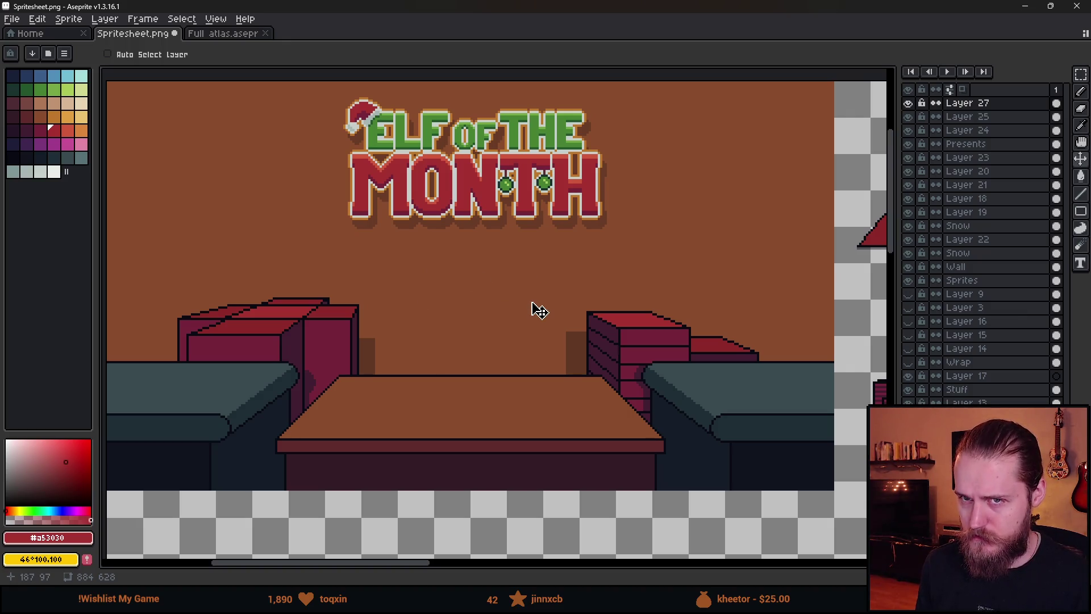
{"action": "scroll", "coordinate": [539, 310], "scroll_direction": "down", "scroll_amount": 1}
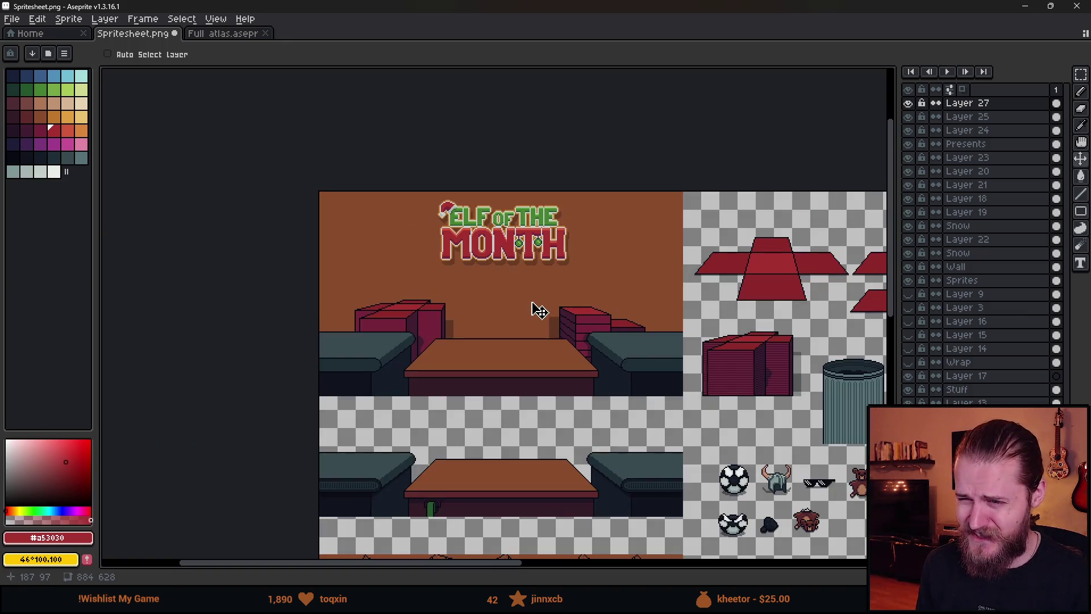
{"action": "scroll", "coordinate": [538, 310], "scroll_direction": "down", "scroll_amount": 1}
{"action": "key", "text": "ctrl+z"}
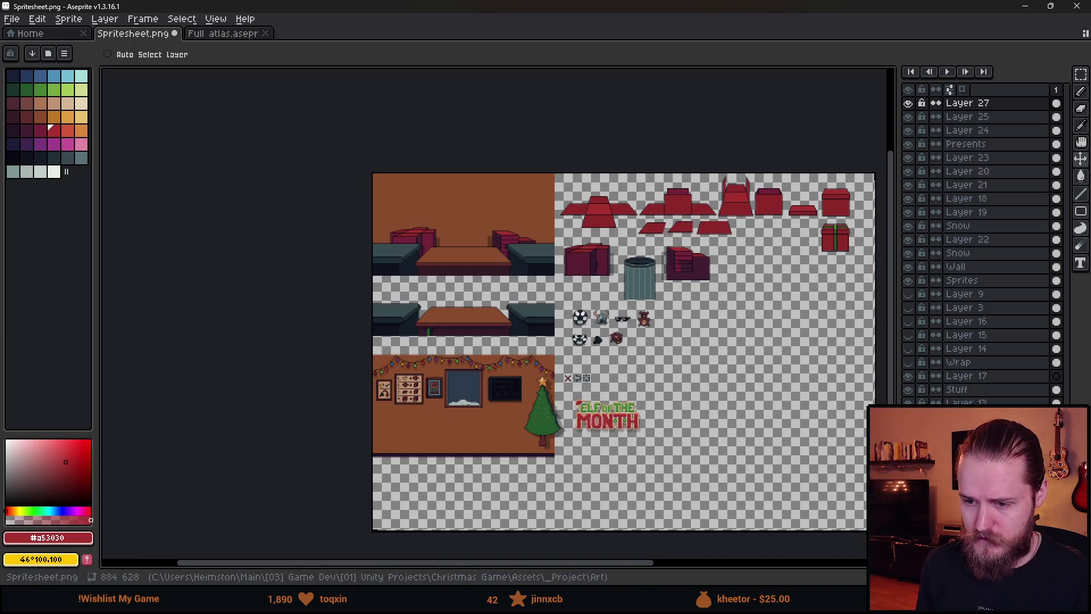
{"action": "key", "text": "alt+Tab"}
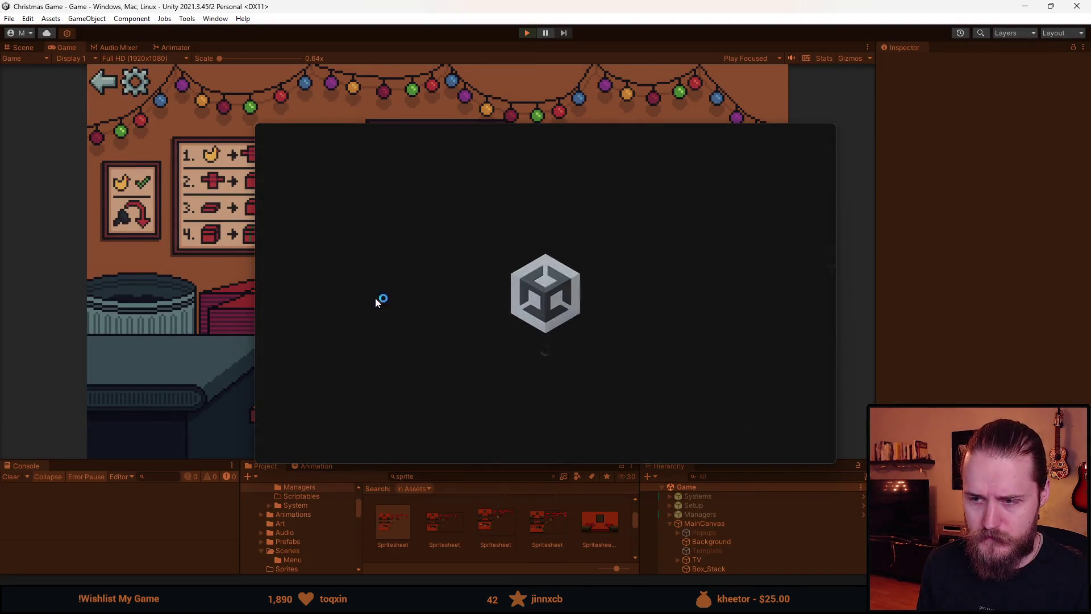
- Play the game, return to the main menu, stop Play mode, and minimise Unity
{"action": "left_click", "coordinate": [554, 173]}
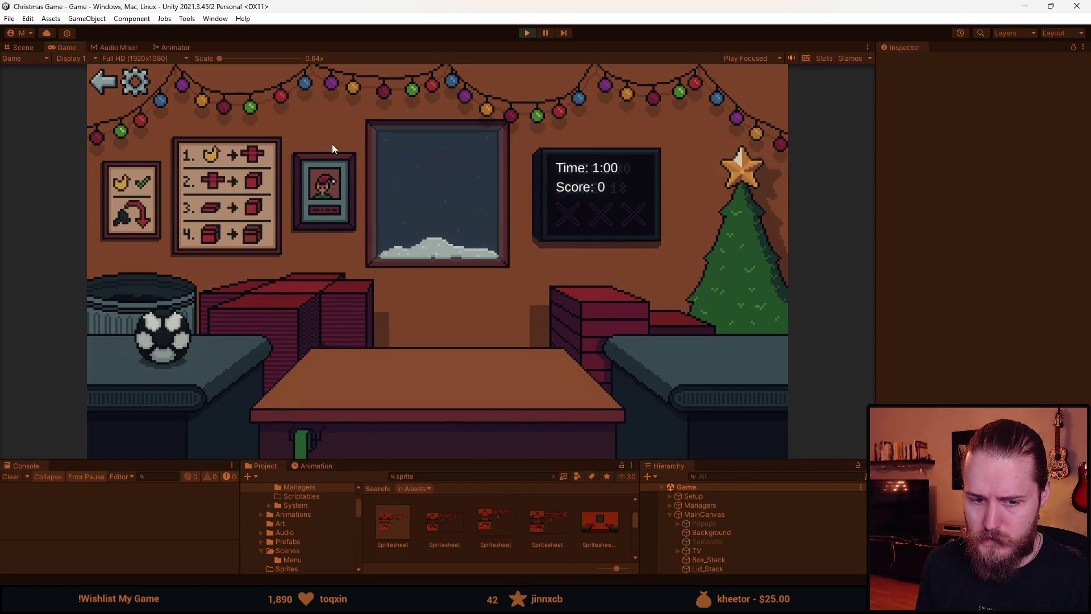
{"action": "left_click", "coordinate": [108, 83]}
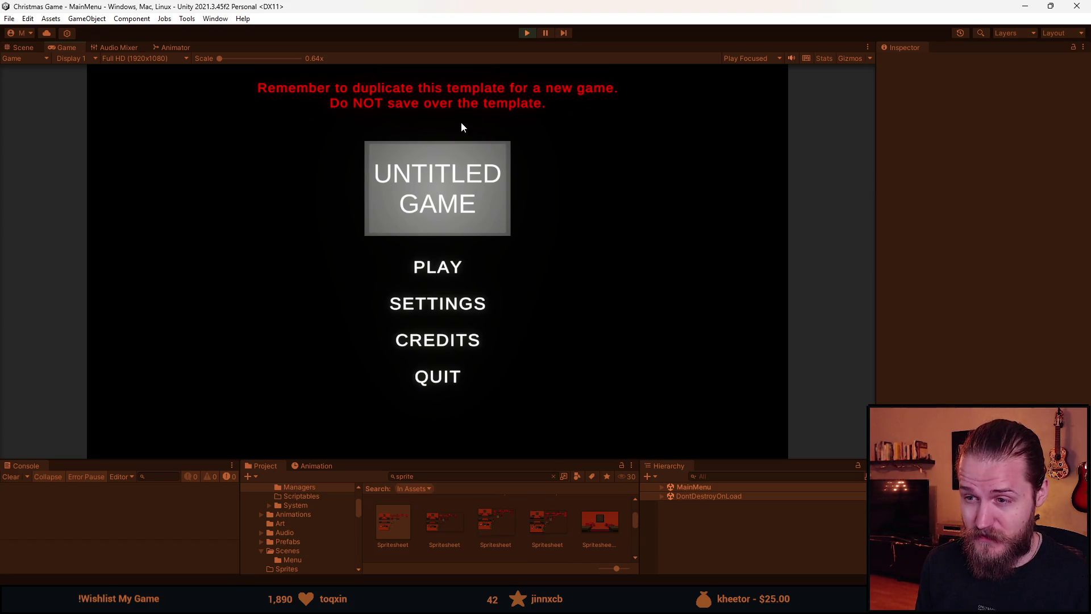
{"action": "left_click", "coordinate": [527, 33]}
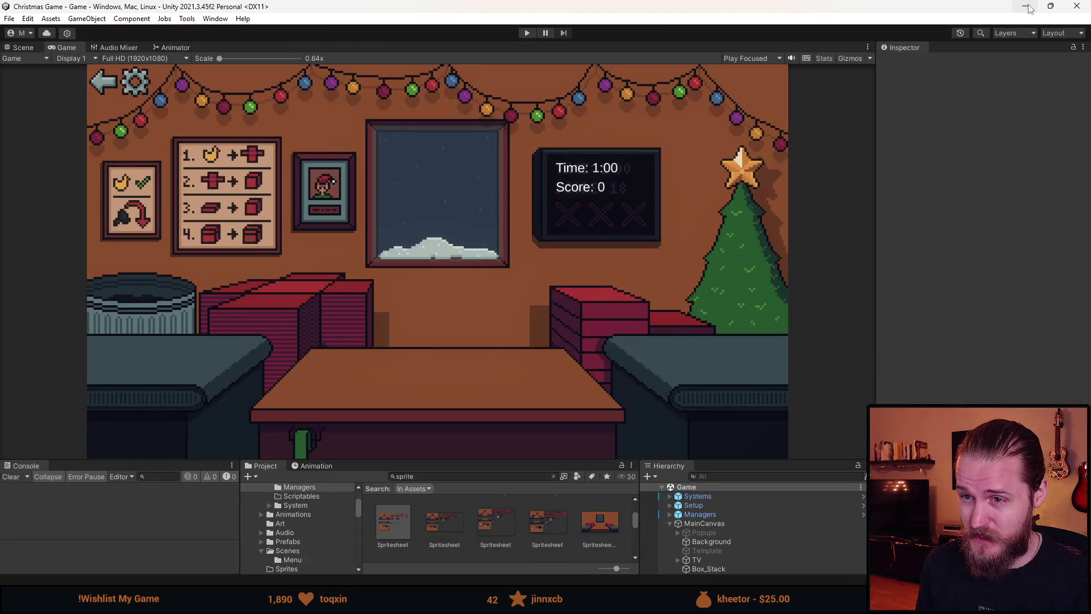
{"action": "left_click", "coordinate": [1029, 8]}
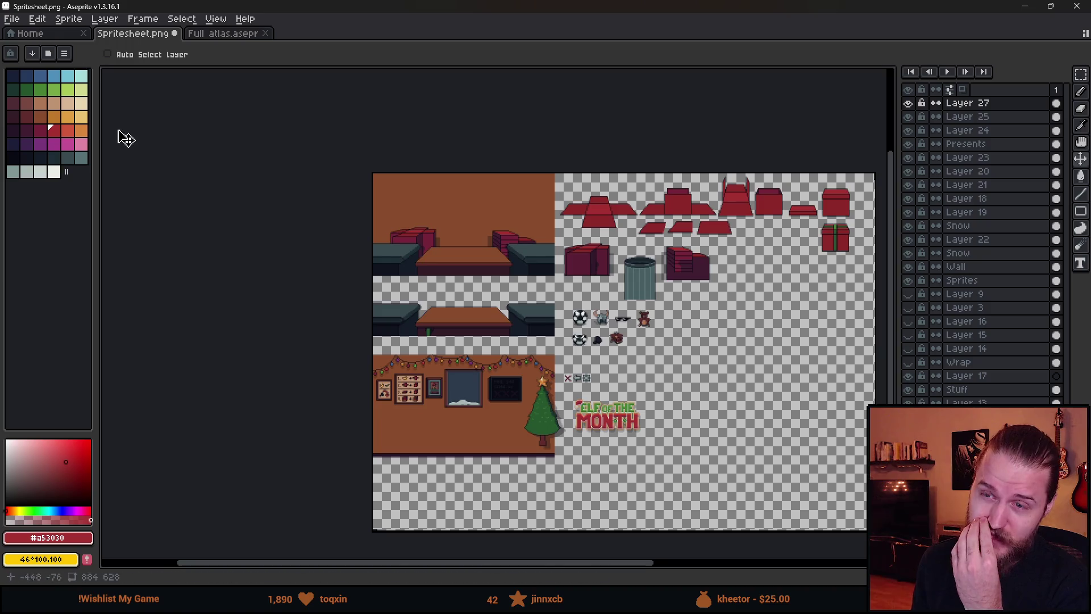
{"action": "key", "text": "alt+Tab"}
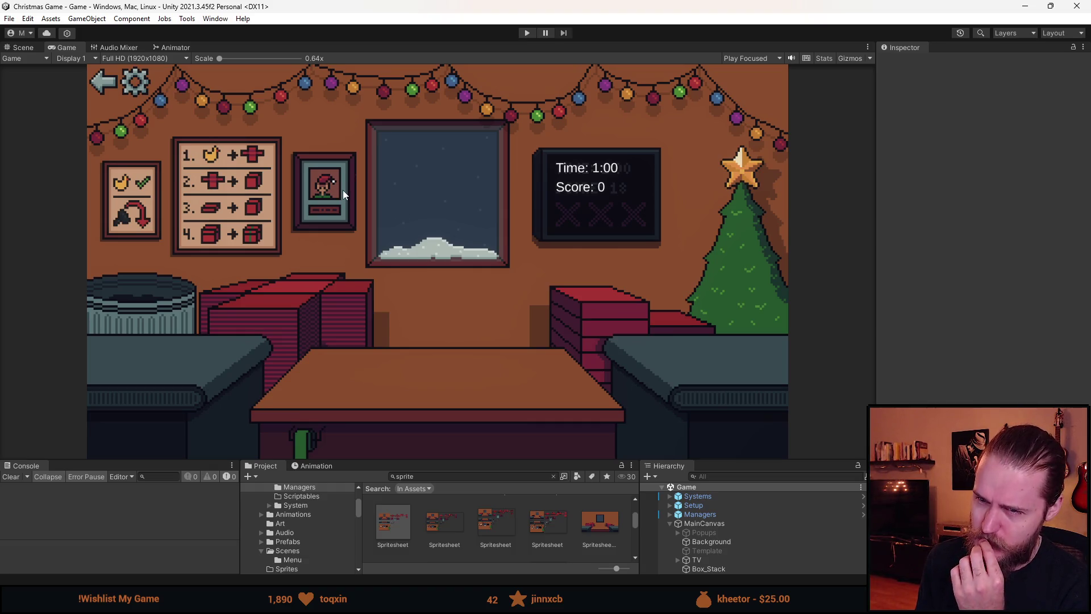
{"action": "left_click", "coordinate": [1024, 6]}
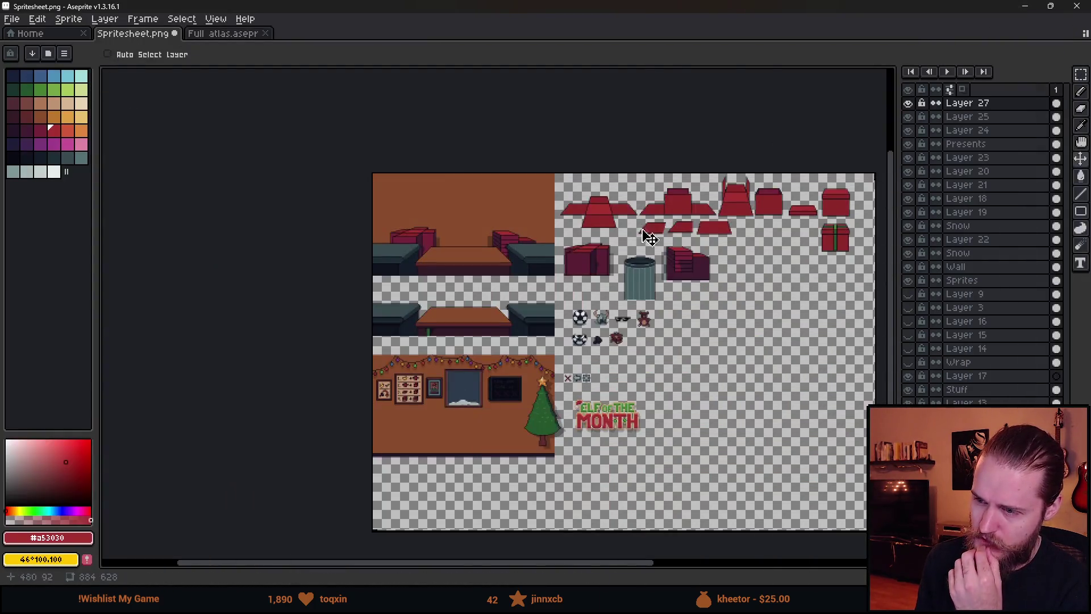
{"action": "scroll", "coordinate": [585, 397], "scroll_direction": "up", "scroll_amount": 2}
{"action": "left_click_drag", "start_coordinate": [682, 480], "coordinate": [598, 352]}
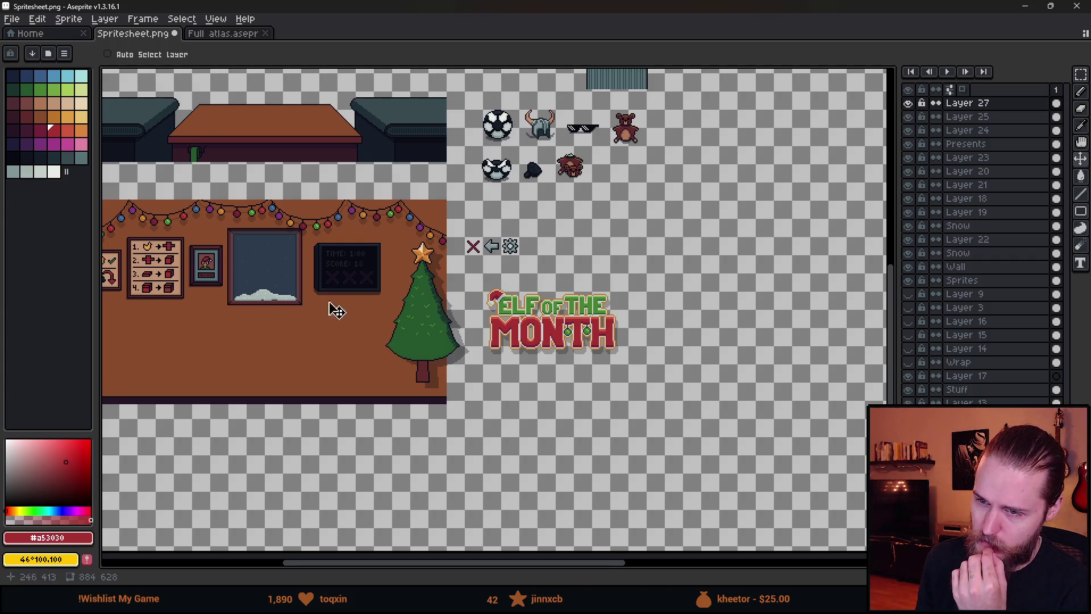
{"action": "double_click", "coordinate": [370, 7]}
{"action": "mouse_move", "coordinate": [367, 27]}
{"action": "left_mouse_down"}
{"action": "mouse_move", "coordinate": [461, 268]}
{"action": "mouse_move", "coordinate": [455, 1]}
{"action": "left_mouse_up"}
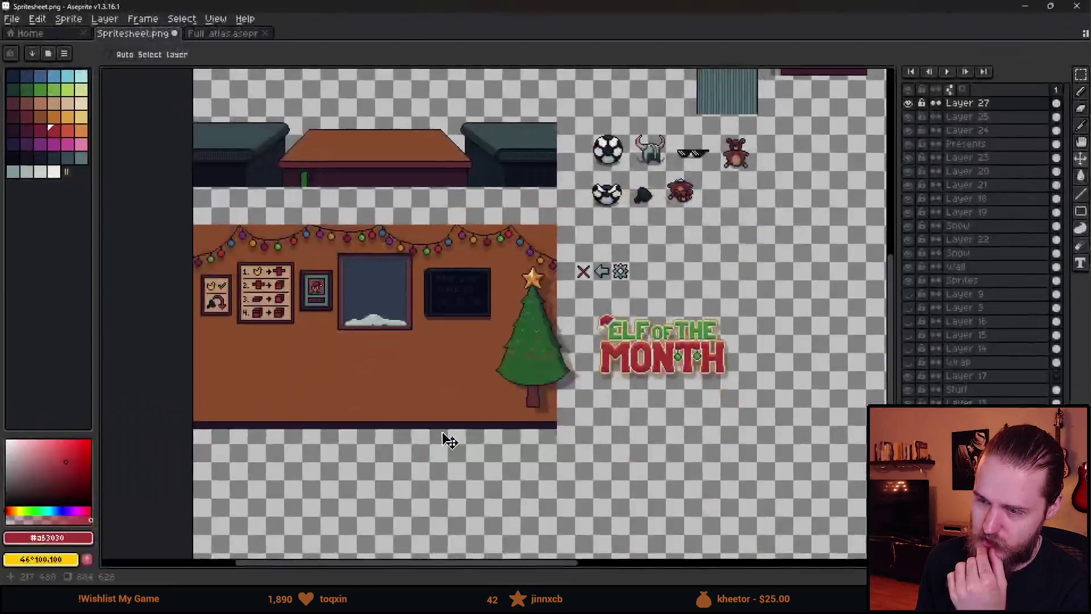
{"action": "key", "text": "alt+Tab"}
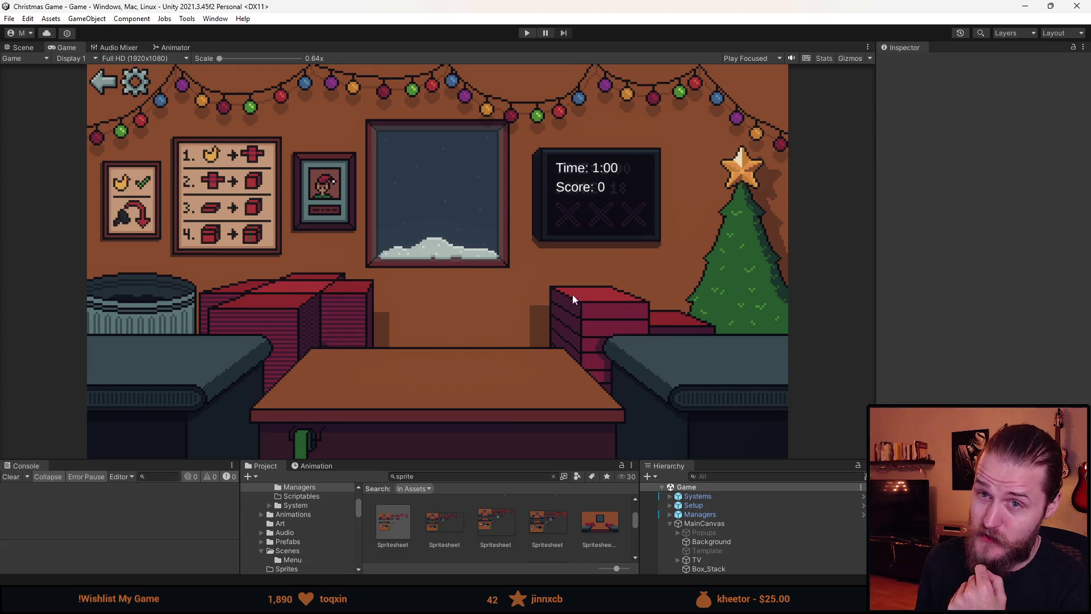
- Play-test the game, go back to the main menu, start a new game, then minimise Unity
{"action": "left_click", "coordinate": [531, 34]}
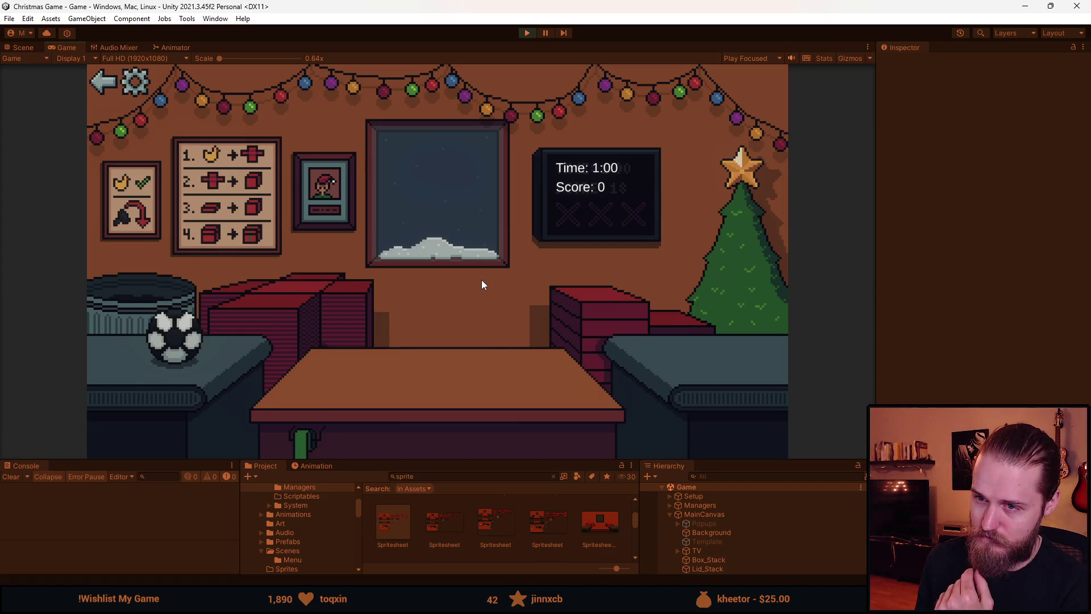
{"action": "left_click", "coordinate": [103, 82]}
{"action": "left_click", "coordinate": [442, 266]}
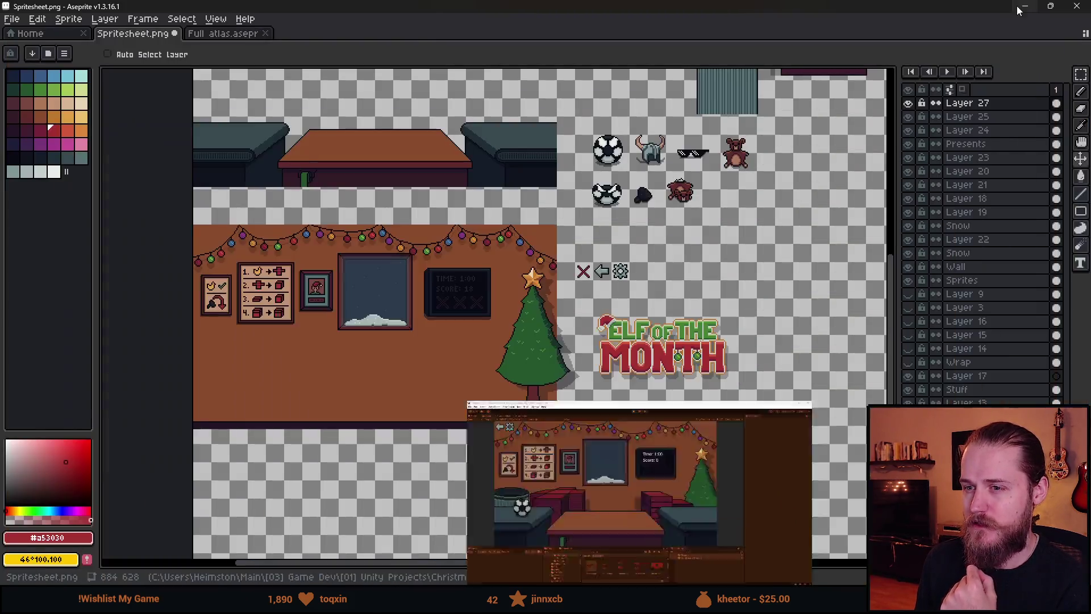
{"action": "left_click", "coordinate": [1020, 8]}
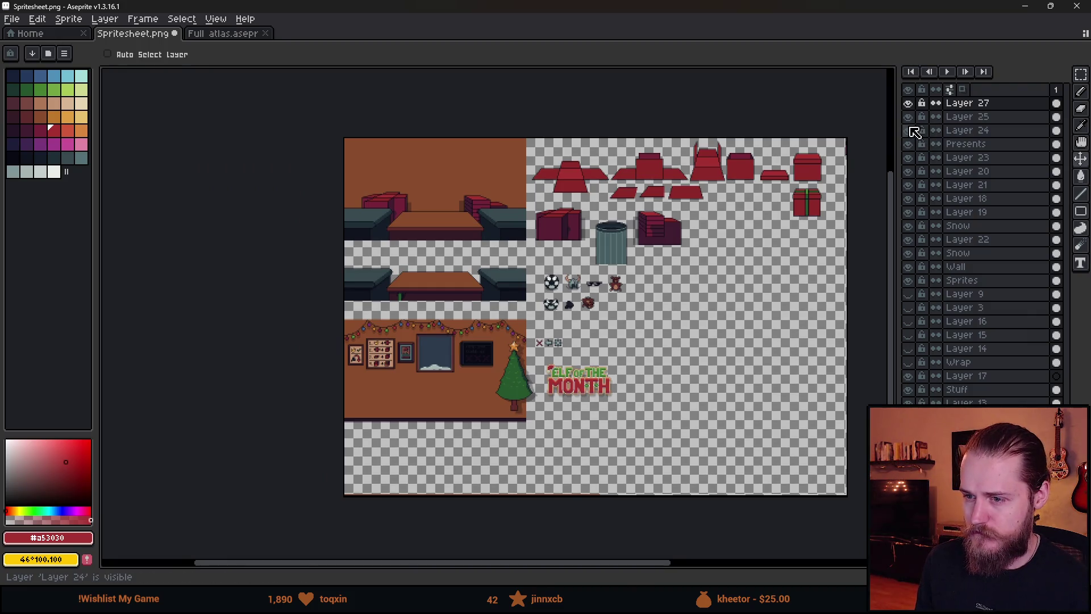
- Find the layer holding the Christmas tree and rename it 'Christmas_Tree'
{"action": "double_click", "coordinate": [909, 118]}
{"action": "double_click", "coordinate": [909, 159]}
{"action": "double_click", "coordinate": [910, 184]}
{"action": "left_click", "coordinate": [909, 171]}
{"action": "left_click", "coordinate": [909, 171]}
{"action": "left_click", "coordinate": [908, 171]}
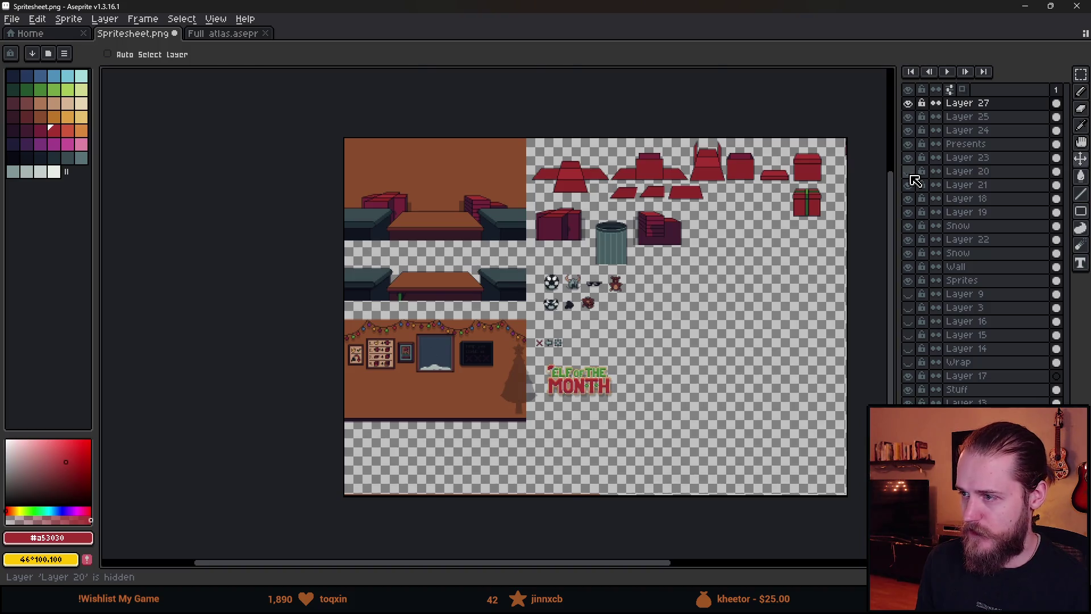
{"action": "scroll", "coordinate": [534, 384], "scroll_direction": "up", "scroll_amount": 3}
{"action": "left_click_drag", "start_coordinate": [534, 384], "coordinate": [744, 333]}
{"action": "left_click", "coordinate": [908, 171]}
{"action": "double_click", "coordinate": [908, 171]}
{"action": "double_click", "coordinate": [965, 174]}
{"action": "type", "text": "Christmas_Ter"}
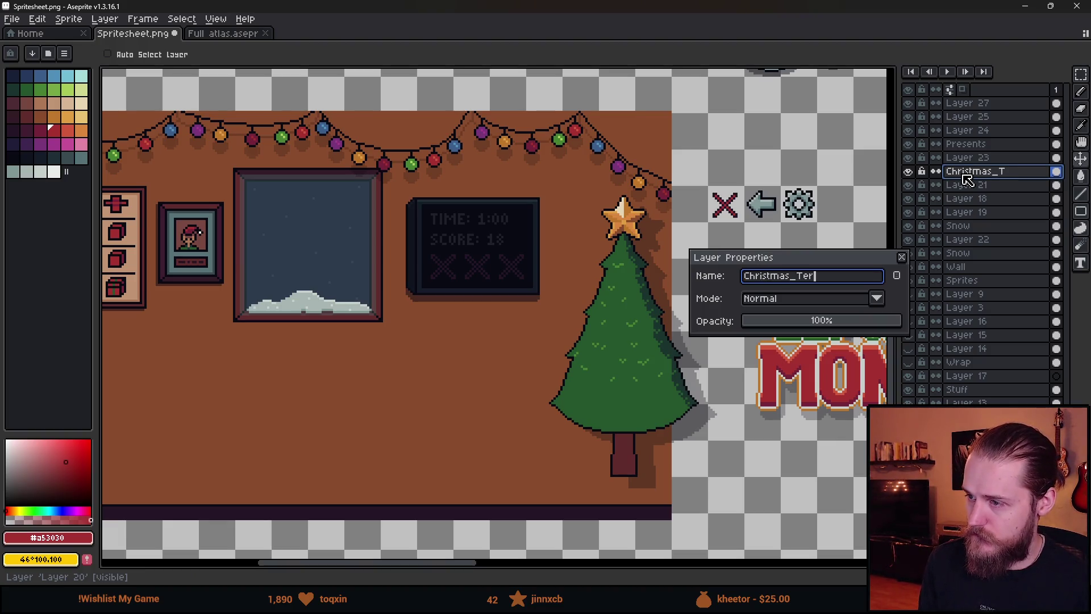
{"action": "type", "text": "e"}
{"action": "key", "text": "Return"}
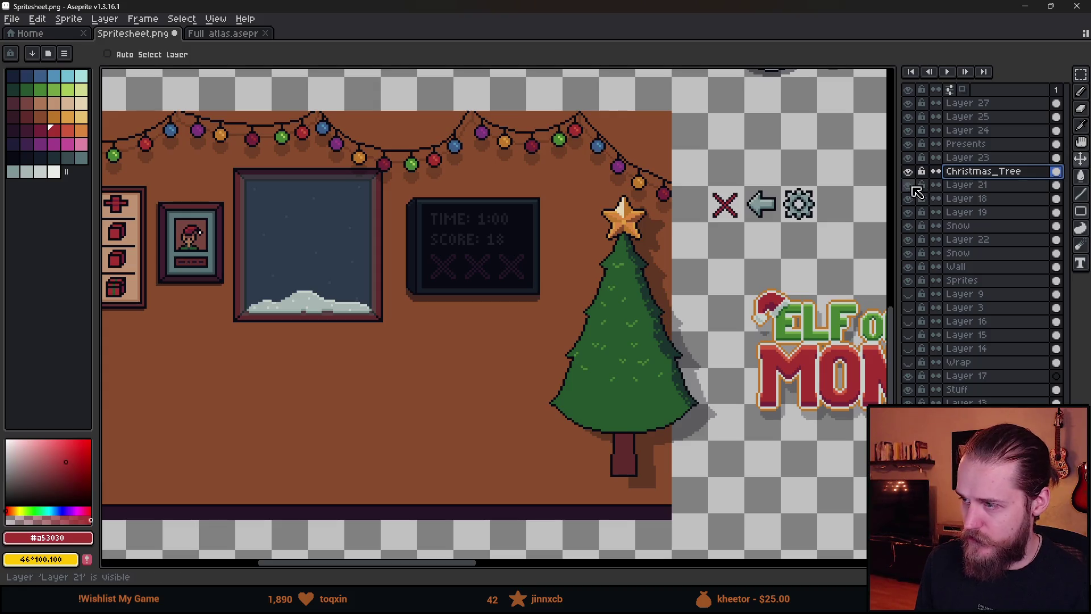
- Rename Layer 21, then name Layer 18 'Balls' and Layer 19 'Balls_Shadow'
{"action": "double_click", "coordinate": [986, 185]}
{"action": "type", "text": "Chr"}
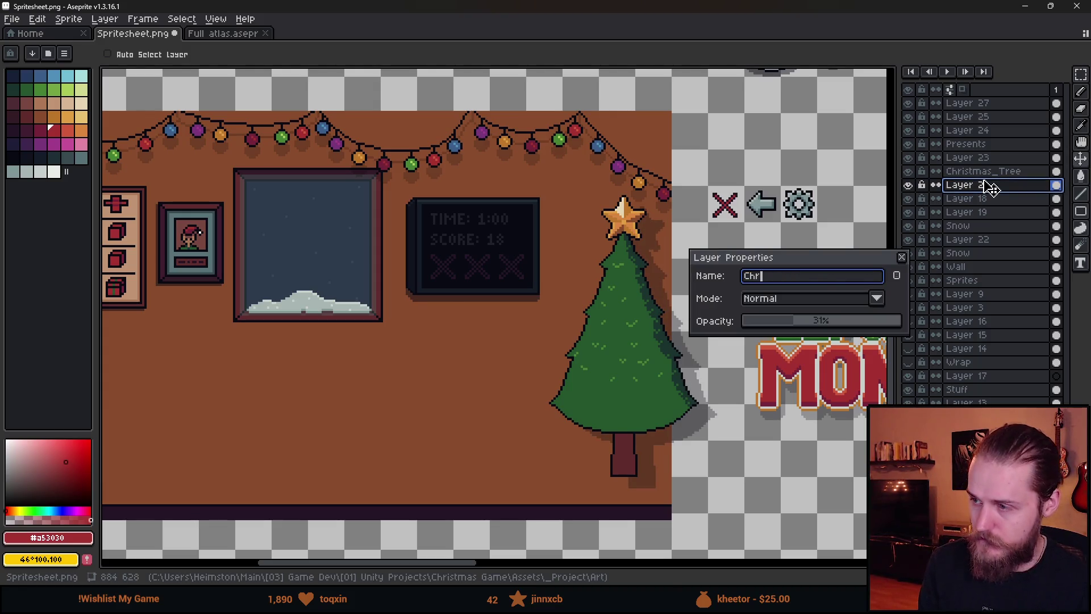
{"action": "type", "text": "s_e"}
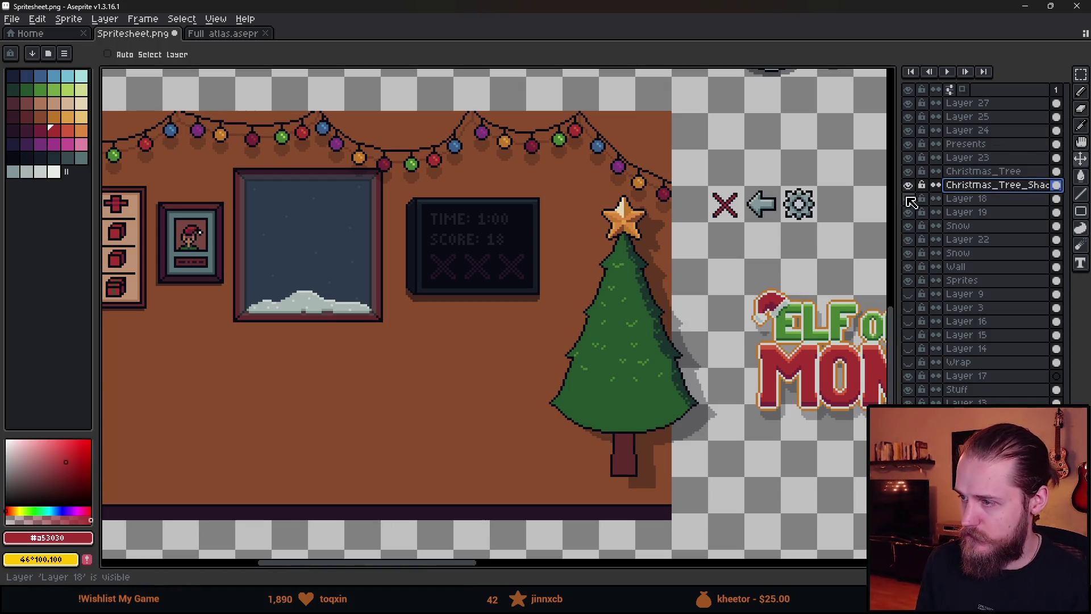
{"action": "left_click", "coordinate": [907, 198]}
{"action": "left_click", "coordinate": [907, 199]}
{"action": "left_click", "coordinate": [908, 199]}
{"action": "left_click", "coordinate": [907, 198]}
{"action": "double_click", "coordinate": [962, 200]}
{"action": "type", "text": "Balls"}
{"action": "key", "text": "Return"}
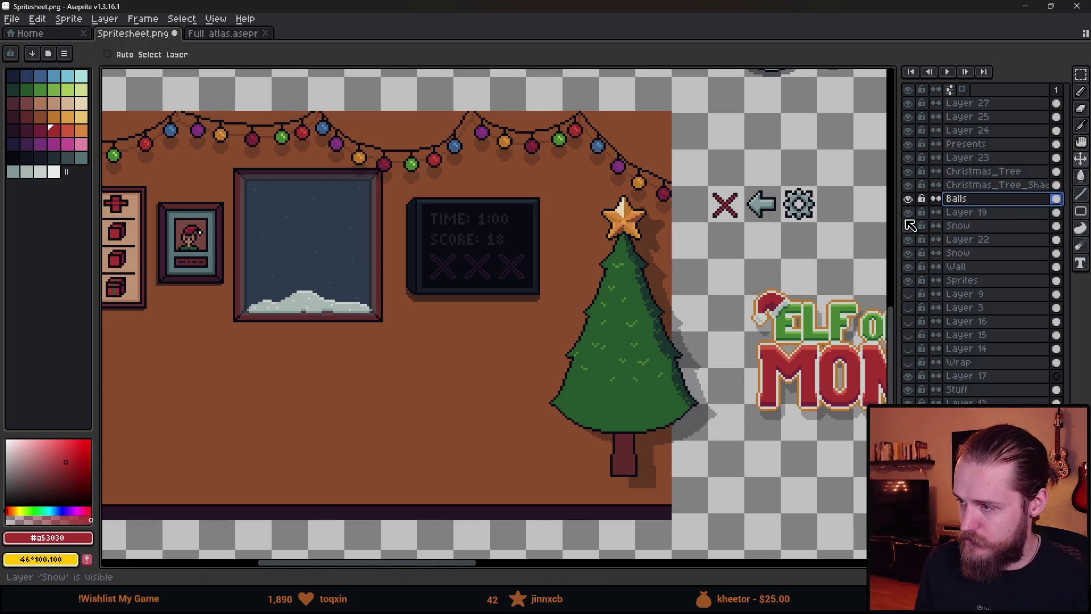
{"action": "double_click", "coordinate": [976, 214]}
{"action": "type", "text": "Bal"}
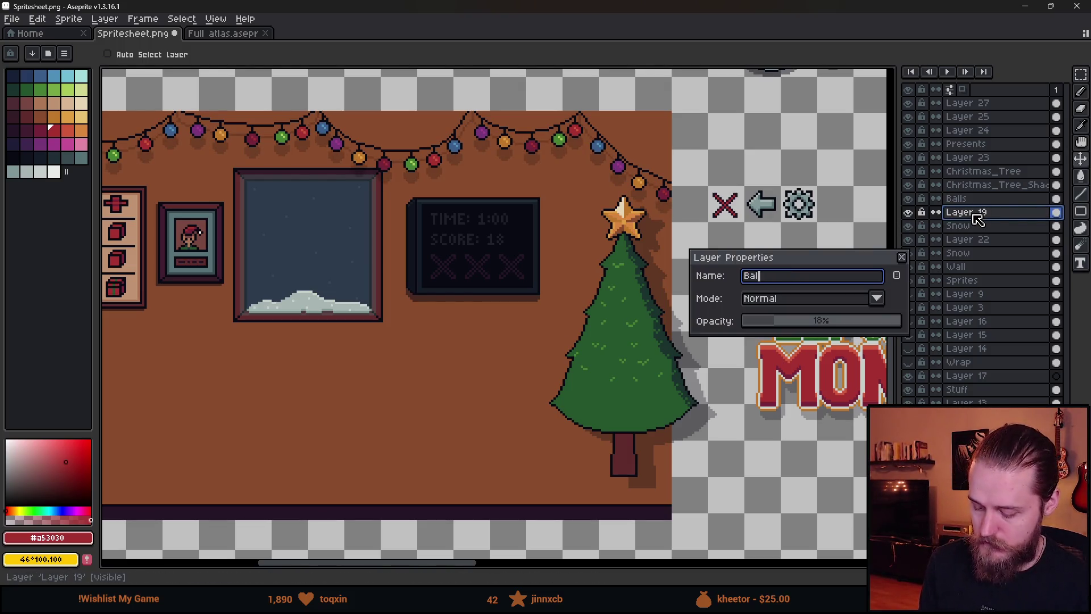
{"action": "type", "text": "ow"}
{"action": "key", "text": "Return"}
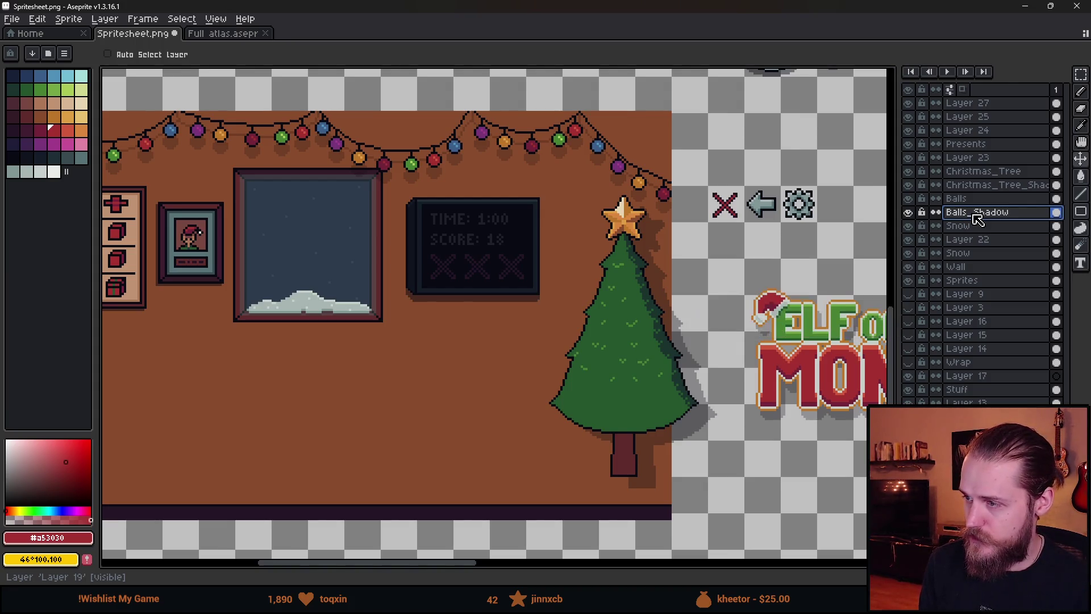
- Check the Snow and left-wall layers, then rename Layer 22 to 'Frames'
{"action": "left_click", "coordinate": [909, 226]}
{"action": "left_click", "coordinate": [910, 227]}
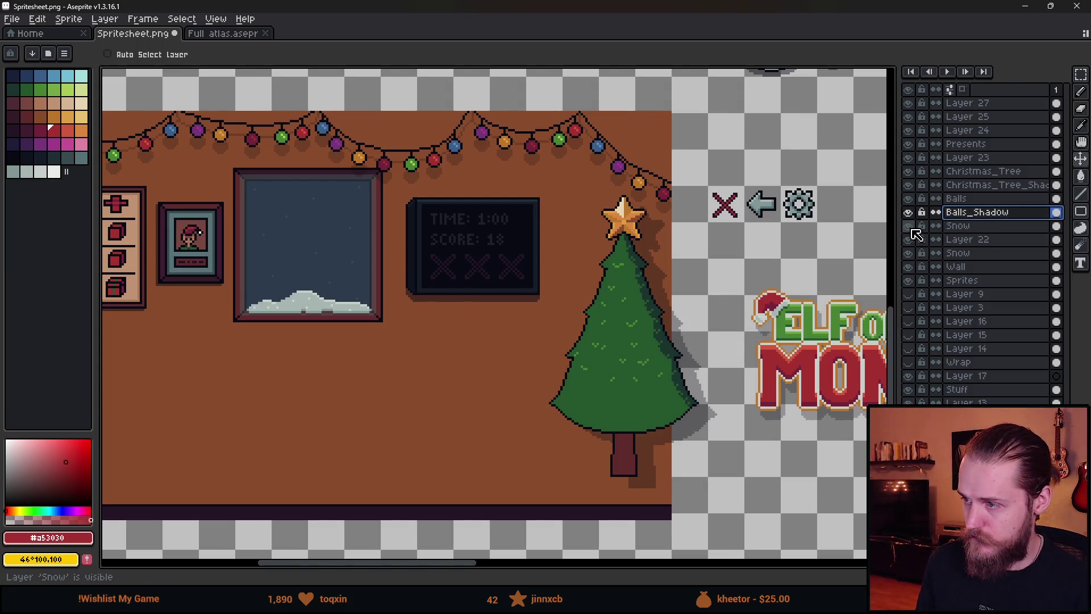
{"action": "left_click", "coordinate": [909, 228]}
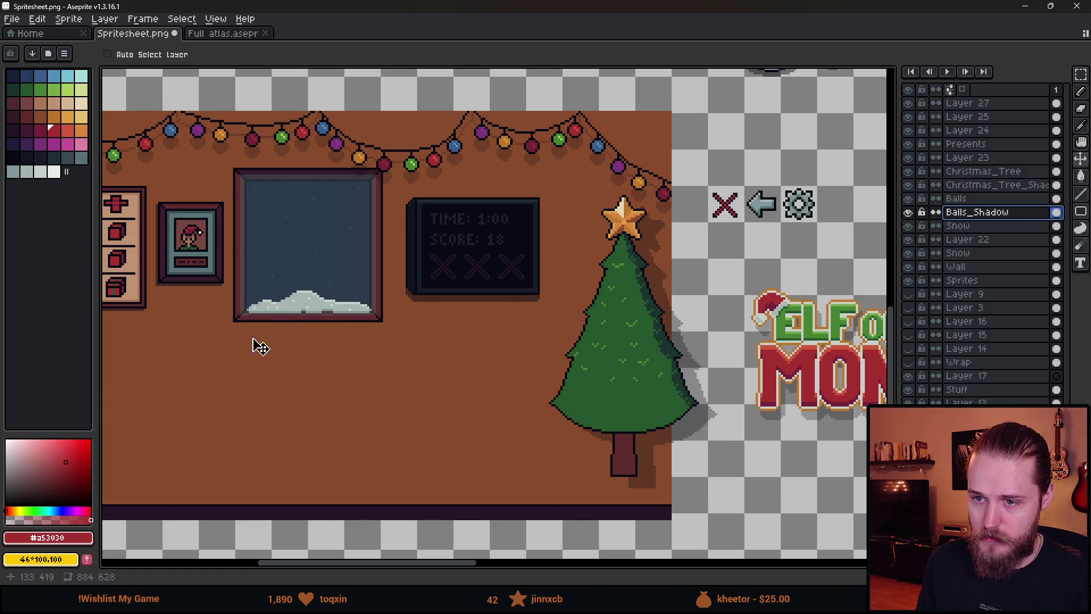
{"action": "left_click", "coordinate": [909, 227]}
{"action": "left_click", "coordinate": [909, 227]}
{"action": "left_click", "coordinate": [910, 239]}
{"action": "left_click", "coordinate": [910, 239]}
{"action": "scroll", "coordinate": [911, 238], "scroll_direction": "left", "scroll_amount": 5}
{"action": "left_click", "coordinate": [909, 239]}
{"action": "left_click", "coordinate": [909, 239]}
{"action": "double_click", "coordinate": [972, 239]}
{"action": "type", "text": "Poster"}
{"action": "key", "text": "BackSpace"}
{"action": "key", "text": "BackSpace"}
{"action": "key", "text": "BackSpace"}
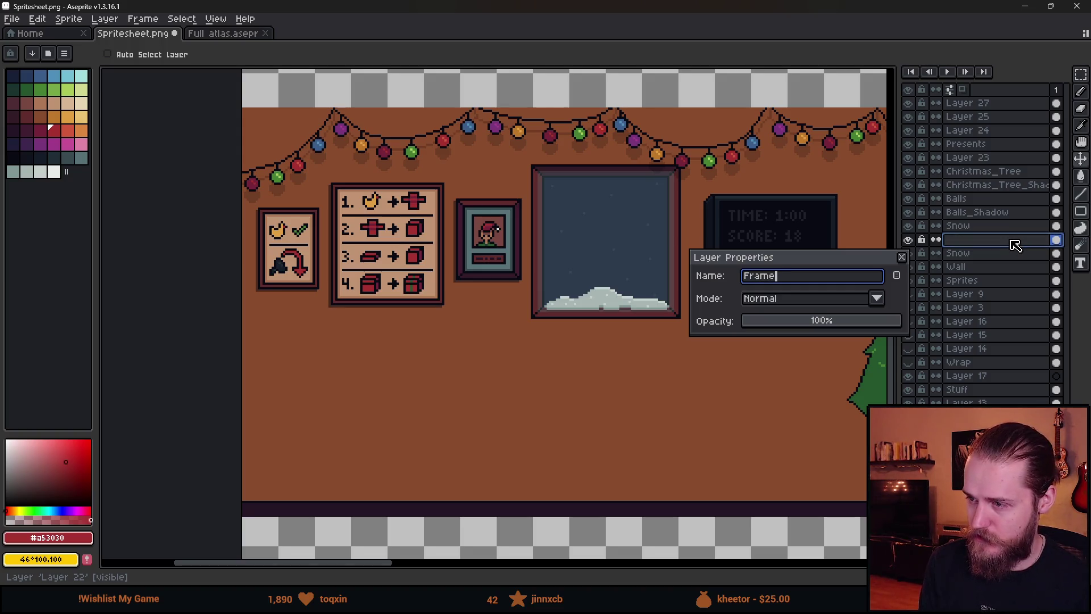
{"action": "type", "text": "s"}
{"action": "key", "text": "Return"}
- Move the Snow layer above the Frames layer
{"action": "left_click", "coordinate": [909, 253]}
{"action": "left_click", "coordinate": [909, 253]}
{"action": "left_click_drag", "start_coordinate": [971, 254], "coordinate": [970, 239]}
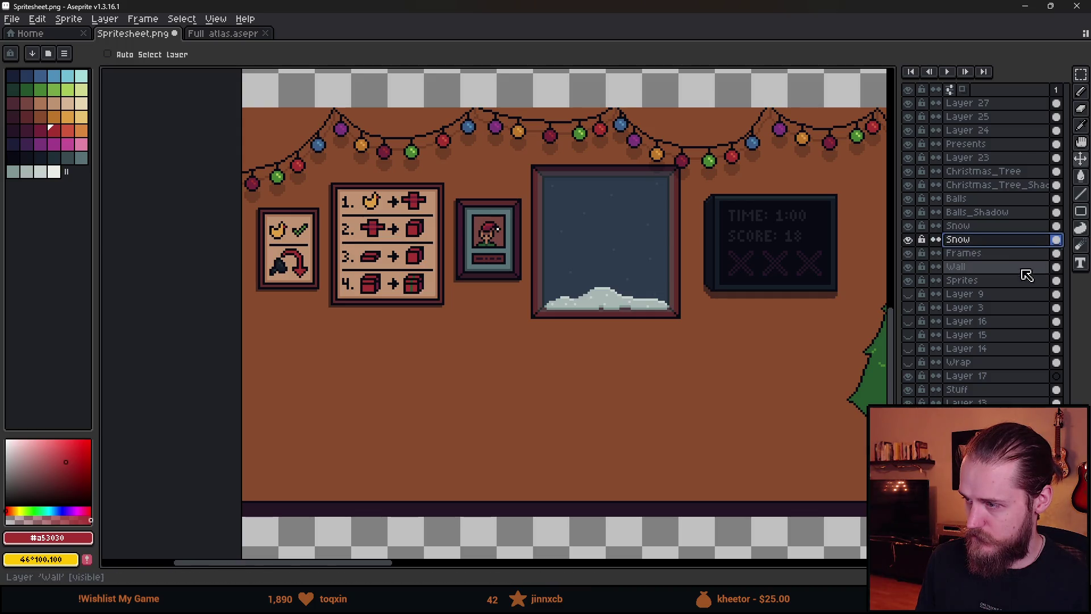
- Check the Wall and Sprites layers, then rename Sprites to 'Gift_Wrap_Sprites'
{"action": "left_click_drag", "start_coordinate": [699, 335], "coordinate": [664, 320]}
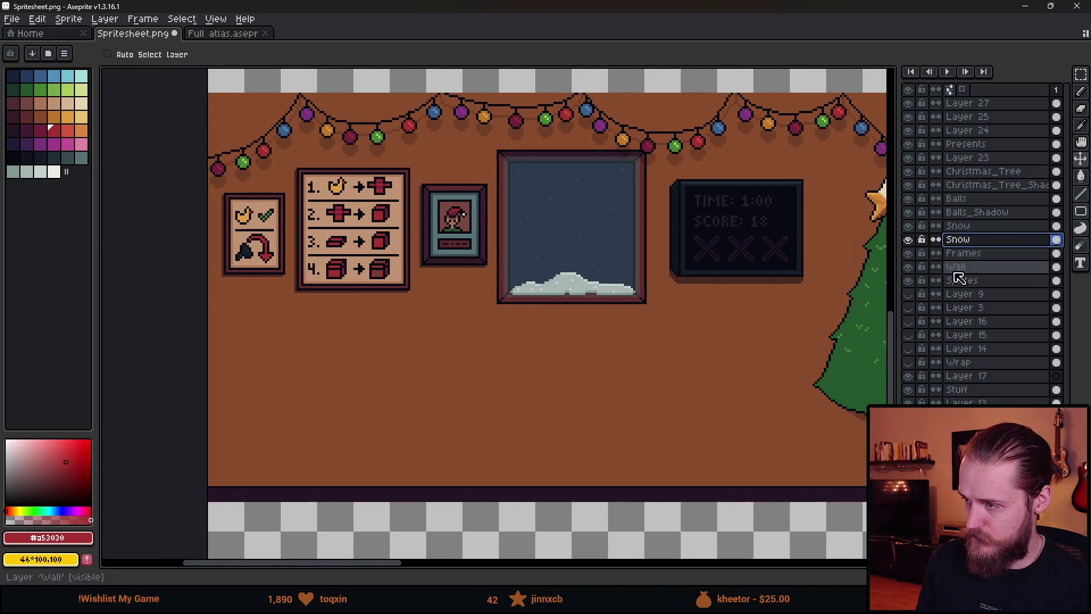
{"action": "left_click", "coordinate": [907, 266]}
{"action": "left_click", "coordinate": [908, 266]}
{"action": "scroll", "coordinate": [775, 260], "scroll_direction": "down", "scroll_amount": 3}
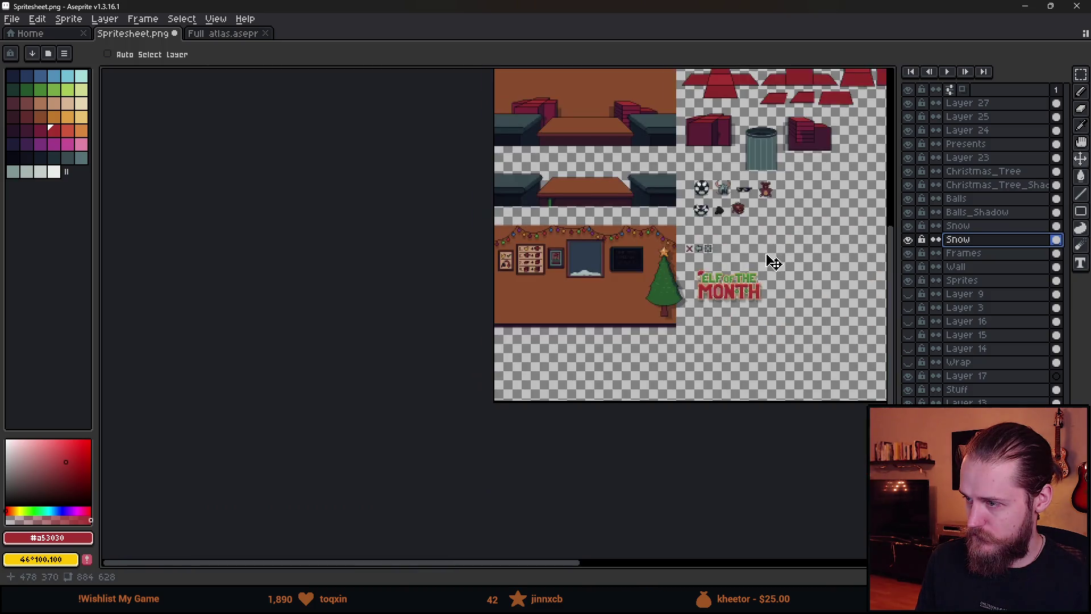
{"action": "left_click_drag", "start_coordinate": [774, 260], "coordinate": [693, 328]}
{"action": "left_click", "coordinate": [907, 280]}
{"action": "left_click", "coordinate": [908, 280]}
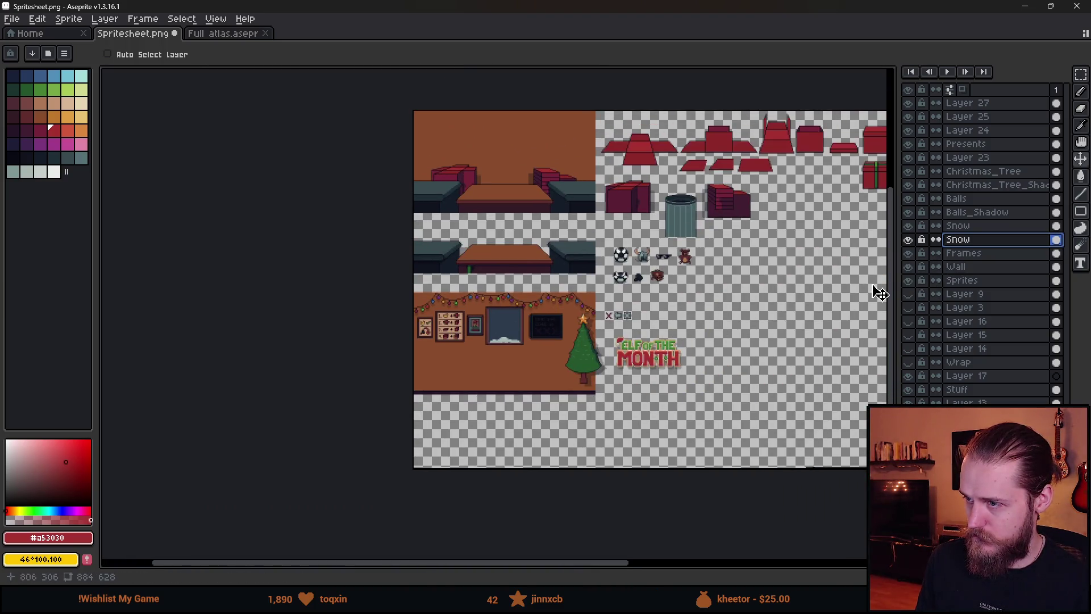
{"action": "scroll", "coordinate": [881, 309], "scroll_direction": "right", "scroll_amount": 4}
{"action": "scroll", "coordinate": [881, 309], "scroll_direction": "up", "scroll_amount": 1}
{"action": "left_click", "coordinate": [908, 280]}
{"action": "left_click", "coordinate": [908, 280]}
{"action": "left_click", "coordinate": [908, 281]}
{"action": "left_click", "coordinate": [908, 280]}
{"action": "left_click", "coordinate": [908, 280]}
{"action": "left_click", "coordinate": [908, 280]}
{"action": "left_click", "coordinate": [908, 280]}
{"action": "left_click", "coordinate": [908, 280]}
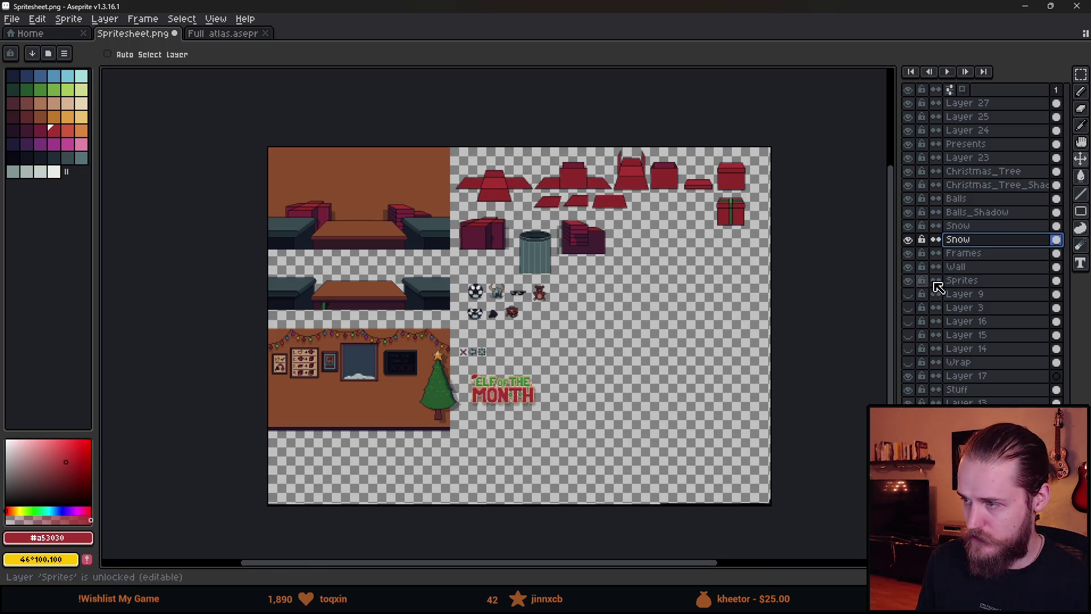
{"action": "double_click", "coordinate": [962, 280]}
{"action": "type", "text": "Gift_Wrap_S"}
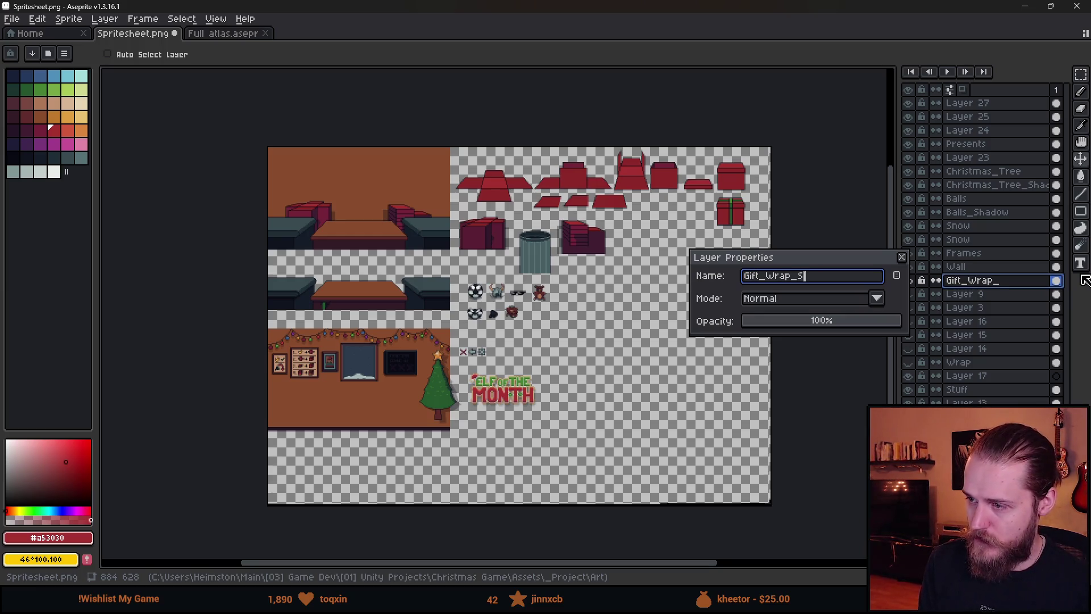
{"action": "type", "text": "prites"}
{"action": "key", "text": "Return"}
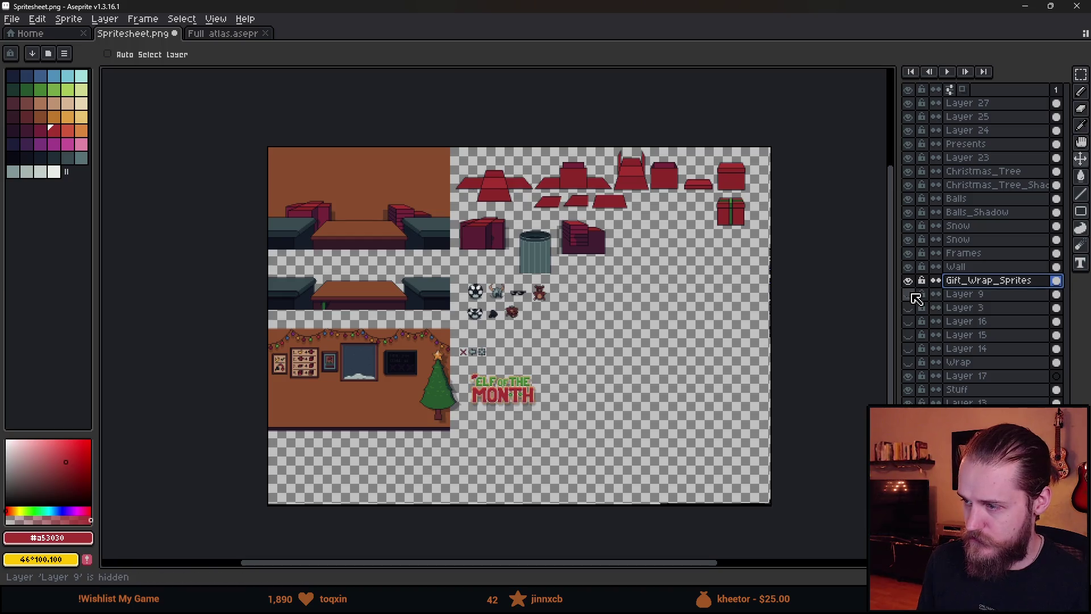
- Rename Layer 9 to 'Perspective_Lines' and hide it
{"action": "double_click", "coordinate": [960, 294]}
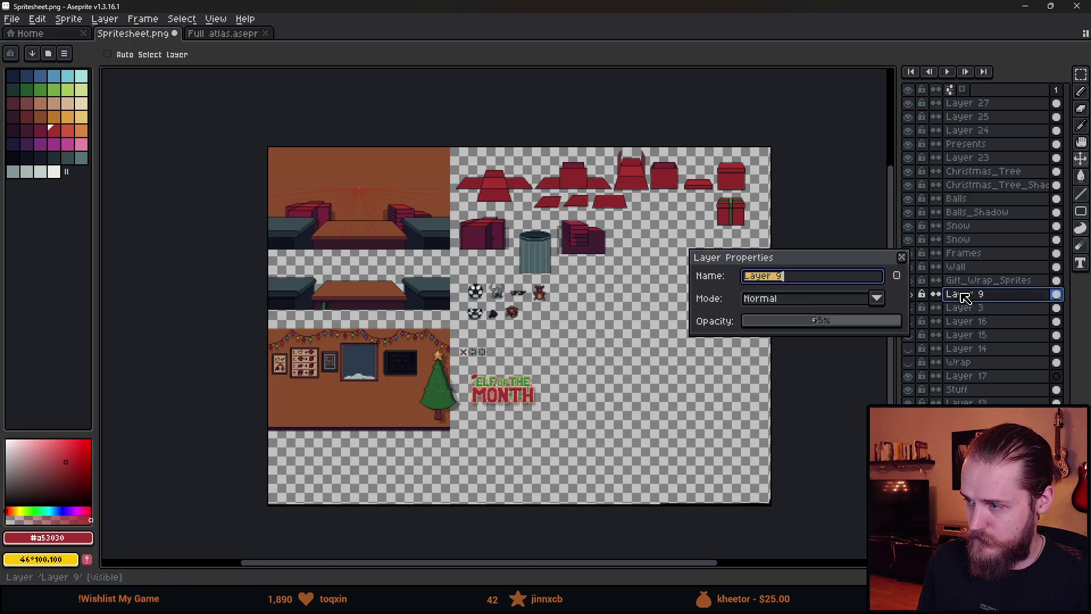
{"action": "type", "text": "Persp"}
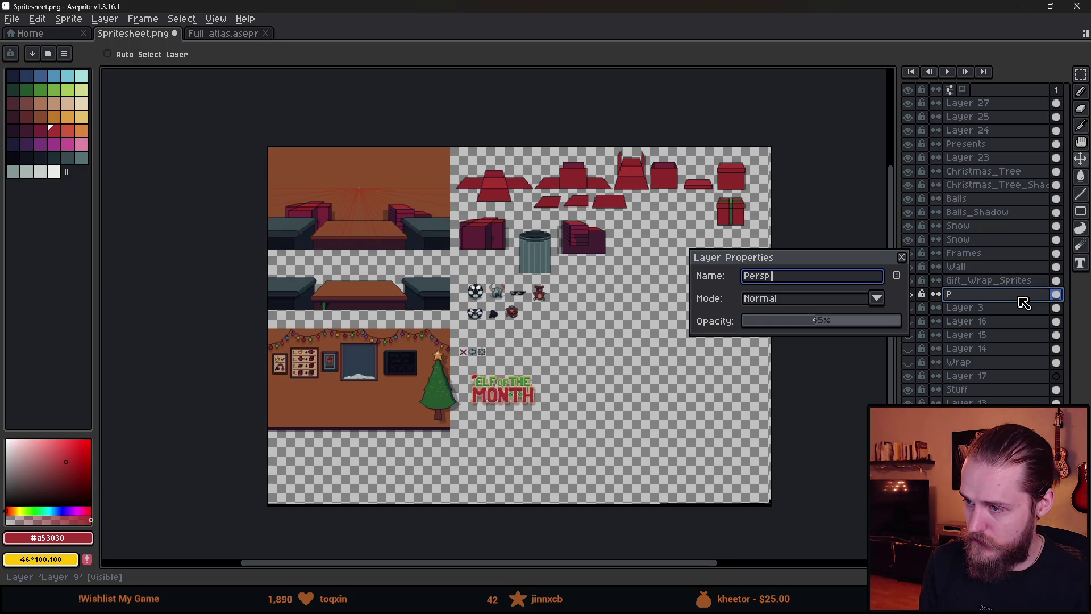
{"action": "type", "text": "s"}
{"action": "key", "text": "Return"}
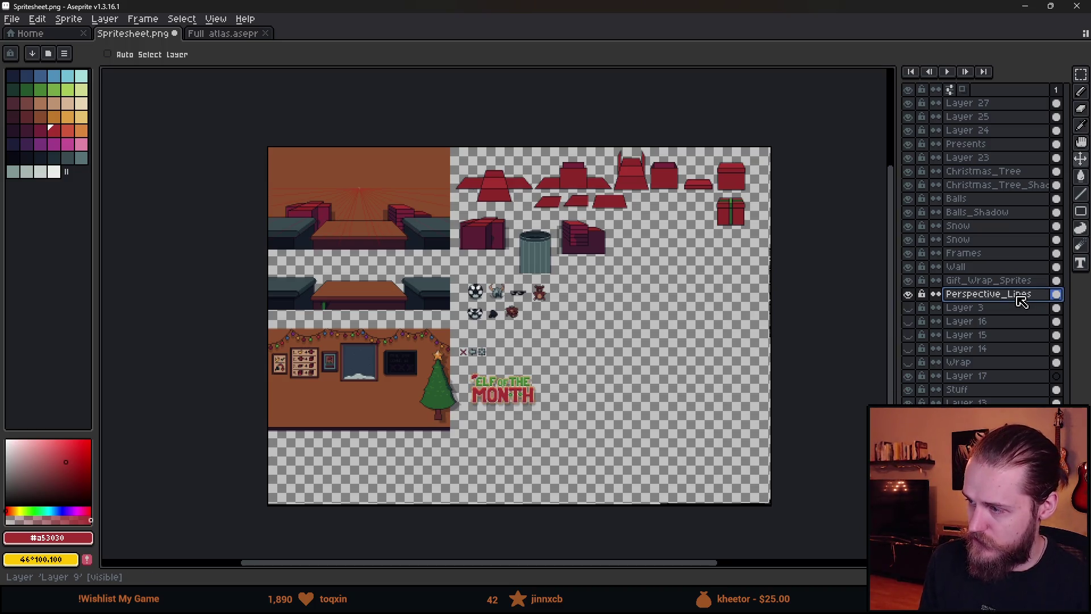
{"action": "left_click", "coordinate": [907, 294]}
- Delete the unused layers: Layer 3, 16, 15, 14, Wrap and 17
{"action": "left_click", "coordinate": [909, 307]}
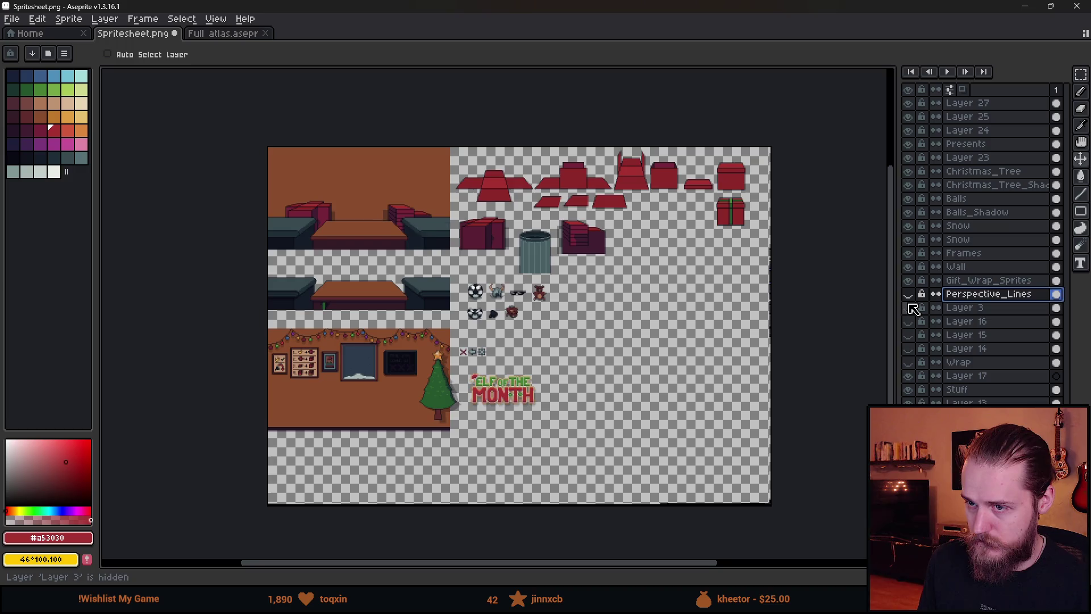
{"action": "left_click", "coordinate": [960, 307]}
{"action": "key", "text": "Delete"}
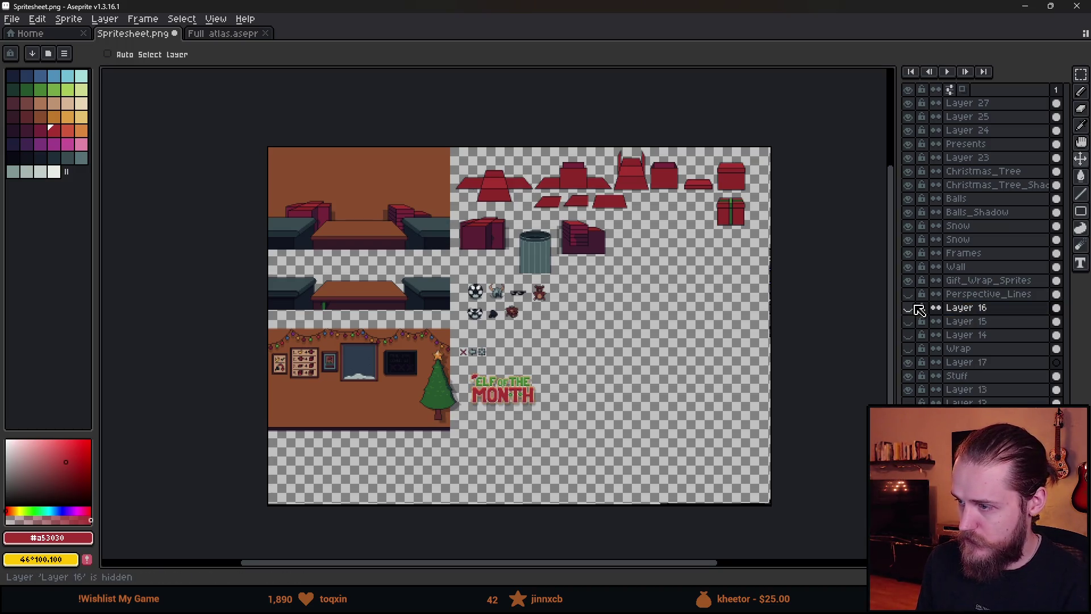
{"action": "left_click", "coordinate": [910, 307]}
{"action": "left_click", "coordinate": [970, 310]}
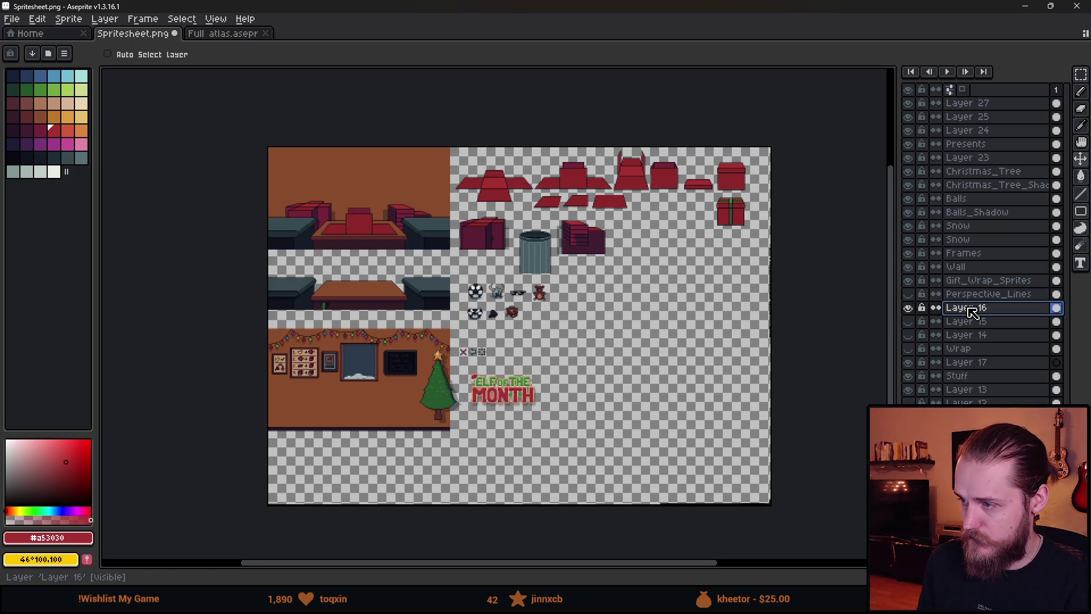
{"action": "key", "text": "Delete"}
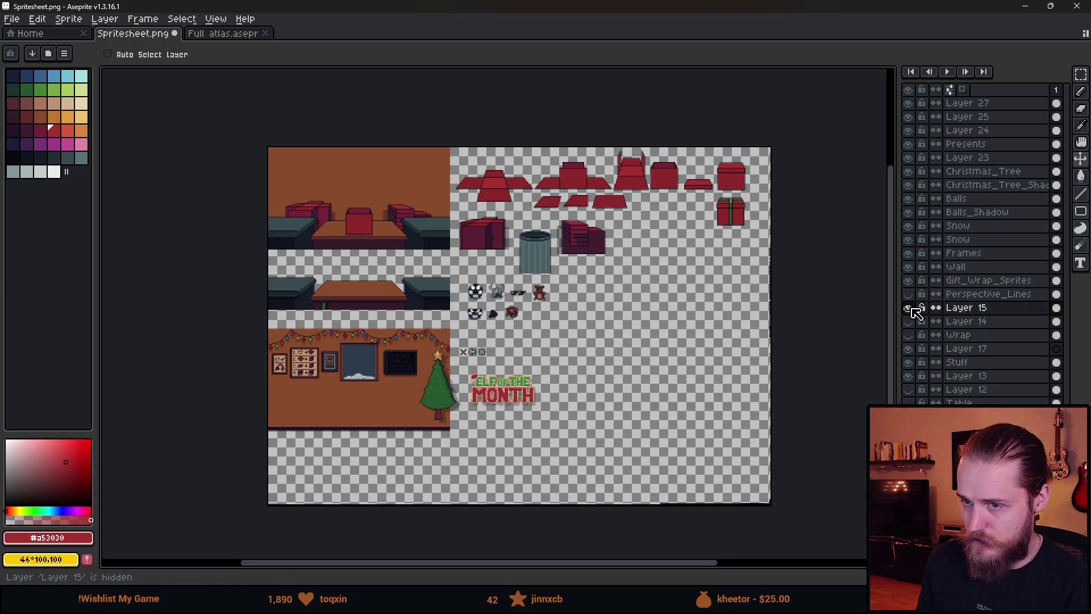
{"action": "left_click", "coordinate": [911, 307]}
{"action": "key", "text": "Delete"}
{"action": "left_click", "coordinate": [910, 307]}
{"action": "left_click", "coordinate": [910, 307]}
{"action": "key", "text": "Delete"}
{"action": "left_click", "coordinate": [909, 307]}
{"action": "left_click", "coordinate": [909, 308]}
{"action": "key", "text": "Delete"}
{"action": "left_click", "coordinate": [909, 307]}
{"action": "left_click", "coordinate": [909, 307]}
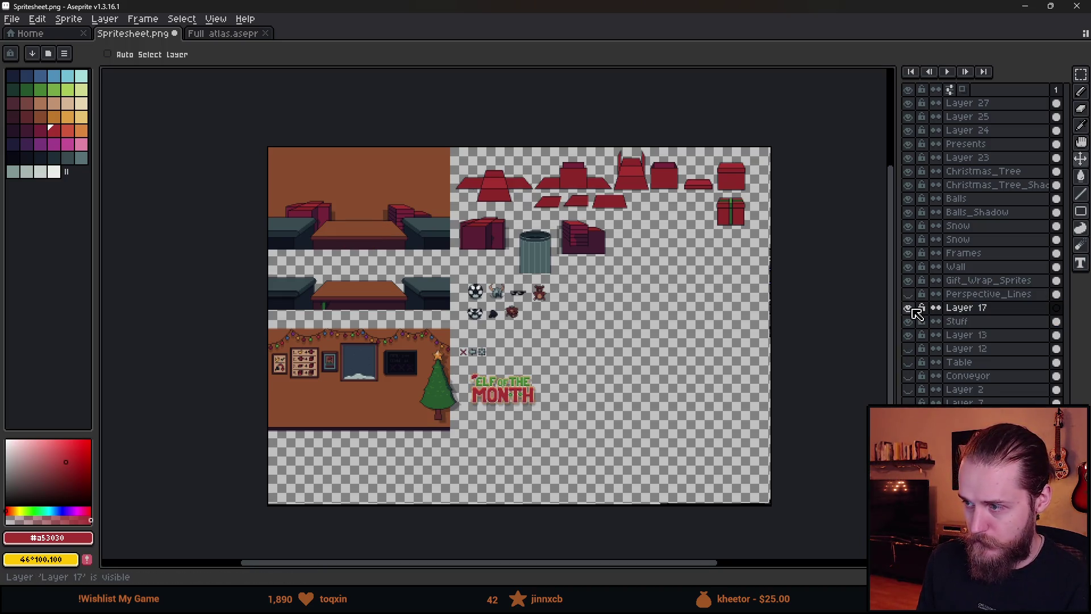
{"action": "key", "text": "Delete"}
- Rename the Stuff layer to 'Table_&_Conveyors'
{"action": "left_click", "coordinate": [909, 309]}
{"action": "left_click", "coordinate": [909, 308]}
{"action": "double_click", "coordinate": [909, 308]}
{"action": "double_click", "coordinate": [909, 309]}
{"action": "left_click", "coordinate": [909, 309]}
{"action": "left_click", "coordinate": [909, 308]}
{"action": "double_click", "coordinate": [966, 308]}
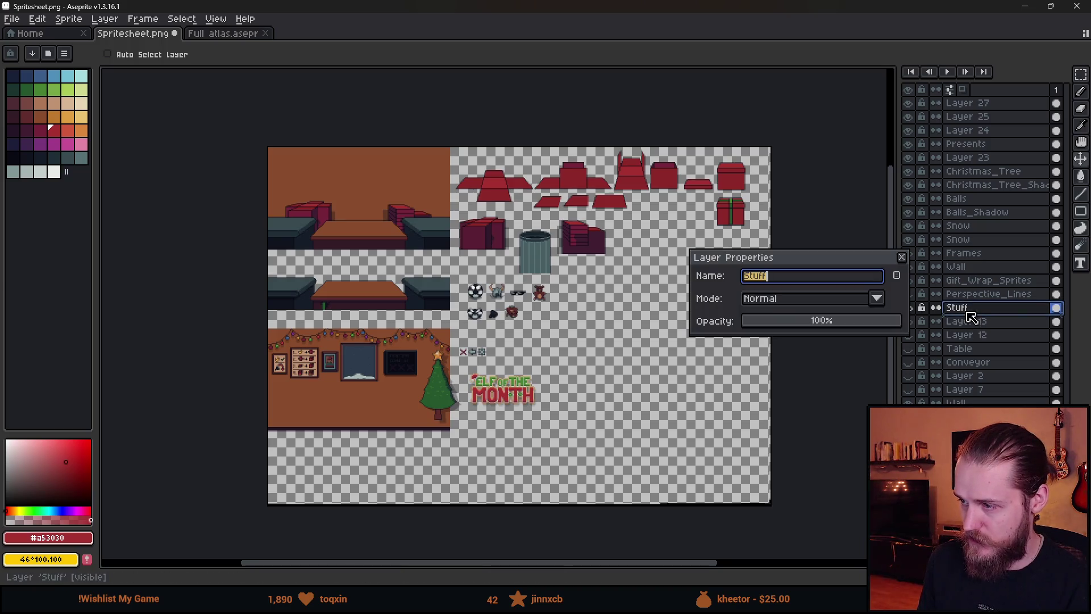
{"action": "type", "text": "Table_&_Conveyor"}
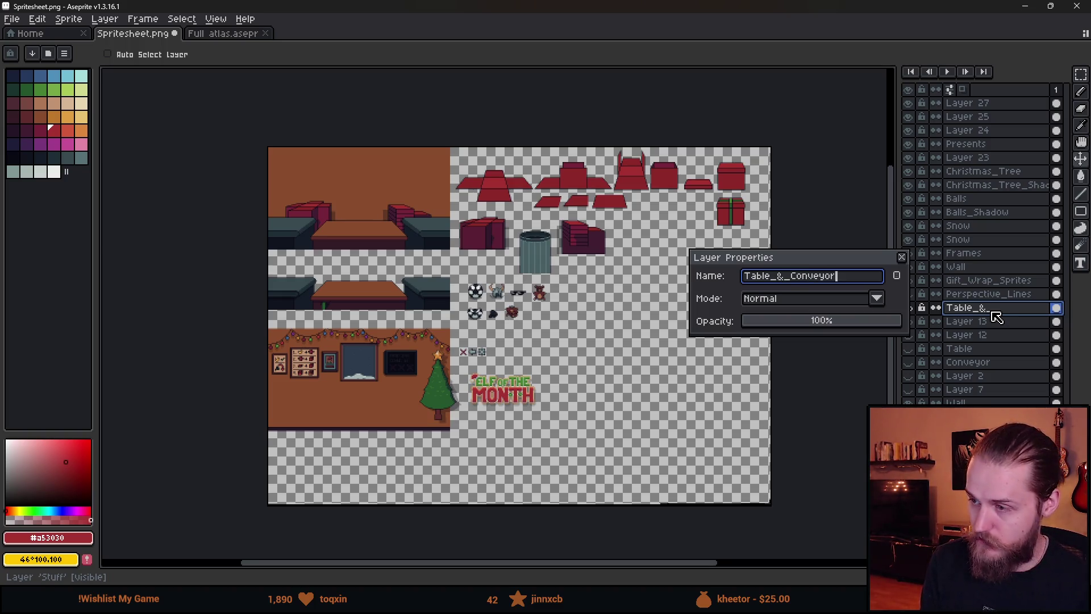
{"action": "type", "text": "s"}
{"action": "key", "text": "Return"}
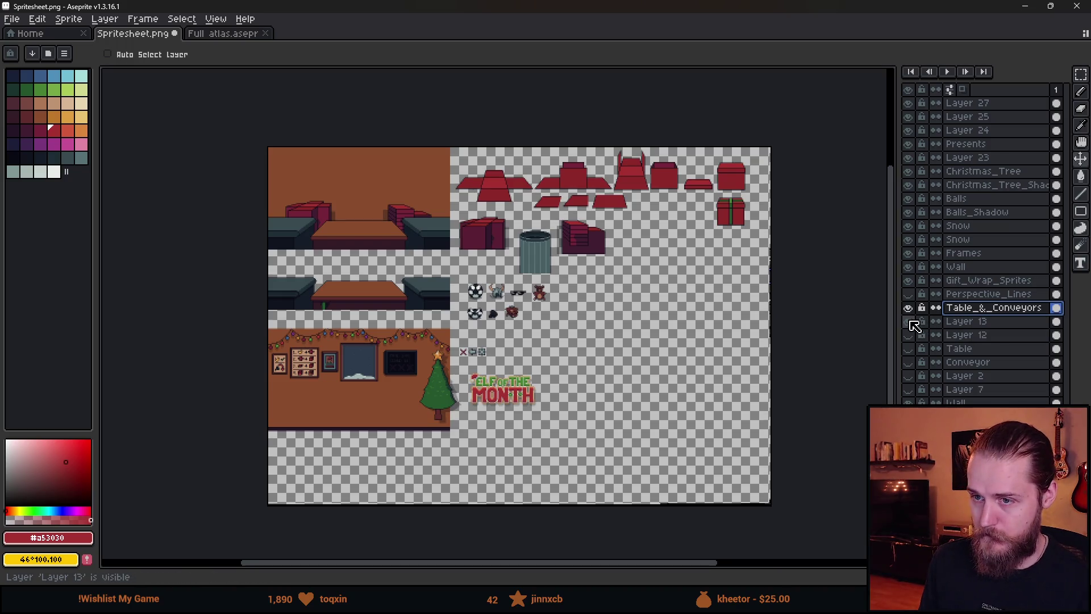
- Name Layer 13 'Piles' and toggle Layer 12's visibility
{"action": "double_click", "coordinate": [970, 322]}
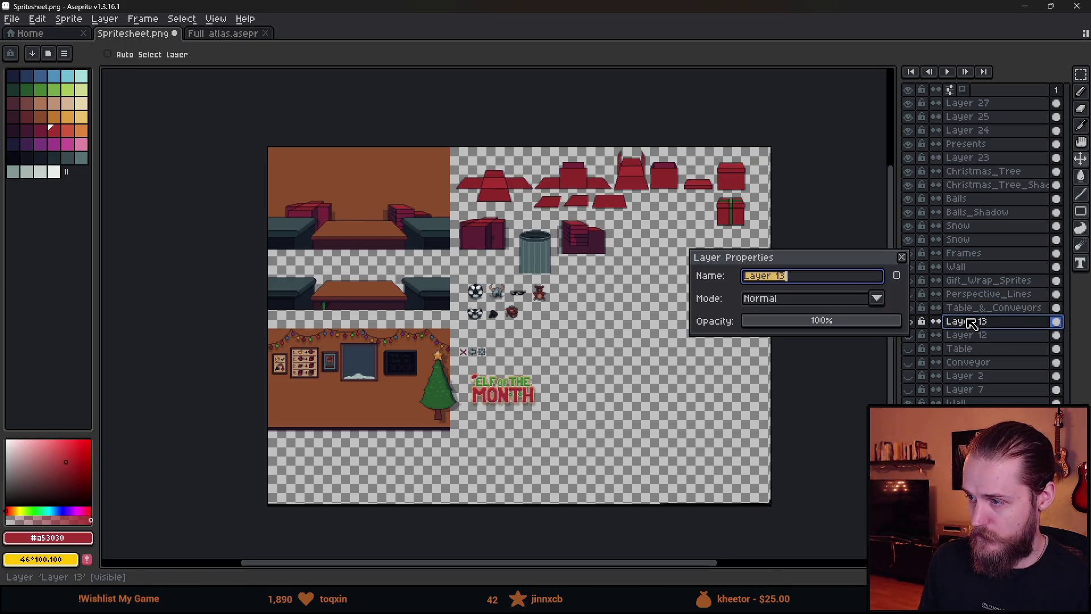
{"action": "type", "text": "Piles"}
{"action": "key", "text": "Return"}
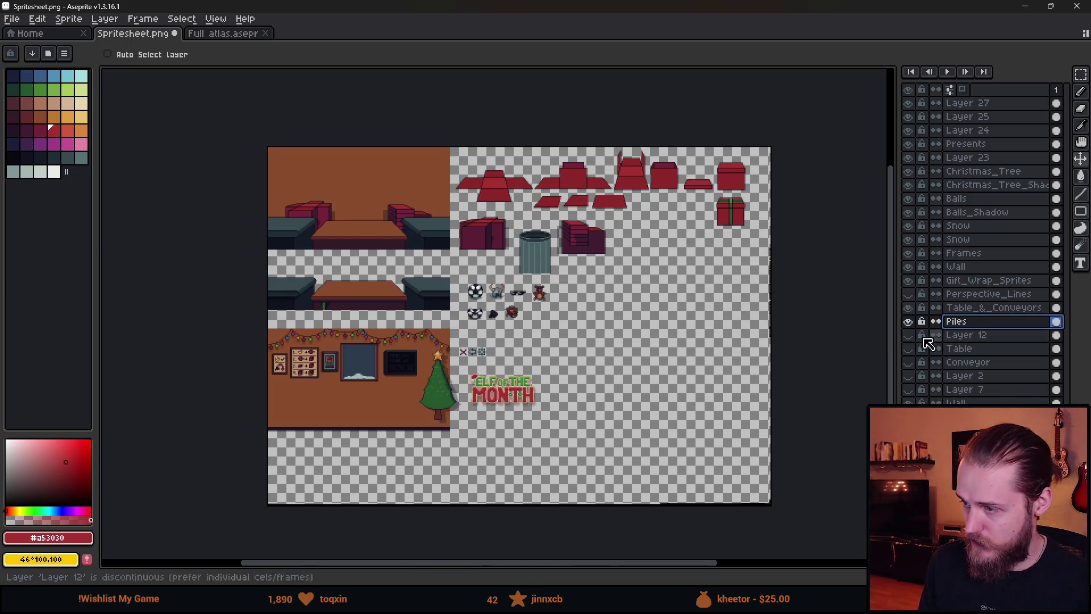
{"action": "left_click", "coordinate": [907, 335]}
- Show Layer 12 again and eyedrop its dark red #602c2c as the drawing colour
{"action": "left_click", "coordinate": [908, 335]}
{"action": "left_click", "coordinate": [908, 335]}
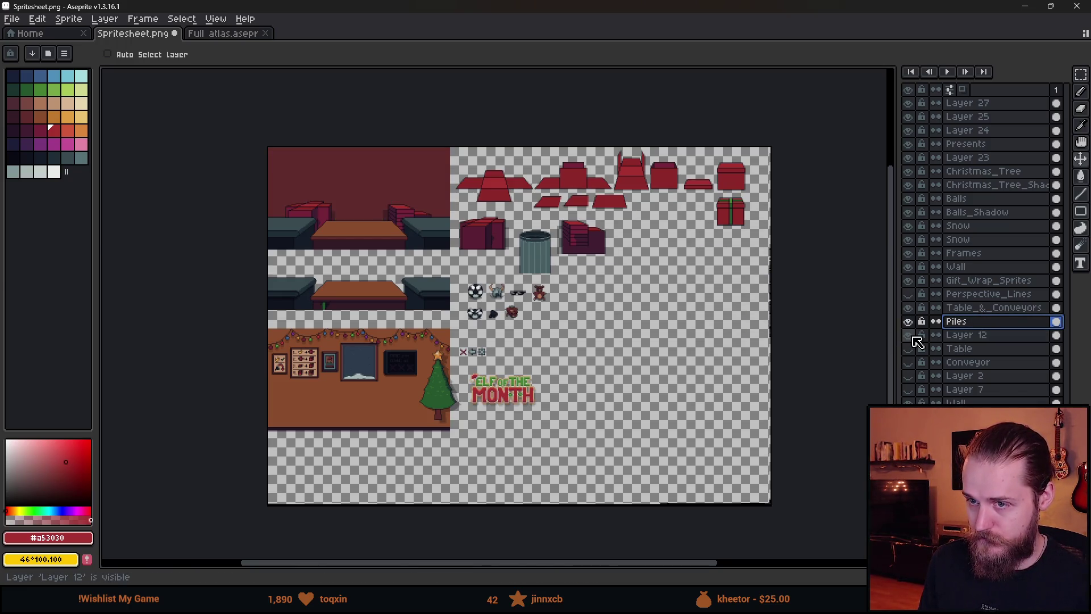
{"action": "scroll", "coordinate": [357, 192], "scroll_direction": "up", "scroll_amount": 1}
{"action": "left_click", "coordinate": [356, 192], "text": "alt"}
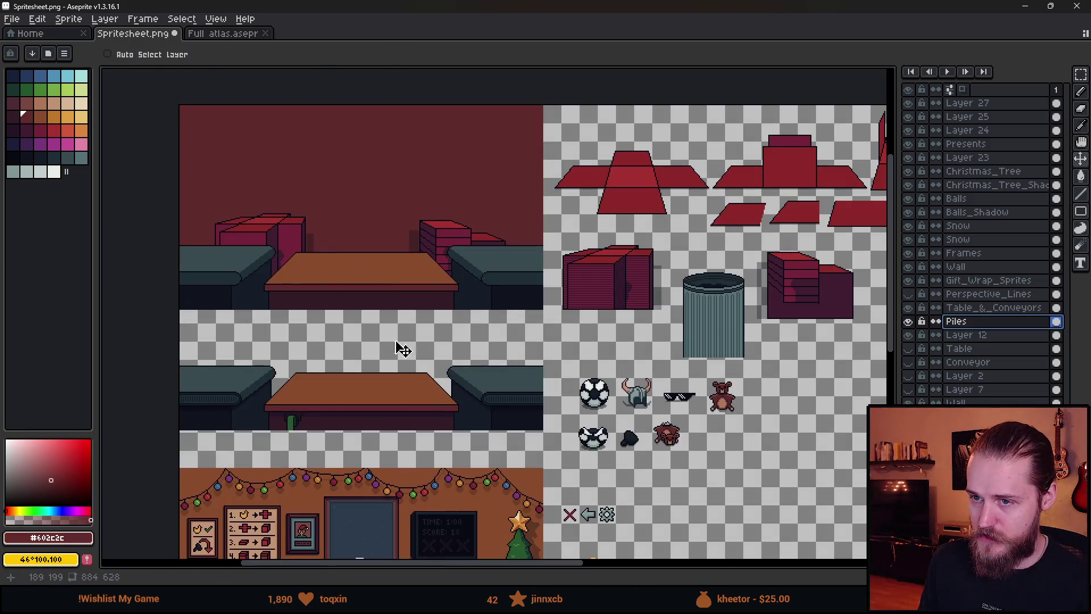
{"action": "left_click_drag", "start_coordinate": [400, 331], "coordinate": [477, 191]}
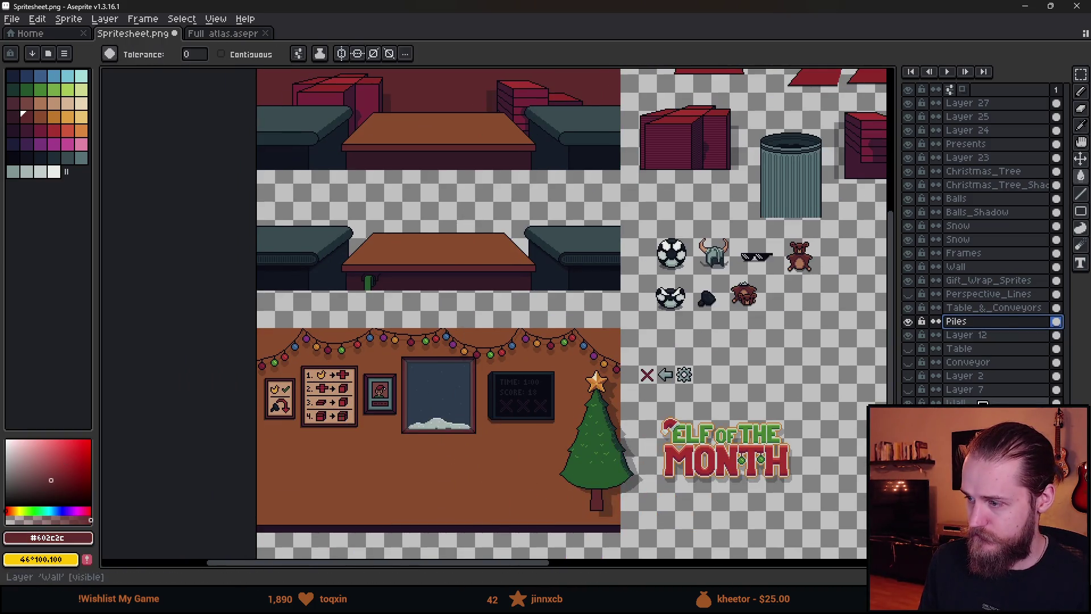
- Select and hide the lower Wall layer, then select the upper Wall layer
{"action": "left_click", "coordinate": [966, 402]}
{"action": "left_click", "coordinate": [908, 402]}
{"action": "left_click", "coordinate": [965, 266]}
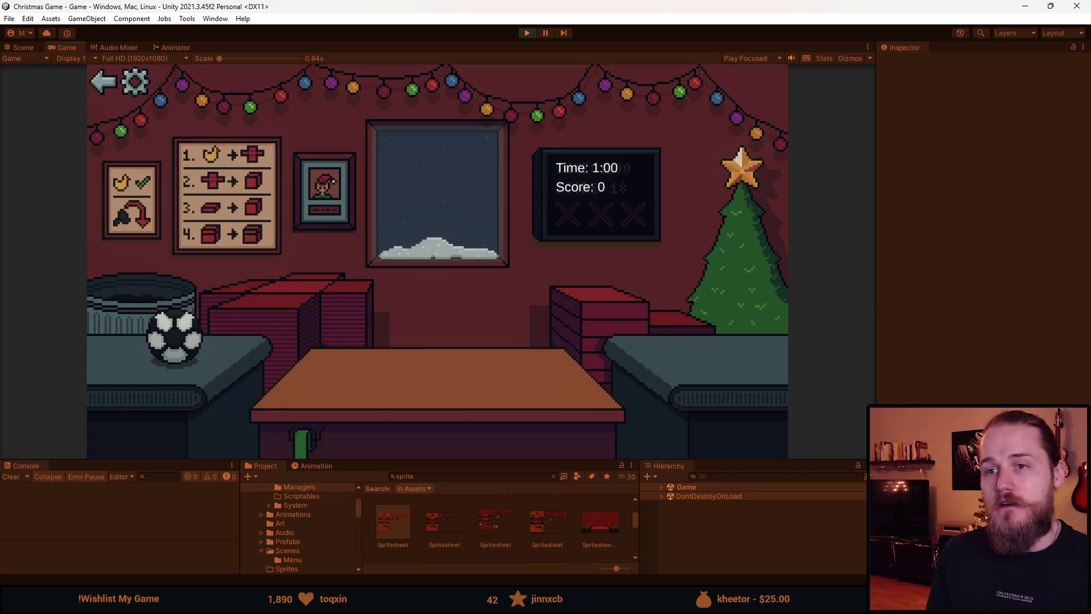
- Refocus Unity so the game reloads the updated spritesheet, then lay red wrapping paper on the table
{"action": "left_click", "coordinate": [472, 244]}
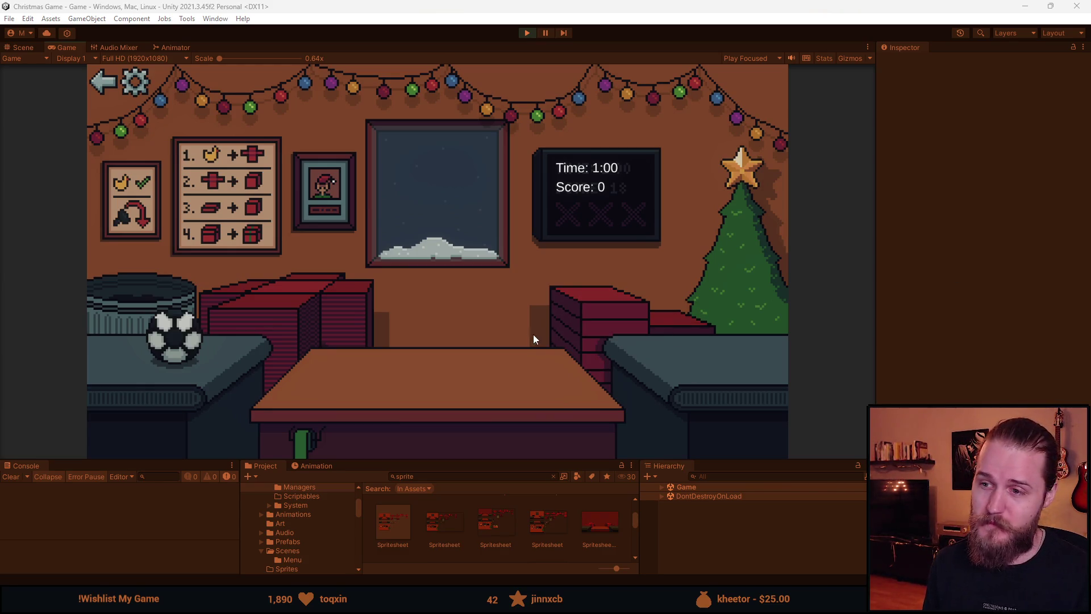
{"action": "left_click", "coordinate": [460, 305]}
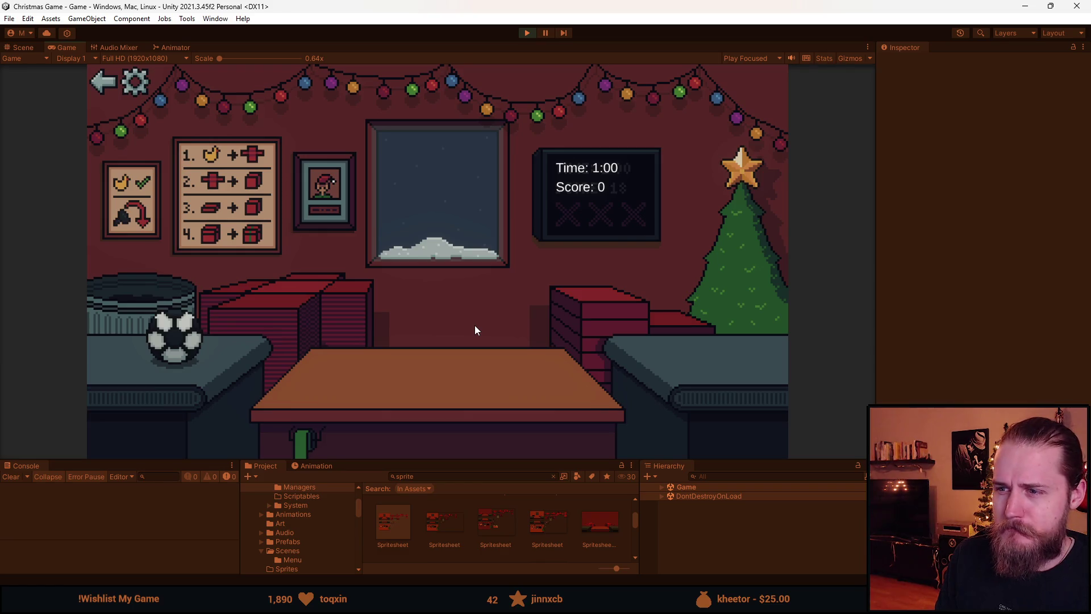
{"action": "left_click", "coordinate": [284, 291]}
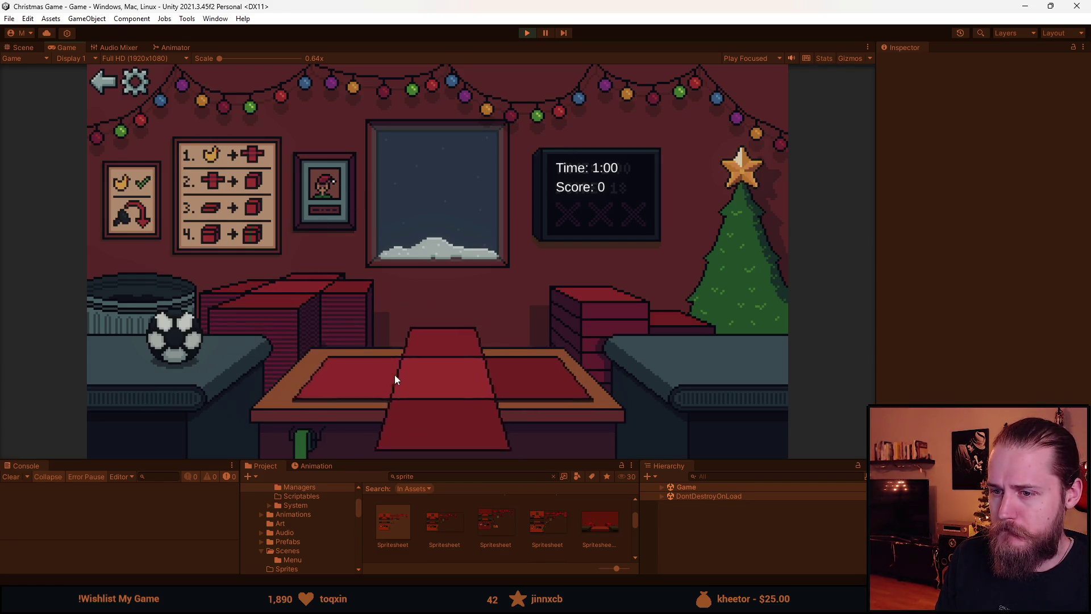
- Wrap the ball in paper, box and ribbon it, and deliver it for points
{"action": "left_click", "coordinate": [178, 358]}
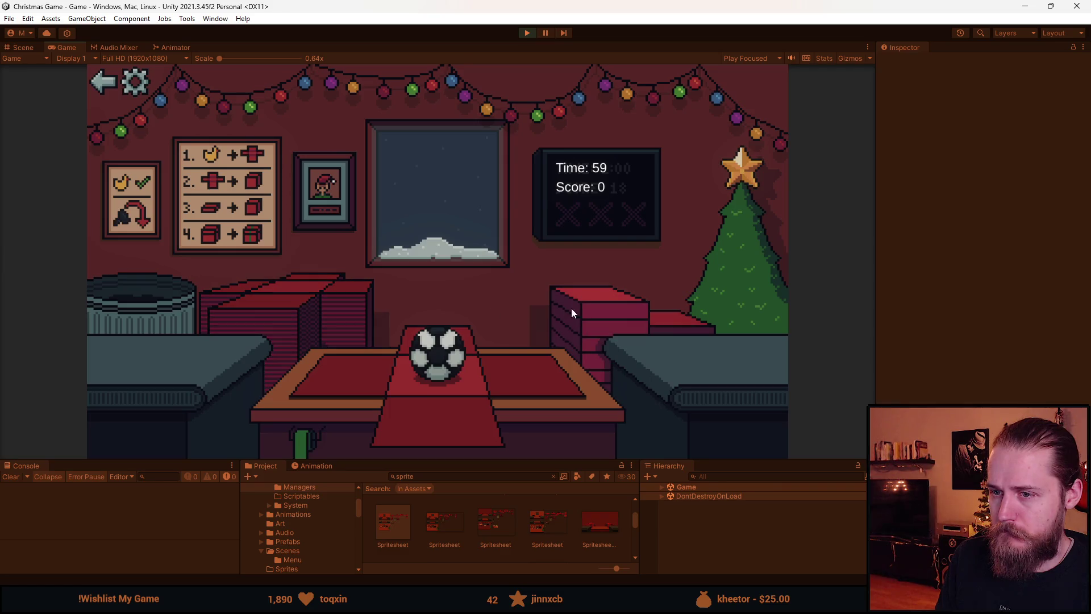
{"action": "left_click", "coordinate": [444, 406]}
{"action": "left_click", "coordinate": [434, 364]}
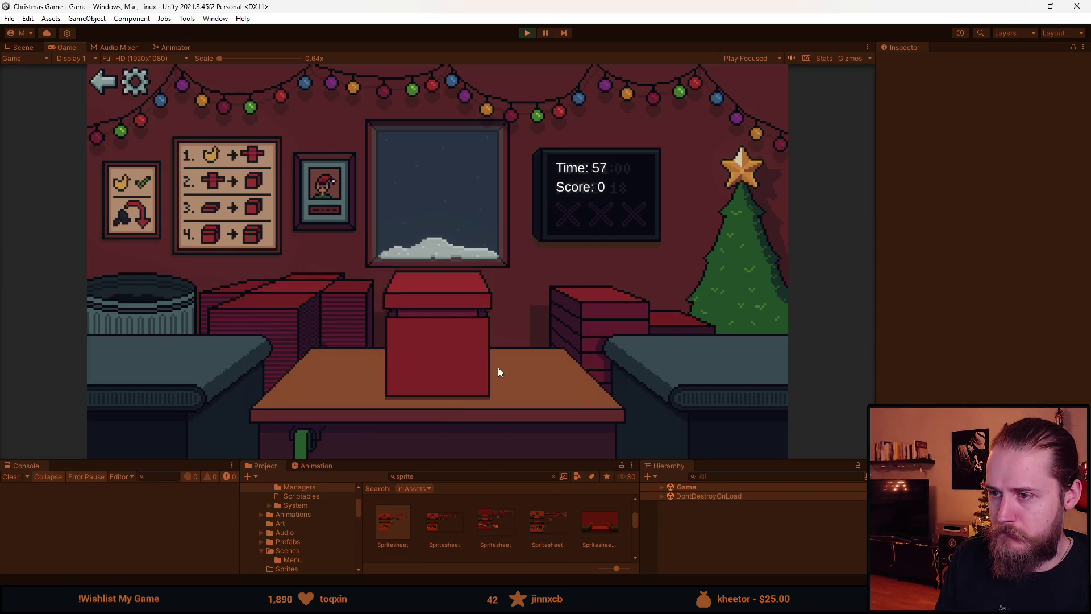
{"action": "left_click", "coordinate": [422, 404]}
{"action": "left_click", "coordinate": [316, 328]}
- Lay fresh wrapping paper, wrap the sunglasses into a lidded box, and ship it
{"action": "left_click", "coordinate": [176, 357]}
{"action": "left_click", "coordinate": [290, 315]}
{"action": "left_click", "coordinate": [181, 352]}
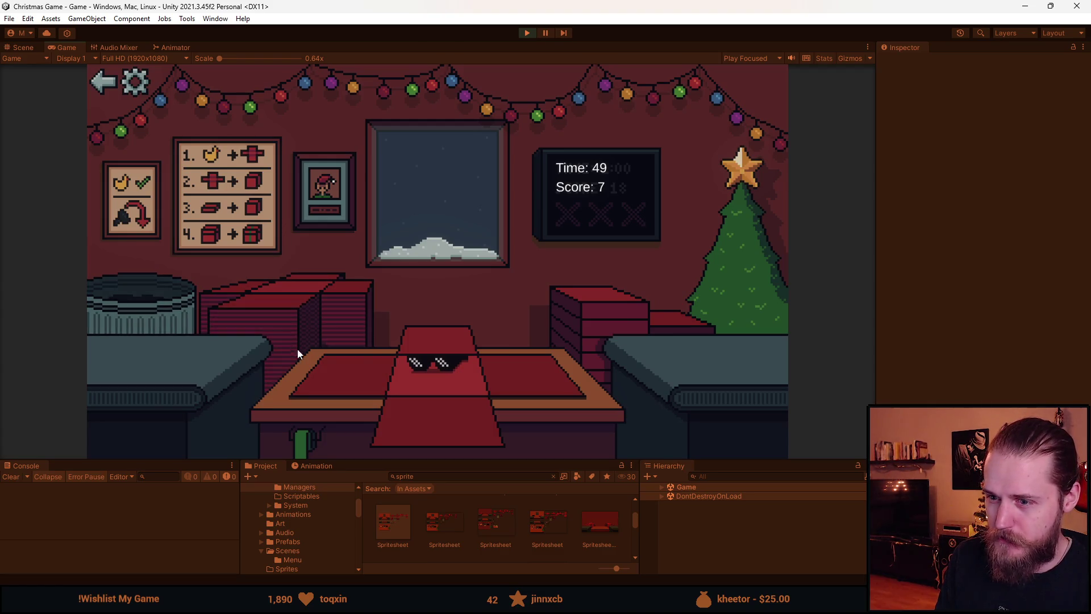
{"action": "left_click", "coordinate": [441, 447]}
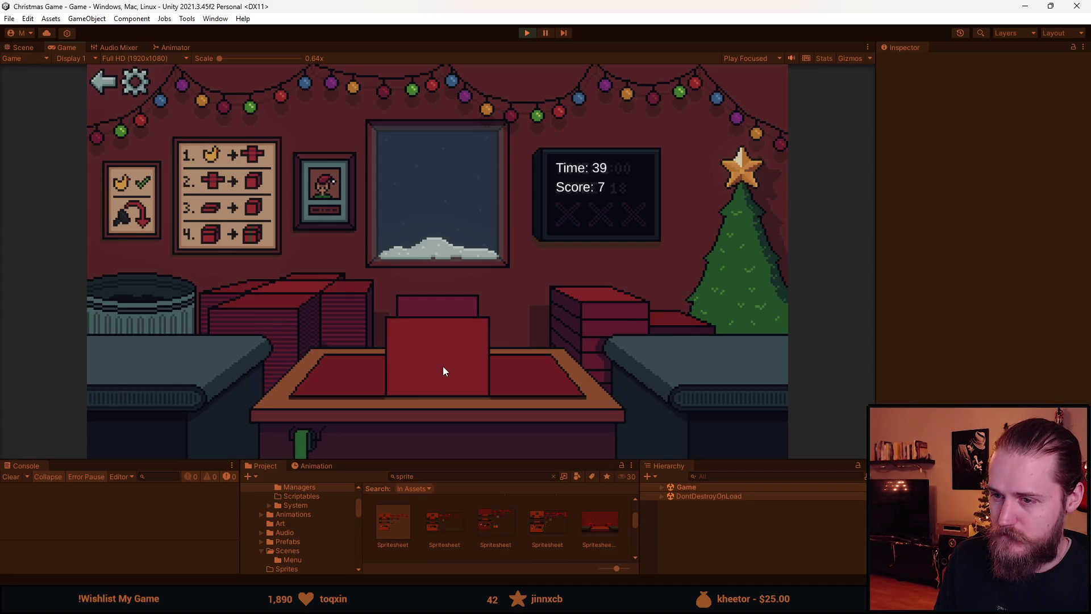
{"action": "left_click", "coordinate": [330, 373]}
{"action": "left_click", "coordinate": [636, 319]}
{"action": "left_click", "coordinate": [410, 339]}
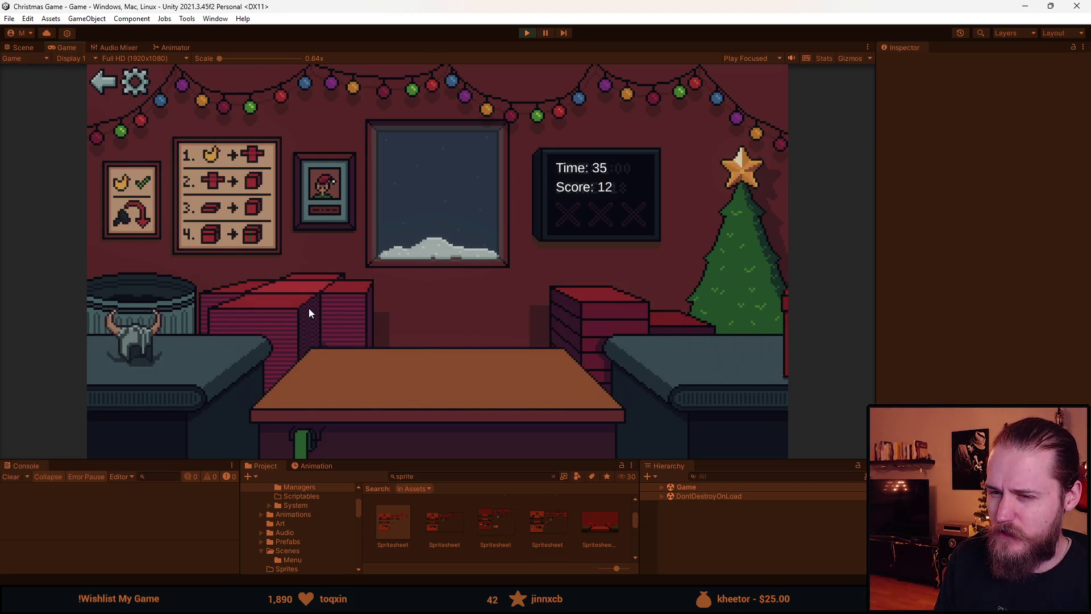
- Fold a red cloth into a box, put a lid on it and ship the gift
{"action": "left_click", "coordinate": [299, 294]}
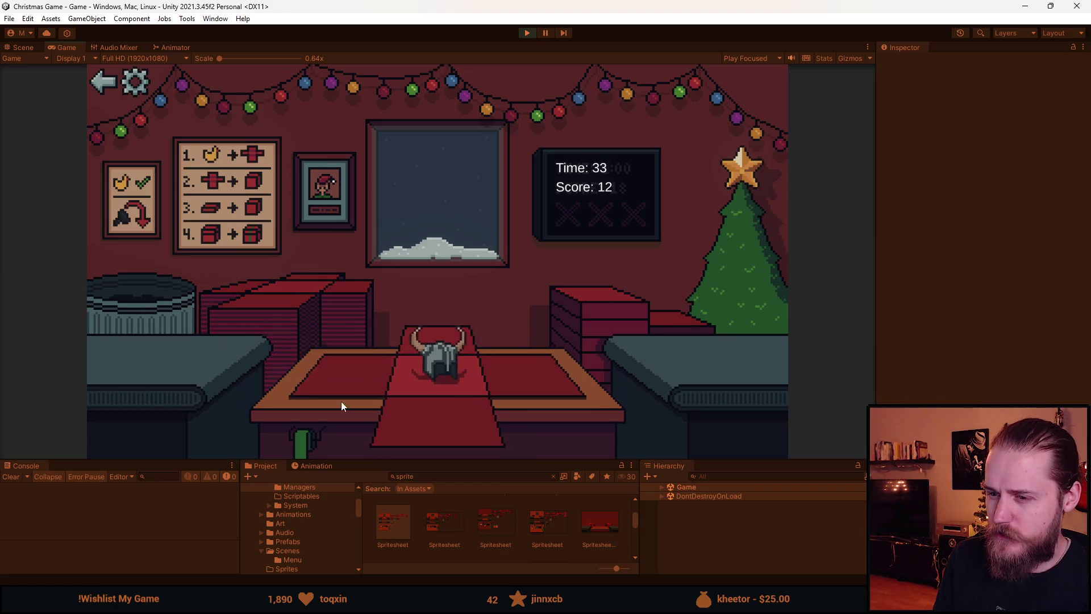
{"action": "left_click", "coordinate": [427, 408]}
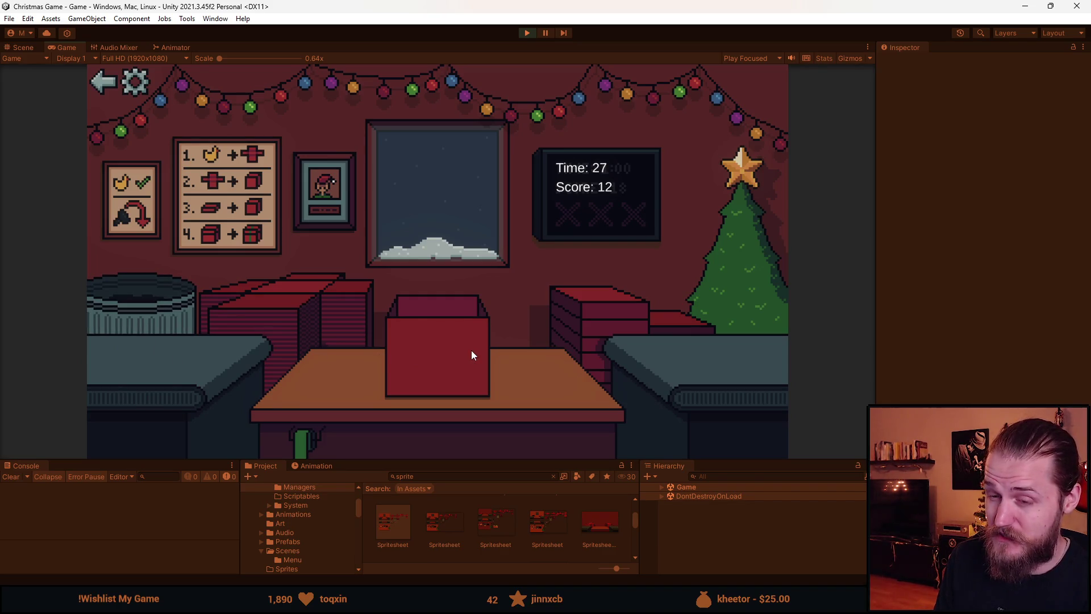
{"action": "left_click", "coordinate": [569, 315]}
{"action": "left_click", "coordinate": [441, 330]}
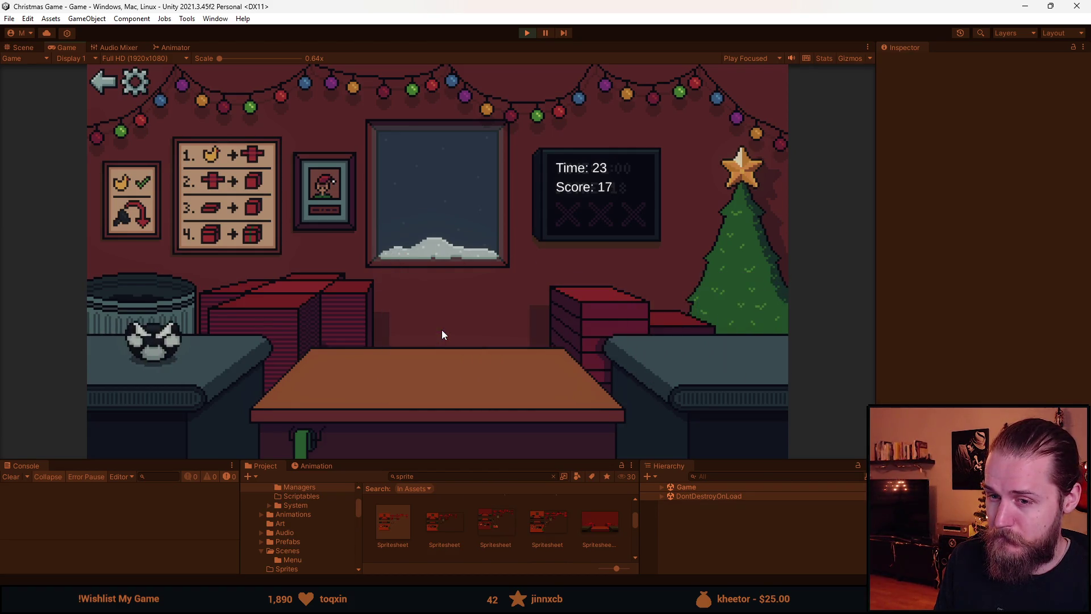
- Trash one pair of sunglasses, then box and ship sunglasses and a teddy bear
{"action": "left_click", "coordinate": [165, 348]}
{"action": "left_click", "coordinate": [292, 328]}
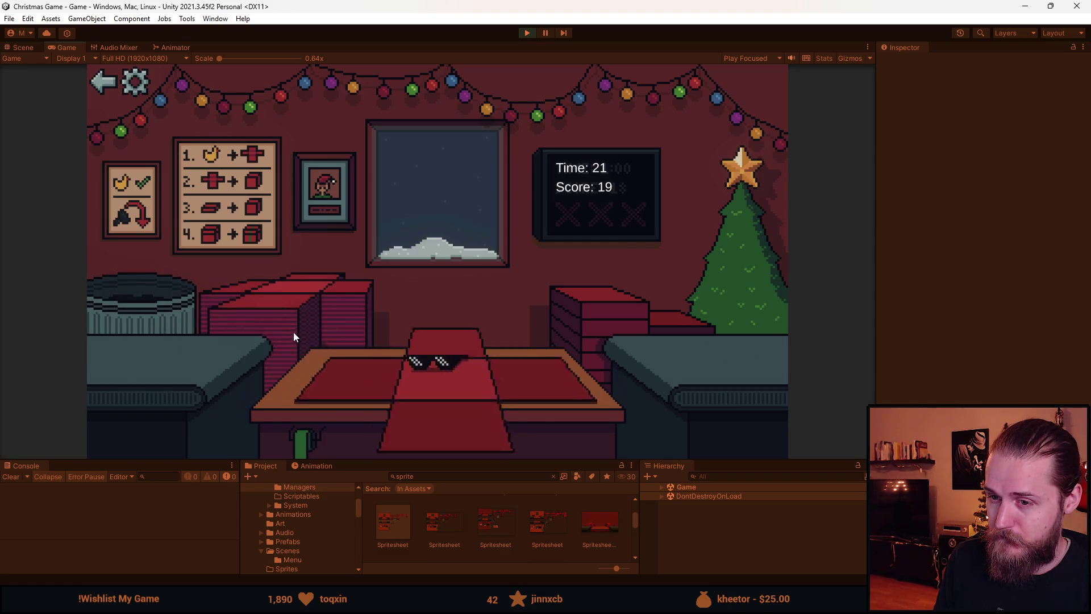
{"action": "left_click", "coordinate": [566, 322]}
{"action": "left_click", "coordinate": [427, 366]}
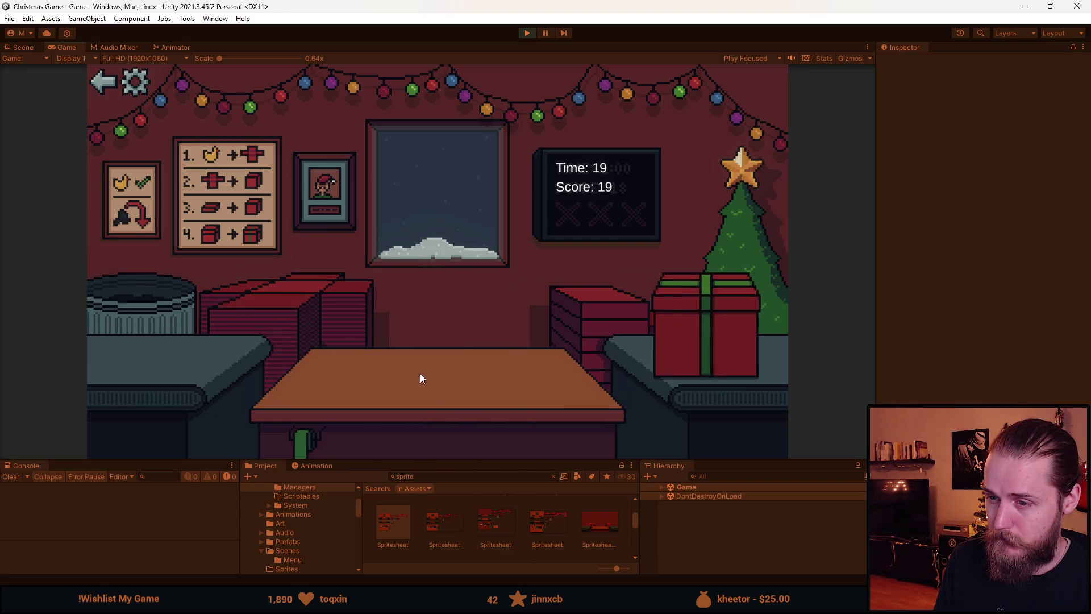
{"action": "left_click", "coordinate": [287, 330]}
{"action": "left_click", "coordinate": [613, 311]}
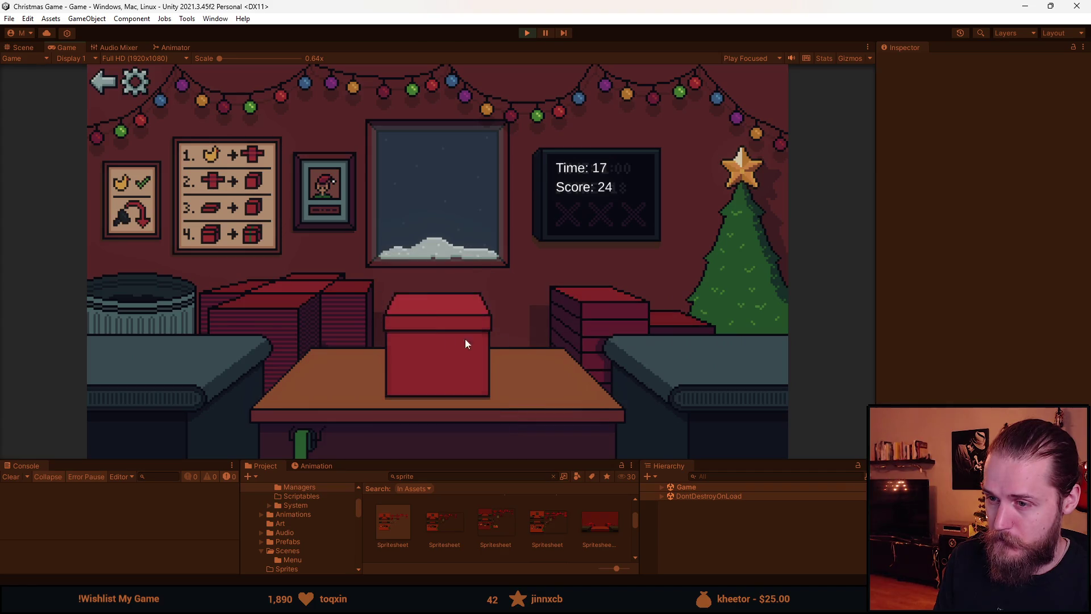
{"action": "left_click", "coordinate": [451, 342]}
- Trash the coal, then box and ship sunglasses, teddy bear, soccer ball and helmet
{"action": "left_click", "coordinate": [162, 341]}
{"action": "left_click", "coordinate": [188, 348]}
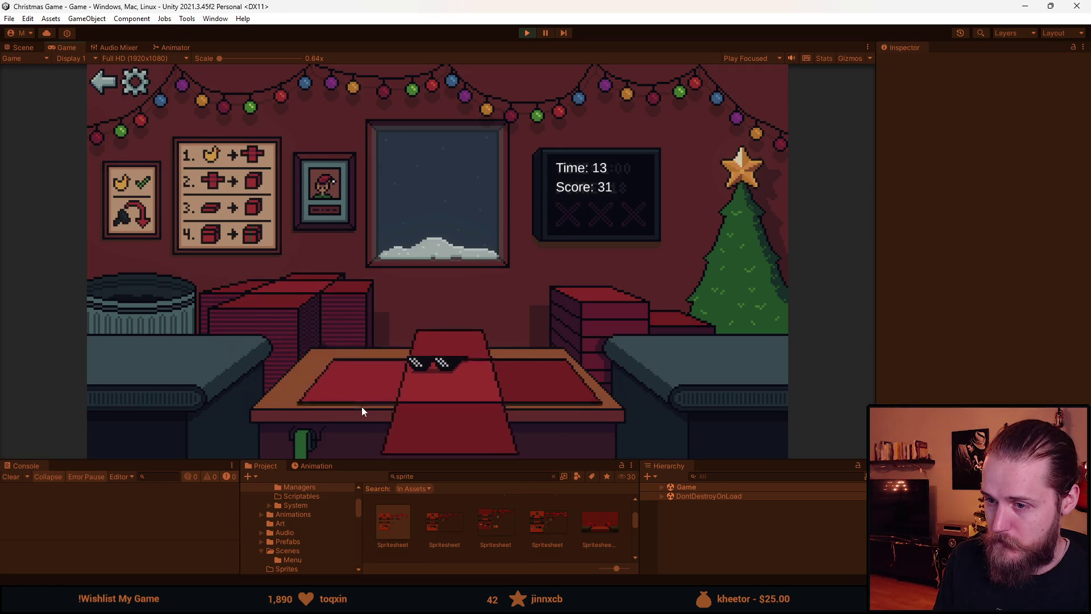
{"action": "left_click", "coordinate": [602, 318]}
{"action": "left_click", "coordinate": [441, 348]}
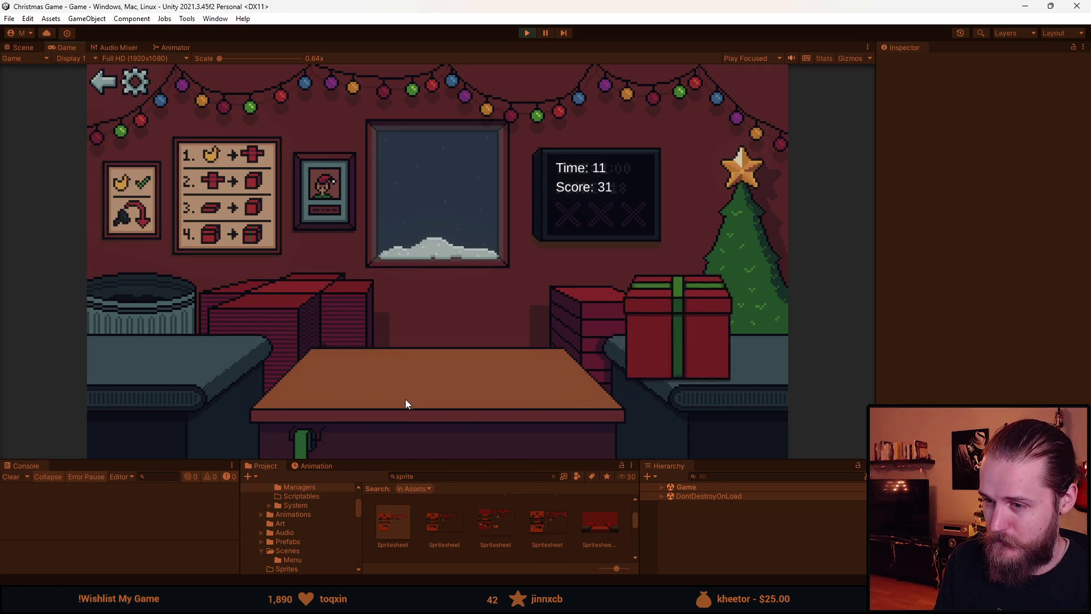
{"action": "left_click", "coordinate": [227, 357]}
{"action": "left_click", "coordinate": [439, 350]}
{"action": "left_click", "coordinate": [145, 347]}
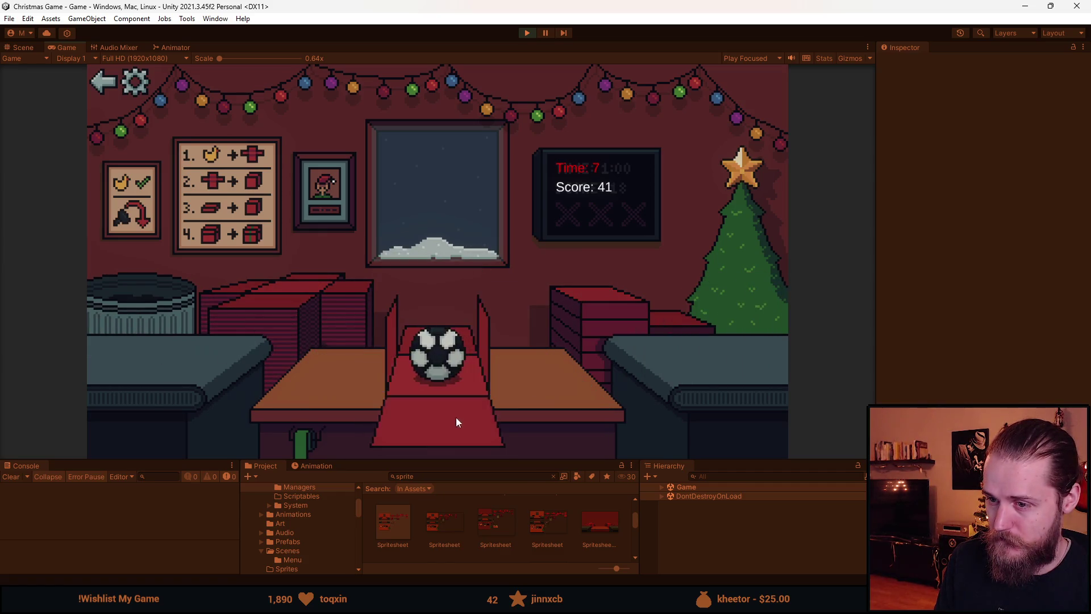
{"action": "left_click", "coordinate": [448, 363]}
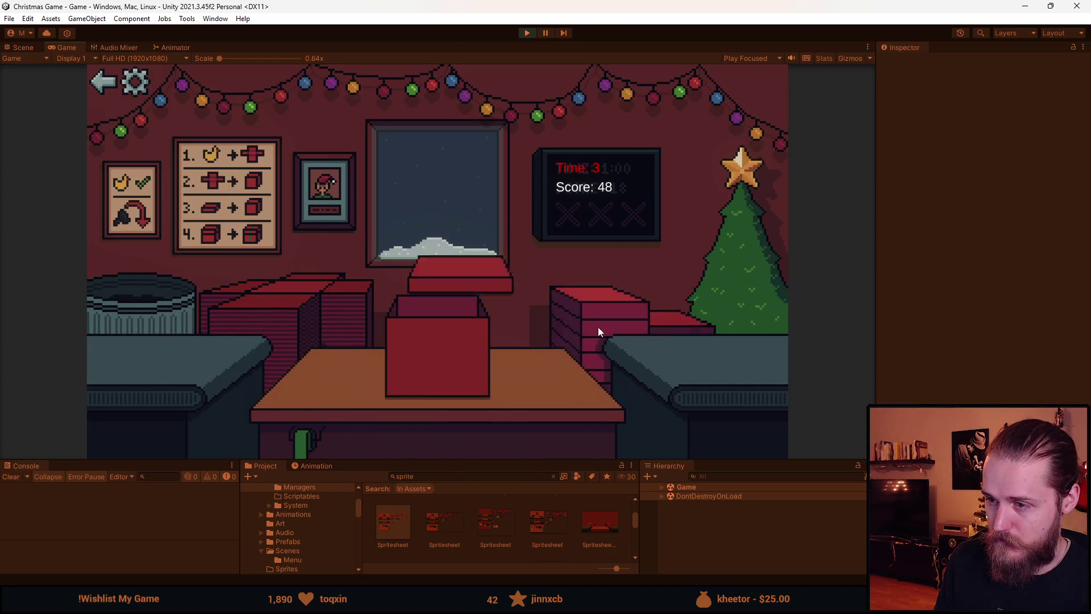
{"action": "left_click", "coordinate": [409, 356]}
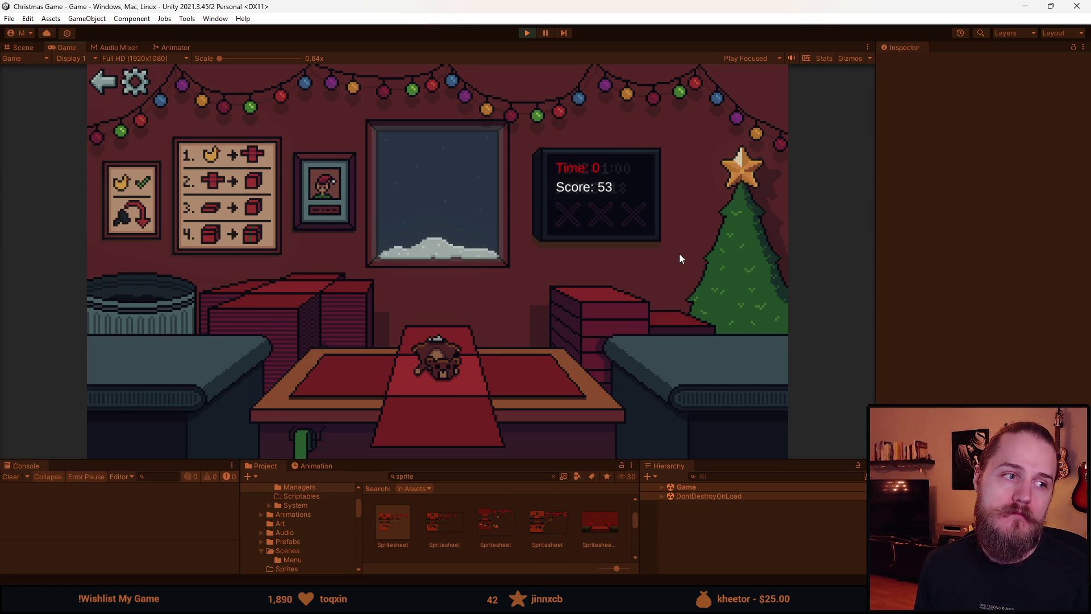
- Back in Aseprite, clear the wall selection and ready the paint bucket with palette colour Idx-12
{"action": "key", "text": "alt+Tab"}
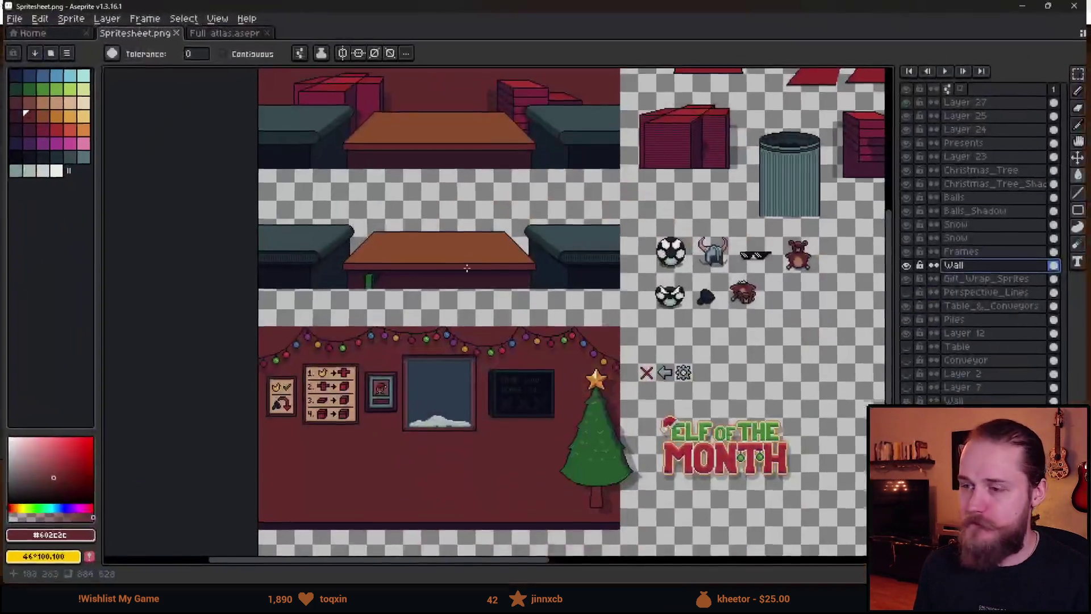
{"action": "scroll", "coordinate": [385, 331], "scroll_direction": "up", "scroll_amount": 3}
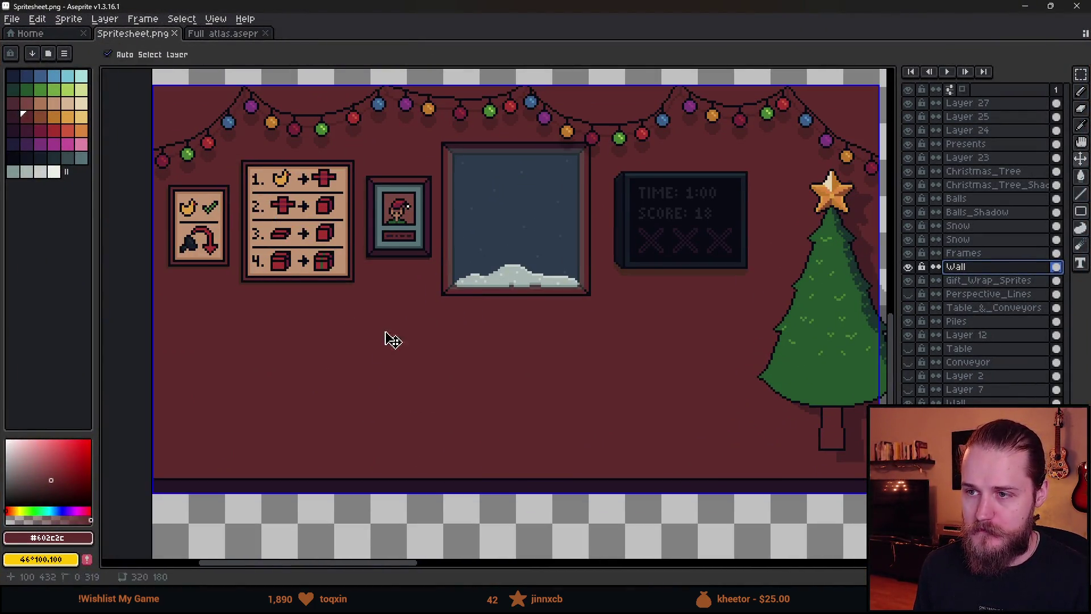
{"action": "left_click", "coordinate": [415, 341]}
{"action": "key", "text": "v"}
{"action": "key", "text": "ctrl+d"}
{"action": "key", "text": "i"}
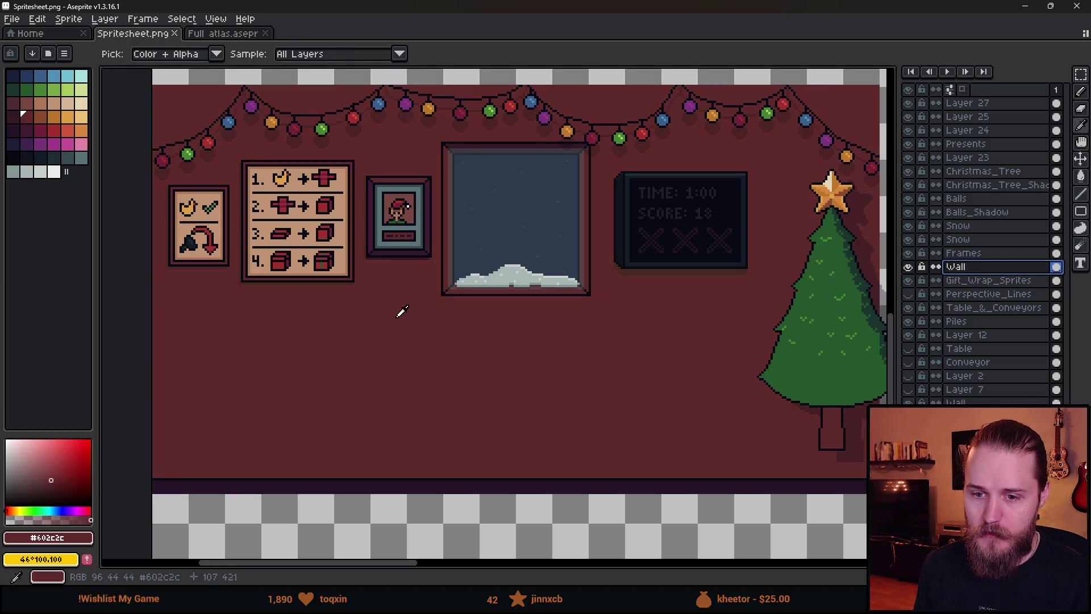
{"action": "key", "text": "w"}
{"action": "key", "text": "g"}
{"action": "left_click", "coordinate": [13, 104]}
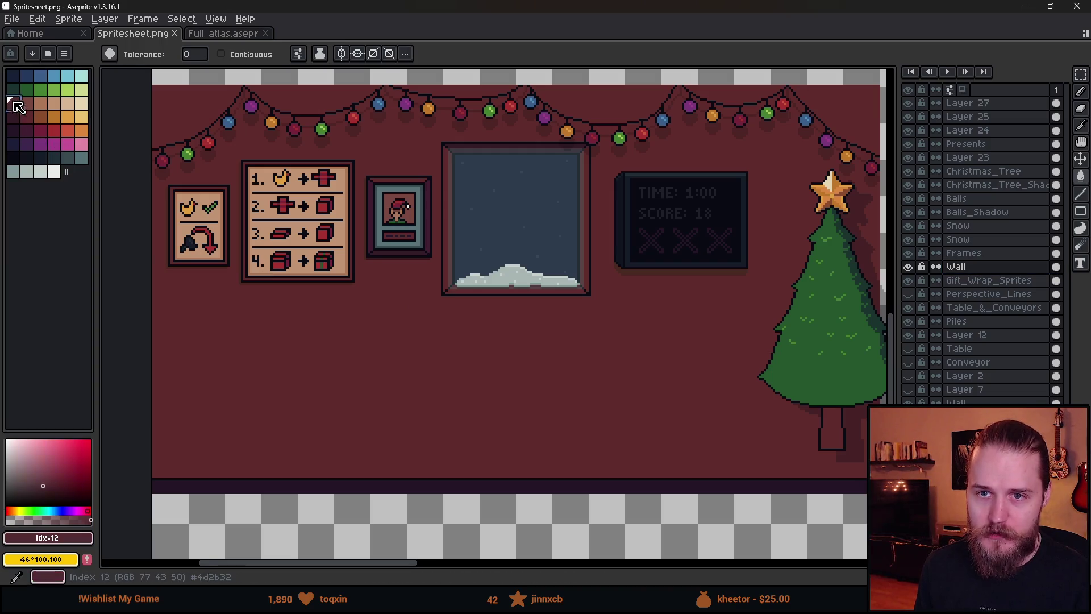
{"action": "scroll", "coordinate": [344, 378], "scroll_direction": "down", "scroll_amount": 2}
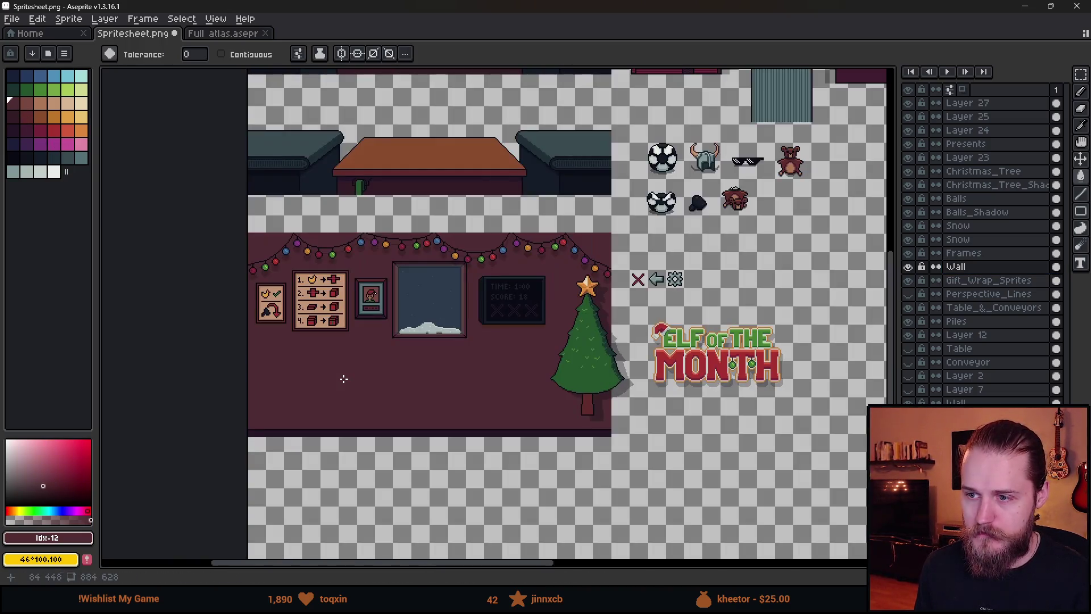
{"action": "scroll", "coordinate": [344, 378], "scroll_direction": "up", "scroll_amount": 2}
{"action": "scroll", "coordinate": [343, 378], "scroll_direction": "down", "scroll_amount": 2}
{"action": "key", "text": "alt+Tab"}
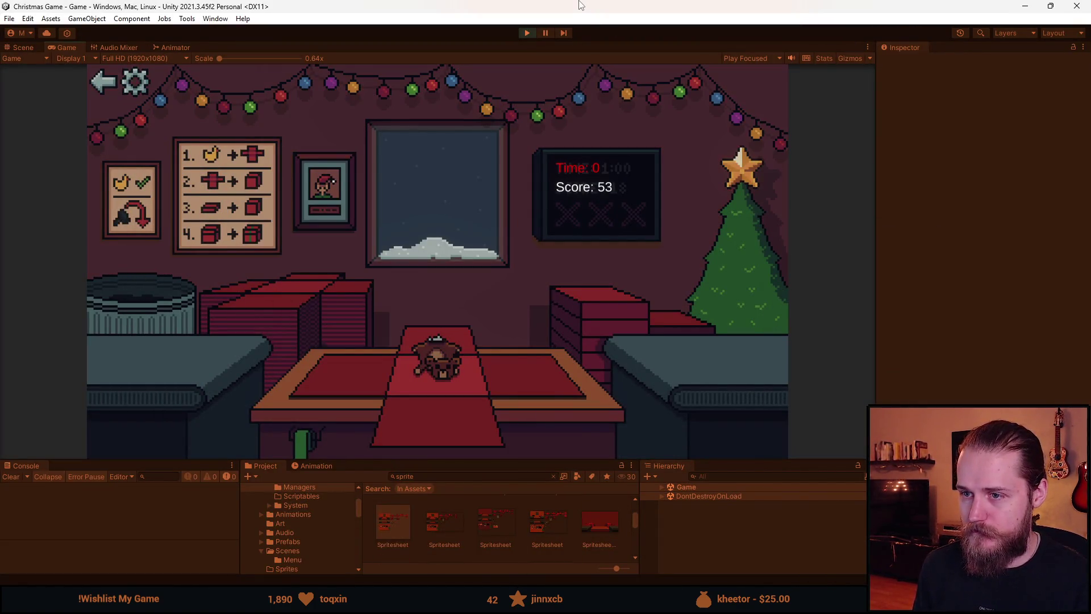
{"action": "key", "text": "alt+Tab"}
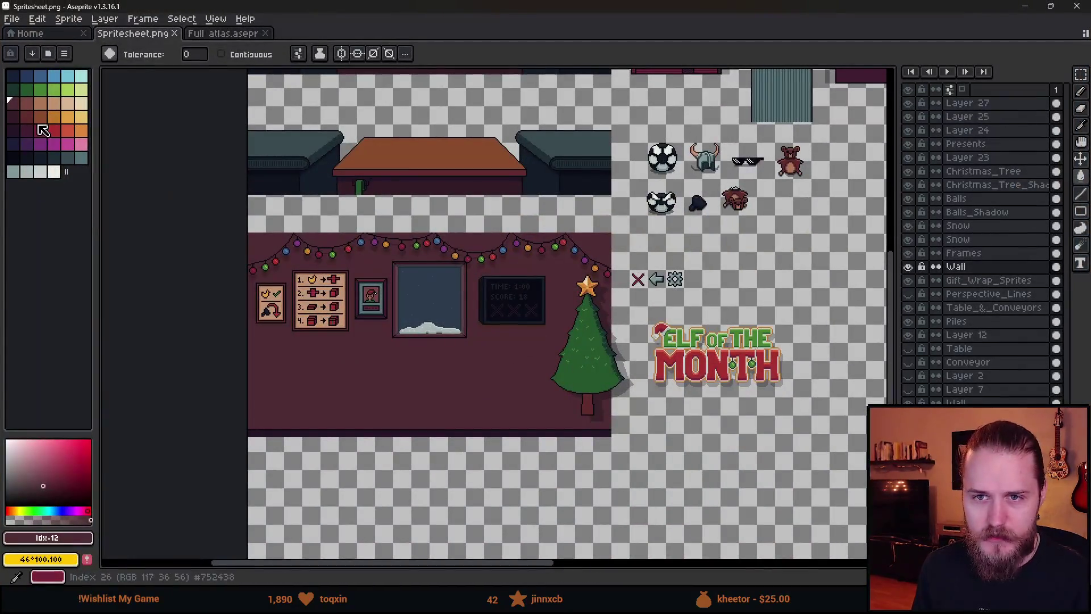
- Bucket-fill the wall with an orange colour and sample the resulting brown
{"action": "left_click", "coordinate": [39, 117]}
{"action": "left_click", "coordinate": [369, 408]}
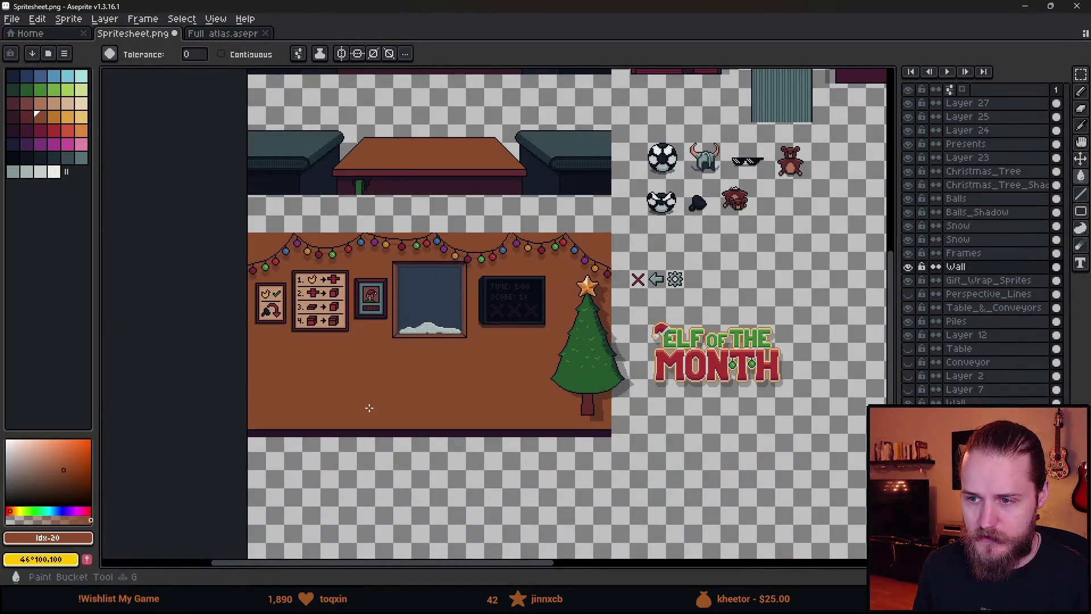
{"action": "scroll", "coordinate": [369, 407], "scroll_direction": "up", "scroll_amount": 2}
{"action": "scroll", "coordinate": [397, 285], "scroll_direction": "up", "scroll_amount": 5}
{"action": "left_click", "coordinate": [432, 181], "text": "alt"}
{"action": "scroll", "coordinate": [409, 446], "scroll_direction": "down", "scroll_amount": 5}
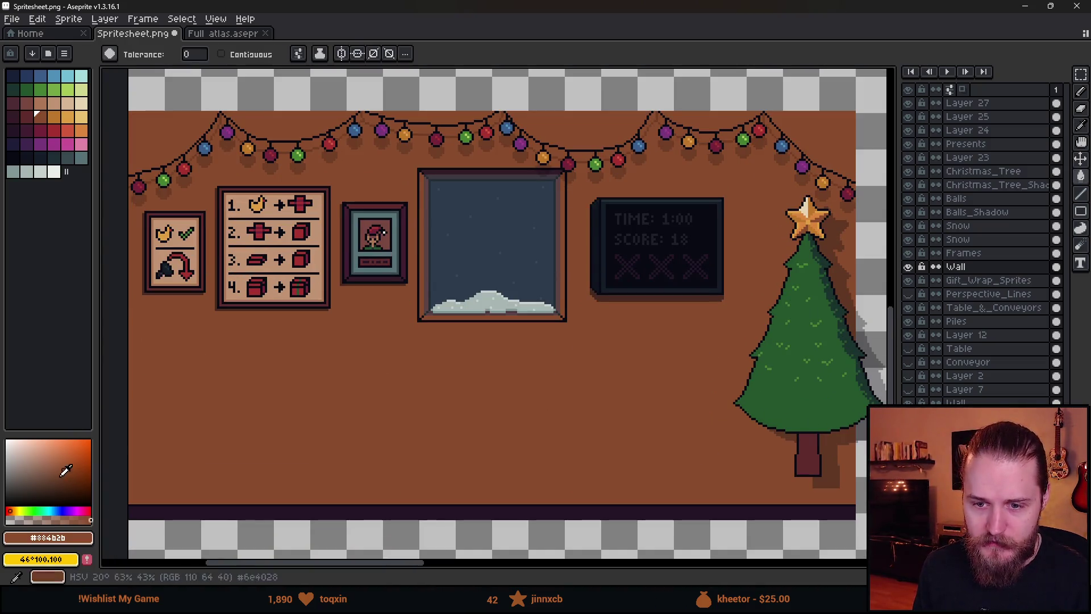
- Choose a duller, darker brown, save the spritesheet and view it in Unity
{"action": "left_click", "coordinate": [47, 473]}
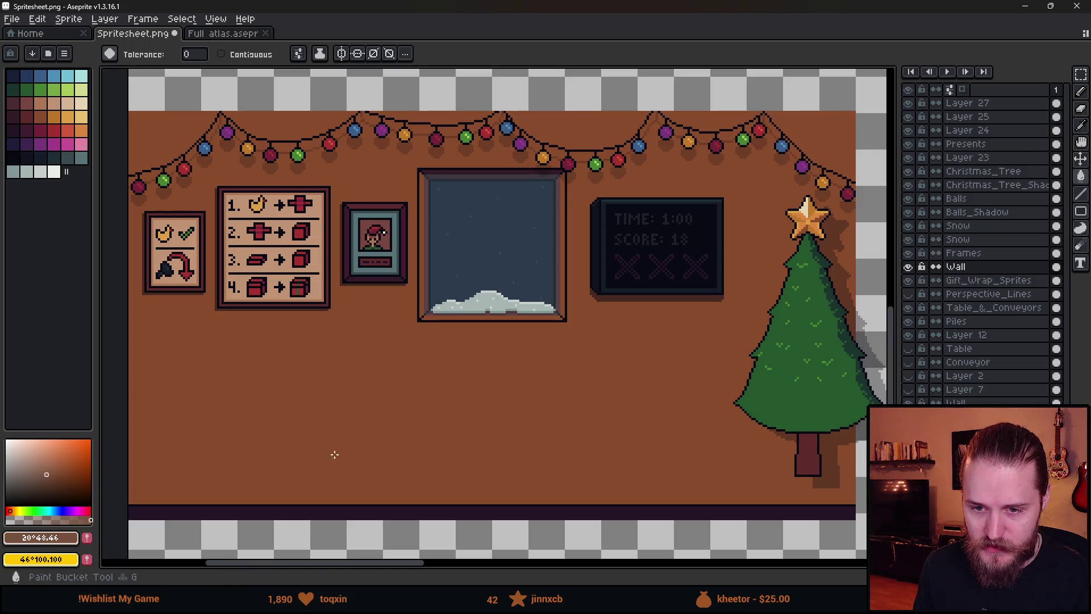
{"action": "key", "text": "ctrl+s"}
{"action": "key", "text": "alt+Tab"}
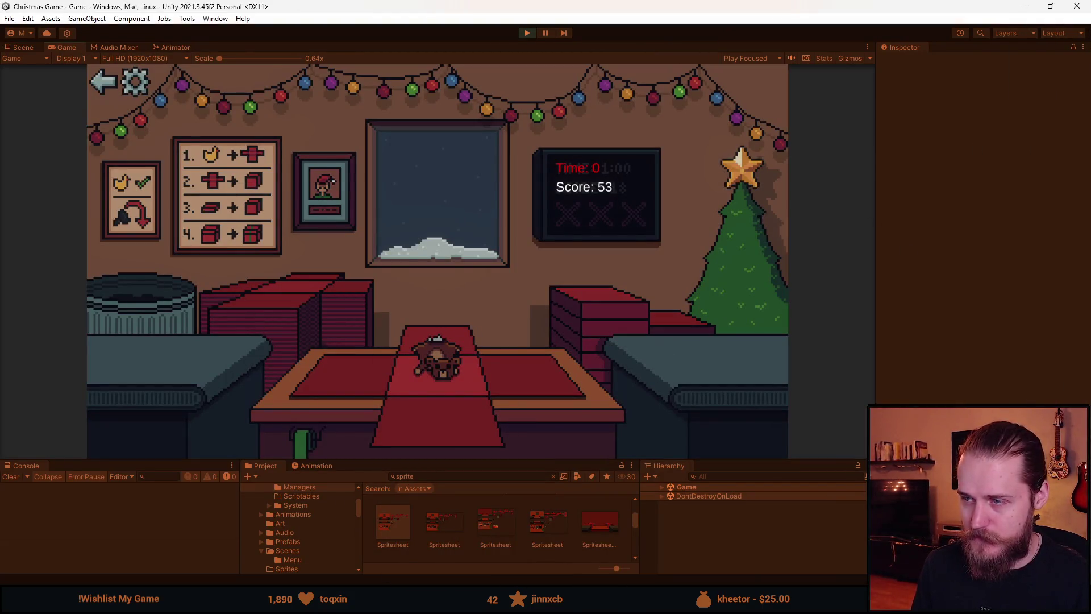
- Toggle the Wall layer's visibility to compare, then make Wall the active layer
{"action": "key", "text": "alt+Tab"}
{"action": "scroll", "coordinate": [400, 340], "scroll_direction": "down", "scroll_amount": 1}
{"action": "scroll", "coordinate": [400, 339], "scroll_direction": "up", "scroll_amount": 1}
{"action": "left_click", "coordinate": [912, 268]}
{"action": "left_click", "coordinate": [911, 268]}
{"action": "left_click", "coordinate": [912, 269]}
{"action": "left_click", "coordinate": [911, 268]}
{"action": "left_click", "coordinate": [909, 267]}
{"action": "left_click", "coordinate": [909, 268]}
{"action": "left_click", "coordinate": [908, 267]}
{"action": "left_click", "coordinate": [909, 267]}
{"action": "left_click", "coordinate": [956, 268]}
- Eyedrop the wall brown, switch to the Pencil, and save the spritesheet
{"action": "scroll", "coordinate": [470, 383], "scroll_direction": "down", "scroll_amount": 1}
{"action": "scroll", "coordinate": [392, 395], "scroll_direction": "up", "scroll_amount": 1}
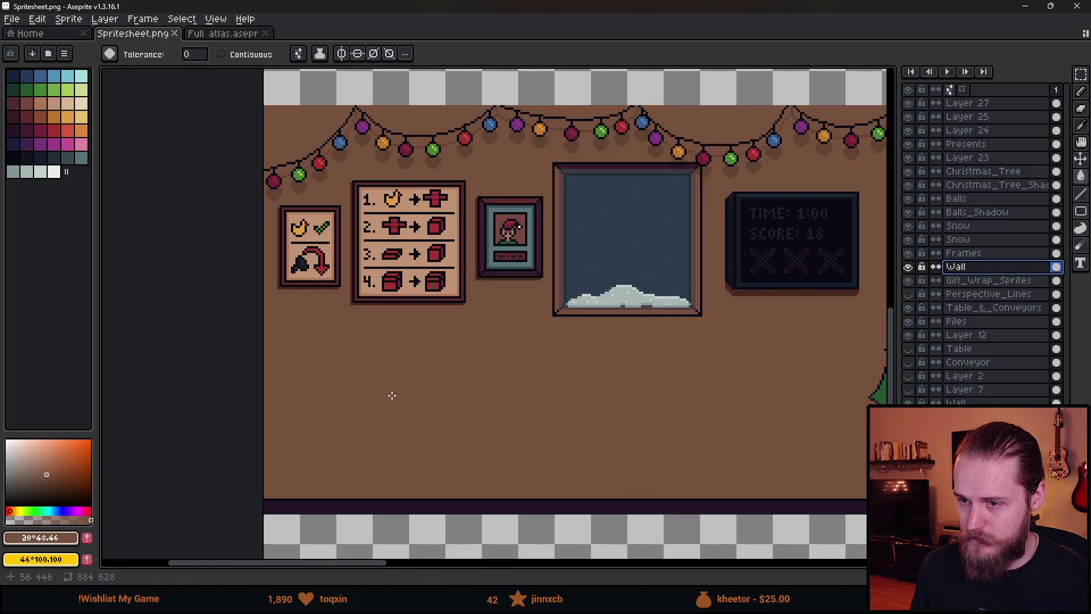
{"action": "key", "text": "i"}
{"action": "left_click", "coordinate": [316, 332]}
{"action": "key", "text": "b"}
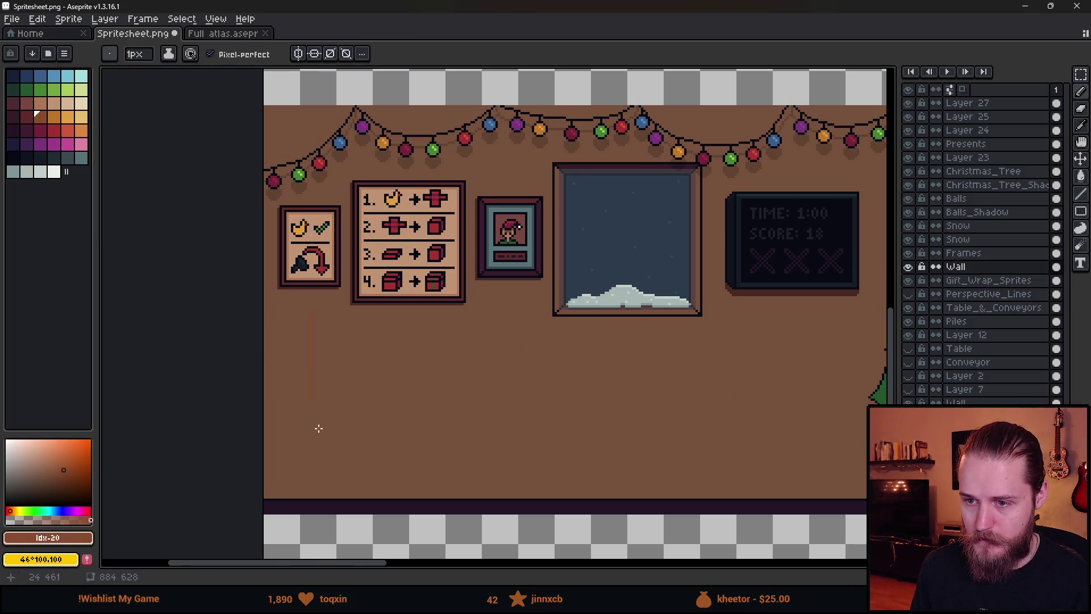
{"action": "scroll", "coordinate": [265, 114], "scroll_direction": "up", "scroll_amount": 3}
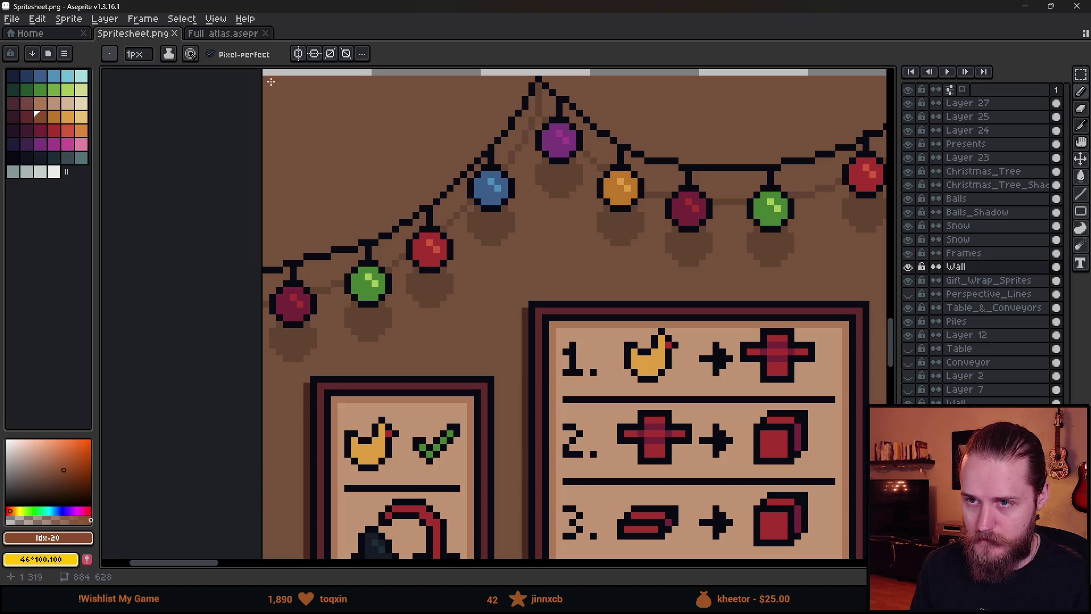
{"action": "key", "text": "ctrl+s"}
{"action": "scroll", "coordinate": [269, 78], "scroll_direction": "down", "scroll_amount": 4}
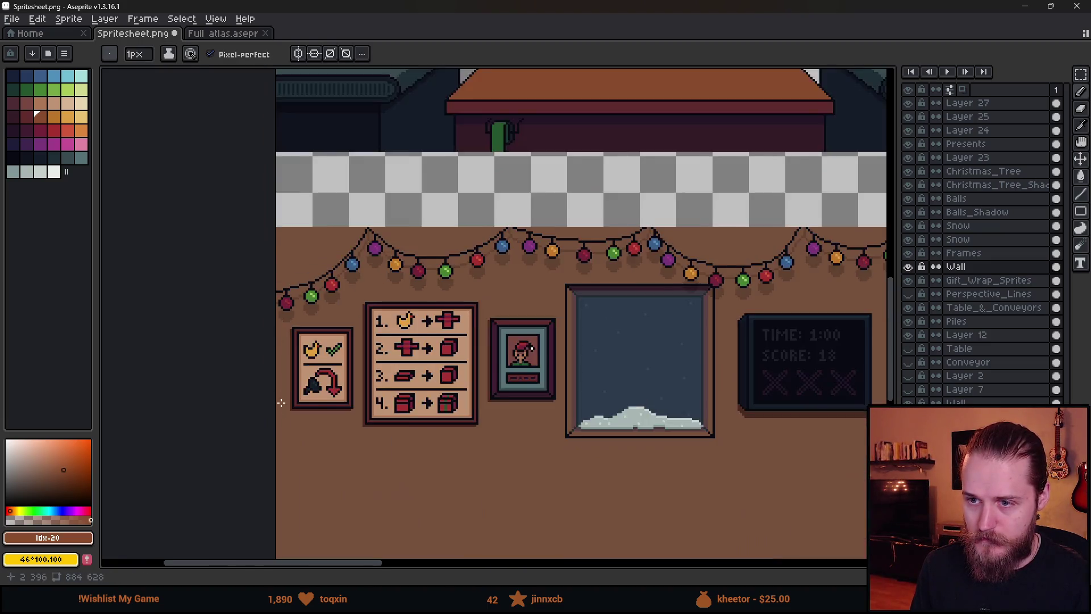
{"action": "scroll", "coordinate": [338, 442], "scroll_direction": "up", "scroll_amount": 5}
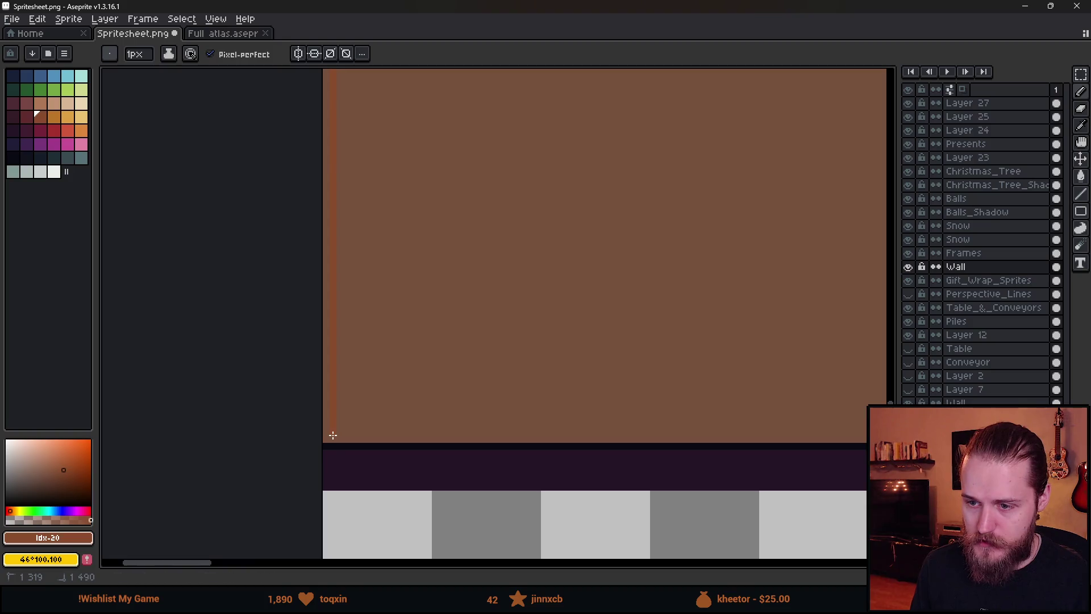
- Marquee-select a tall strip at the wall's left edge near the top-left lights
{"action": "scroll", "coordinate": [346, 438], "scroll_direction": "down", "scroll_amount": 2}
{"action": "left_click_drag", "start_coordinate": [402, 261], "coordinate": [402, 519]}
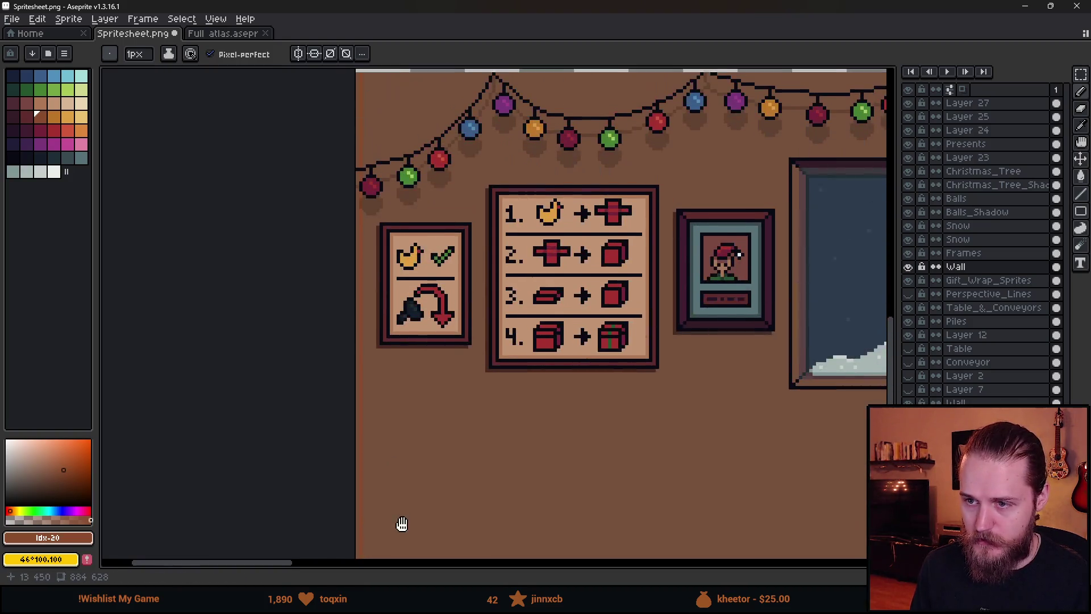
{"action": "scroll", "coordinate": [360, 79], "scroll_direction": "up", "scroll_amount": 2}
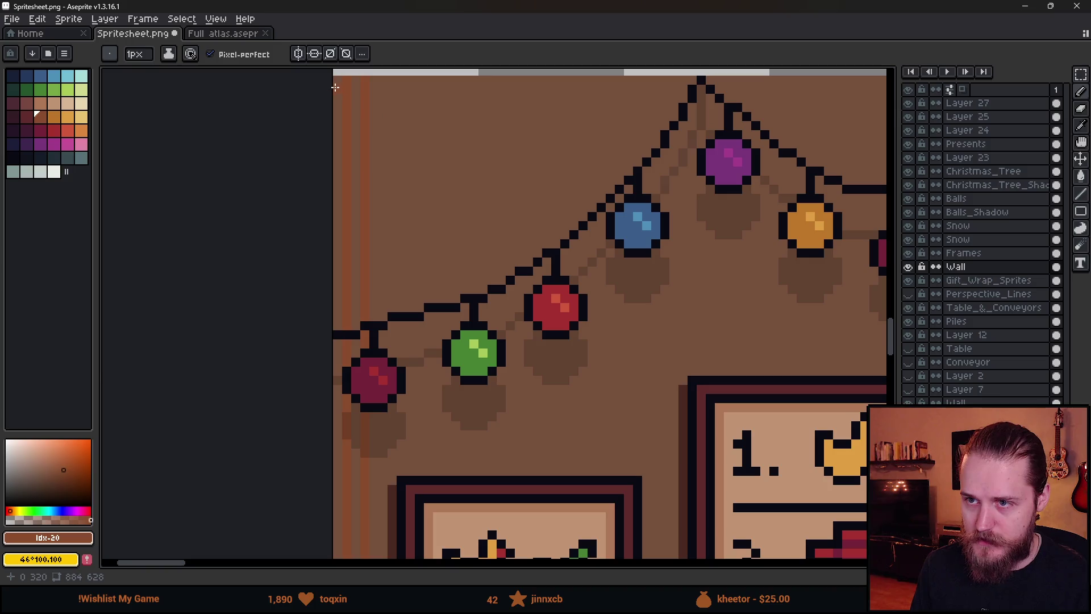
{"action": "key", "text": "m"}
{"action": "scroll", "coordinate": [409, 443], "scroll_direction": "down", "scroll_amount": 2}
{"action": "mouse_move", "coordinate": [335, 80]}
{"action": "left_mouse_down"}
{"action": "mouse_move", "coordinate": [382, 487]}
{"action": "mouse_move", "coordinate": [353, 535]}
{"action": "mouse_move", "coordinate": [403, 505]}
{"action": "mouse_move", "coordinate": [367, 426]}
{"action": "mouse_move", "coordinate": [414, 329]}
{"action": "mouse_move", "coordinate": [422, 340]}
{"action": "mouse_move", "coordinate": [416, 324]}
{"action": "mouse_move", "coordinate": [455, 324]}
{"action": "mouse_move", "coordinate": [457, 215]}
{"action": "mouse_move", "coordinate": [457, 421]}
{"action": "mouse_move", "coordinate": [470, 299]}
{"action": "mouse_move", "coordinate": [462, 273]}
{"action": "left_mouse_up"}
{"action": "scroll", "coordinate": [353, 535], "scroll_direction": "up", "scroll_amount": 2}
{"action": "scroll", "coordinate": [375, 466], "scroll_direction": "down", "scroll_amount": 2}
{"action": "scroll", "coordinate": [386, 392], "scroll_direction": "up", "scroll_amount": 2}
- Commit the moved striped strip and bring the wall's frames and lights into view
{"action": "scroll", "coordinate": [466, 278], "scroll_direction": "down", "scroll_amount": 3}
{"action": "key", "text": "Return"}
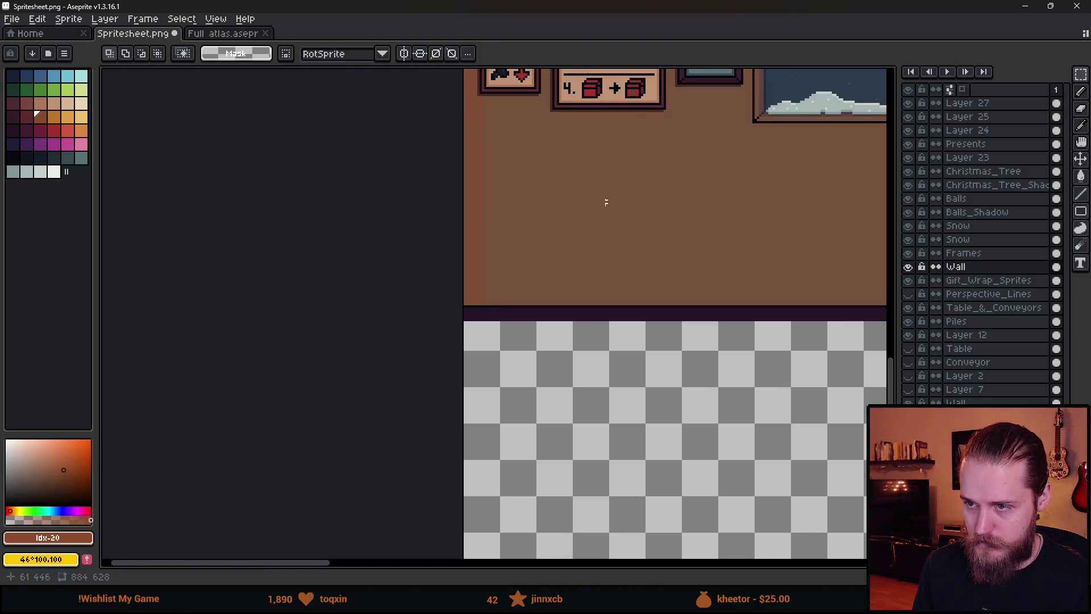
{"action": "scroll", "coordinate": [618, 205], "scroll_direction": "up", "scroll_amount": 2}
{"action": "mouse_move", "coordinate": [504, 443]}
{"action": "left_mouse_down"}
{"action": "mouse_move", "coordinate": [492, 367]}
{"action": "mouse_move", "coordinate": [461, 431]}
{"action": "left_mouse_up"}
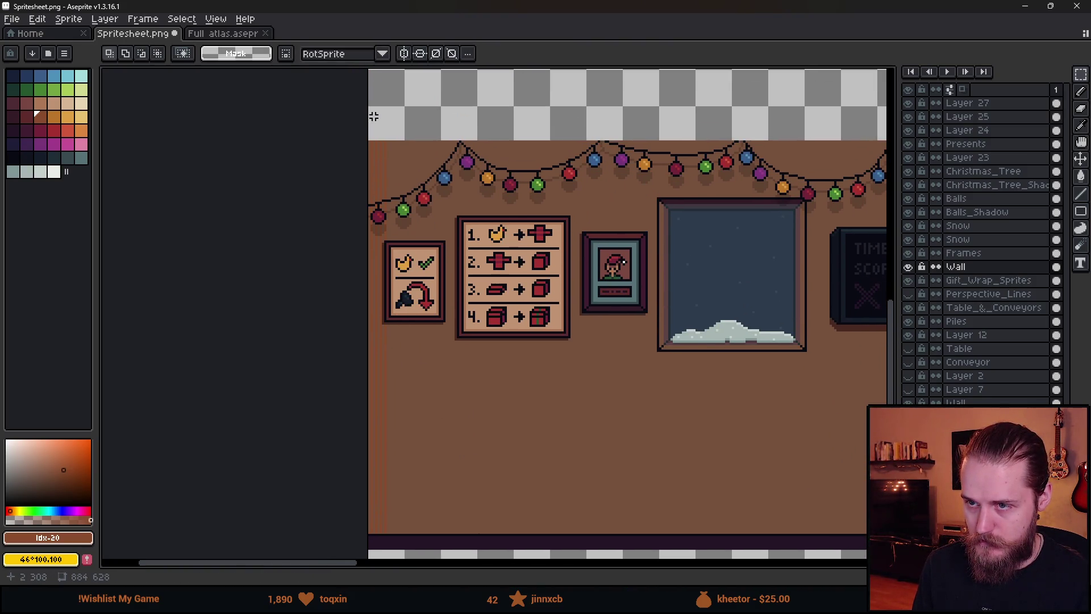
{"action": "scroll", "coordinate": [374, 116], "scroll_direction": "up", "scroll_amount": 2}
- Paste the striped strip and line it up with the wall's left edge
{"action": "key", "text": "ctrl+v"}
{"action": "mouse_move", "coordinate": [382, 169]}
{"action": "left_mouse_down"}
{"action": "mouse_move", "coordinate": [445, 390]}
{"action": "mouse_move", "coordinate": [492, 411]}
{"action": "left_mouse_up"}
{"action": "left_click_drag", "start_coordinate": [489, 161], "coordinate": [420, 352]}
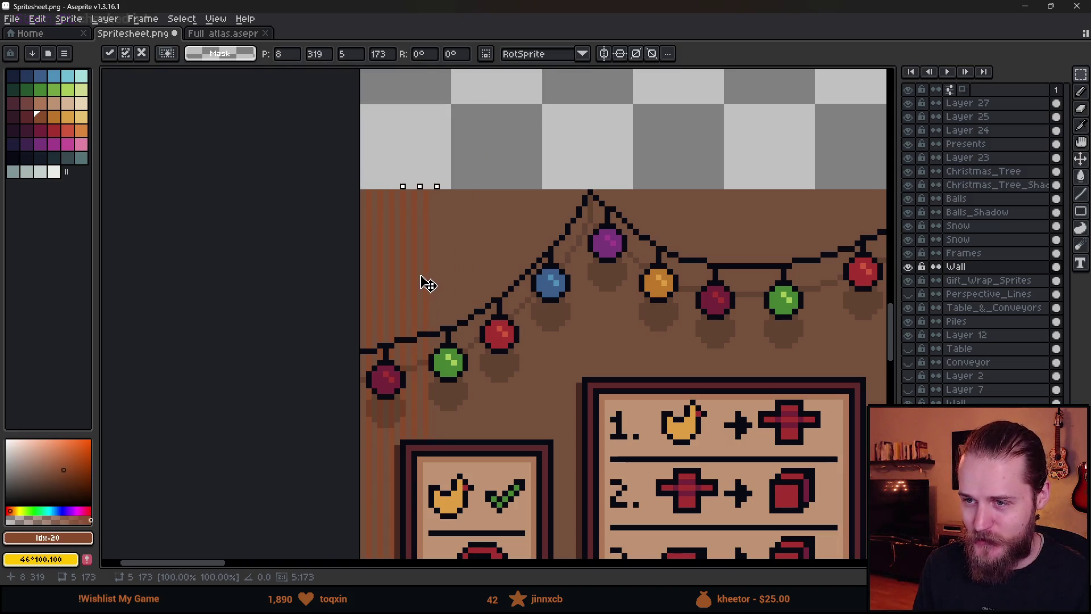
{"action": "left_click", "coordinate": [538, 255]}
{"action": "scroll", "coordinate": [391, 238], "scroll_direction": "down", "scroll_amount": 5}
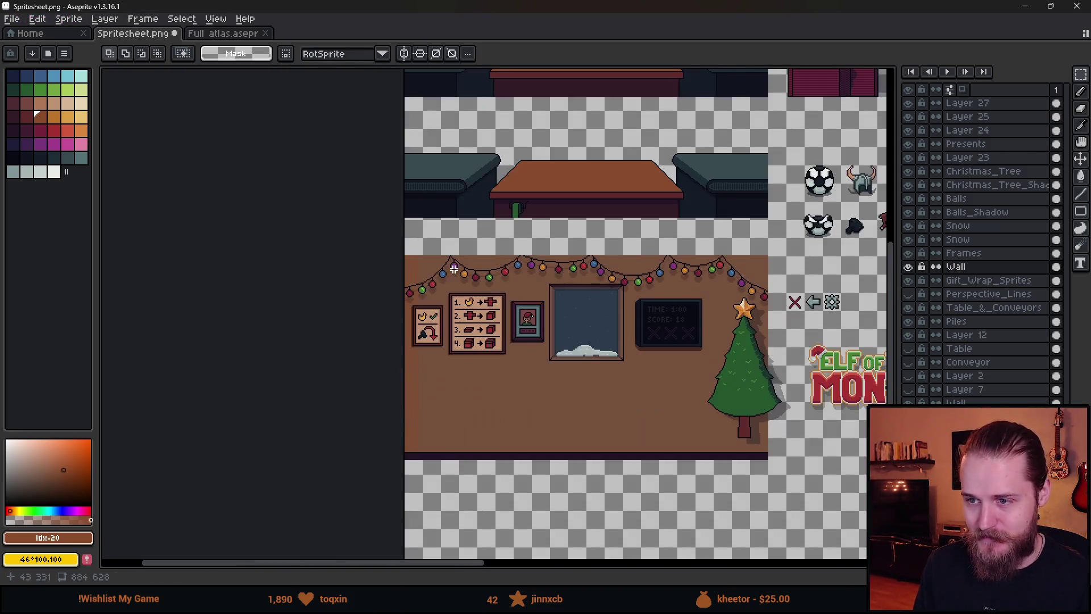
{"action": "scroll", "coordinate": [411, 243], "scroll_direction": "up", "scroll_amount": 6}
- Bucket-fill the wall with the dark red palette colour, save, and preview in Unity
{"action": "left_click", "coordinate": [470, 236], "text": "alt"}
{"action": "left_click", "coordinate": [48, 122]}
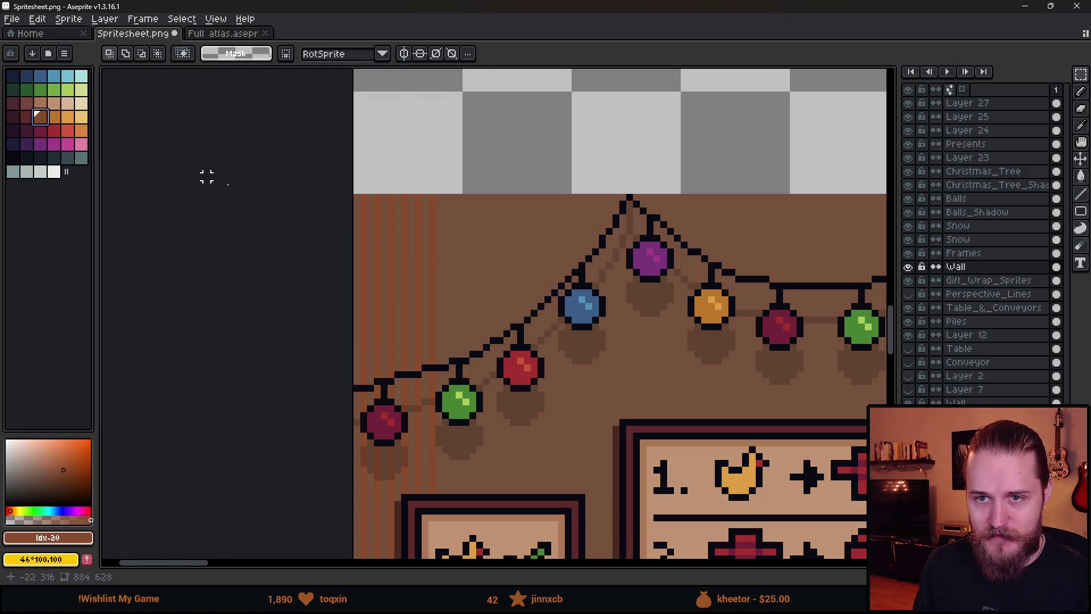
{"action": "scroll", "coordinate": [446, 246], "scroll_direction": "up", "scroll_amount": 3}
{"action": "key", "text": "g"}
{"action": "left_click", "coordinate": [26, 117]}
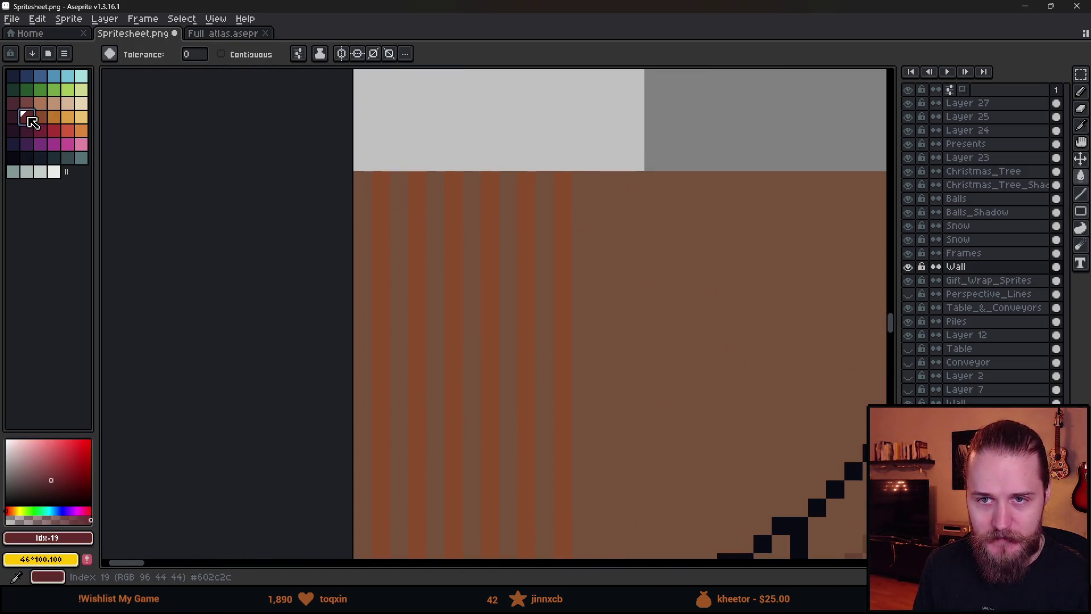
{"action": "left_click", "coordinate": [401, 275]}
{"action": "scroll", "coordinate": [402, 274], "scroll_direction": "down", "scroll_amount": 5}
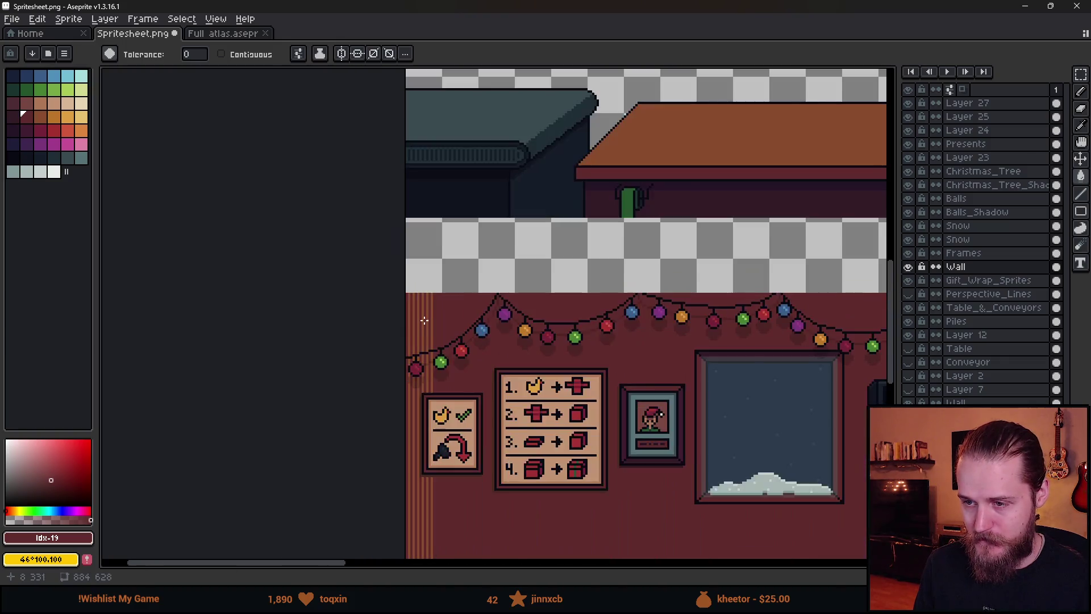
{"action": "key", "text": "ctrl+s"}
{"action": "key", "text": "alt+Tab"}
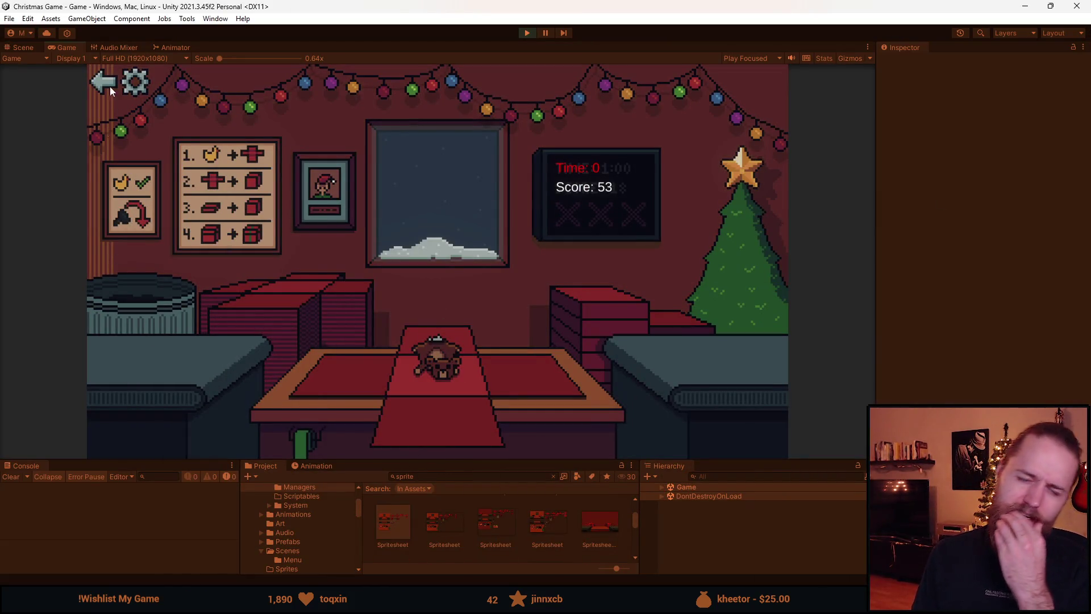
{"action": "key", "text": "alt+Tab"}
{"action": "scroll", "coordinate": [371, 356], "scroll_direction": "up", "scroll_amount": 3}
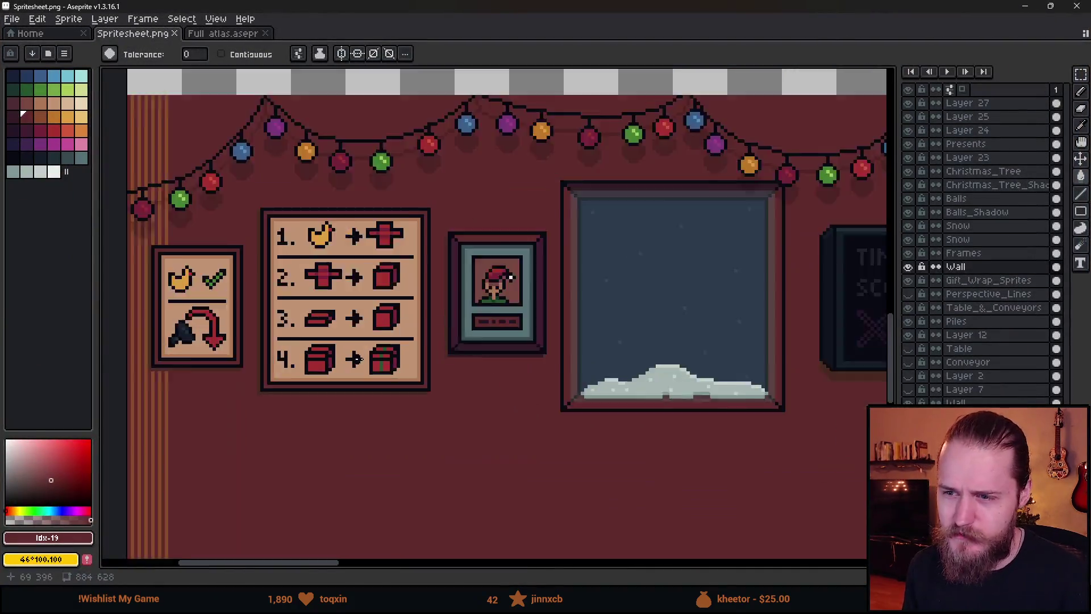
{"action": "scroll", "coordinate": [506, 225], "scroll_direction": "up", "scroll_amount": 5}
{"action": "key", "text": "alt"}
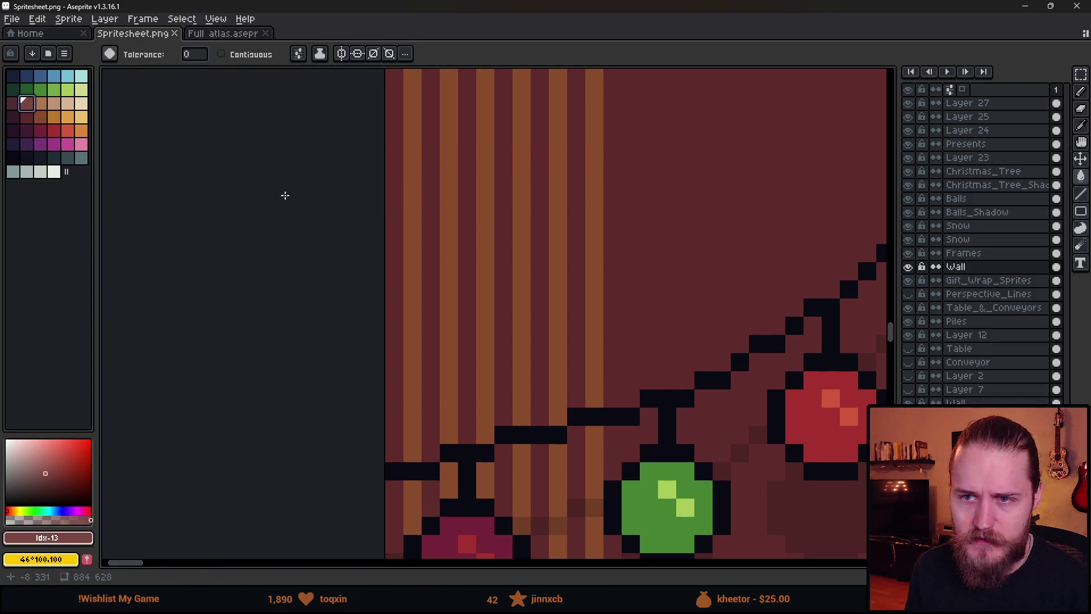
{"action": "left_click", "coordinate": [450, 243], "text": "alt"}
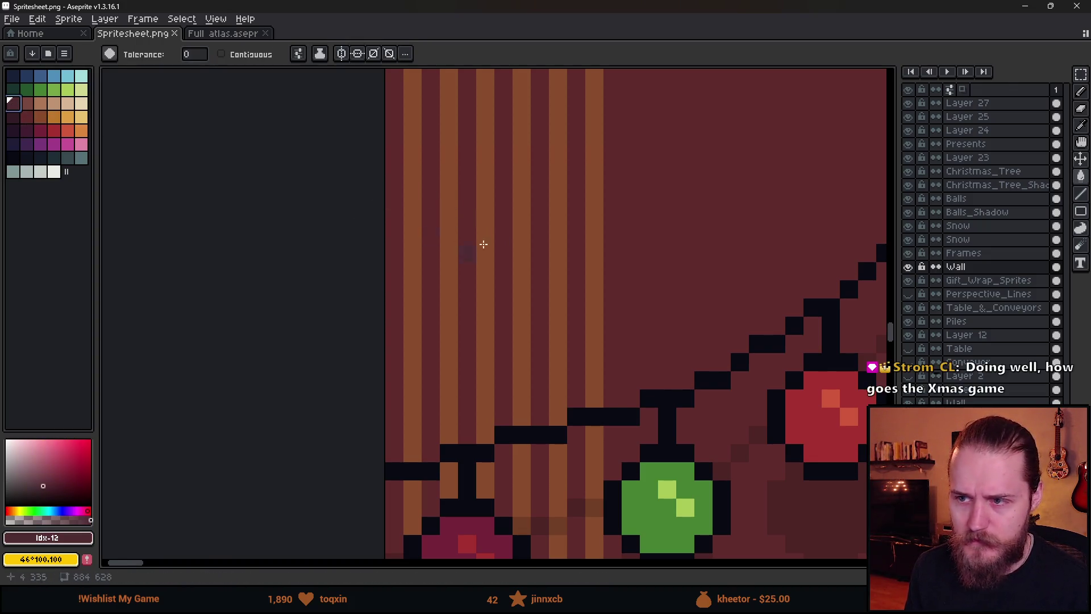
{"action": "scroll", "coordinate": [441, 215], "scroll_direction": "down", "scroll_amount": 5}
{"action": "key", "text": "v"}
{"action": "key", "text": "alt+Tab"}
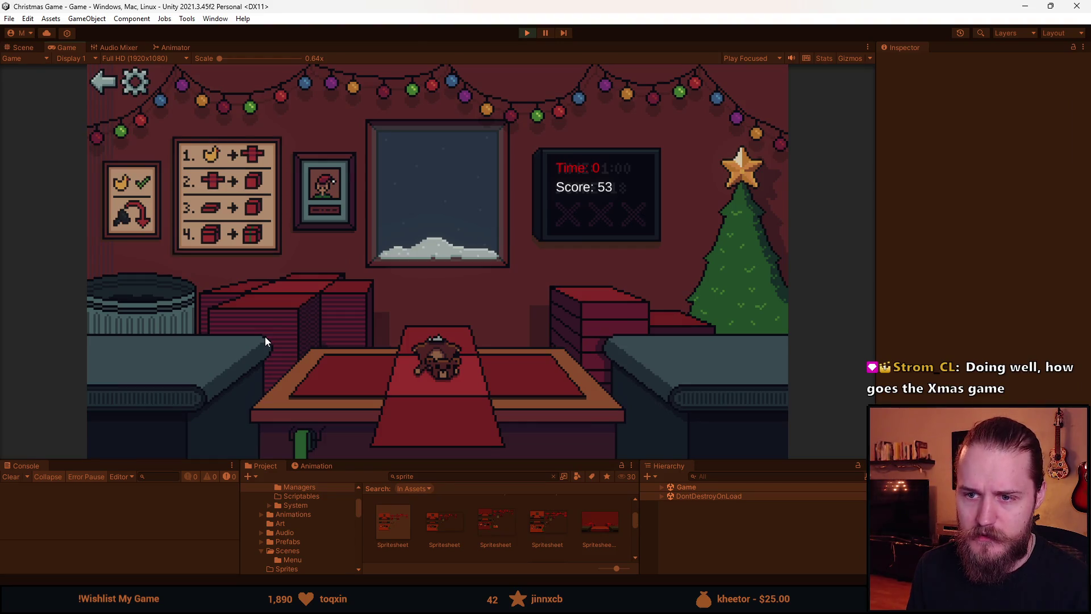
{"action": "key", "text": "alt+Tab"}
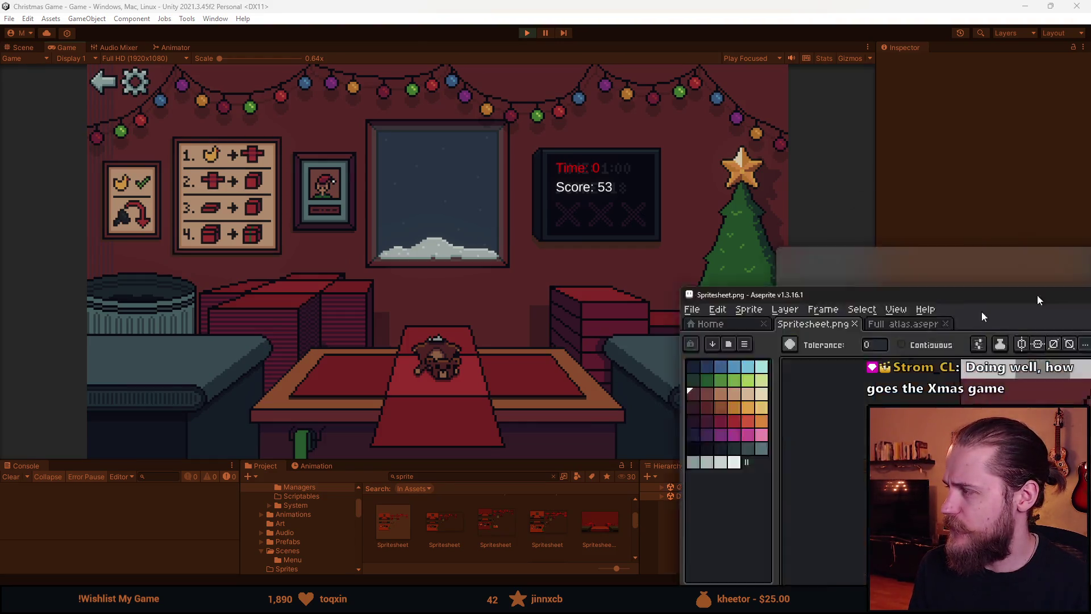
{"action": "key", "text": "m"}
{"action": "scroll", "coordinate": [283, 88], "scroll_direction": "up", "scroll_amount": 2}
{"action": "mouse_move", "coordinate": [283, 88]}
{"action": "left_mouse_down"}
{"action": "mouse_move", "coordinate": [348, 545]}
{"action": "mouse_move", "coordinate": [324, 539]}
{"action": "mouse_move", "coordinate": [361, 438]}
{"action": "mouse_move", "coordinate": [370, 111]}
{"action": "left_mouse_up"}
- Slide the selected wall piece to the right and commit it
{"action": "scroll", "coordinate": [369, 111], "scroll_direction": "down", "scroll_amount": 4}
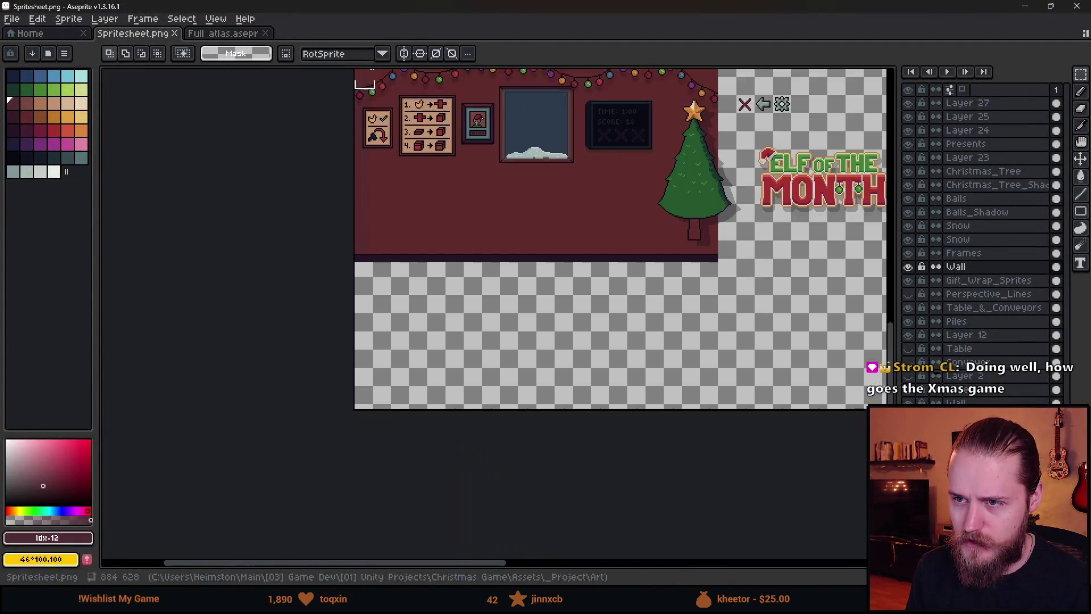
{"action": "scroll", "coordinate": [358, 86], "scroll_direction": "up", "scroll_amount": 5}
{"action": "scroll", "coordinate": [358, 98], "scroll_direction": "down", "scroll_amount": 1}
{"action": "scroll", "coordinate": [358, 98], "scroll_direction": "up", "scroll_amount": 3}
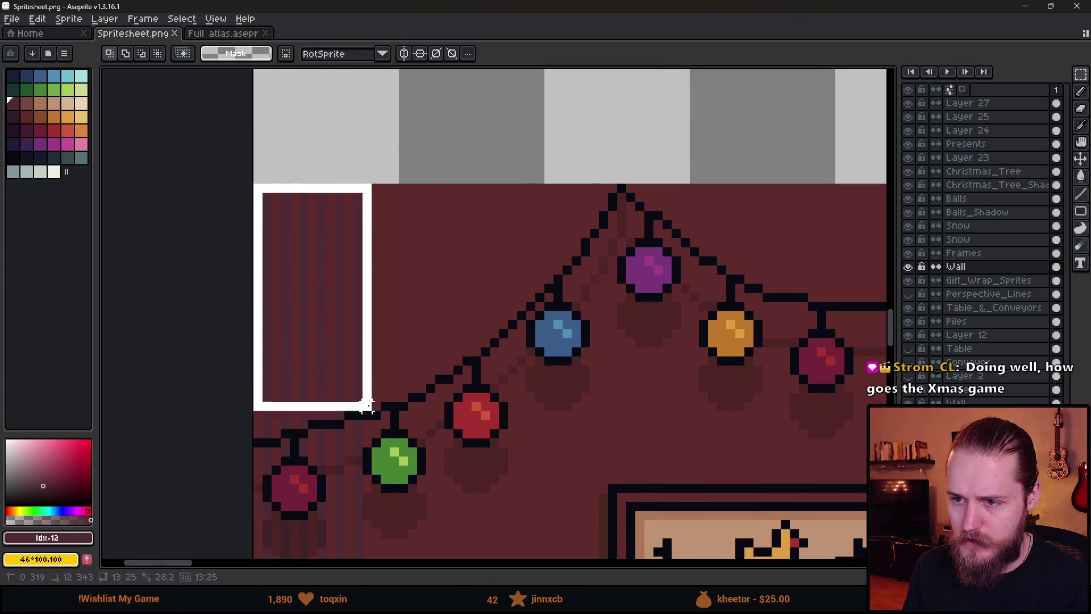
{"action": "left_click", "coordinate": [284, 308]}
{"action": "mouse_move", "coordinate": [388, 309]}
{"action": "left_mouse_down"}
{"action": "mouse_move", "coordinate": [414, 310]}
{"action": "mouse_move", "coordinate": [553, 386]}
{"action": "mouse_move", "coordinate": [519, 288]}
{"action": "mouse_move", "coordinate": [529, 302]}
{"action": "mouse_move", "coordinate": [290, 285]}
{"action": "mouse_move", "coordinate": [625, 285]}
{"action": "mouse_move", "coordinate": [621, 295]}
{"action": "mouse_move", "coordinate": [320, 282]}
{"action": "mouse_move", "coordinate": [769, 283]}
{"action": "mouse_move", "coordinate": [742, 287]}
{"action": "left_mouse_up"}
{"action": "scroll", "coordinate": [743, 288], "scroll_direction": "down", "scroll_amount": 3}
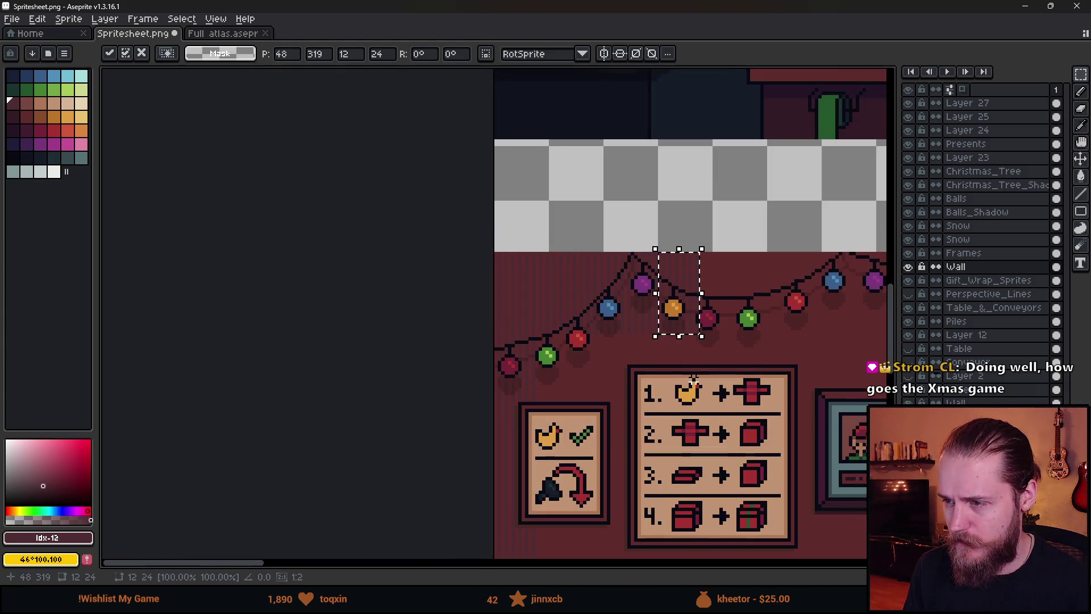
{"action": "key", "text": "Return"}
{"action": "scroll", "coordinate": [611, 286], "scroll_direction": "up", "scroll_amount": 1}
- Select a section of the top lights, move it right, and commit
{"action": "mouse_move", "coordinate": [588, 305]}
{"action": "left_mouse_down"}
{"action": "mouse_move", "coordinate": [302, 219]}
{"action": "mouse_move", "coordinate": [301, 196]}
{"action": "left_mouse_up"}
{"action": "scroll", "coordinate": [400, 238], "scroll_direction": "right", "scroll_amount": 4}
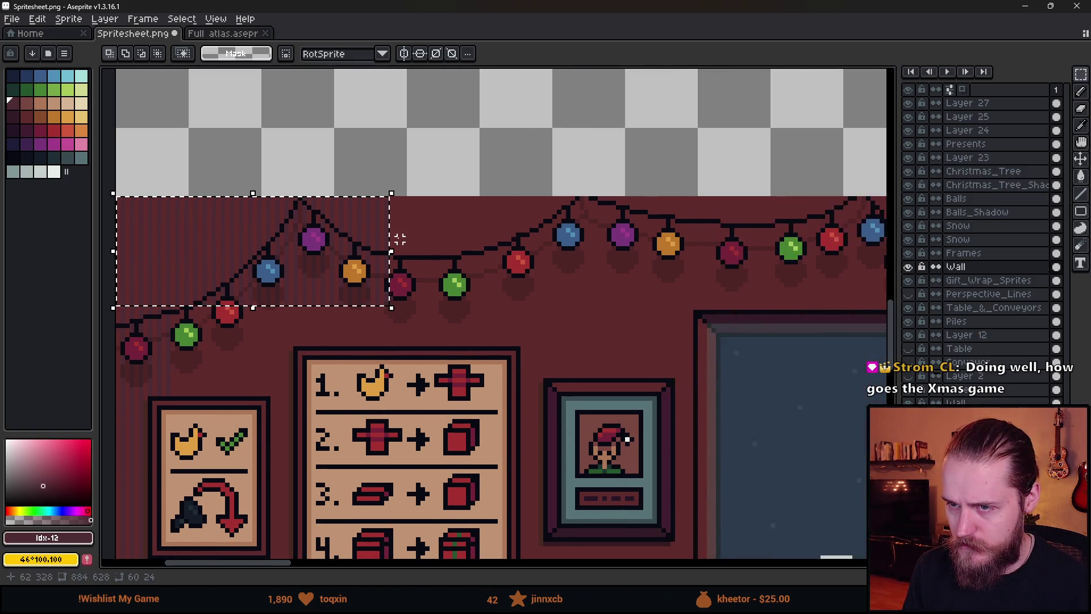
{"action": "scroll", "coordinate": [400, 238], "scroll_direction": "up", "scroll_amount": 1}
{"action": "left_click_drag", "start_coordinate": [310, 297], "coordinate": [541, 319]}
{"action": "mouse_move", "coordinate": [544, 269]}
{"action": "left_mouse_down"}
{"action": "mouse_move", "coordinate": [541, 301]}
{"action": "mouse_move", "coordinate": [243, 273]}
{"action": "mouse_move", "coordinate": [781, 268]}
{"action": "mouse_move", "coordinate": [671, 264]}
{"action": "left_mouse_up"}
{"action": "key", "text": "Return"}
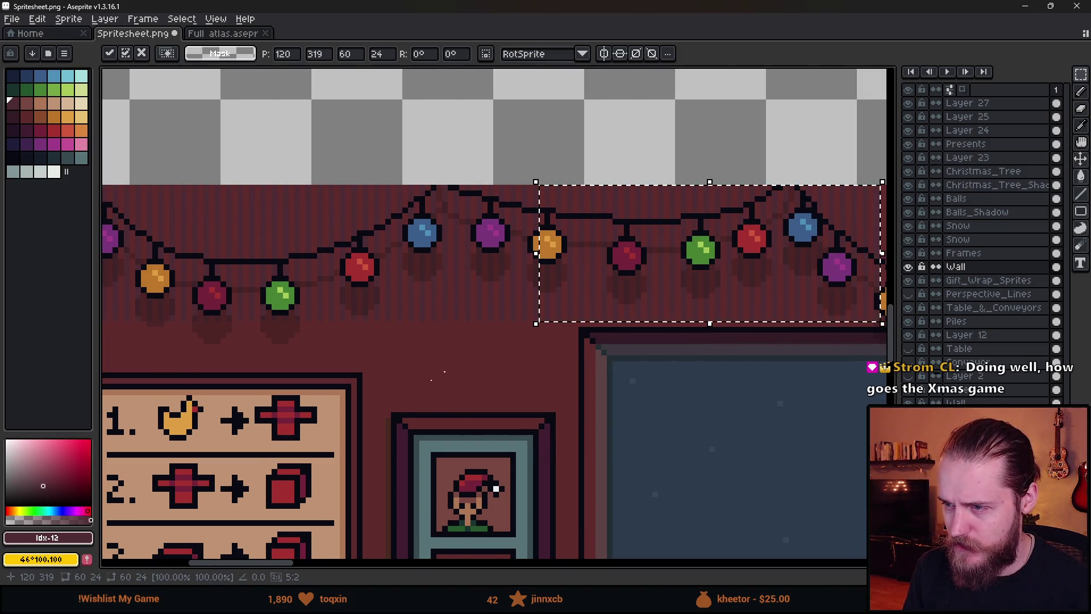
{"action": "scroll", "coordinate": [460, 362], "scroll_direction": "down", "scroll_amount": 2}
- Check the Unity preview, then maximize the Aseprite window again
{"action": "double_click", "coordinate": [197, 8]}
{"action": "key", "text": "alt+Tab"}
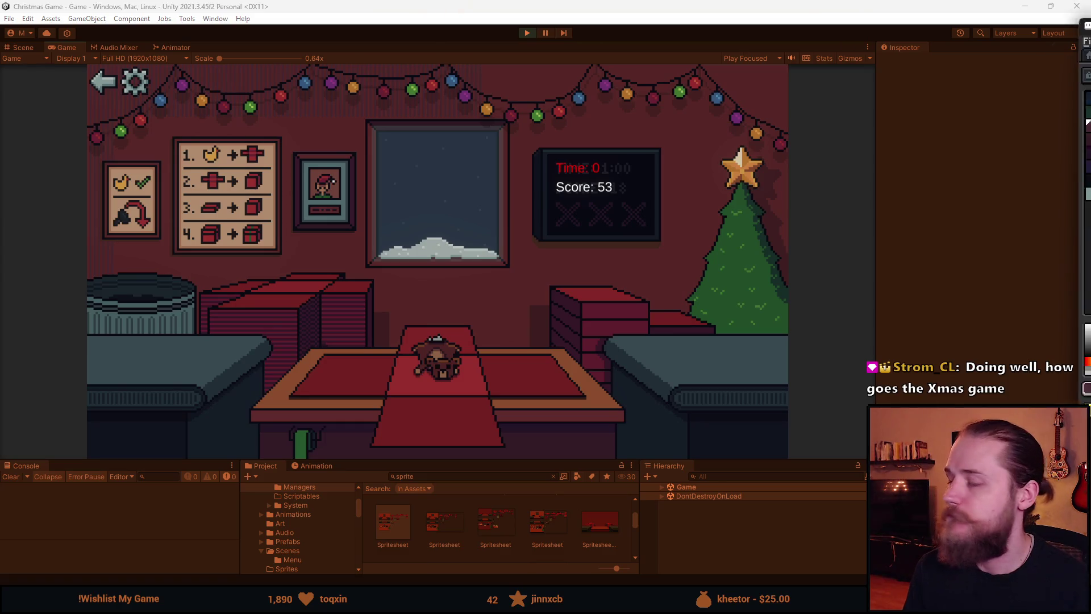
{"action": "key", "text": "alt+Tab"}
{"action": "key", "text": "super+Up"}
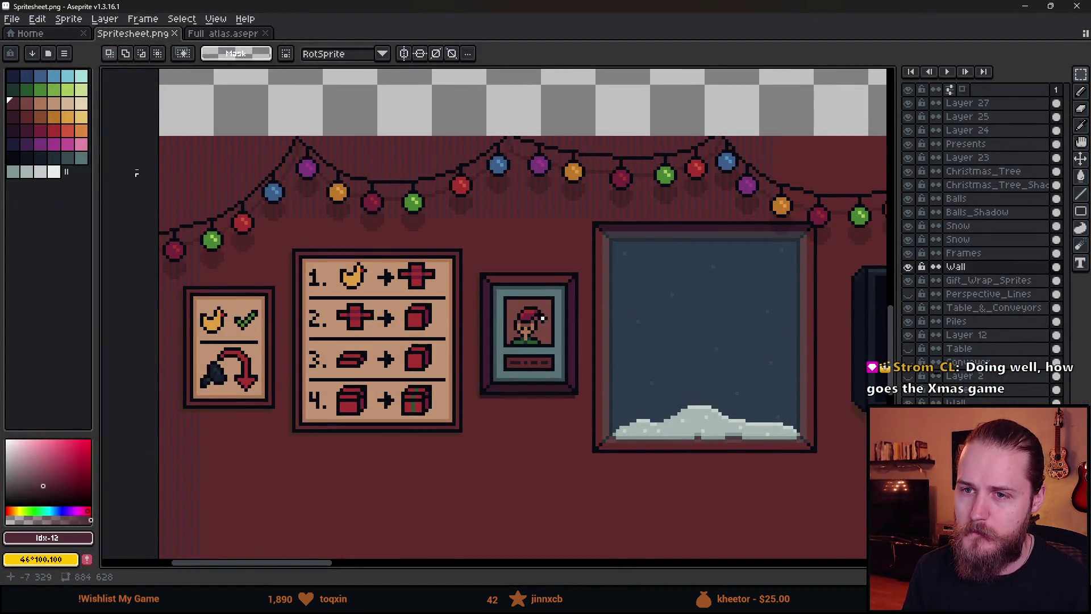
- Try stretching the strip of lights down over the window, then cancel and deselect
{"action": "mouse_move", "coordinate": [154, 168]}
{"action": "left_mouse_down"}
{"action": "mouse_move", "coordinate": [804, 220]}
{"action": "mouse_move", "coordinate": [771, 210]}
{"action": "left_mouse_up"}
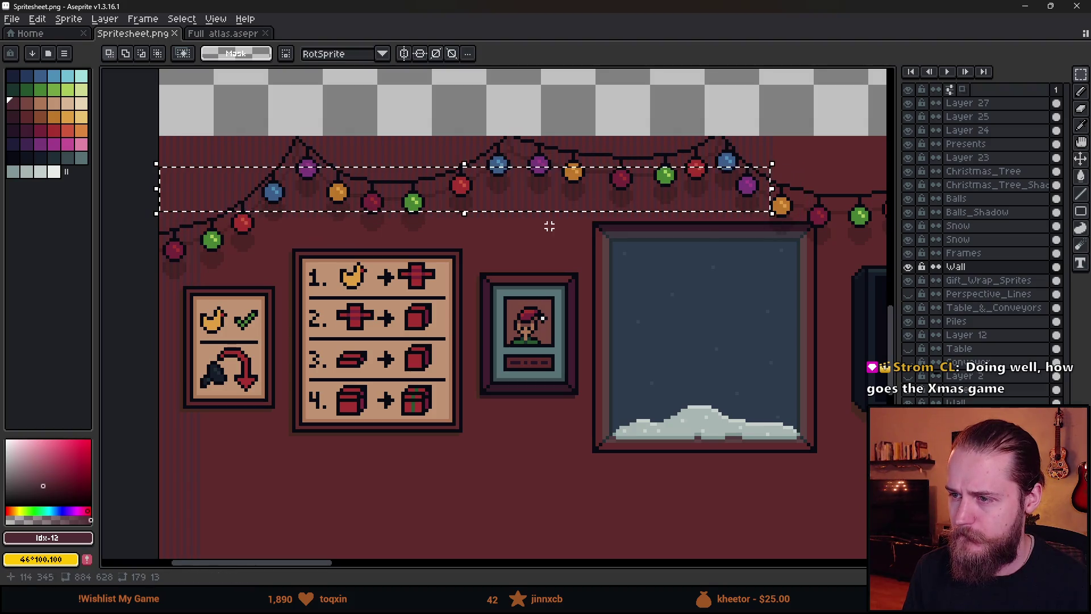
{"action": "left_click_drag", "start_coordinate": [464, 210], "coordinate": [460, 408]}
{"action": "key", "text": "Escape"}
{"action": "left_click_drag", "start_coordinate": [592, 225], "coordinate": [161, 178]}
{"action": "left_click", "coordinate": [600, 250]}
- Select the wall section under the lights, stretch it downward, and commit
{"action": "mouse_move", "coordinate": [591, 216]}
{"action": "left_mouse_down"}
{"action": "mouse_move", "coordinate": [190, 166]}
{"action": "mouse_move", "coordinate": [158, 146]}
{"action": "left_mouse_up"}
{"action": "scroll", "coordinate": [363, 239], "scroll_direction": "down", "scroll_amount": 1}
{"action": "scroll", "coordinate": [400, 152], "scroll_direction": "down", "scroll_amount": 3}
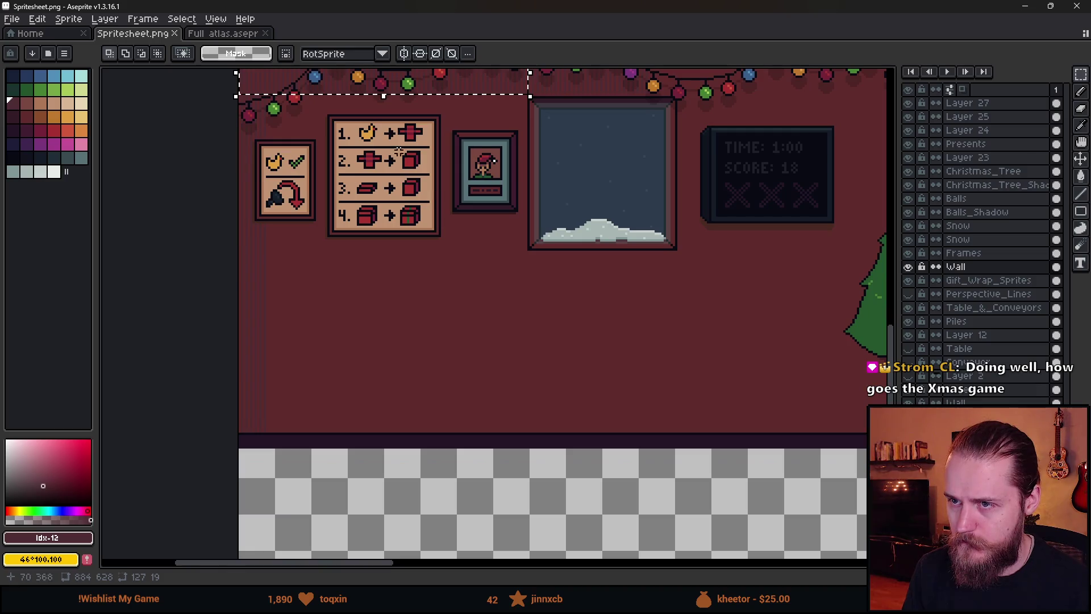
{"action": "left_click_drag", "start_coordinate": [383, 98], "coordinate": [390, 438]}
{"action": "left_click", "coordinate": [653, 370]}
{"action": "key", "text": "alt+Tab"}
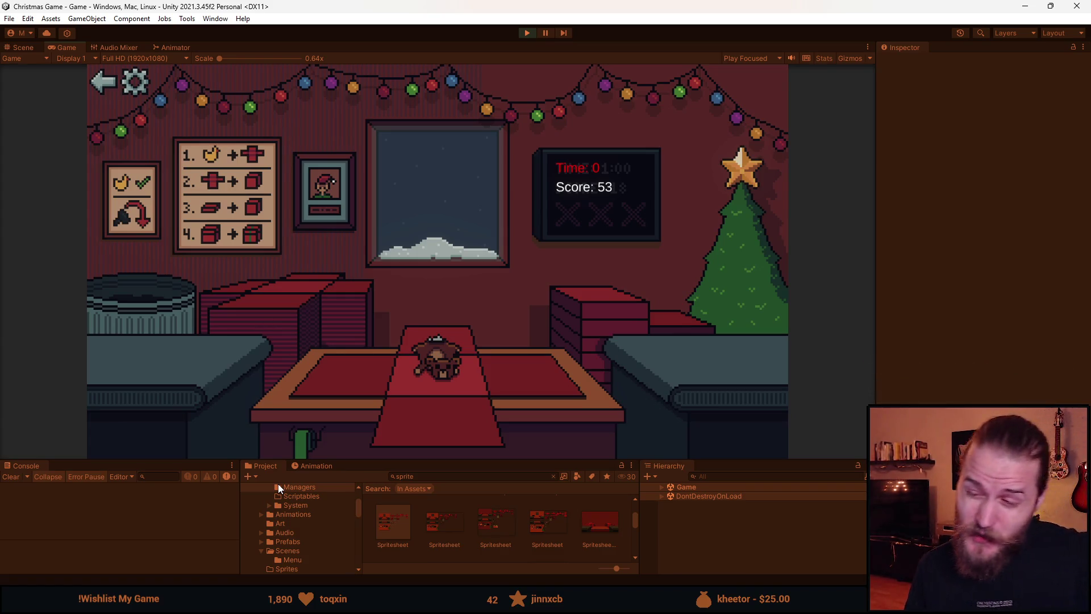
- Open the spritesheet in Aseprite and sample the wall's dark red colour
{"action": "double_click", "coordinate": [370, 517]}
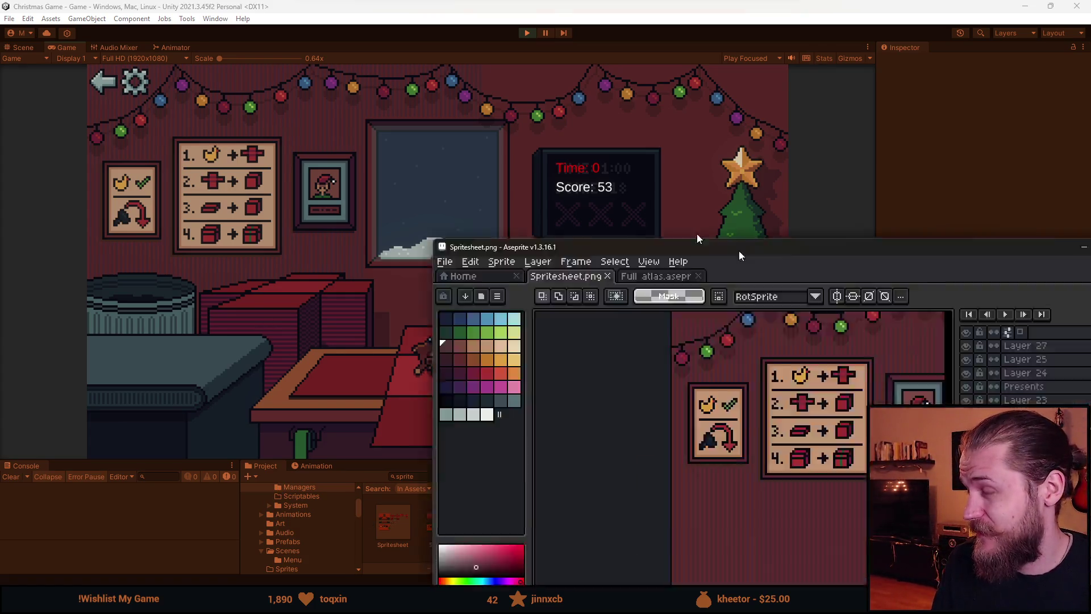
{"action": "scroll", "coordinate": [263, 105], "scroll_direction": "up", "scroll_amount": 5}
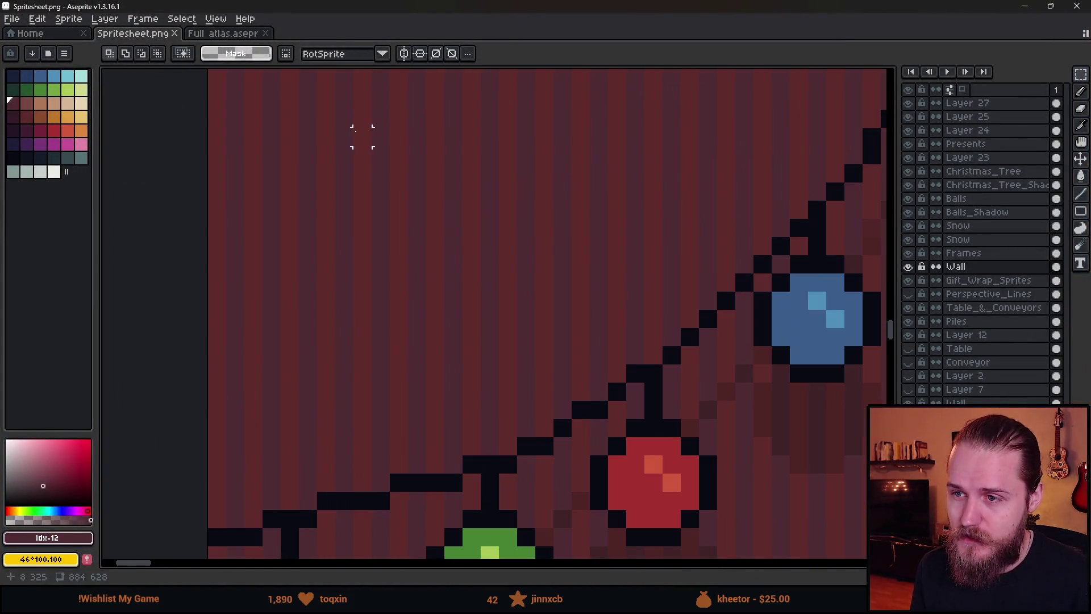
{"action": "left_click", "coordinate": [405, 149], "text": "alt"}
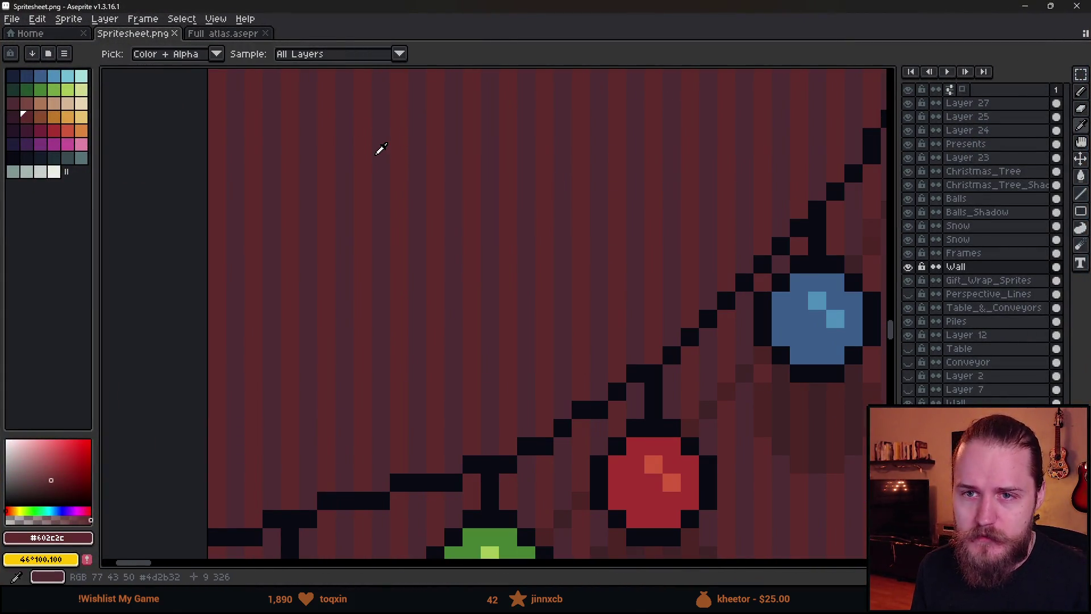
{"action": "scroll", "coordinate": [397, 187], "scroll_direction": "down", "scroll_amount": 4}
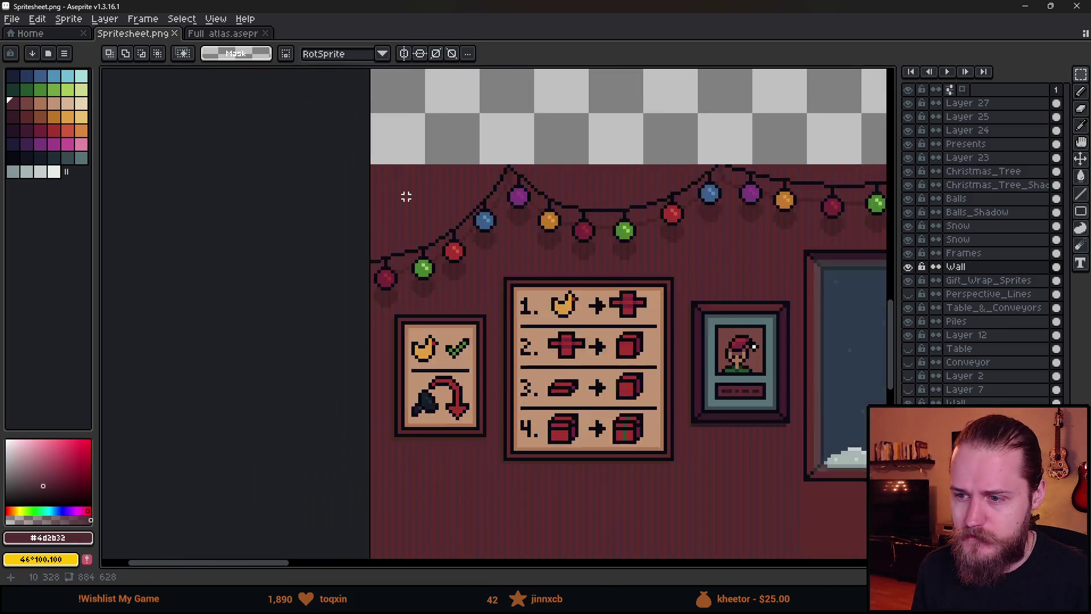
{"action": "scroll", "coordinate": [438, 177], "scroll_direction": "down", "scroll_amount": 3}
{"action": "scroll", "coordinate": [484, 240], "scroll_direction": "up", "scroll_amount": 5}
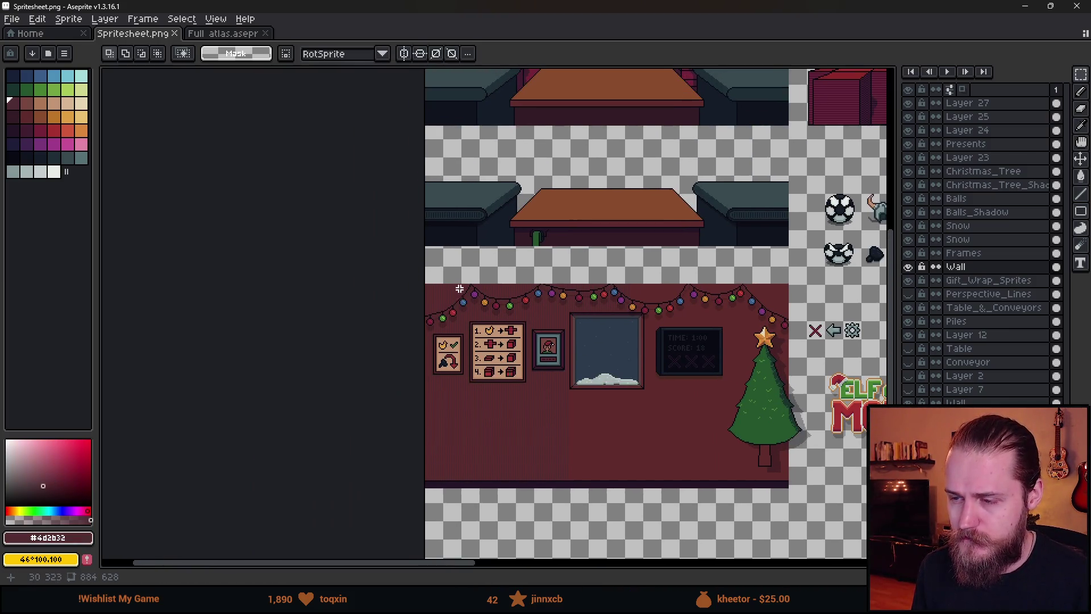
- Take the table-top brown, darken it, and bucket-fill one set of wall stripes
{"action": "left_click", "coordinate": [684, 136], "text": "alt"}
{"action": "scroll", "coordinate": [356, 358], "scroll_direction": "up", "scroll_amount": 3}
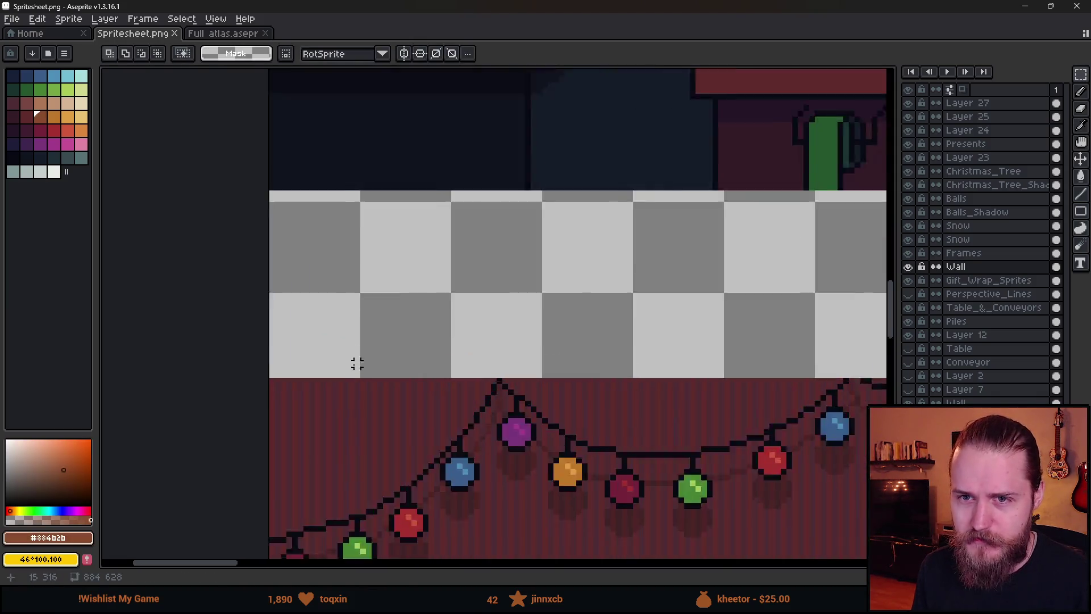
{"action": "left_click", "coordinate": [53, 479]}
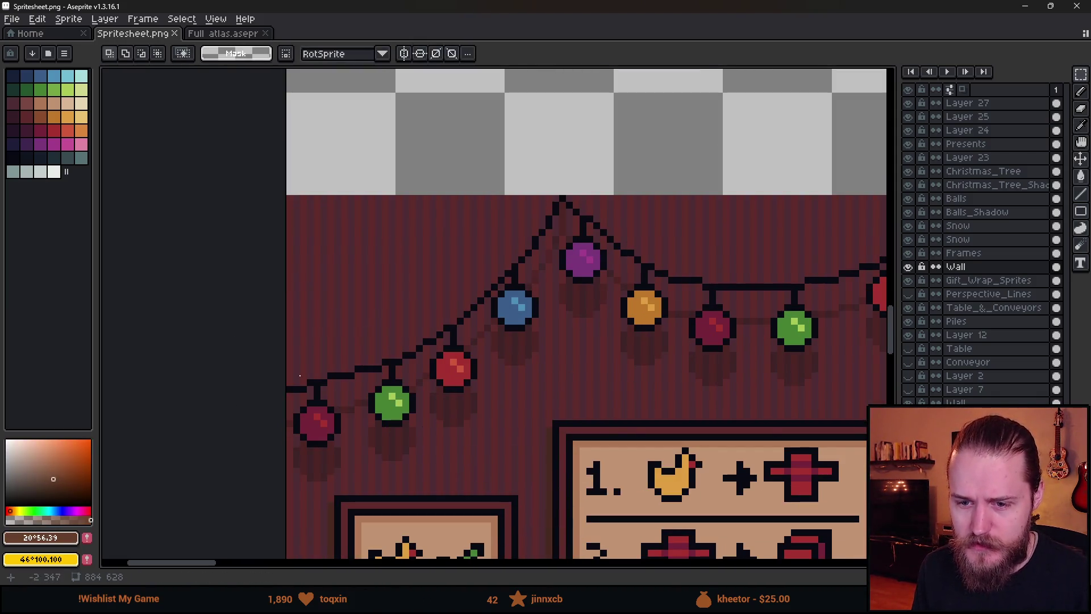
{"action": "key", "text": "g"}
{"action": "scroll", "coordinate": [395, 284], "scroll_direction": "up", "scroll_amount": 3}
{"action": "left_click", "coordinate": [393, 275]}
- Sample the roof brown, then switch to palette dark red (index 19) in a slightly different shade
{"action": "scroll", "coordinate": [393, 275], "scroll_direction": "down", "scroll_amount": 3}
{"action": "scroll", "coordinate": [392, 275], "scroll_direction": "up", "scroll_amount": 2}
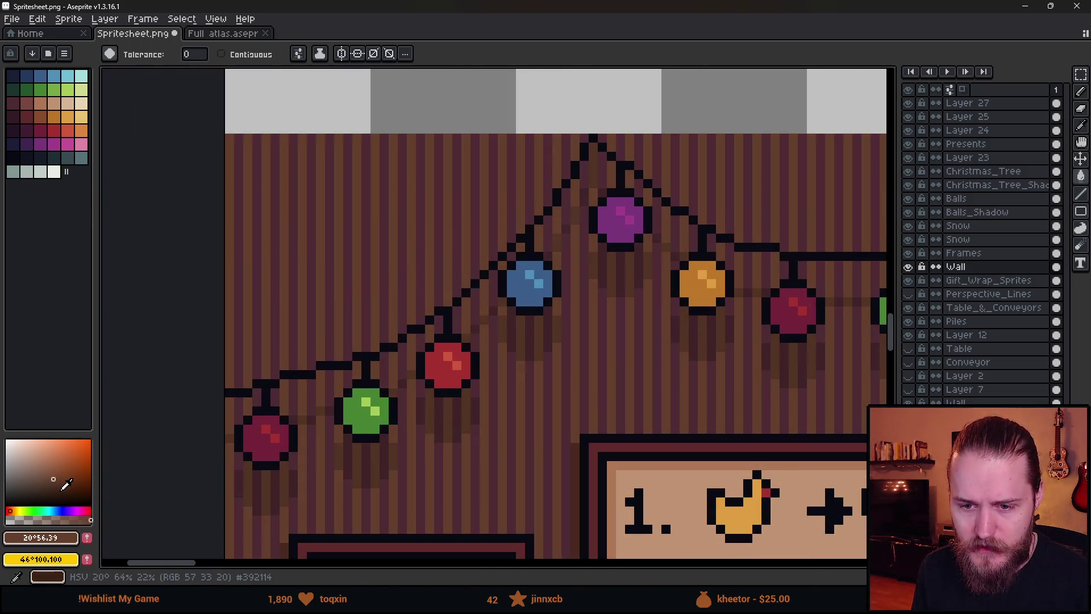
{"action": "scroll", "coordinate": [379, 235], "scroll_direction": "down", "scroll_amount": 3}
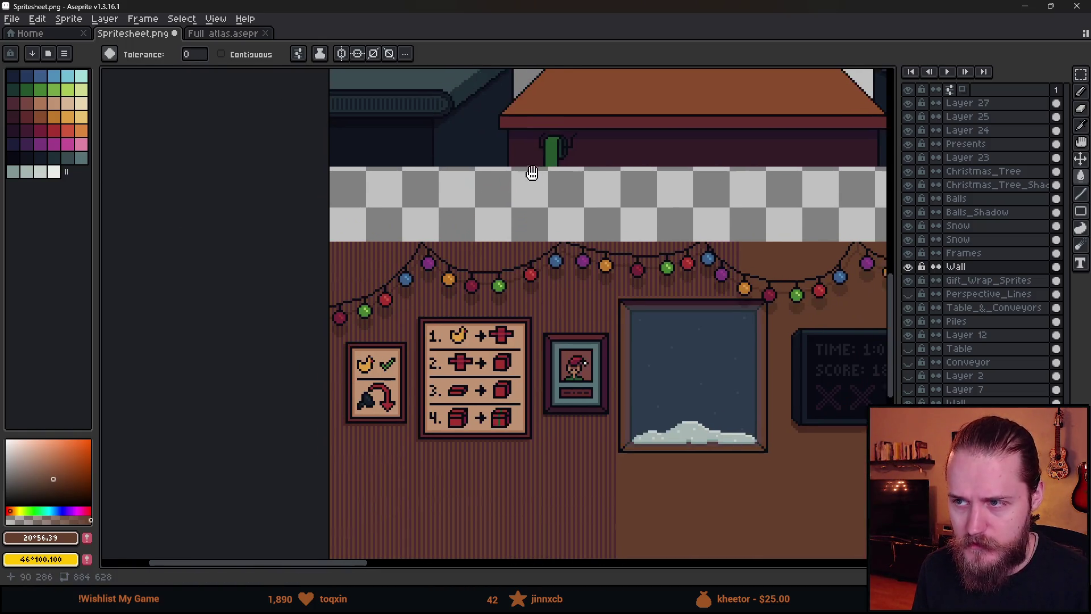
{"action": "left_click", "coordinate": [601, 103], "text": "alt"}
{"action": "left_click", "coordinate": [31, 122]}
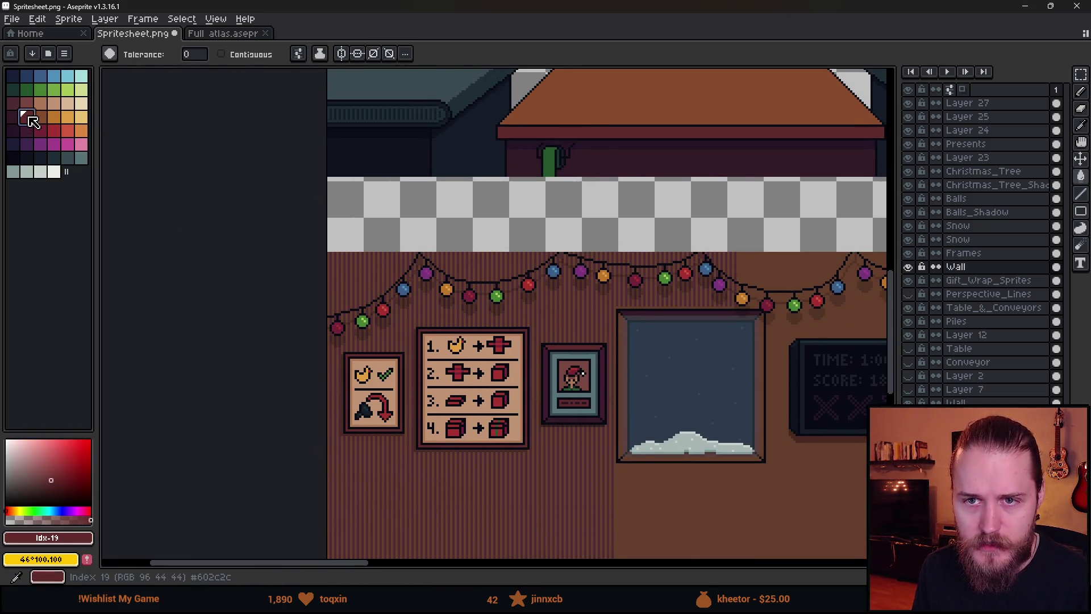
{"action": "left_click", "coordinate": [28, 118]}
{"action": "left_click", "coordinate": [46, 488]}
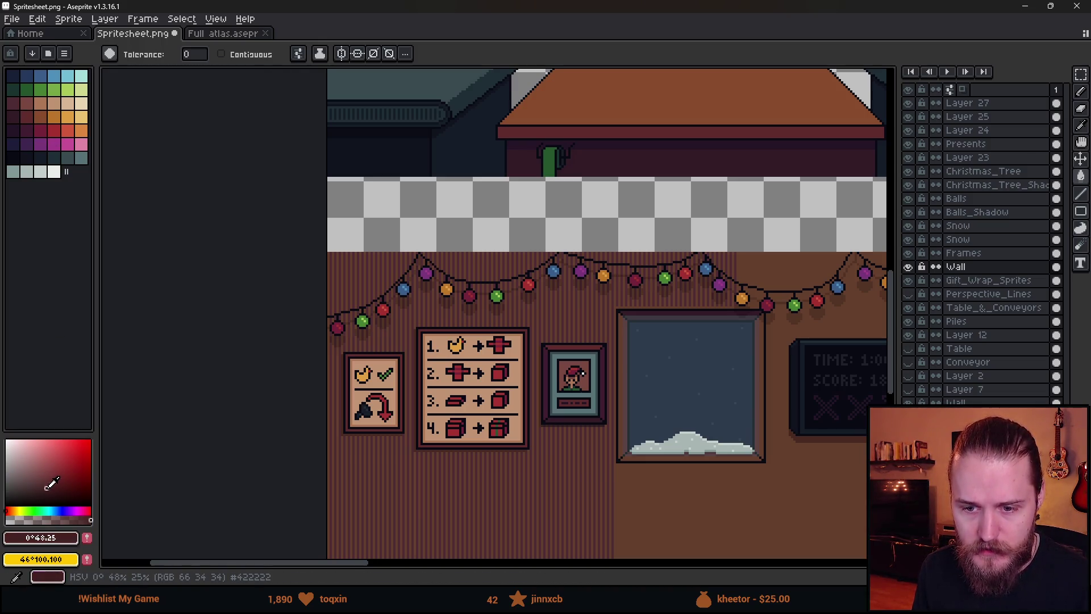
- Fill the light wall stripes with the roof's brighter brown #884b2b
{"action": "scroll", "coordinate": [375, 277], "scroll_direction": "up", "scroll_amount": 5}
{"action": "scroll", "coordinate": [404, 297], "scroll_direction": "down", "scroll_amount": 2}
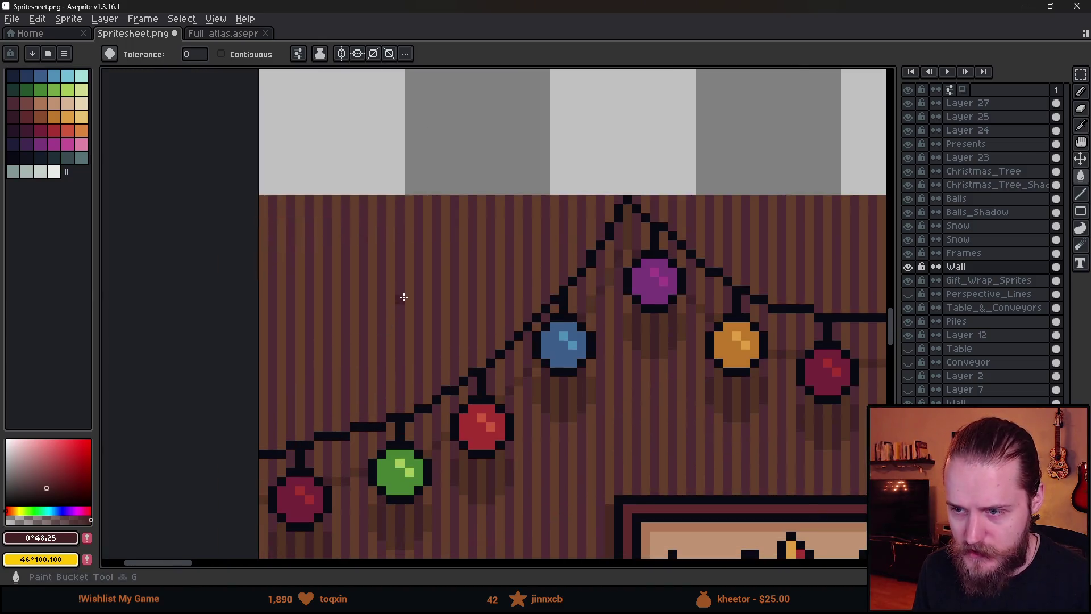
{"action": "scroll", "coordinate": [415, 290], "scroll_direction": "up", "scroll_amount": 3}
{"action": "scroll", "coordinate": [394, 287], "scroll_direction": "down", "scroll_amount": 4}
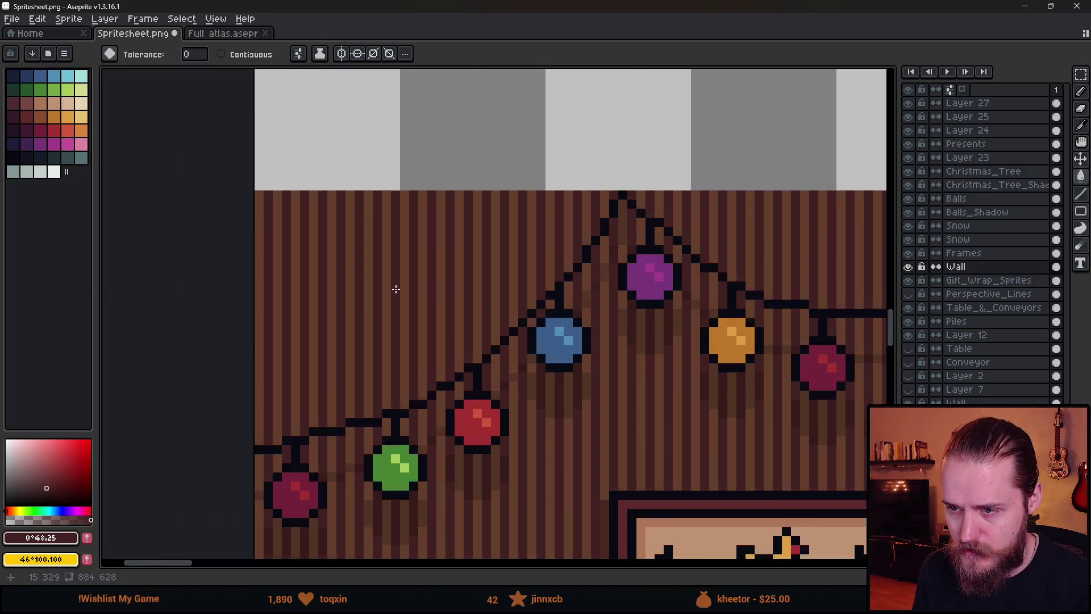
{"action": "scroll", "coordinate": [395, 289], "scroll_direction": "up", "scroll_amount": 2}
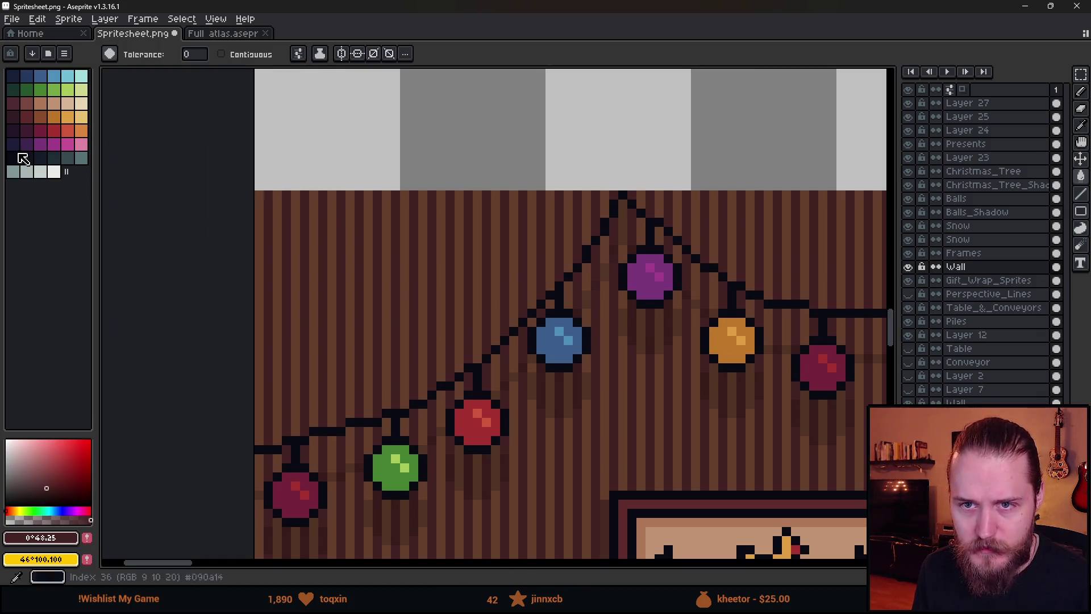
{"action": "scroll", "coordinate": [428, 208], "scroll_direction": "down", "scroll_amount": 2}
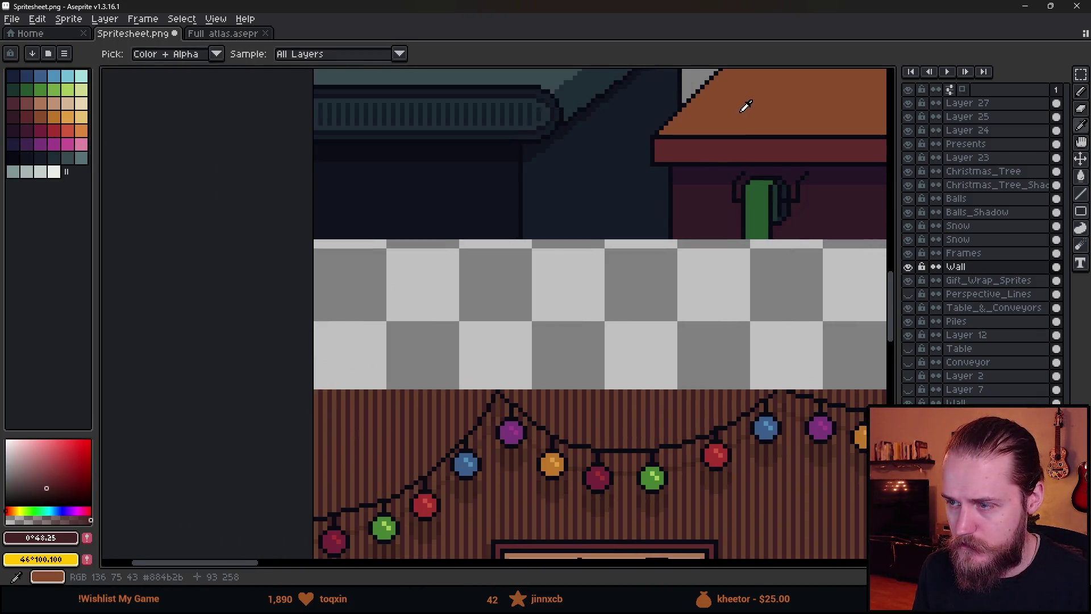
{"action": "left_click", "coordinate": [745, 104], "text": "alt"}
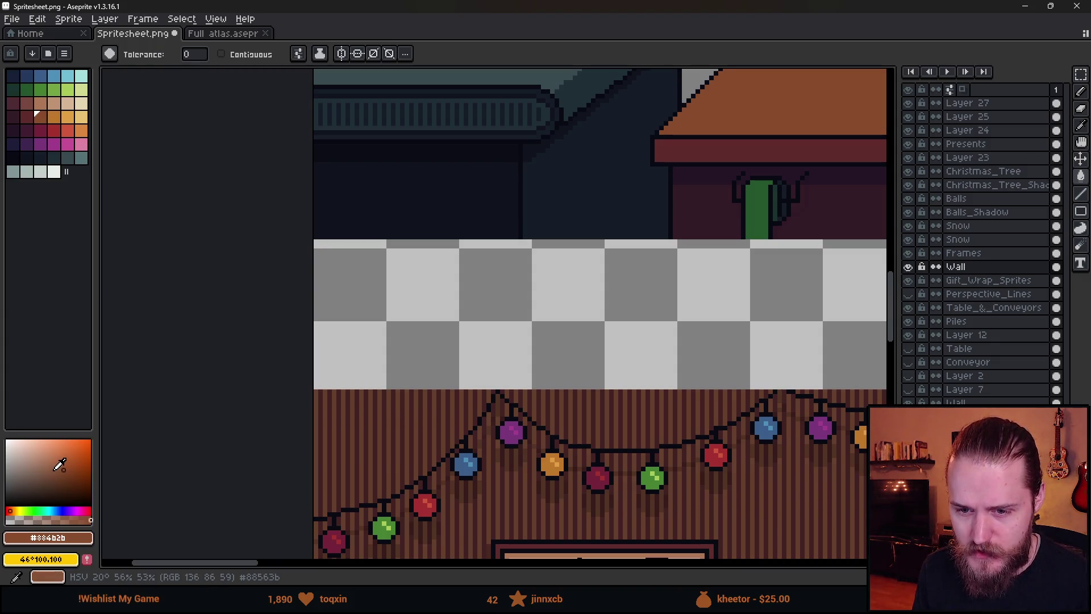
{"action": "scroll", "coordinate": [396, 443], "scroll_direction": "up", "scroll_amount": 5}
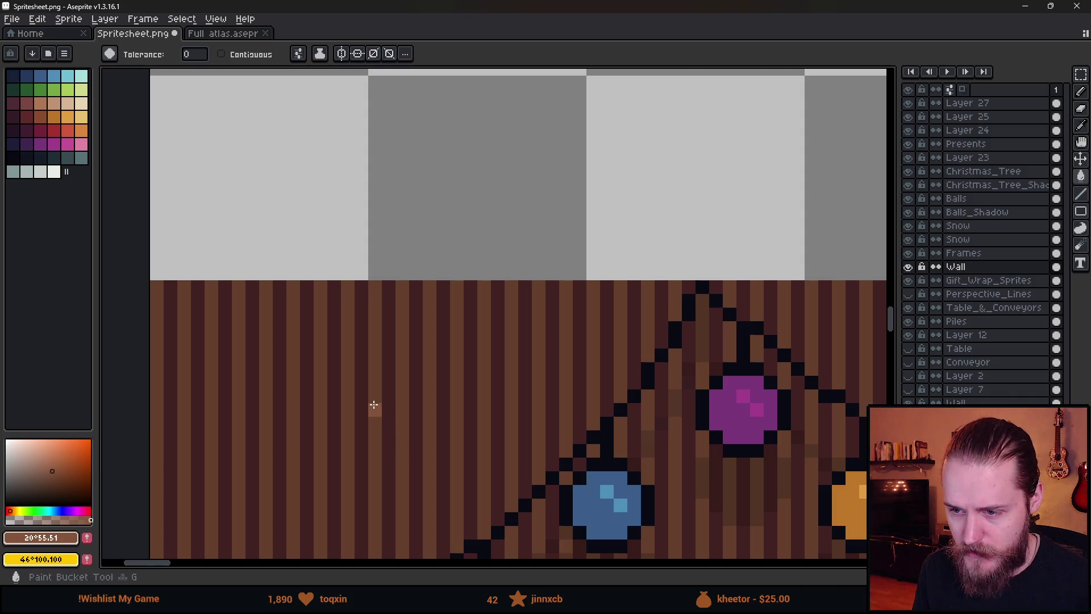
{"action": "left_click", "coordinate": [373, 405]}
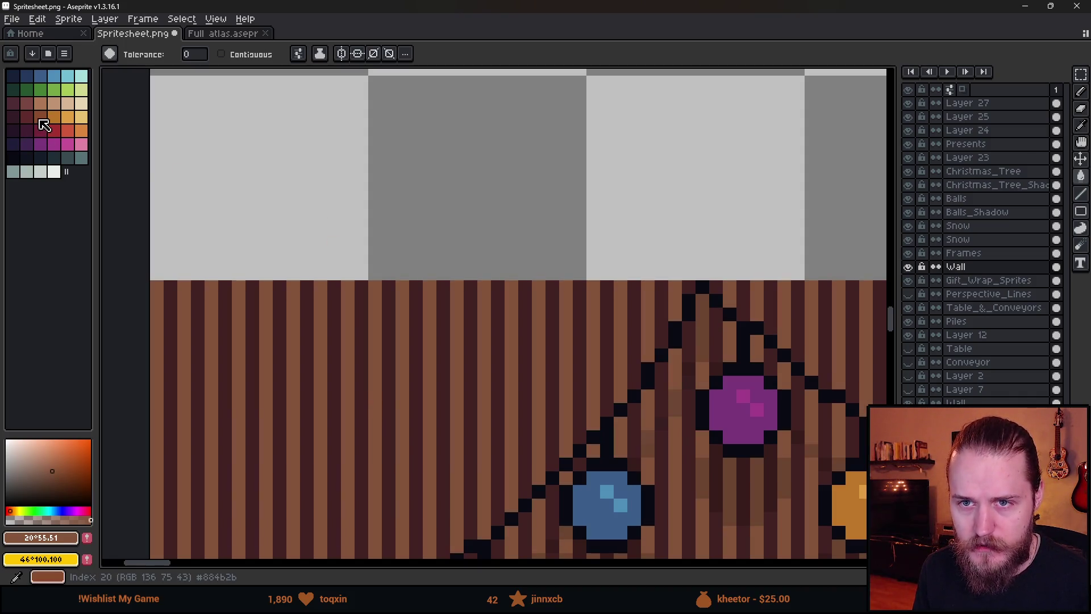
- Select a duller dark red from the palette, then bring up Unity's game view
{"action": "scroll", "coordinate": [335, 244], "scroll_direction": "down", "scroll_amount": 5}
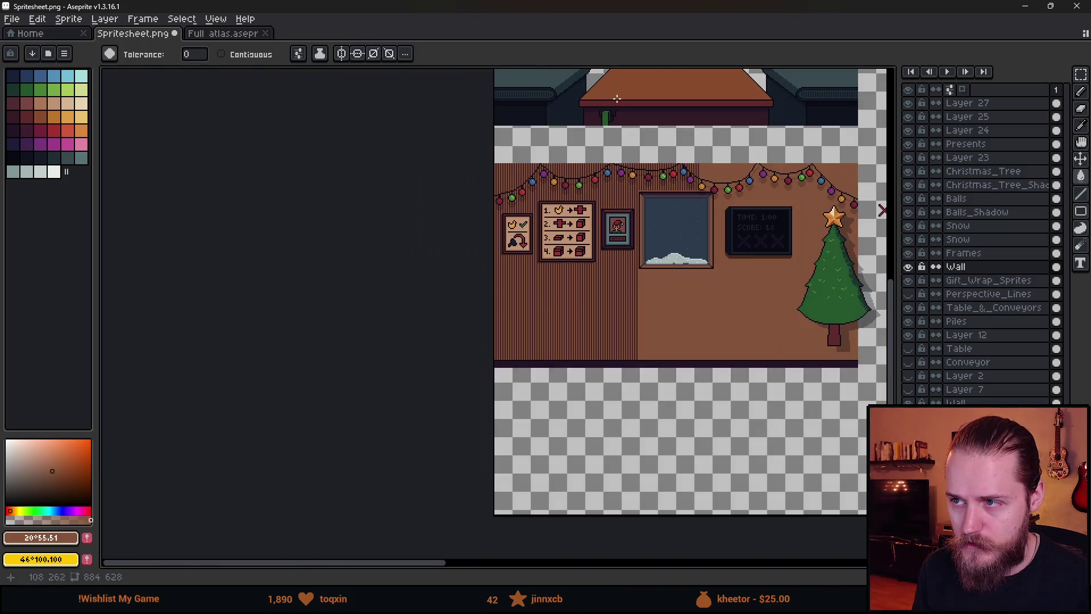
{"action": "left_click", "coordinate": [26, 116]}
{"action": "left_click", "coordinate": [39, 481]}
{"action": "scroll", "coordinate": [514, 214], "scroll_direction": "up", "scroll_amount": 5}
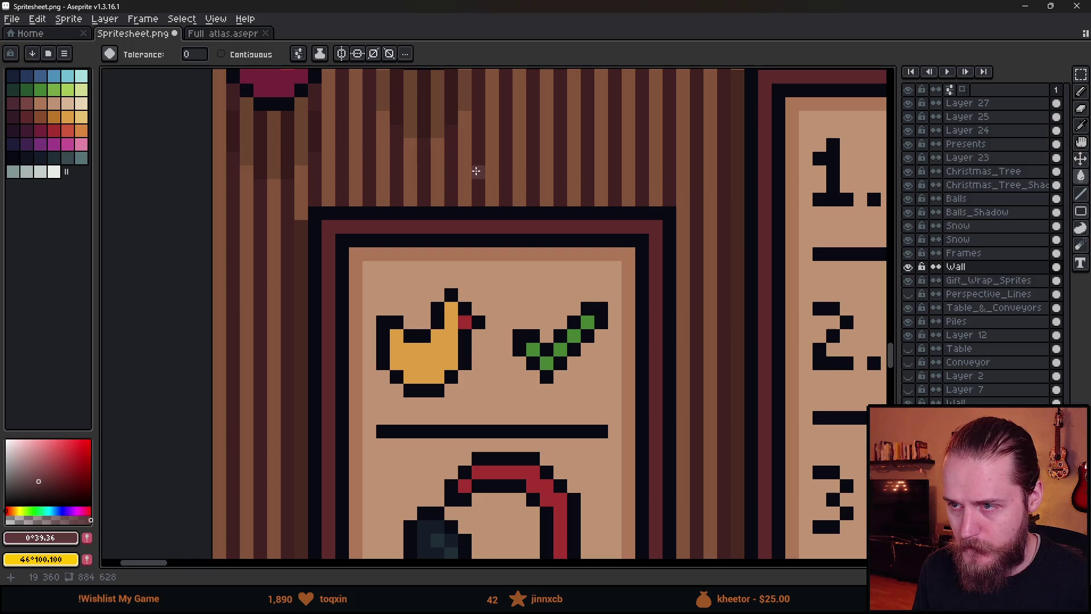
{"action": "scroll", "coordinate": [476, 171], "scroll_direction": "down", "scroll_amount": 5}
{"action": "key", "text": "v"}
{"action": "double_click", "coordinate": [311, 6]}
{"action": "key", "text": "alt+Tab"}
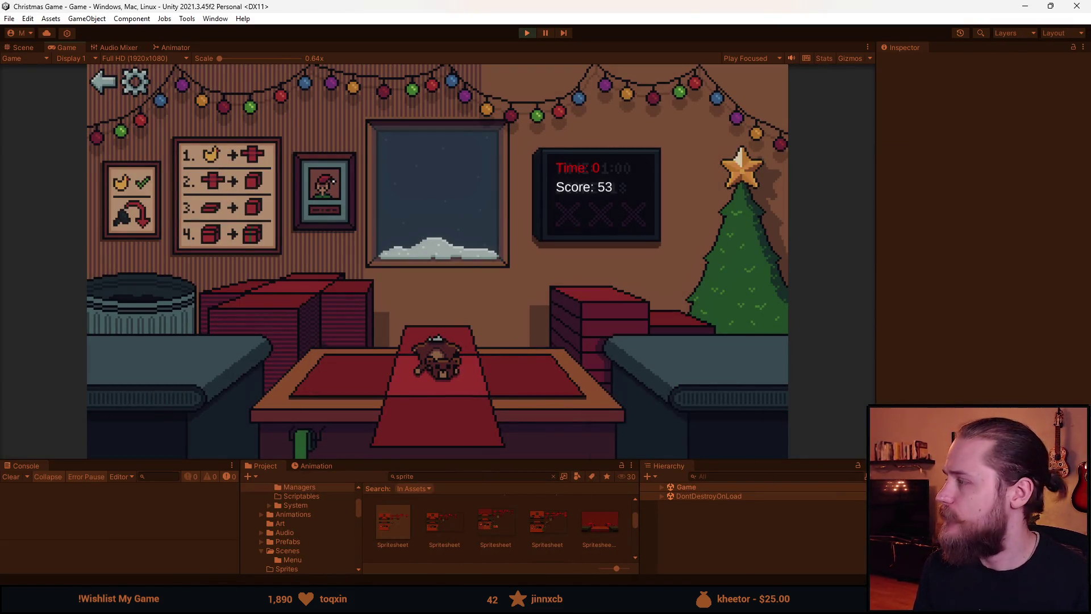
- Fill the wall's dark stripes with palette colour 19, save, and preview in Unity
{"action": "key", "text": "alt+Tab"}
{"action": "key", "text": "super+Up"}
{"action": "scroll", "coordinate": [393, 177], "scroll_direction": "up", "scroll_amount": 5}
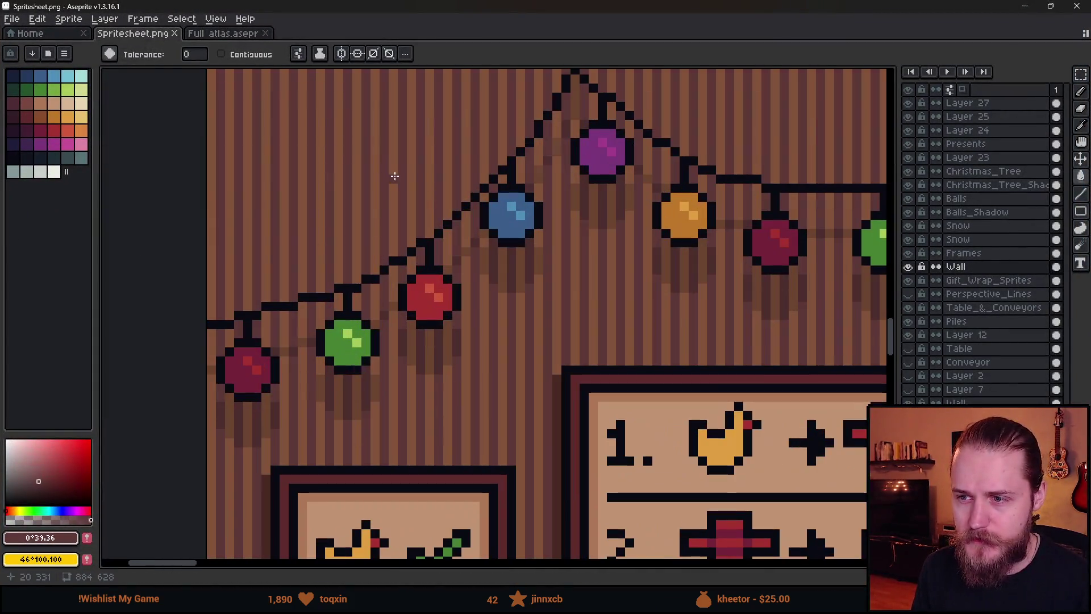
{"action": "scroll", "coordinate": [287, 295], "scroll_direction": "up", "scroll_amount": 2}
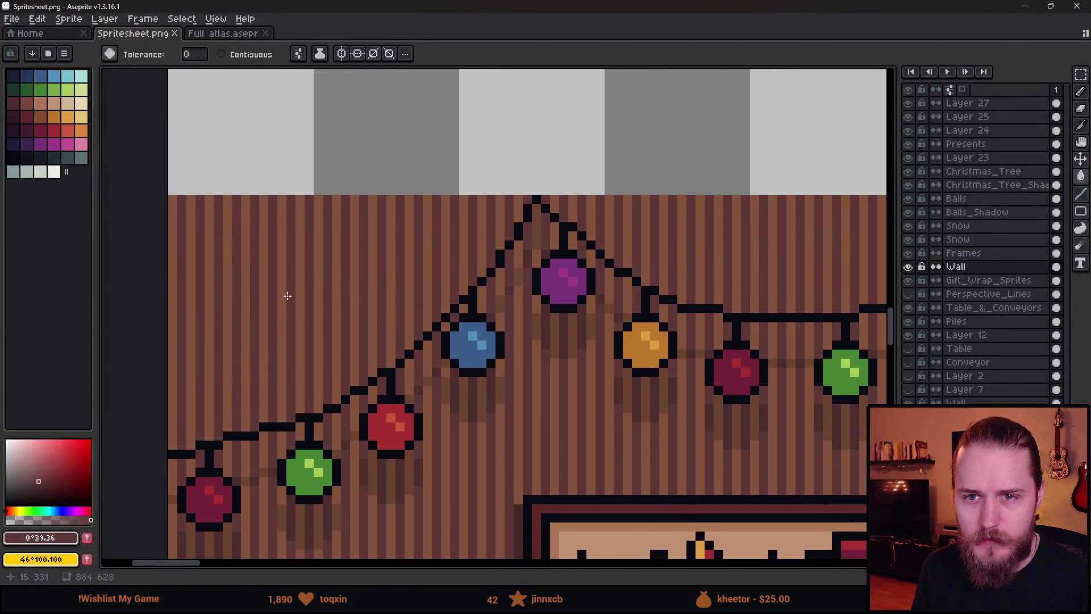
{"action": "left_click", "coordinate": [26, 120]}
{"action": "scroll", "coordinate": [267, 267], "scroll_direction": "up", "scroll_amount": 2}
{"action": "left_click", "coordinate": [243, 280]}
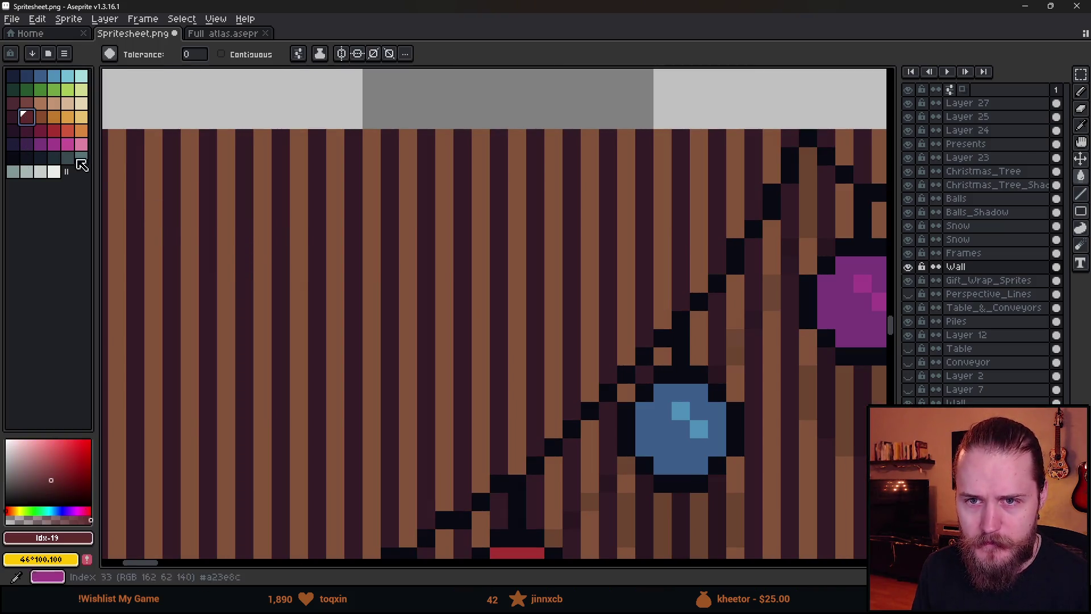
{"action": "scroll", "coordinate": [264, 233], "scroll_direction": "down", "scroll_amount": 2}
{"action": "key", "text": "ctrl+s"}
{"action": "key", "text": "alt+Tab"}
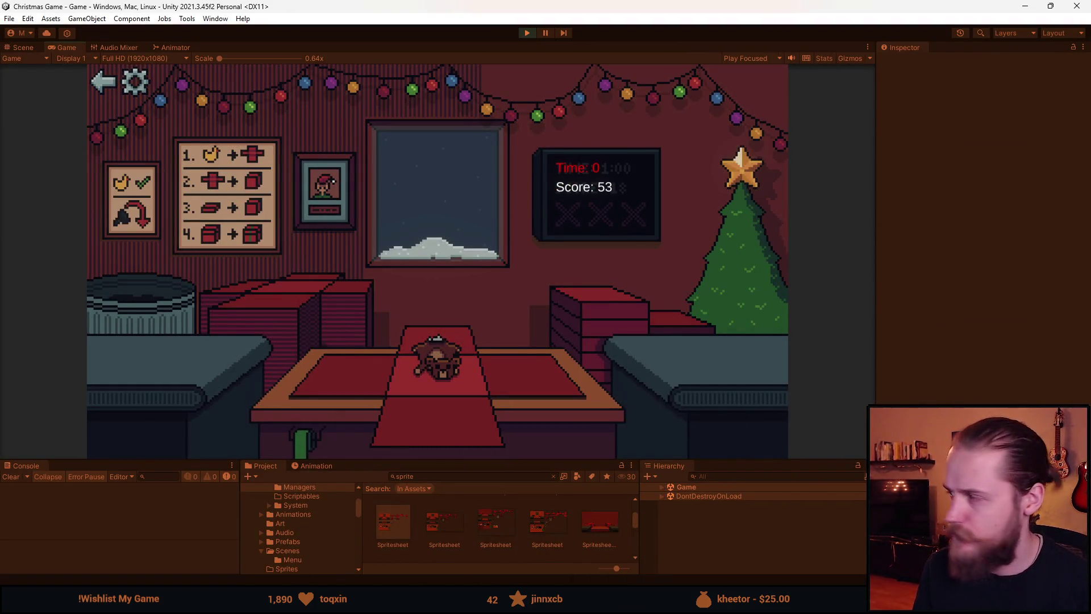
- Refill the dark-red stripes with palette brown 20 and the light stripes darker brown
{"action": "key", "text": "alt+Tab"}
{"action": "left_click", "coordinate": [40, 117]}
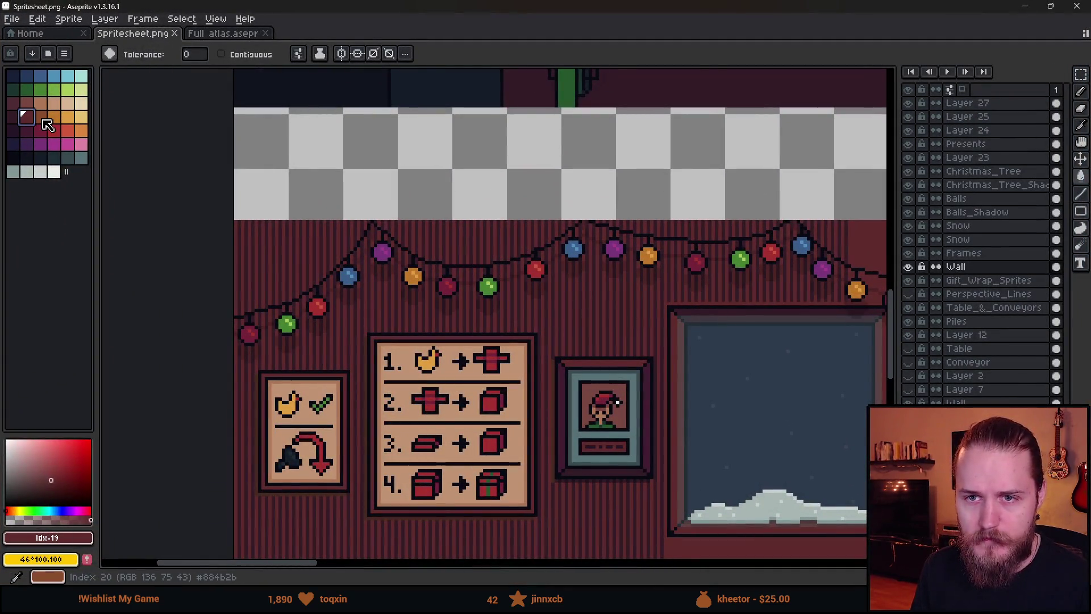
{"action": "scroll", "coordinate": [272, 265], "scroll_direction": "up", "scroll_amount": 3}
{"action": "left_click", "coordinate": [297, 259]}
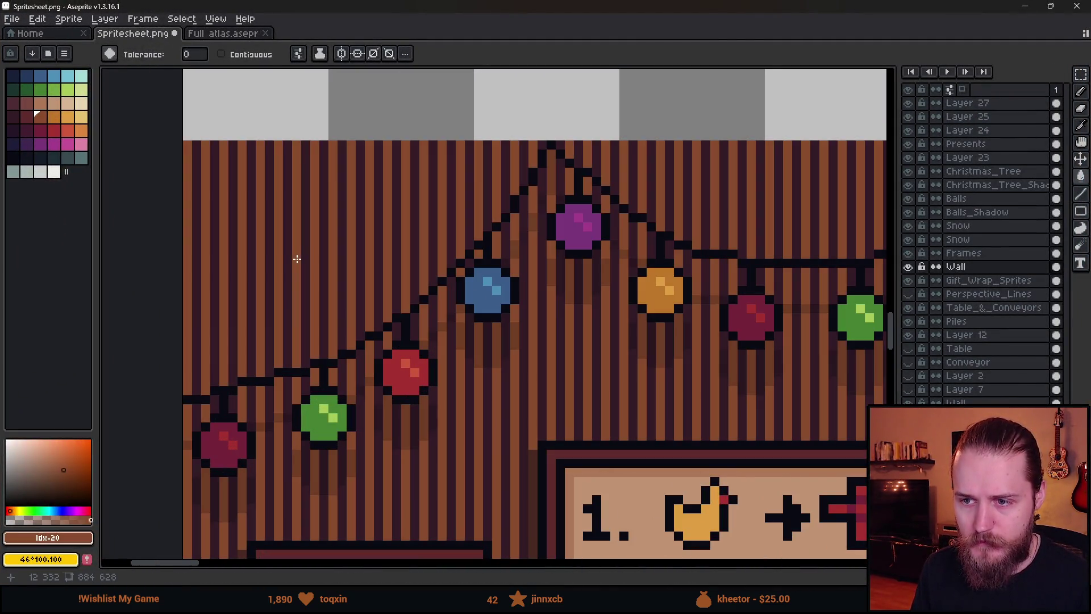
{"action": "left_click", "coordinate": [53, 480]}
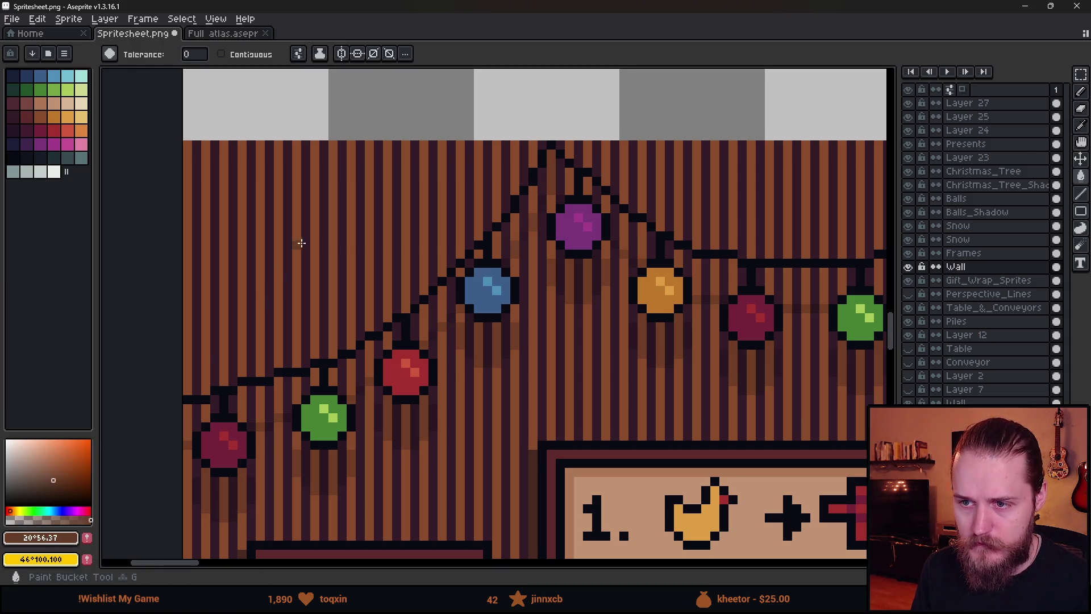
{"action": "left_click", "coordinate": [310, 238]}
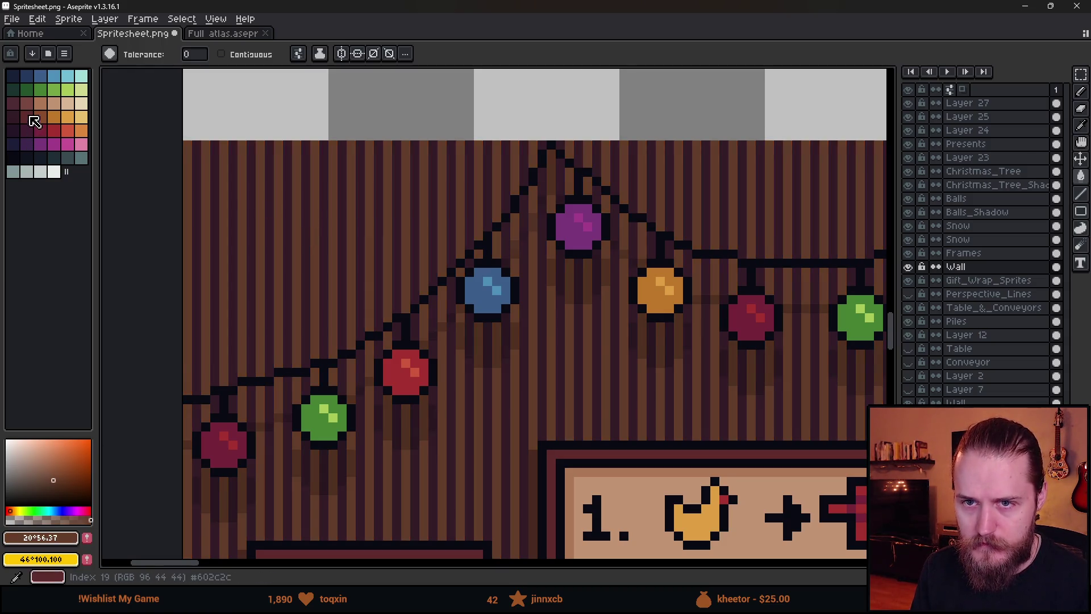
- Set the colour to a slightly lighter dark red and check the sprites in Unity
{"action": "left_click", "coordinate": [34, 127]}
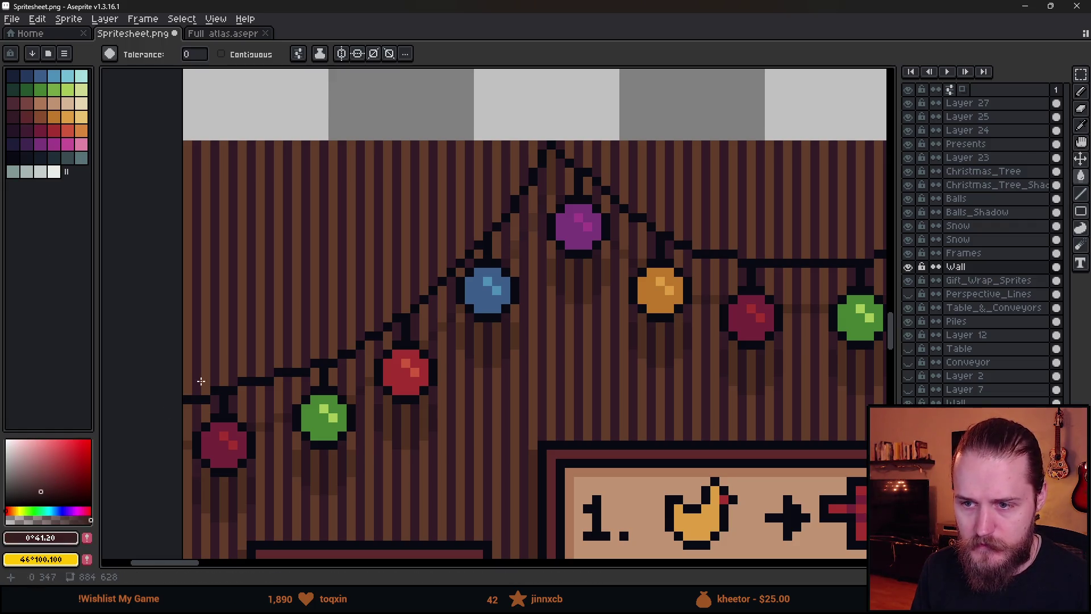
{"action": "left_click", "coordinate": [39, 486]}
{"action": "scroll", "coordinate": [270, 278], "scroll_direction": "down", "scroll_amount": 4}
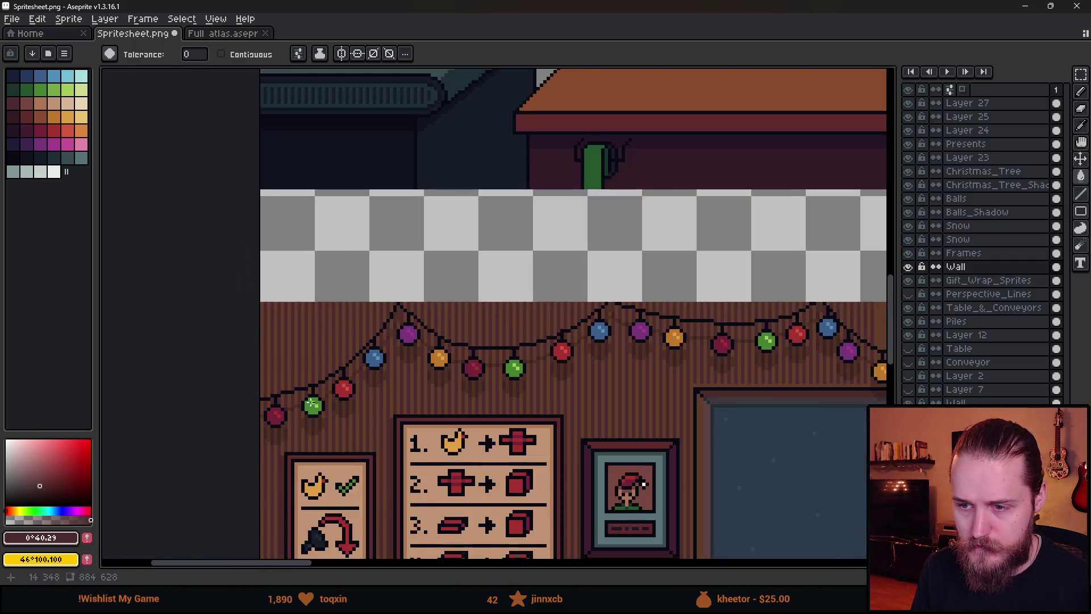
{"action": "key", "text": "alt+Tab"}
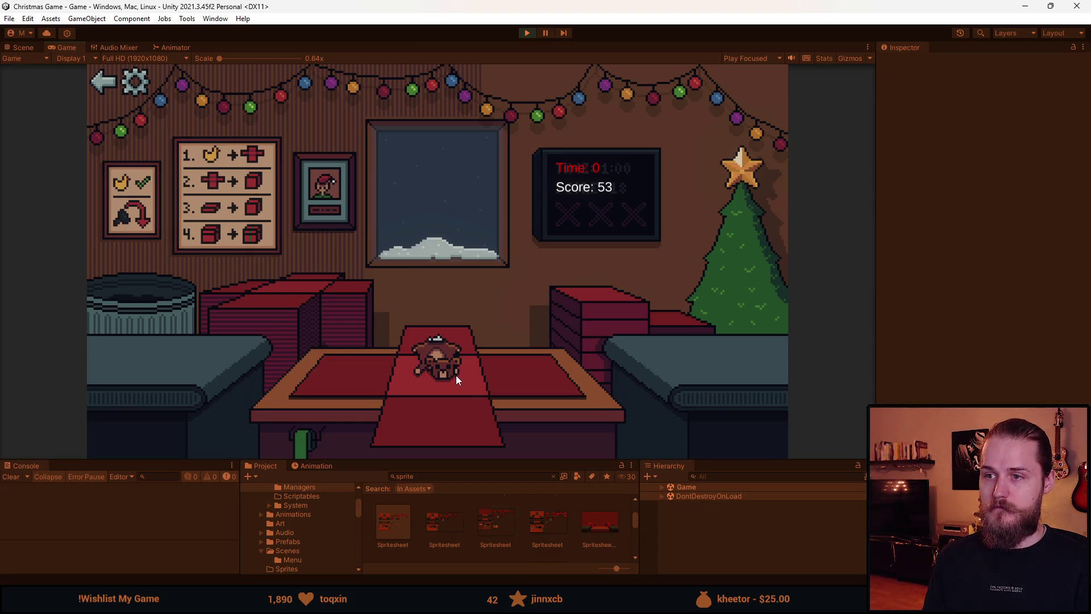
- Select the striped wall strip below the lights and stretch it downward
{"action": "key", "text": "alt+Tab"}
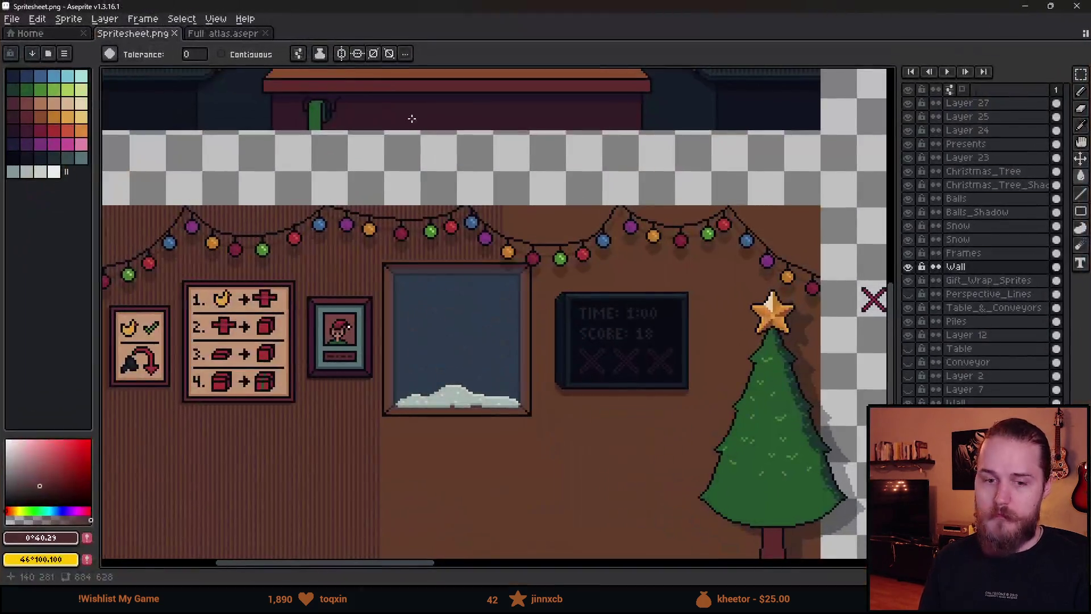
{"action": "scroll", "coordinate": [388, 315], "scroll_direction": "up", "scroll_amount": 3}
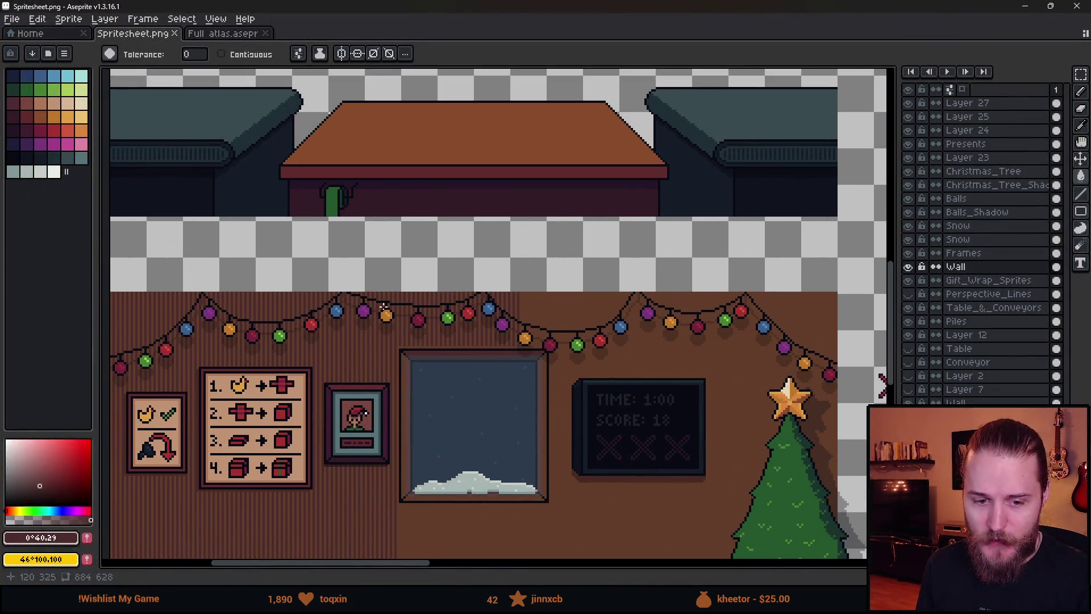
{"action": "scroll", "coordinate": [443, 340], "scroll_direction": "up", "scroll_amount": 5}
{"action": "key", "text": "m"}
{"action": "mouse_move", "coordinate": [352, 321]}
{"action": "left_mouse_down"}
{"action": "mouse_move", "coordinate": [592, 311]}
{"action": "mouse_move", "coordinate": [571, 312]}
{"action": "mouse_move", "coordinate": [699, 251]}
{"action": "mouse_move", "coordinate": [609, 264]}
{"action": "left_mouse_up"}
{"action": "scroll", "coordinate": [592, 311], "scroll_direction": "down", "scroll_amount": 1}
{"action": "scroll", "coordinate": [700, 251], "scroll_direction": "down", "scroll_amount": 1}
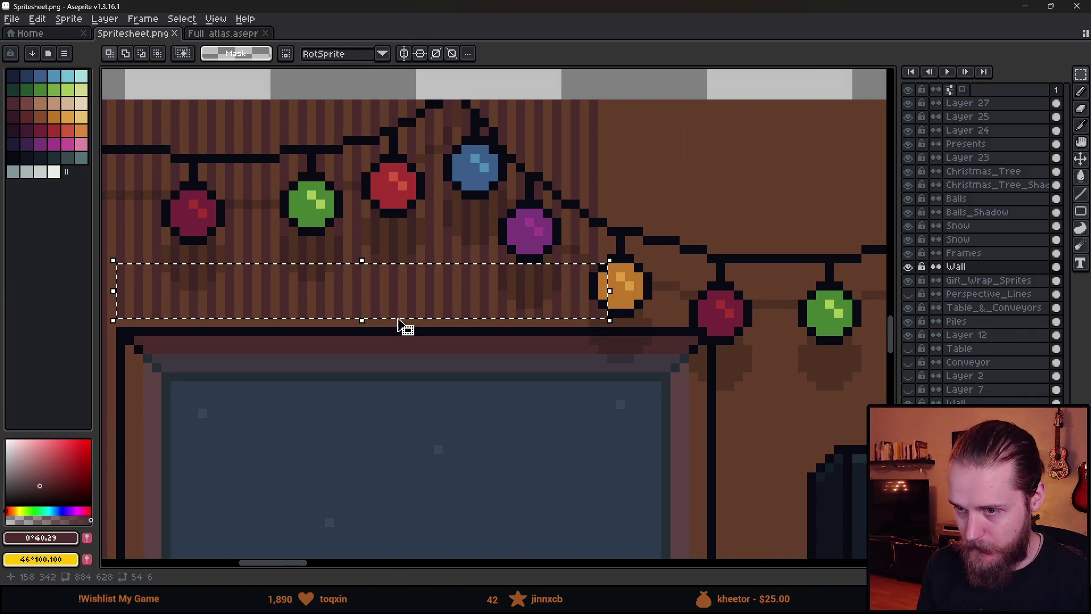
{"action": "left_click_drag", "start_coordinate": [359, 320], "coordinate": [364, 329]}
{"action": "key", "text": "Return"}
- Move the selected striped strip to the right and commit its position
{"action": "scroll", "coordinate": [382, 390], "scroll_direction": "down", "scroll_amount": 2}
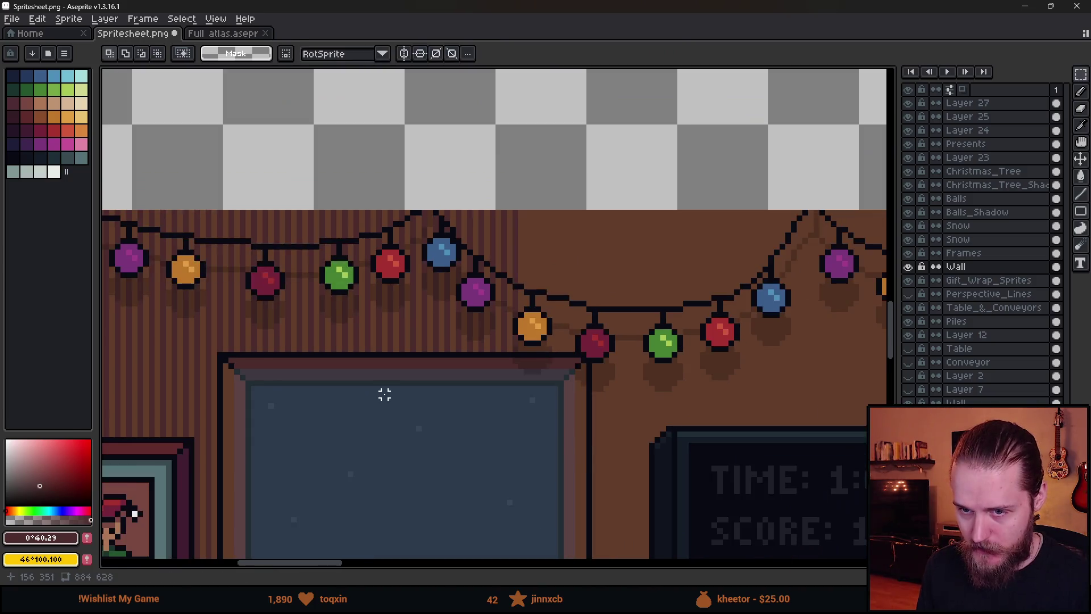
{"action": "left_click_drag", "start_coordinate": [379, 409], "coordinate": [416, 181]}
{"action": "mouse_move", "coordinate": [298, 120]}
{"action": "left_mouse_down"}
{"action": "mouse_move", "coordinate": [307, 260]}
{"action": "mouse_move", "coordinate": [667, 325]}
{"action": "left_mouse_up"}
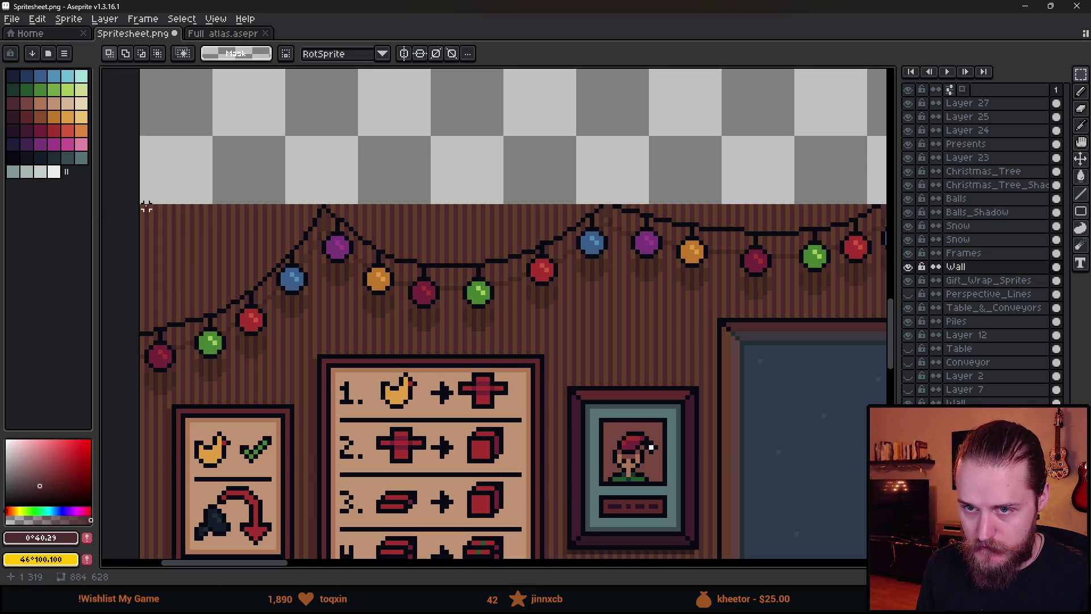
{"action": "mouse_move", "coordinate": [141, 206]}
{"action": "left_mouse_down"}
{"action": "mouse_move", "coordinate": [762, 224]}
{"action": "mouse_move", "coordinate": [490, 304]}
{"action": "mouse_move", "coordinate": [546, 321]}
{"action": "left_mouse_up"}
{"action": "mouse_move", "coordinate": [214, 249]}
{"action": "left_mouse_down"}
{"action": "mouse_move", "coordinate": [694, 243]}
{"action": "mouse_move", "coordinate": [507, 261]}
{"action": "mouse_move", "coordinate": [629, 256]}
{"action": "left_mouse_up"}
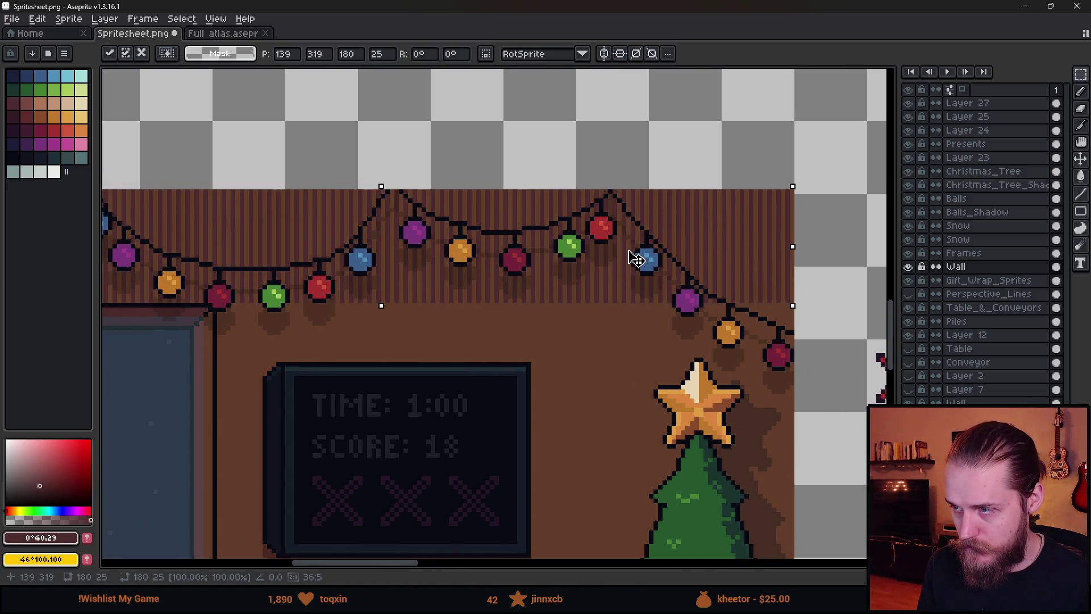
{"action": "left_click_drag", "start_coordinate": [188, 250], "coordinate": [506, 248]}
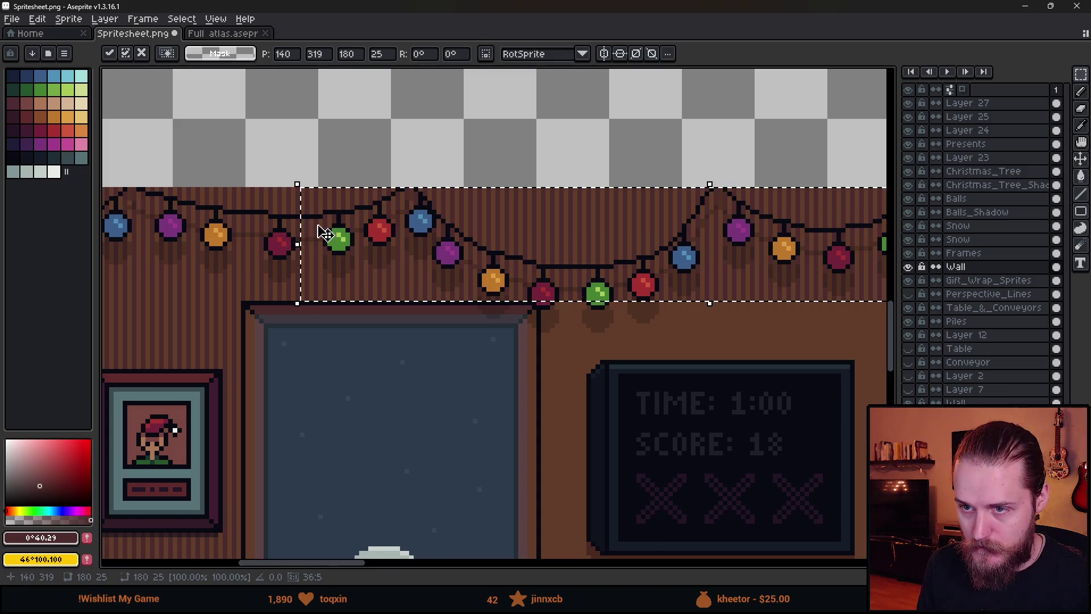
{"action": "key", "text": "Return"}
- Stretch the striped strip between window and tree down to the wall's bottom
{"action": "scroll", "coordinate": [463, 348], "scroll_direction": "down", "scroll_amount": 3}
{"action": "left_click_drag", "start_coordinate": [531, 322], "coordinate": [484, 136]}
{"action": "scroll", "coordinate": [467, 153], "scroll_direction": "up", "scroll_amount": 3}
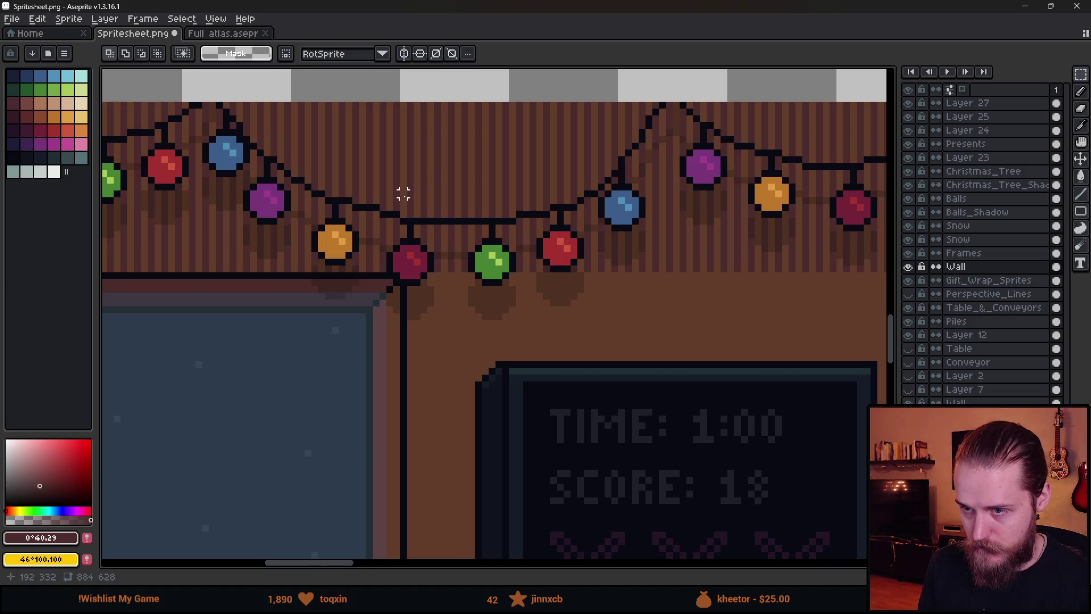
{"action": "mouse_move", "coordinate": [416, 187]}
{"action": "left_mouse_down"}
{"action": "mouse_move", "coordinate": [684, 246]}
{"action": "mouse_move", "coordinate": [871, 246]}
{"action": "mouse_move", "coordinate": [604, 270]}
{"action": "mouse_move", "coordinate": [625, 267]}
{"action": "left_mouse_up"}
{"action": "scroll", "coordinate": [404, 205], "scroll_direction": "down", "scroll_amount": 4}
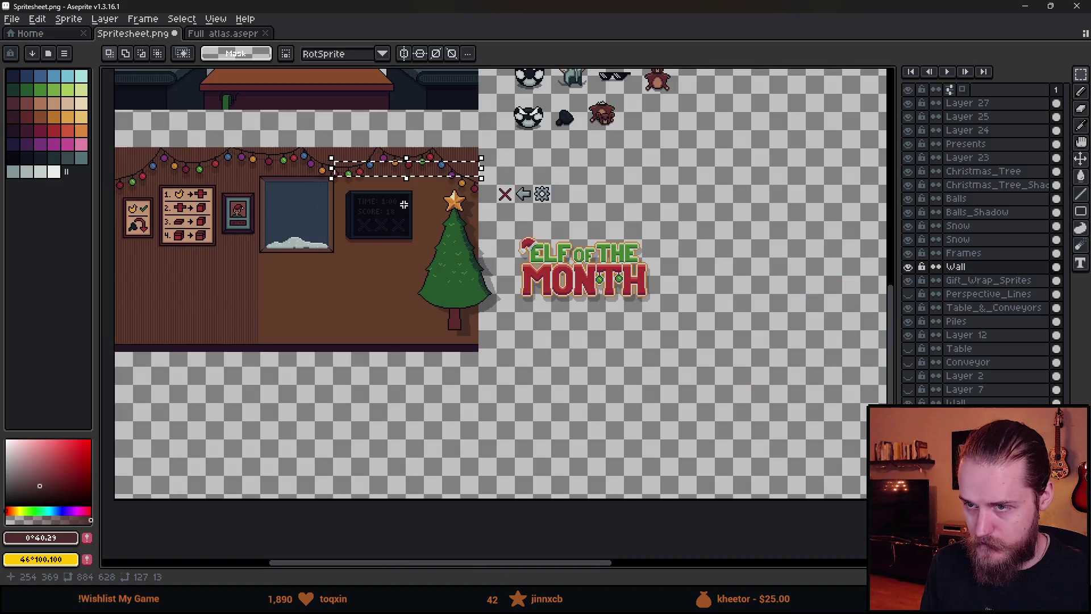
{"action": "left_click_drag", "start_coordinate": [410, 182], "coordinate": [405, 347]}
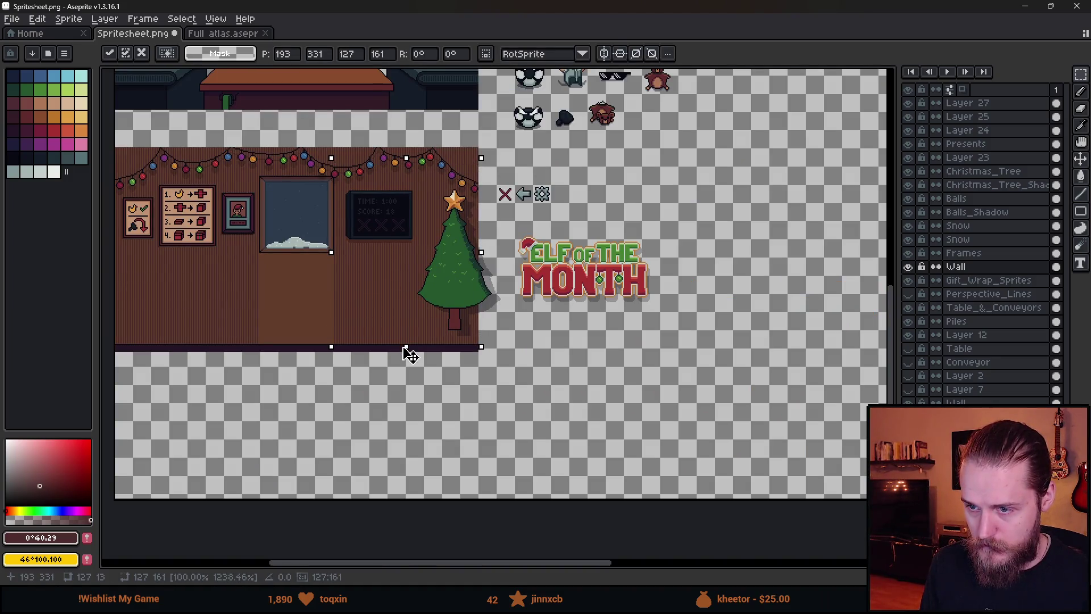
{"action": "scroll", "coordinate": [404, 348], "scroll_direction": "up", "scroll_amount": 3}
{"action": "key", "text": "Return"}
- Paste a patch of striped wall below the window and stretch it down
{"action": "scroll", "coordinate": [353, 348], "scroll_direction": "down", "scroll_amount": 3}
{"action": "scroll", "coordinate": [520, 225], "scroll_direction": "up", "scroll_amount": 1}
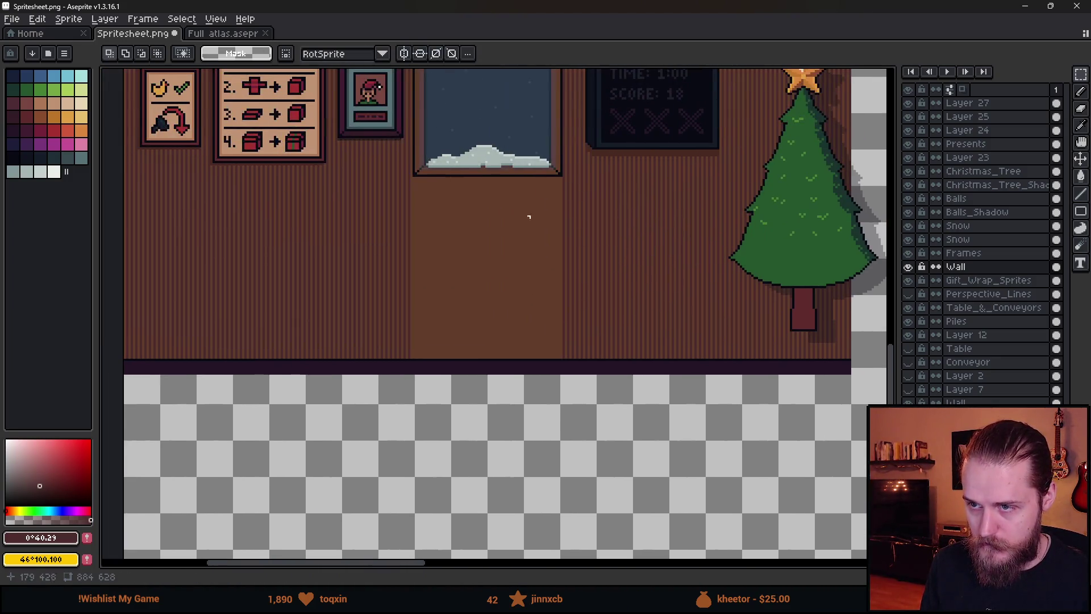
{"action": "scroll", "coordinate": [458, 195], "scroll_direction": "up", "scroll_amount": 3}
{"action": "scroll", "coordinate": [374, 298], "scroll_direction": "up", "scroll_amount": 3}
{"action": "mouse_move", "coordinate": [355, 343]}
{"action": "left_mouse_down"}
{"action": "mouse_move", "coordinate": [811, 288]}
{"action": "mouse_move", "coordinate": [701, 195]}
{"action": "mouse_move", "coordinate": [742, 141]}
{"action": "mouse_move", "coordinate": [734, 126]}
{"action": "left_mouse_up"}
{"action": "scroll", "coordinate": [714, 263], "scroll_direction": "down", "scroll_amount": 4}
{"action": "scroll", "coordinate": [671, 260], "scroll_direction": "down", "scroll_amount": 3}
{"action": "scroll", "coordinate": [575, 220], "scroll_direction": "up", "scroll_amount": 3}
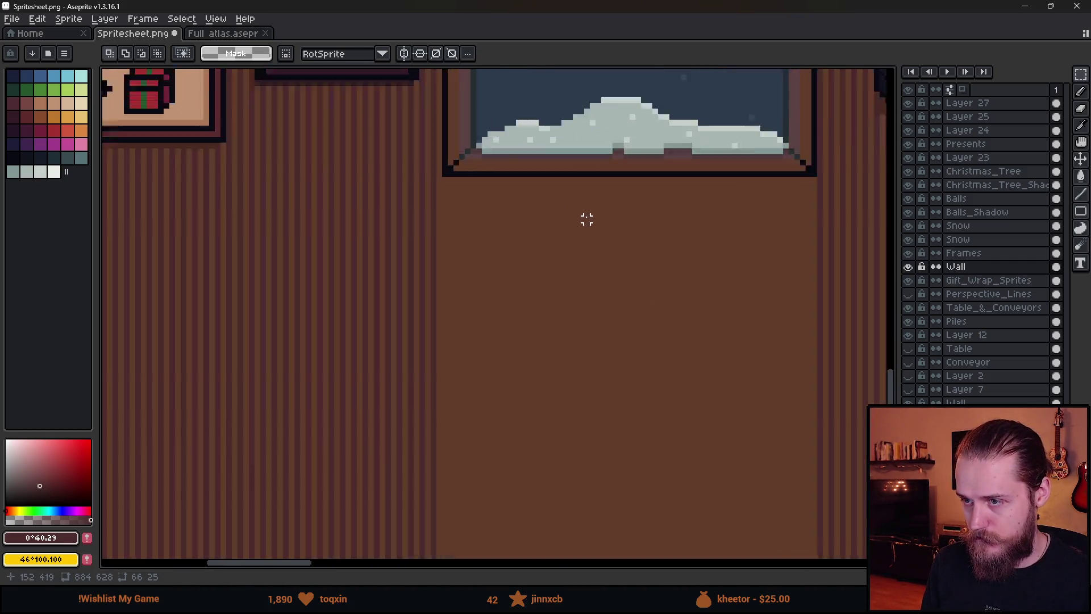
{"action": "key", "text": "ctrl+v"}
{"action": "key", "text": "Up"}
{"action": "key", "text": "Up"}
{"action": "key", "text": "Up"}
{"action": "scroll", "coordinate": [533, 250], "scroll_direction": "down", "scroll_amount": 3}
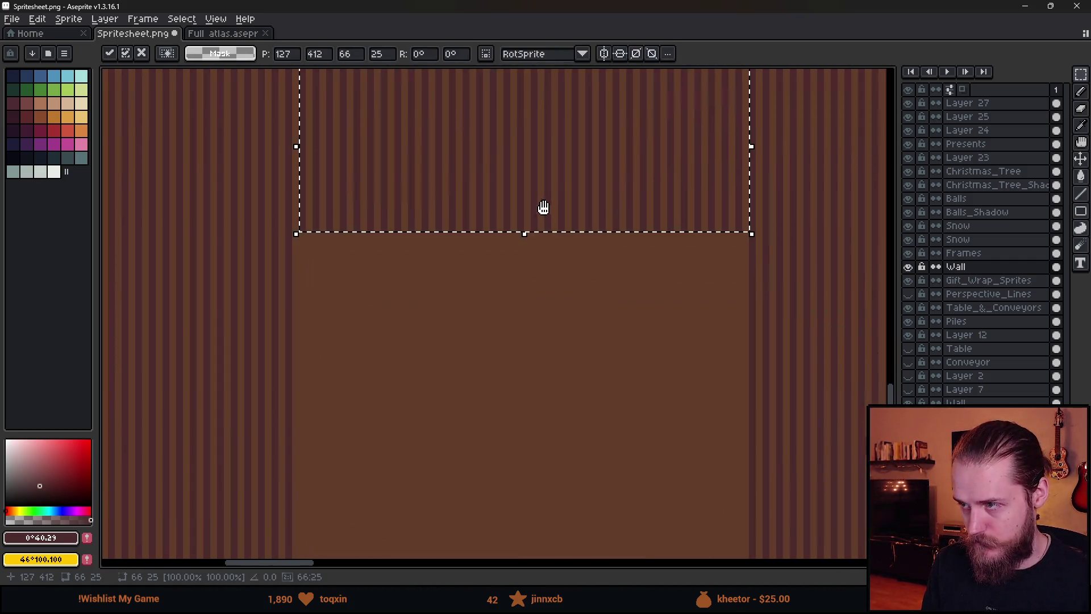
{"action": "mouse_move", "coordinate": [530, 236]}
{"action": "left_mouse_down"}
{"action": "mouse_move", "coordinate": [568, 497]}
{"action": "mouse_move", "coordinate": [557, 382]}
{"action": "mouse_move", "coordinate": [562, 398]}
{"action": "left_mouse_up"}
{"action": "key", "text": "Return"}
- Save Spritesheet.png and preview the striped wall in Unity
{"action": "scroll", "coordinate": [460, 371], "scroll_direction": "down", "scroll_amount": 1}
{"action": "key", "text": "ctrl+s"}
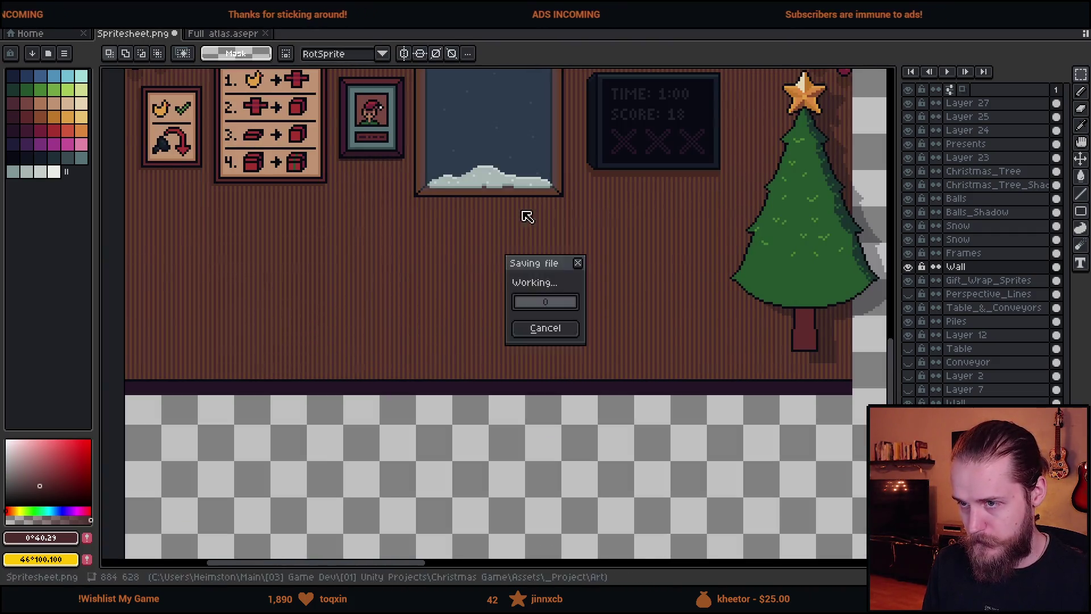
{"action": "scroll", "coordinate": [470, 344], "scroll_direction": "up", "scroll_amount": 3}
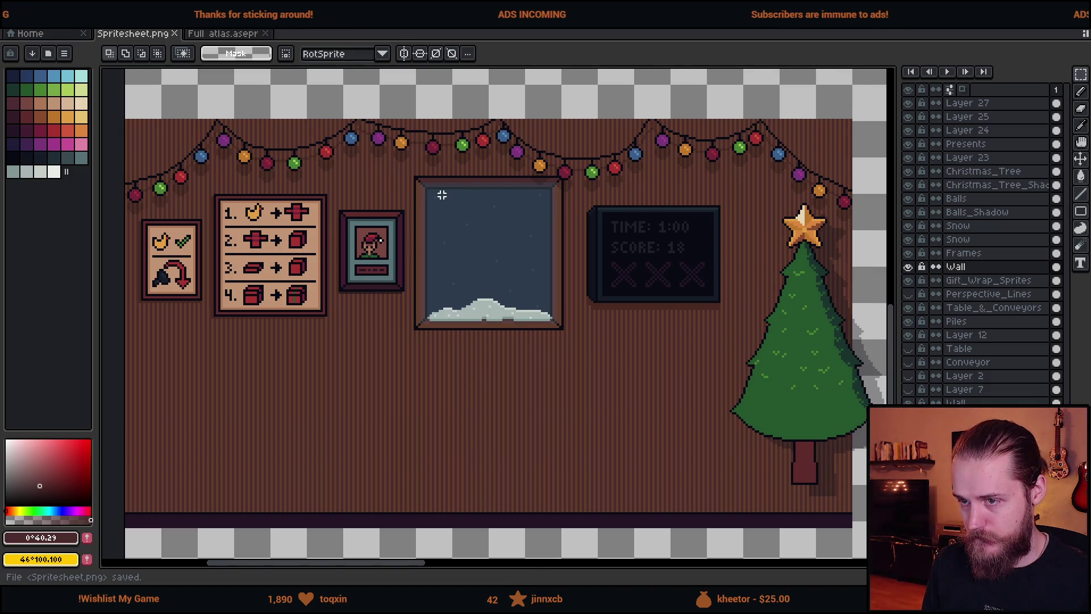
{"action": "scroll", "coordinate": [444, 195], "scroll_direction": "down", "scroll_amount": 2}
{"action": "key", "text": "alt+Tab"}
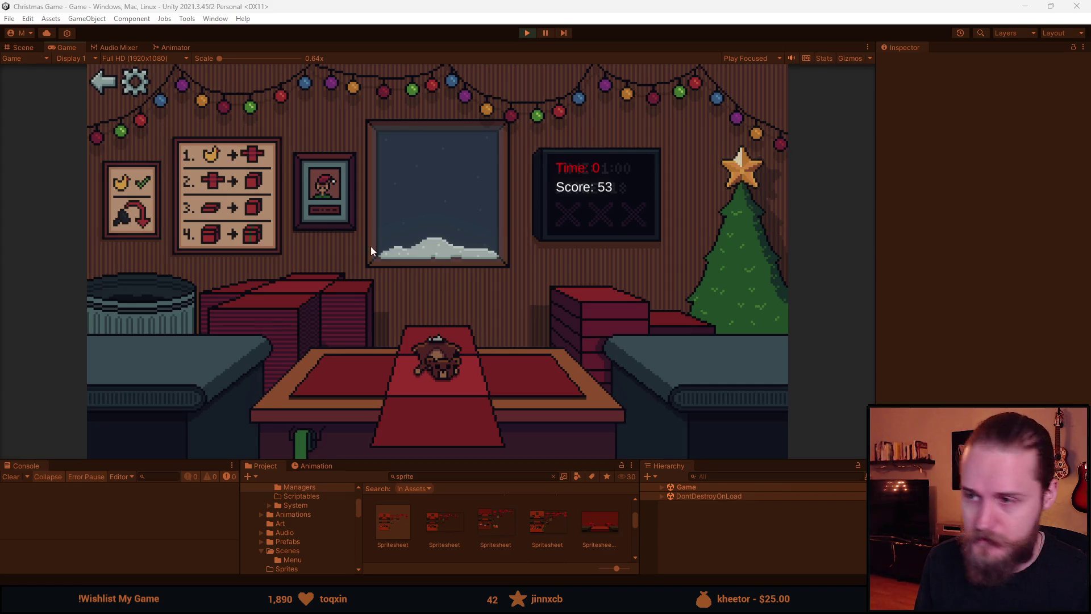
{"action": "key", "text": "alt+Tab"}
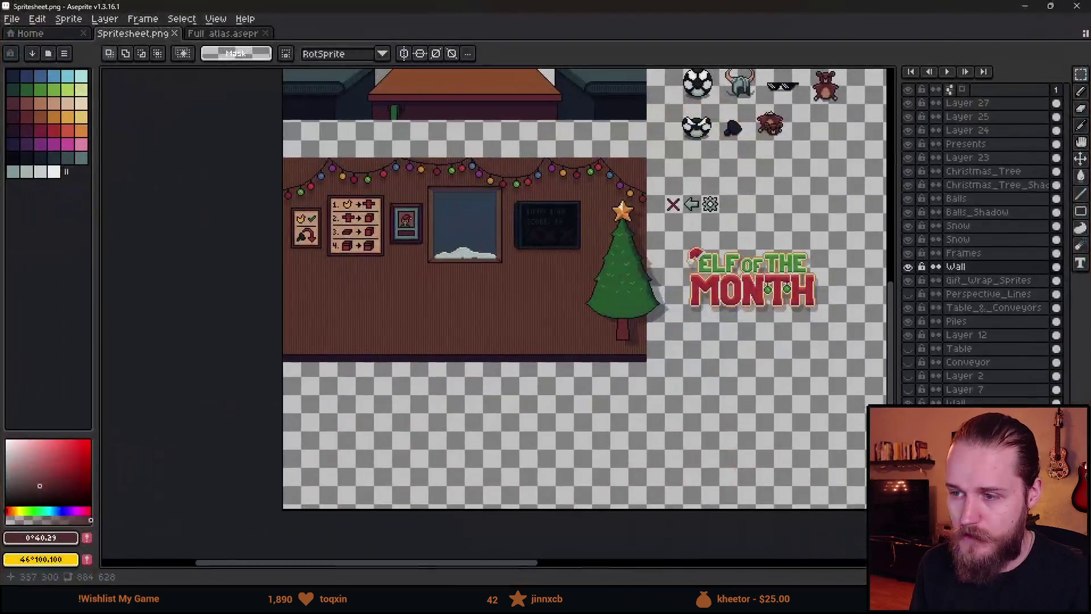
{"action": "scroll", "coordinate": [312, 172], "scroll_direction": "up", "scroll_amount": 5}
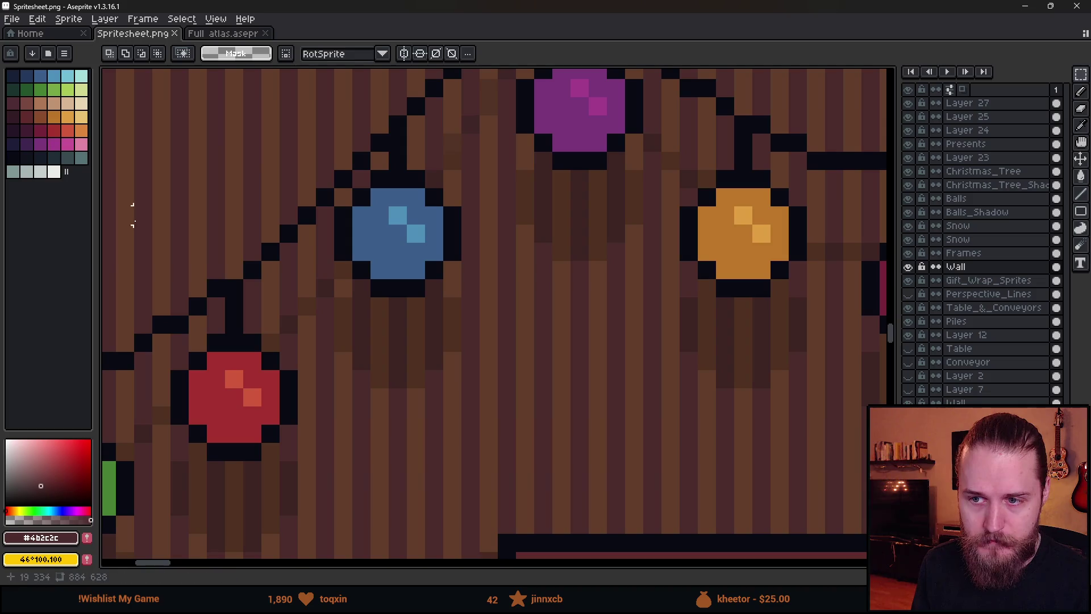
{"action": "key", "text": "i"}
{"action": "left_click", "coordinate": [252, 172], "text": "alt"}
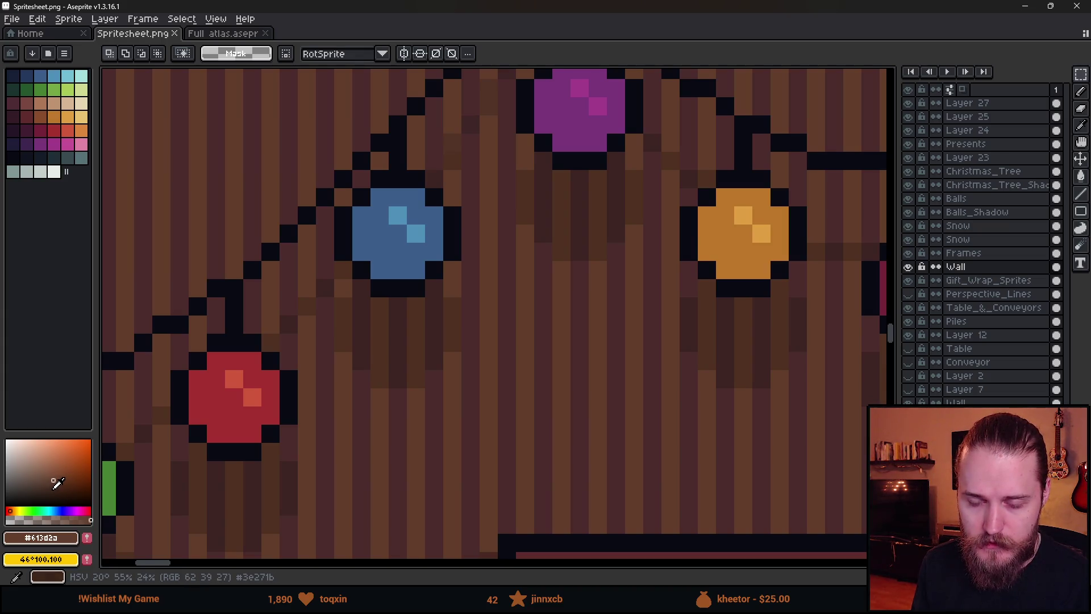
- Bucket-fill the wall stripes with a darker brown
{"action": "left_click", "coordinate": [53, 487]}
{"action": "key", "text": "g"}
{"action": "left_click", "coordinate": [301, 280]}
{"action": "scroll", "coordinate": [354, 391], "scroll_direction": "down", "scroll_amount": 3}
{"action": "scroll", "coordinate": [353, 391], "scroll_direction": "down", "scroll_amount": 1}
{"action": "left_click_drag", "start_coordinate": [516, 436], "coordinate": [467, 331]}
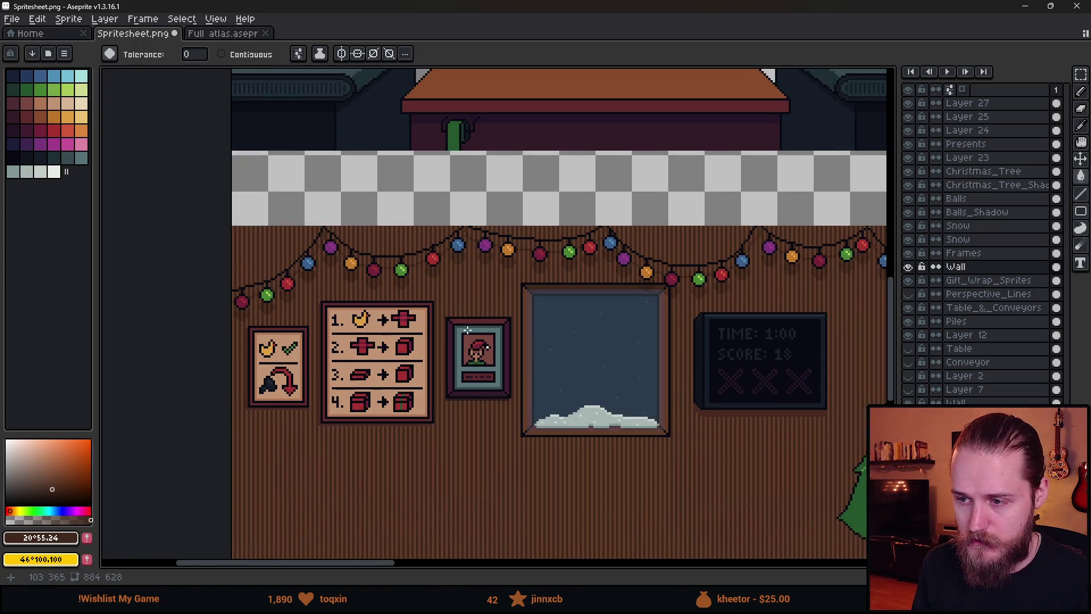
{"action": "scroll", "coordinate": [246, 229], "scroll_direction": "up", "scroll_amount": 5}
- Refill the dark purple stripes with the wall's dark brown
{"action": "left_click", "coordinate": [348, 253], "text": "alt"}
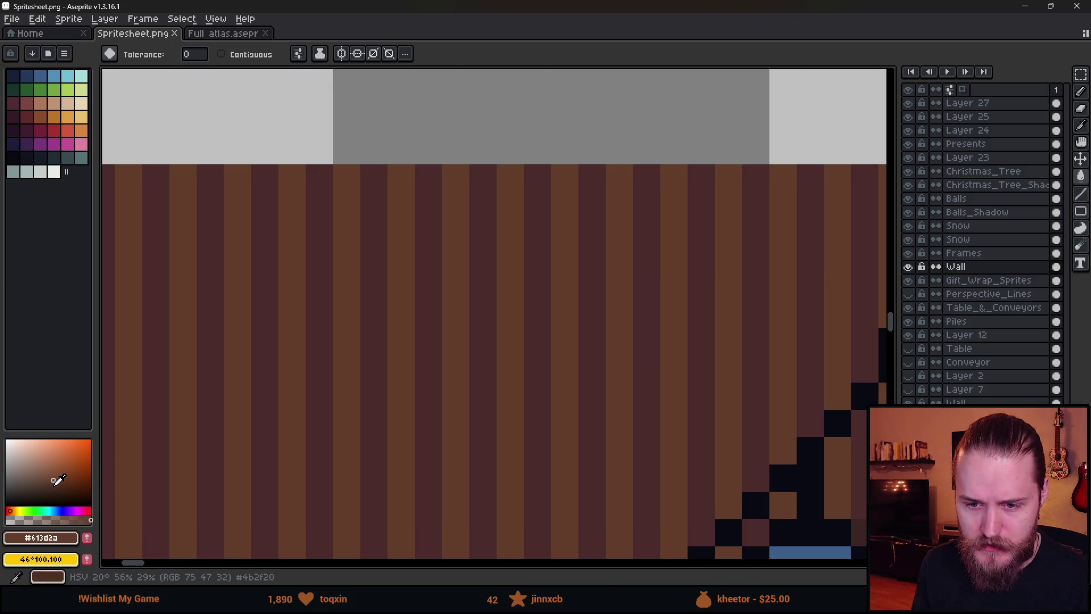
{"action": "left_click", "coordinate": [371, 260]}
{"action": "scroll", "coordinate": [371, 261], "scroll_direction": "down", "scroll_amount": 3}
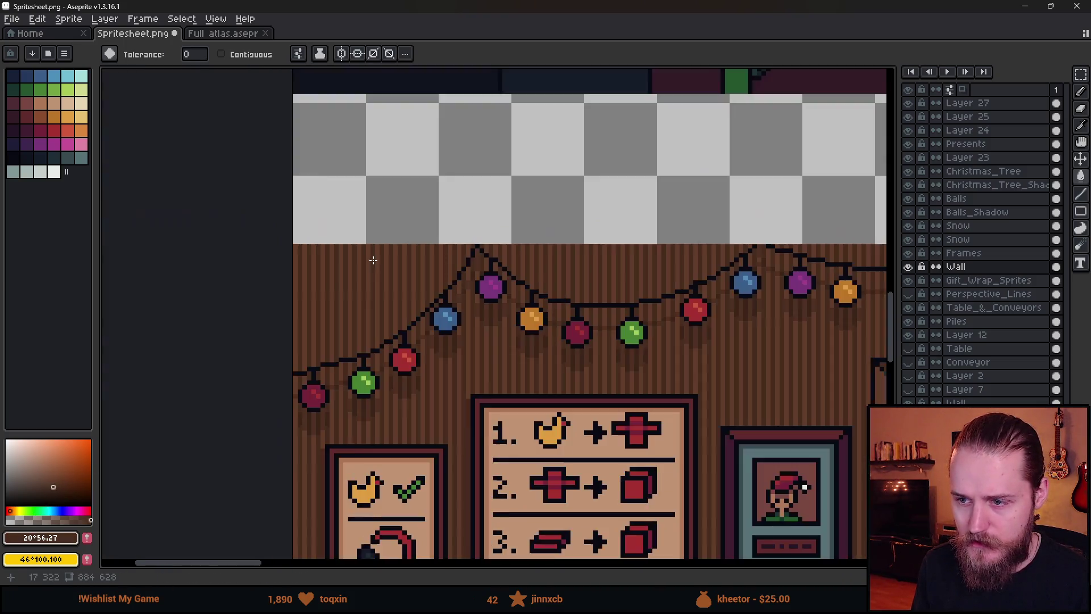
{"action": "scroll", "coordinate": [371, 260], "scroll_direction": "up", "scroll_amount": 2}
{"action": "left_click", "coordinate": [355, 277], "text": "alt"}
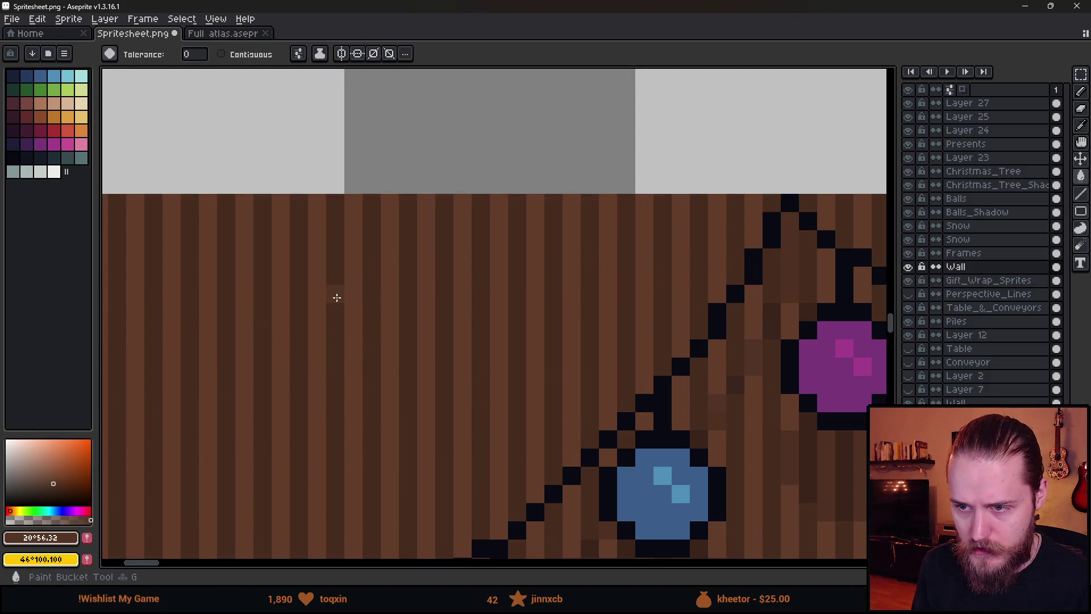
{"action": "scroll", "coordinate": [335, 297], "scroll_direction": "down", "scroll_amount": 5}
{"action": "scroll", "coordinate": [585, 439], "scroll_direction": "up", "scroll_amount": 2}
- Save the spritesheet and check the solid brown wall in Unity's game view
{"action": "key", "text": "ctrl+s"}
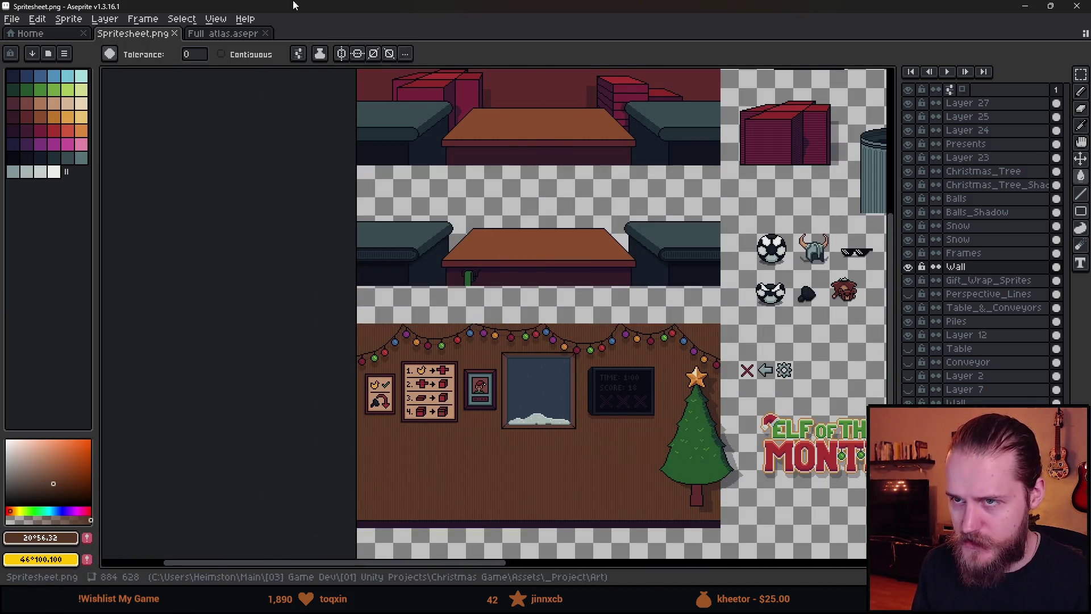
{"action": "key", "text": "alt+Tab"}
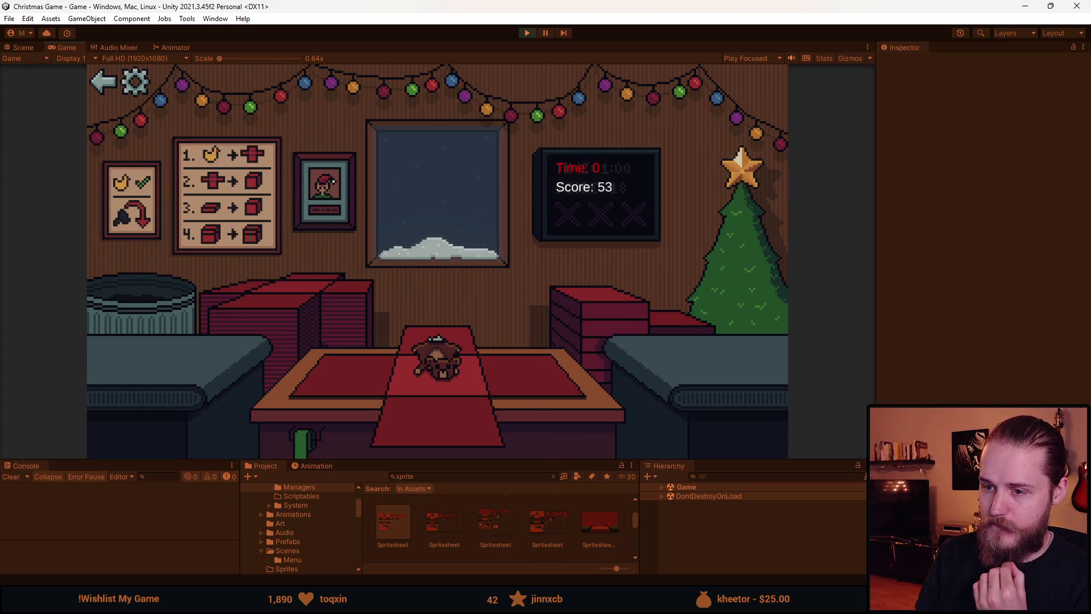
{"action": "key", "text": "alt+Tab"}
{"action": "scroll", "coordinate": [392, 416], "scroll_direction": "up", "scroll_amount": 4}
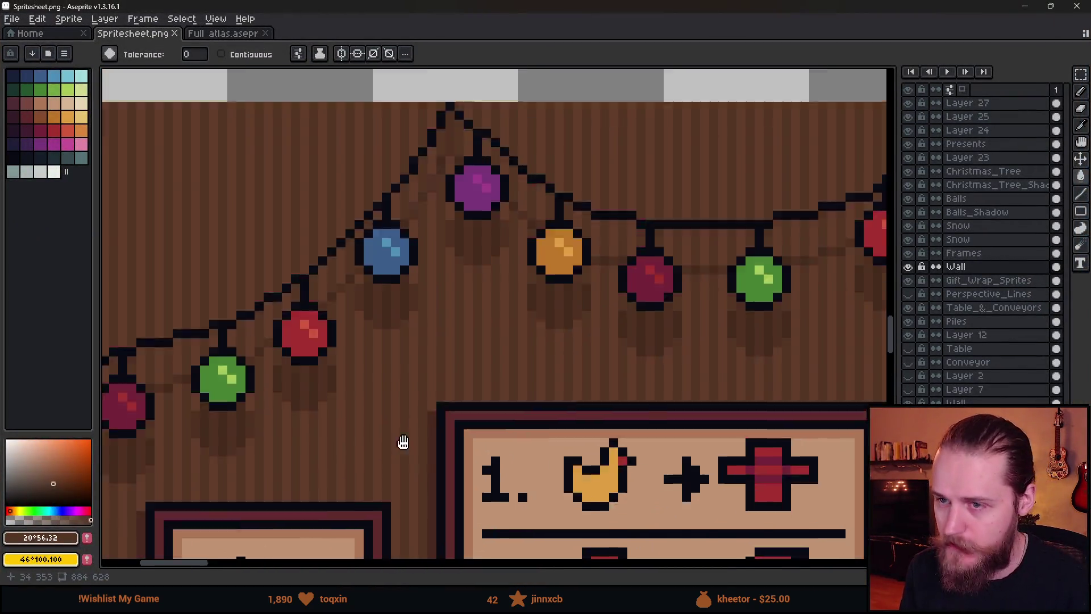
{"action": "scroll", "coordinate": [316, 165], "scroll_direction": "up", "scroll_amount": 5}
{"action": "key", "text": "alt"}
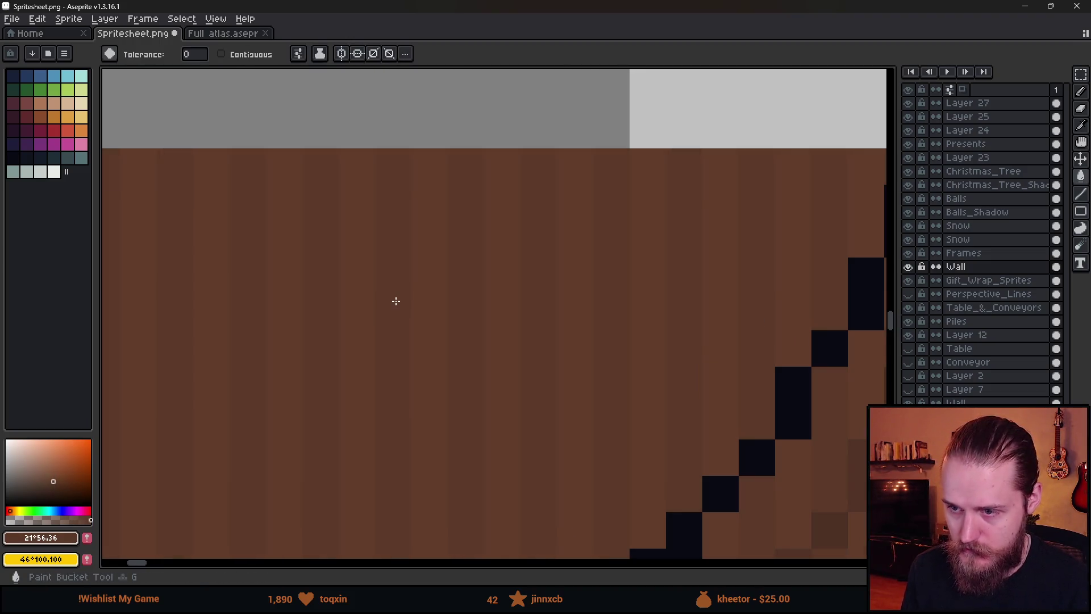
{"action": "scroll", "coordinate": [396, 301], "scroll_direction": "down", "scroll_amount": 5}
{"action": "key", "text": "alt+Tab"}
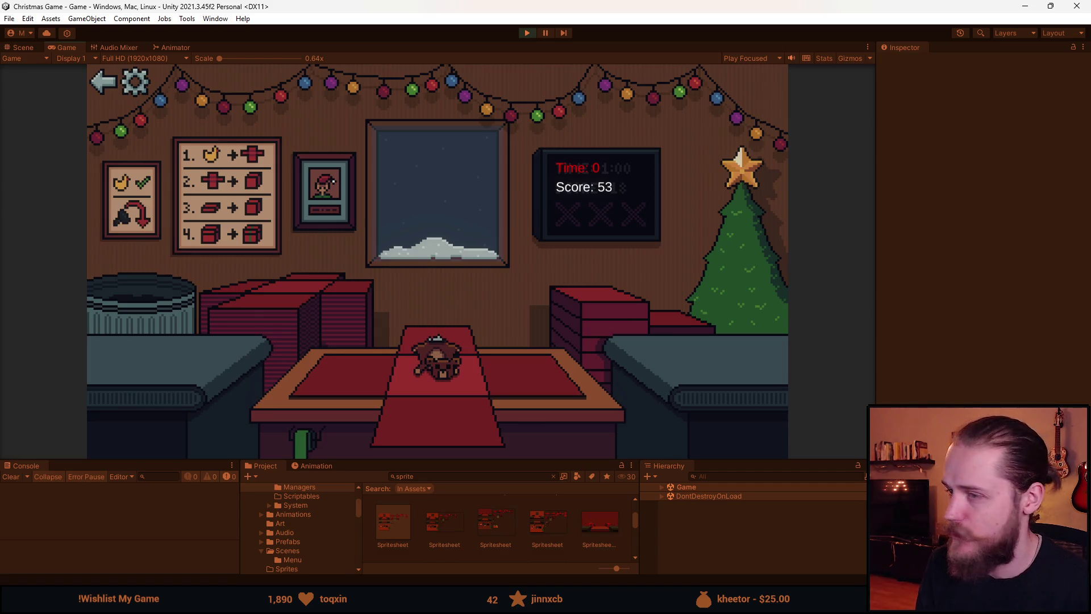
{"action": "key", "text": "alt+Tab"}
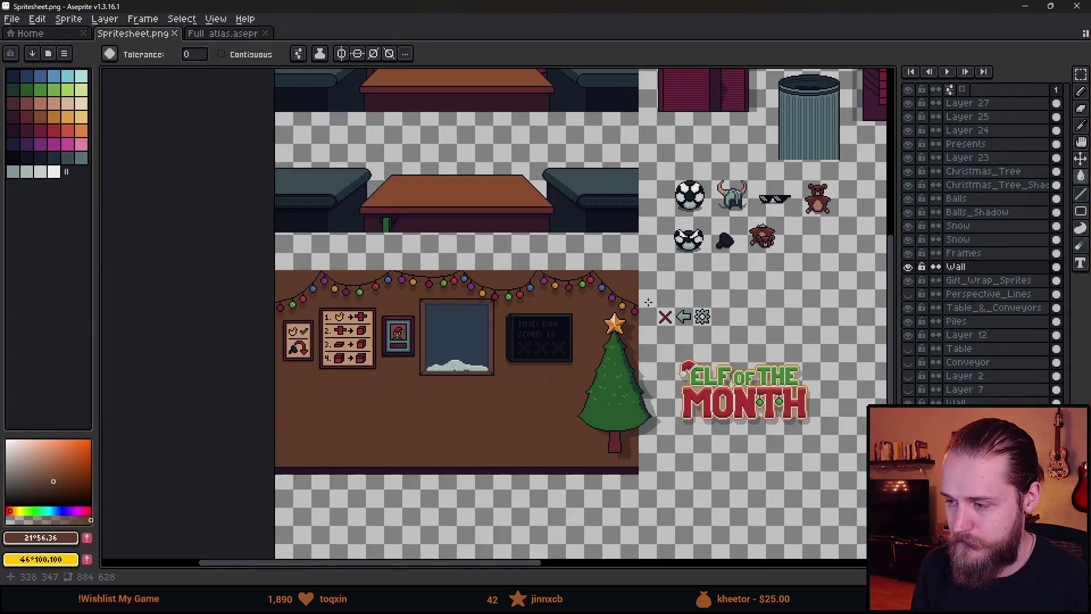
- On the Wall layer, marquee-select the whole wall scene, then clear that selection
{"action": "key", "text": "m"}
{"action": "scroll", "coordinate": [538, 248], "scroll_direction": "up", "scroll_amount": 5}
{"action": "scroll", "coordinate": [525, 253], "scroll_direction": "down", "scroll_amount": 4}
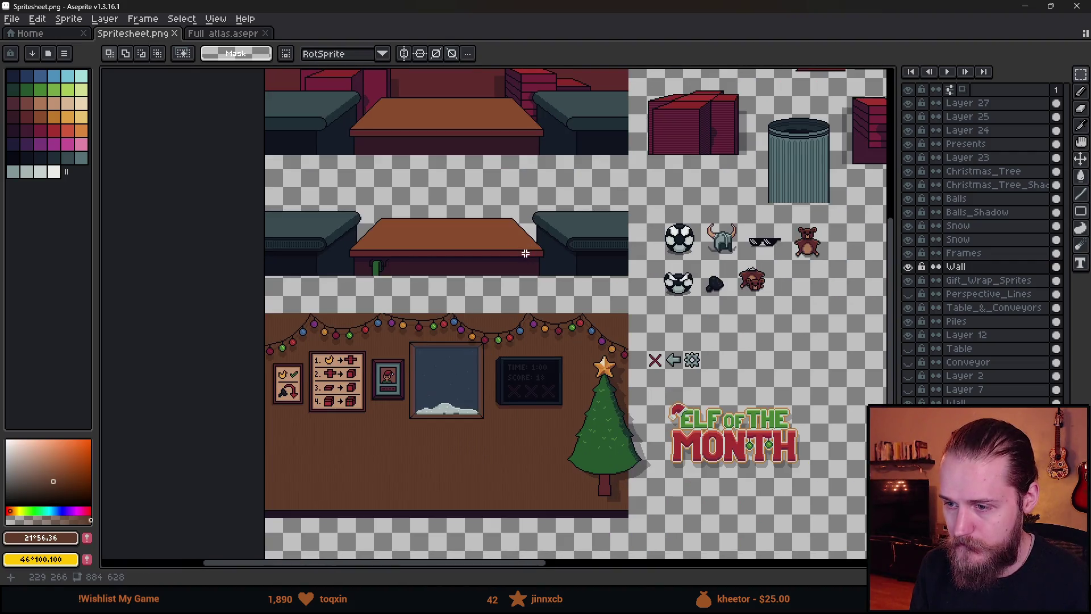
{"action": "left_click", "coordinate": [918, 267]}
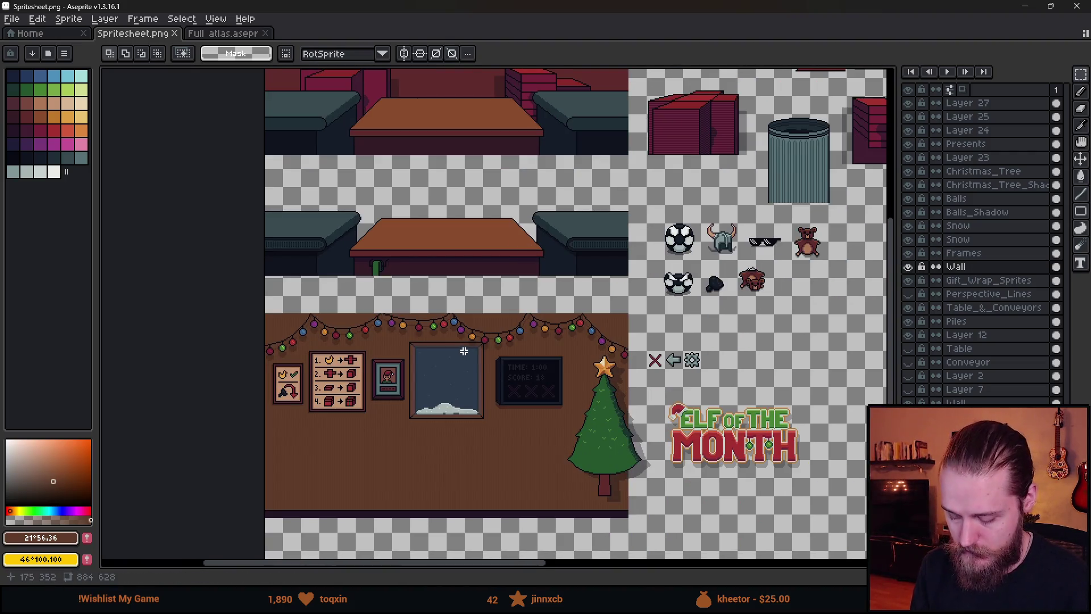
{"action": "mouse_move", "coordinate": [261, 295]}
{"action": "left_mouse_down"}
{"action": "mouse_move", "coordinate": [479, 532]}
{"action": "mouse_move", "coordinate": [641, 549]}
{"action": "left_mouse_up"}
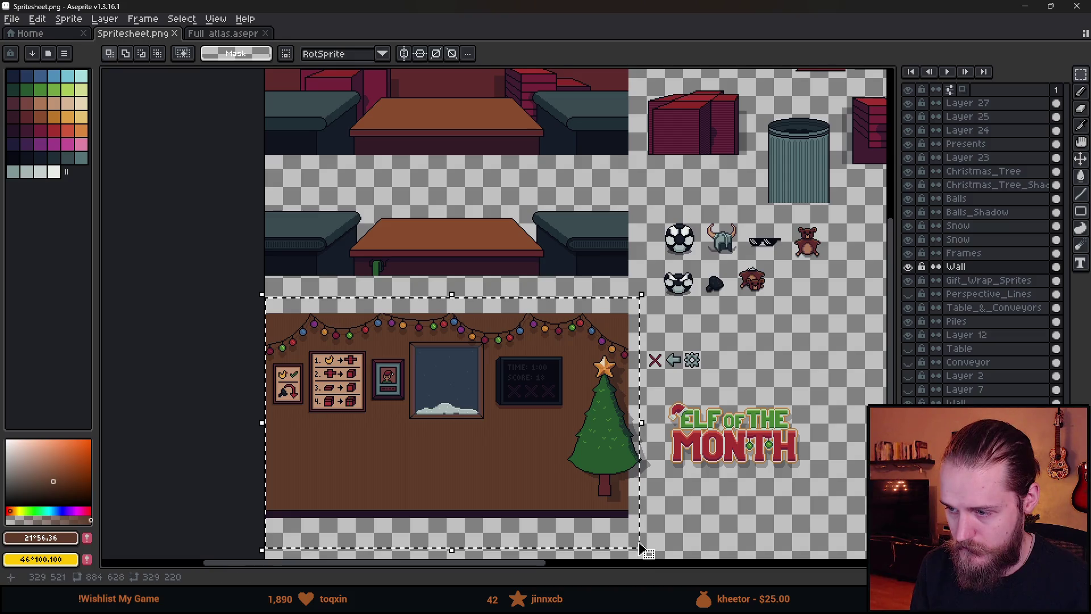
{"action": "scroll", "coordinate": [524, 519], "scroll_direction": "up", "scroll_amount": 5}
{"action": "scroll", "coordinate": [513, 398], "scroll_direction": "right", "scroll_amount": 1}
{"action": "scroll", "coordinate": [513, 398], "scroll_direction": "down", "scroll_amount": 1}
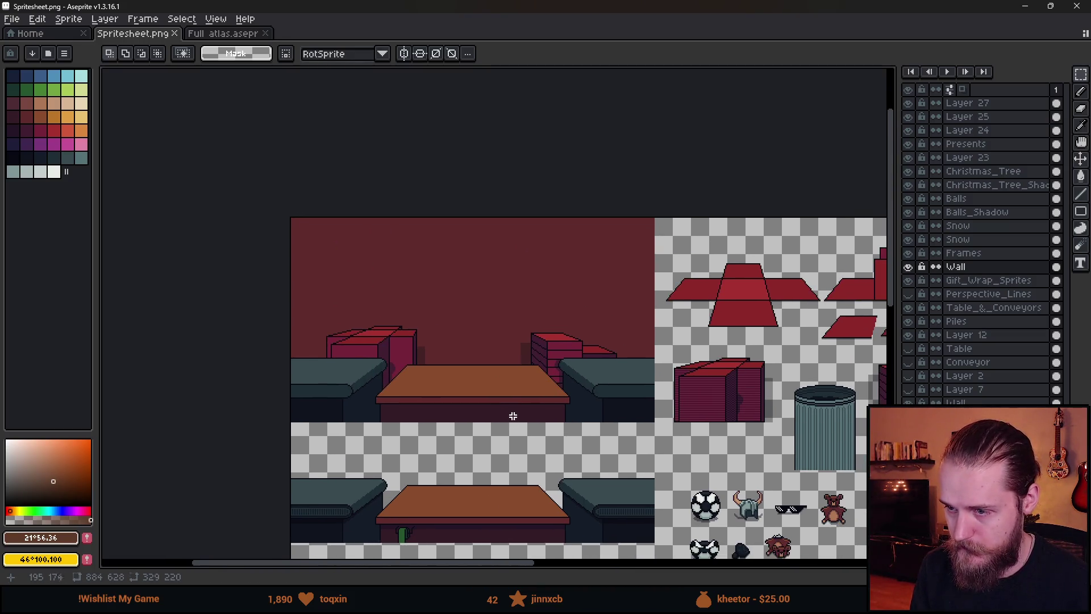
{"action": "left_click_drag", "start_coordinate": [509, 409], "coordinate": [489, 326]}
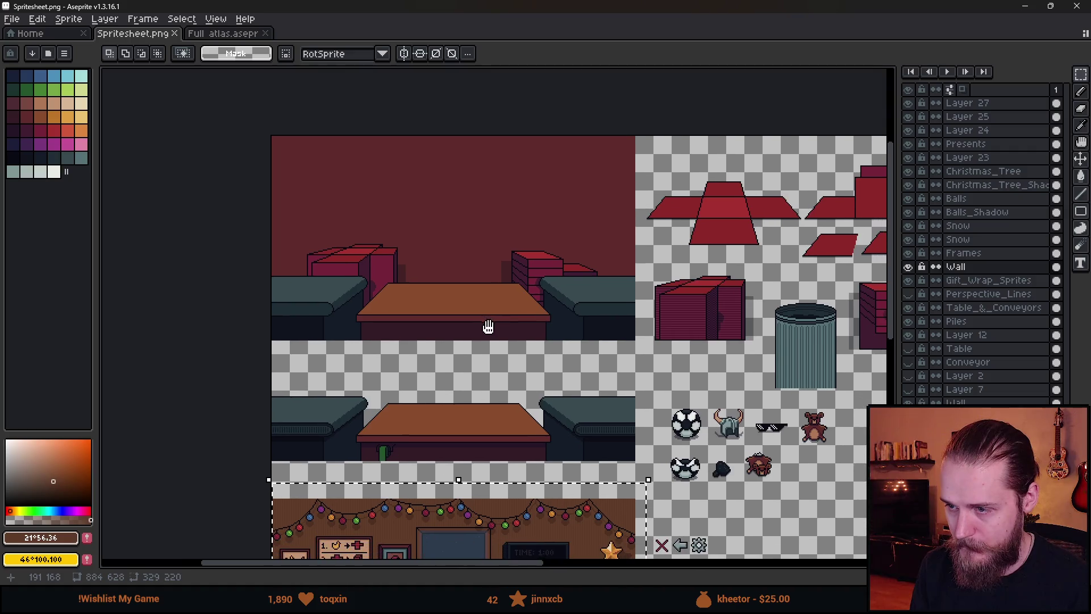
{"action": "left_click", "coordinate": [731, 323]}
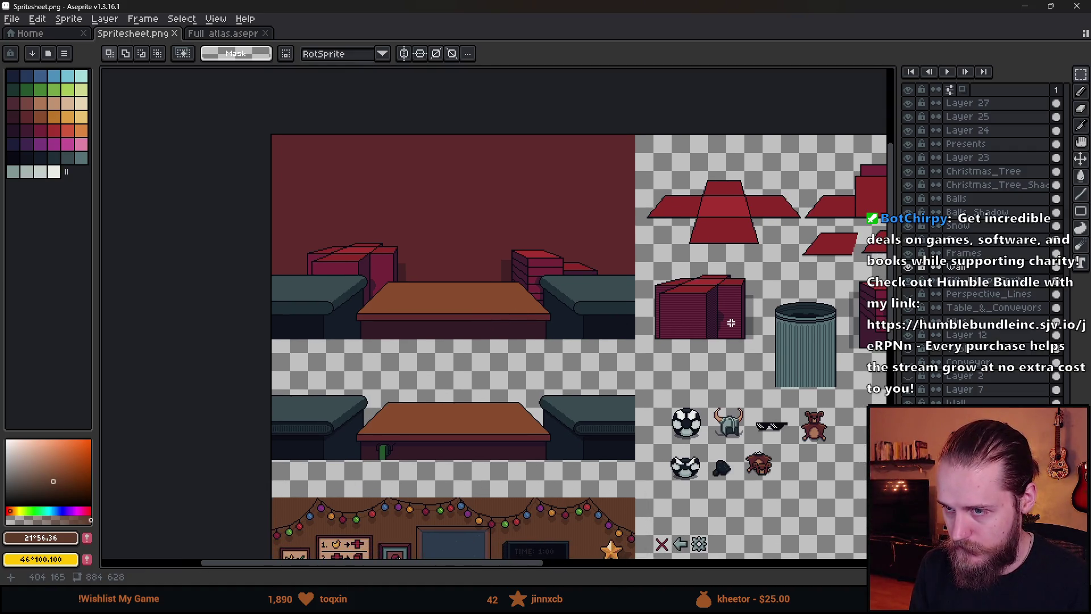
- Copy the red box pile from the atlas and place it behind the left conveyor
{"action": "scroll", "coordinate": [732, 302], "scroll_direction": "up", "scroll_amount": 3}
{"action": "mouse_move", "coordinate": [477, 181]}
{"action": "left_mouse_down"}
{"action": "mouse_move", "coordinate": [551, 297]}
{"action": "mouse_move", "coordinate": [804, 453]}
{"action": "left_mouse_up"}
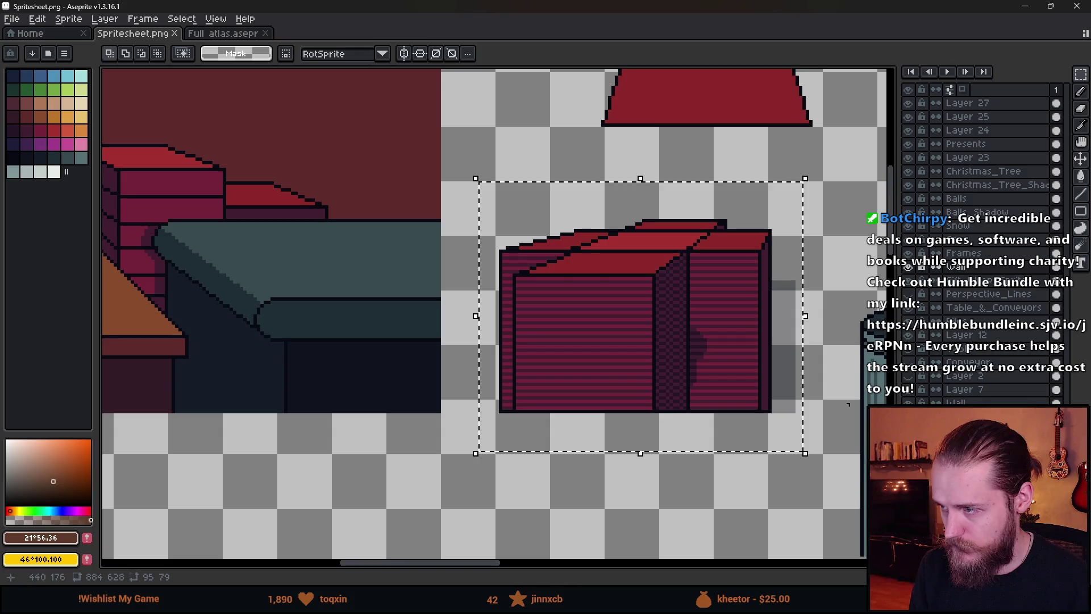
{"action": "scroll", "coordinate": [874, 279], "scroll_direction": "down", "scroll_amount": 1}
{"action": "key", "text": "ctrl+v"}
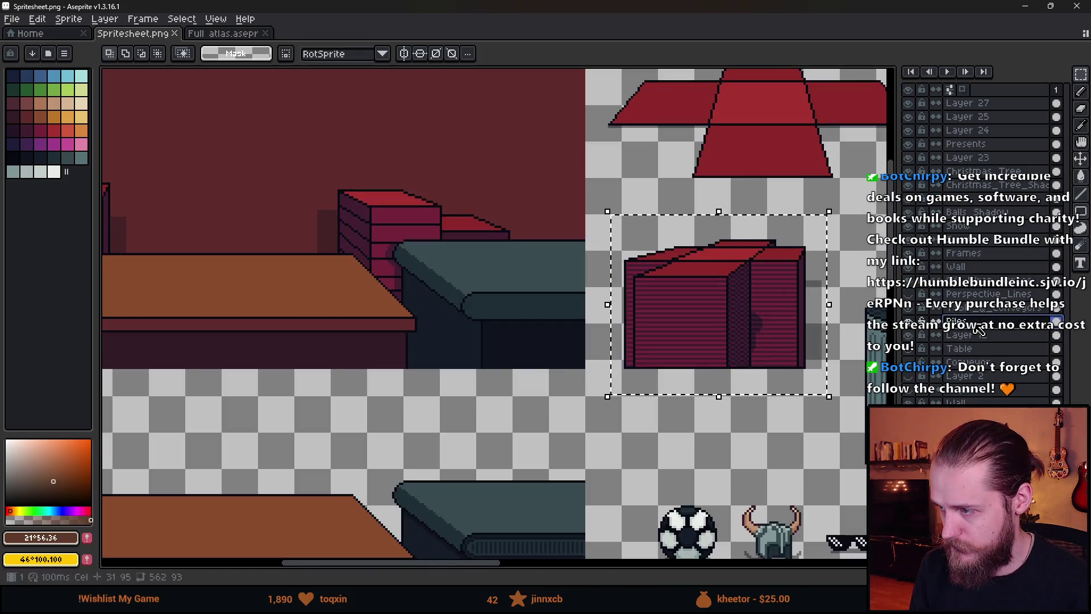
{"action": "left_click_drag", "start_coordinate": [645, 312], "coordinate": [274, 291]}
{"action": "left_click_drag", "start_coordinate": [496, 338], "coordinate": [301, 274]}
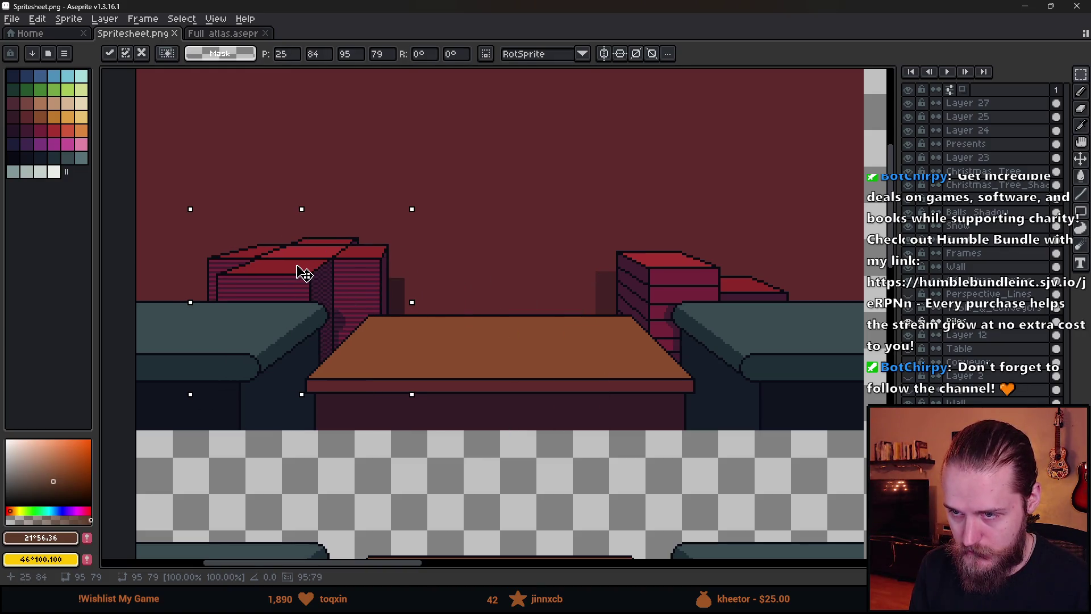
{"action": "key", "text": "Return"}
- Select the box pile in the table scene and move it behind the right conveyor
{"action": "scroll", "coordinate": [386, 267], "scroll_direction": "down", "scroll_amount": 1}
{"action": "scroll", "coordinate": [602, 255], "scroll_direction": "right", "scroll_amount": 5}
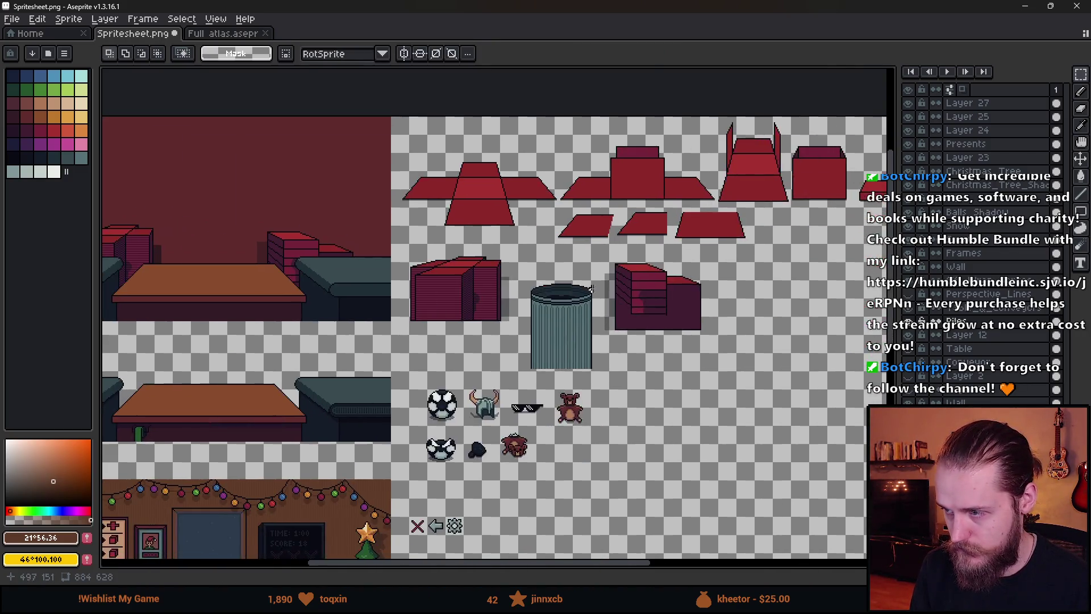
{"action": "scroll", "coordinate": [605, 241], "scroll_direction": "up", "scroll_amount": 3}
{"action": "mouse_move", "coordinate": [593, 206]}
{"action": "left_mouse_down"}
{"action": "mouse_move", "coordinate": [833, 470]}
{"action": "mouse_move", "coordinate": [867, 492]}
{"action": "left_mouse_up"}
{"action": "left_click_drag", "start_coordinate": [549, 223], "coordinate": [721, 492]}
{"action": "scroll", "coordinate": [721, 458], "scroll_direction": "down", "scroll_amount": 1}
{"action": "mouse_move", "coordinate": [758, 404]}
{"action": "left_mouse_down"}
{"action": "mouse_move", "coordinate": [107, 197]}
{"action": "mouse_move", "coordinate": [451, 354]}
{"action": "mouse_move", "coordinate": [513, 342]}
{"action": "left_mouse_up"}
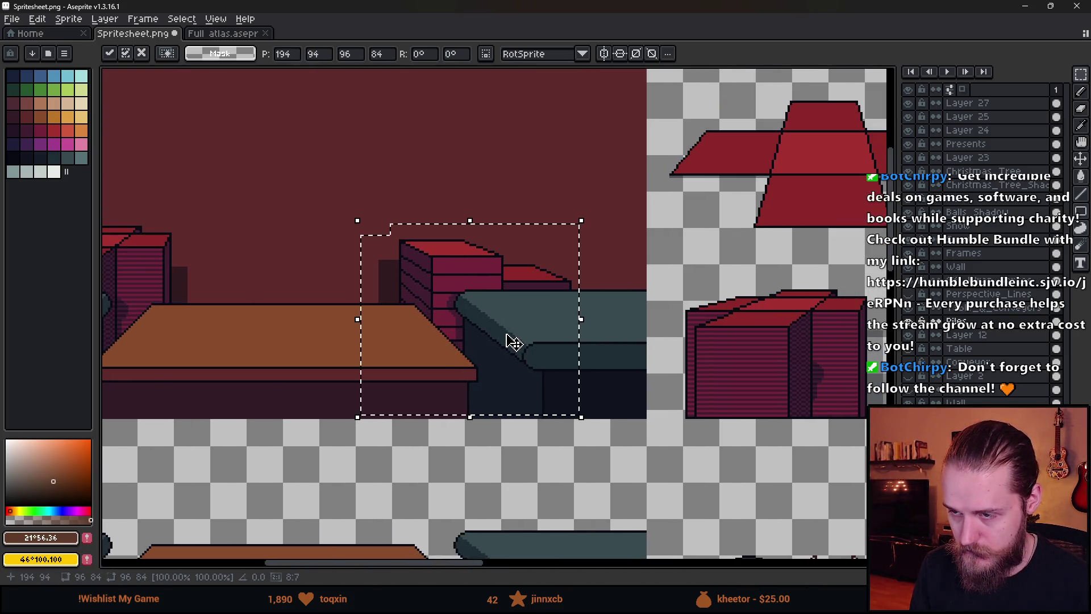
{"action": "scroll", "coordinate": [513, 341], "scroll_direction": "down", "scroll_amount": 1}
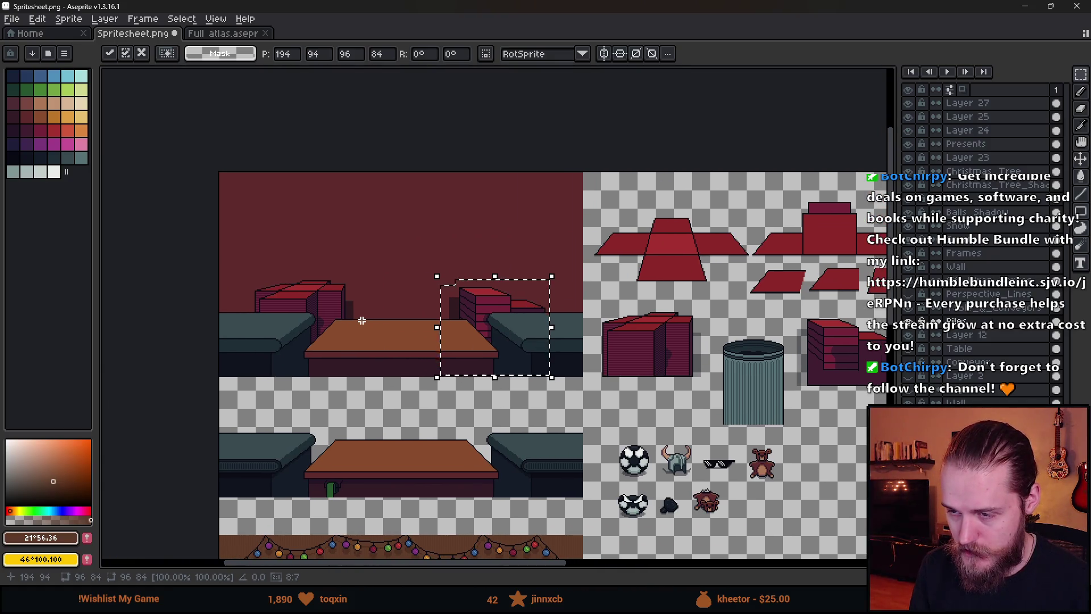
{"action": "left_click", "coordinate": [361, 321]}
{"action": "key", "text": "ctrl+z"}
- Copy the red box pile from the atlas again and drop it behind the left conveyor
{"action": "scroll", "coordinate": [365, 290], "scroll_direction": "up", "scroll_amount": 3}
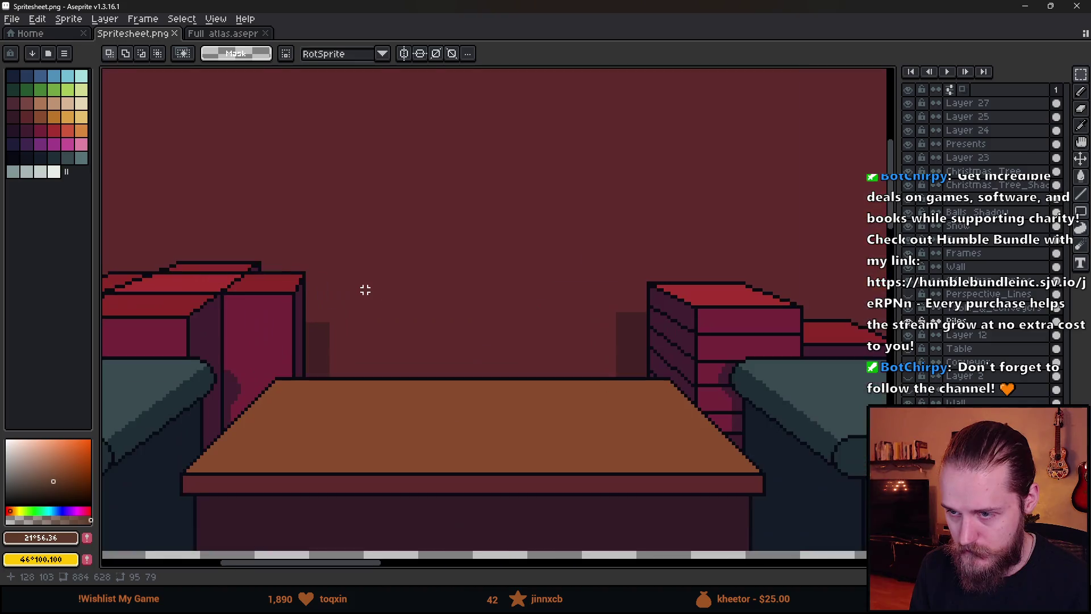
{"action": "left_click", "coordinate": [367, 400]}
{"action": "left_click_drag", "start_coordinate": [567, 283], "coordinate": [646, 416]}
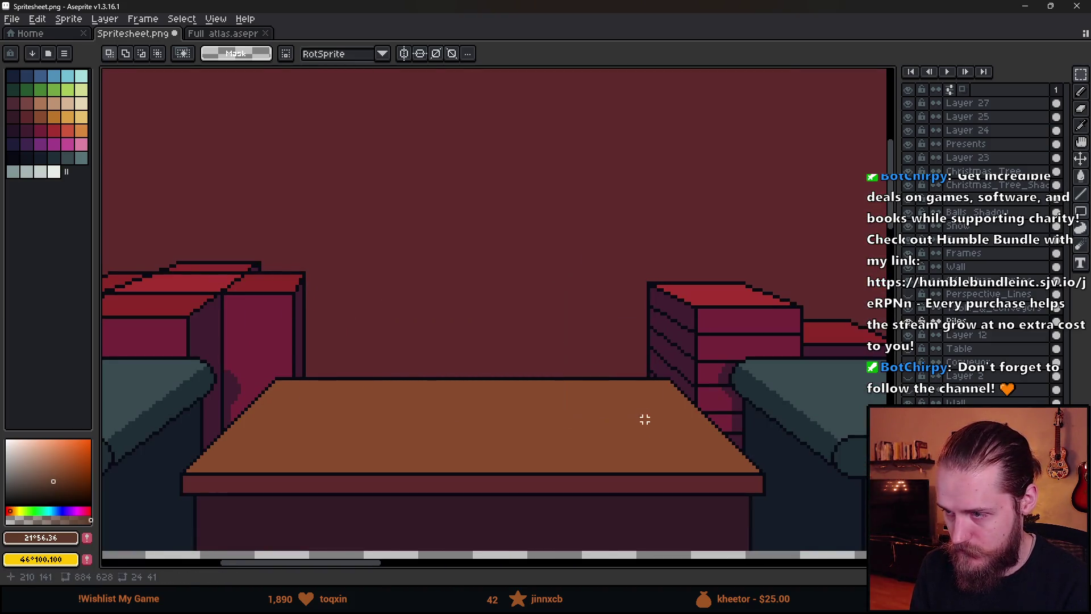
{"action": "scroll", "coordinate": [672, 387], "scroll_direction": "down", "scroll_amount": 3}
{"action": "scroll", "coordinate": [672, 387], "scroll_direction": "up", "scroll_amount": 3}
{"action": "left_click_drag", "start_coordinate": [555, 297], "coordinate": [797, 514]}
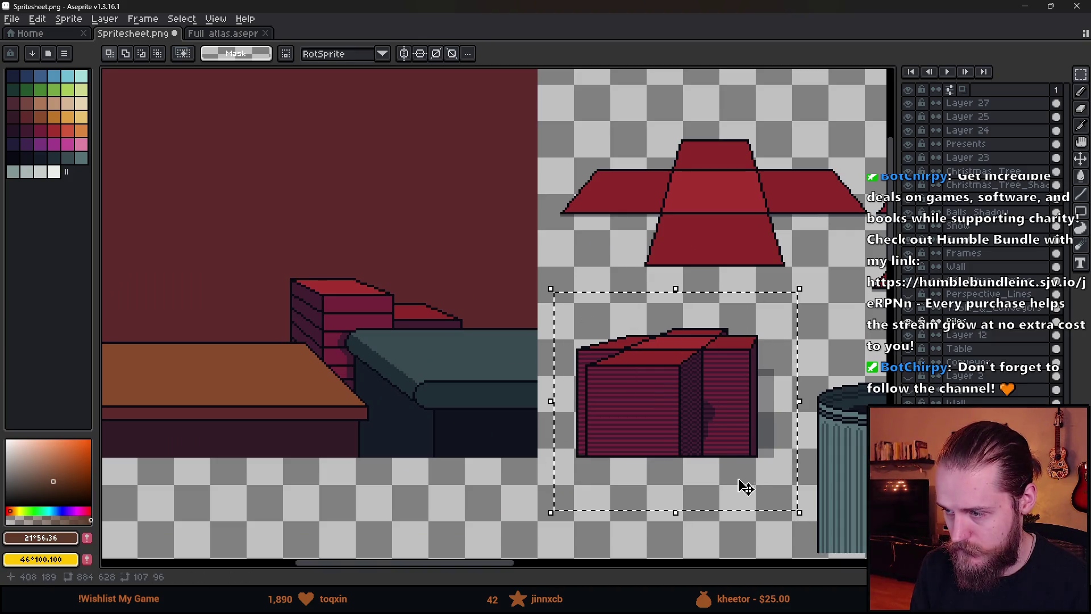
{"action": "scroll", "coordinate": [743, 485], "scroll_direction": "left", "scroll_amount": 3}
{"action": "scroll", "coordinate": [766, 433], "scroll_direction": "down", "scroll_amount": 2}
{"action": "key", "text": "ctrl+t"}
{"action": "scroll", "coordinate": [450, 317], "scroll_direction": "up", "scroll_amount": 2}
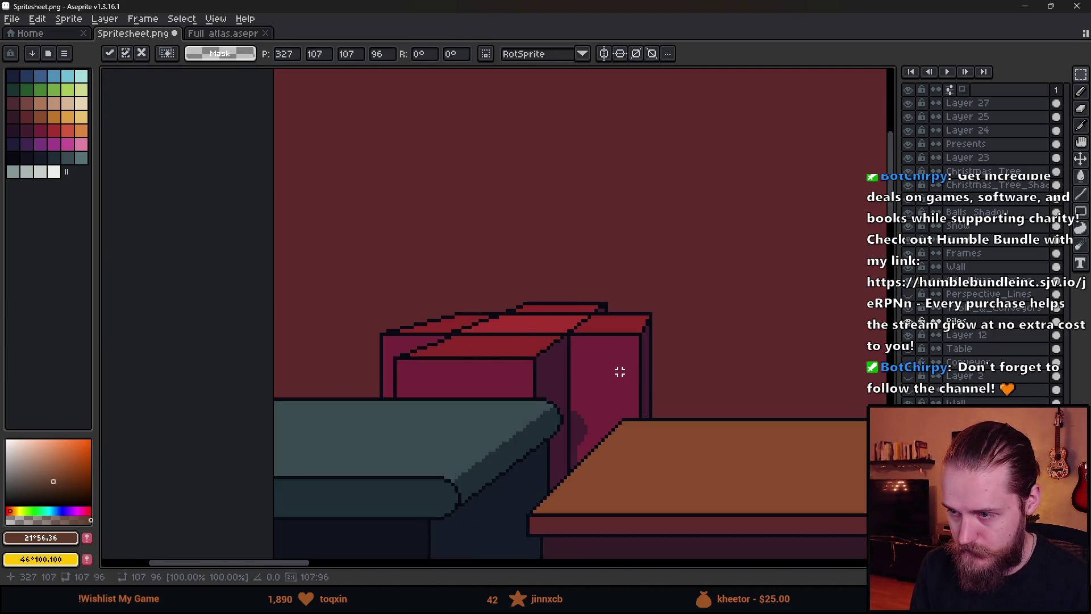
{"action": "scroll", "coordinate": [618, 370], "scroll_direction": "down", "scroll_amount": 2}
{"action": "scroll", "coordinate": [634, 368], "scroll_direction": "down", "scroll_amount": 2}
{"action": "scroll", "coordinate": [707, 377], "scroll_direction": "up", "scroll_amount": 2}
{"action": "mouse_move", "coordinate": [706, 378]}
{"action": "left_mouse_down"}
{"action": "mouse_move", "coordinate": [300, 365]}
{"action": "mouse_move", "coordinate": [314, 351]}
{"action": "mouse_move", "coordinate": [419, 384]}
{"action": "left_mouse_up"}
{"action": "scroll", "coordinate": [314, 351], "scroll_direction": "up", "scroll_amount": 3}
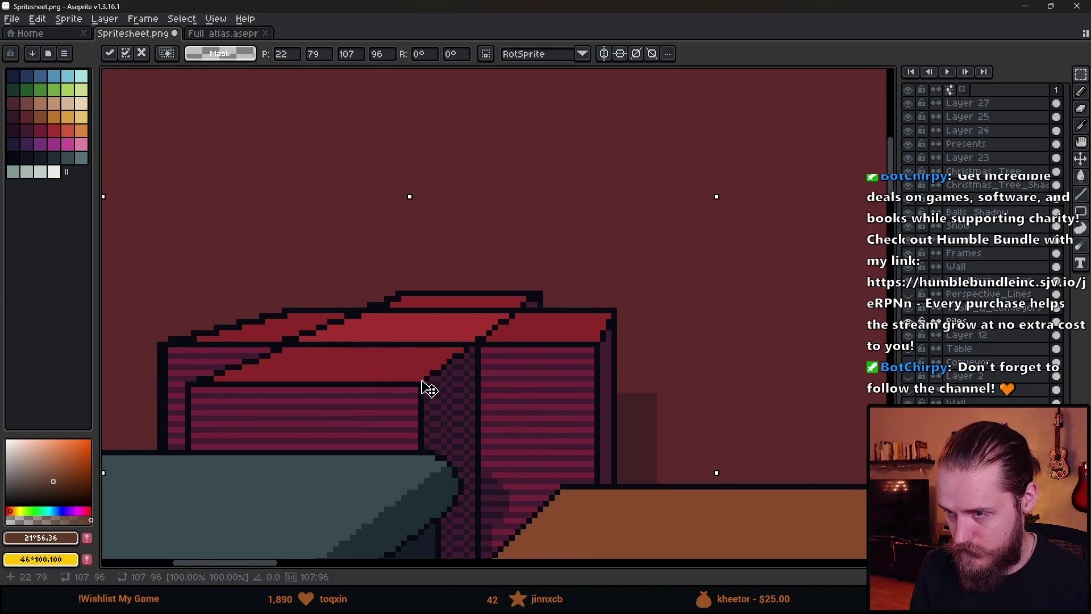
{"action": "scroll", "coordinate": [419, 388], "scroll_direction": "down", "scroll_amount": 3}
{"action": "key", "text": "Return"}
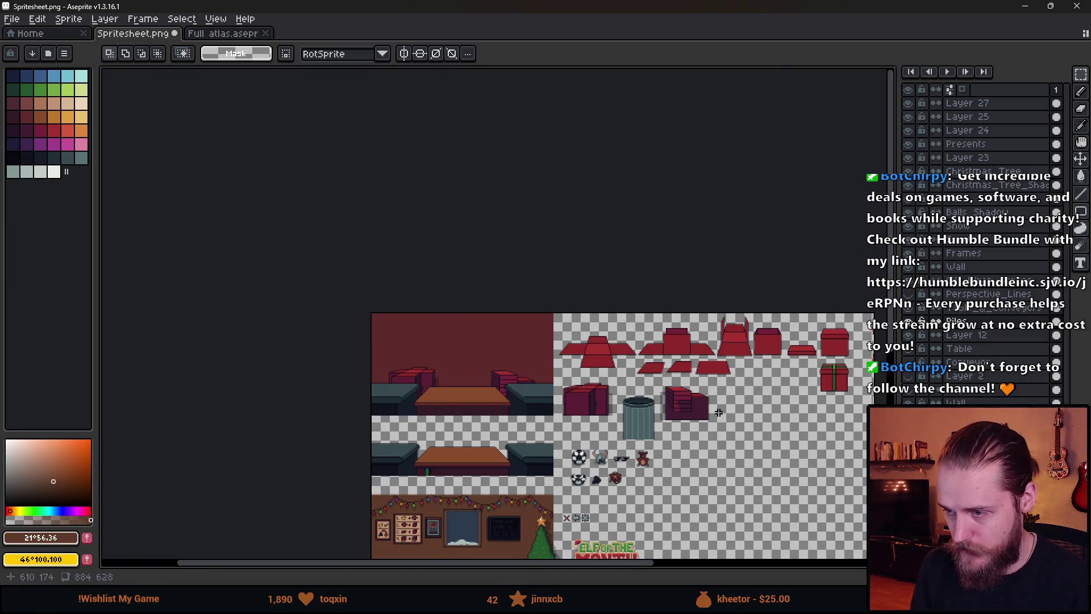
- Reposition the box stack beside the trash can
{"action": "scroll", "coordinate": [700, 406], "scroll_direction": "up", "scroll_amount": 3}
{"action": "left_click_drag", "start_coordinate": [544, 321], "coordinate": [783, 524]}
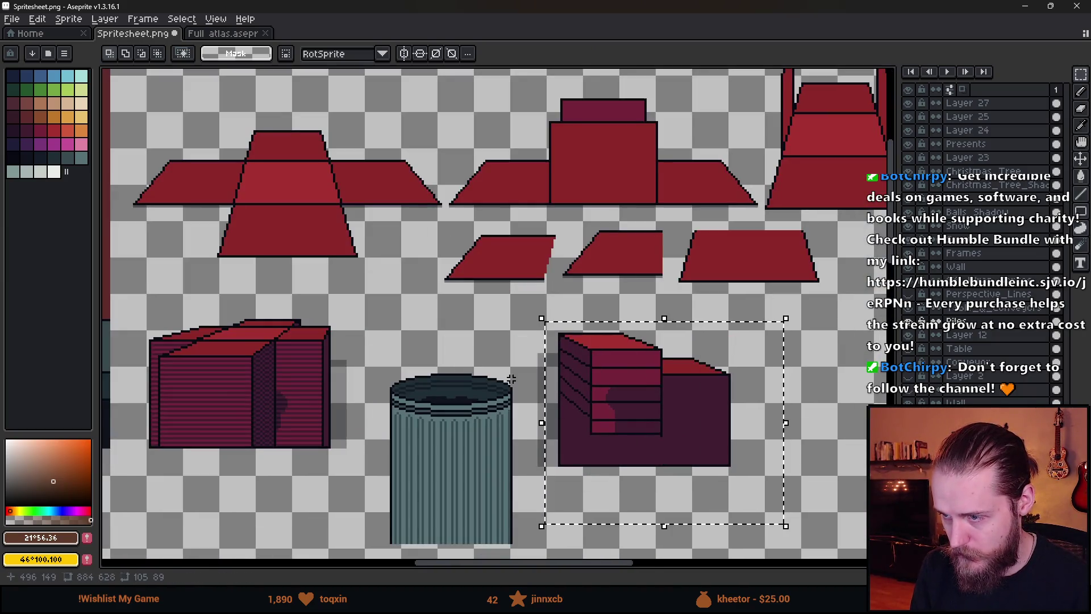
{"action": "scroll", "coordinate": [681, 407], "scroll_direction": "down", "scroll_amount": 3}
{"action": "scroll", "coordinate": [494, 392], "scroll_direction": "up", "scroll_amount": 5}
{"action": "mouse_move", "coordinate": [478, 365]}
{"action": "left_mouse_down"}
{"action": "mouse_move", "coordinate": [429, 312]}
{"action": "mouse_move", "coordinate": [511, 301]}
{"action": "mouse_move", "coordinate": [518, 288]}
{"action": "left_mouse_up"}
{"action": "left_click", "coordinate": [253, 268]}
{"action": "scroll", "coordinate": [267, 278], "scroll_direction": "down", "scroll_amount": 3}
{"action": "left_click_drag", "start_coordinate": [265, 386], "coordinate": [456, 293]}
{"action": "scroll", "coordinate": [456, 293], "scroll_direction": "down", "scroll_amount": 3}
{"action": "scroll", "coordinate": [463, 299], "scroll_direction": "up", "scroll_amount": 3}
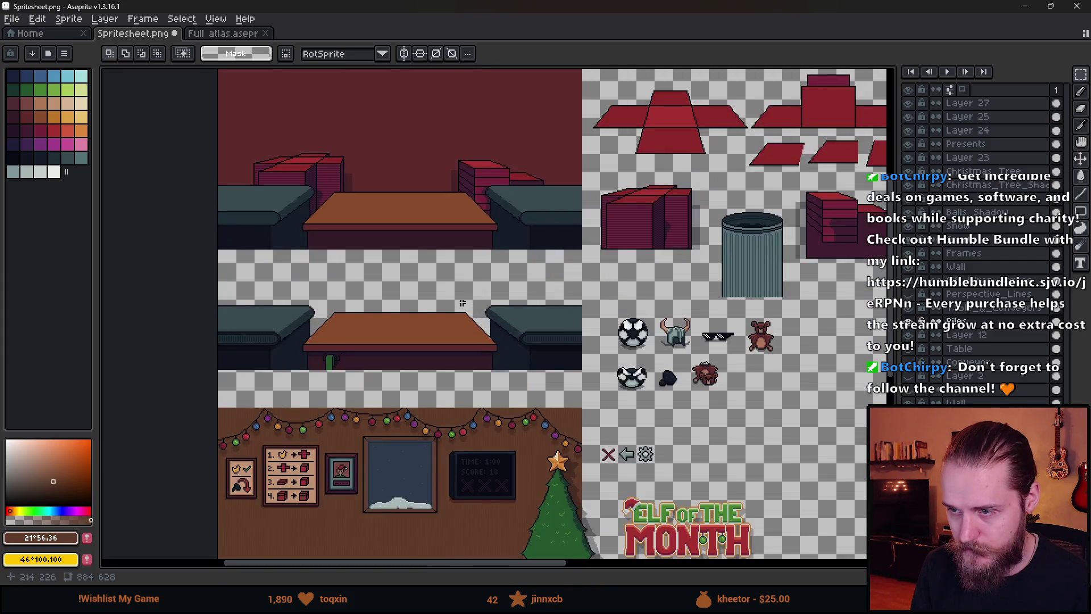
- Move the Piles layer up one place and shift the lower table row up to the sheet's left edge
{"action": "left_click_drag", "start_coordinate": [981, 325], "coordinate": [984, 316]}
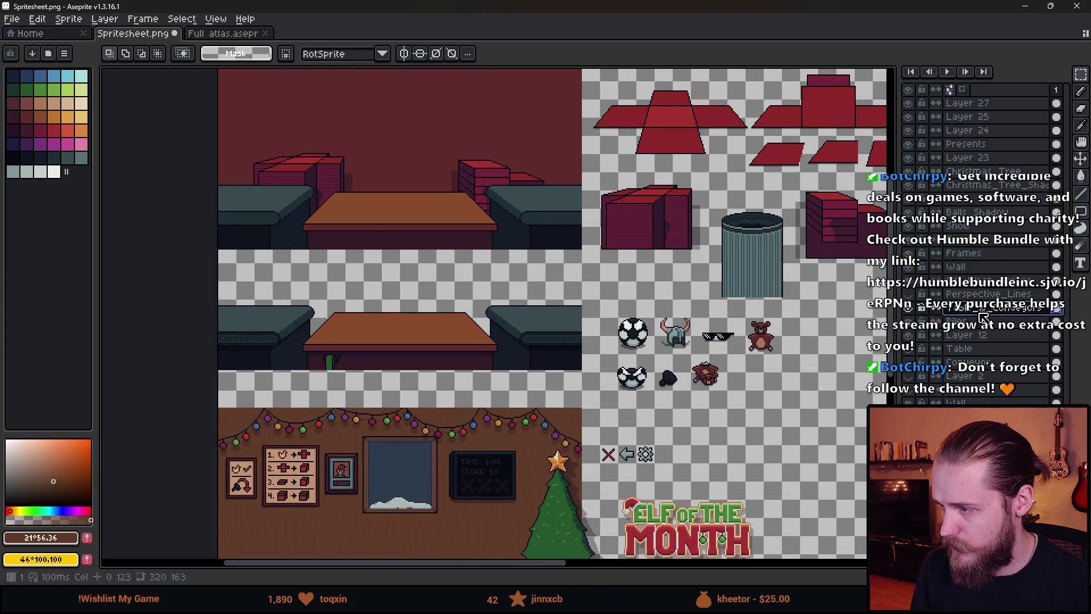
{"action": "left_click_drag", "start_coordinate": [187, 291], "coordinate": [607, 375]}
{"action": "left_click_drag", "start_coordinate": [347, 309], "coordinate": [350, 214]}
{"action": "scroll", "coordinate": [353, 216], "scroll_direction": "up", "scroll_amount": 3}
{"action": "mouse_move", "coordinate": [267, 369]}
{"action": "left_mouse_down"}
{"action": "mouse_move", "coordinate": [250, 360]}
{"action": "mouse_move", "coordinate": [254, 332]}
{"action": "left_mouse_up"}
{"action": "scroll", "coordinate": [254, 332], "scroll_direction": "down", "scroll_amount": 3}
{"action": "key", "text": "ctrl+d"}
{"action": "scroll", "coordinate": [481, 210], "scroll_direction": "down", "scroll_amount": 2}
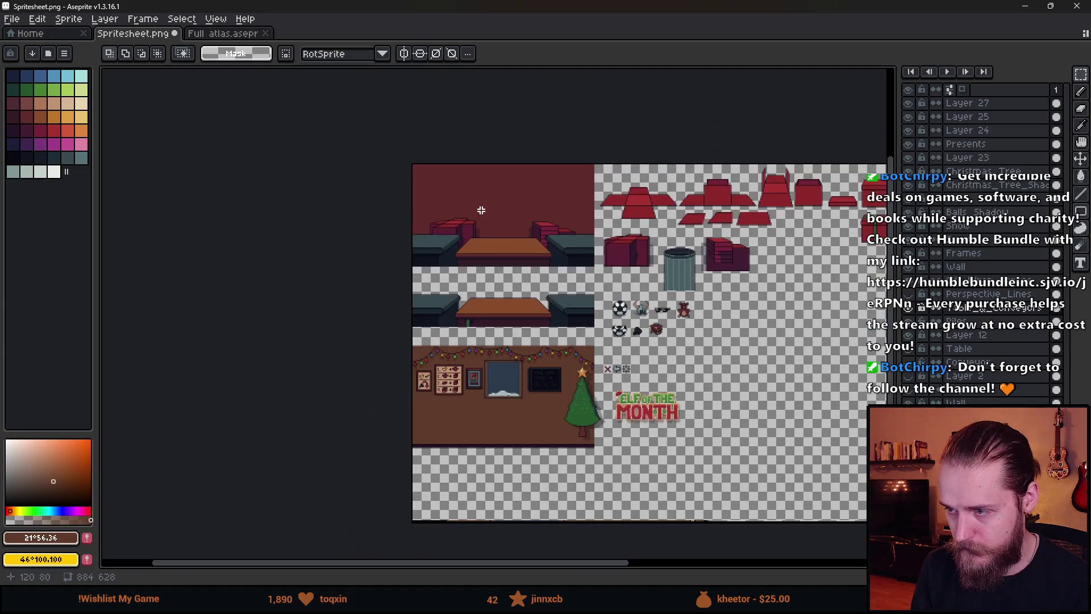
{"action": "scroll", "coordinate": [509, 231], "scroll_direction": "up", "scroll_amount": 2}
- Hide the Table_&_Conveyors layer
{"action": "mouse_move", "coordinate": [573, 338]}
{"action": "left_mouse_down"}
{"action": "mouse_move", "coordinate": [509, 309]}
{"action": "mouse_move", "coordinate": [493, 194]}
{"action": "left_mouse_up"}
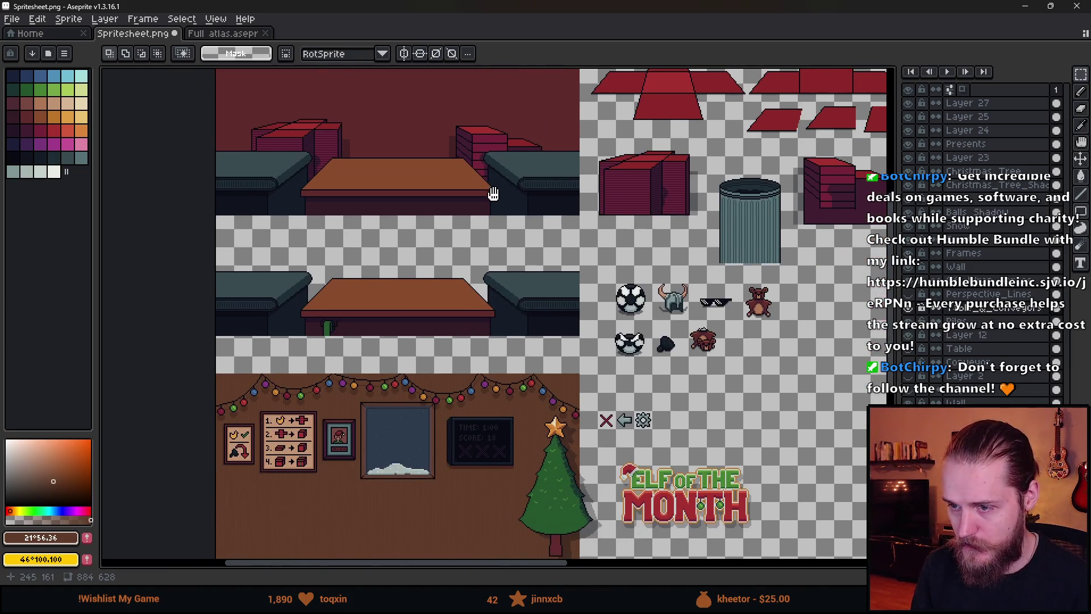
{"action": "left_click_drag", "start_coordinate": [706, 352], "coordinate": [770, 256]}
{"action": "left_click_drag", "start_coordinate": [623, 262], "coordinate": [622, 399]}
{"action": "left_click", "coordinate": [909, 310]}
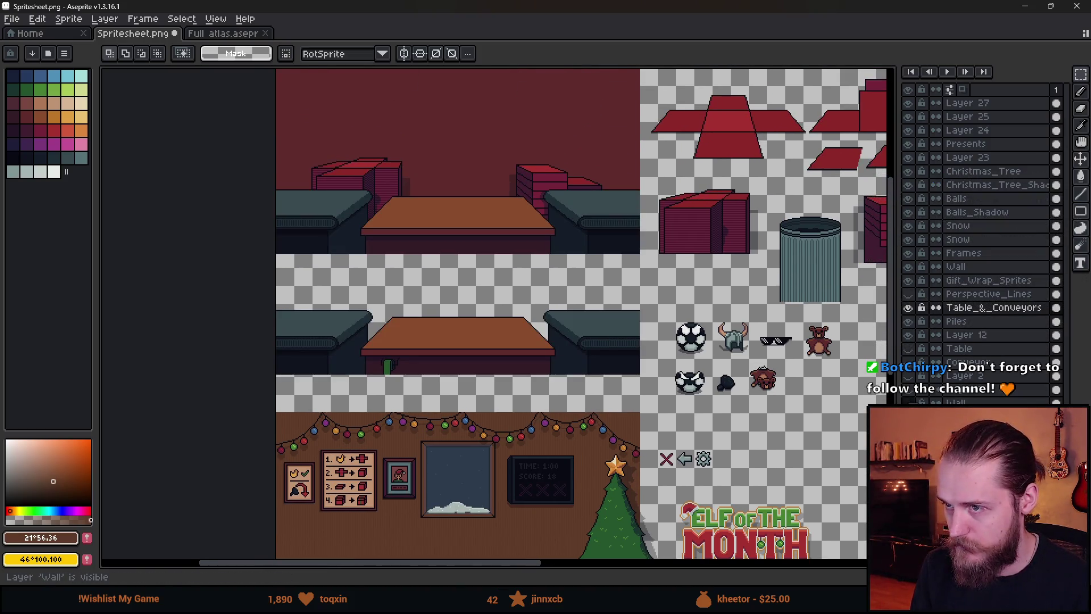
- Paste a copy of the whole wall scene at the top of the spritesheet
{"action": "left_click", "coordinate": [908, 266]}
{"action": "left_click", "coordinate": [908, 266]}
{"action": "left_click", "coordinate": [966, 267]}
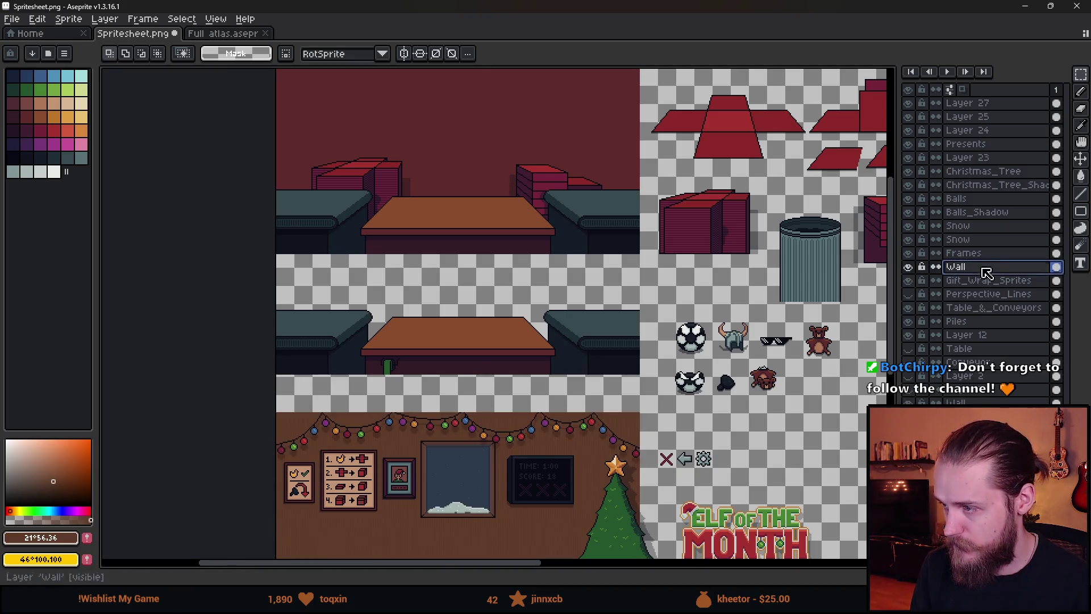
{"action": "left_click_drag", "start_coordinate": [502, 418], "coordinate": [458, 251]}
{"action": "left_click_drag", "start_coordinate": [206, 234], "coordinate": [604, 496]}
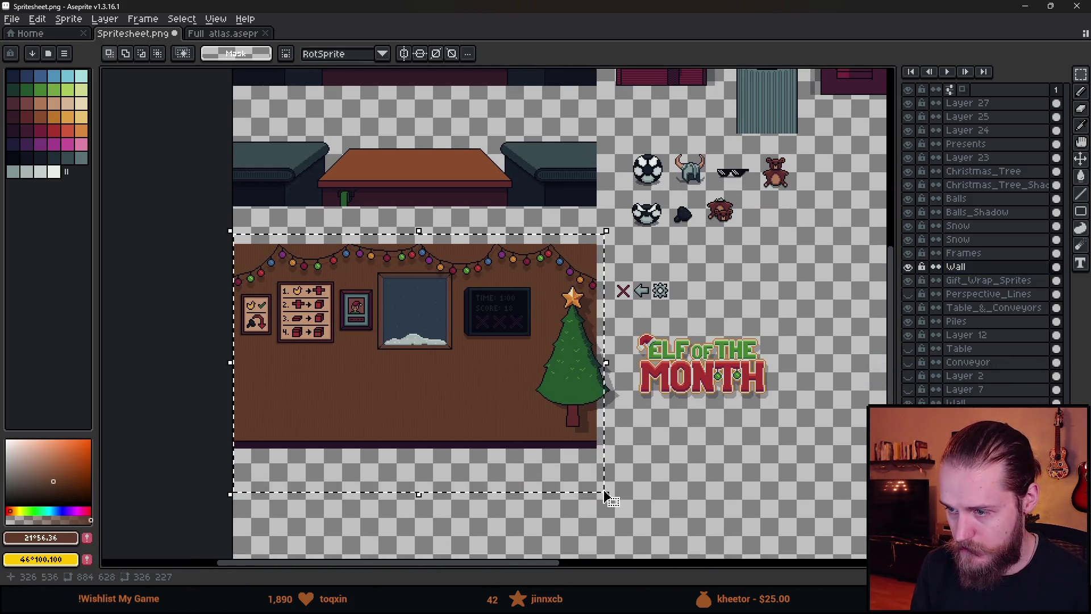
{"action": "scroll", "coordinate": [388, 384], "scroll_direction": "up", "scroll_amount": 2}
{"action": "key", "text": "ctrl+v"}
{"action": "mouse_move", "coordinate": [285, 293]}
{"action": "left_mouse_down"}
{"action": "mouse_move", "coordinate": [278, 479]}
{"action": "mouse_move", "coordinate": [296, 459]}
{"action": "mouse_move", "coordinate": [280, 338]}
{"action": "left_mouse_up"}
{"action": "scroll", "coordinate": [496, 386], "scroll_direction": "up", "scroll_amount": 1}
{"action": "scroll", "coordinate": [496, 386], "scroll_direction": "down", "scroll_amount": 2}
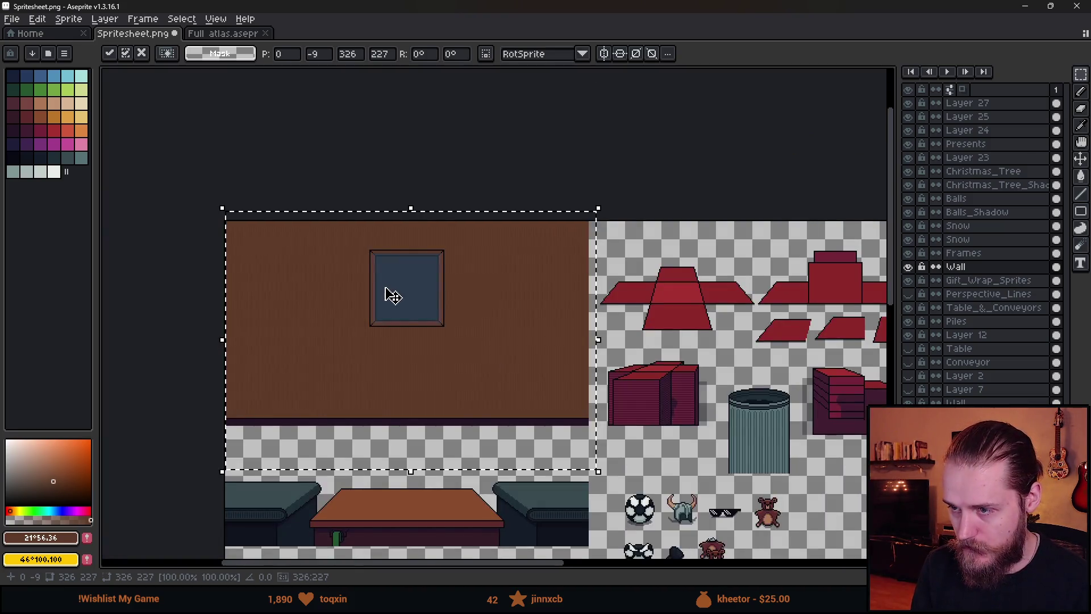
{"action": "left_click", "coordinate": [773, 313]}
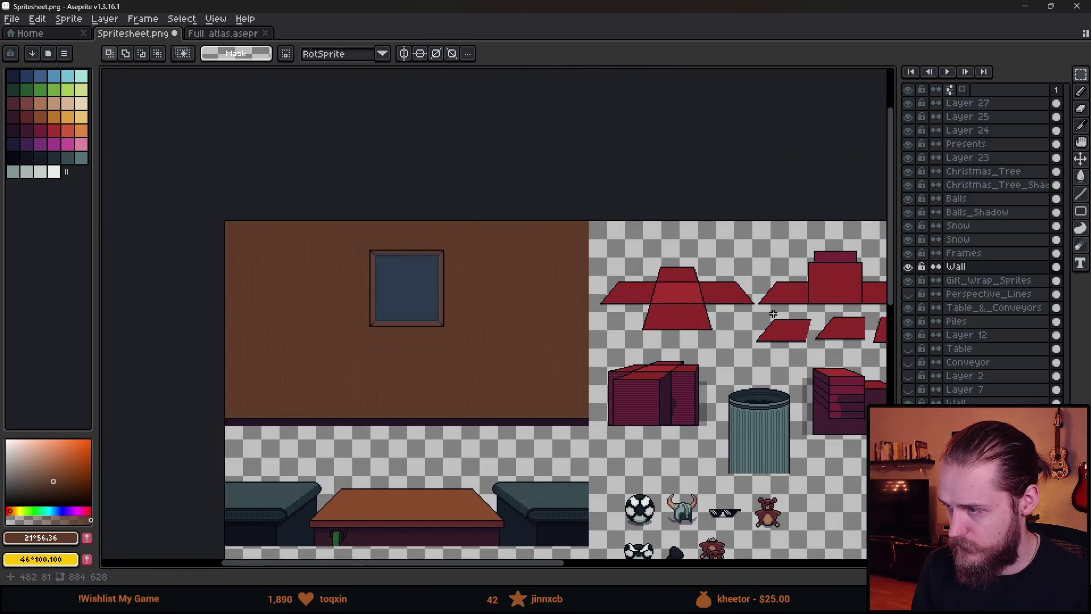
- Move the Wall layer below Perspective_Lines in the layer stack
{"action": "mouse_move", "coordinate": [974, 267]}
{"action": "left_mouse_down"}
{"action": "mouse_move", "coordinate": [987, 267]}
{"action": "mouse_move", "coordinate": [994, 331]}
{"action": "left_mouse_up"}
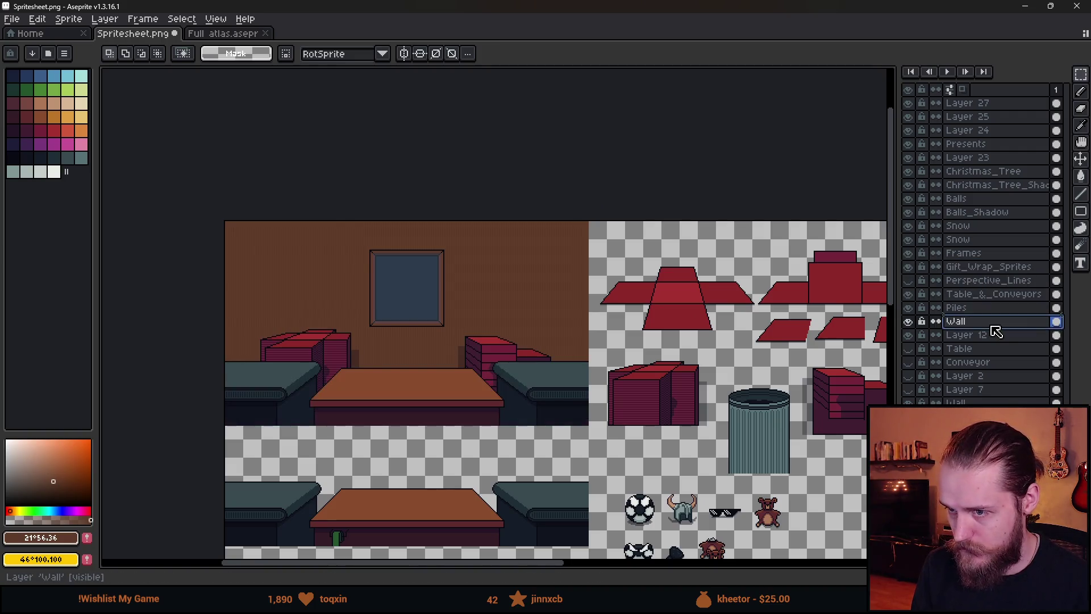
{"action": "scroll", "coordinate": [438, 316], "scroll_direction": "down", "scroll_amount": 1}
{"action": "scroll", "coordinate": [383, 324], "scroll_direction": "up", "scroll_amount": 2}
{"action": "scroll", "coordinate": [414, 292], "scroll_direction": "down", "scroll_amount": 1}
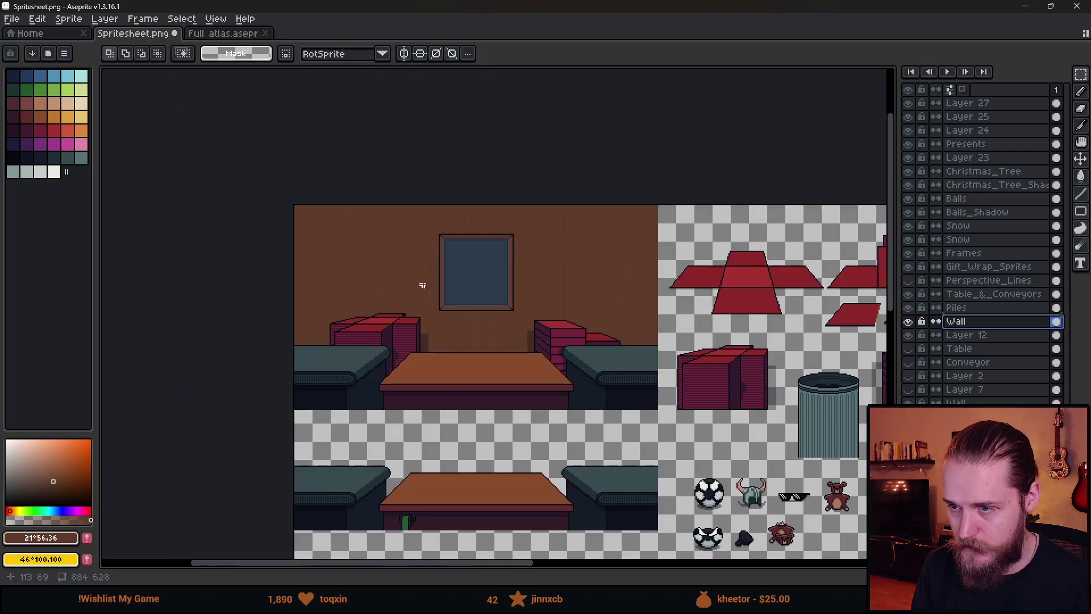
{"action": "scroll", "coordinate": [346, 188], "scroll_direction": "up", "scroll_amount": 2}
- Stretch the plain wall strip above the window down to cover the window frame
{"action": "left_click_drag", "start_coordinate": [321, 164], "coordinate": [728, 222]}
{"action": "left_click_drag", "start_coordinate": [523, 223], "coordinate": [546, 479]}
{"action": "key", "text": "ctrl+d"}
{"action": "scroll", "coordinate": [331, 312], "scroll_direction": "down", "scroll_amount": 1}
{"action": "scroll", "coordinate": [331, 312], "scroll_direction": "down", "scroll_amount": 3}
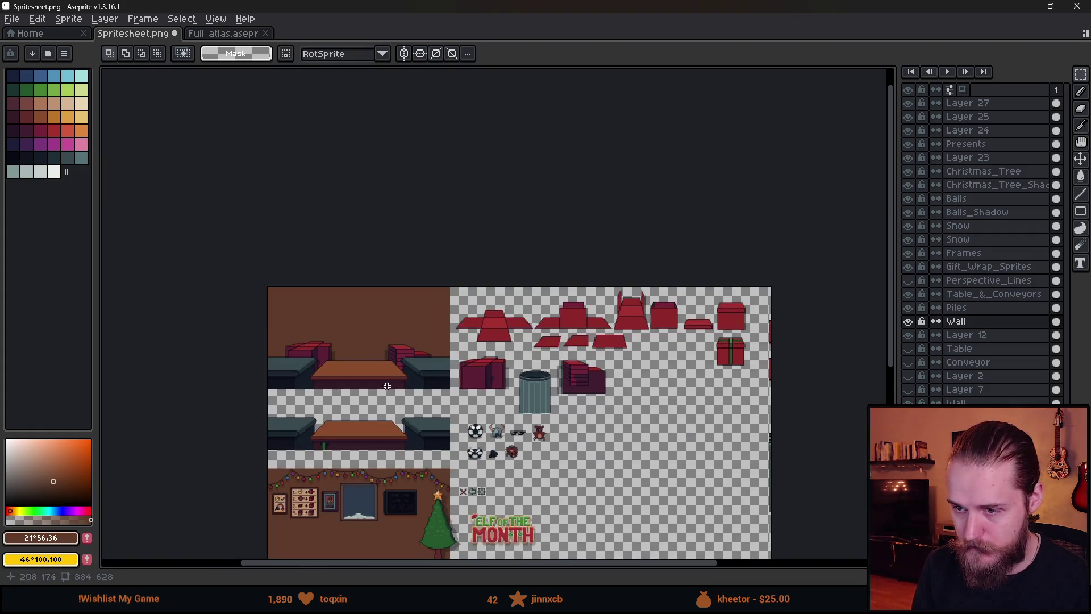
{"action": "left_click_drag", "start_coordinate": [462, 444], "coordinate": [523, 325]}
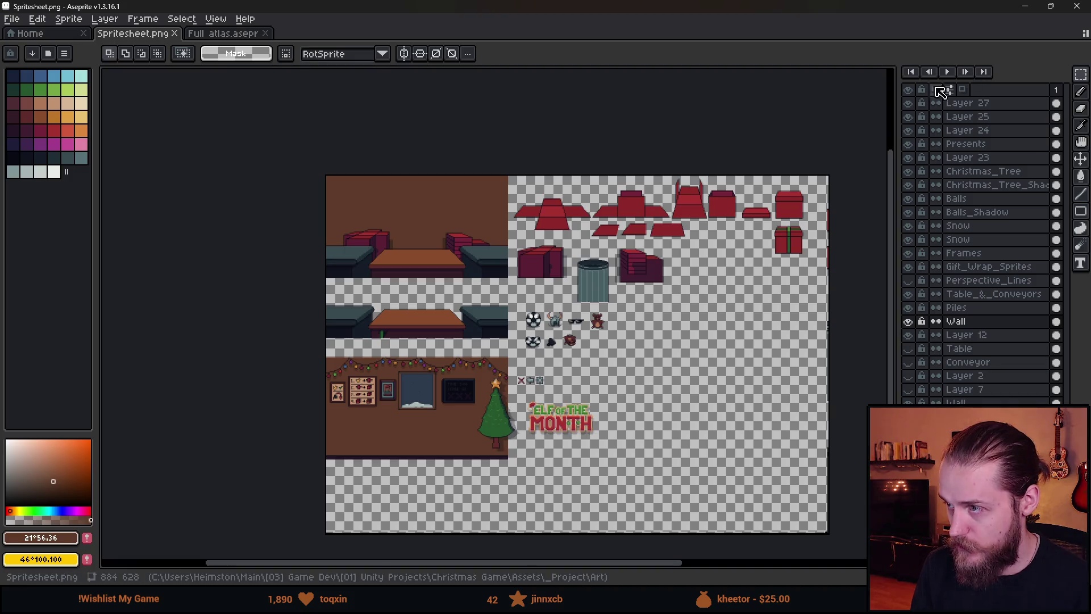
- Rename Layer 27 to 'Logo'
{"action": "double_click", "coordinate": [986, 107]}
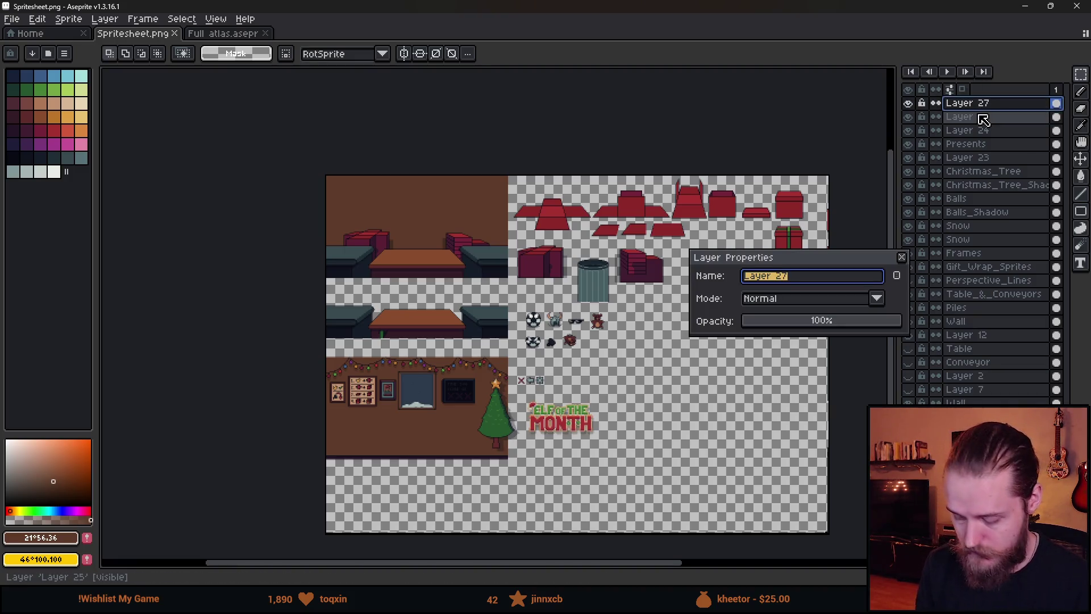
{"action": "type", "text": "Logo"}
{"action": "key", "text": "Return"}
{"action": "key", "text": "v"}
- Move the logo onto the top wall and centre it to the pixel
{"action": "mouse_move", "coordinate": [585, 418]}
{"action": "left_mouse_down"}
{"action": "mouse_move", "coordinate": [470, 231]}
{"action": "mouse_move", "coordinate": [452, 238]}
{"action": "left_mouse_up"}
{"action": "scroll", "coordinate": [579, 348], "scroll_direction": "up", "scroll_amount": 5}
{"action": "scroll", "coordinate": [554, 244], "scroll_direction": "down", "scroll_amount": 2}
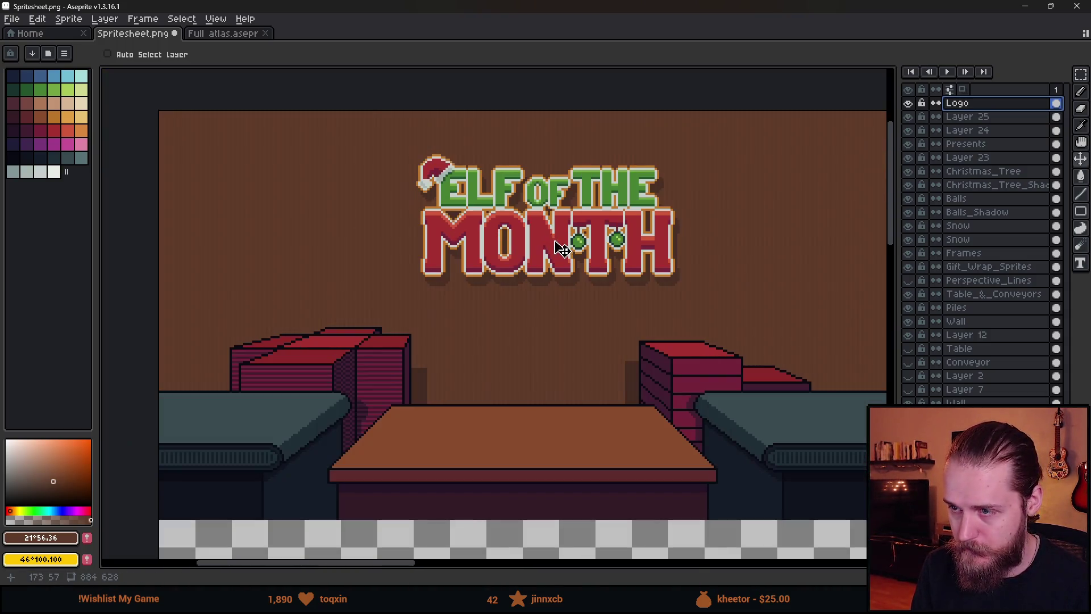
{"action": "mouse_move", "coordinate": [554, 237]}
{"action": "left_mouse_down"}
{"action": "mouse_move", "coordinate": [564, 213]}
{"action": "mouse_move", "coordinate": [549, 234]}
{"action": "left_mouse_up"}
{"action": "scroll", "coordinate": [550, 235], "scroll_direction": "down", "scroll_amount": 2}
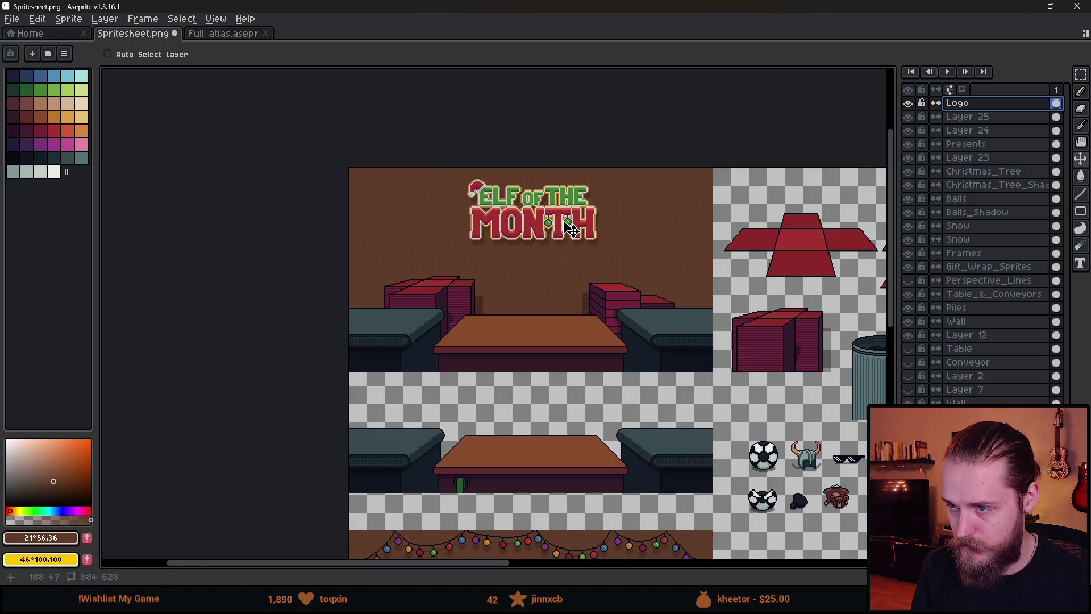
{"action": "scroll", "coordinate": [569, 231], "scroll_direction": "up", "scroll_amount": 2}
{"action": "key", "text": "ctrl"}
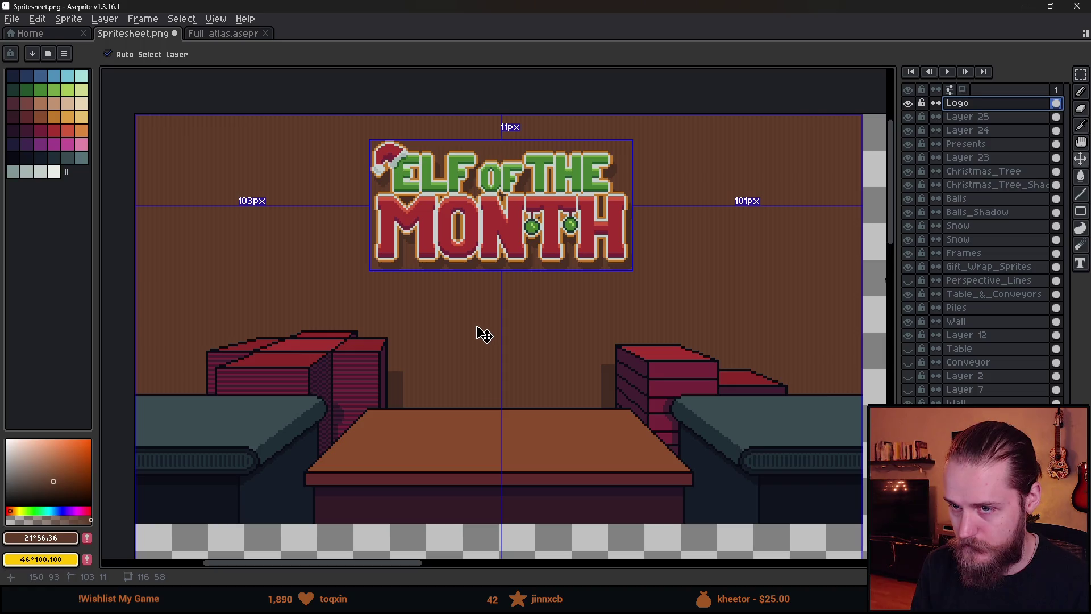
{"action": "left_click_drag", "start_coordinate": [509, 235], "coordinate": [506, 231]}
{"action": "key", "text": "ctrl"}
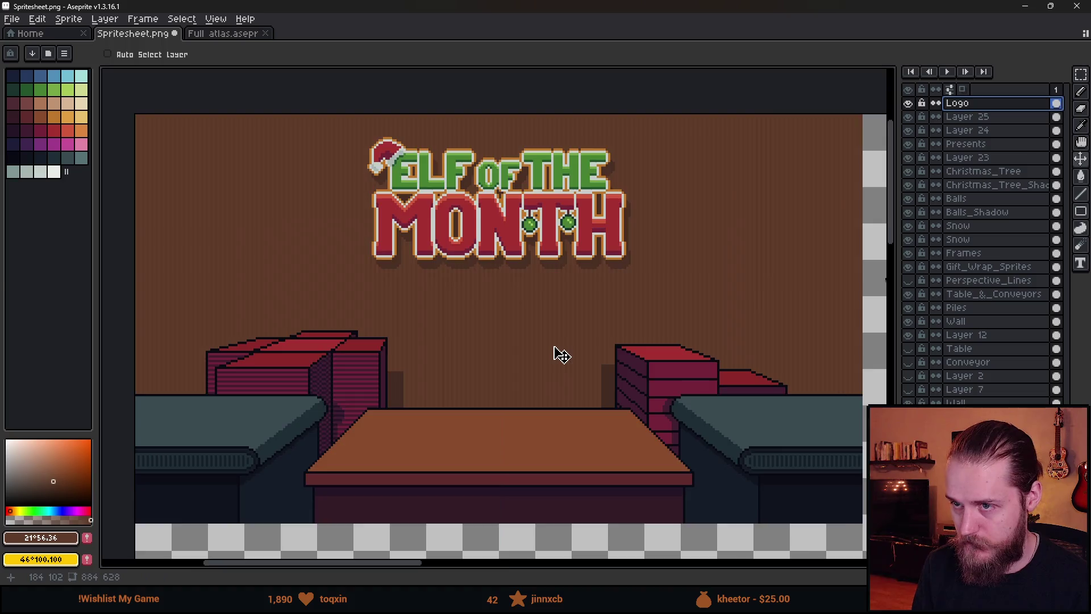
- Duplicate the Balls and Balls_Shadow layers
{"action": "scroll", "coordinate": [559, 355], "scroll_direction": "down", "scroll_amount": 2}
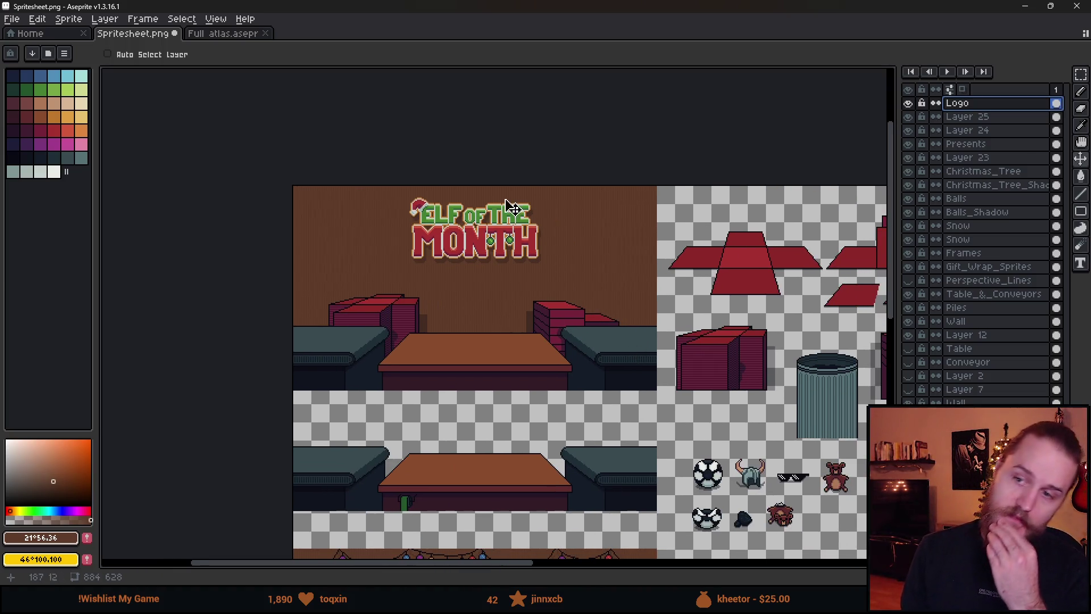
{"action": "scroll", "coordinate": [504, 244], "scroll_direction": "down", "scroll_amount": 1}
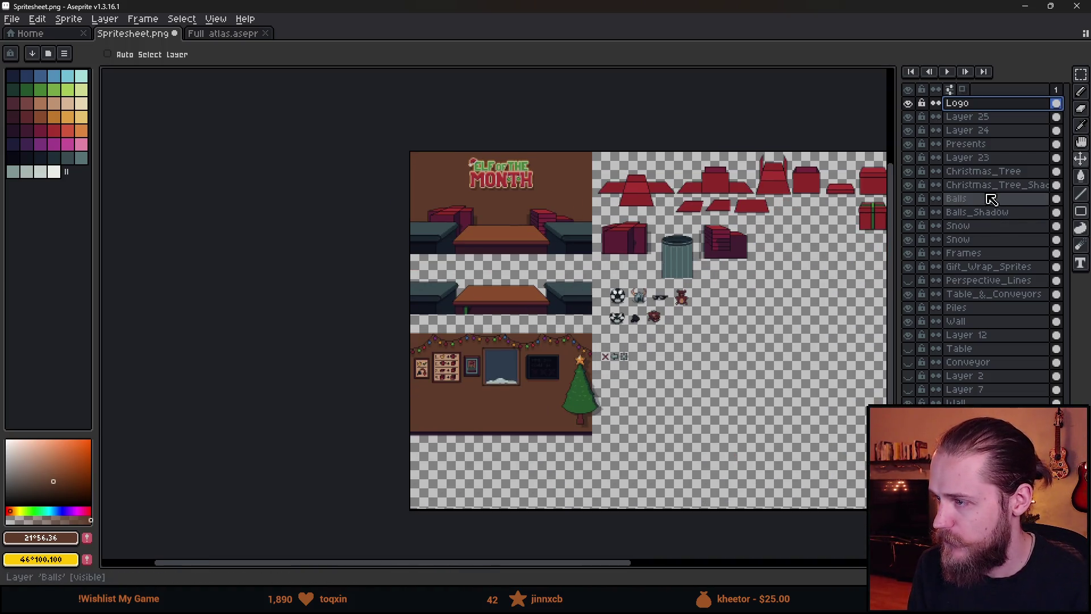
{"action": "left_click", "coordinate": [966, 198]}
{"action": "left_click", "coordinate": [994, 213], "text": "shift"}
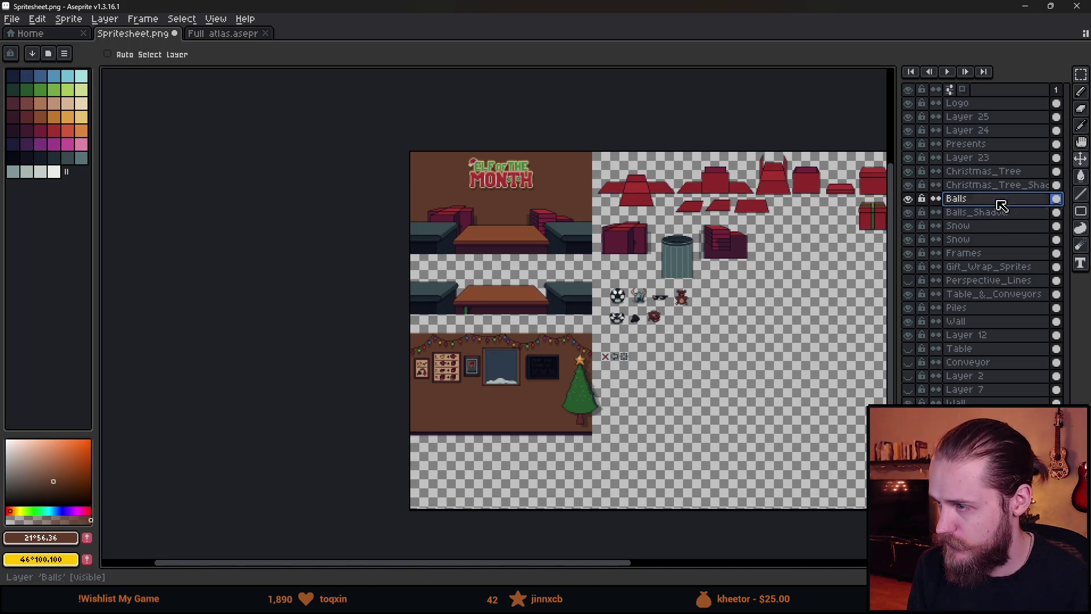
{"action": "key", "text": "ctrl+c"}
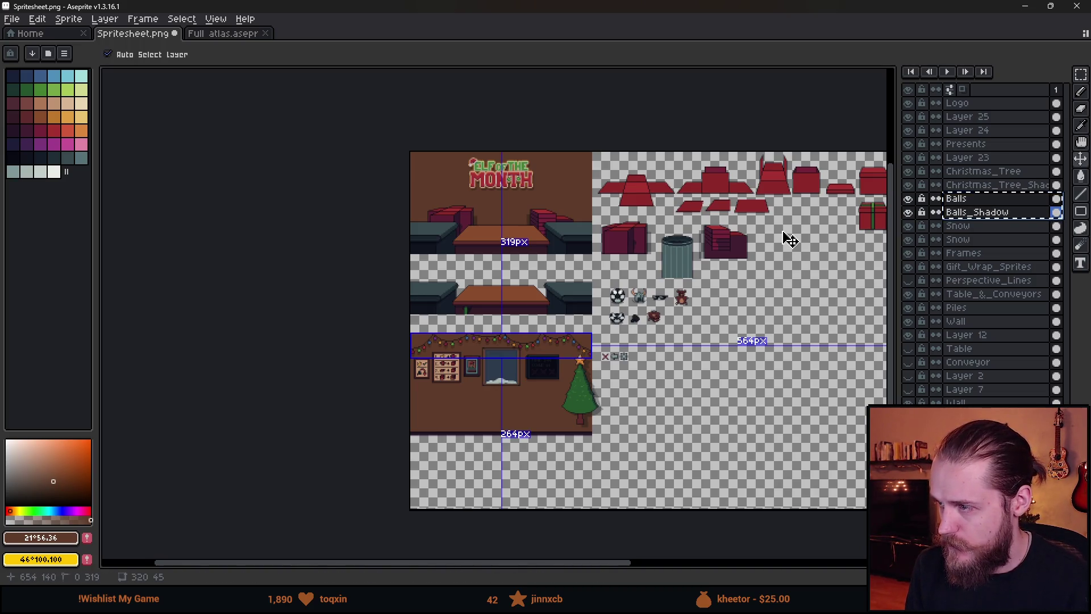
{"action": "key", "text": "ctrl+v"}
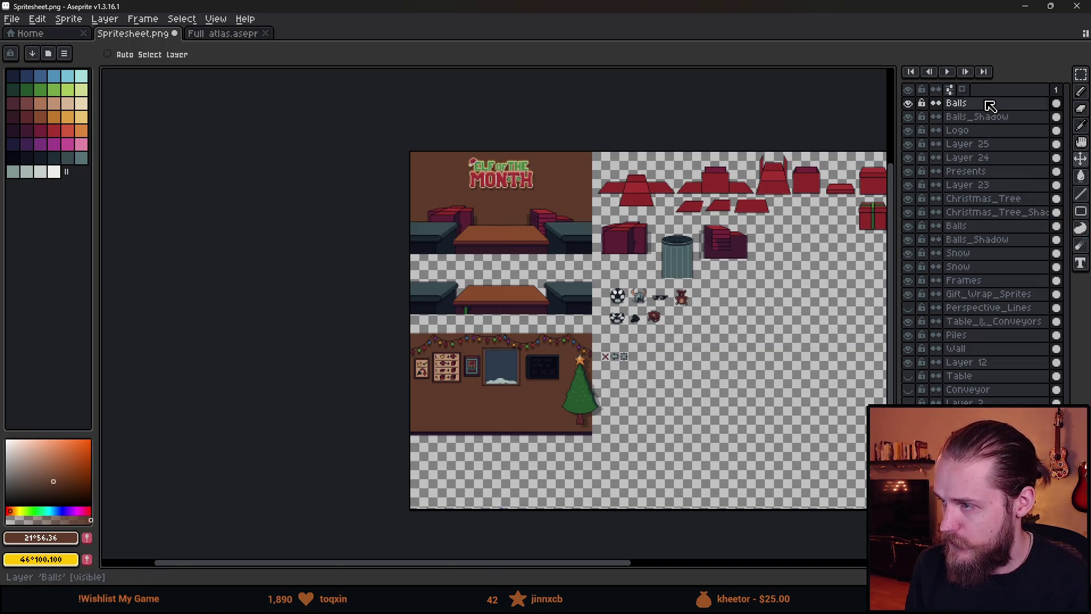
- Move the duplicated Balls and Balls_Shadow lights up along the top of the menu wall
{"action": "left_click", "coordinate": [989, 116], "text": "shift"}
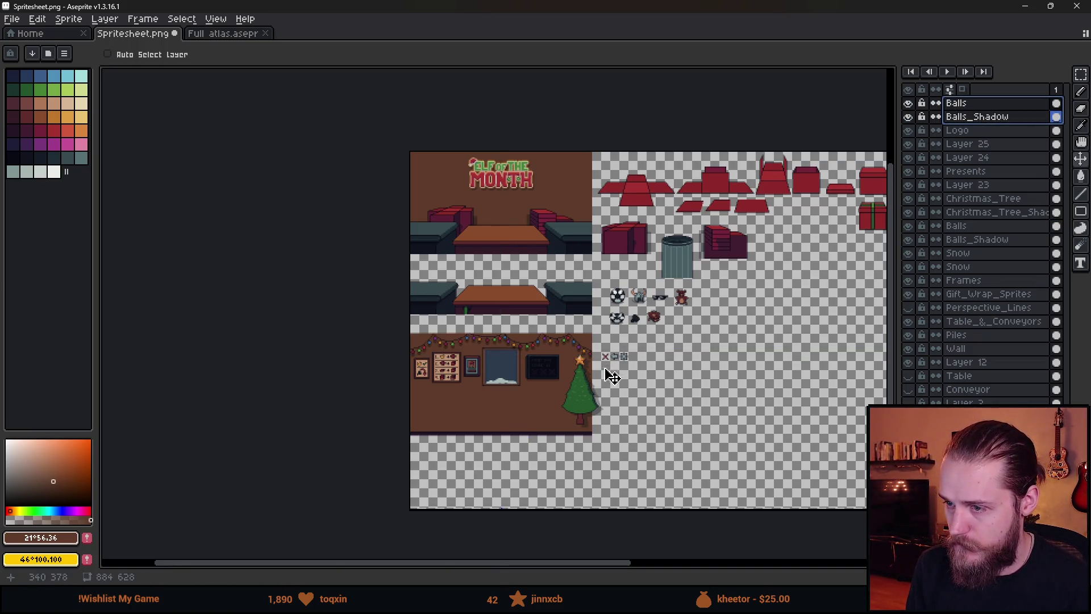
{"action": "scroll", "coordinate": [622, 334], "scroll_direction": "up", "scroll_amount": 5}
{"action": "scroll", "coordinate": [645, 366], "scroll_direction": "down", "scroll_amount": 1}
{"action": "mouse_move", "coordinate": [644, 365]}
{"action": "left_mouse_down"}
{"action": "mouse_move", "coordinate": [498, 271]}
{"action": "mouse_move", "coordinate": [492, 226]}
{"action": "mouse_move", "coordinate": [499, 247]}
{"action": "mouse_move", "coordinate": [499, 238]}
{"action": "left_mouse_up"}
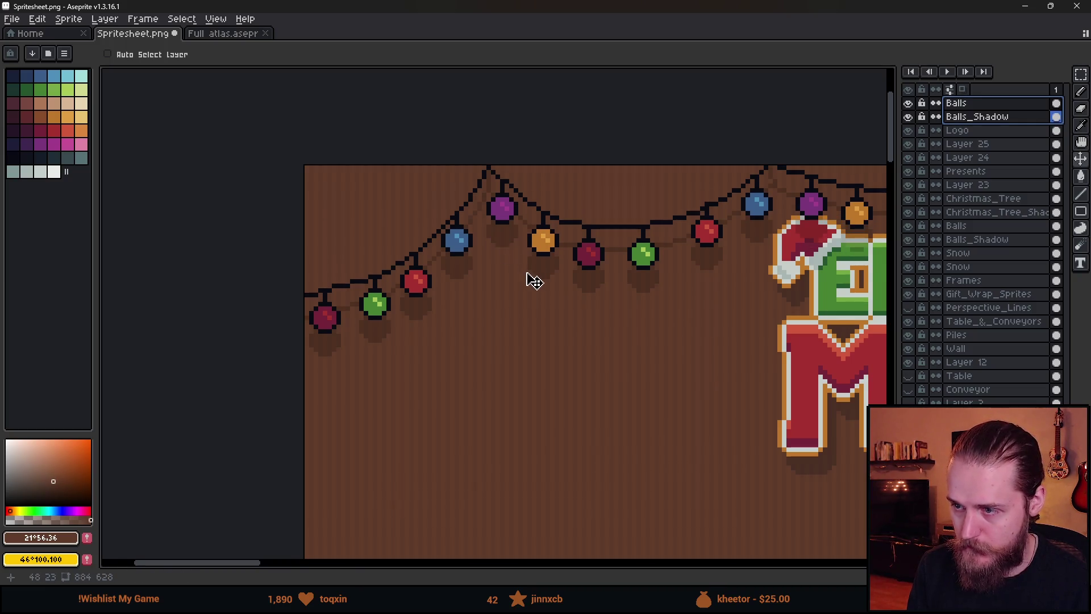
{"action": "scroll", "coordinate": [532, 280], "scroll_direction": "down", "scroll_amount": 3}
{"action": "scroll", "coordinate": [495, 296], "scroll_direction": "down", "scroll_amount": 1}
{"action": "scroll", "coordinate": [488, 307], "scroll_direction": "up", "scroll_amount": 1}
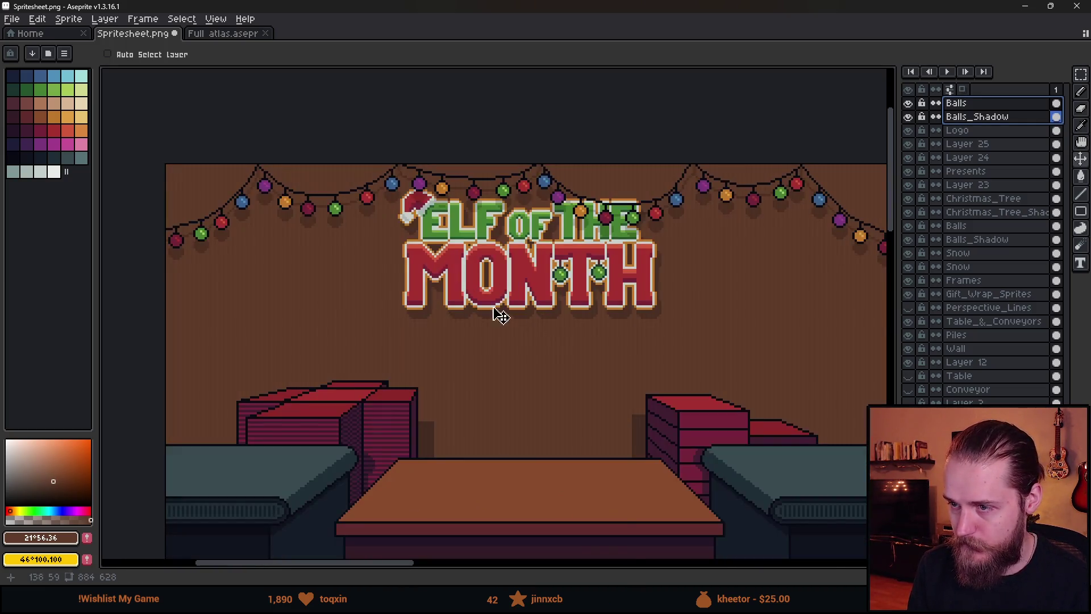
{"action": "scroll", "coordinate": [548, 327], "scroll_direction": "down", "scroll_amount": 2}
{"action": "key", "text": "m"}
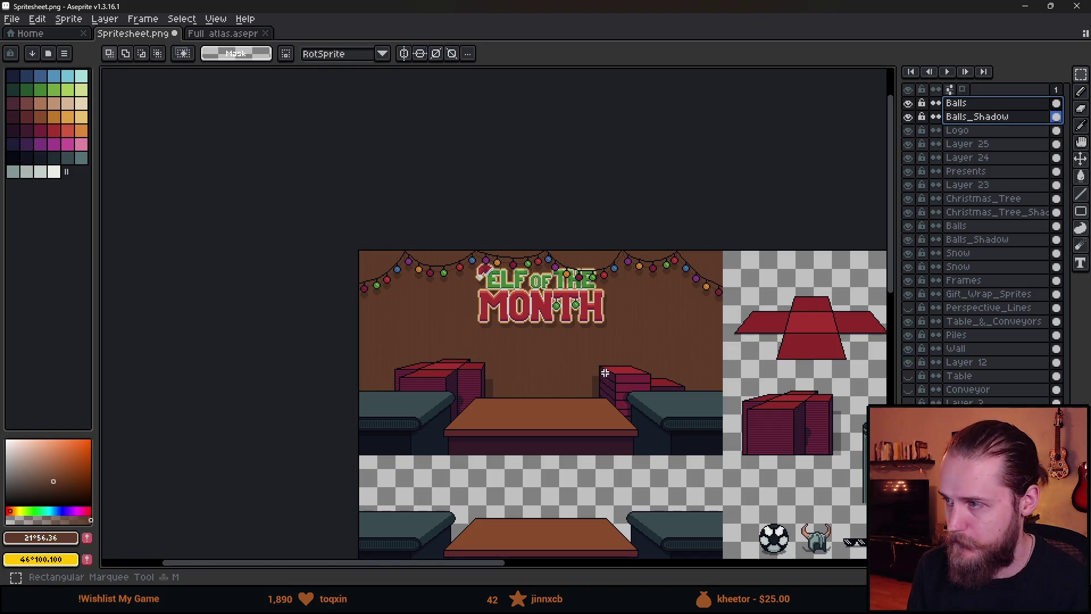
{"action": "left_click", "coordinate": [966, 118]}
{"action": "left_click", "coordinate": [991, 107], "text": "shift"}
{"action": "left_click", "coordinate": [998, 116]}
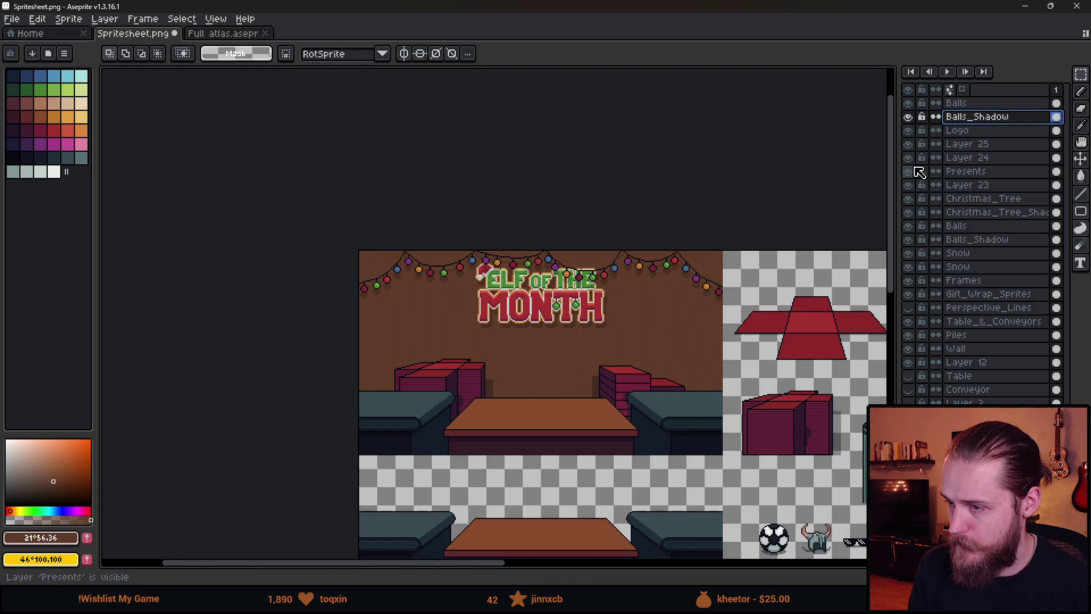
- Lower the Elf of the Month logo on the Logo layer beneath the lights
{"action": "left_click", "coordinate": [983, 131]}
{"action": "key", "text": "v"}
{"action": "scroll", "coordinate": [578, 301], "scroll_direction": "up", "scroll_amount": 2}
{"action": "left_click_drag", "start_coordinate": [557, 310], "coordinate": [555, 354]}
{"action": "scroll", "coordinate": [554, 354], "scroll_direction": "down", "scroll_amount": 2}
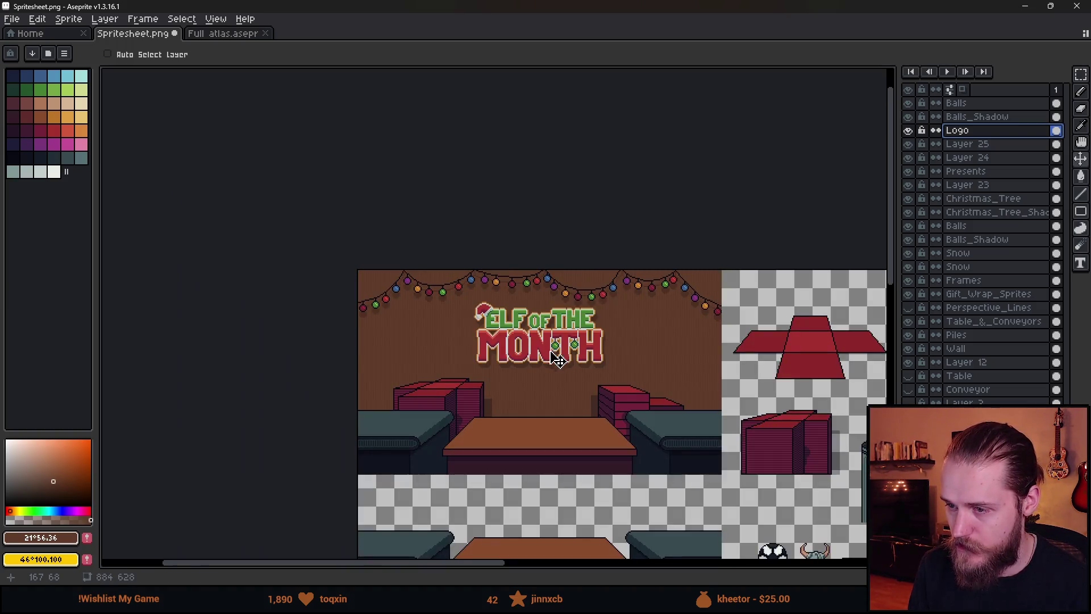
{"action": "left_click_drag", "start_coordinate": [641, 404], "coordinate": [576, 316]}
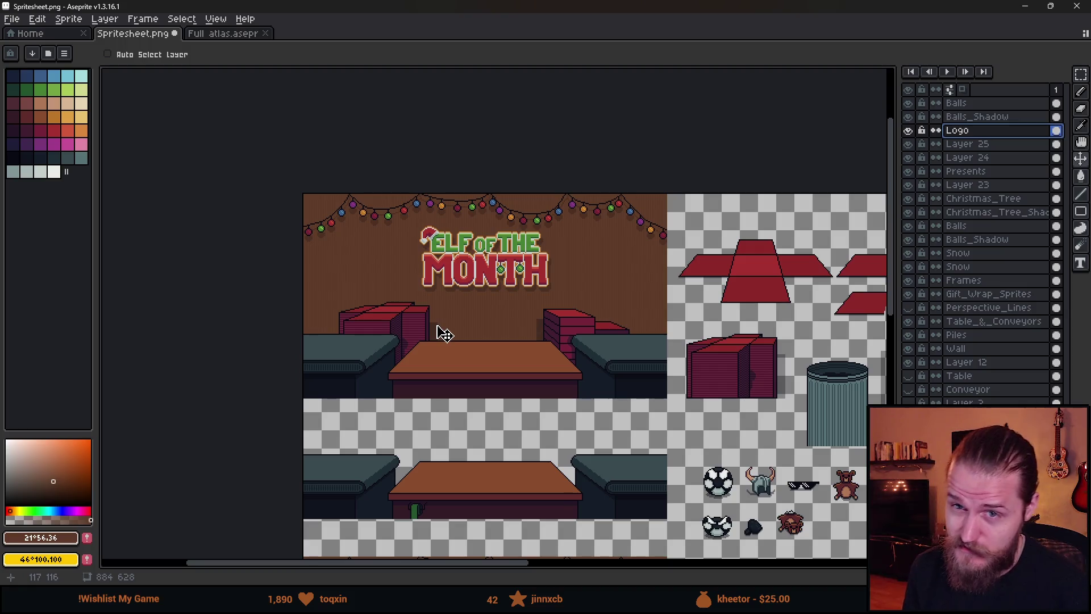
{"action": "scroll", "coordinate": [551, 339], "scroll_direction": "down", "scroll_amount": 1}
{"action": "scroll", "coordinate": [545, 334], "scroll_direction": "up", "scroll_amount": 3}
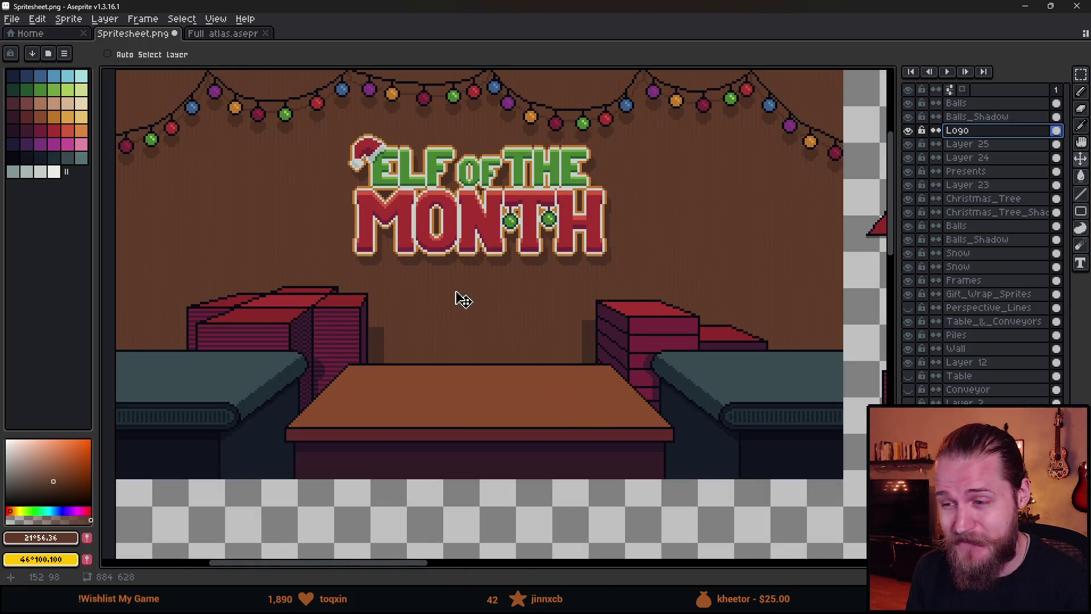
{"action": "scroll", "coordinate": [470, 341], "scroll_direction": "down", "scroll_amount": 2}
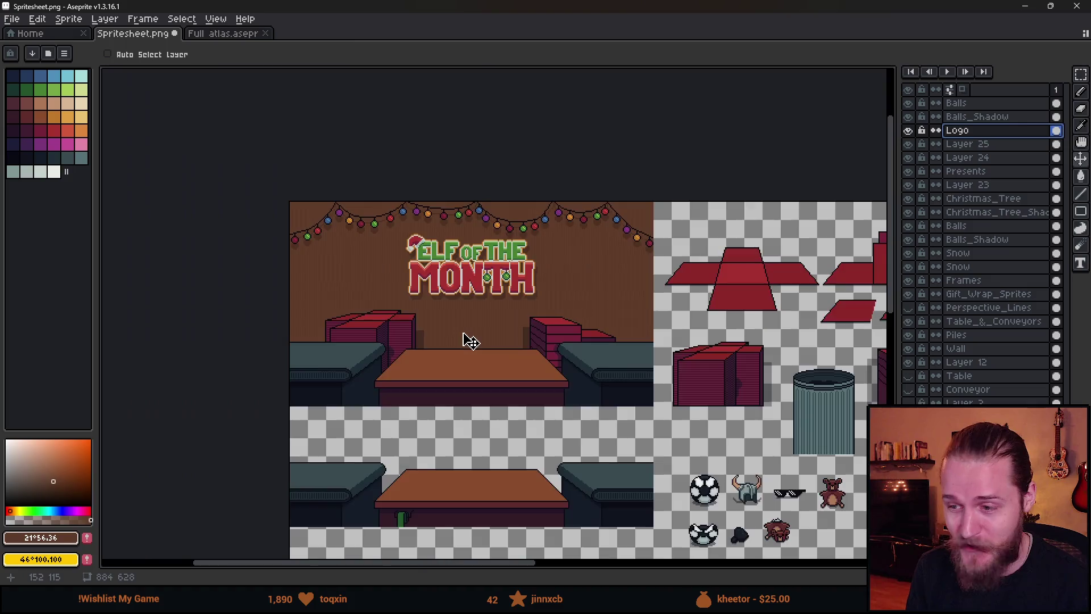
{"action": "left_click_drag", "start_coordinate": [613, 404], "coordinate": [570, 288]}
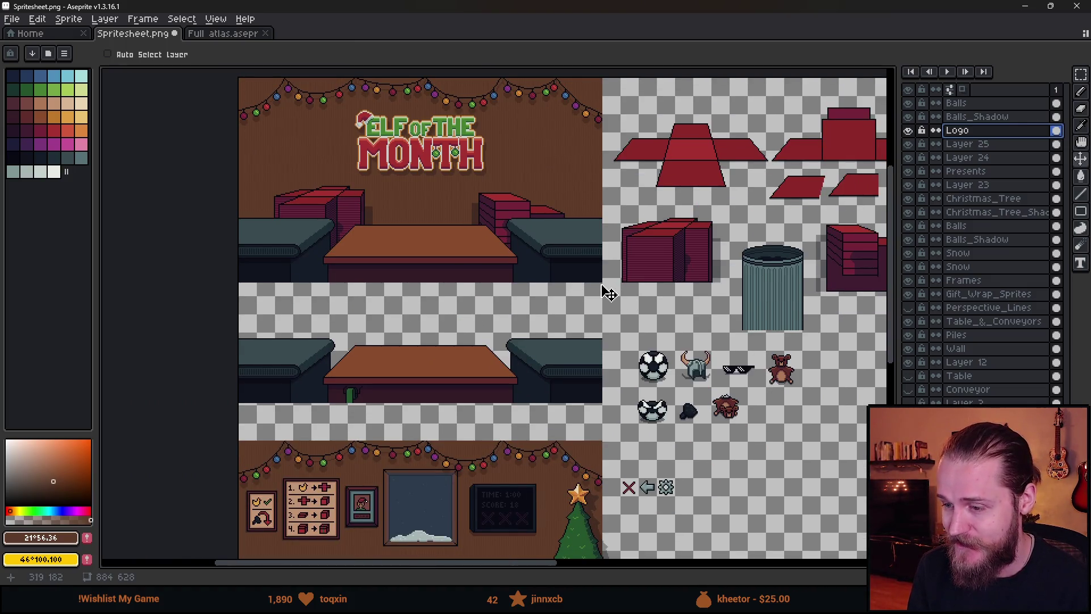
{"action": "scroll", "coordinate": [609, 293], "scroll_direction": "down", "scroll_amount": 2}
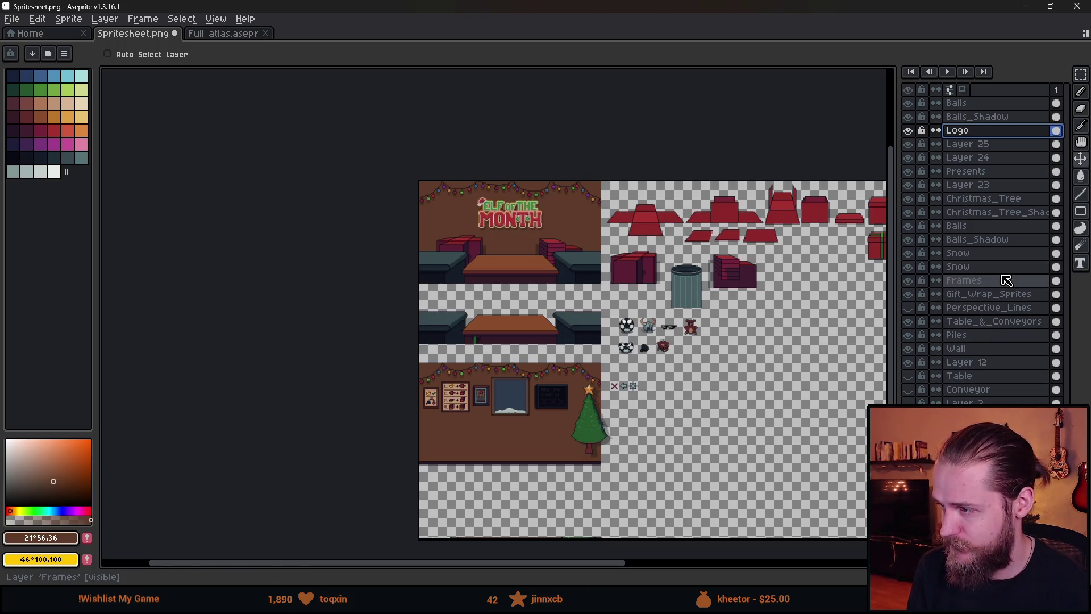
- On the Christmas_Tree layer, marquee-select the whole Christmas tree on the lower wall
{"action": "left_click", "coordinate": [994, 204]}
{"action": "scroll", "coordinate": [631, 420], "scroll_direction": "up", "scroll_amount": 2}
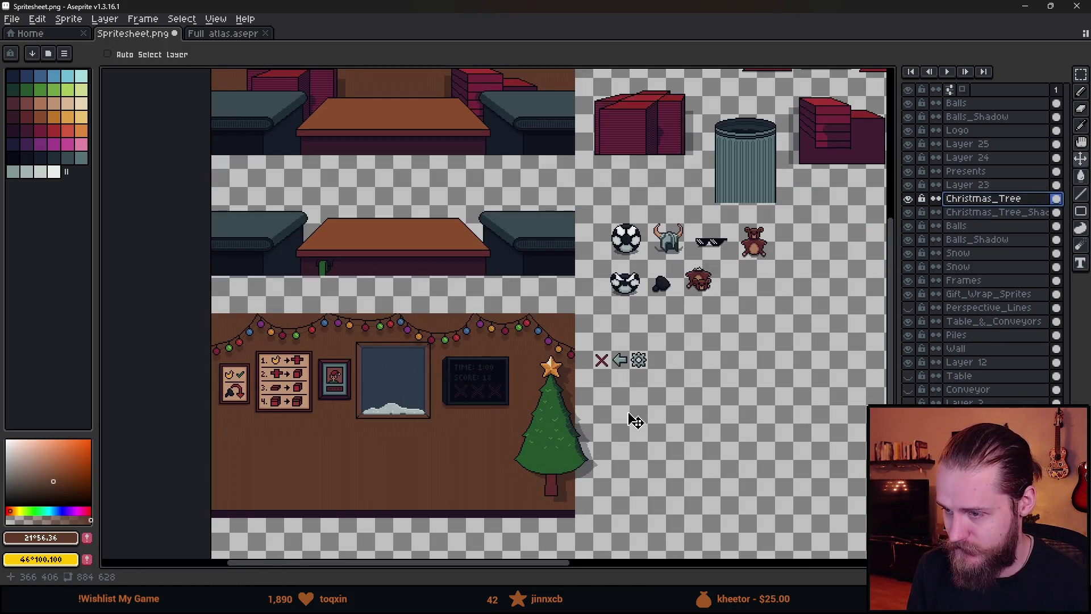
{"action": "key", "text": "m"}
{"action": "scroll", "coordinate": [580, 318], "scroll_direction": "up", "scroll_amount": 4}
{"action": "left_click_drag", "start_coordinate": [565, 304], "coordinate": [540, 462]}
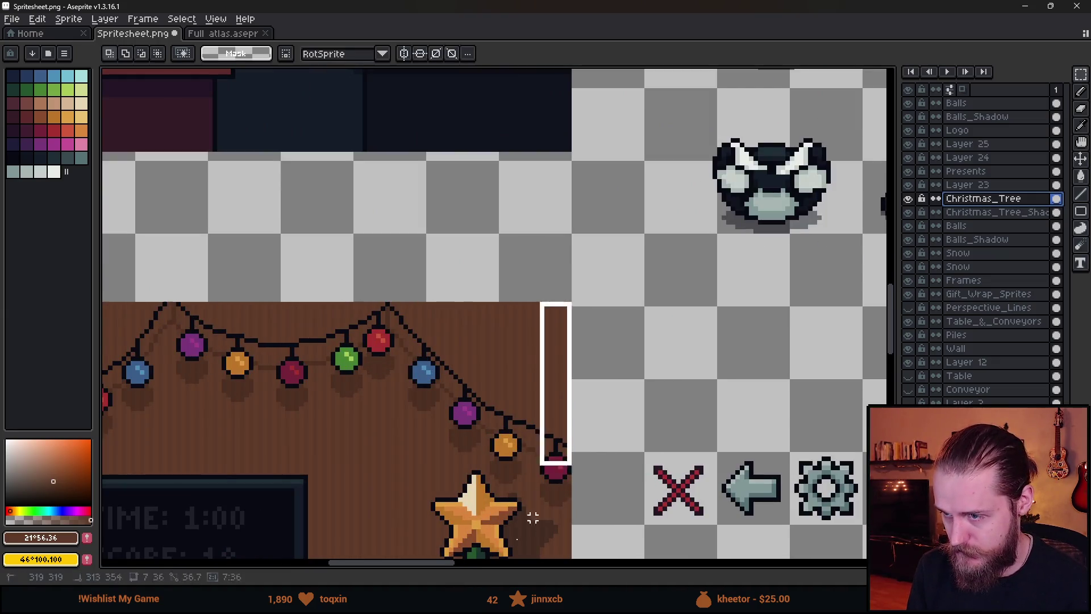
{"action": "scroll", "coordinate": [531, 516], "scroll_direction": "down", "scroll_amount": 5}
{"action": "scroll", "coordinate": [480, 545], "scroll_direction": "down", "scroll_amount": 2}
{"action": "scroll", "coordinate": [459, 472], "scroll_direction": "up", "scroll_amount": 6}
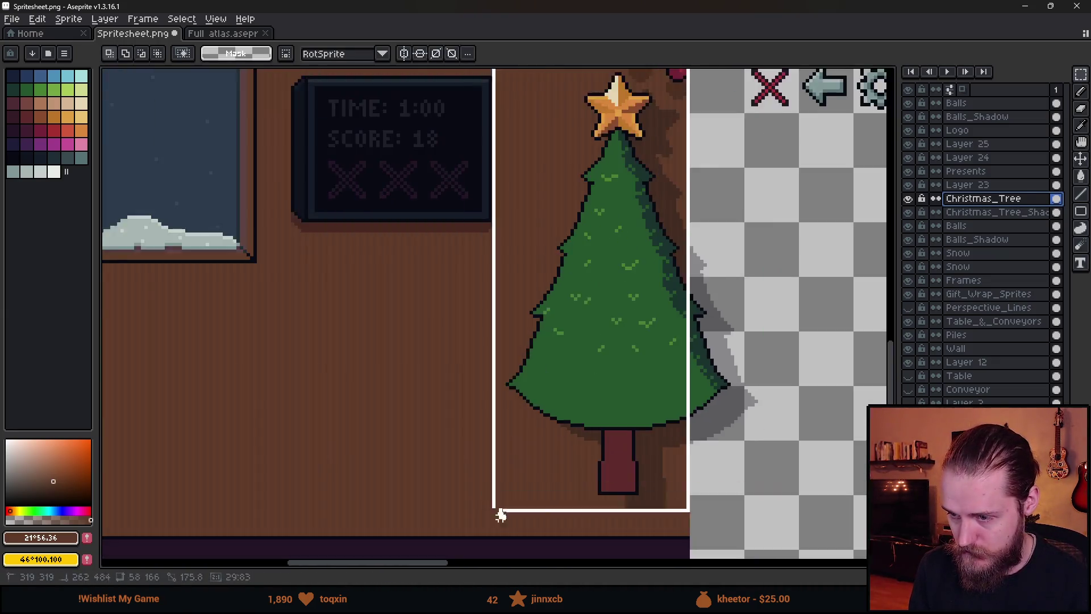
{"action": "left_click_drag", "start_coordinate": [490, 346], "coordinate": [463, 315]}
{"action": "scroll", "coordinate": [463, 323], "scroll_direction": "down", "scroll_amount": 5}
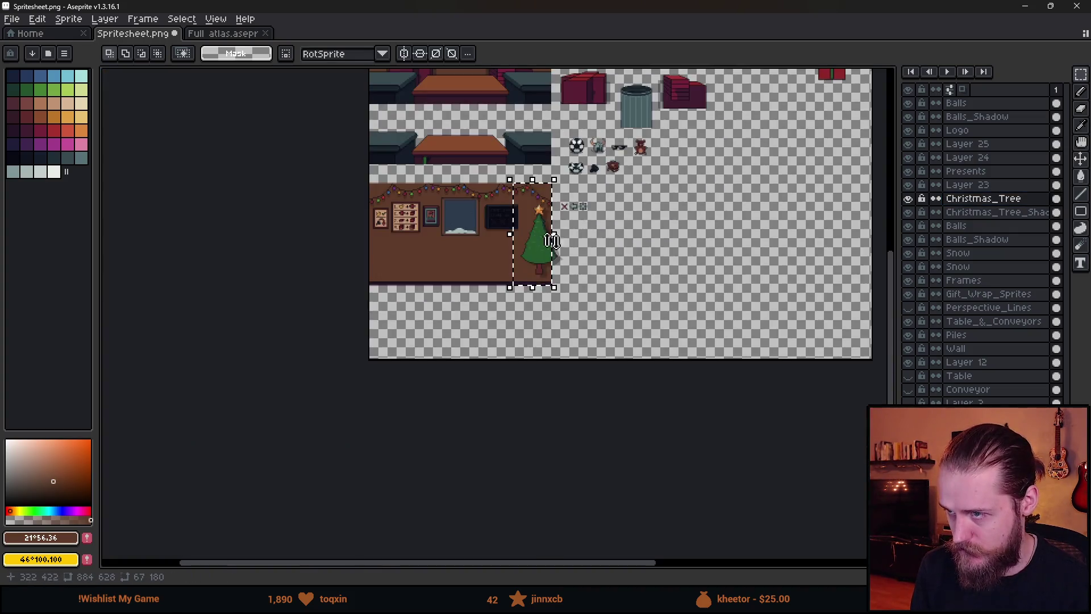
{"action": "scroll", "coordinate": [627, 139], "scroll_direction": "up", "scroll_amount": 4}
- Paste the tree at the top room's right edge, then move Table_&_Conveyors above Christmas_Tree
{"action": "key", "text": "ctrl+v"}
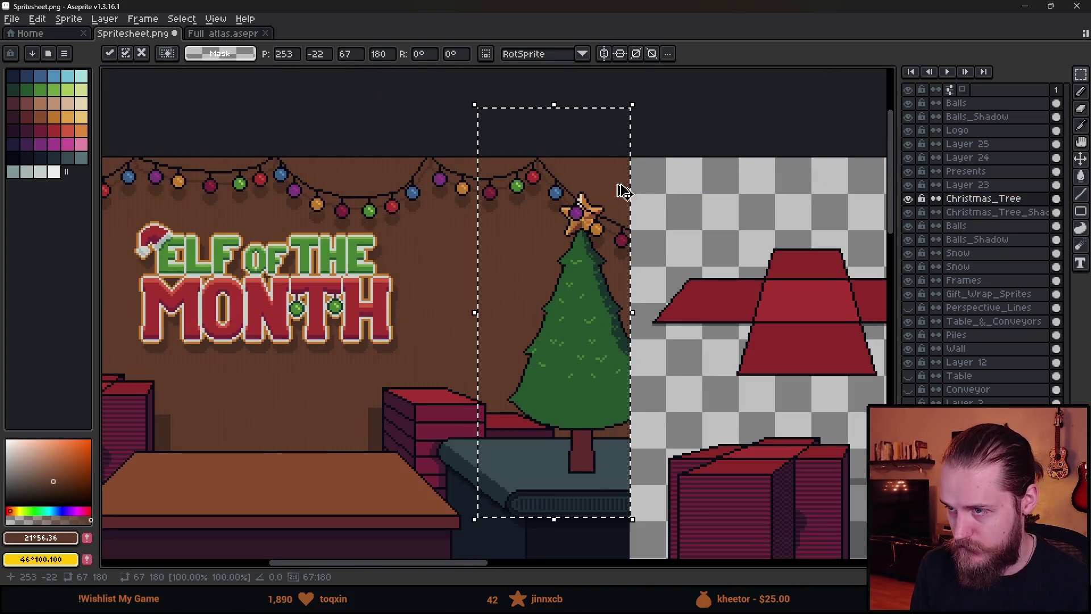
{"action": "scroll", "coordinate": [608, 182], "scroll_direction": "up", "scroll_amount": 5}
{"action": "left_click_drag", "start_coordinate": [622, 225], "coordinate": [614, 226]}
{"action": "scroll", "coordinate": [616, 230], "scroll_direction": "down", "scroll_amount": 7}
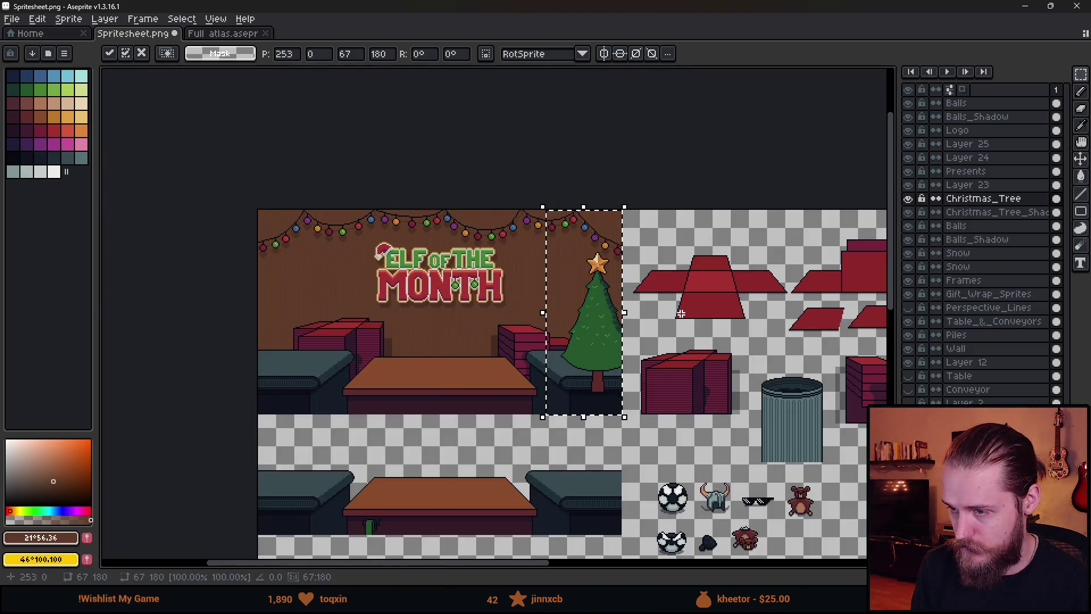
{"action": "left_click", "coordinate": [703, 342]}
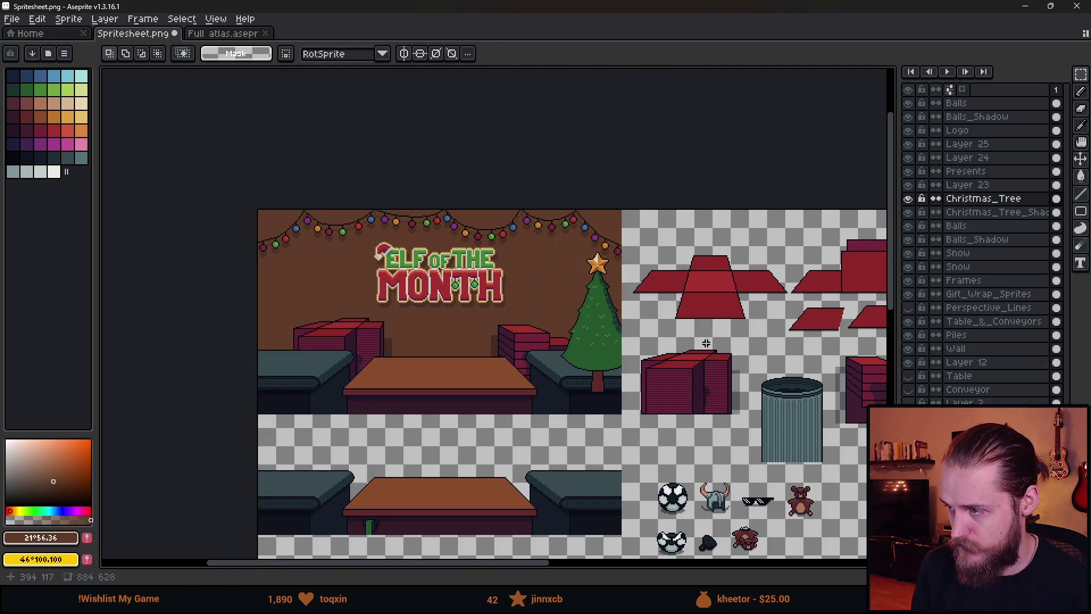
{"action": "double_click", "coordinate": [1014, 321]}
{"action": "left_click_drag", "start_coordinate": [1021, 324], "coordinate": [1016, 198]}
- Move the Piles layer above the Christmas_Tree layer
{"action": "scroll", "coordinate": [689, 380], "scroll_direction": "down", "scroll_amount": 2}
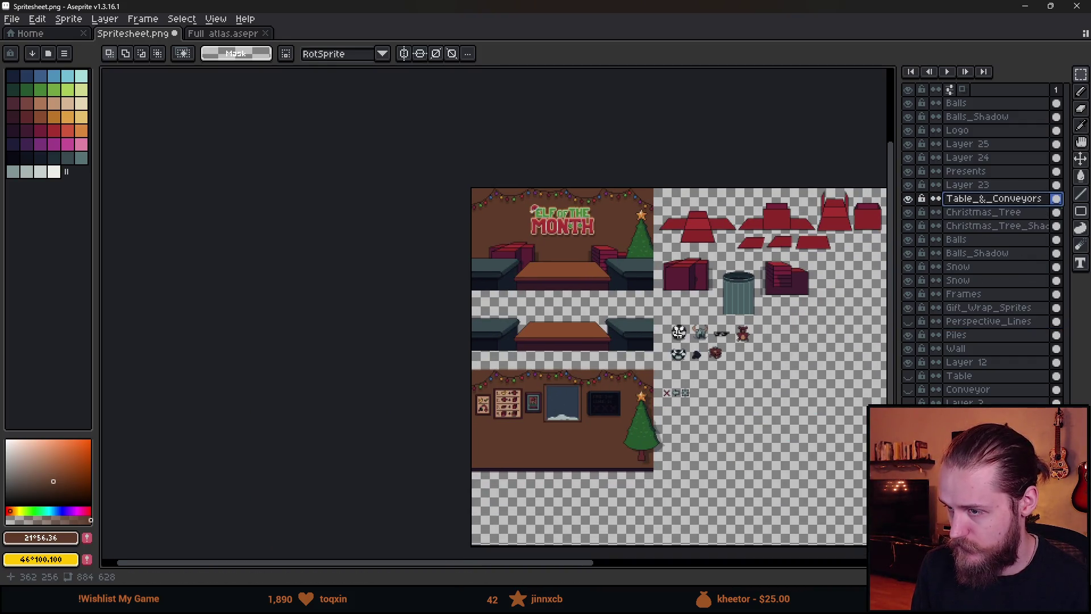
{"action": "scroll", "coordinate": [555, 247], "scroll_direction": "up", "scroll_amount": 2}
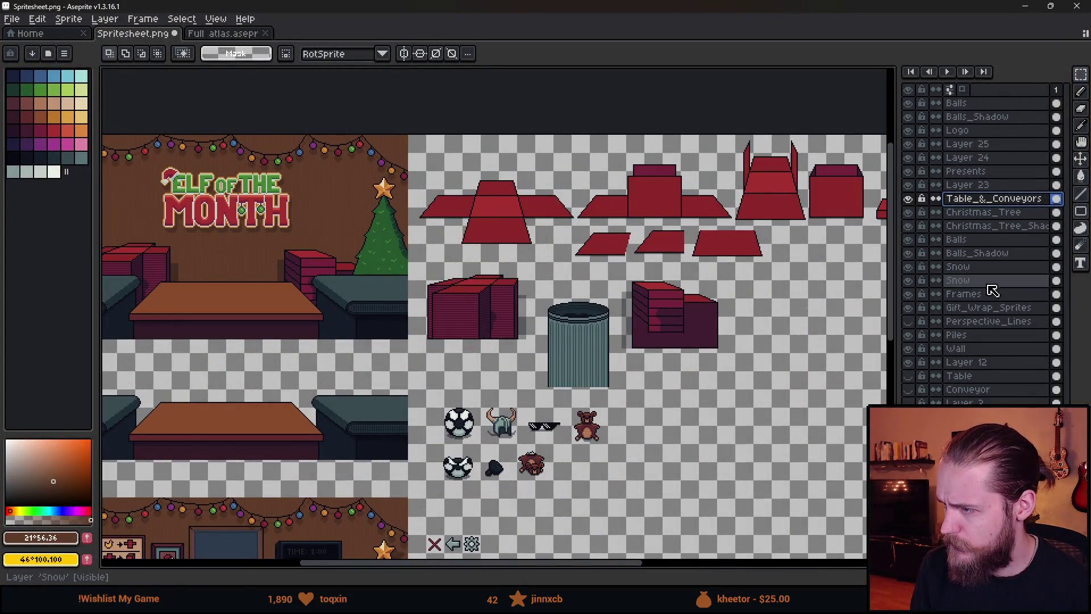
{"action": "left_click", "coordinate": [1000, 336]}
{"action": "left_click_drag", "start_coordinate": [999, 336], "coordinate": [1001, 217]}
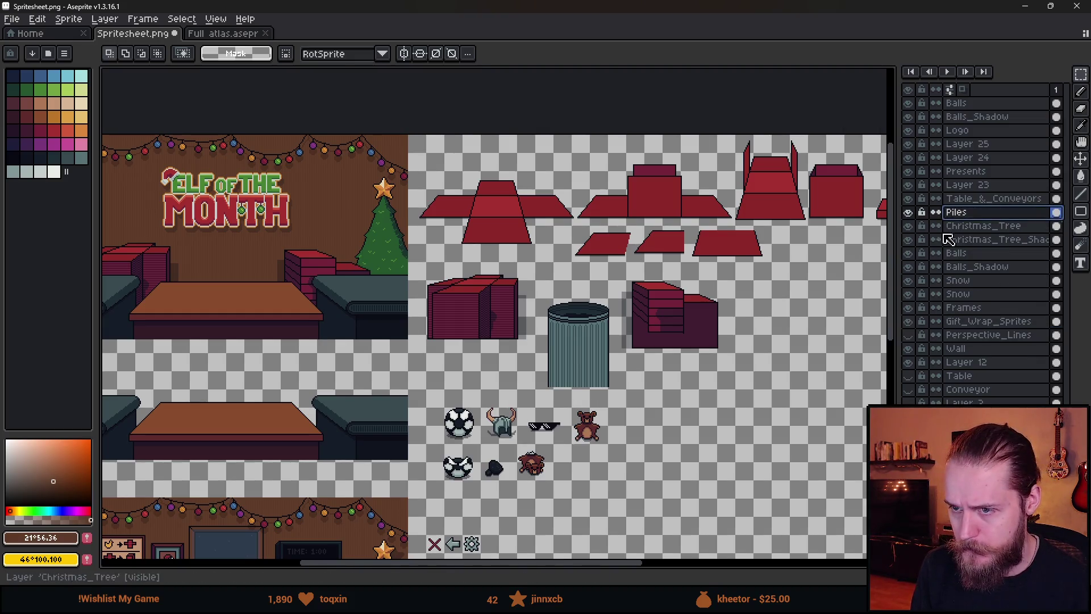
- On Christmas_Tree_Shadow, copy the tree shadow and paste it beside the new tree
{"action": "scroll", "coordinate": [497, 307], "scroll_direction": "down", "scroll_amount": 3}
{"action": "scroll", "coordinate": [498, 307], "scroll_direction": "up", "scroll_amount": 4}
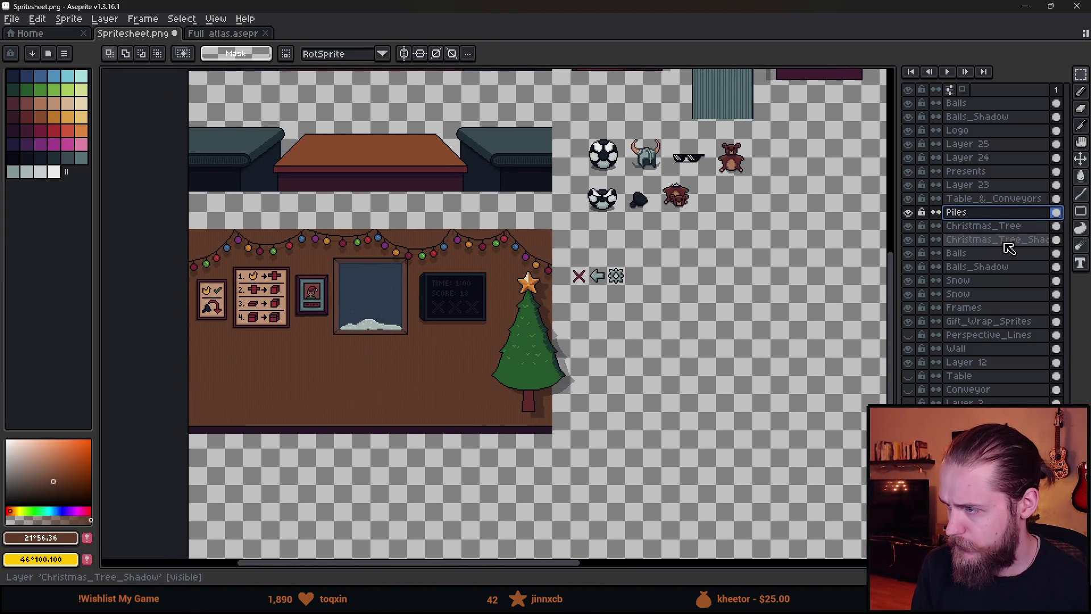
{"action": "left_click", "coordinate": [1008, 243]}
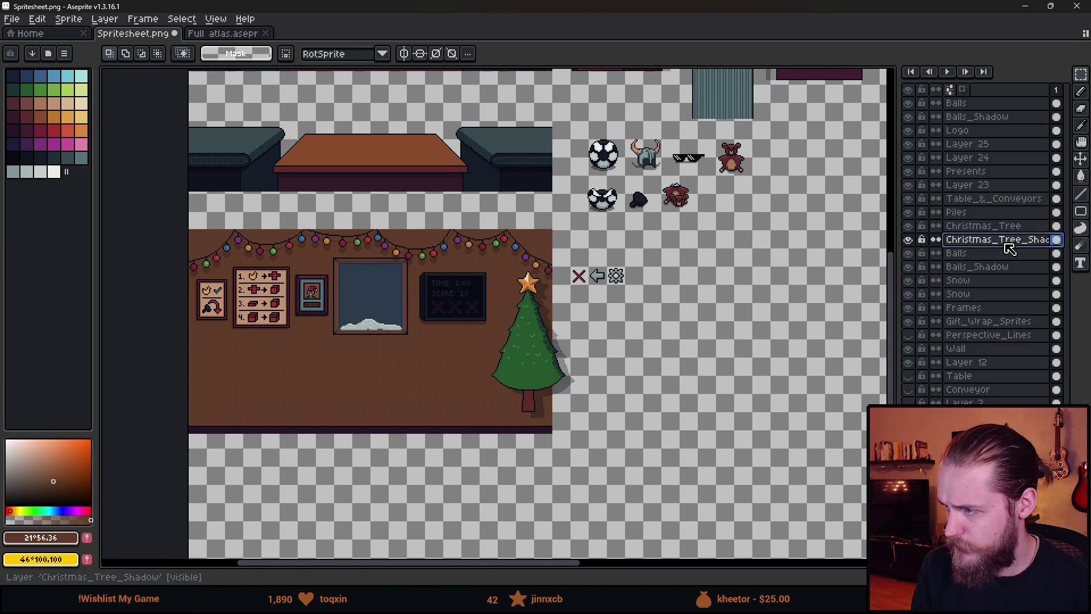
{"action": "scroll", "coordinate": [554, 274], "scroll_direction": "up", "scroll_amount": 3}
{"action": "mouse_move", "coordinate": [675, 229]}
{"action": "left_mouse_down"}
{"action": "mouse_move", "coordinate": [503, 555]}
{"action": "mouse_move", "coordinate": [484, 518]}
{"action": "mouse_move", "coordinate": [486, 450]}
{"action": "left_mouse_up"}
{"action": "scroll", "coordinate": [568, 397], "scroll_direction": "down", "scroll_amount": 3}
{"action": "scroll", "coordinate": [504, 555], "scroll_direction": "up", "scroll_amount": 1}
{"action": "scroll", "coordinate": [591, 240], "scroll_direction": "up", "scroll_amount": 3}
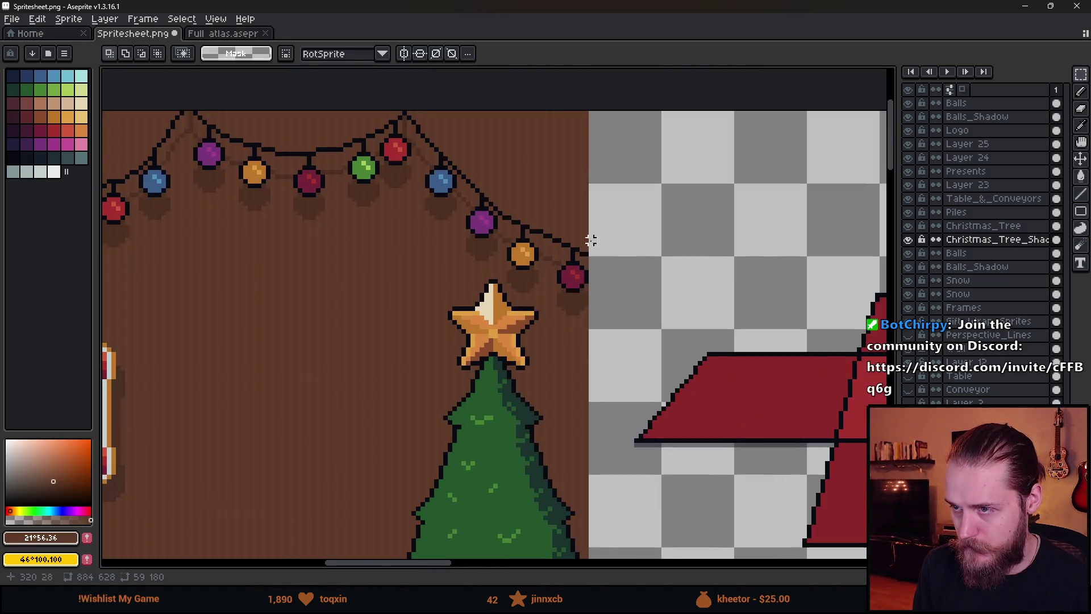
{"action": "key", "text": "ctrl+v"}
{"action": "mouse_move", "coordinate": [536, 189]}
{"action": "left_mouse_down"}
{"action": "mouse_move", "coordinate": [546, 324]}
{"action": "mouse_move", "coordinate": [538, 257]}
{"action": "left_mouse_up"}
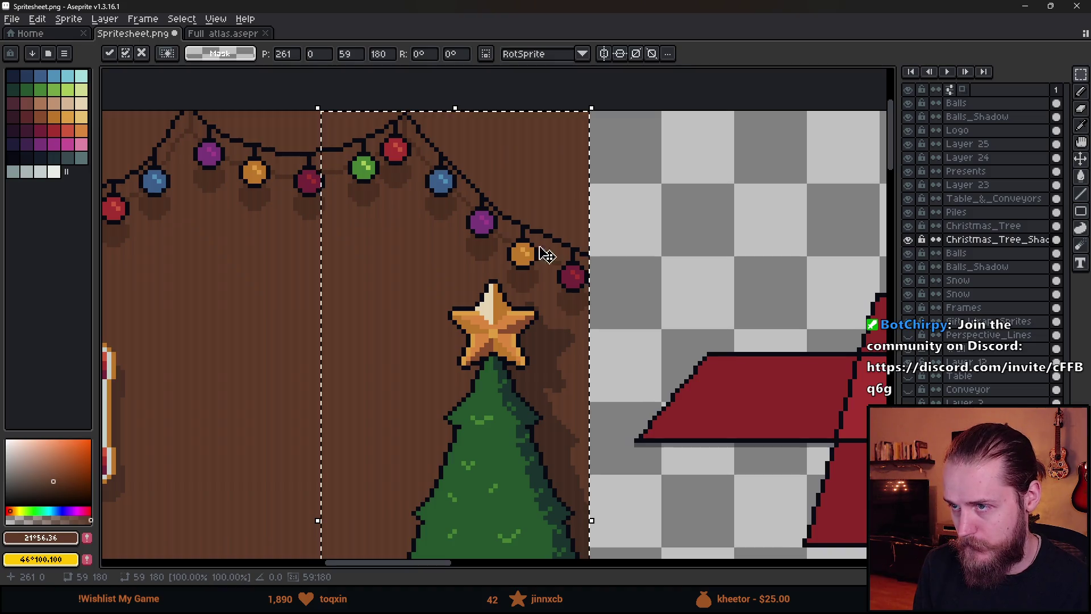
{"action": "key", "text": "Return"}
{"action": "scroll", "coordinate": [667, 265], "scroll_direction": "down", "scroll_amount": 4}
- Pan the canvas back to the upper scenes and select the Frames layer
{"action": "mouse_move", "coordinate": [667, 370]}
{"action": "left_mouse_down"}
{"action": "mouse_move", "coordinate": [668, 191]}
{"action": "mouse_move", "coordinate": [553, 444]}
{"action": "mouse_move", "coordinate": [568, 227]}
{"action": "mouse_move", "coordinate": [594, 317]}
{"action": "mouse_move", "coordinate": [599, 248]}
{"action": "mouse_move", "coordinate": [599, 349]}
{"action": "mouse_move", "coordinate": [603, 263]}
{"action": "left_mouse_up"}
{"action": "left_click_drag", "start_coordinate": [535, 198], "coordinate": [519, 269]}
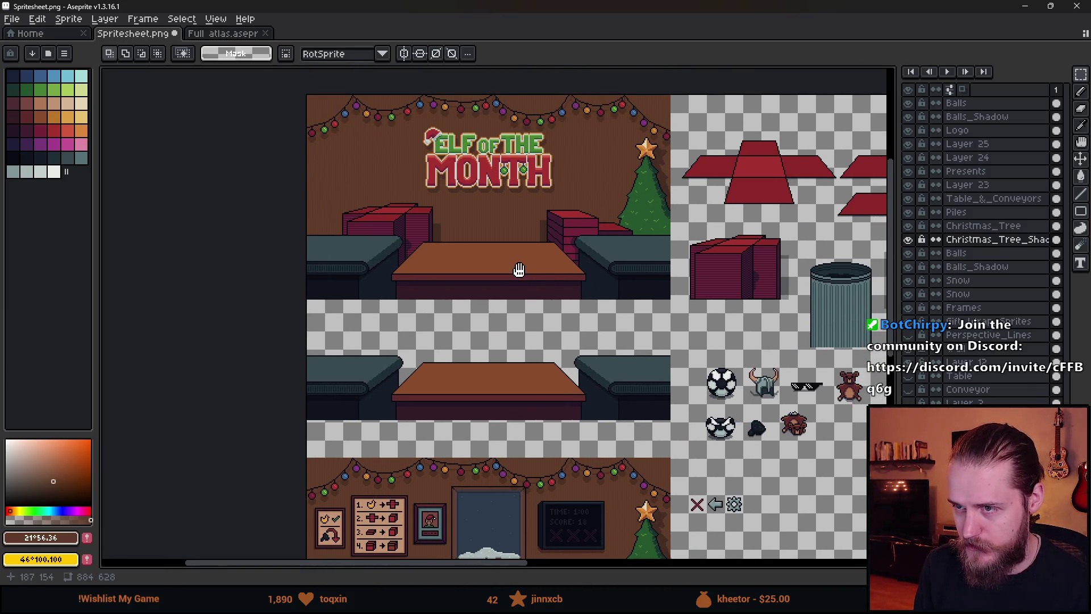
{"action": "scroll", "coordinate": [521, 271], "scroll_direction": "up", "scroll_amount": 2}
{"action": "scroll", "coordinate": [441, 391], "scroll_direction": "down", "scroll_amount": 2}
{"action": "mouse_move", "coordinate": [441, 392]}
{"action": "left_mouse_down"}
{"action": "mouse_move", "coordinate": [438, 182]}
{"action": "mouse_move", "coordinate": [426, 195]}
{"action": "mouse_move", "coordinate": [425, 336]}
{"action": "mouse_move", "coordinate": [420, 176]}
{"action": "left_mouse_up"}
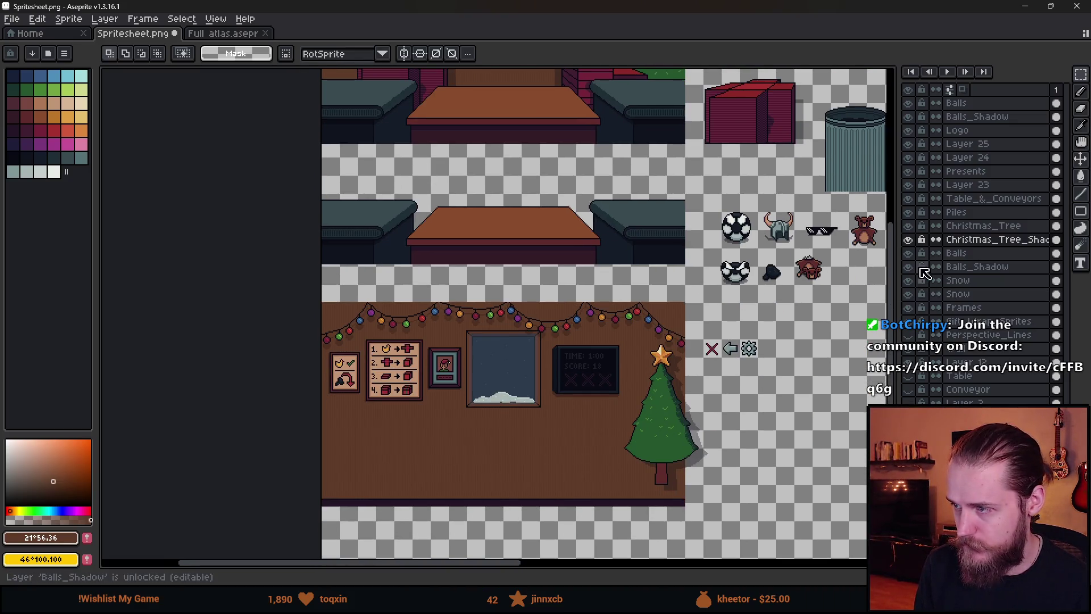
{"action": "left_click", "coordinate": [984, 312]}
{"action": "scroll", "coordinate": [438, 246], "scroll_direction": "up", "scroll_amount": 3}
- Copy the framed elf portrait and place it on the wall left of the logo
{"action": "left_click_drag", "start_coordinate": [426, 243], "coordinate": [539, 434]}
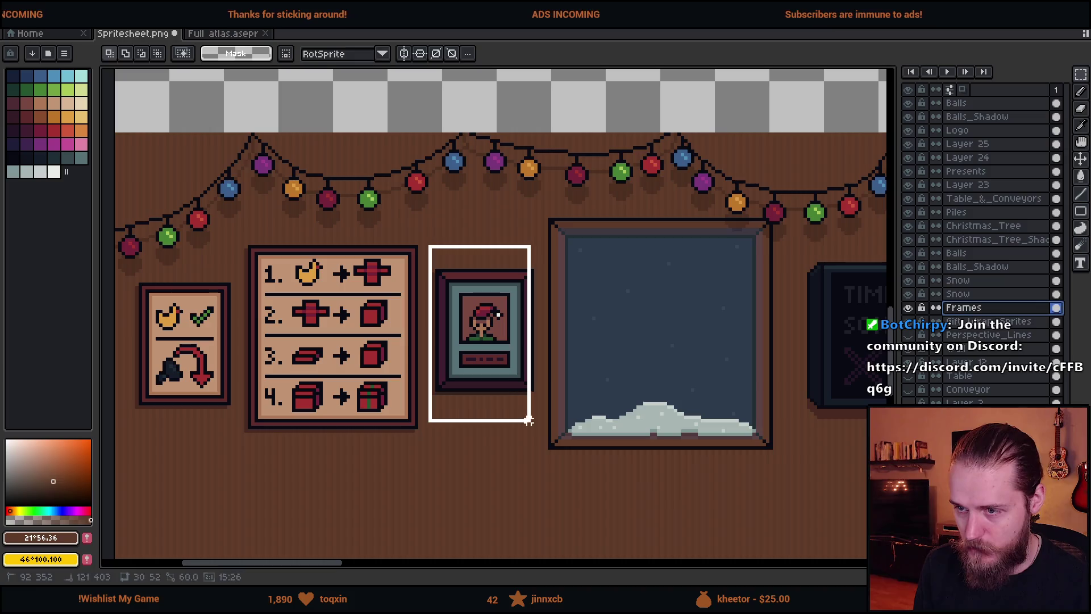
{"action": "scroll", "coordinate": [568, 329], "scroll_direction": "down", "scroll_amount": 3}
{"action": "left_click_drag", "start_coordinate": [511, 113], "coordinate": [511, 321]}
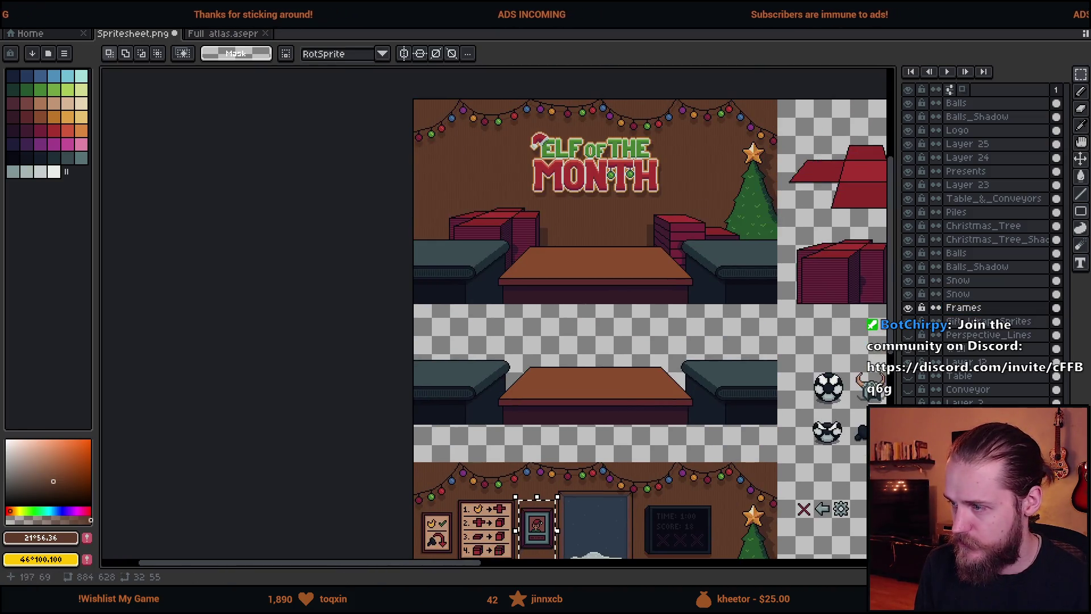
{"action": "scroll", "coordinate": [481, 139], "scroll_direction": "up", "scroll_amount": 4}
{"action": "key", "text": "ctrl+v"}
{"action": "mouse_move", "coordinate": [645, 315]}
{"action": "left_mouse_down"}
{"action": "mouse_move", "coordinate": [501, 228]}
{"action": "mouse_move", "coordinate": [455, 235]}
{"action": "left_mouse_up"}
{"action": "key", "text": "Return"}
- Select the newly placed portrait and briefly check Unity before restoring the editor
{"action": "scroll", "coordinate": [533, 265], "scroll_direction": "down", "scroll_amount": 4}
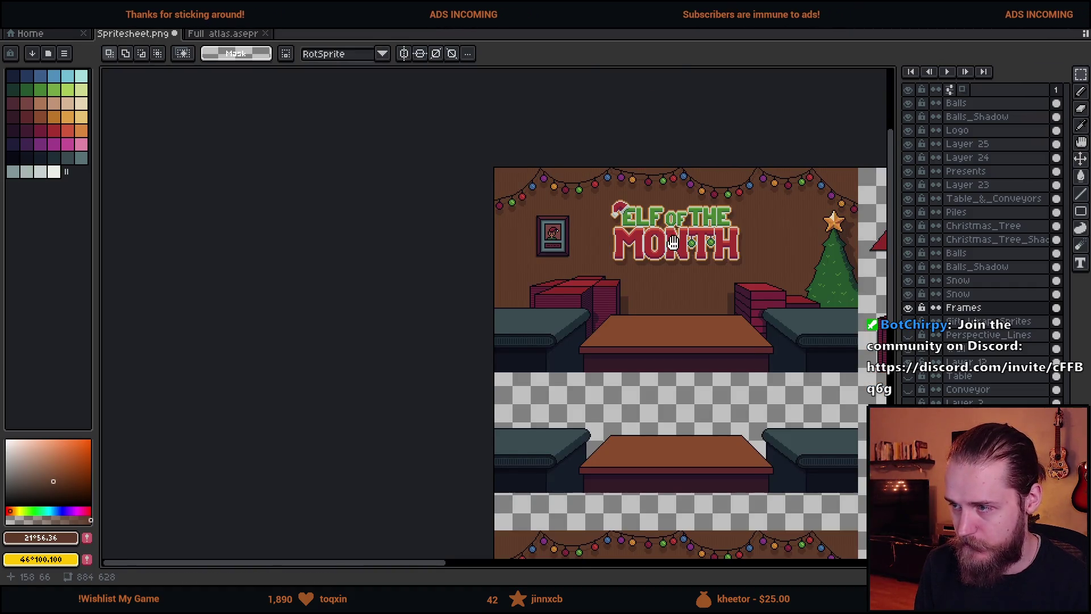
{"action": "scroll", "coordinate": [404, 236], "scroll_direction": "up", "scroll_amount": 4}
{"action": "mouse_move", "coordinate": [327, 217]}
{"action": "left_mouse_down"}
{"action": "mouse_move", "coordinate": [526, 409]}
{"action": "mouse_move", "coordinate": [545, 448]}
{"action": "left_mouse_up"}
{"action": "scroll", "coordinate": [491, 352], "scroll_direction": "down", "scroll_amount": 3}
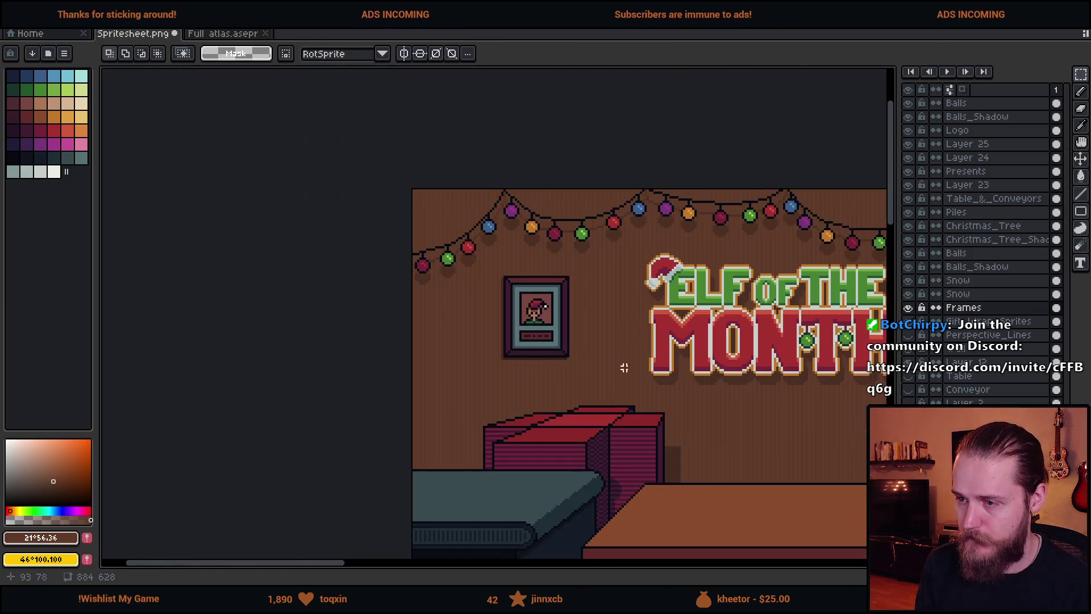
{"action": "scroll", "coordinate": [488, 331], "scroll_direction": "down", "scroll_amount": 2}
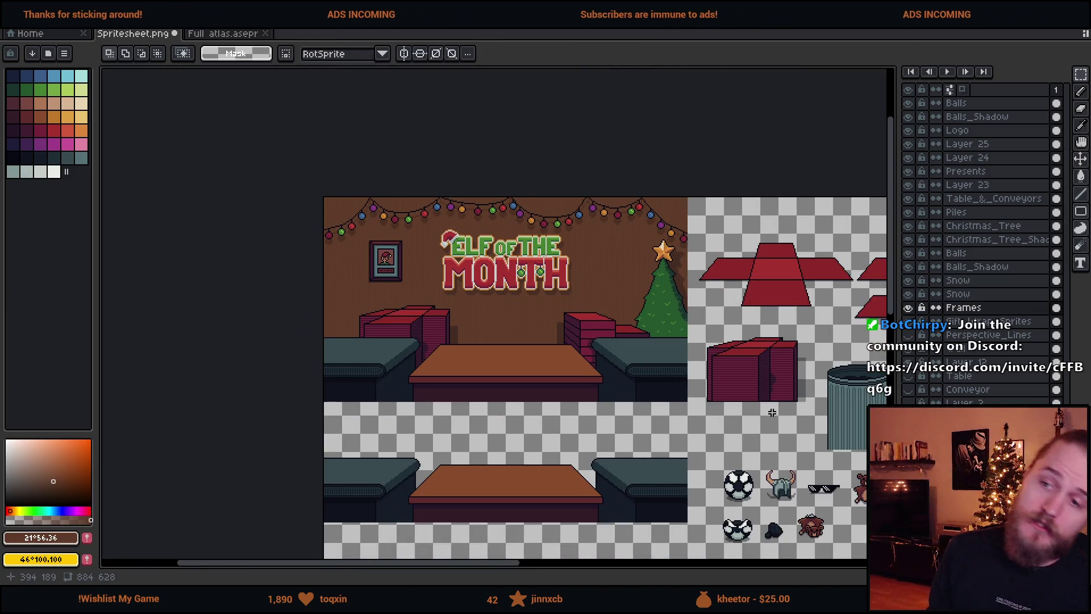
{"action": "scroll", "coordinate": [506, 288], "scroll_direction": "down", "scroll_amount": 2}
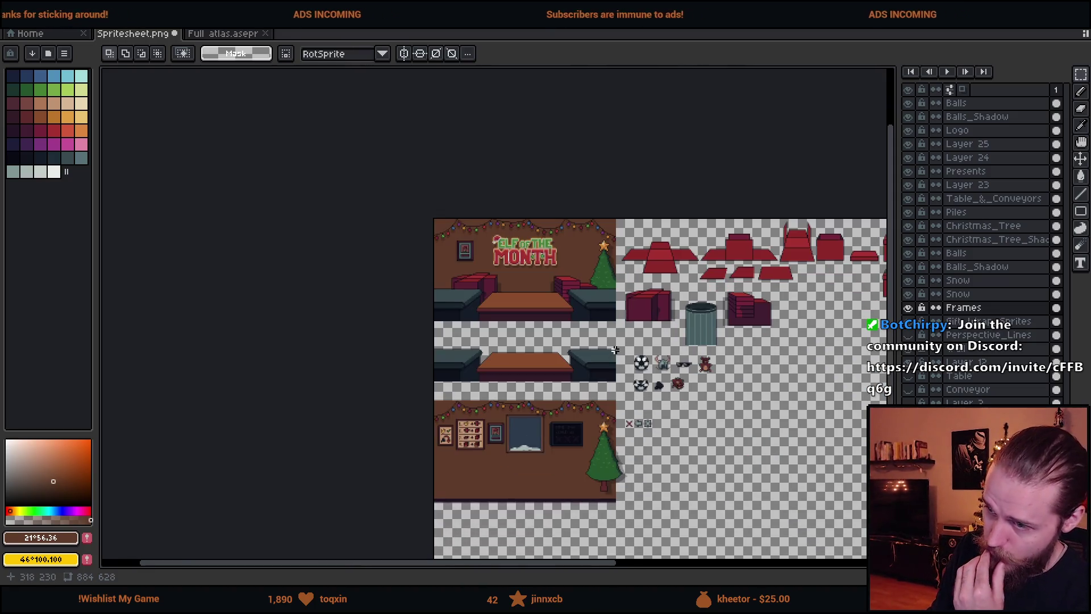
{"action": "scroll", "coordinate": [553, 291], "scroll_direction": "up", "scroll_amount": 2}
{"action": "scroll", "coordinate": [553, 291], "scroll_direction": "down", "scroll_amount": 5}
{"action": "scroll", "coordinate": [556, 399], "scroll_direction": "up", "scroll_amount": 5}
{"action": "key", "text": "super+Down"}
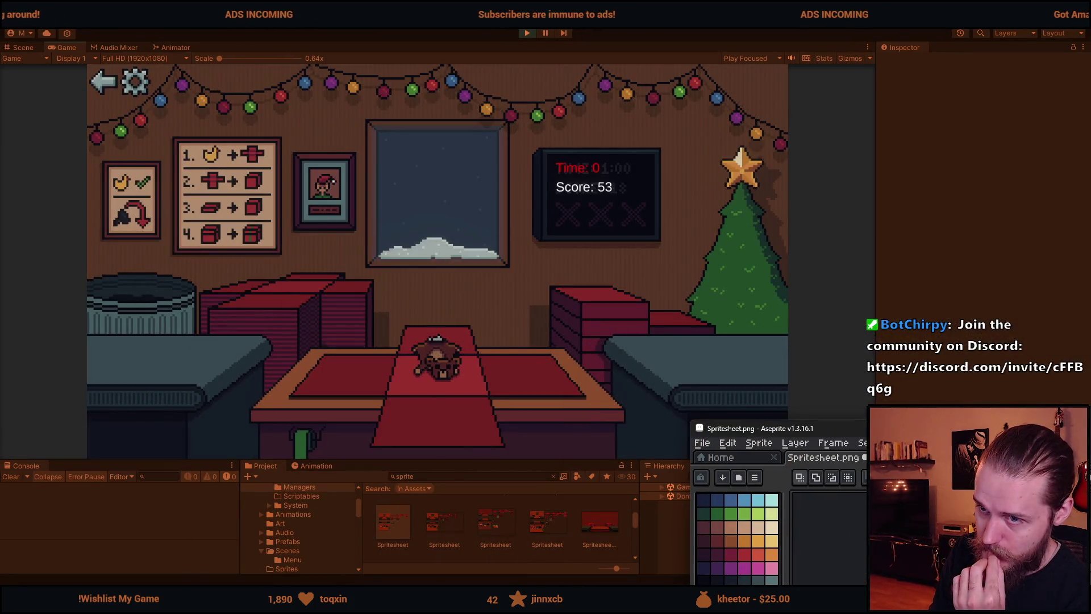
{"action": "key", "text": "super+Up"}
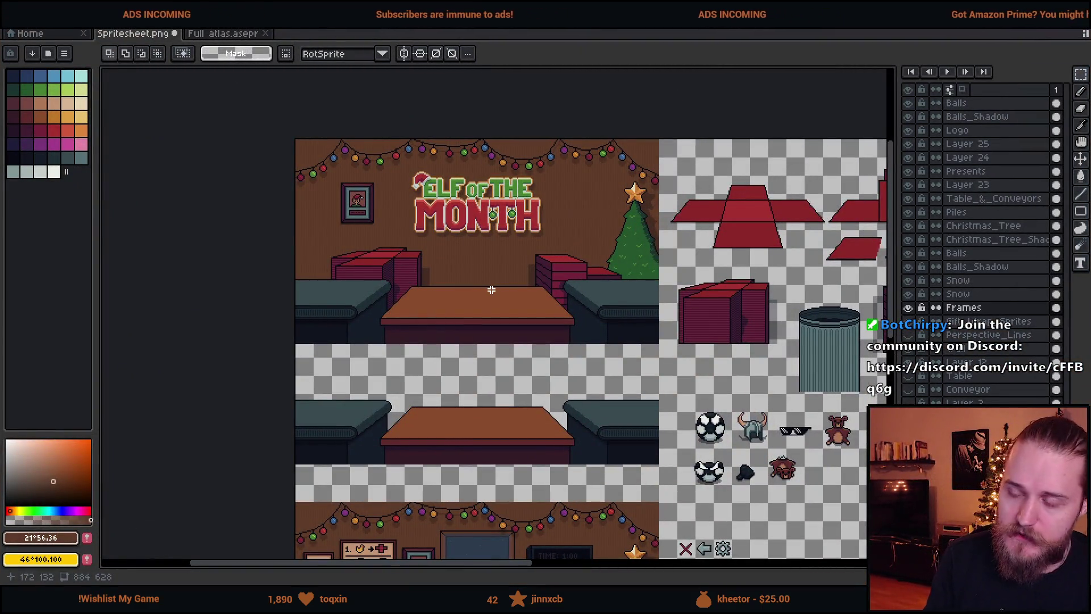
- Hide the Piles, Table_&_Conveyors and Christmas_Tree layers, then preview the menu in Unity
{"action": "scroll", "coordinate": [492, 290], "scroll_direction": "down", "scroll_amount": 1}
{"action": "scroll", "coordinate": [504, 290], "scroll_direction": "up", "scroll_amount": 1}
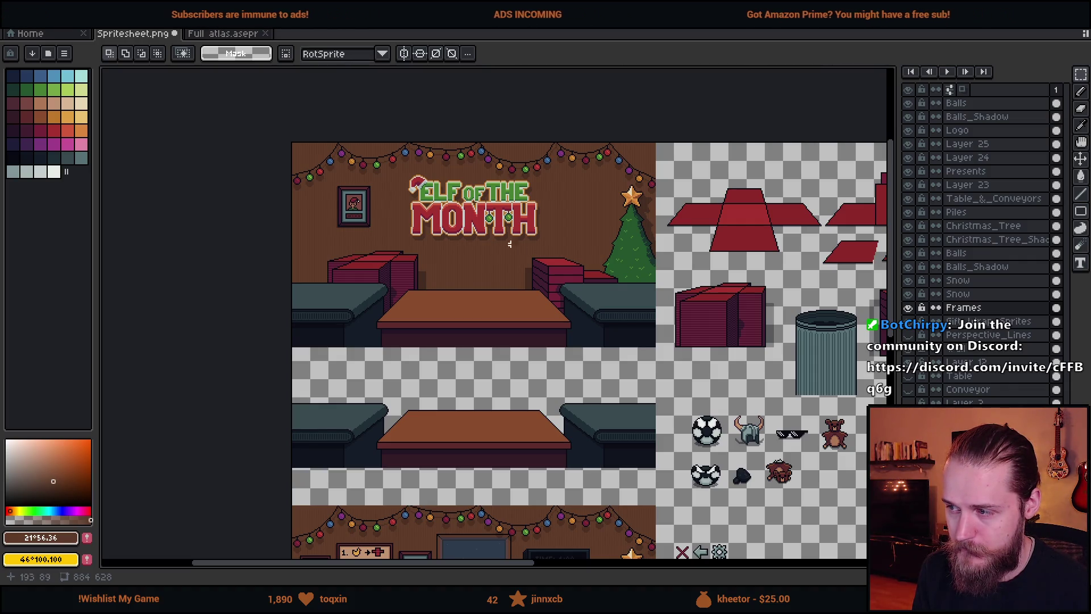
{"action": "left_click_drag", "start_coordinate": [909, 212], "coordinate": [913, 198]}
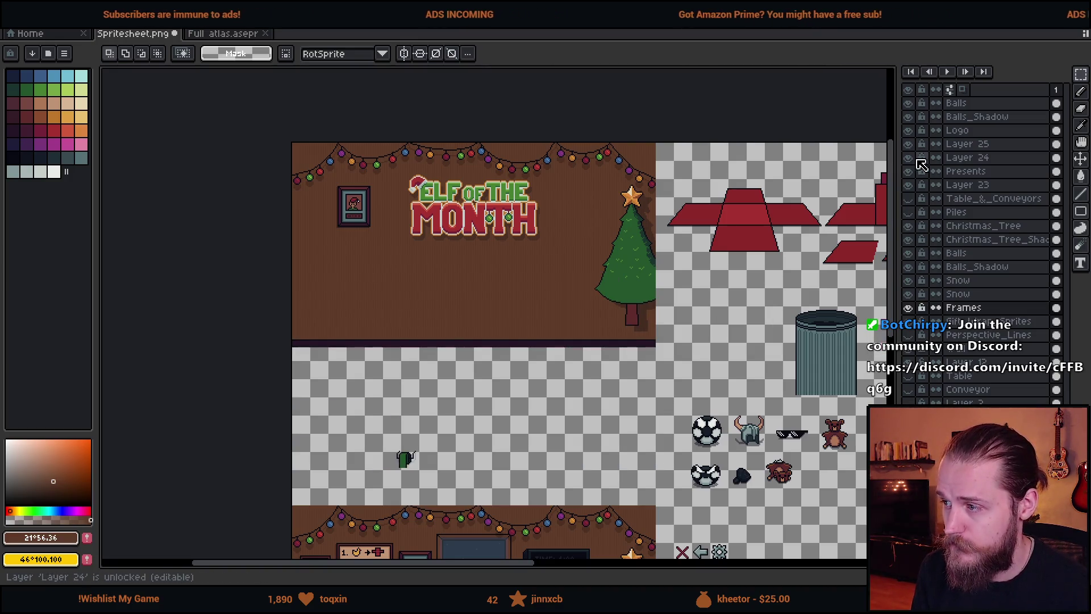
{"action": "left_click", "coordinate": [908, 227]}
{"action": "scroll", "coordinate": [437, 164], "scroll_direction": "up", "scroll_amount": 2}
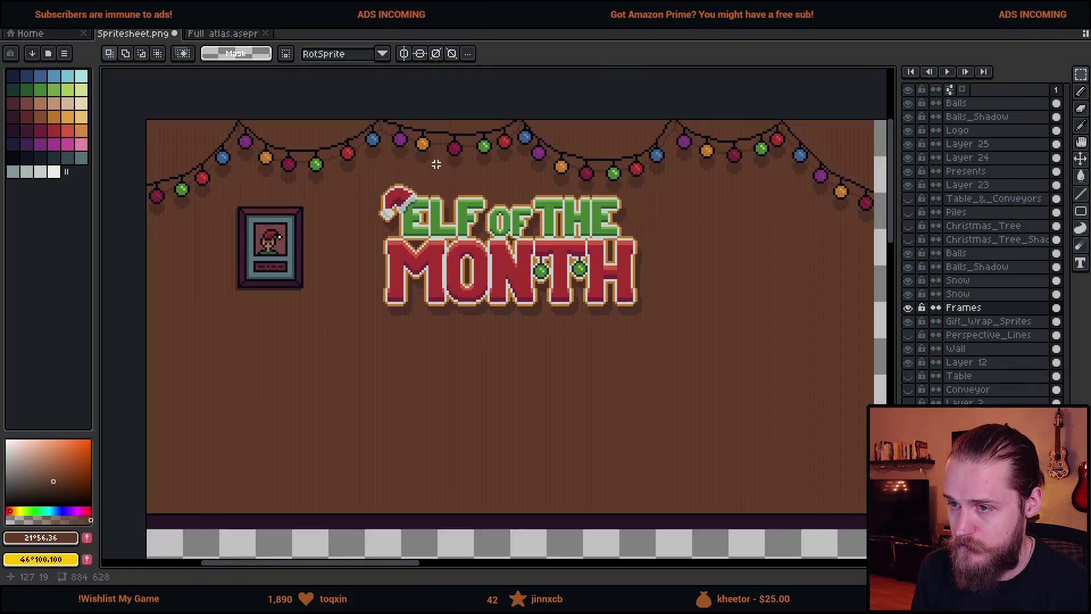
{"action": "left_click_drag", "start_coordinate": [570, 276], "coordinate": [576, 265]}
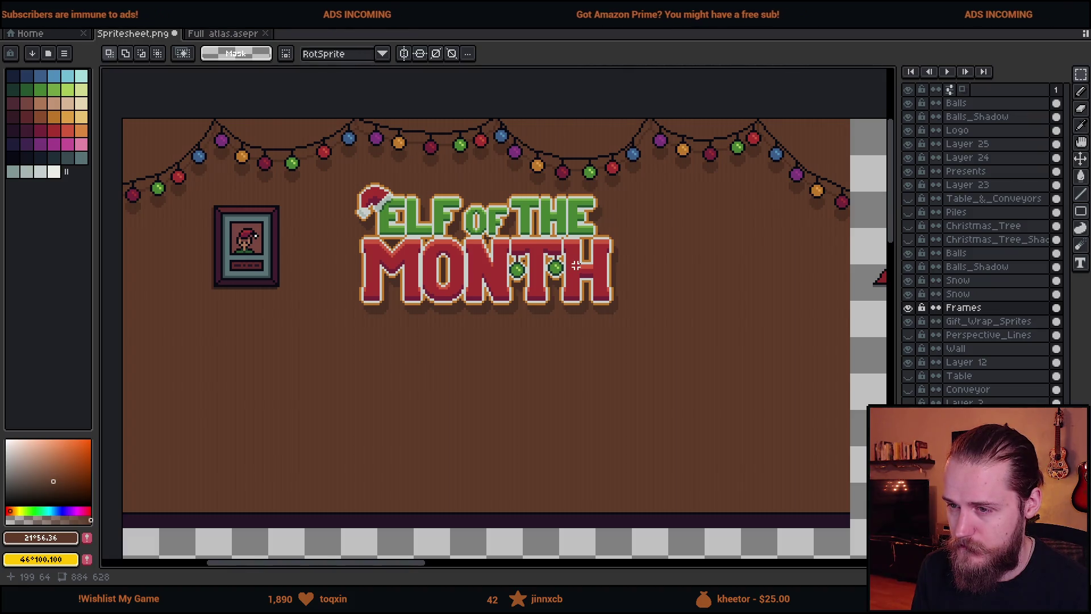
{"action": "key", "text": "alt+Tab"}
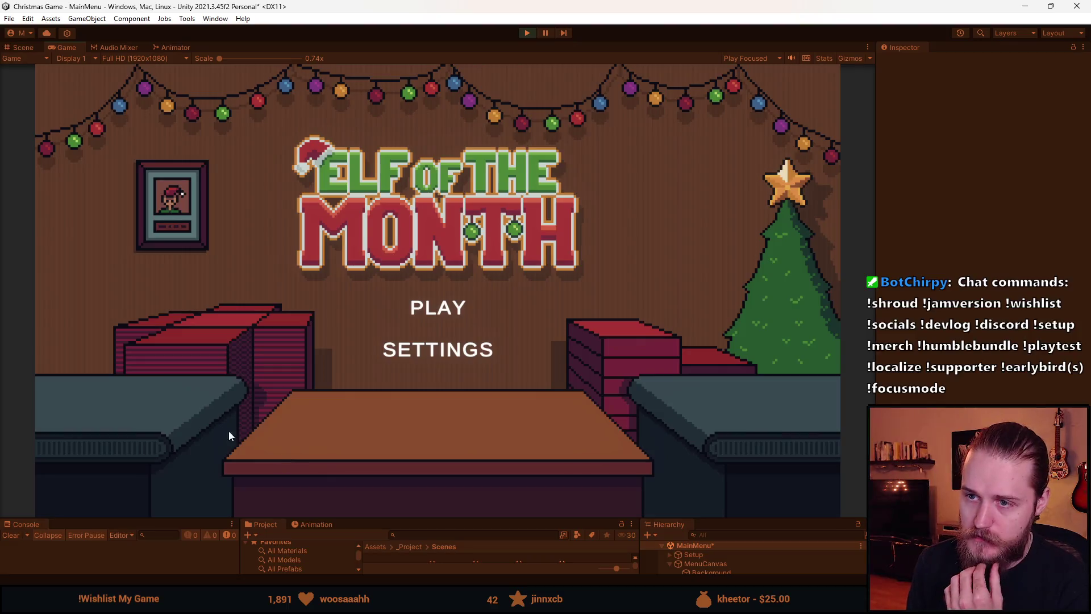
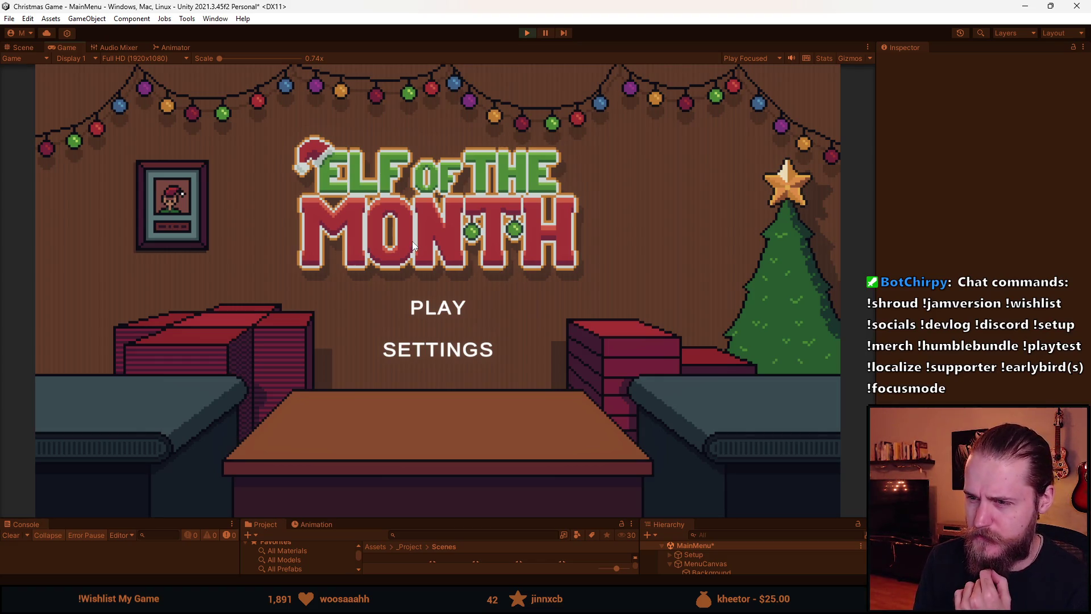
- In Aseprite, make the Logo layer active and pick up the logo's light grey
{"action": "key", "text": "alt+Tab"}
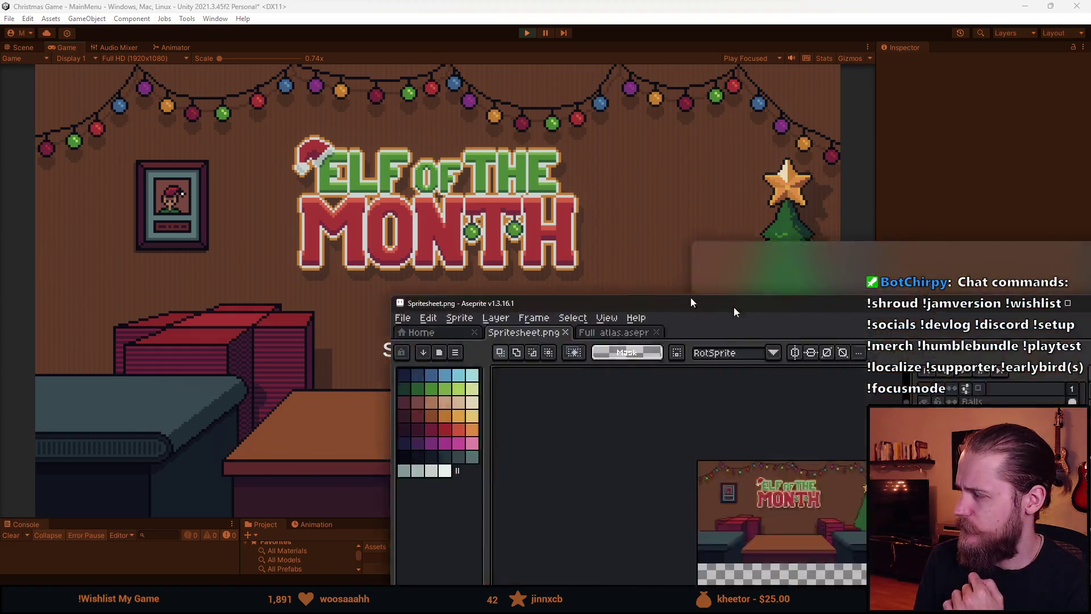
{"action": "scroll", "coordinate": [392, 170], "scroll_direction": "up", "scroll_amount": 4}
{"action": "left_click", "coordinate": [965, 130]}
{"action": "scroll", "coordinate": [328, 320], "scroll_direction": "up", "scroll_amount": 5}
{"action": "key", "text": "b"}
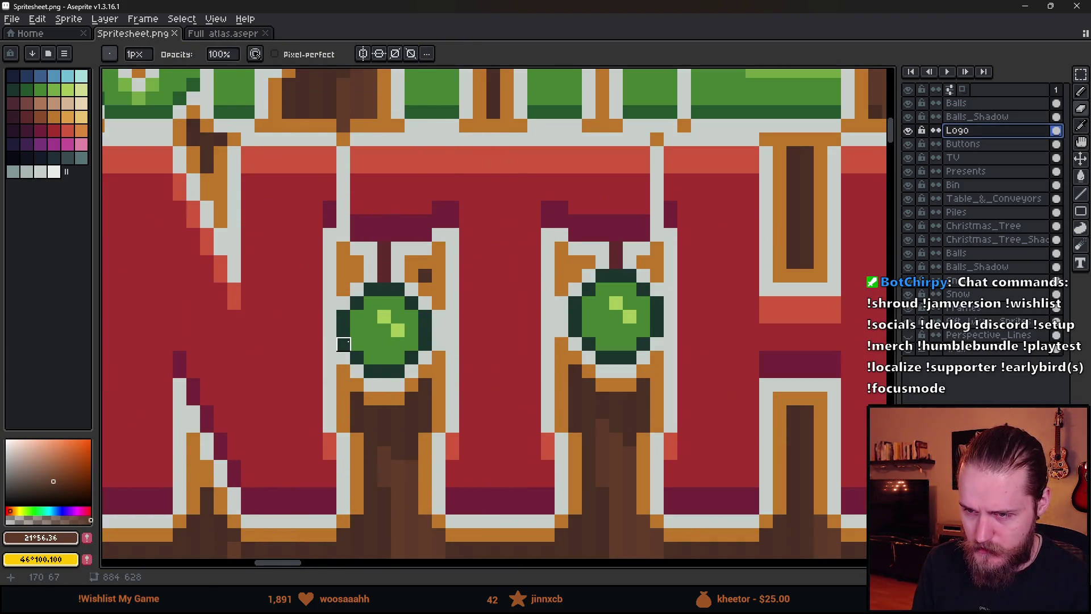
{"action": "left_click", "coordinate": [344, 344], "text": "alt"}
- Marquee both green ornaments and fill their dark-green outlines with grey
{"action": "key", "text": "m"}
{"action": "mouse_move", "coordinate": [320, 266]}
{"action": "left_mouse_down"}
{"action": "mouse_move", "coordinate": [663, 390]}
{"action": "mouse_move", "coordinate": [704, 393]}
{"action": "left_mouse_up"}
{"action": "key", "text": "g"}
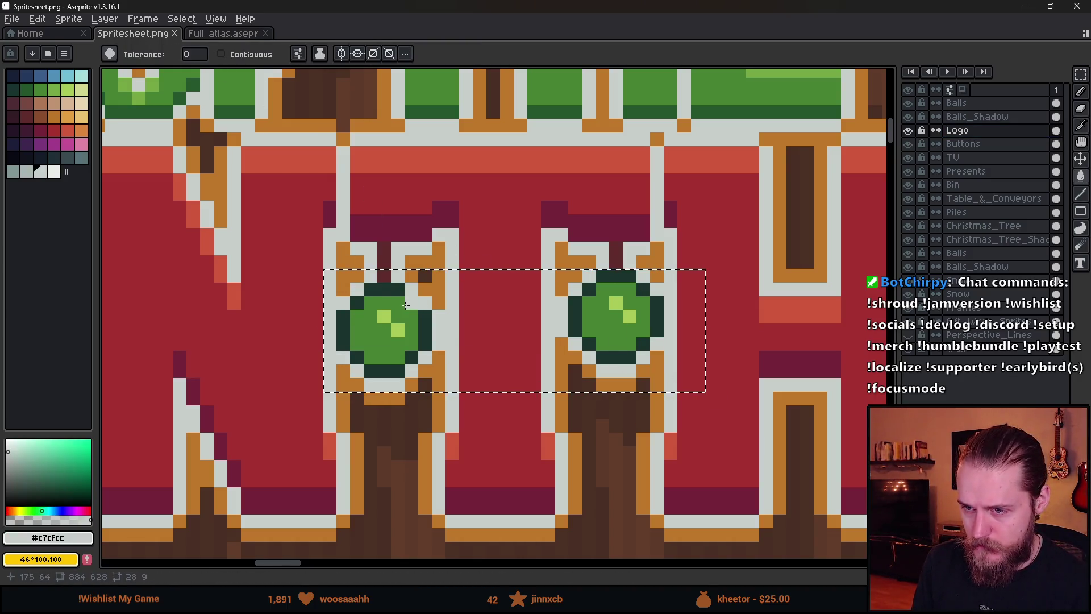
{"action": "left_click", "coordinate": [406, 305]}
{"action": "scroll", "coordinate": [405, 305], "scroll_direction": "down", "scroll_amount": 3}
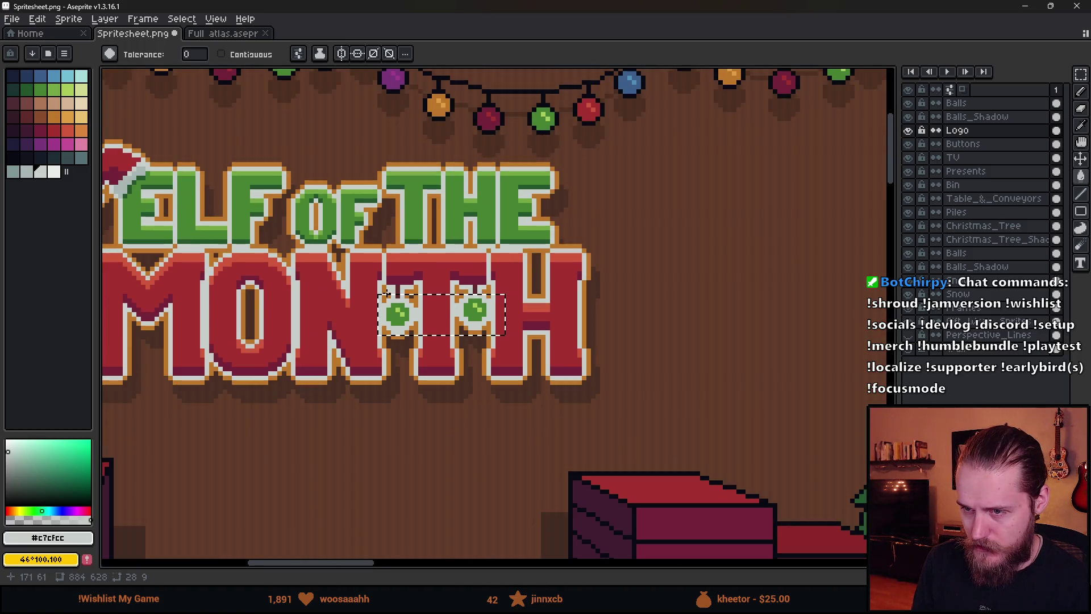
{"action": "scroll", "coordinate": [386, 293], "scroll_direction": "up", "scroll_amount": 5}
- Pencil dark brown pixels onto the left ornament's outline
{"action": "key", "text": "b"}
{"action": "left_click", "coordinate": [356, 268]}
{"action": "left_click", "coordinate": [338, 359]}
{"action": "left_click", "coordinate": [356, 377]}
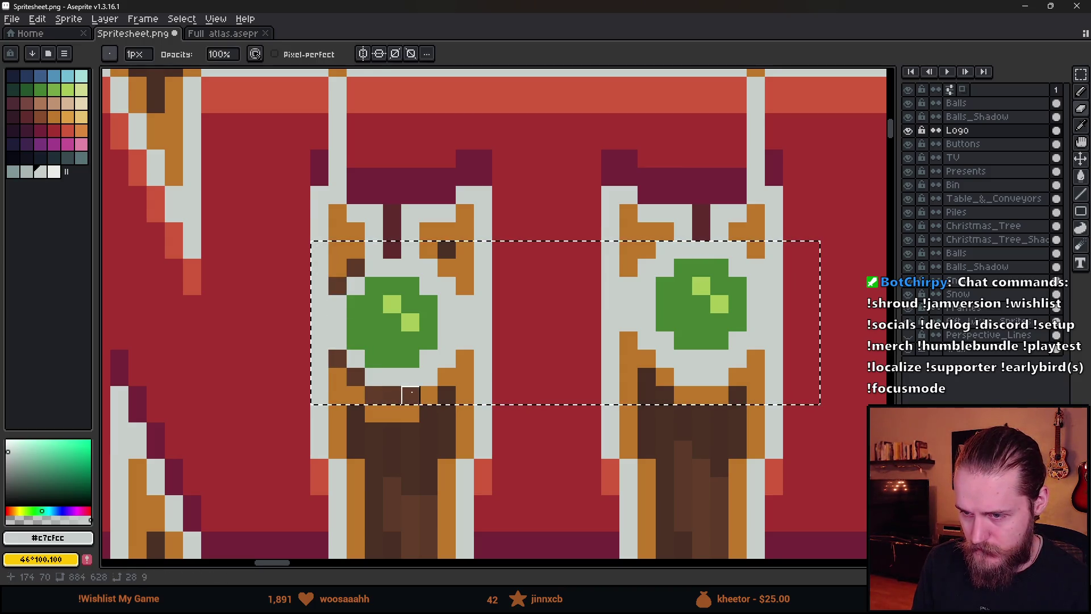
- Draw dark brown diagonal edge lines along the left and right ornaments
{"action": "left_click", "coordinate": [447, 358], "text": "shift"}
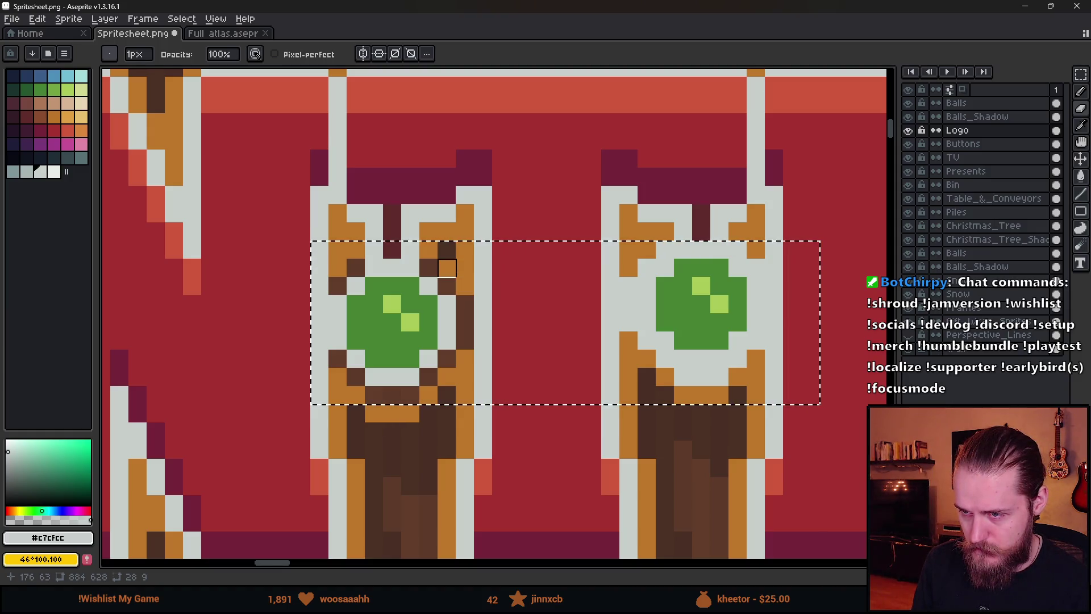
{"action": "left_click_drag", "start_coordinate": [628, 286], "coordinate": [665, 249]}
{"action": "mouse_move", "coordinate": [628, 295]}
{"action": "left_mouse_down"}
{"action": "mouse_move", "coordinate": [629, 324]}
{"action": "mouse_move", "coordinate": [684, 376]}
{"action": "mouse_move", "coordinate": [755, 339]}
{"action": "left_mouse_up"}
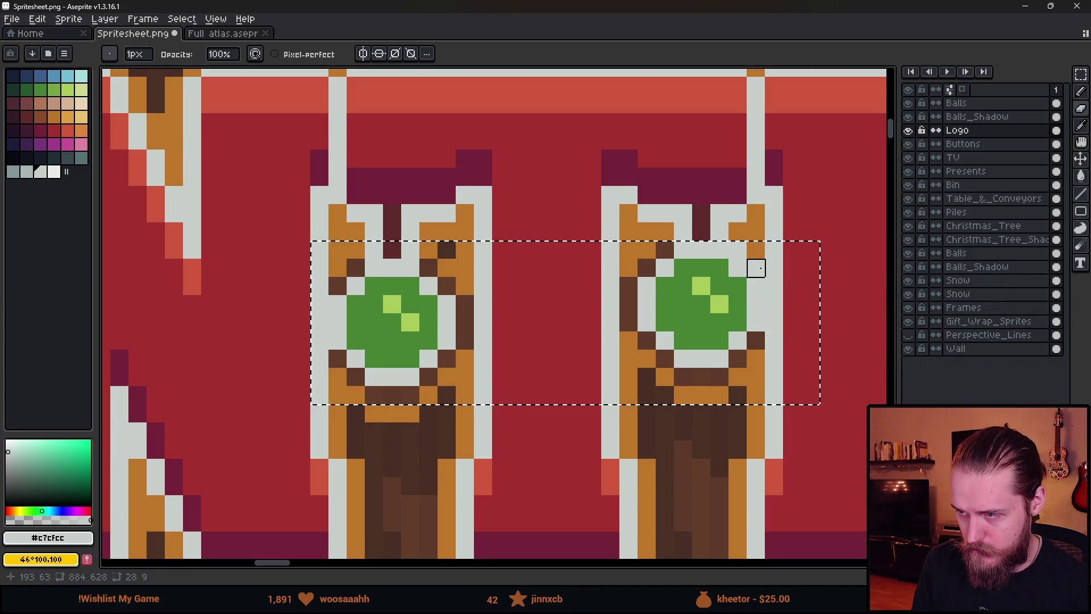
{"action": "scroll", "coordinate": [804, 355], "scroll_direction": "down", "scroll_amount": 3}
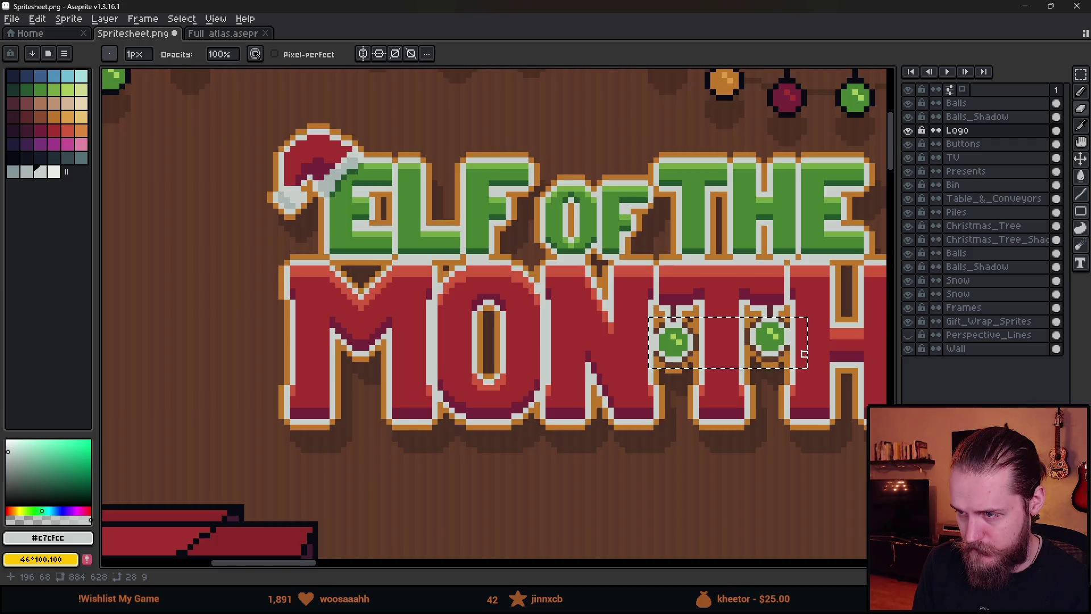
{"action": "scroll", "coordinate": [804, 354], "scroll_direction": "up", "scroll_amount": 3}
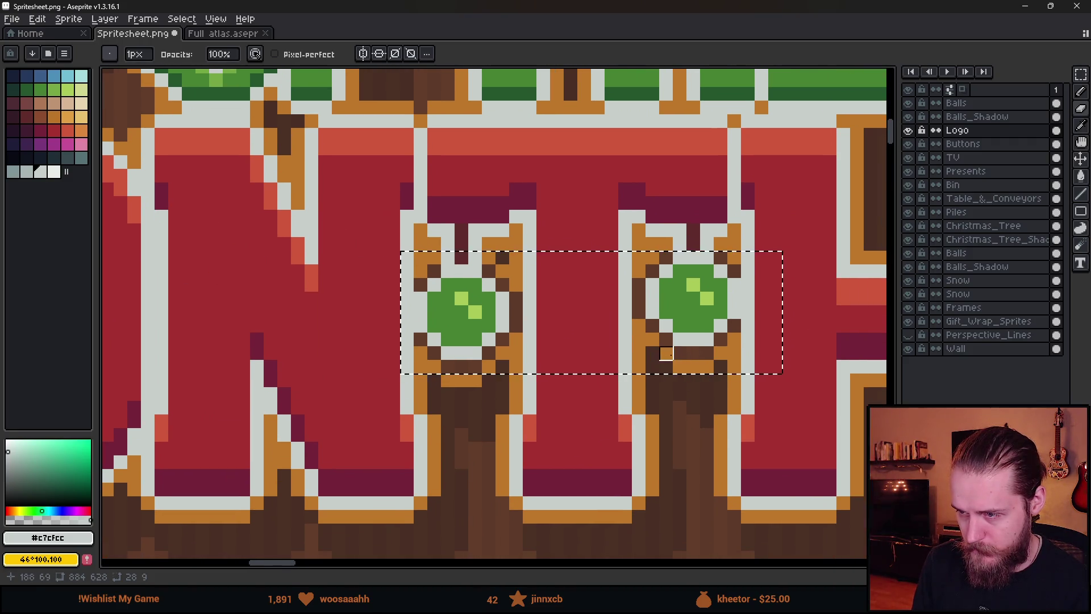
{"action": "left_click_drag", "start_coordinate": [653, 339], "coordinate": [679, 366]}
{"action": "left_click", "coordinate": [680, 366], "text": "shift"}
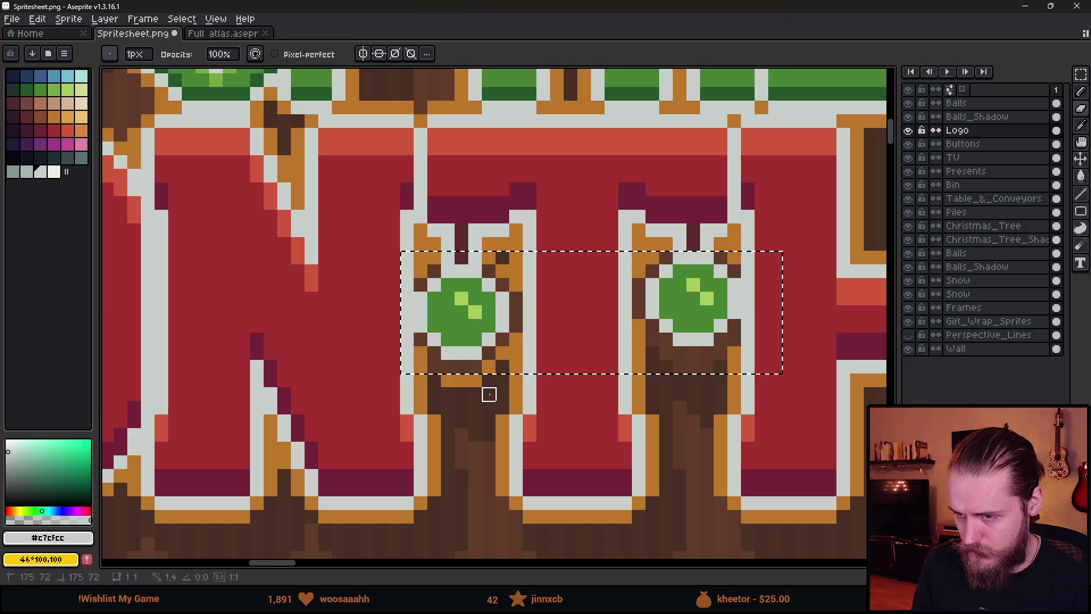
- Add the area below the left ornament to the selection and toggle the Logo layer to compare
{"action": "key", "text": "m"}
{"action": "left_click_drag", "start_coordinate": [429, 375], "coordinate": [508, 428]}
{"action": "key", "text": "e"}
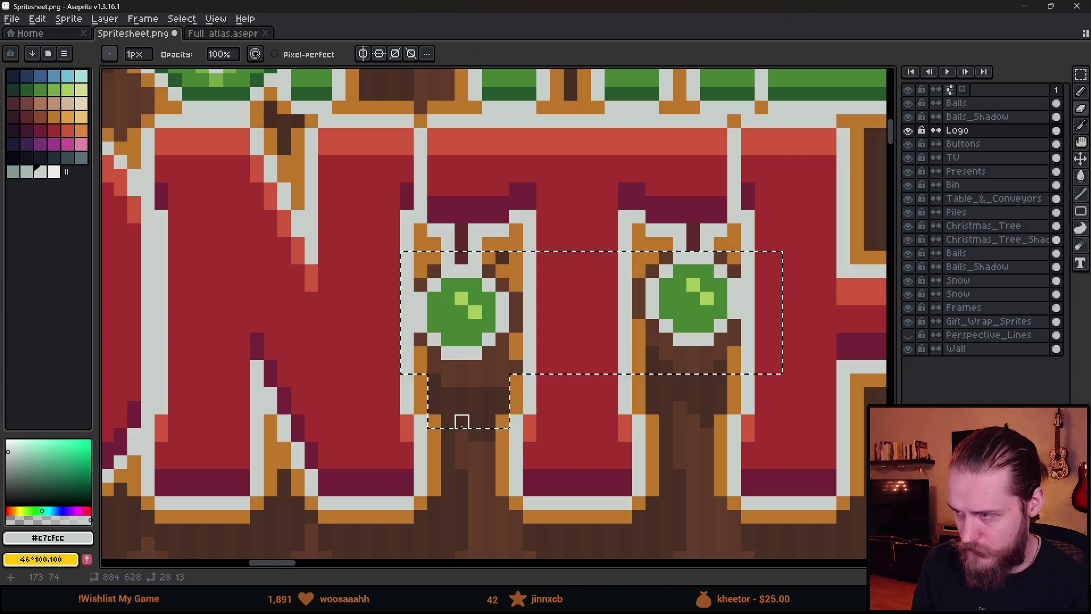
{"action": "left_click", "coordinate": [909, 130]}
{"action": "left_click", "coordinate": [909, 131]}
{"action": "left_click", "coordinate": [909, 130]}
{"action": "left_click", "coordinate": [909, 131]}
{"action": "left_click", "coordinate": [909, 131]}
{"action": "left_click", "coordinate": [909, 130]}
{"action": "left_click", "coordinate": [909, 131]}
{"action": "left_click", "coordinate": [909, 131]}
{"action": "scroll", "coordinate": [492, 392], "scroll_direction": "up", "scroll_amount": 1}
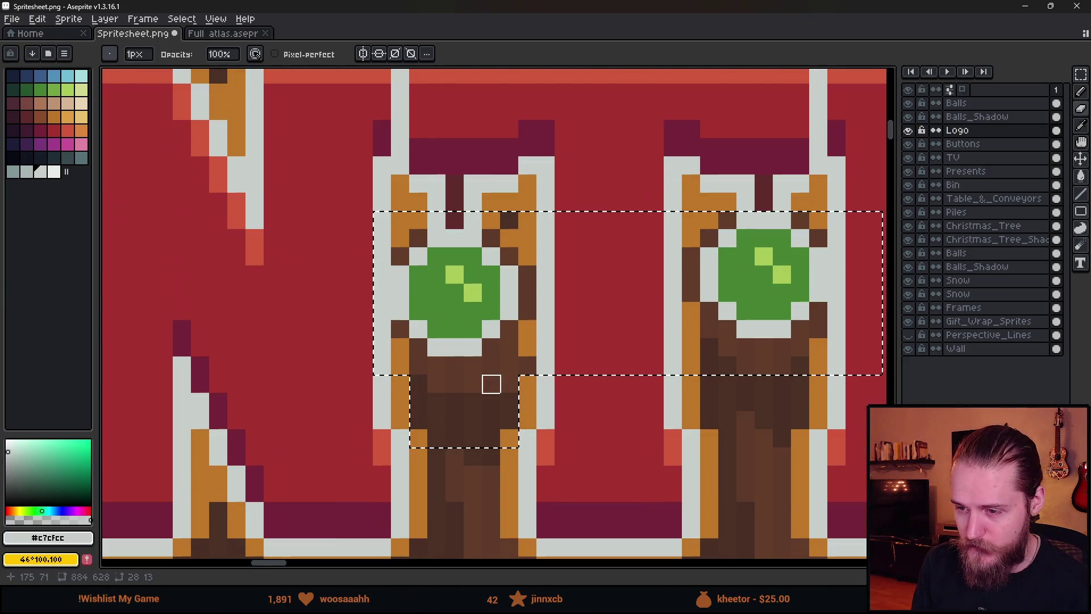
- Sample the letter outline's orange and paint an orange rim under and inside the left circle
{"action": "key", "text": "m"}
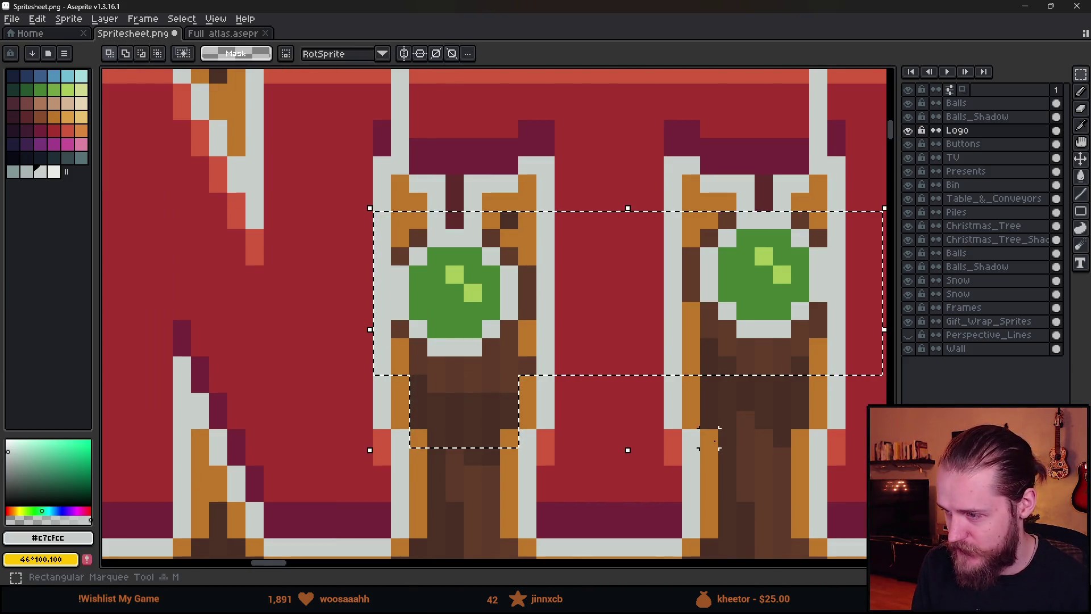
{"action": "key", "text": "i"}
{"action": "left_click", "coordinate": [402, 360]}
{"action": "key", "text": "b"}
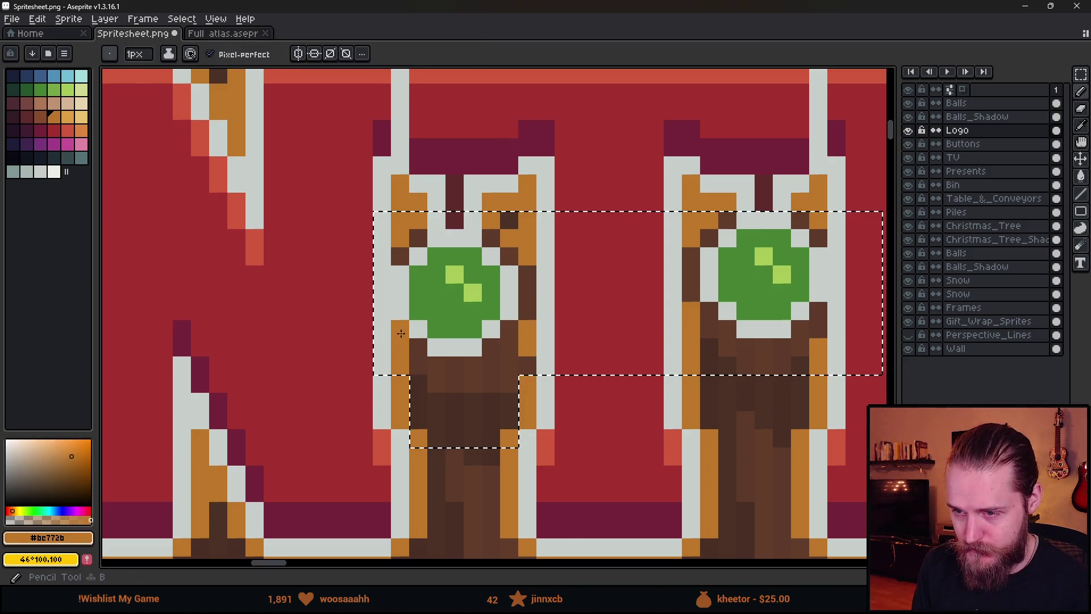
{"action": "mouse_move", "coordinate": [418, 347]}
{"action": "left_mouse_down"}
{"action": "mouse_move", "coordinate": [455, 364]}
{"action": "mouse_move", "coordinate": [526, 325]}
{"action": "mouse_move", "coordinate": [526, 270]}
{"action": "left_mouse_up"}
{"action": "right_click", "coordinate": [509, 238]}
{"action": "key", "text": "i"}
{"action": "key", "text": "b"}
{"action": "left_click", "coordinate": [473, 311]}
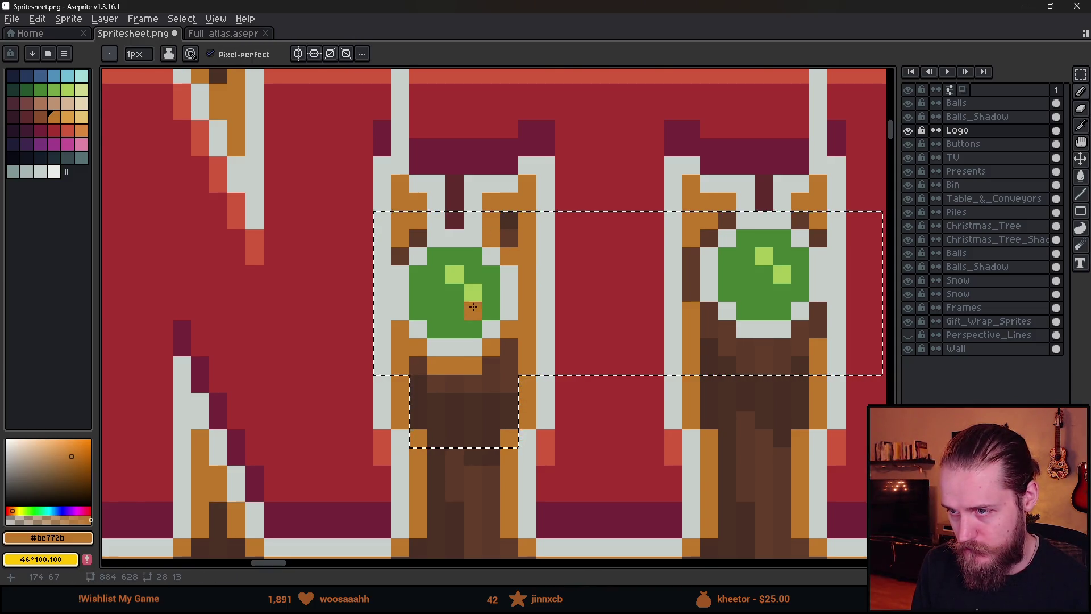
{"action": "scroll", "coordinate": [473, 309], "scroll_direction": "down", "scroll_amount": 1}
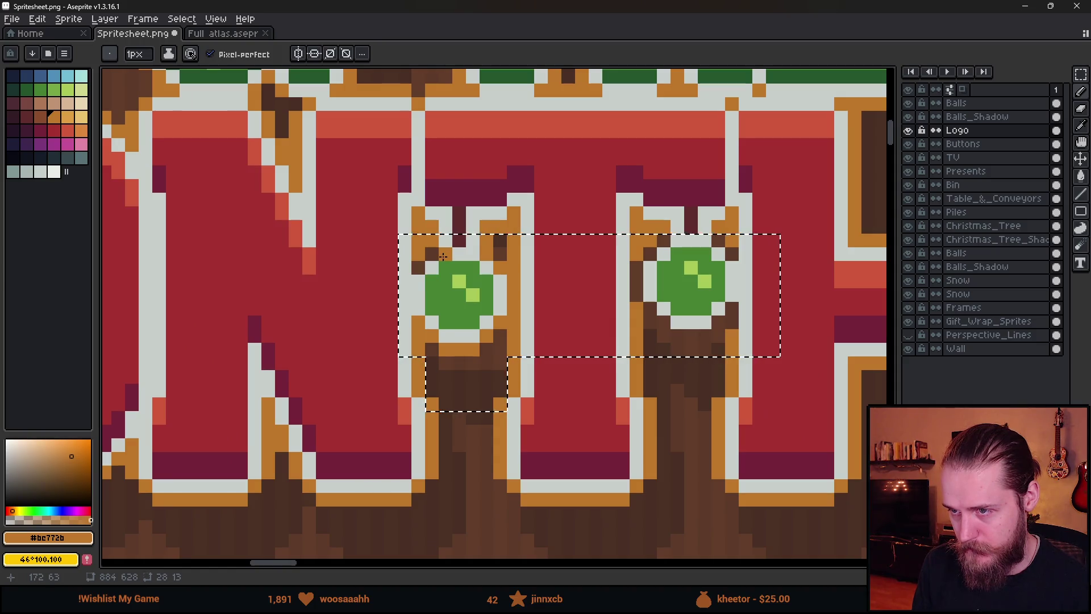
{"action": "scroll", "coordinate": [477, 245], "scroll_direction": "up", "scroll_amount": 1}
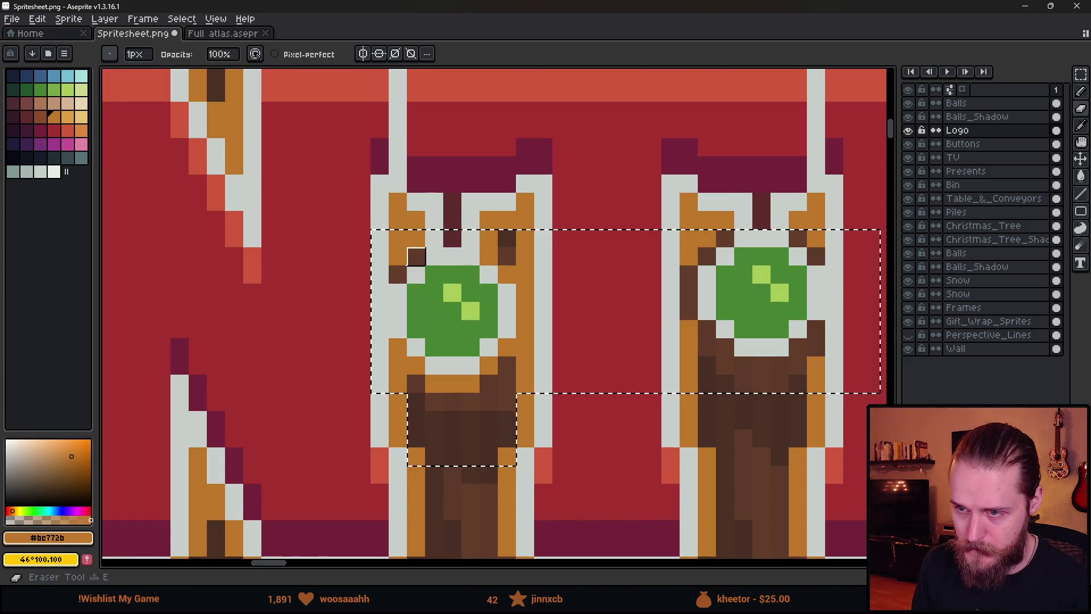
- Paint orange along the right green circle's left and lower edges
{"action": "scroll", "coordinate": [486, 305], "scroll_direction": "down", "scroll_amount": 5}
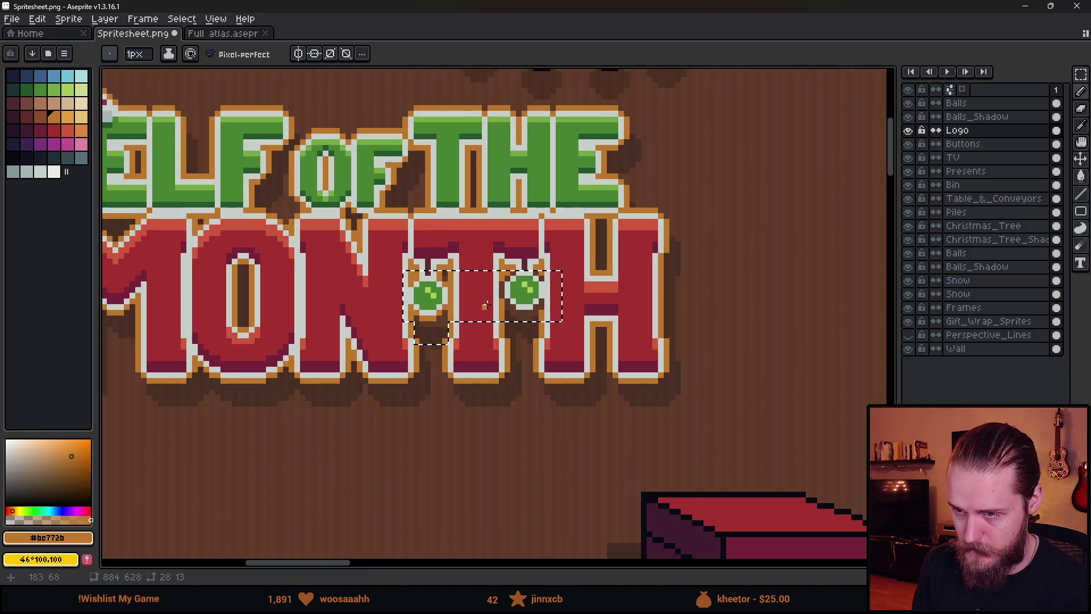
{"action": "scroll", "coordinate": [512, 282], "scroll_direction": "up", "scroll_amount": 5}
{"action": "key", "text": "e"}
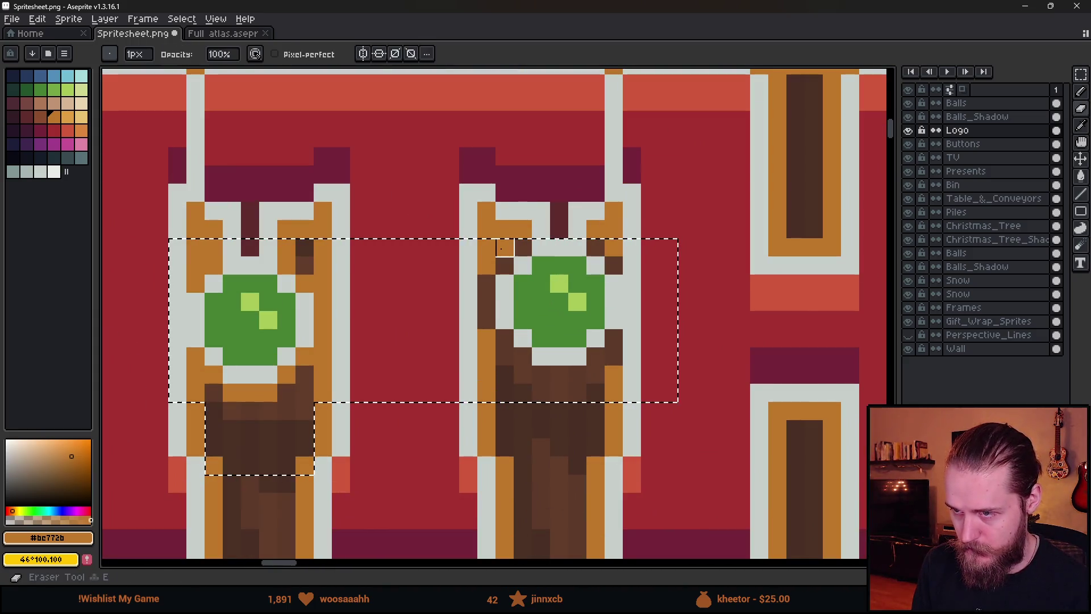
{"action": "key", "text": "b"}
{"action": "mouse_move", "coordinate": [523, 248]}
{"action": "left_mouse_down"}
{"action": "mouse_move", "coordinate": [486, 287]}
{"action": "mouse_move", "coordinate": [486, 321]}
{"action": "left_mouse_up"}
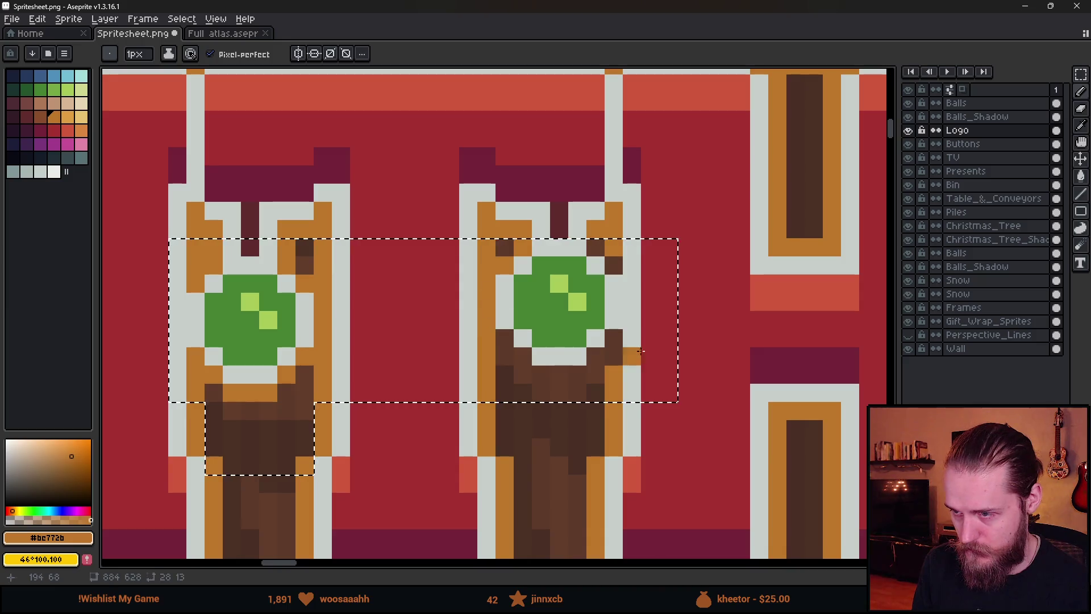
{"action": "left_click", "coordinate": [615, 338]}
{"action": "mouse_move", "coordinate": [618, 343]}
{"action": "left_mouse_down"}
{"action": "mouse_move", "coordinate": [571, 373]}
{"action": "mouse_move", "coordinate": [539, 374]}
{"action": "mouse_move", "coordinate": [511, 346]}
{"action": "left_mouse_up"}
{"action": "key", "text": "e"}
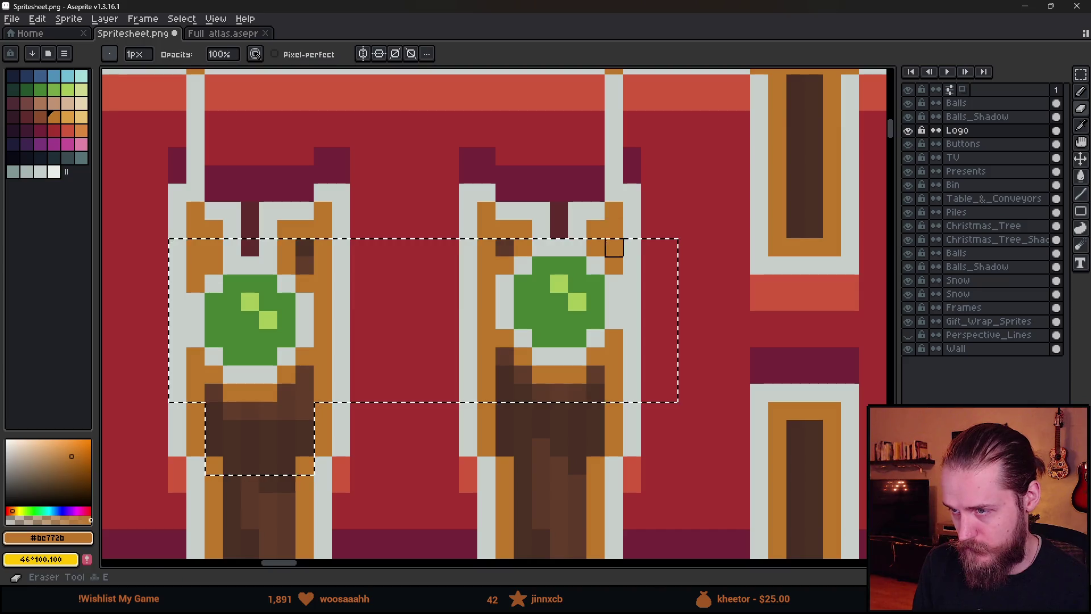
{"action": "scroll", "coordinate": [595, 248], "scroll_direction": "down", "scroll_amount": 5}
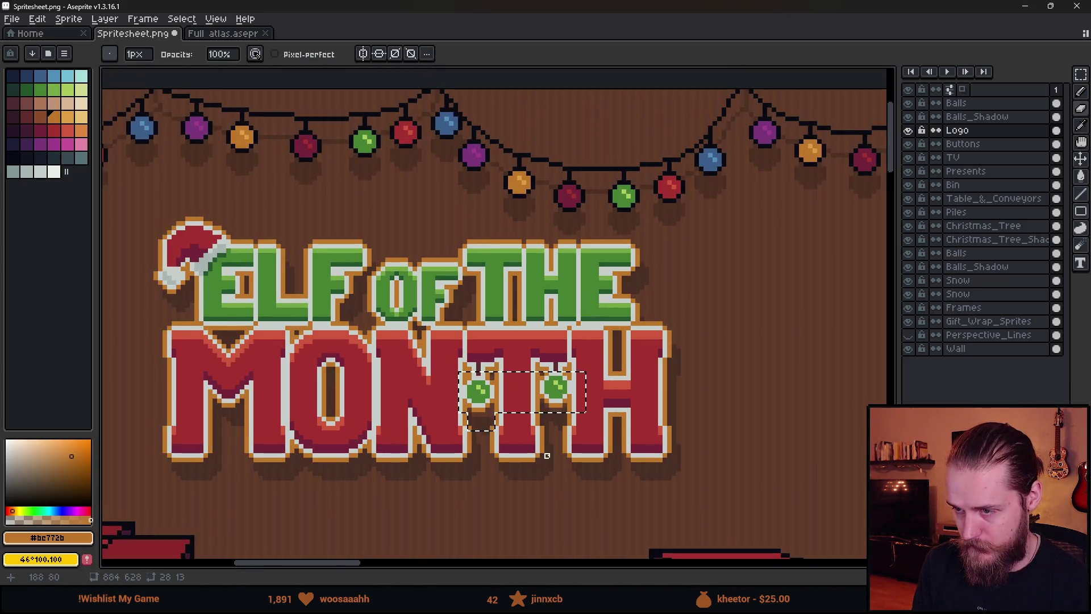
{"action": "scroll", "coordinate": [546, 456], "scroll_direction": "up", "scroll_amount": 3}
{"action": "key", "text": "m"}
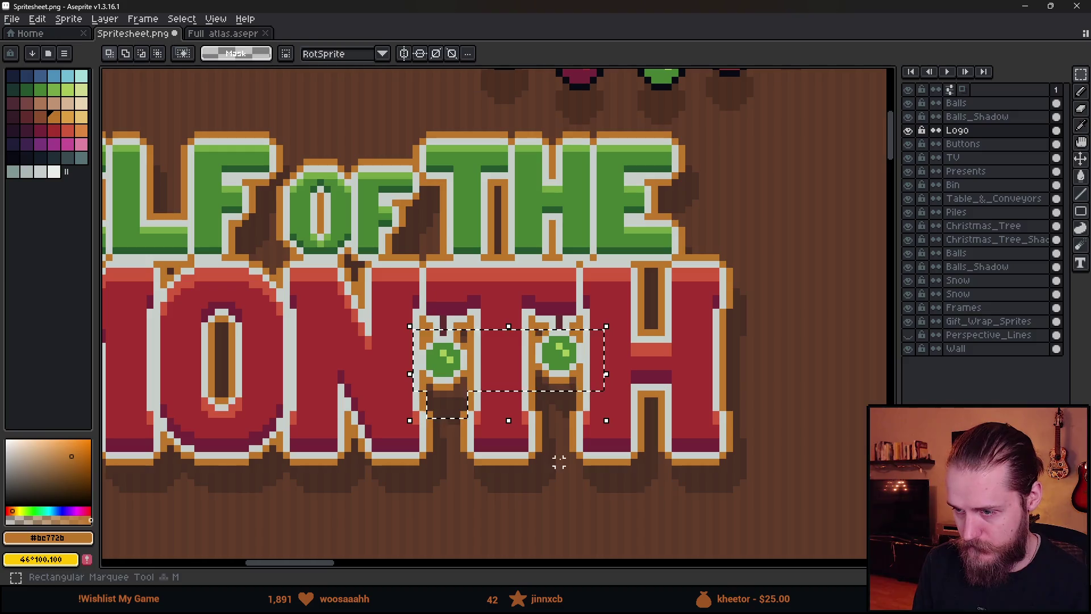
{"action": "scroll", "coordinate": [568, 457], "scroll_direction": "down", "scroll_amount": 4}
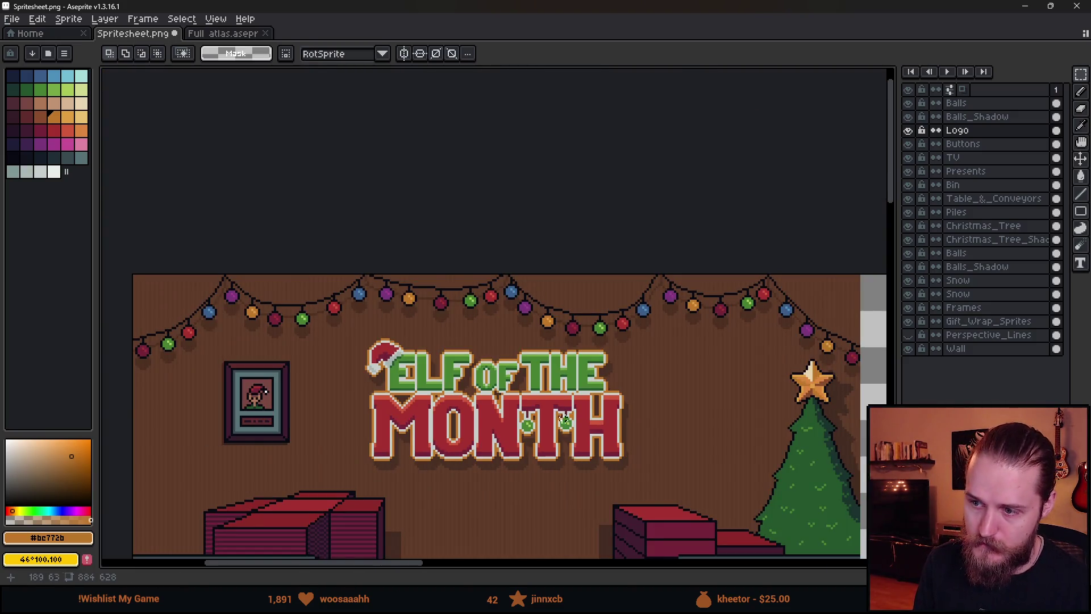
{"action": "scroll", "coordinate": [564, 421], "scroll_direction": "up", "scroll_amount": 5}
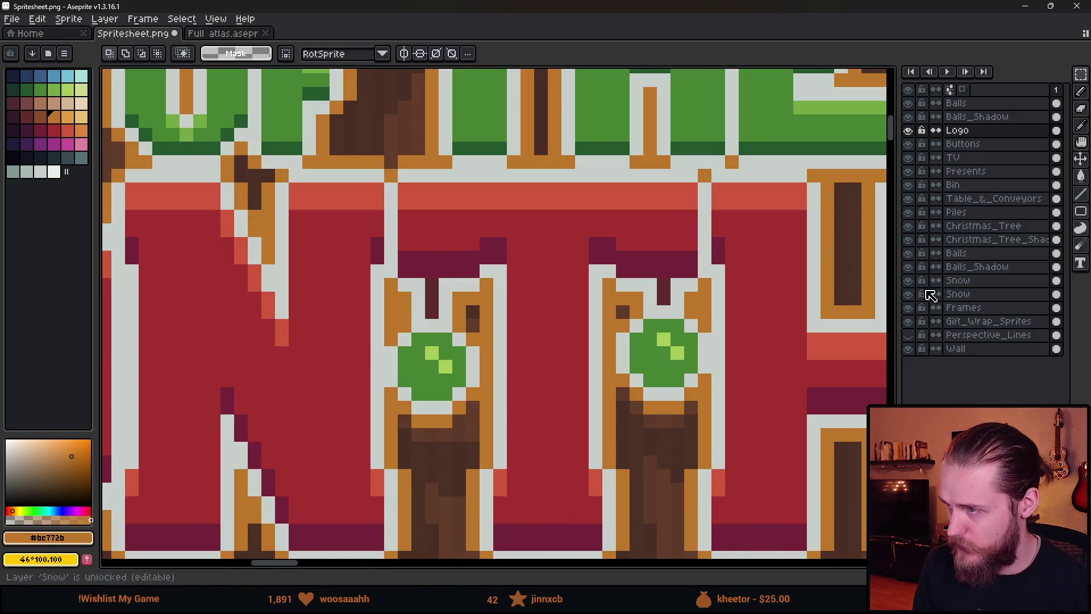
- With the Wall layer hidden, pencil small touch-ups on the logo, then show Wall again
{"action": "left_click", "coordinate": [908, 349]}
{"action": "scroll", "coordinate": [625, 369], "scroll_direction": "down", "scroll_amount": 4}
{"action": "scroll", "coordinate": [663, 385], "scroll_direction": "up", "scroll_amount": 4}
{"action": "key", "text": "b"}
{"action": "mouse_move", "coordinate": [616, 302]}
{"action": "left_mouse_down"}
{"action": "mouse_move", "coordinate": [636, 320]}
{"action": "mouse_move", "coordinate": [669, 318]}
{"action": "left_mouse_up"}
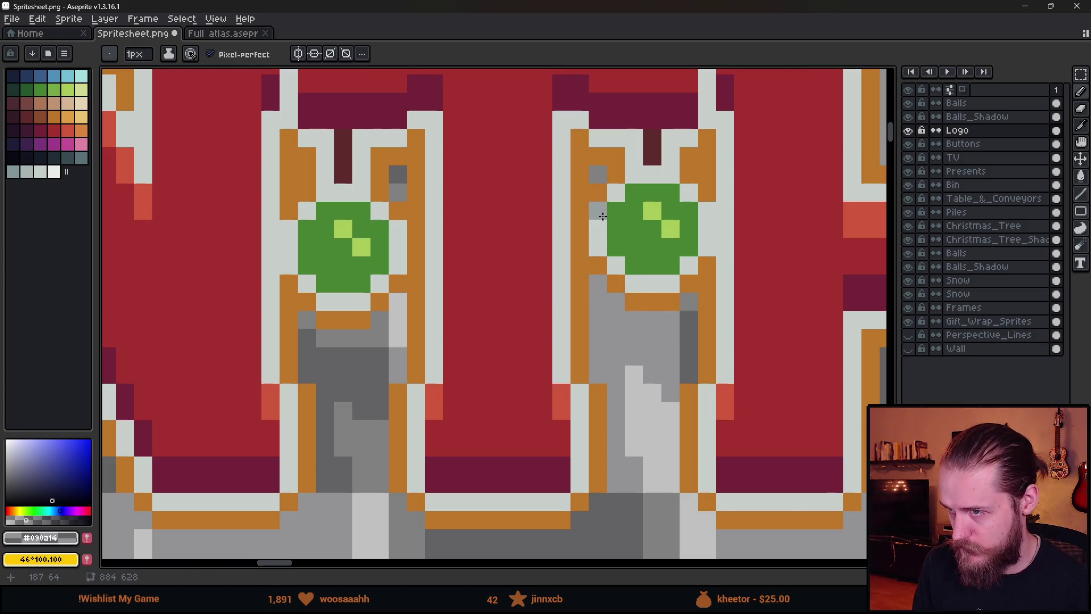
{"action": "scroll", "coordinate": [573, 190], "scroll_direction": "left", "scroll_amount": 3}
{"action": "scroll", "coordinate": [544, 173], "scroll_direction": "down", "scroll_amount": 1}
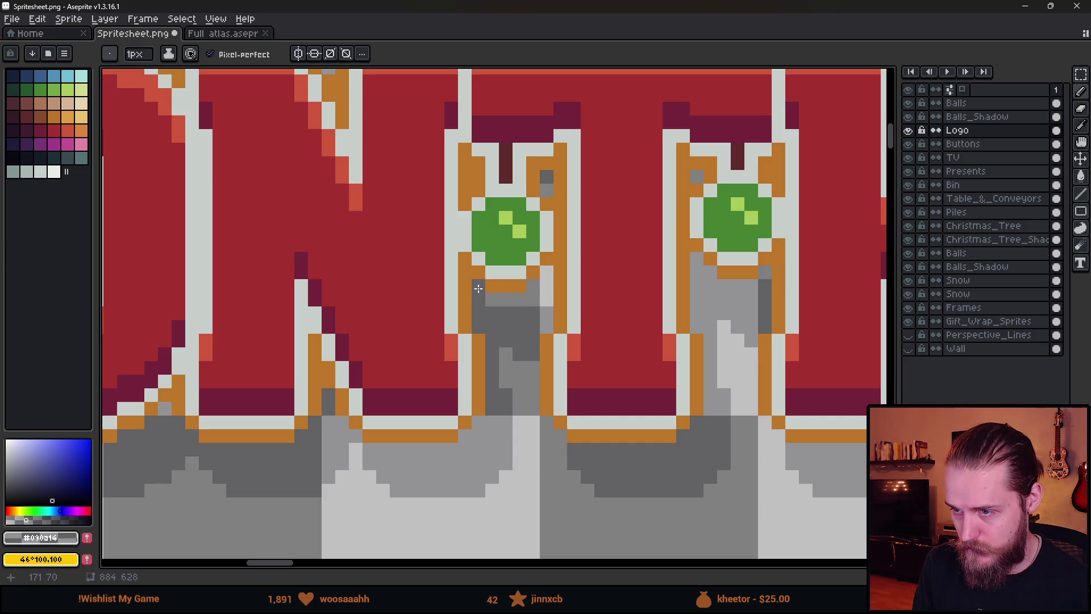
{"action": "scroll", "coordinate": [531, 284], "scroll_direction": "up", "scroll_amount": 2}
{"action": "left_click_drag", "start_coordinate": [540, 284], "coordinate": [545, 316]}
{"action": "scroll", "coordinate": [549, 264], "scroll_direction": "down", "scroll_amount": 4}
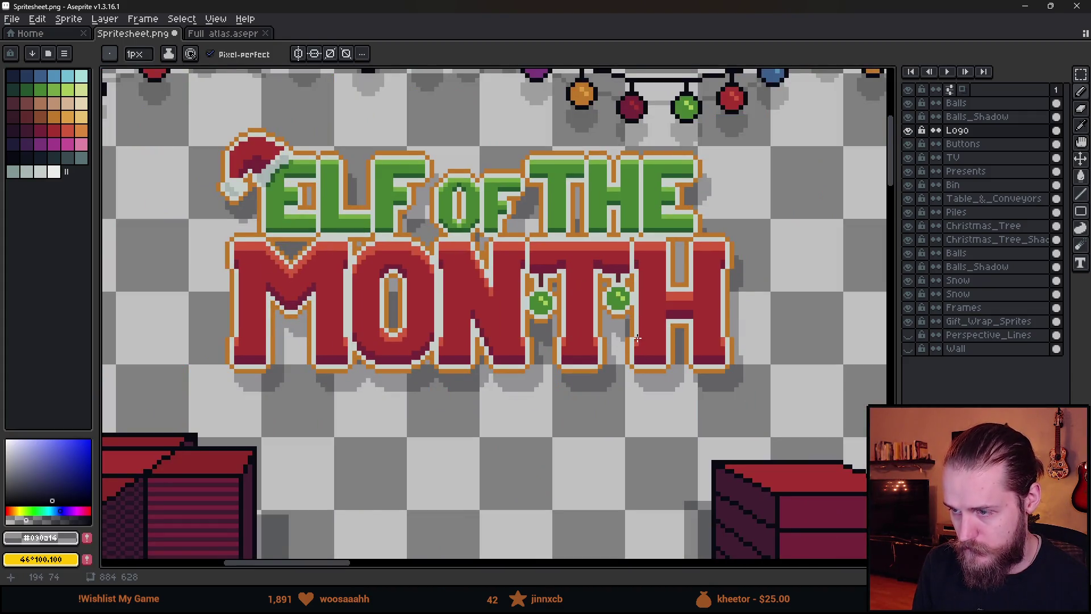
{"action": "left_click", "coordinate": [908, 349]}
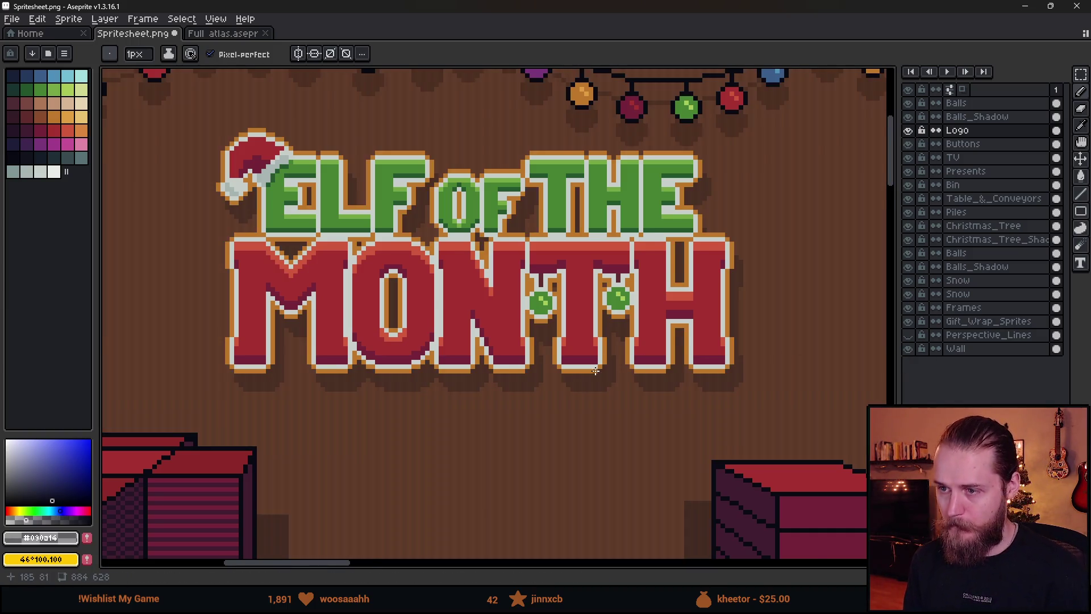
- Zoom out over the whole logo, save Spritesheet.png and switch to Unity
{"action": "scroll", "coordinate": [595, 371], "scroll_direction": "down", "scroll_amount": 1}
{"action": "scroll", "coordinate": [566, 330], "scroll_direction": "up", "scroll_amount": 4}
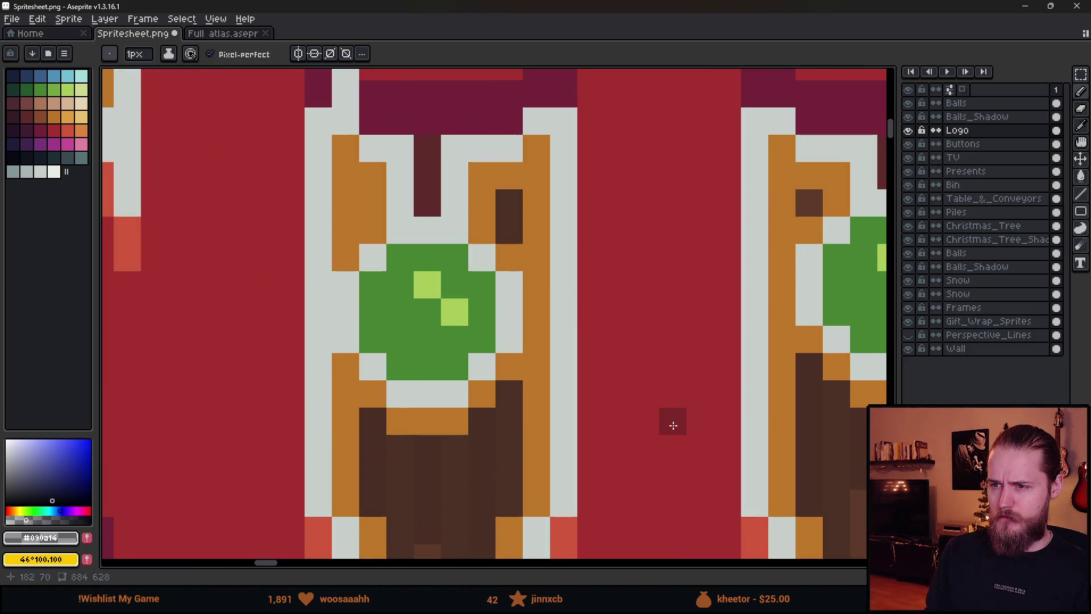
{"action": "scroll", "coordinate": [672, 425], "scroll_direction": "down", "scroll_amount": 4}
{"action": "scroll", "coordinate": [577, 483], "scroll_direction": "down", "scroll_amount": 2}
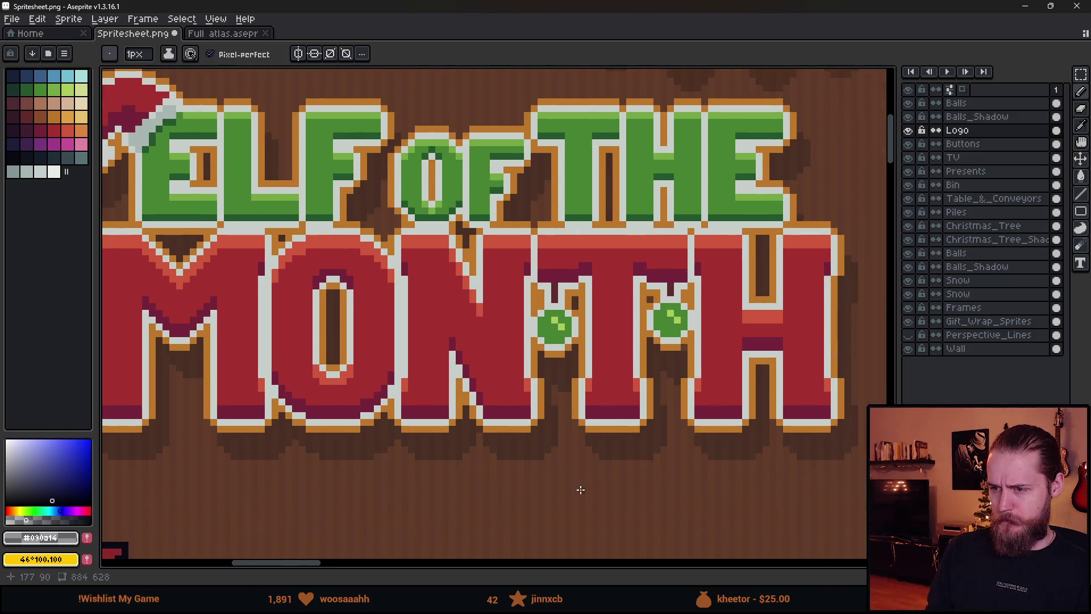
{"action": "scroll", "coordinate": [580, 492], "scroll_direction": "down", "scroll_amount": 1}
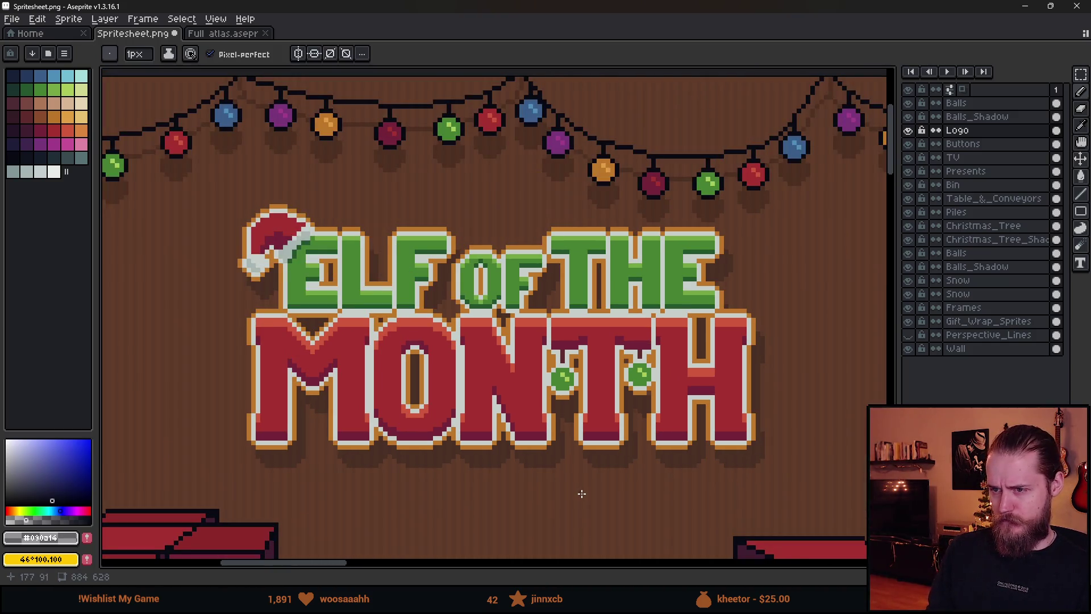
{"action": "key", "text": "ctrl+s"}
{"action": "key", "text": "alt+Tab"}
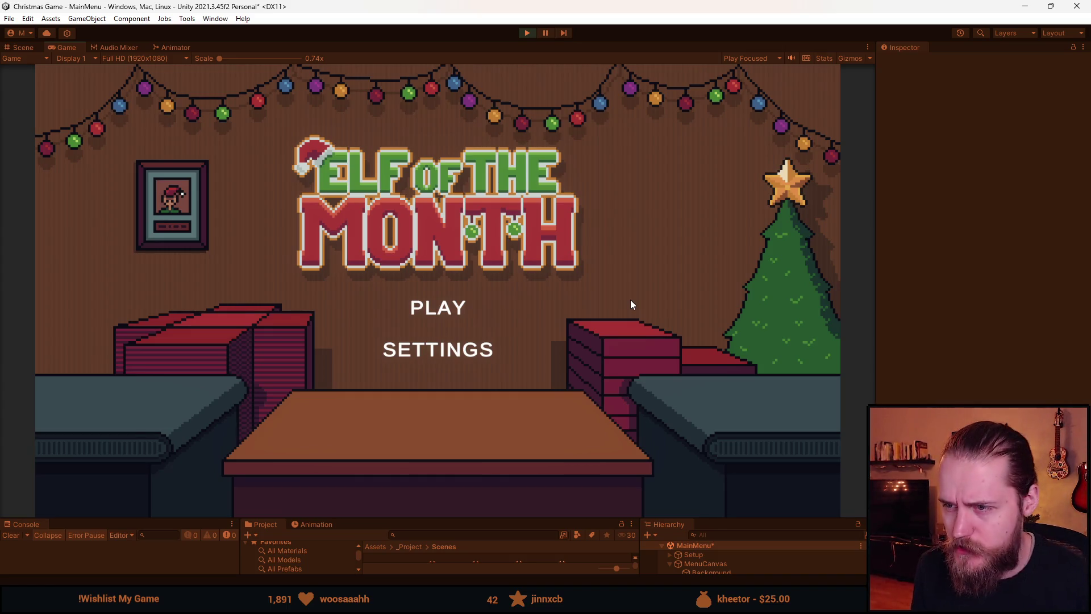
- After a quick look at Aseprite, open and close the main menu's settings panel in the running game
{"action": "key", "text": "alt+Tab"}
{"action": "scroll", "coordinate": [676, 409], "scroll_direction": "up", "scroll_amount": 3}
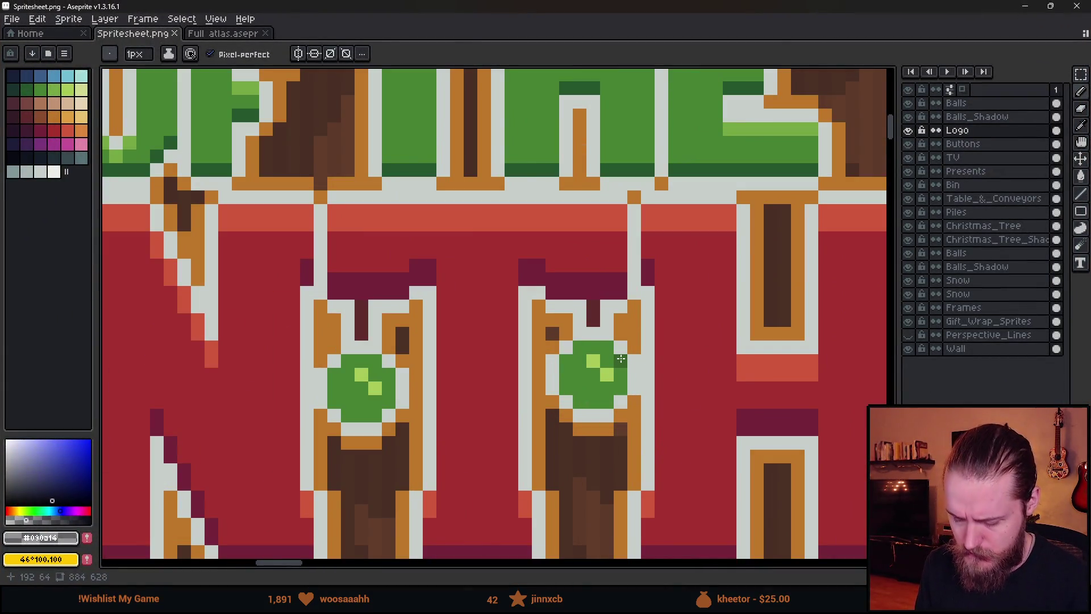
{"action": "key", "text": "m"}
{"action": "scroll", "coordinate": [386, 369], "scroll_direction": "down", "scroll_amount": 4}
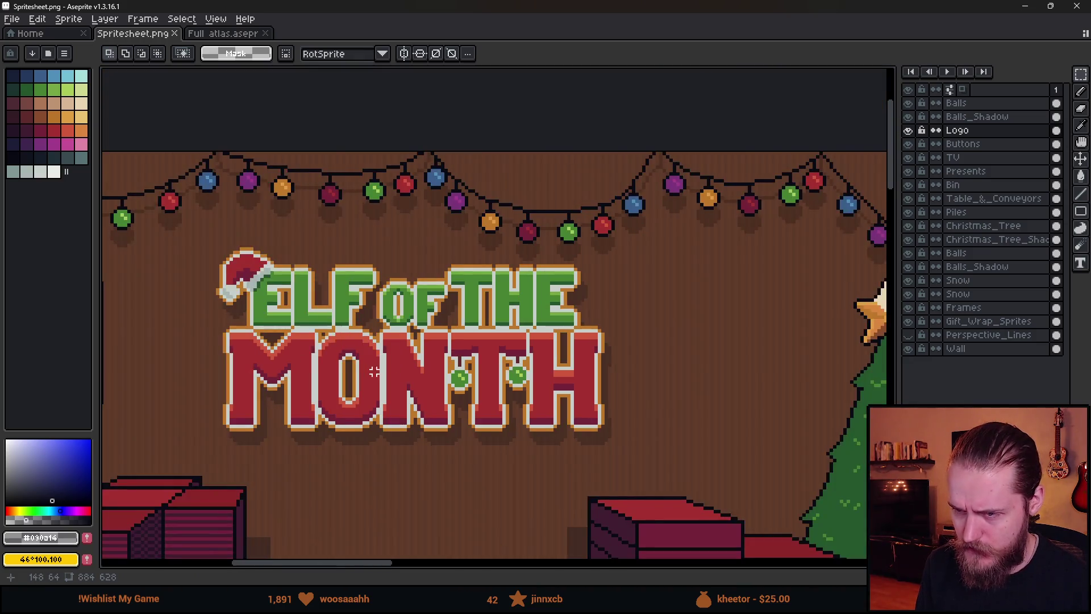
{"action": "key", "text": "alt+Tab"}
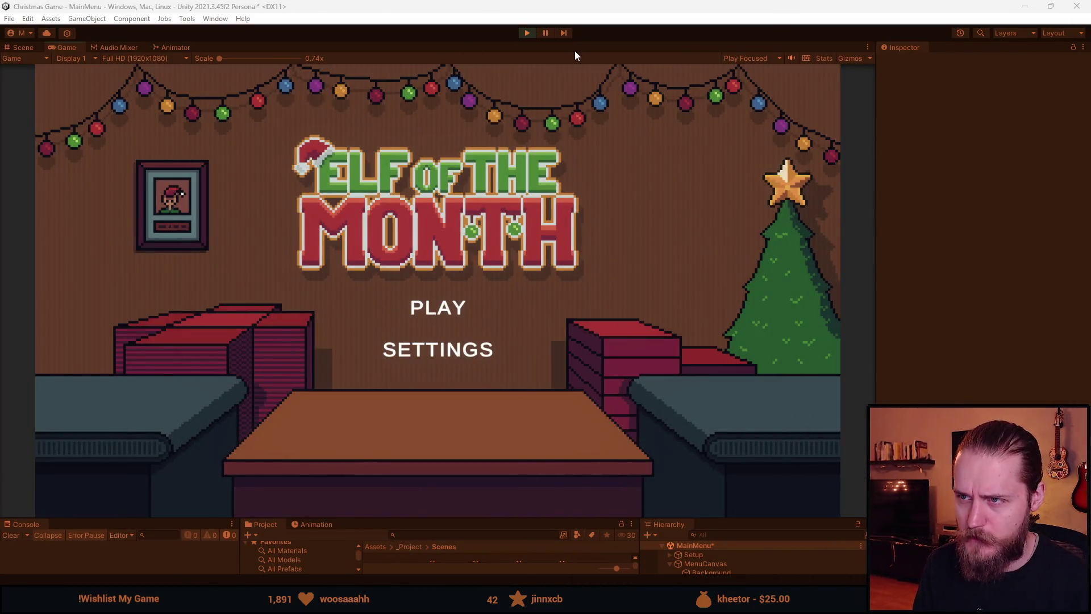
{"action": "left_click", "coordinate": [432, 343]}
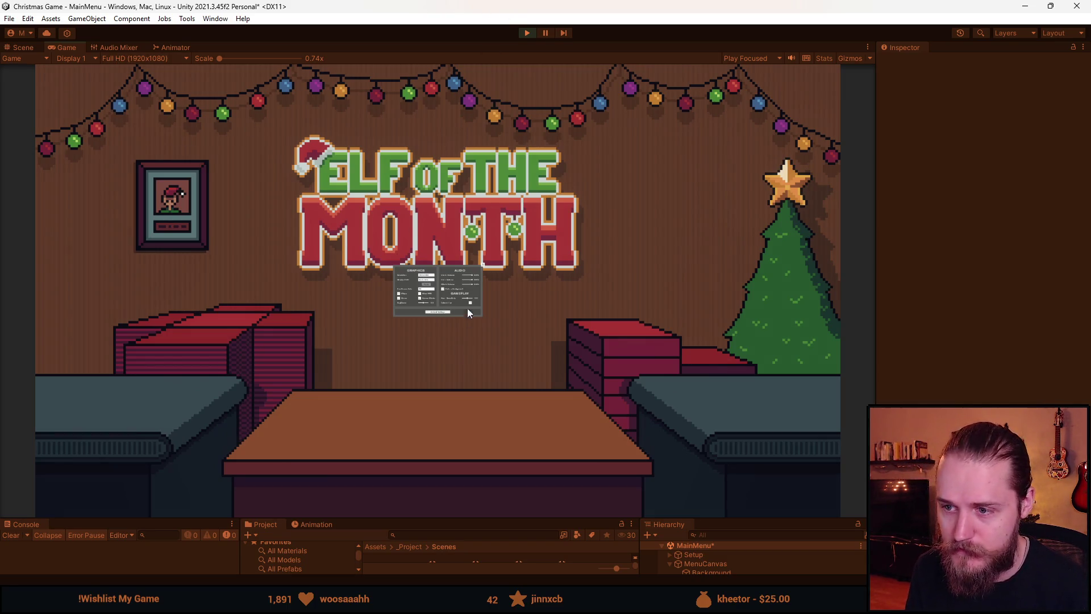
{"action": "left_click", "coordinate": [444, 311]}
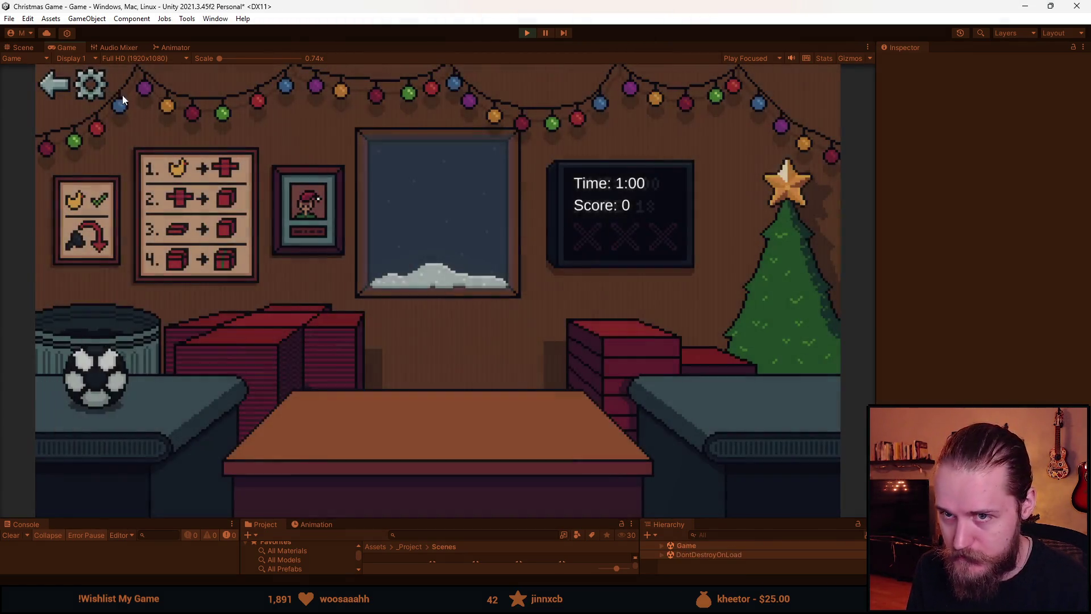
- In the in-game settings, set master volume 50%, effects 55%, and music 46% then off
{"action": "left_click", "coordinate": [91, 83]}
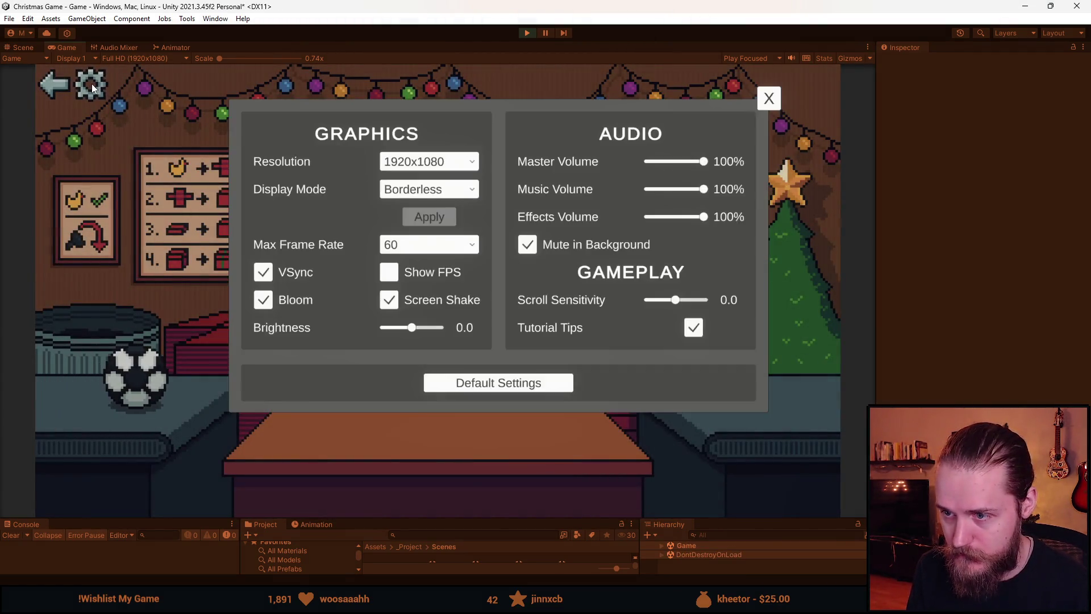
{"action": "left_click", "coordinate": [675, 162]}
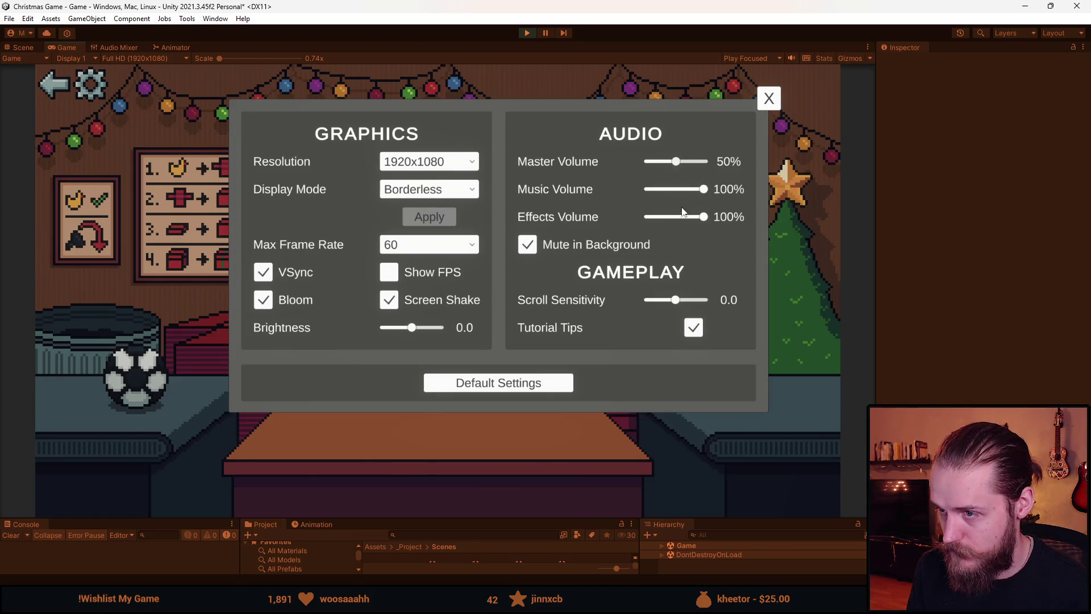
{"action": "left_click", "coordinate": [680, 190]}
{"action": "left_click", "coordinate": [672, 187]}
{"action": "left_click", "coordinate": [679, 216]}
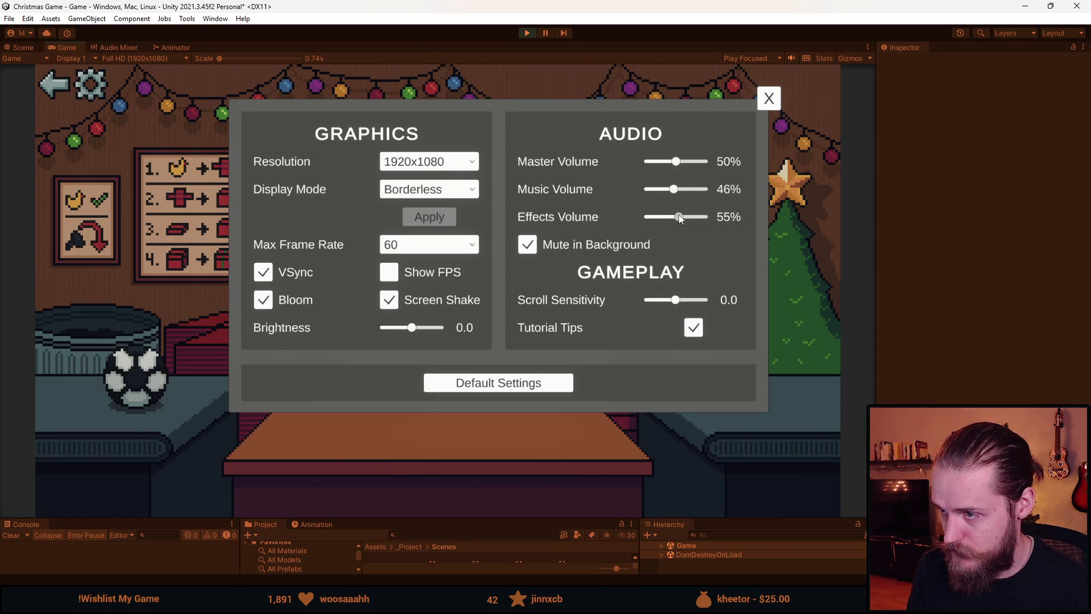
{"action": "left_click", "coordinate": [767, 100]}
{"action": "left_click", "coordinate": [90, 84]}
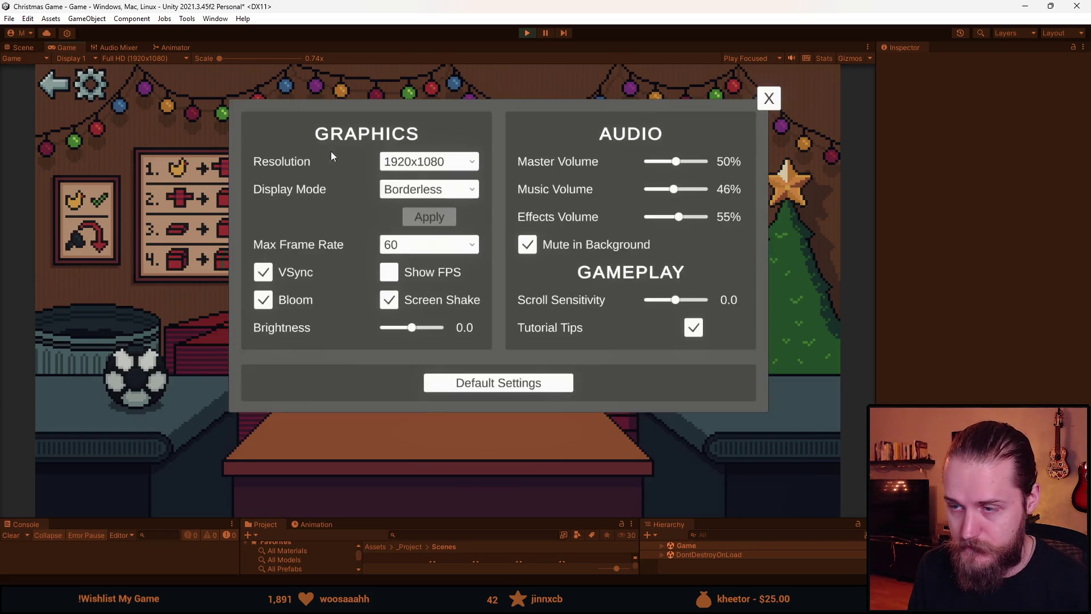
{"action": "left_click", "coordinate": [645, 189]}
{"action": "left_click", "coordinate": [769, 98]}
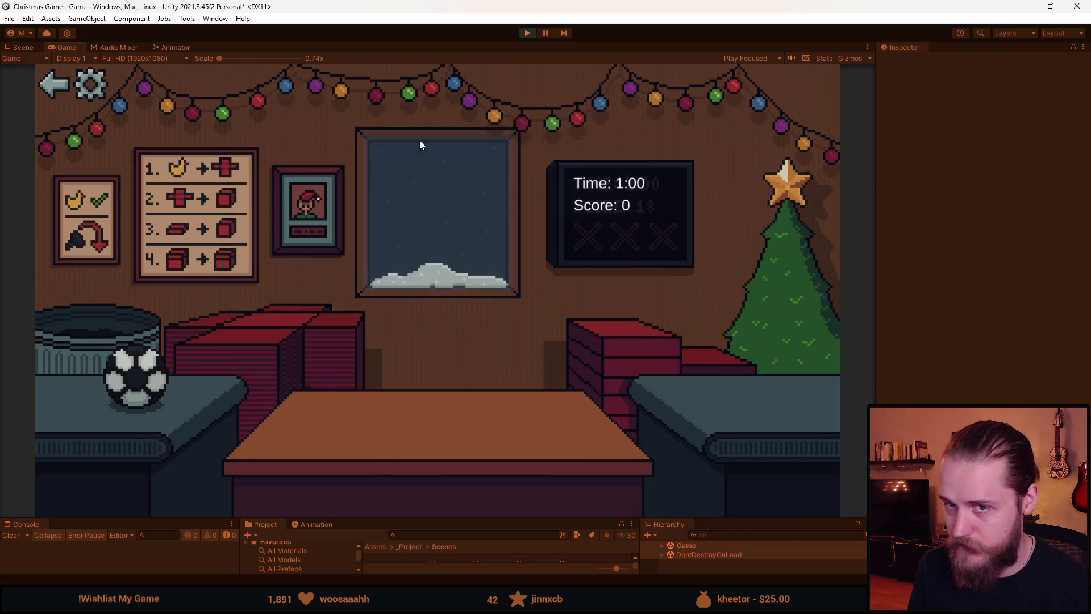
- Go back to the main menu, start the game twice with PLAY, then stop play mode
{"action": "left_click", "coordinate": [66, 86]}
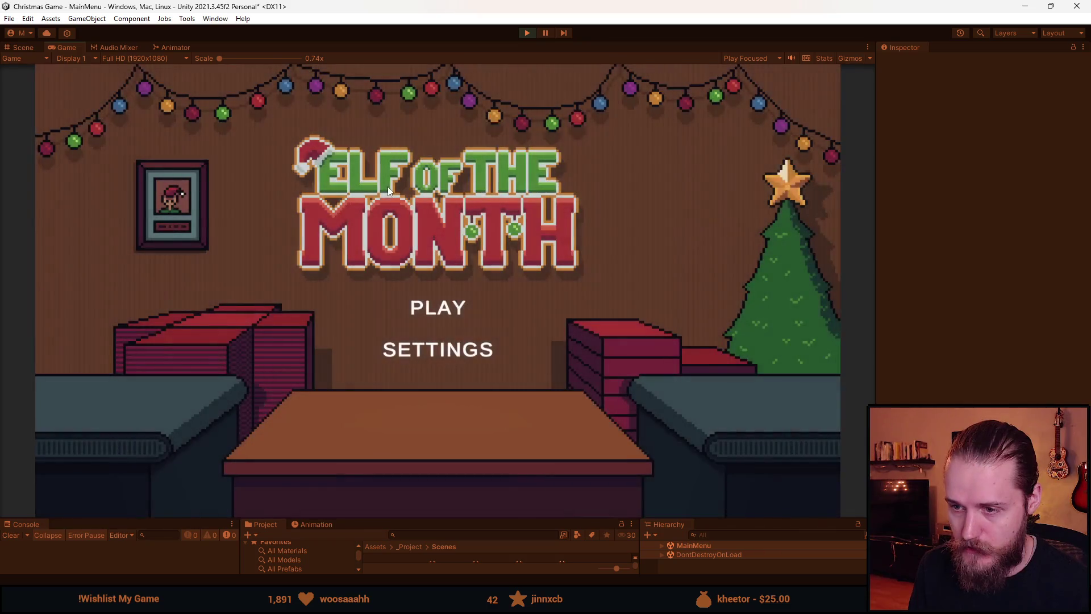
{"action": "left_click", "coordinate": [445, 312]}
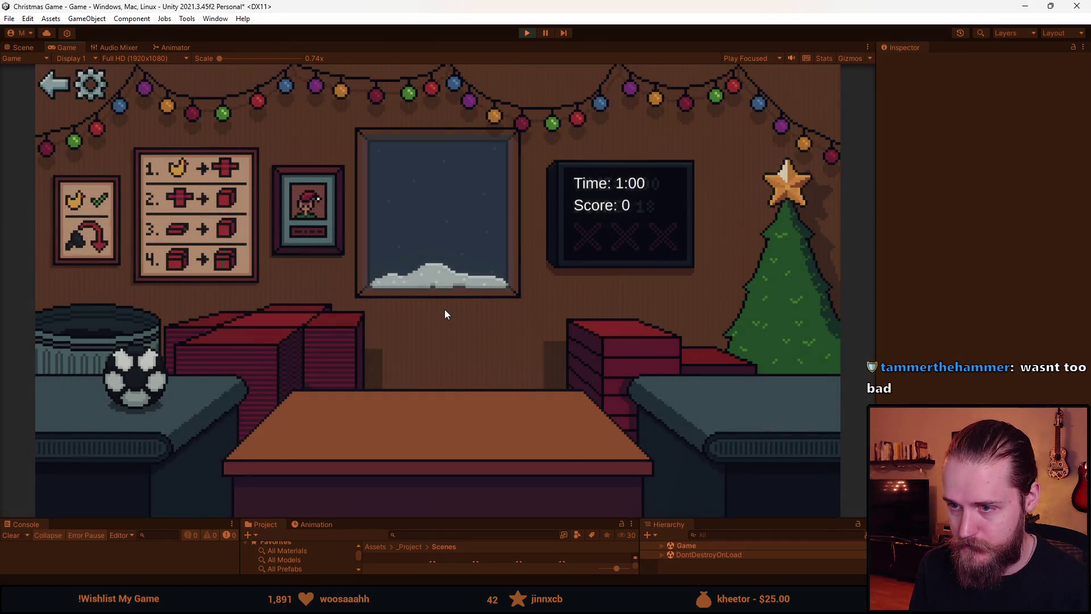
{"action": "left_click", "coordinate": [53, 84]}
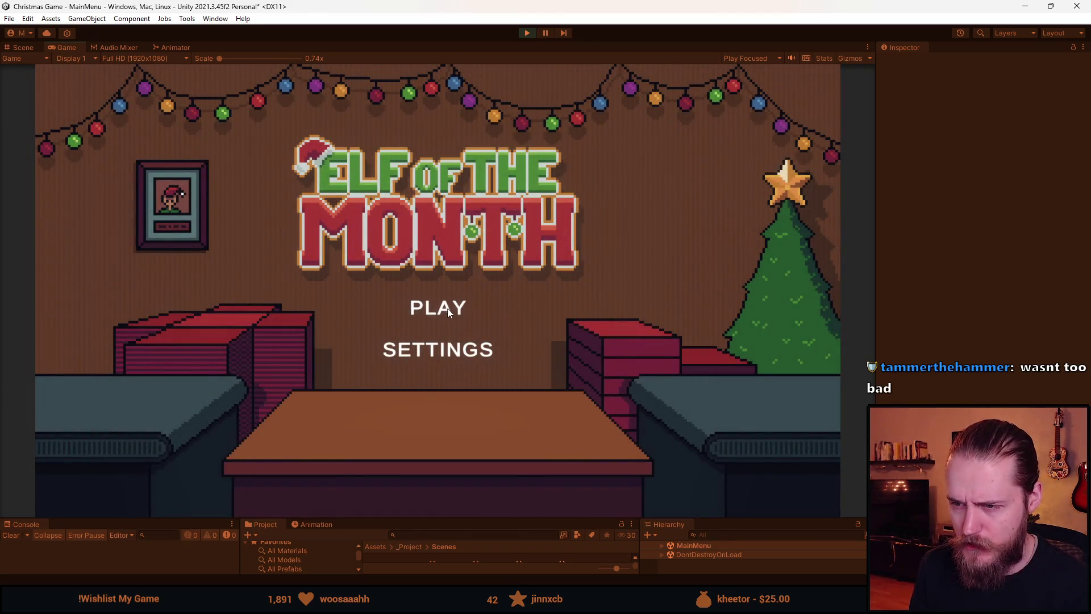
{"action": "left_click", "coordinate": [448, 308]}
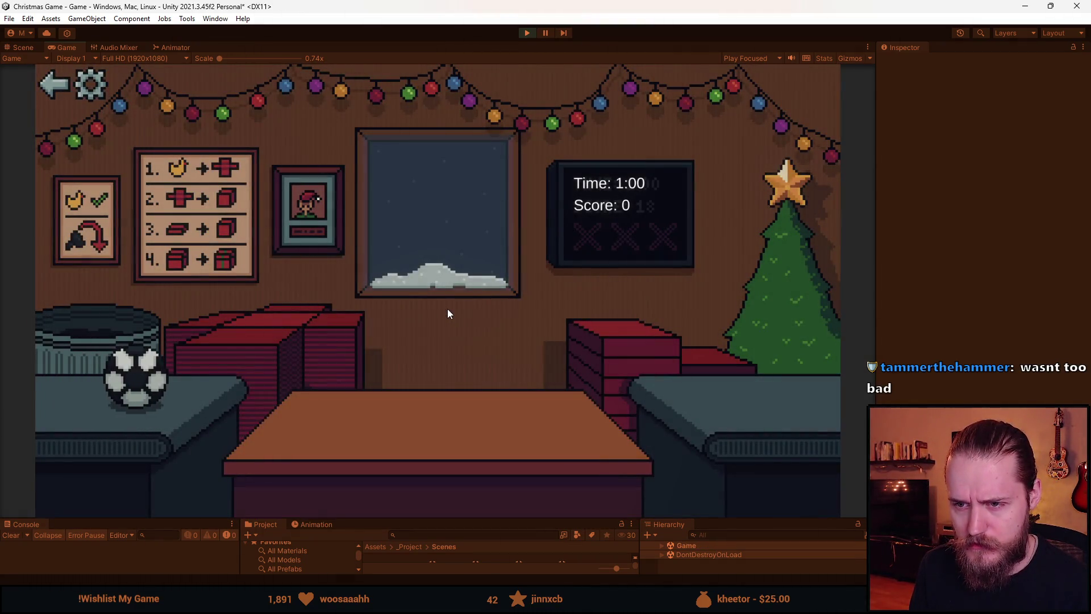
{"action": "left_click", "coordinate": [526, 33]}
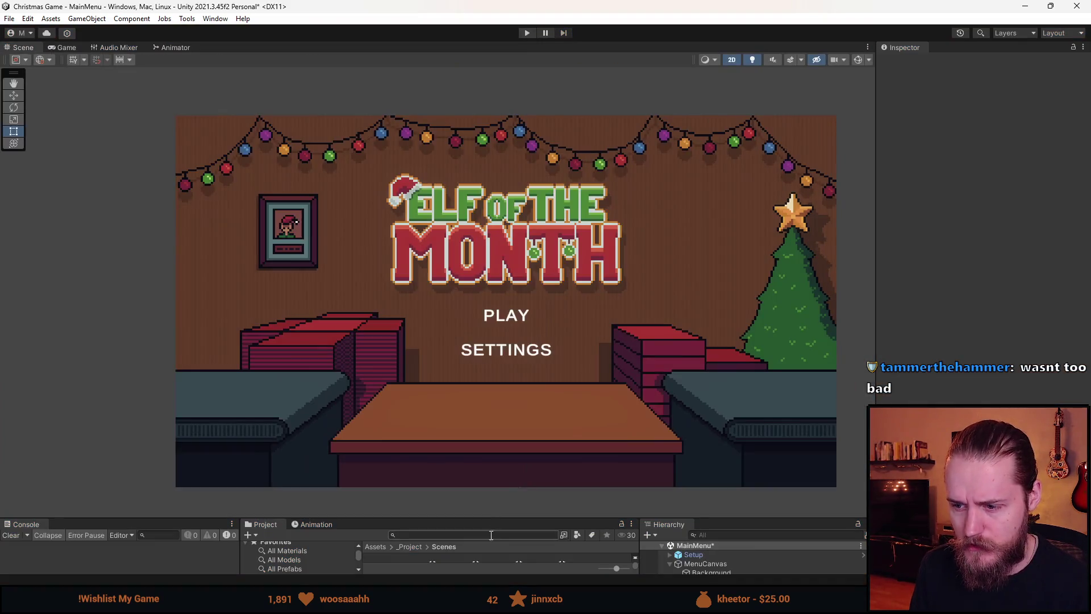
- Resize the panels and open the Game scene from the project assets
{"action": "left_click_drag", "start_coordinate": [507, 515], "coordinate": [507, 342]}
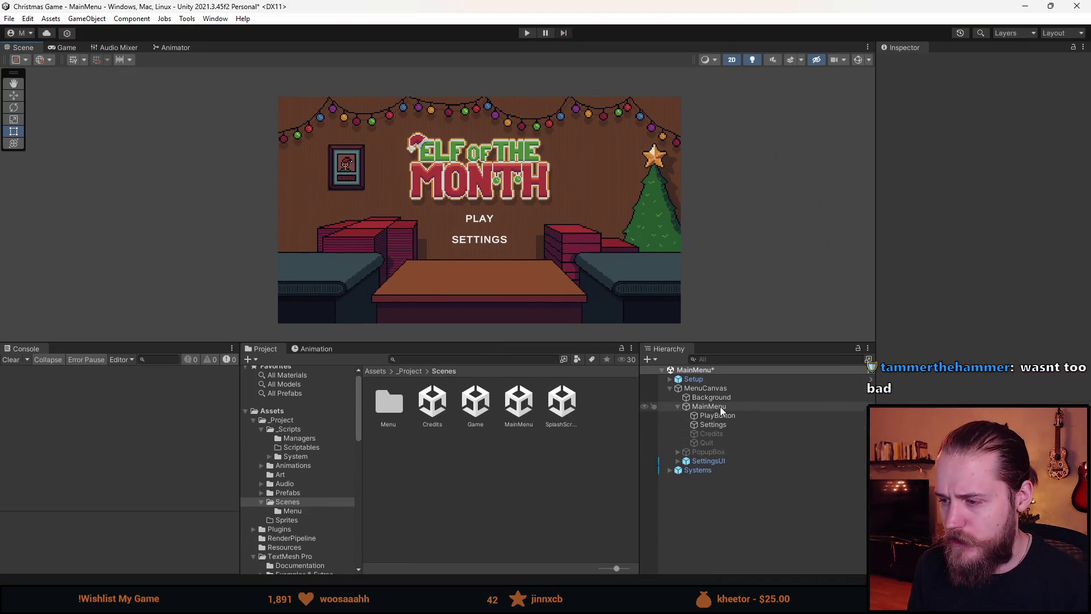
{"action": "left_click", "coordinate": [712, 415]}
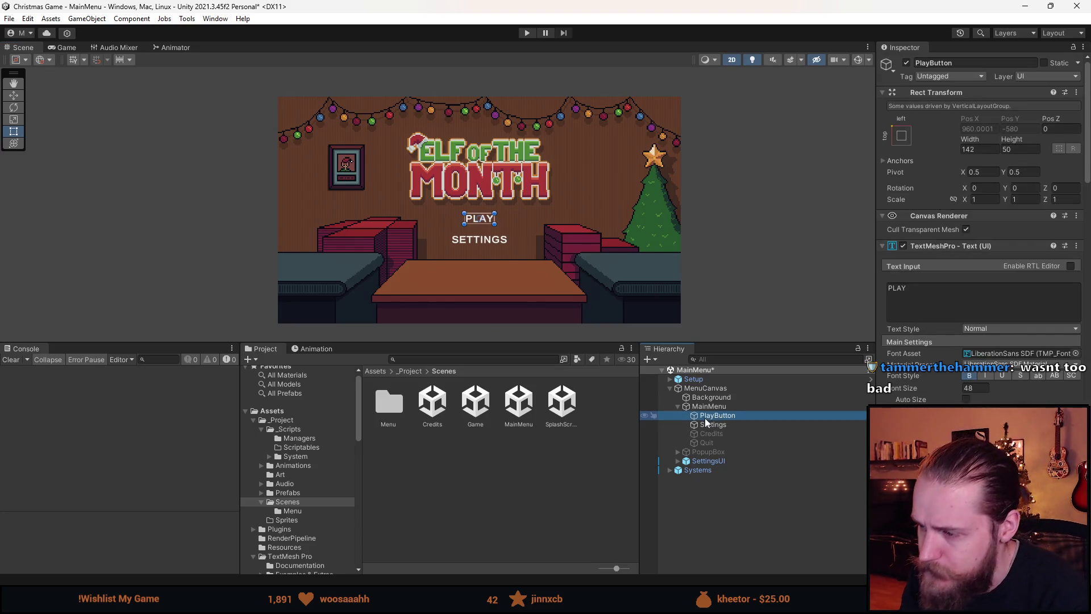
{"action": "left_click", "coordinate": [484, 460]}
{"action": "left_click", "coordinate": [482, 406]}
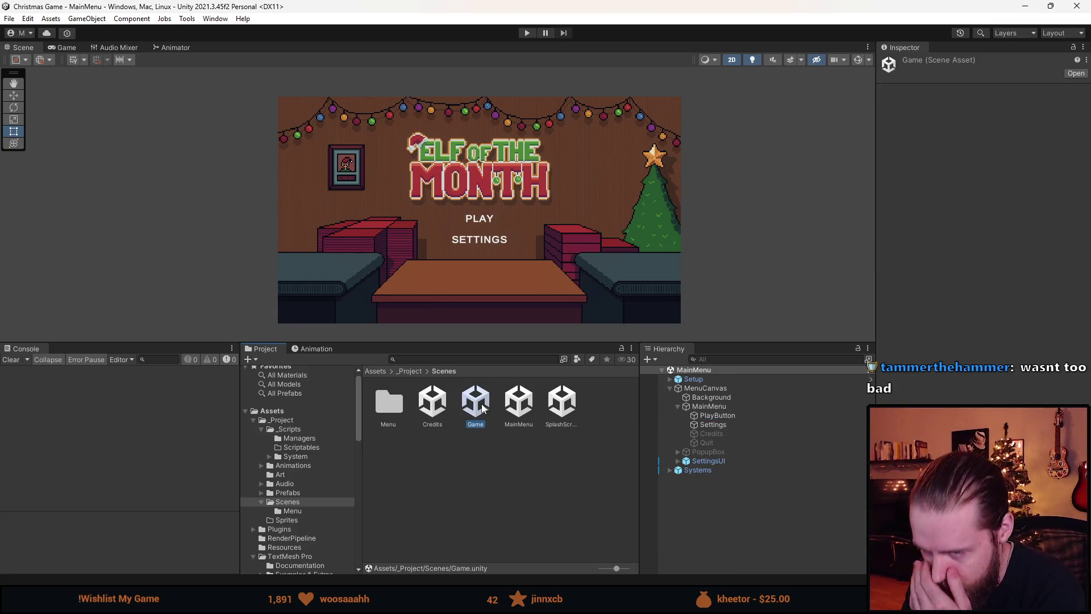
{"action": "double_click", "coordinate": [481, 406]}
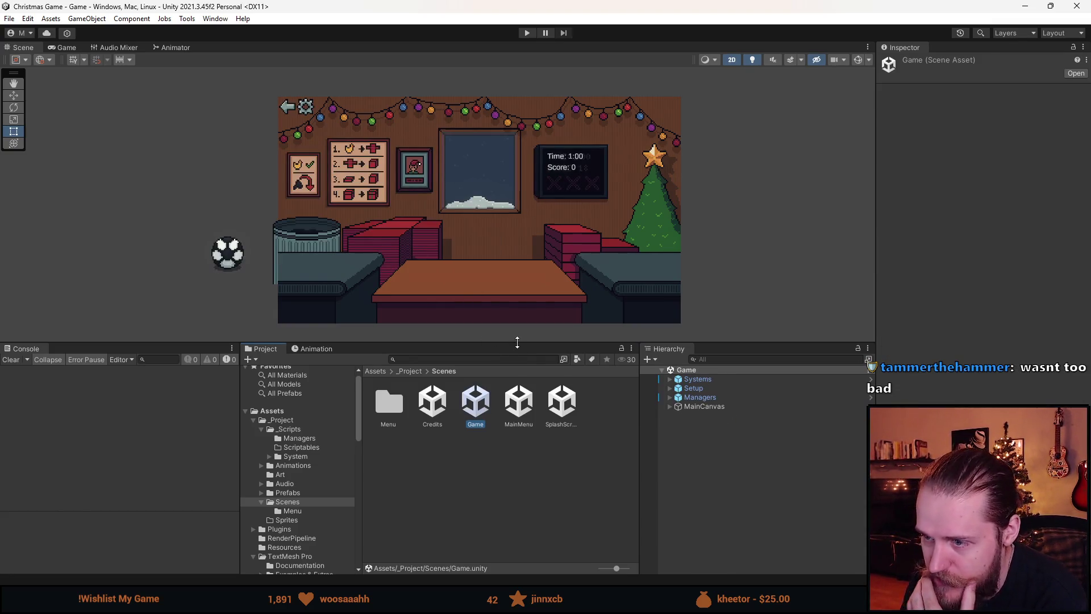
{"action": "left_click_drag", "start_coordinate": [517, 341], "coordinate": [517, 420]}
{"action": "left_click_drag", "start_coordinate": [621, 309], "coordinate": [568, 292]}
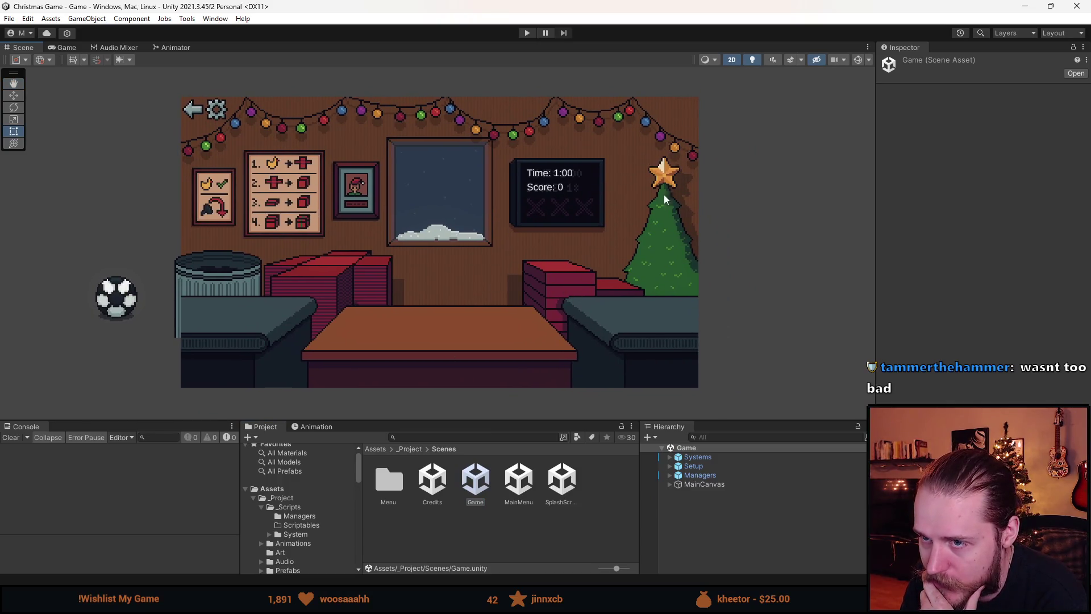
- Expand Setup and MainCanvas in the hierarchy after checking Managers
{"action": "left_click", "coordinate": [669, 466]}
{"action": "left_click", "coordinate": [670, 466]}
{"action": "left_click", "coordinate": [670, 475]}
{"action": "left_click", "coordinate": [669, 475]}
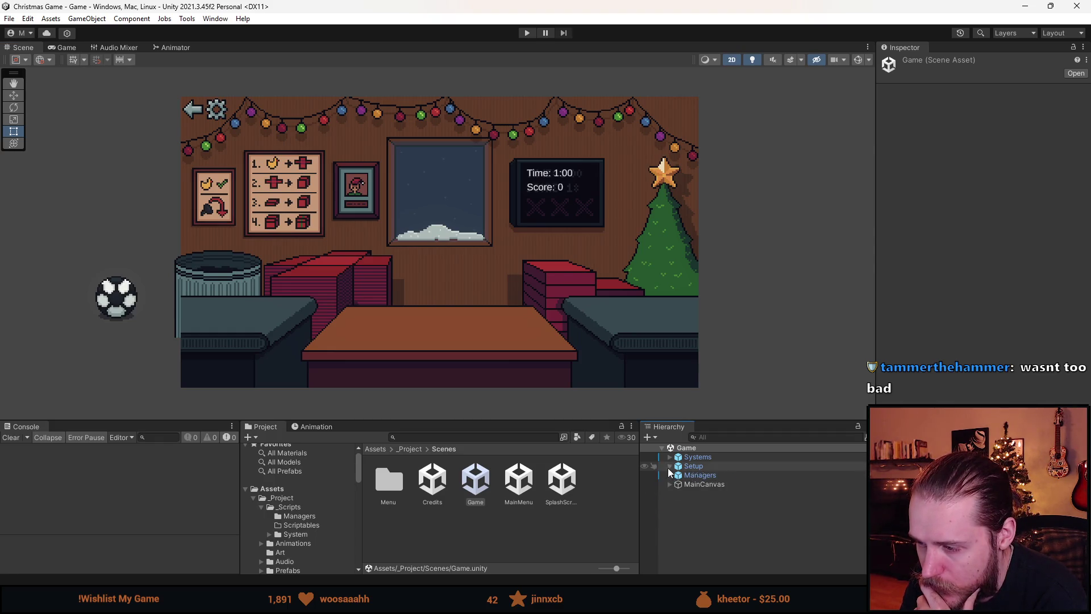
{"action": "left_click", "coordinate": [670, 466]}
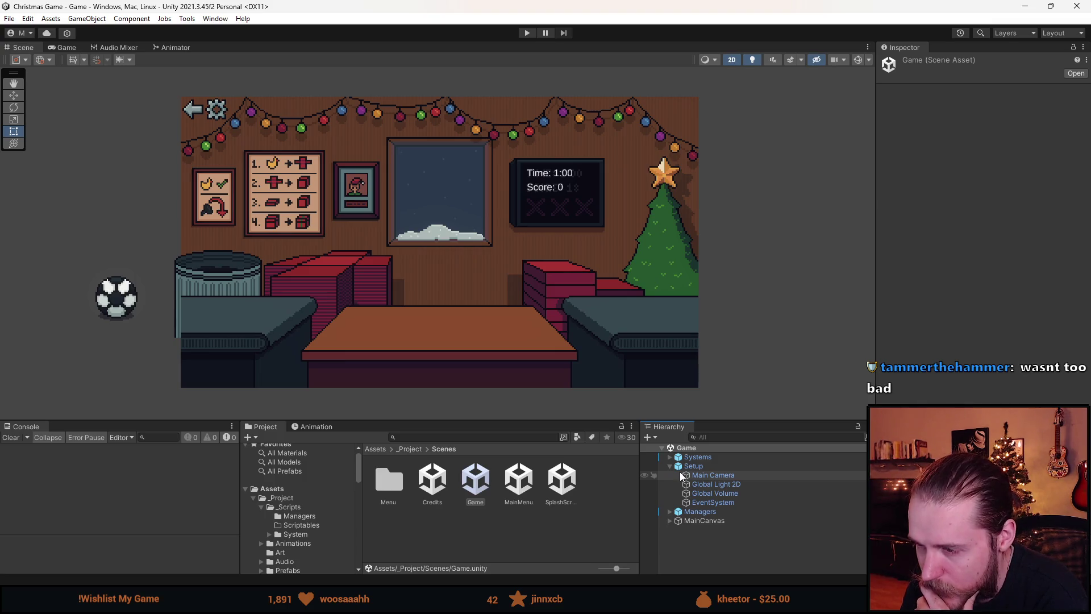
{"action": "left_click", "coordinate": [670, 466]}
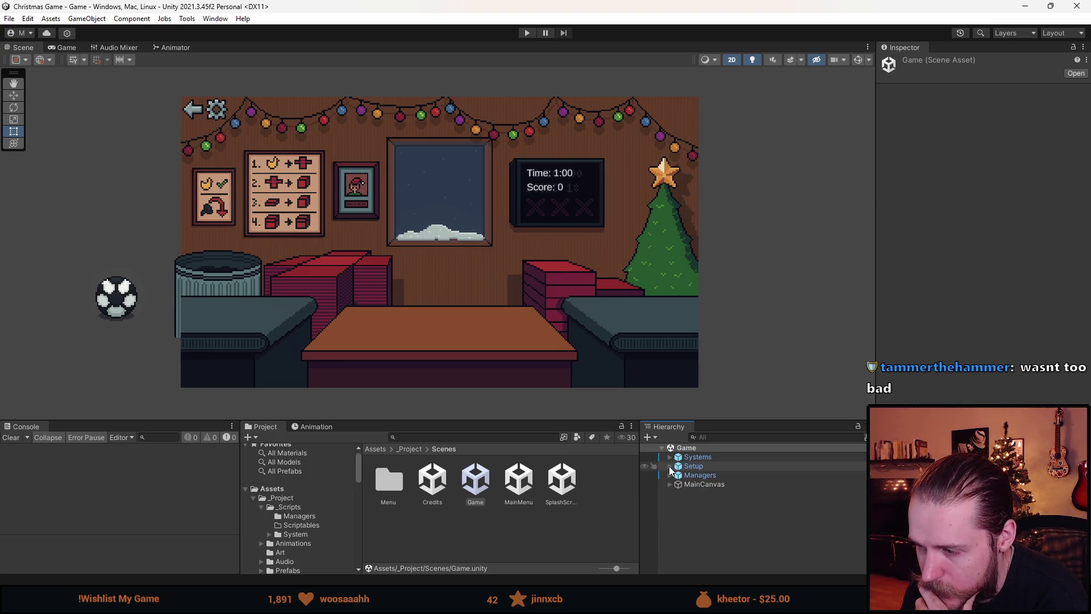
{"action": "left_click", "coordinate": [670, 466]}
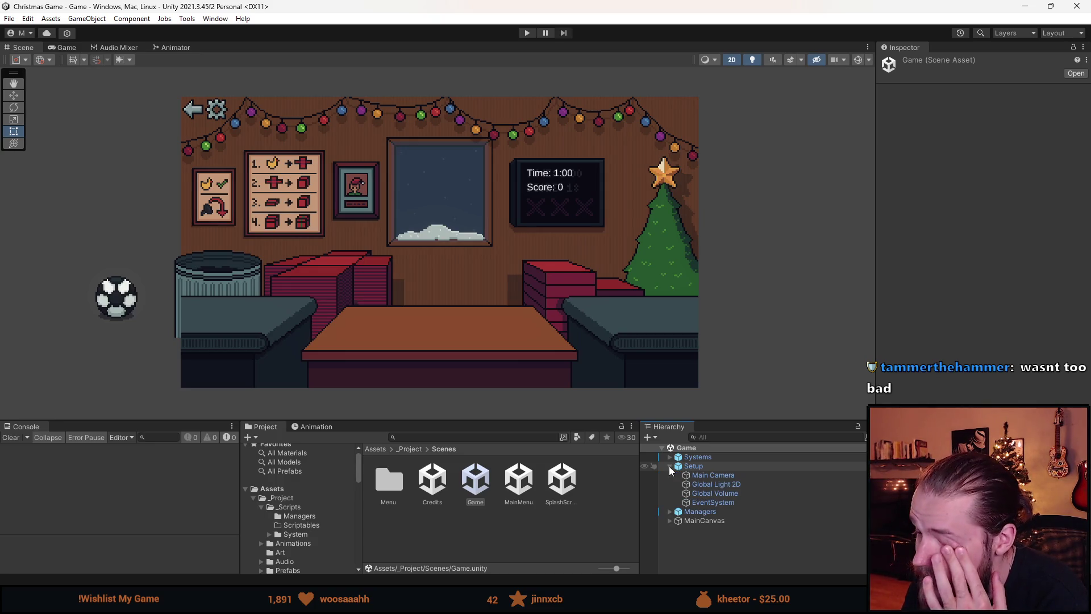
{"action": "left_click", "coordinate": [670, 521]}
{"action": "scroll", "coordinate": [699, 529], "scroll_direction": "down", "scroll_amount": 2}
- Remove the Non Interactable script from Background and start play mode
{"action": "left_click", "coordinate": [712, 504]}
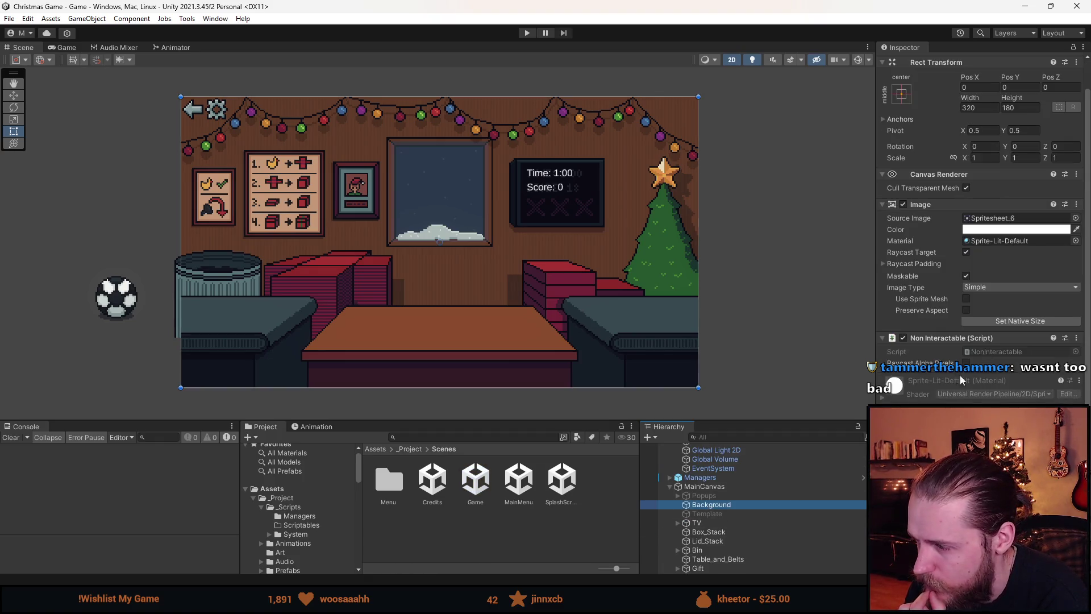
{"action": "right_click", "coordinate": [944, 342]}
{"action": "left_click", "coordinate": [1017, 369]}
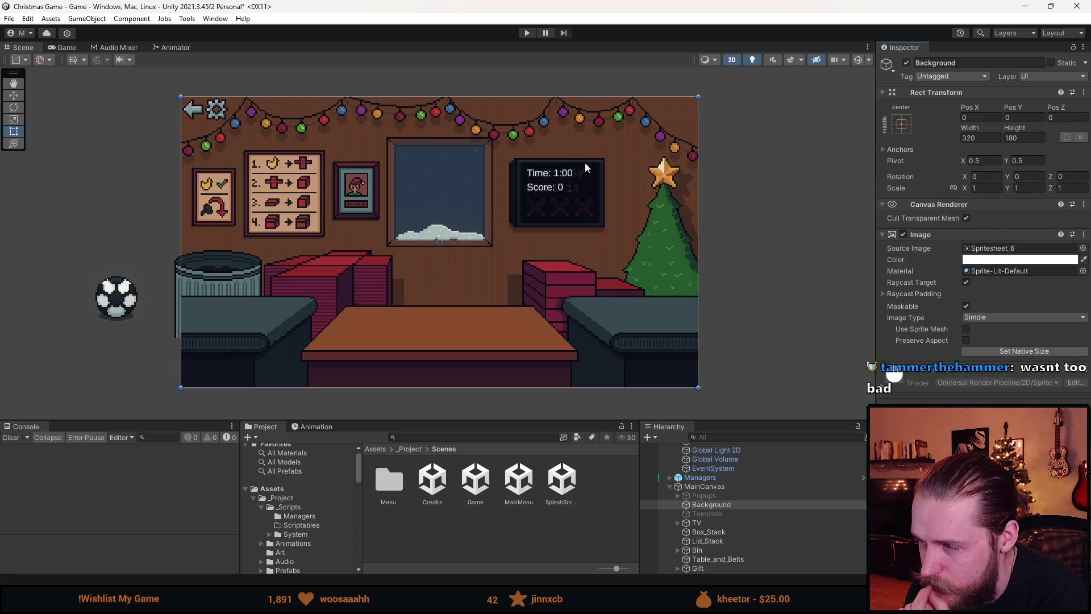
{"action": "left_click", "coordinate": [527, 33]}
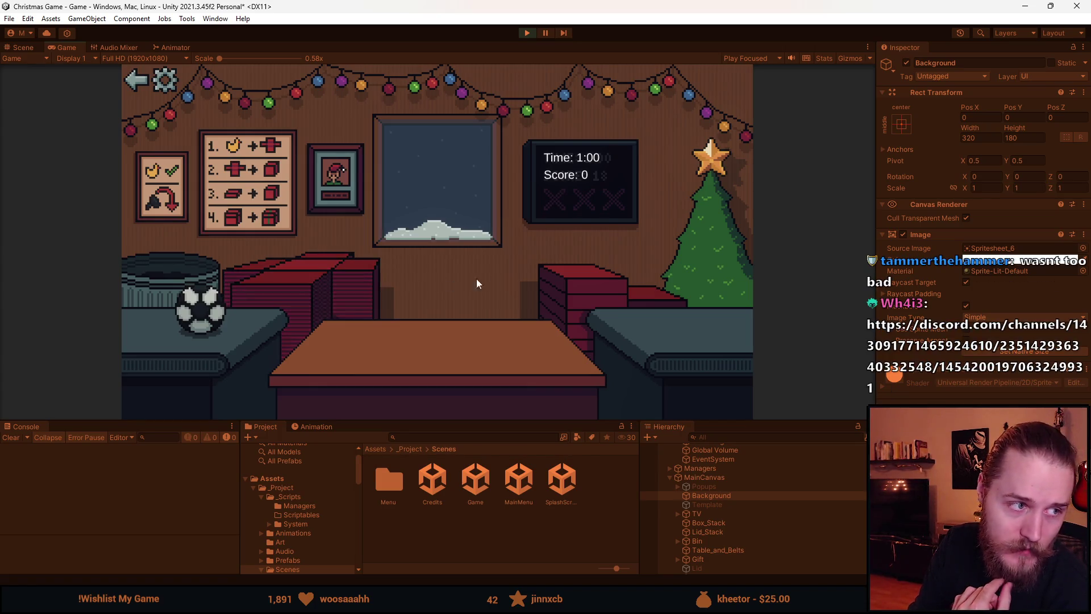
- Return to the main menu, reload the game with PLAY, then stop play mode
{"action": "left_click", "coordinate": [138, 81]}
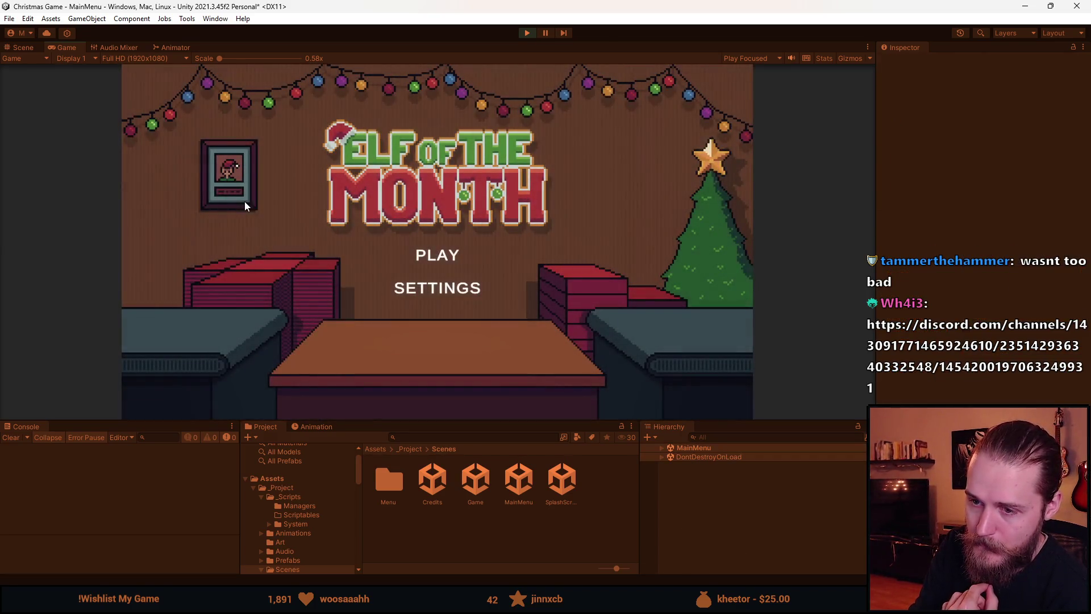
{"action": "left_click", "coordinate": [414, 254]}
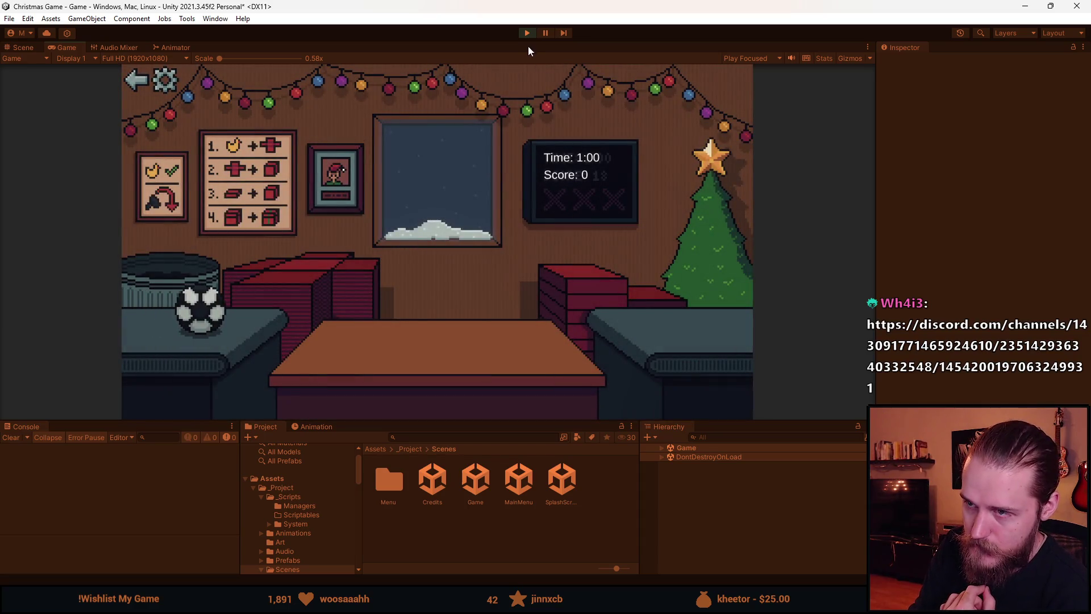
{"action": "left_click", "coordinate": [527, 33]}
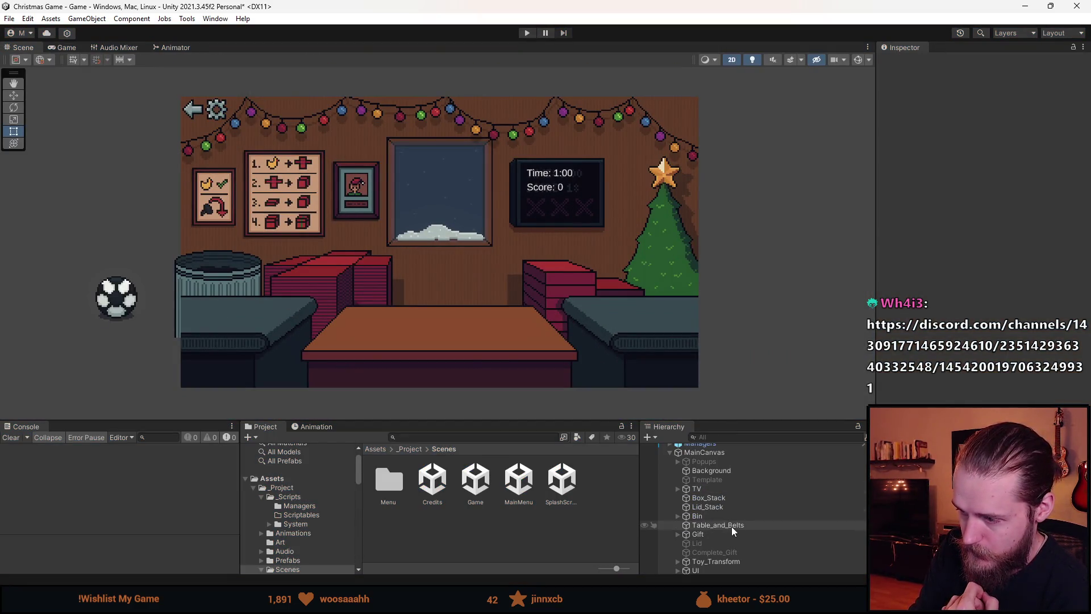
{"action": "left_click", "coordinate": [730, 525]}
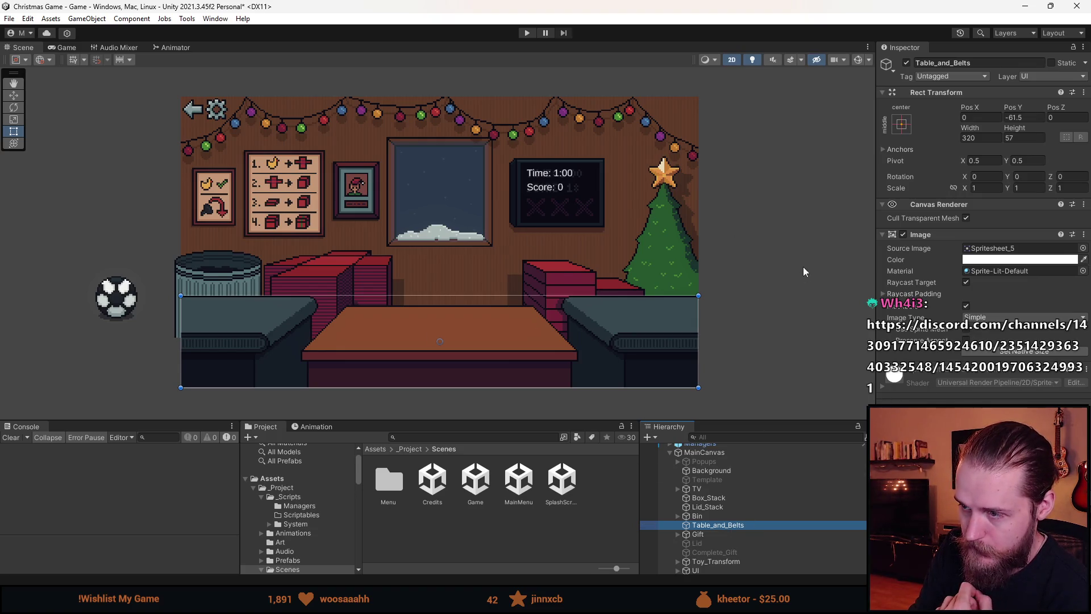
{"action": "left_click", "coordinate": [777, 222]}
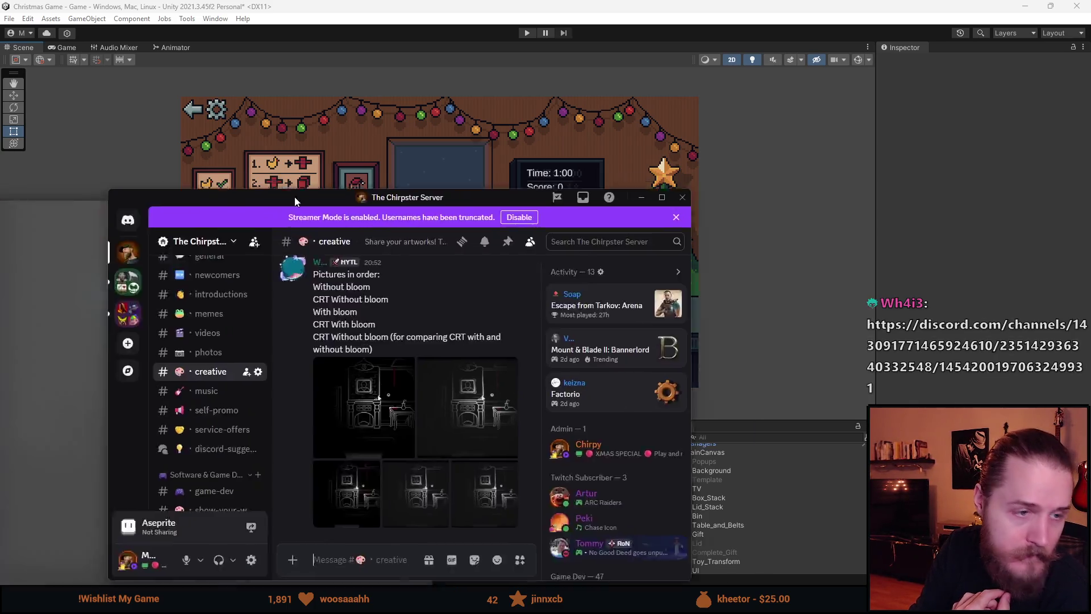
{"action": "mouse_move", "coordinate": [294, 197]}
{"action": "left_mouse_down"}
{"action": "mouse_move", "coordinate": [426, 87]}
{"action": "mouse_move", "coordinate": [432, 97]}
{"action": "left_mouse_up"}
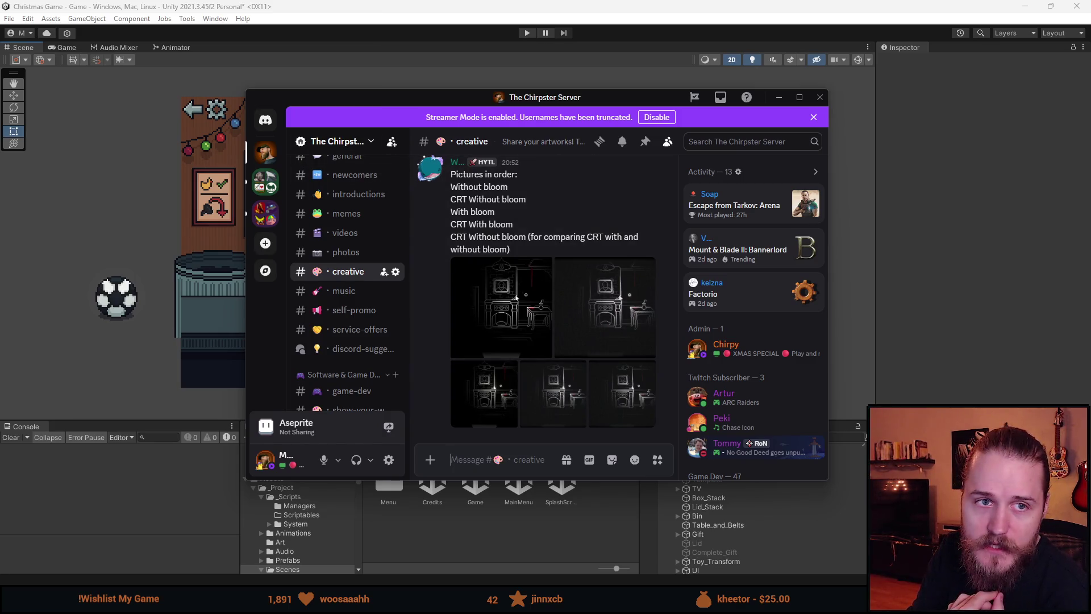
- Read the CRT with/without bloom caption, then open the first comparison image full-size
{"action": "left_click_drag", "start_coordinate": [457, 199], "coordinate": [520, 199]}
{"action": "mouse_move", "coordinate": [450, 212]}
{"action": "left_mouse_down"}
{"action": "mouse_move", "coordinate": [495, 212]}
{"action": "mouse_move", "coordinate": [544, 237]}
{"action": "left_mouse_up"}
{"action": "left_click", "coordinate": [461, 236]}
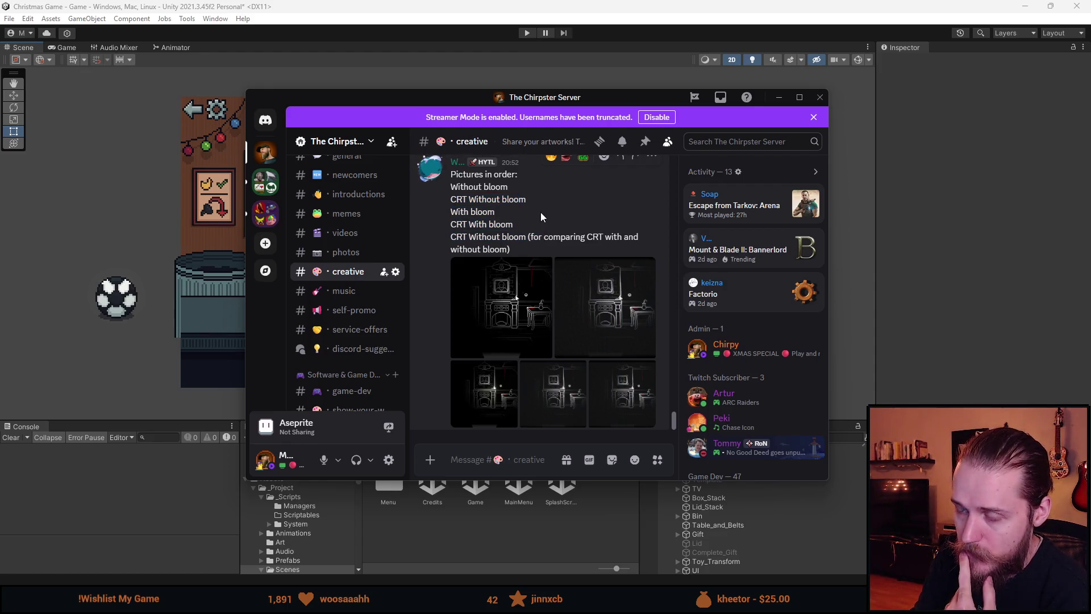
{"action": "left_click_drag", "start_coordinate": [467, 236], "coordinate": [588, 237]}
{"action": "left_click", "coordinate": [604, 237]}
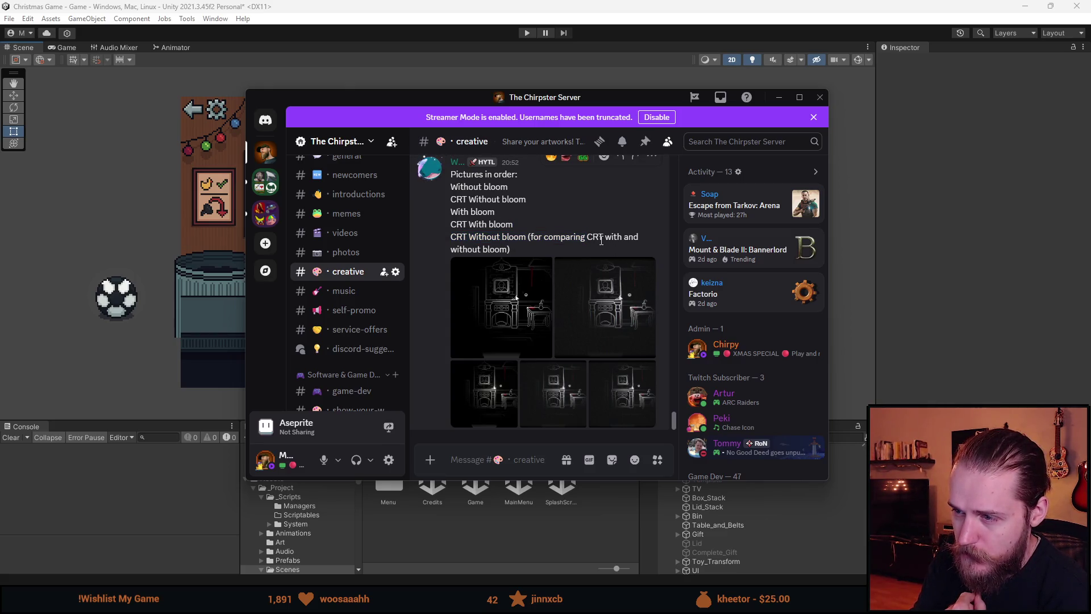
{"action": "double_click", "coordinate": [495, 249]}
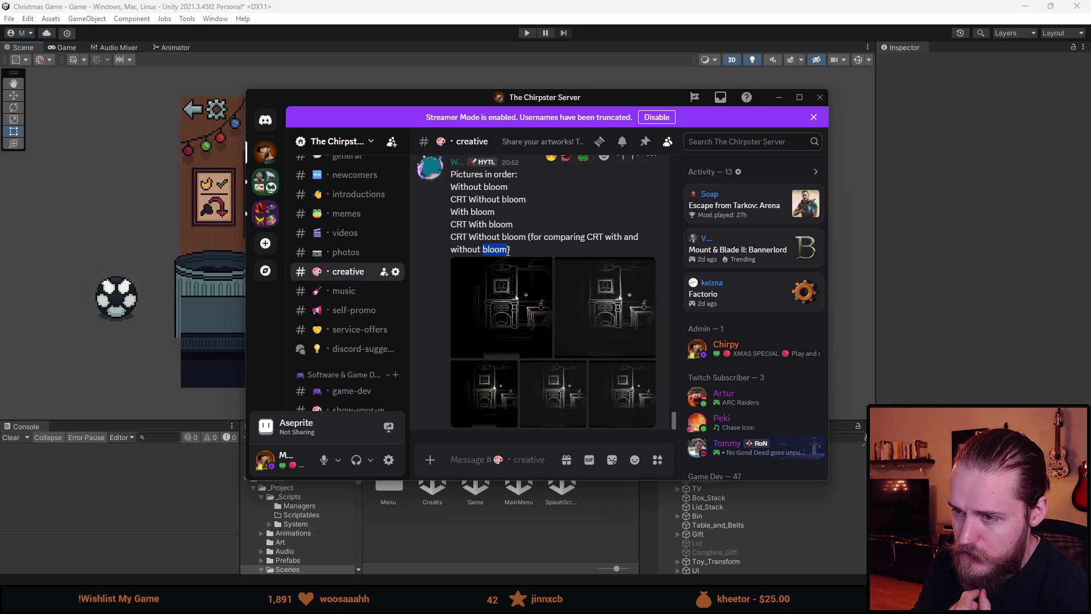
{"action": "left_click", "coordinate": [515, 303]}
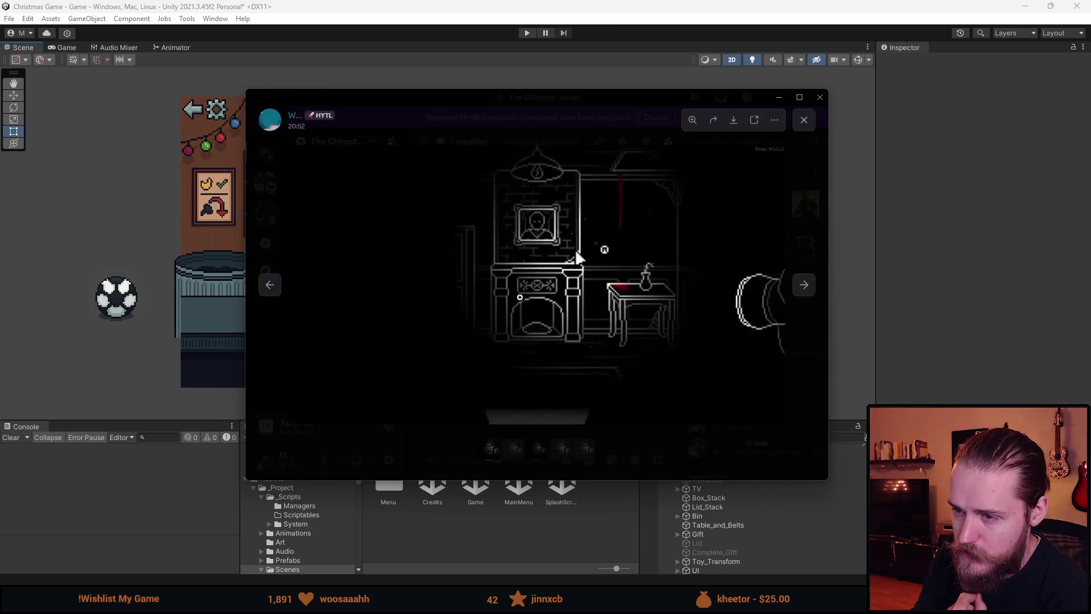
- Maximize Discord and step through the five comparison images, ending on the CRT-look one
{"action": "left_click", "coordinate": [804, 289]}
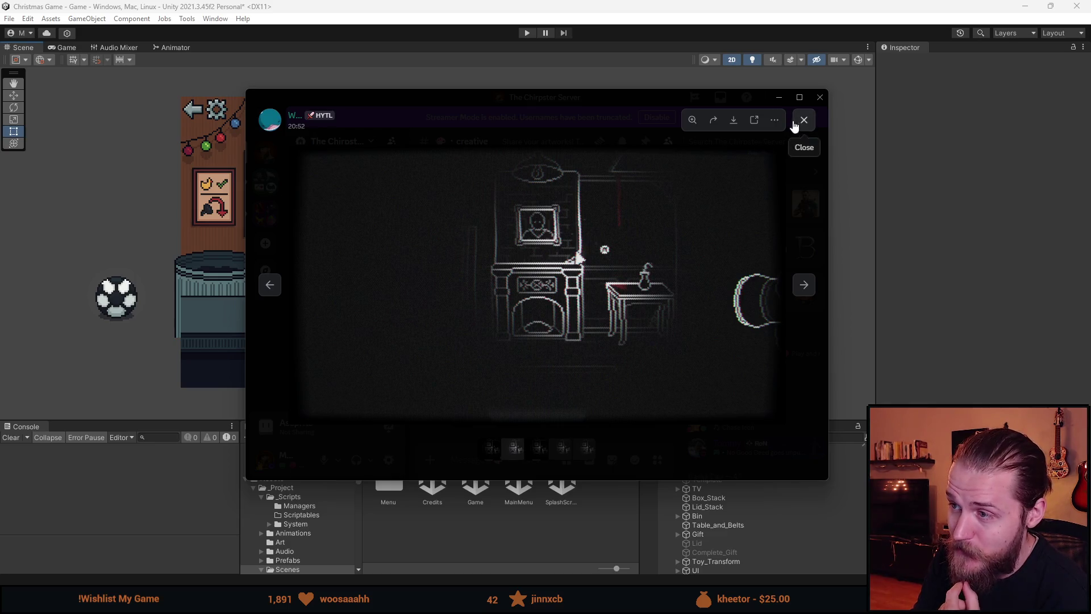
{"action": "left_click", "coordinate": [799, 97]}
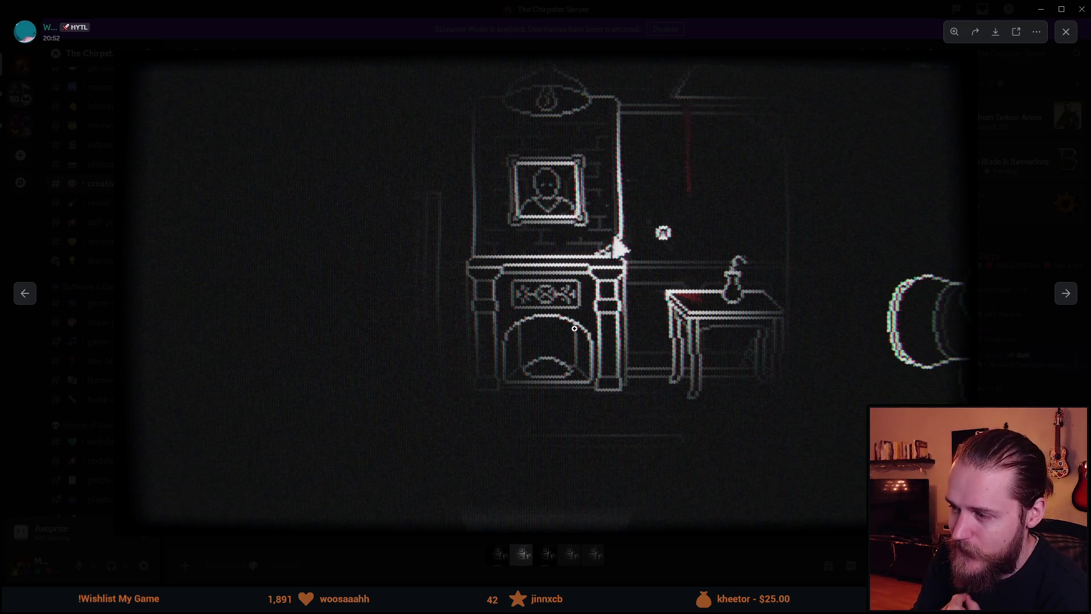
{"action": "left_click", "coordinate": [1066, 296]}
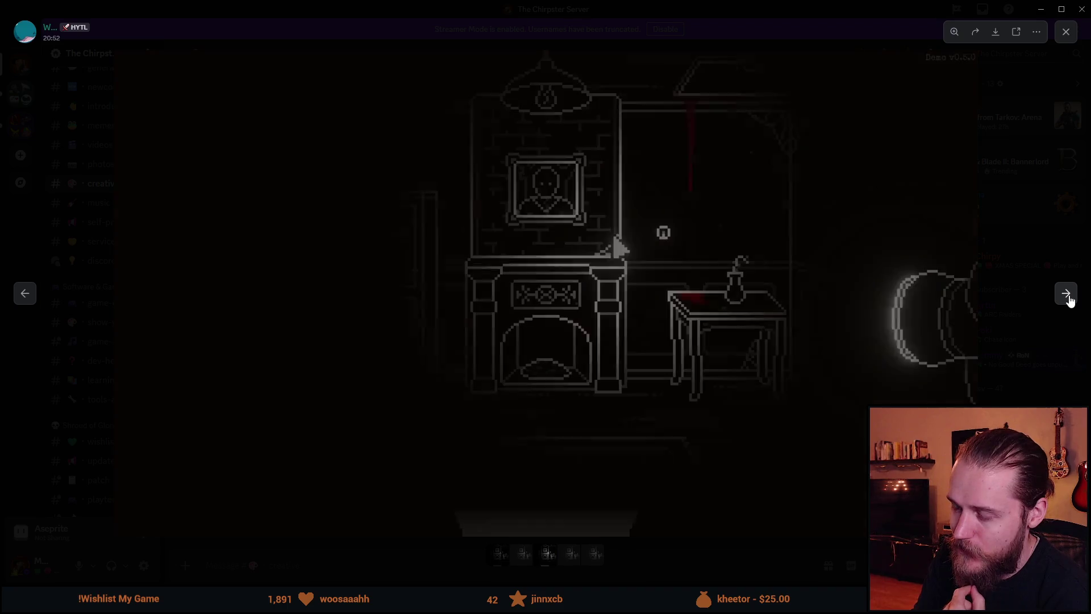
{"action": "left_click", "coordinate": [1067, 296]}
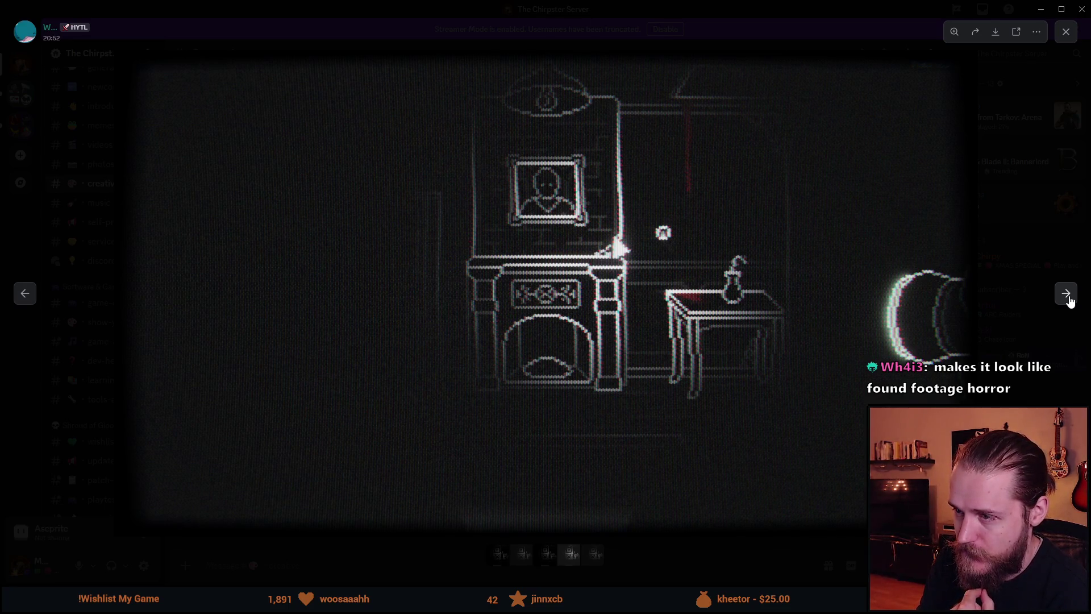
{"action": "left_click", "coordinate": [1066, 294]}
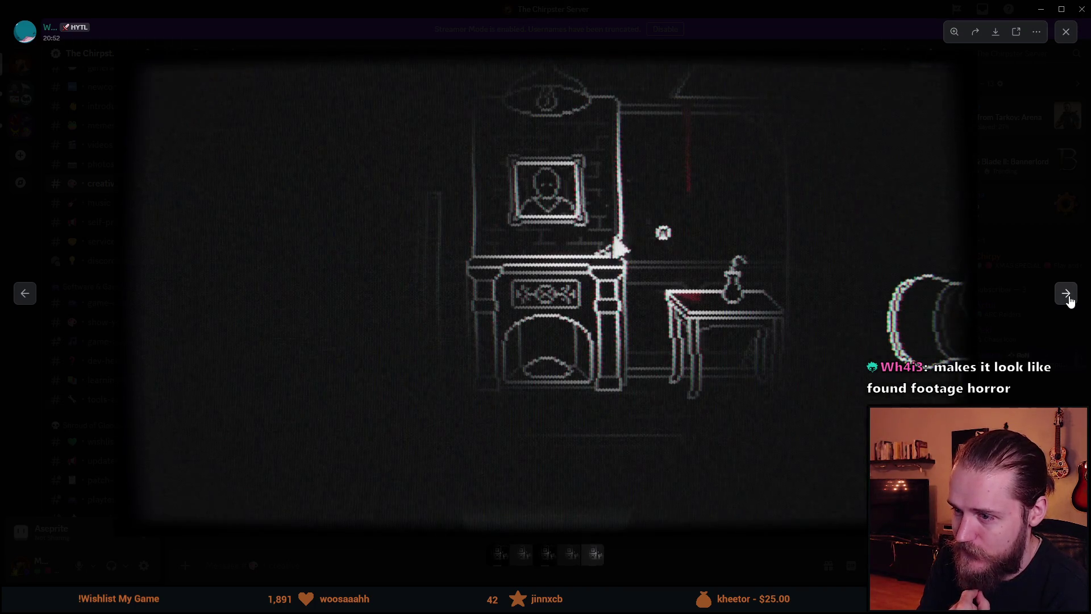
{"action": "left_click", "coordinate": [27, 300]}
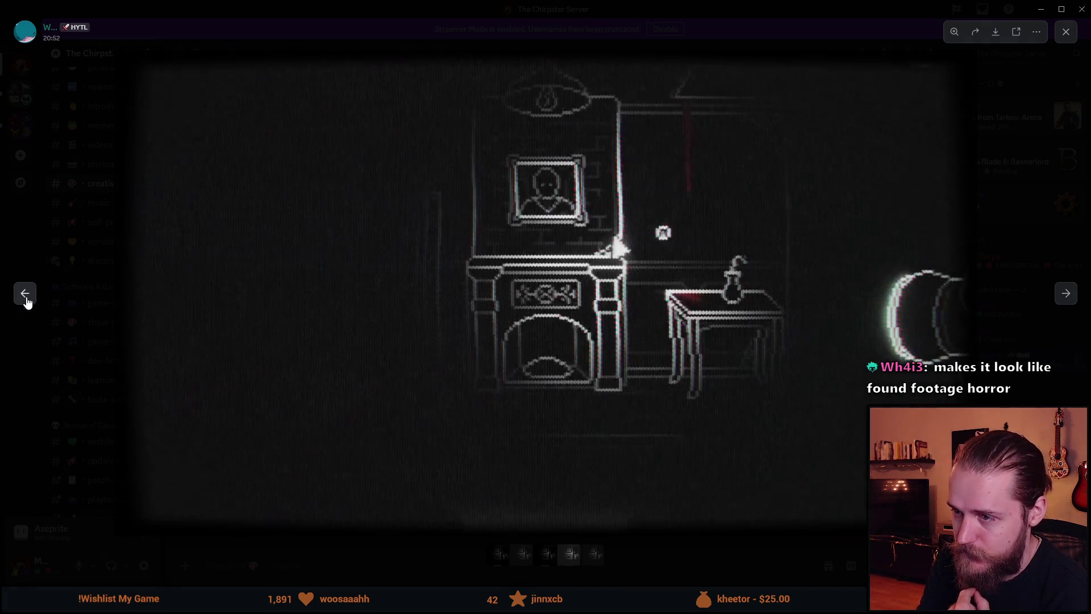
{"action": "left_click", "coordinate": [1070, 305]}
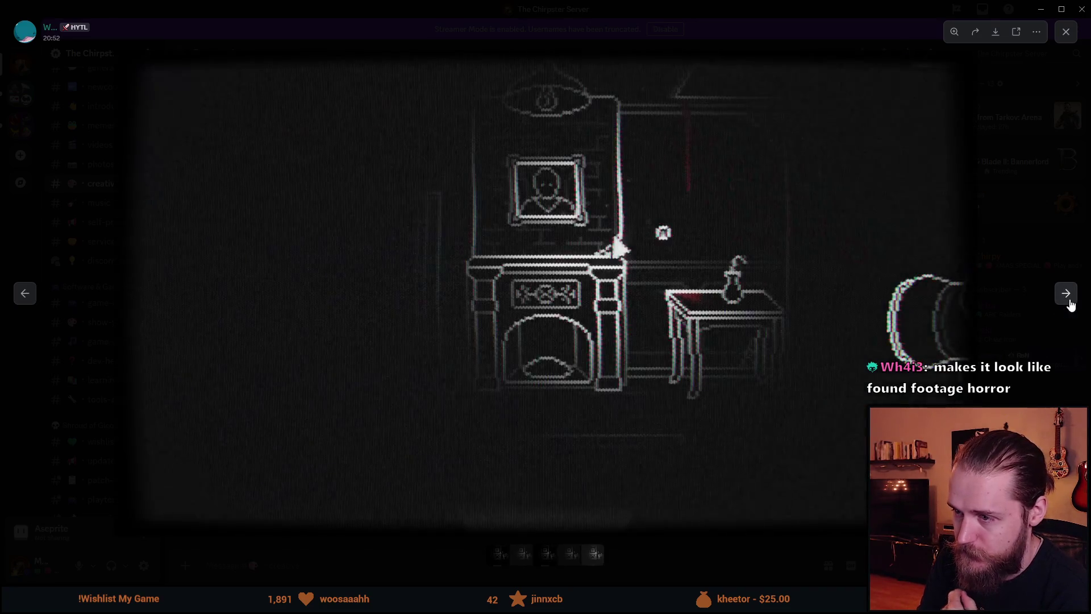
{"action": "left_click", "coordinate": [1071, 305]}
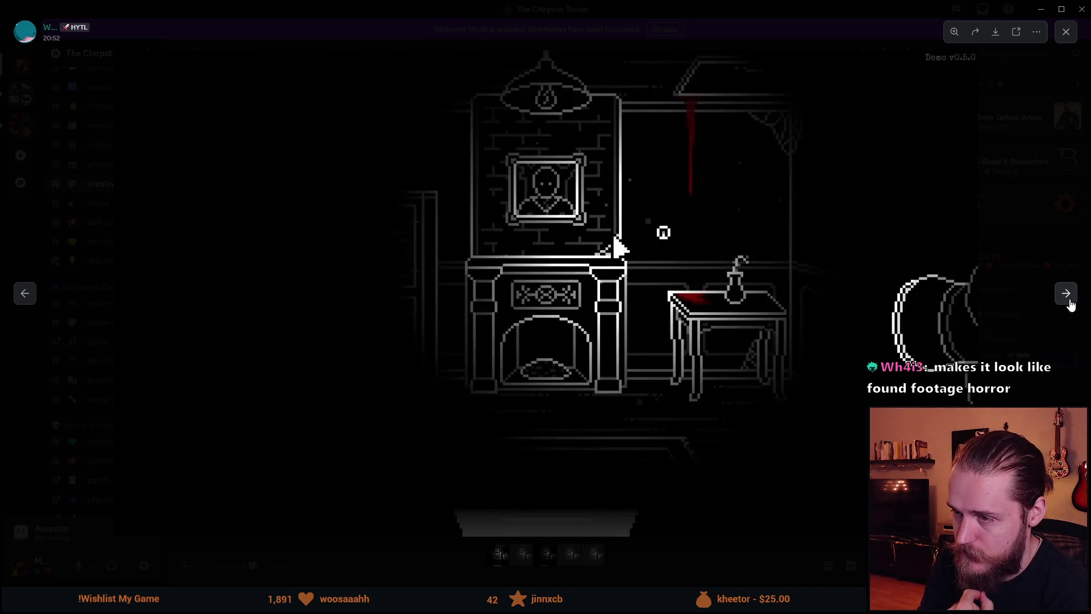
{"action": "left_click", "coordinate": [24, 296]}
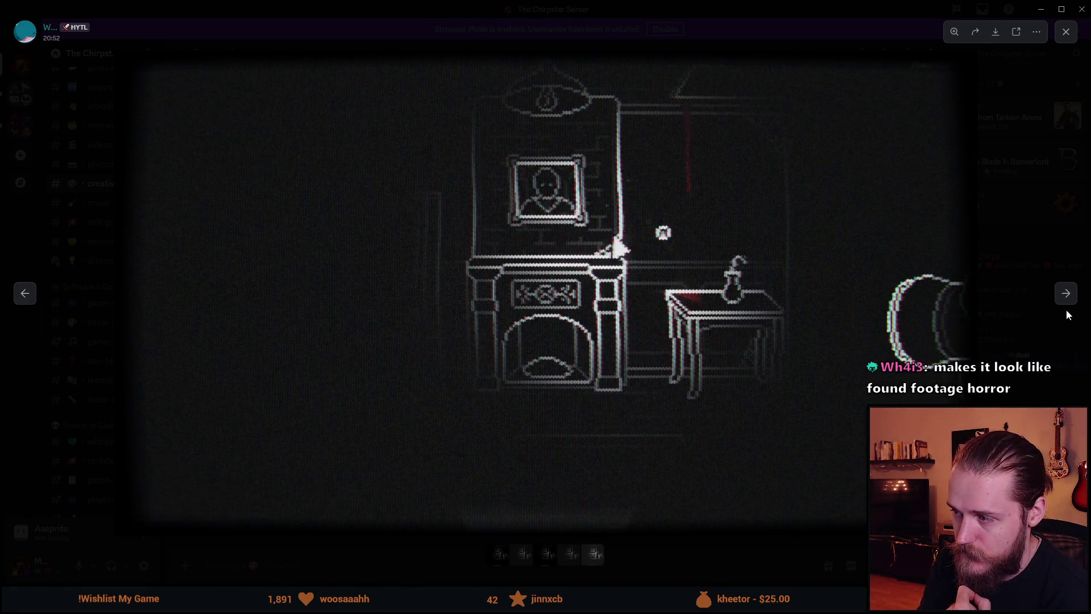
- Close the viewer, view the 'CRT Without bloom' image full-size, then close it
{"action": "left_click", "coordinate": [1069, 39]}
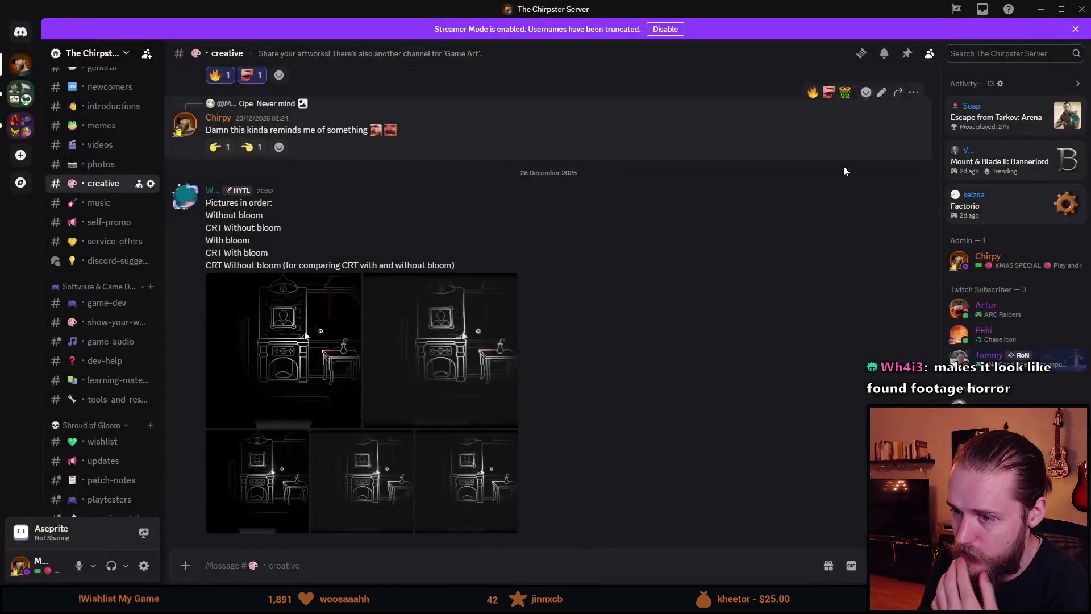
{"action": "left_click", "coordinate": [813, 183]}
{"action": "left_click", "coordinate": [830, 166]}
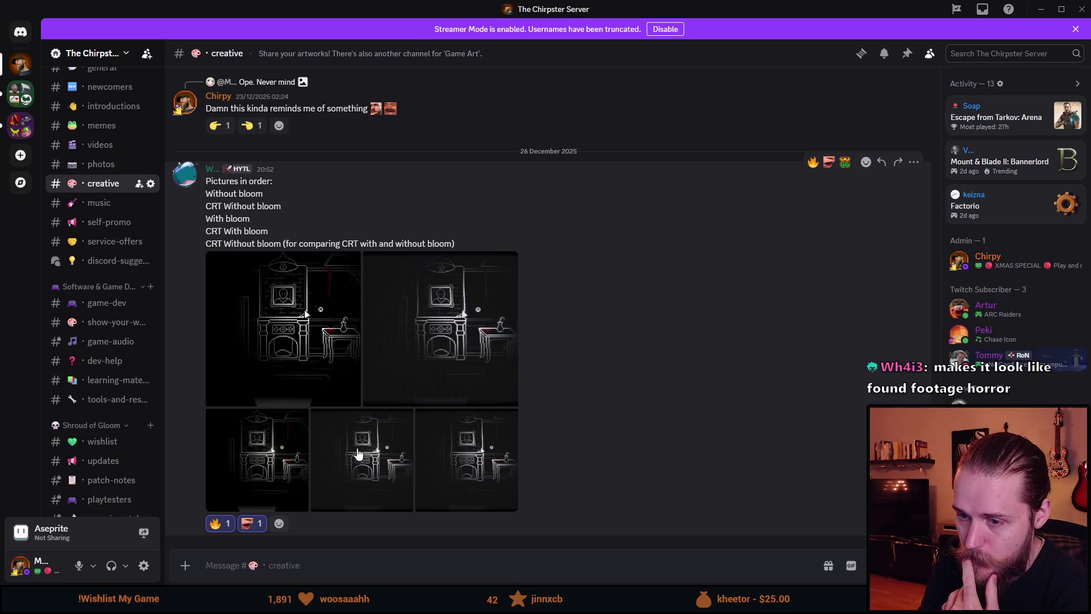
{"action": "left_click", "coordinate": [447, 326]}
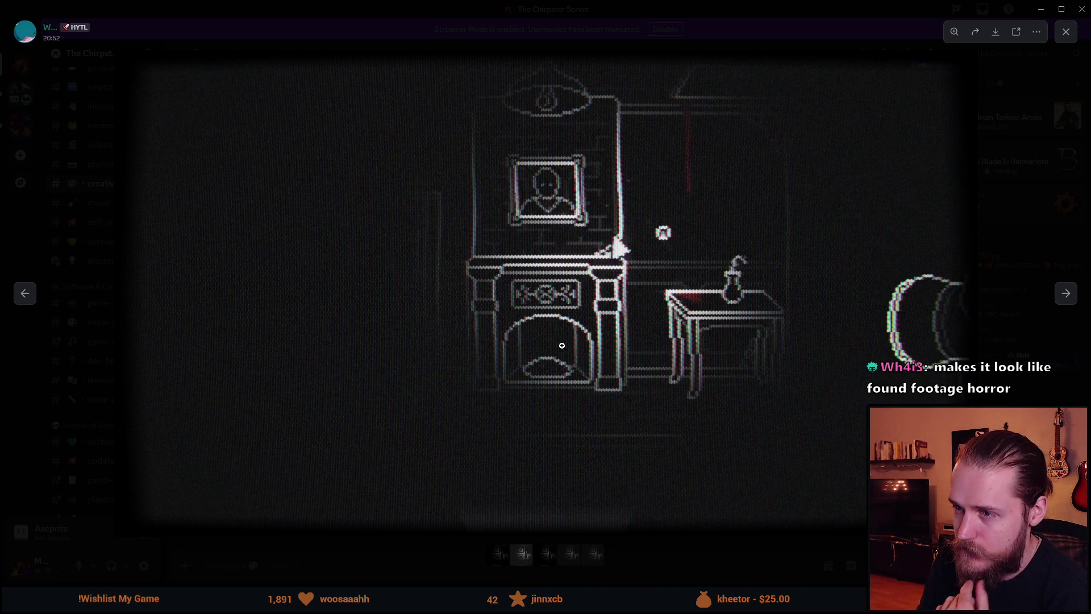
{"action": "left_click", "coordinate": [1065, 31]}
- Switch through Unity back to Spritesheet.png in Aseprite
{"action": "key", "text": "alt+Tab"}
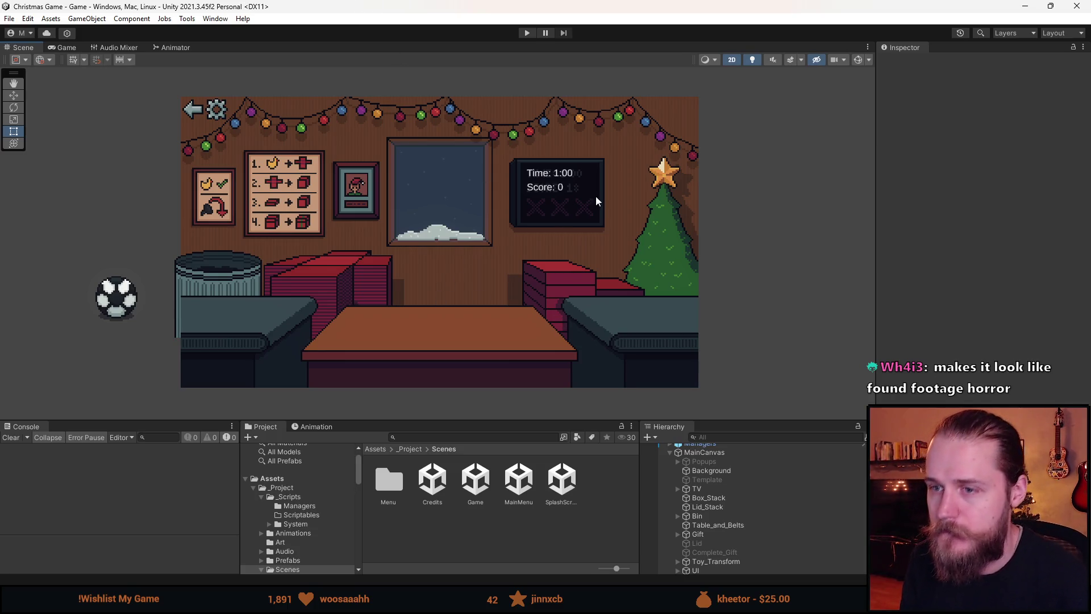
{"action": "key", "text": "alt+Tab"}
{"action": "scroll", "coordinate": [561, 264], "scroll_direction": "down", "scroll_amount": 1}
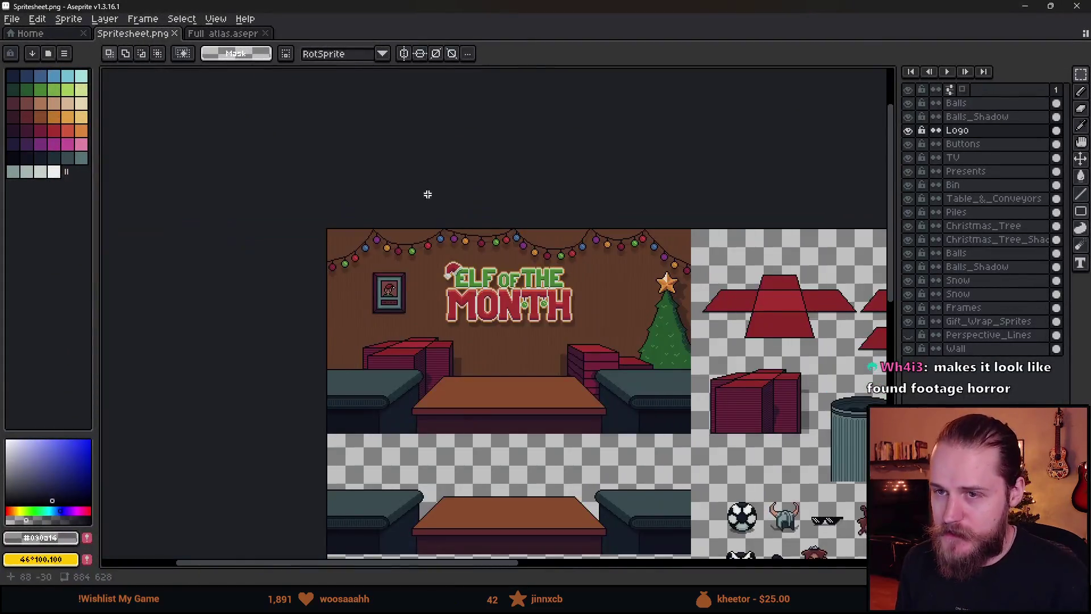
- Pan to the prop sprites and restore, then re-maximize, the Aseprite window
{"action": "left_click_drag", "start_coordinate": [596, 370], "coordinate": [394, 162]}
{"action": "scroll", "coordinate": [631, 277], "scroll_direction": "up", "scroll_amount": 2}
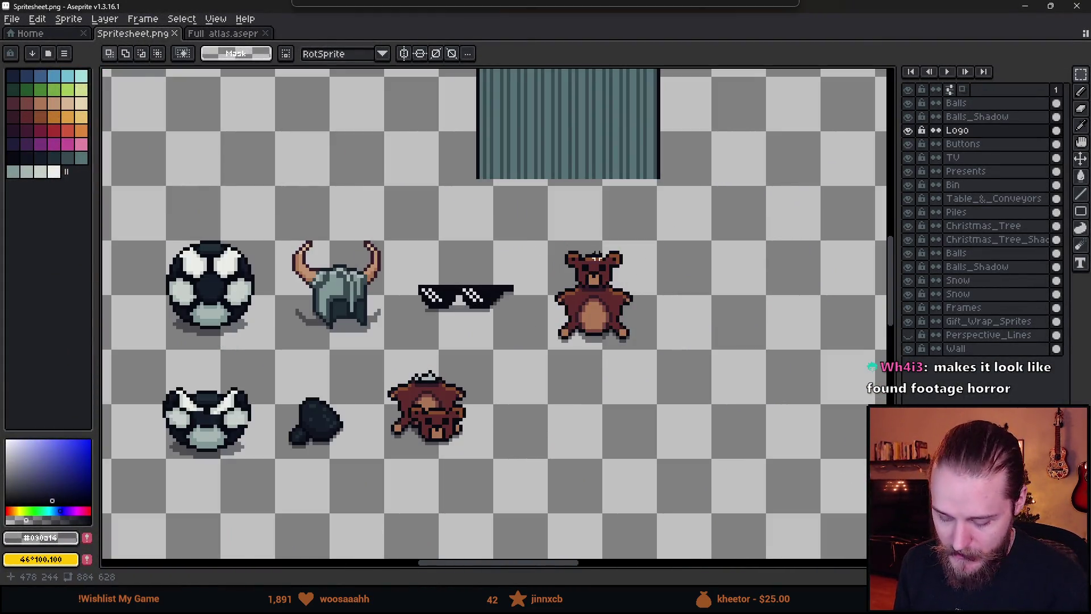
{"action": "key", "text": "b"}
{"action": "scroll", "coordinate": [687, 296], "scroll_direction": "up", "scroll_amount": 3}
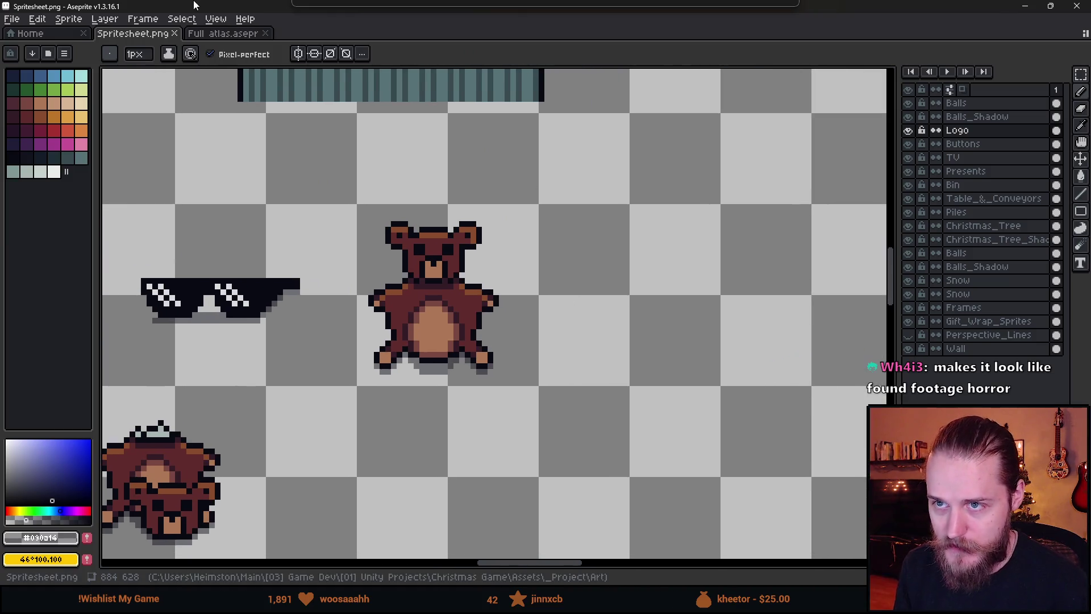
{"action": "double_click", "coordinate": [194, 5]}
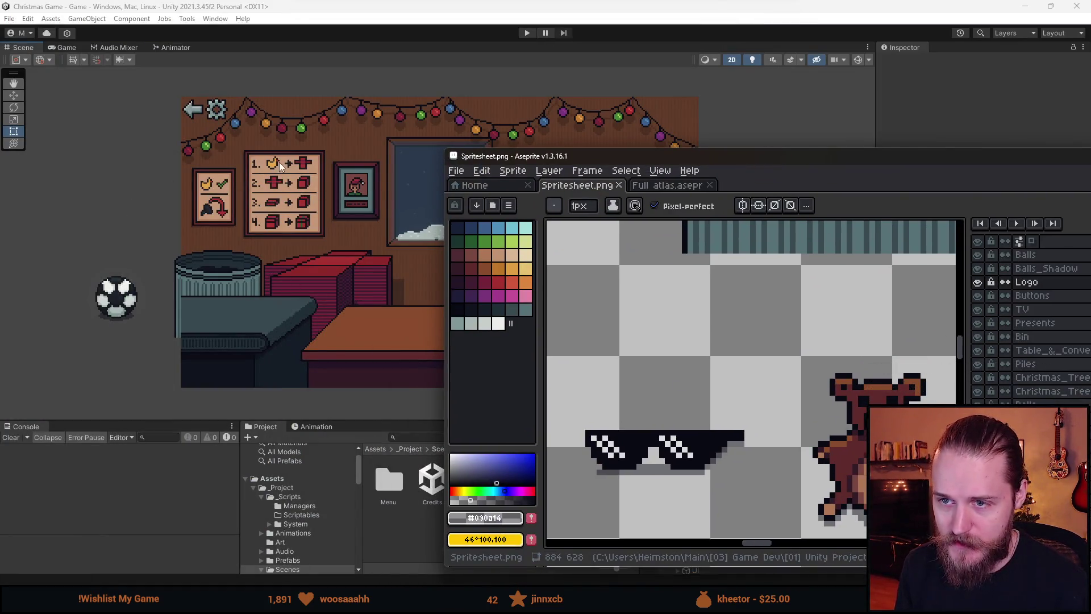
{"action": "double_click", "coordinate": [763, 165]}
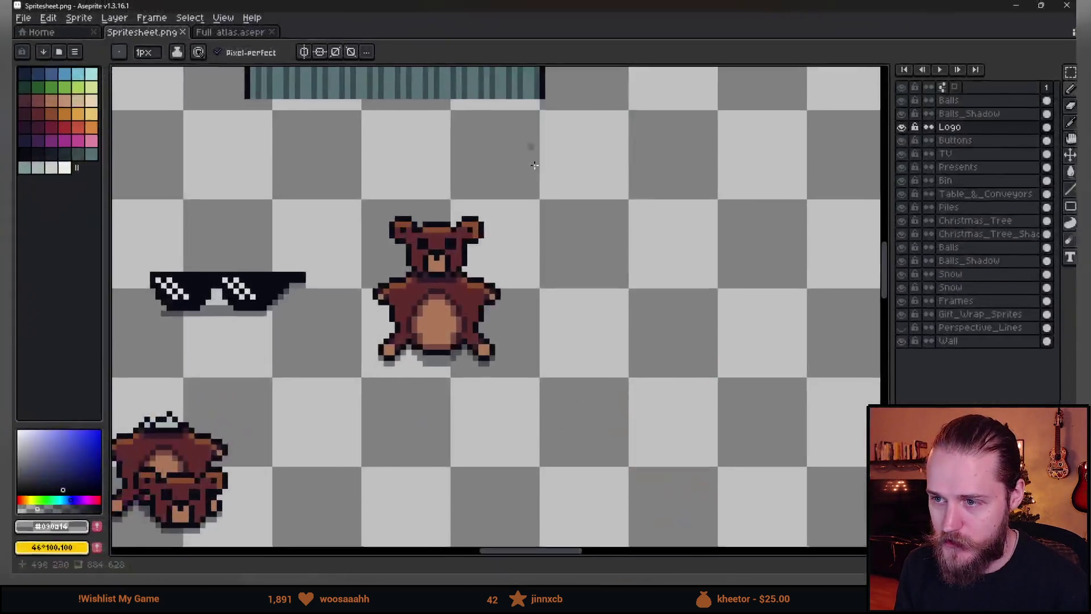
{"action": "scroll", "coordinate": [554, 261], "scroll_direction": "down", "scroll_amount": 2}
{"action": "scroll", "coordinate": [554, 261], "scroll_direction": "up", "scroll_amount": 3}
- Sample the teddy bear's #090a14 outline colour for the pencil and bring up Full atlas
{"action": "key", "text": "i"}
{"action": "left_click", "coordinate": [454, 242]}
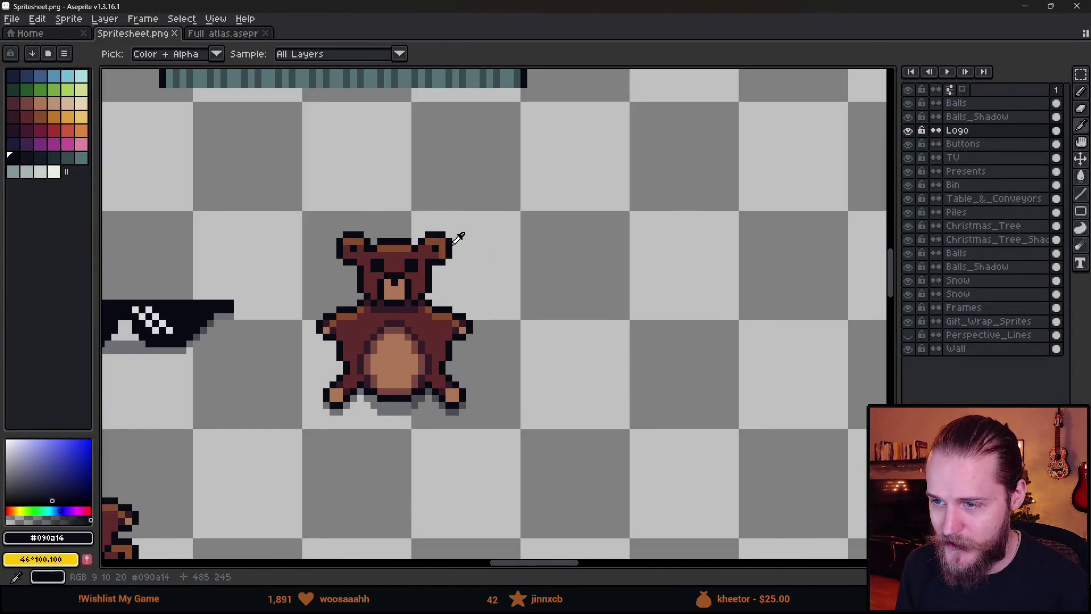
{"action": "key", "text": "b"}
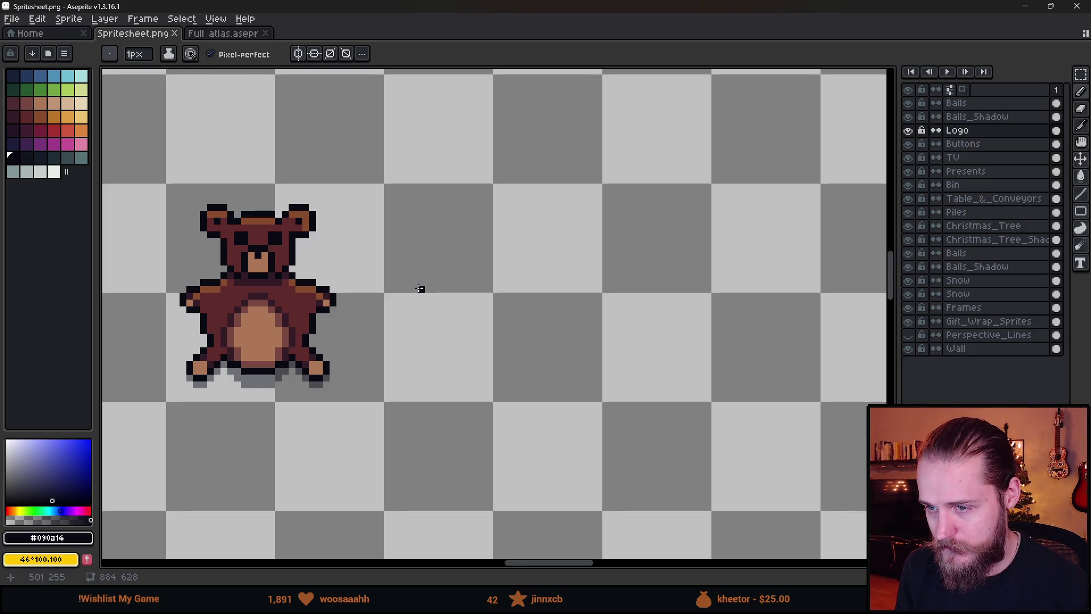
{"action": "left_click", "coordinate": [219, 34]}
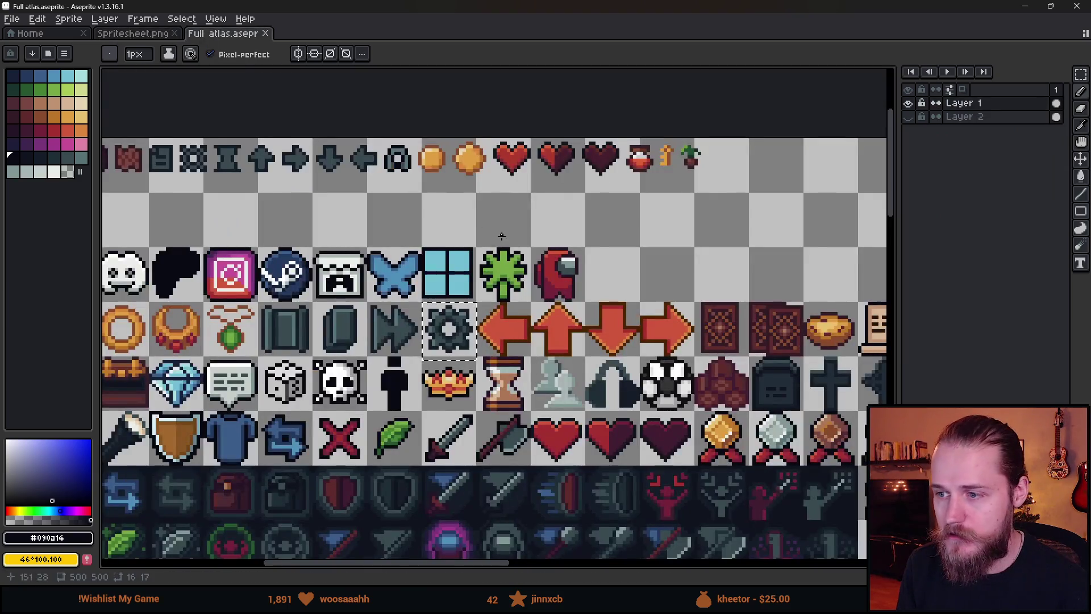
- Copy the chicken sprite from Full atlas and paste it into the spritesheet
{"action": "scroll", "coordinate": [487, 220], "scroll_direction": "down", "scroll_amount": 4}
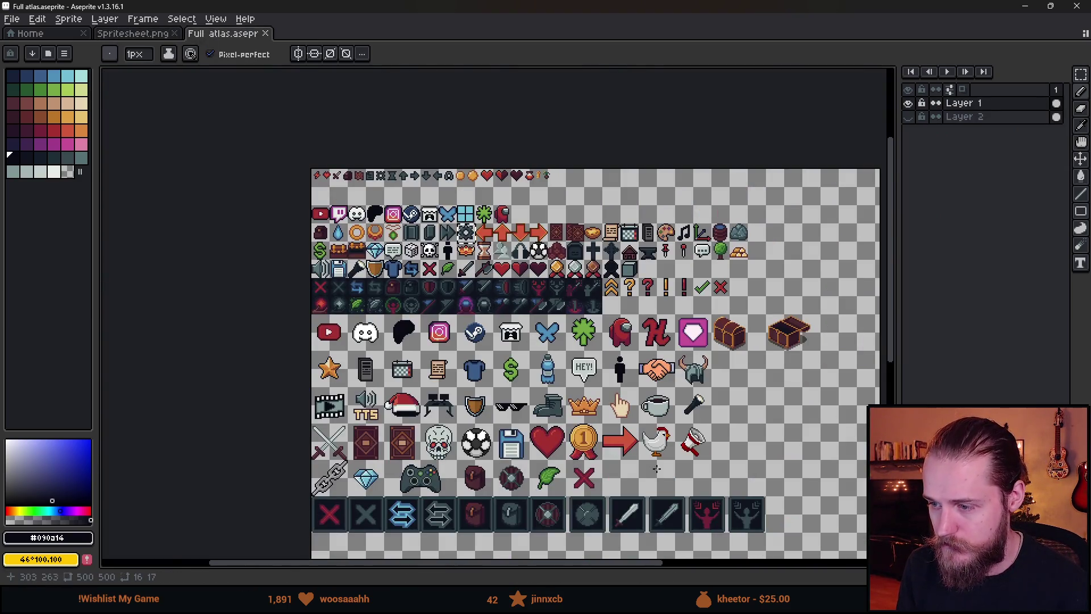
{"action": "scroll", "coordinate": [657, 468], "scroll_direction": "up", "scroll_amount": 3}
{"action": "key", "text": "m"}
{"action": "left_click_drag", "start_coordinate": [606, 327], "coordinate": [709, 459]}
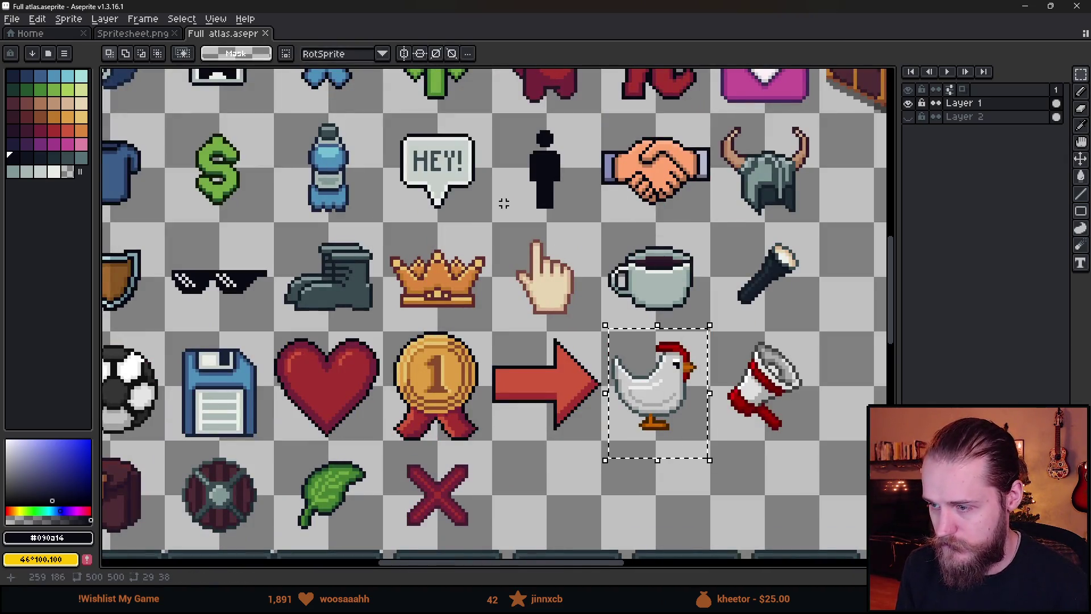
{"action": "key", "text": "ctrl+c"}
{"action": "left_click", "coordinate": [133, 33]}
{"action": "key", "text": "ctrl+v"}
{"action": "left_click_drag", "start_coordinate": [524, 244], "coordinate": [531, 341]}
- Erase the pasted chicken's orange feet
{"action": "key", "text": "e"}
{"action": "scroll", "coordinate": [452, 396], "scroll_direction": "up", "scroll_amount": 2}
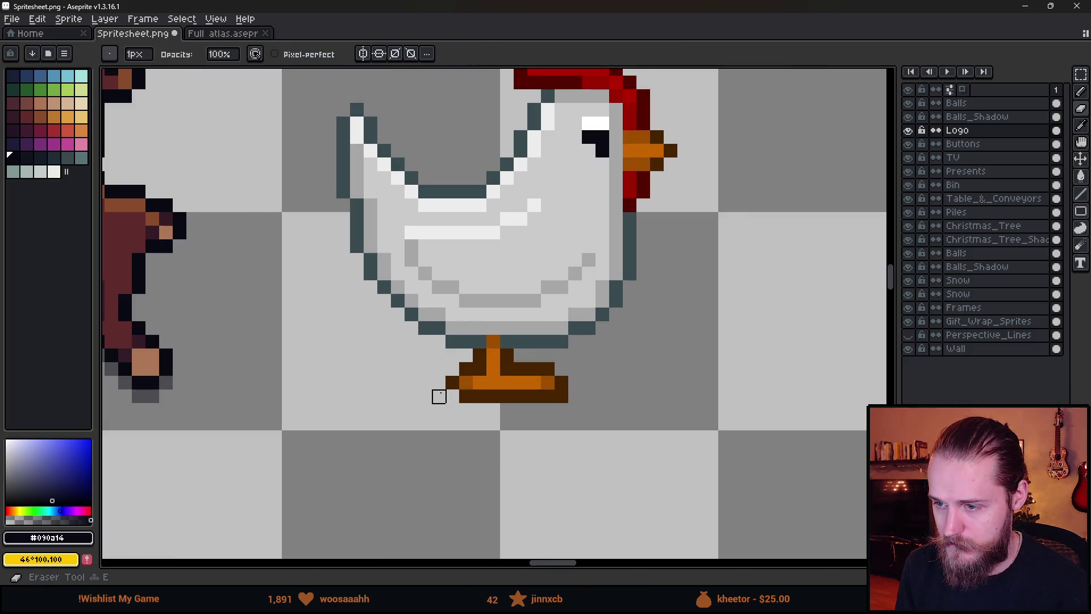
{"action": "mouse_move", "coordinate": [438, 396]}
{"action": "left_mouse_down"}
{"action": "mouse_move", "coordinate": [534, 382]}
{"action": "mouse_move", "coordinate": [616, 396]}
{"action": "mouse_move", "coordinate": [438, 356]}
{"action": "mouse_move", "coordinate": [533, 341]}
{"action": "left_mouse_up"}
{"action": "scroll", "coordinate": [533, 341], "scroll_direction": "down", "scroll_amount": 2}
- Cut the footless chicken and paste it onto the Presents layer beside the teddy bear
{"action": "key", "text": "m"}
{"action": "left_click_drag", "start_coordinate": [401, 132], "coordinate": [676, 392]}
{"action": "key", "text": "ctrl+x"}
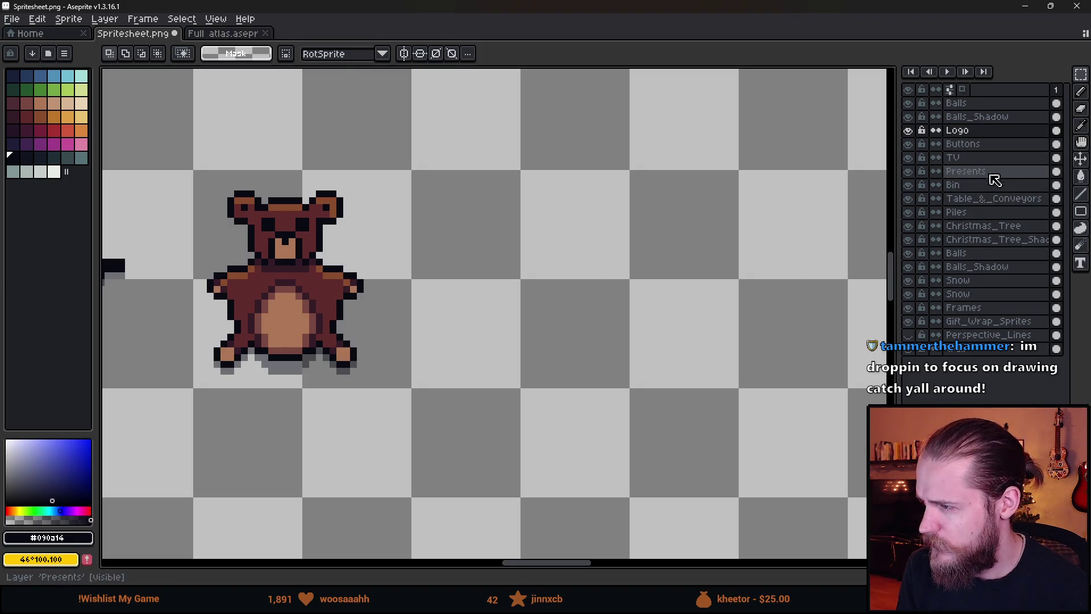
{"action": "scroll", "coordinate": [693, 275], "scroll_direction": "down", "scroll_amount": 4}
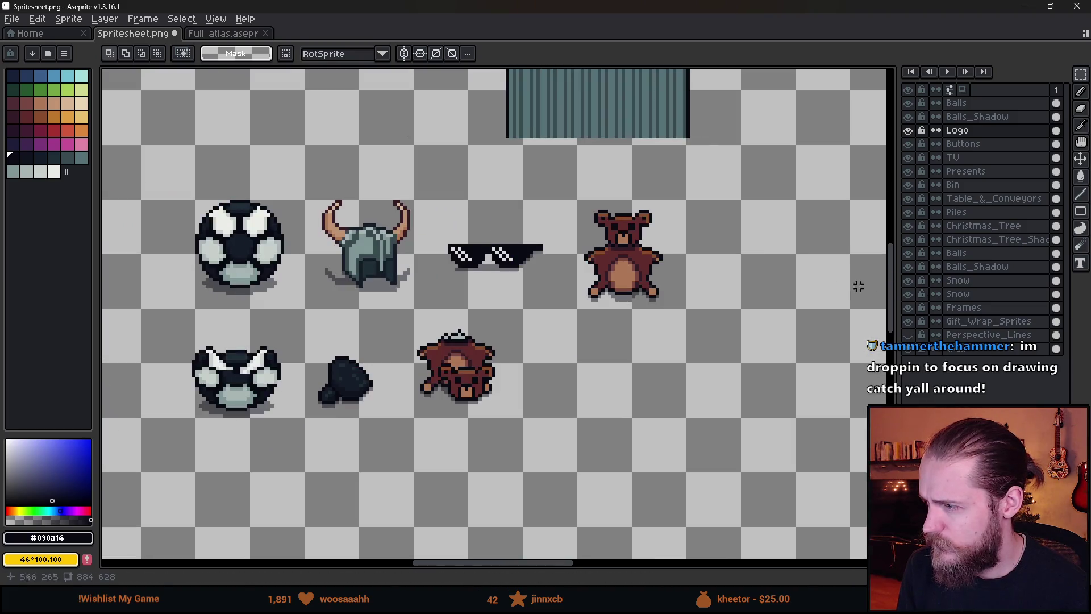
{"action": "scroll", "coordinate": [784, 275], "scroll_direction": "down", "scroll_amount": 2}
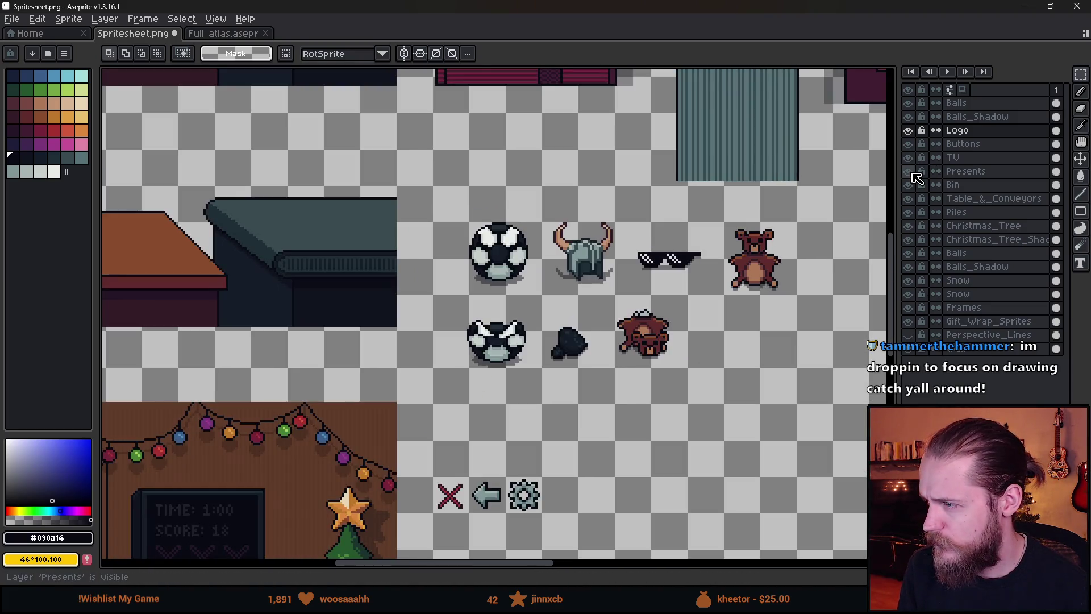
{"action": "left_click", "coordinate": [960, 171]}
{"action": "scroll", "coordinate": [572, 214], "scroll_direction": "up", "scroll_amount": 2}
{"action": "key", "text": "ctrl+v"}
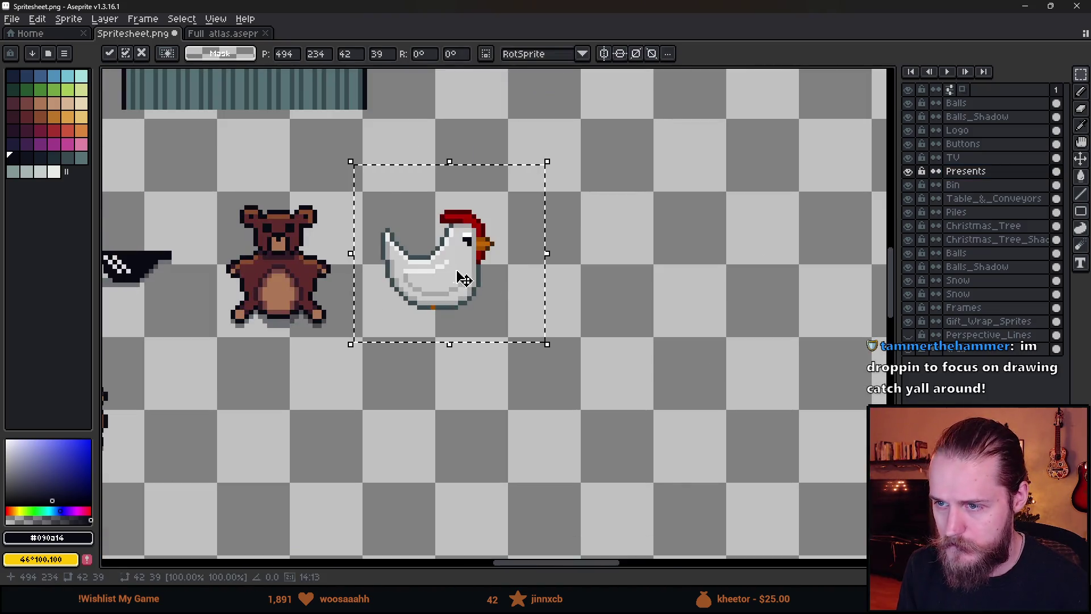
{"action": "key", "text": "Return"}
{"action": "scroll", "coordinate": [443, 256], "scroll_direction": "up", "scroll_amount": 1}
{"action": "left_click_drag", "start_coordinate": [324, 154], "coordinate": [596, 392]}
- Erase the comb's top row and the leftover dark-red pixels above the head
{"action": "key", "text": "ctrl+d"}
{"action": "scroll", "coordinate": [454, 177], "scroll_direction": "up", "scroll_amount": 2}
{"action": "key", "text": "e"}
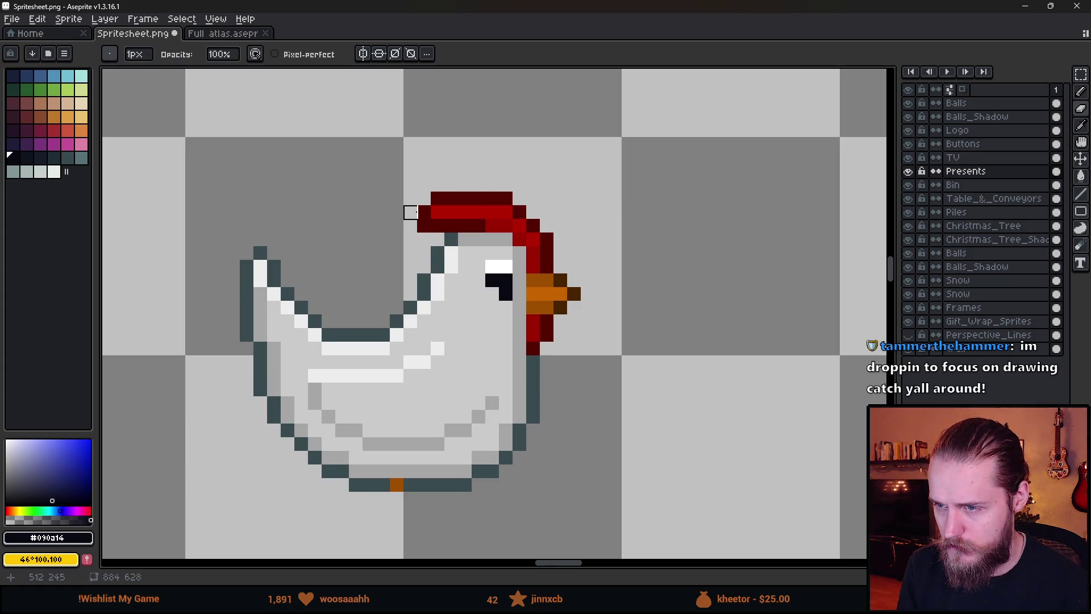
{"action": "left_click_drag", "start_coordinate": [424, 213], "coordinate": [615, 212]}
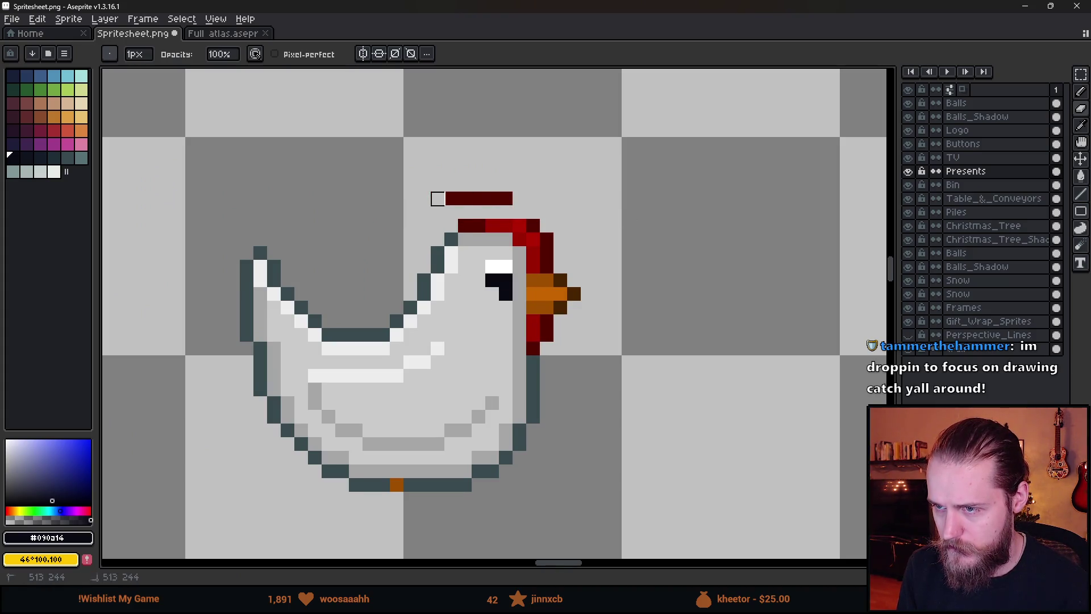
{"action": "left_click_drag", "start_coordinate": [437, 199], "coordinate": [654, 198]}
{"action": "scroll", "coordinate": [608, 245], "scroll_direction": "down", "scroll_amount": 4}
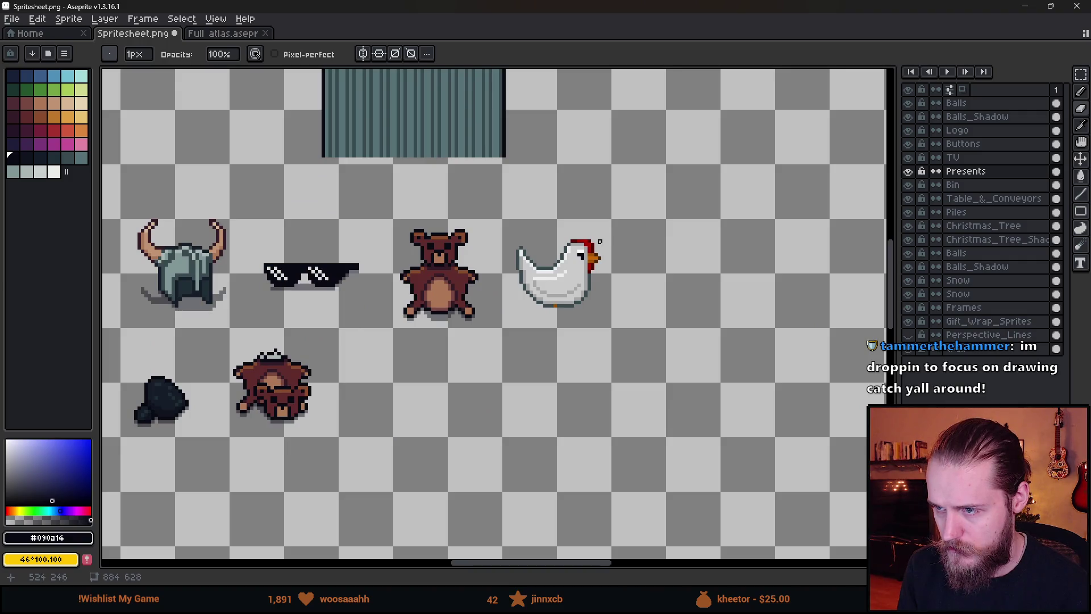
{"action": "scroll", "coordinate": [600, 242], "scroll_direction": "up", "scroll_amount": 4}
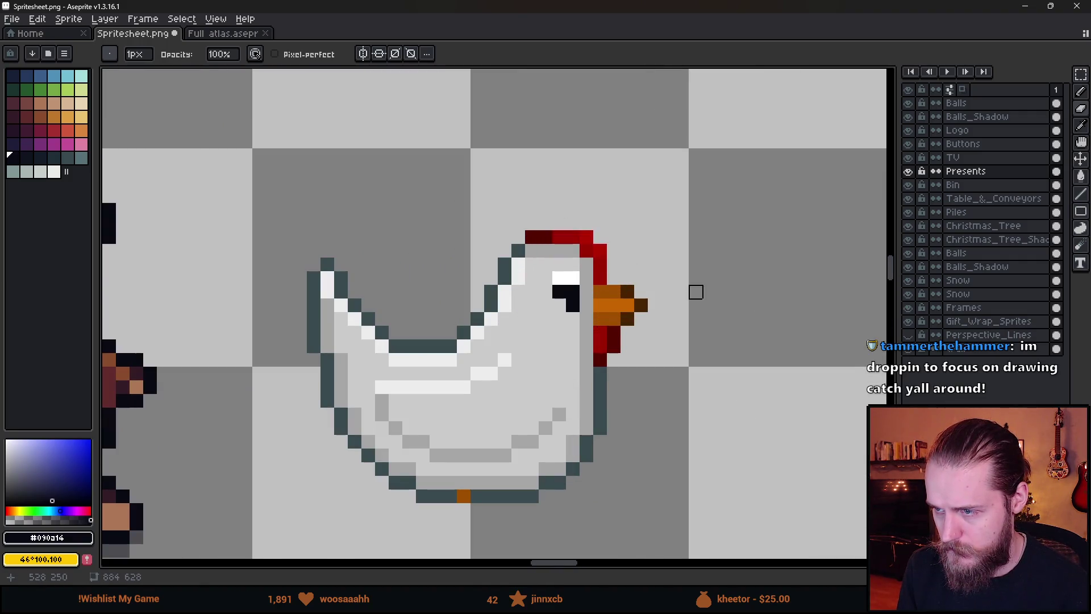
{"action": "scroll", "coordinate": [695, 292], "scroll_direction": "down", "scroll_amount": 3}
{"action": "scroll", "coordinate": [670, 307], "scroll_direction": "up", "scroll_amount": 2}
{"action": "scroll", "coordinate": [693, 341], "scroll_direction": "down", "scroll_amount": 3}
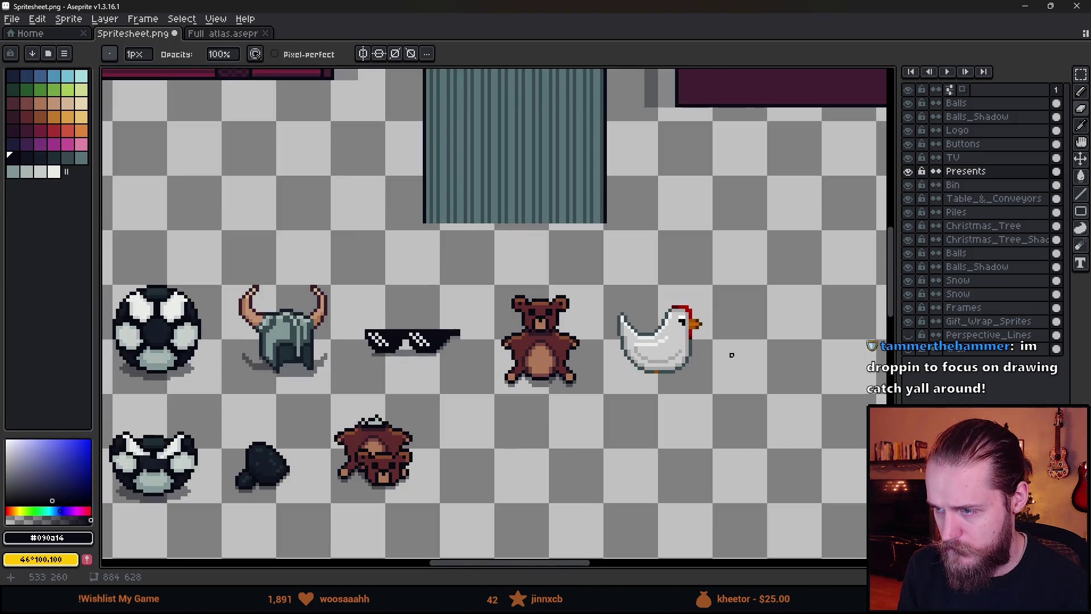
{"action": "scroll", "coordinate": [731, 355], "scroll_direction": "down", "scroll_amount": 1}
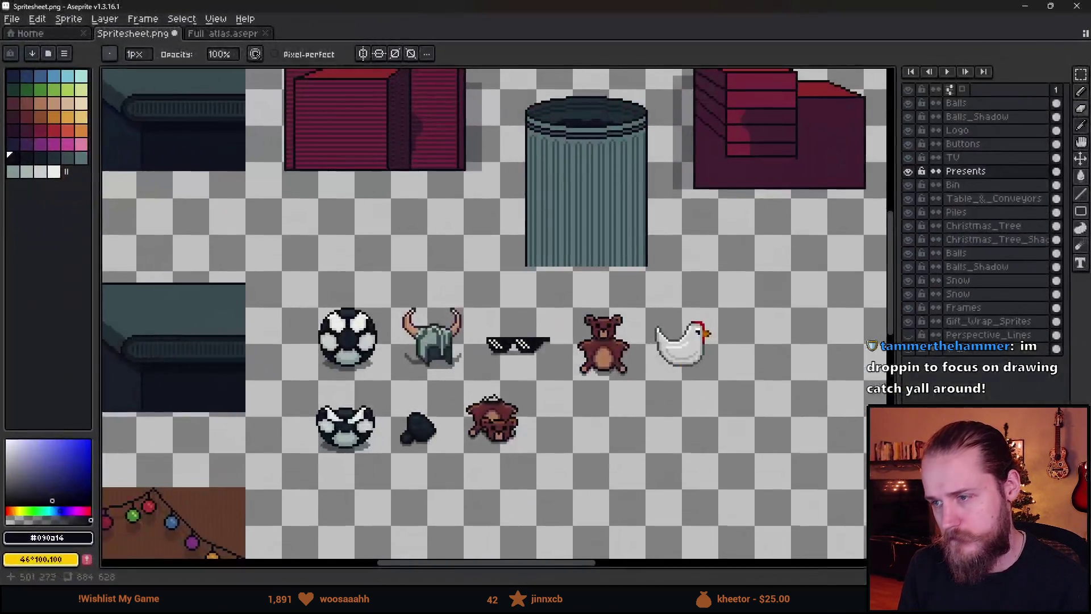
{"action": "scroll", "coordinate": [731, 352], "scroll_direction": "up", "scroll_amount": 3}
{"action": "scroll", "coordinate": [657, 287], "scroll_direction": "up", "scroll_amount": 3}
- Raise the chicken's head by one pixel and lower the red neck strip
{"action": "key", "text": "m"}
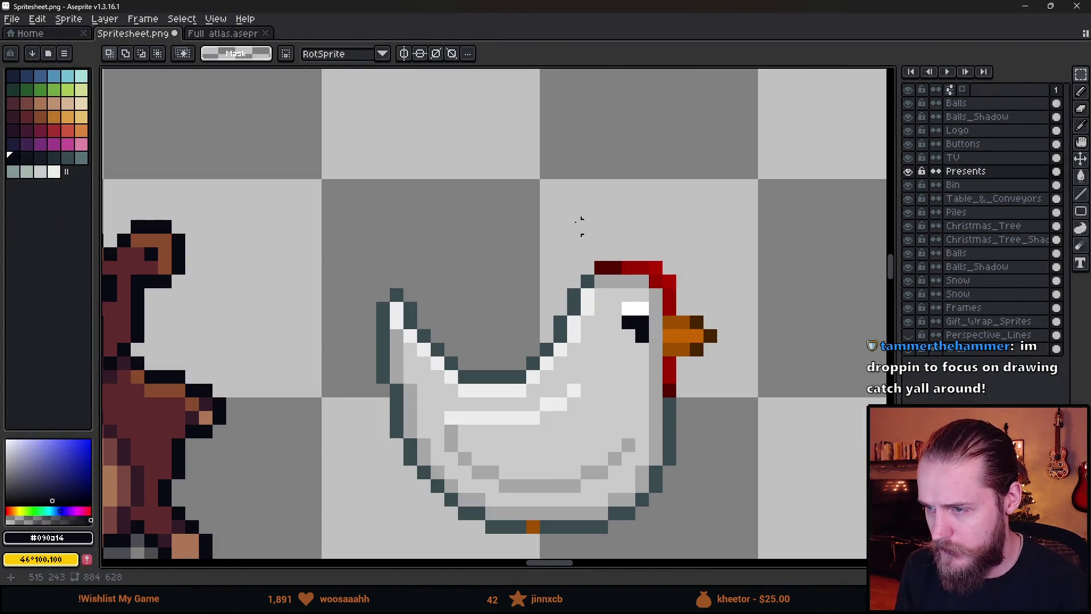
{"action": "mouse_move", "coordinate": [553, 232]}
{"action": "left_mouse_down"}
{"action": "mouse_move", "coordinate": [776, 344]}
{"action": "mouse_move", "coordinate": [812, 396]}
{"action": "left_mouse_up"}
{"action": "left_click_drag", "start_coordinate": [660, 356], "coordinate": [662, 327]}
{"action": "left_click", "coordinate": [708, 484]}
{"action": "mouse_move", "coordinate": [582, 345]}
{"action": "left_mouse_down"}
{"action": "mouse_move", "coordinate": [670, 363]}
{"action": "mouse_move", "coordinate": [633, 407]}
{"action": "left_mouse_up"}
{"action": "left_click", "coordinate": [654, 349]}
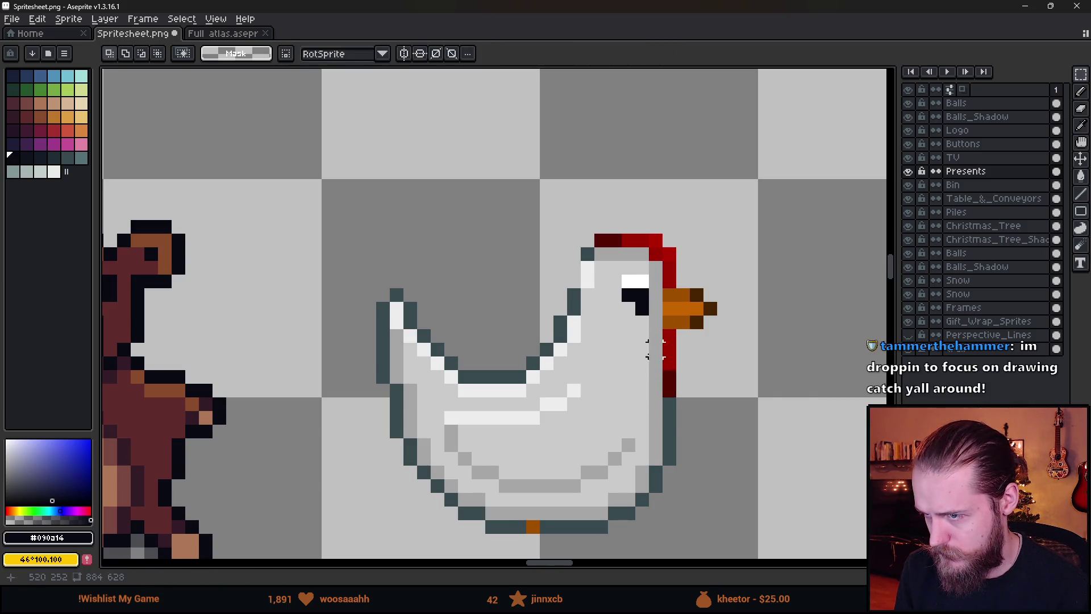
- Pick the dark teal outline colour and select the whole chicken
{"action": "scroll", "coordinate": [587, 254], "scroll_direction": "down", "scroll_amount": 5}
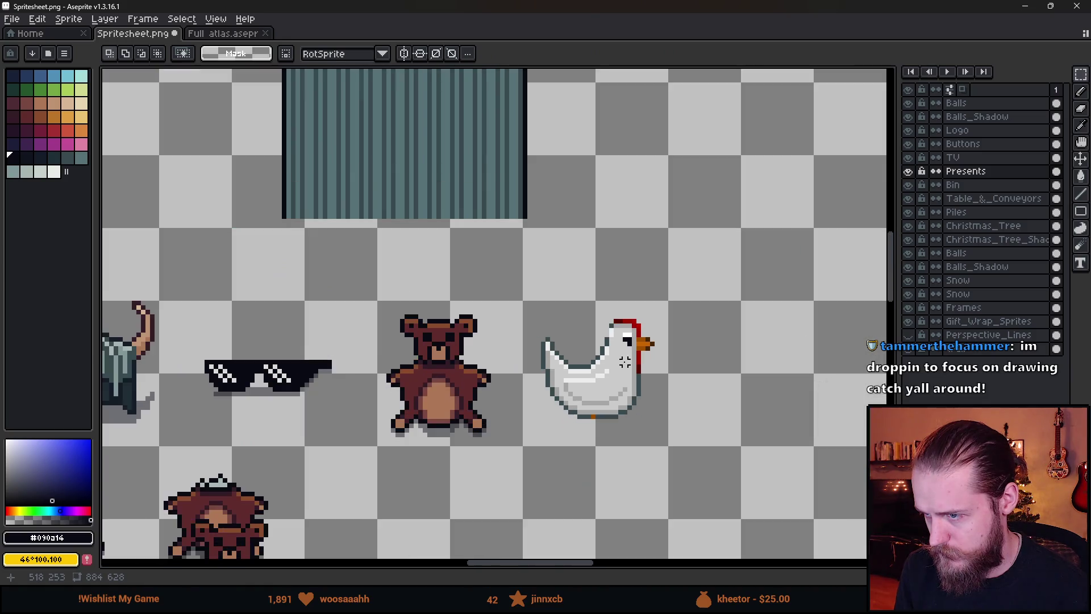
{"action": "scroll", "coordinate": [587, 253], "scroll_direction": "up", "scroll_amount": 6}
{"action": "key", "text": "b"}
{"action": "left_click", "coordinate": [573, 304], "text": "alt"}
{"action": "scroll", "coordinate": [654, 375], "scroll_direction": "down", "scroll_amount": 4}
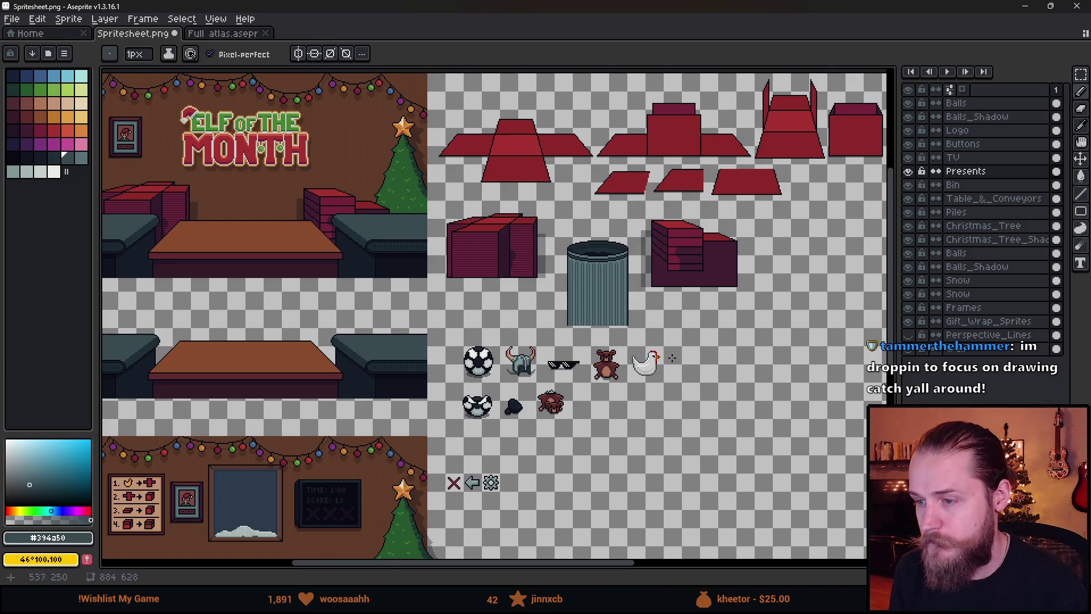
{"action": "scroll", "coordinate": [672, 357], "scroll_direction": "up", "scroll_amount": 4}
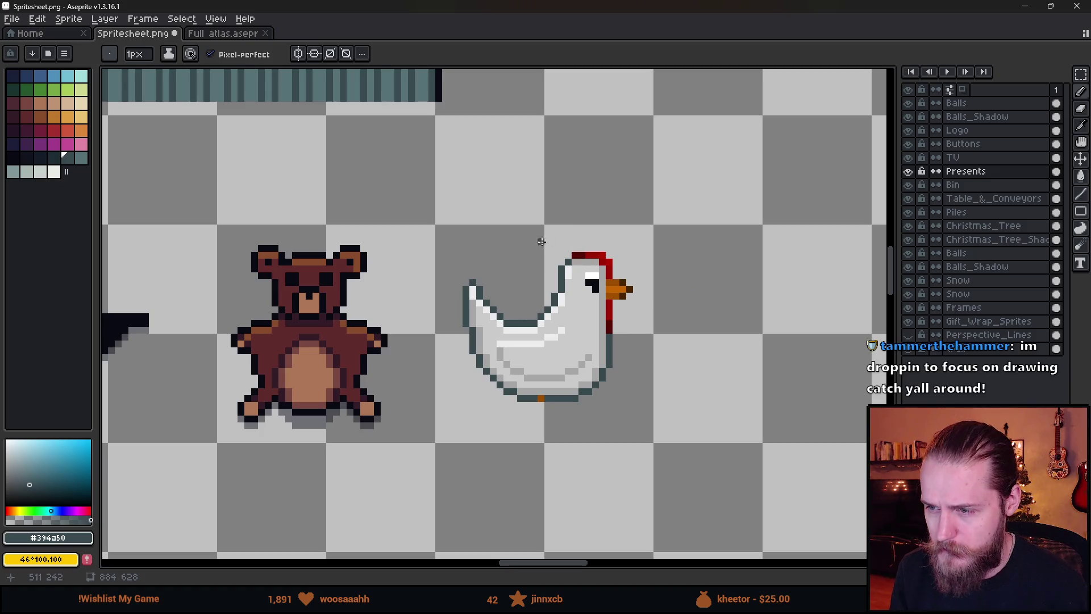
{"action": "key", "text": "m"}
{"action": "left_click_drag", "start_coordinate": [447, 223], "coordinate": [713, 477]}
{"action": "scroll", "coordinate": [629, 319], "scroll_direction": "up", "scroll_amount": 2}
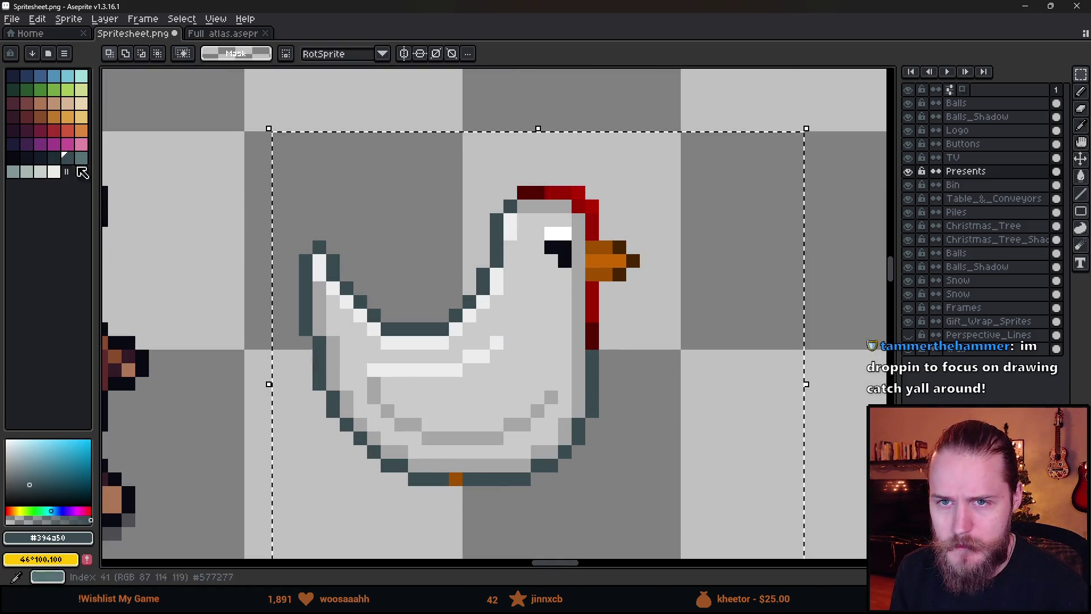
- Bucket-fill the comb, wattle, teal outline and red neck pixels with black
{"action": "left_click", "coordinate": [12, 155]}
{"action": "key", "text": "g"}
{"action": "left_click", "coordinate": [557, 192]}
{"action": "left_click", "coordinate": [531, 192]}
{"action": "left_click", "coordinate": [496, 239]}
{"action": "left_click", "coordinate": [592, 206]}
{"action": "left_click", "coordinate": [616, 238]}
{"action": "left_click", "coordinate": [616, 239]}
{"action": "scroll", "coordinate": [585, 258], "scroll_direction": "down", "scroll_amount": 3}
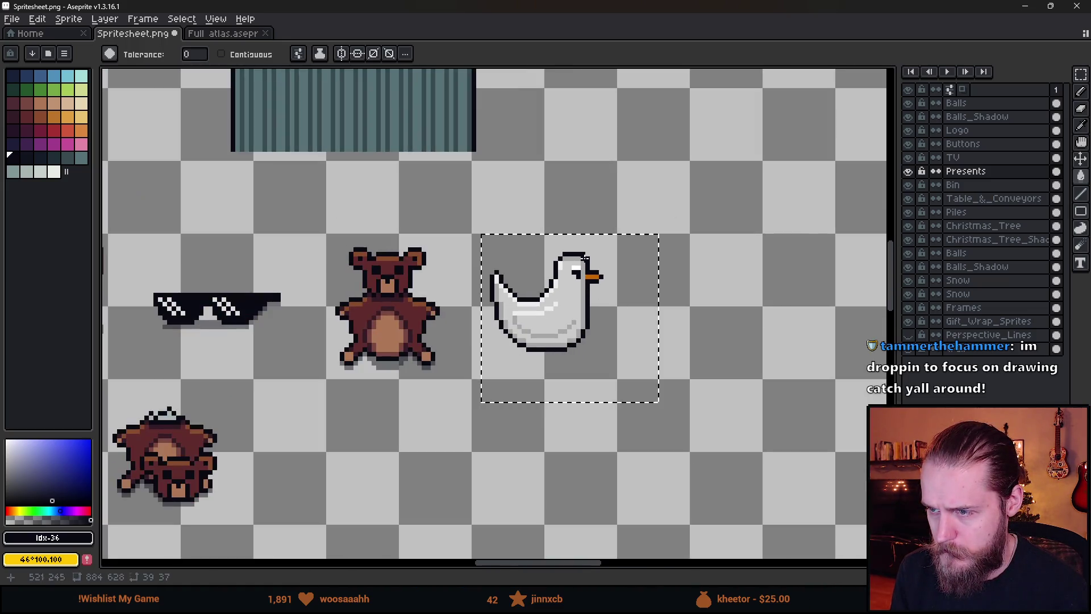
{"action": "scroll", "coordinate": [585, 259], "scroll_direction": "up", "scroll_amount": 3}
- Round the duck's head by erasing its two corner pixels
{"action": "left_click", "coordinate": [615, 220], "text": "alt"}
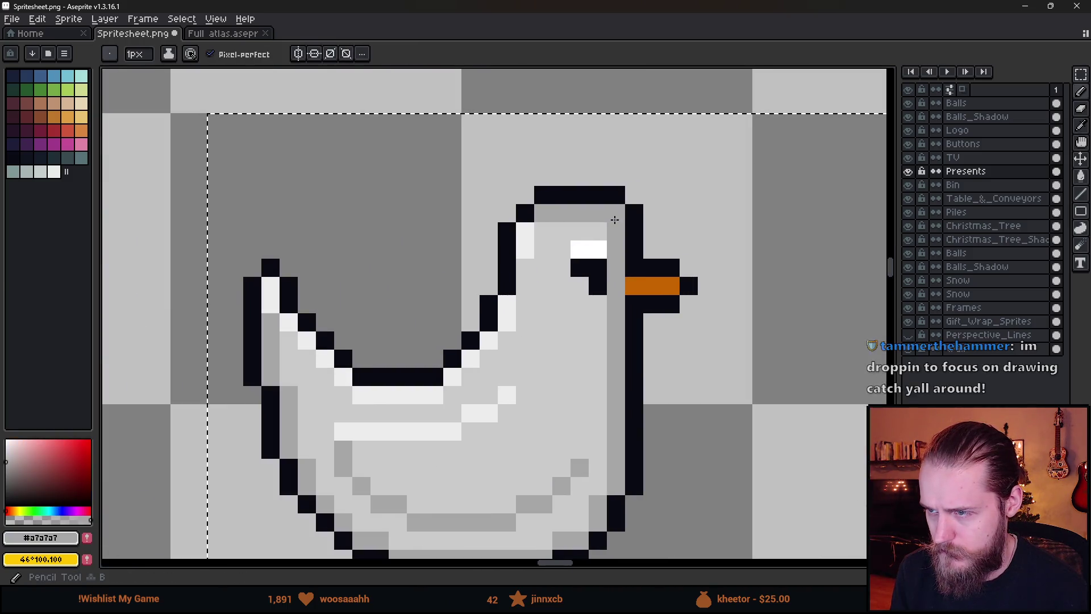
{"action": "key", "text": "ctrl+z"}
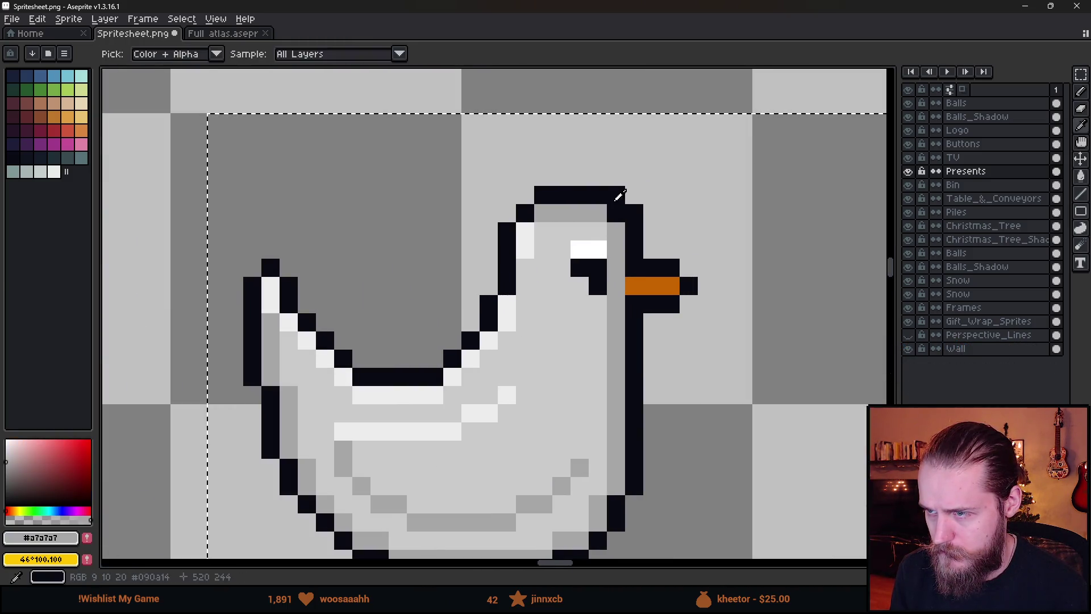
{"action": "left_click", "coordinate": [620, 196], "text": "alt"}
{"action": "right_click", "coordinate": [615, 195]}
{"action": "right_click", "coordinate": [634, 212]}
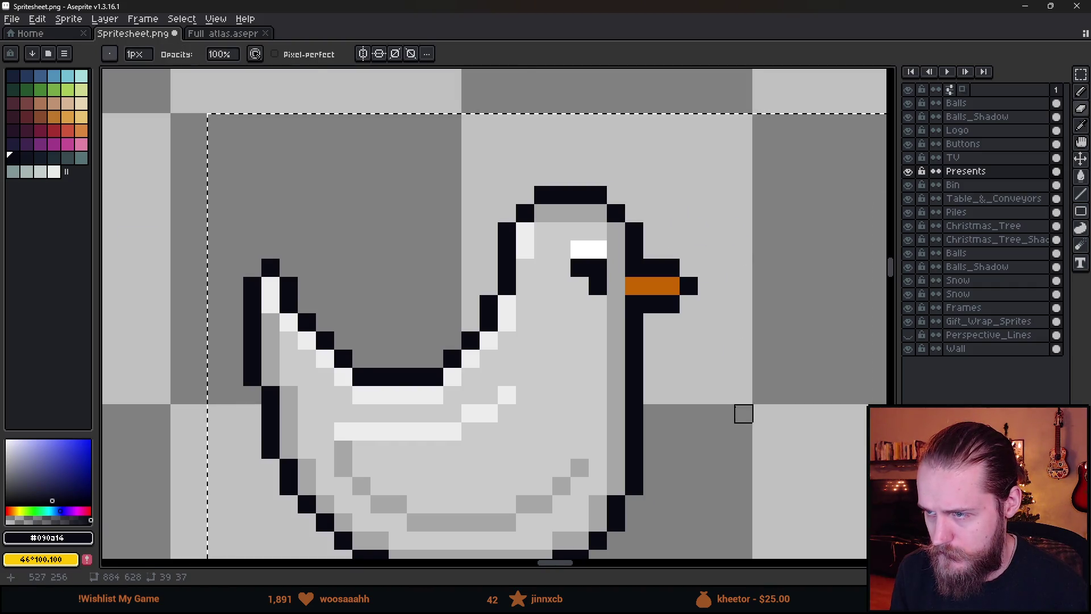
{"action": "scroll", "coordinate": [657, 357], "scroll_direction": "down", "scroll_amount": 9}
{"action": "scroll", "coordinate": [657, 357], "scroll_direction": "up", "scroll_amount": 3}
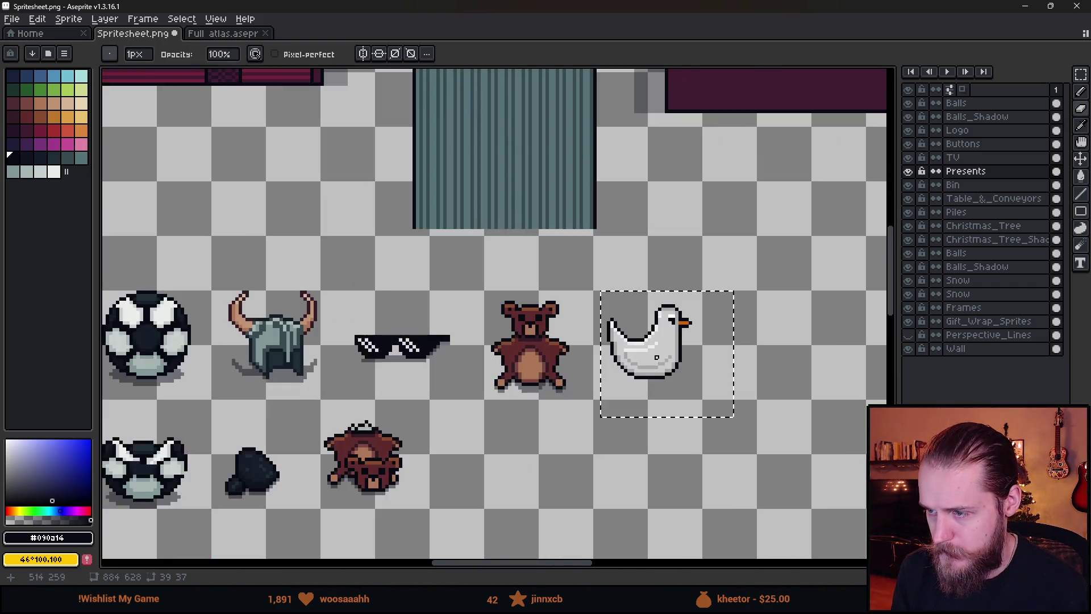
{"action": "scroll", "coordinate": [657, 357], "scroll_direction": "up", "scroll_amount": 3}
- Move the duck's head and neck down one pixel, then select the whole duck
{"action": "key", "text": "m"}
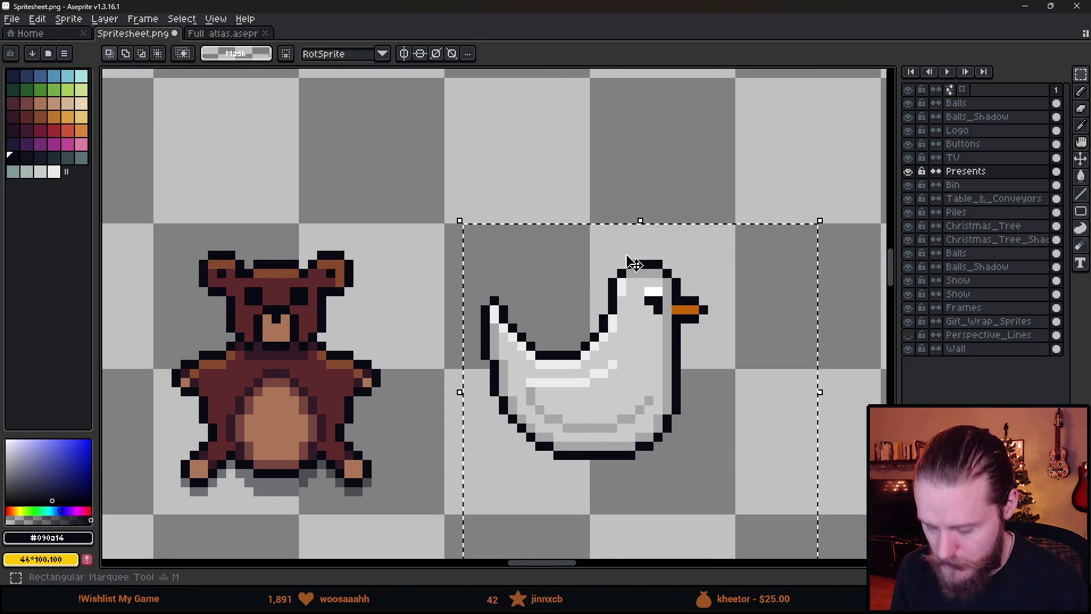
{"action": "left_click", "coordinate": [601, 170]}
{"action": "mouse_move", "coordinate": [569, 147]}
{"action": "left_mouse_down"}
{"action": "mouse_move", "coordinate": [779, 251]}
{"action": "mouse_move", "coordinate": [784, 298]}
{"action": "left_mouse_up"}
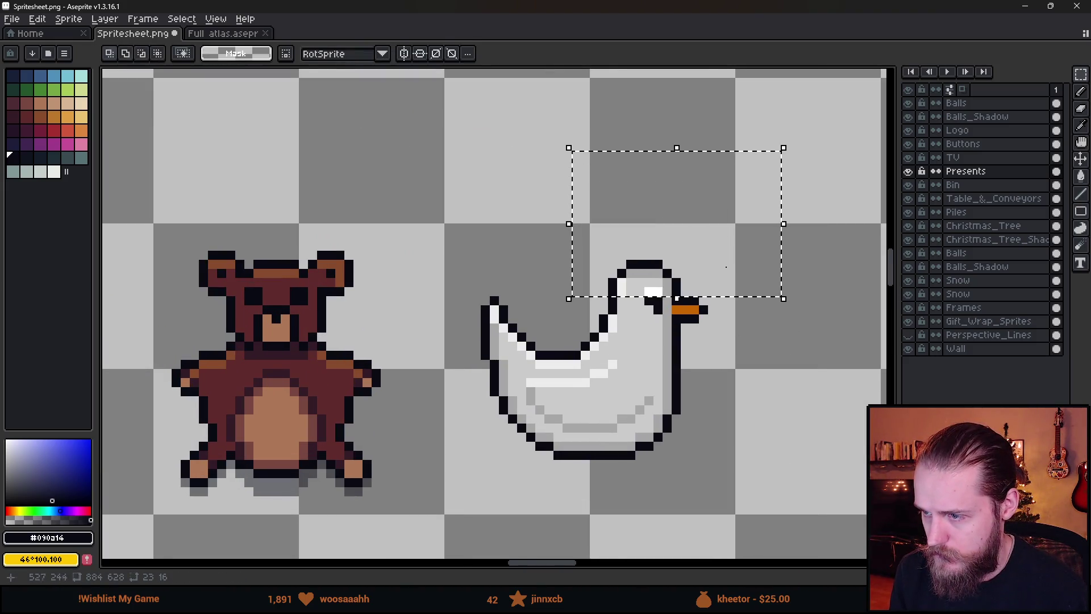
{"action": "left_click_drag", "start_coordinate": [638, 117], "coordinate": [744, 362]}
{"action": "left_click_drag", "start_coordinate": [694, 263], "coordinate": [699, 272]}
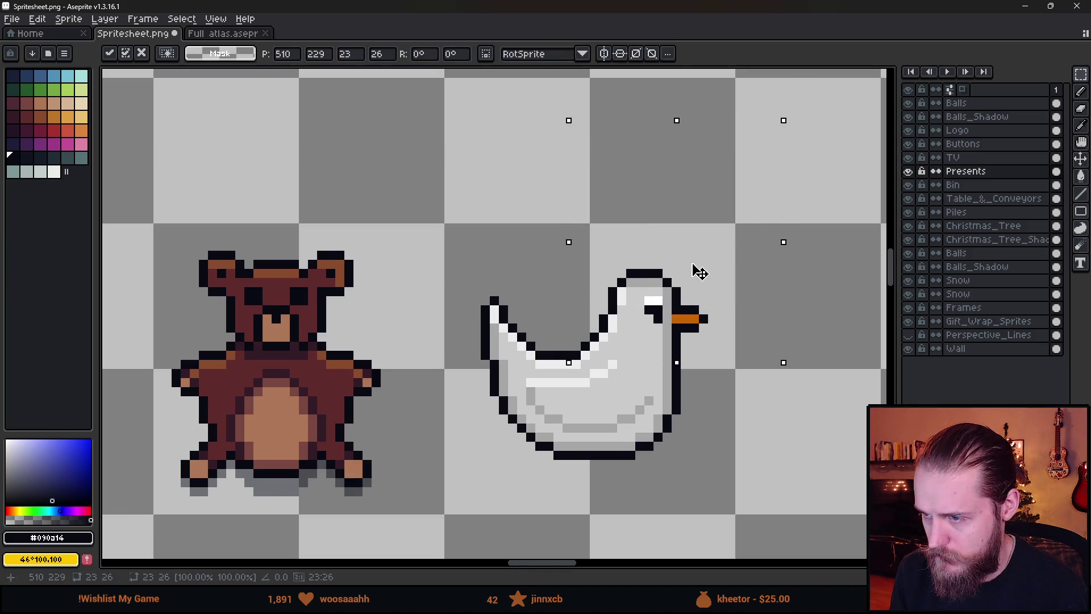
{"action": "left_click", "coordinate": [856, 406]}
{"action": "scroll", "coordinate": [645, 334], "scroll_direction": "down", "scroll_amount": 4}
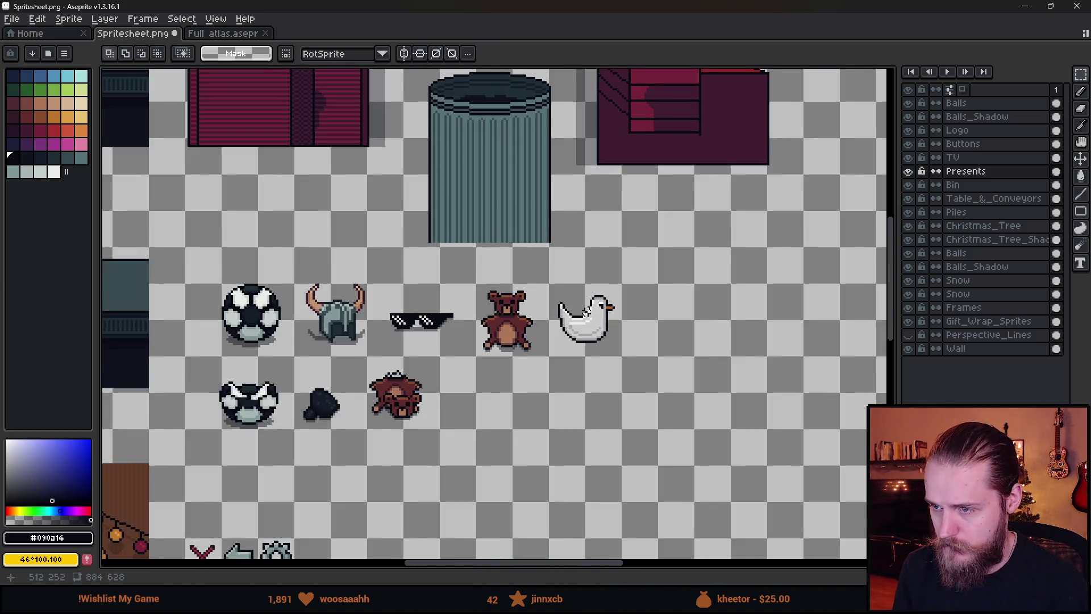
{"action": "scroll", "coordinate": [586, 312], "scroll_direction": "up", "scroll_amount": 4}
{"action": "left_click_drag", "start_coordinate": [322, 118], "coordinate": [799, 486]}
- Bucket-fill the duck's body with orange, undoing the stray highlight fill
{"action": "key", "text": "i"}
{"action": "left_click", "coordinate": [671, 239]}
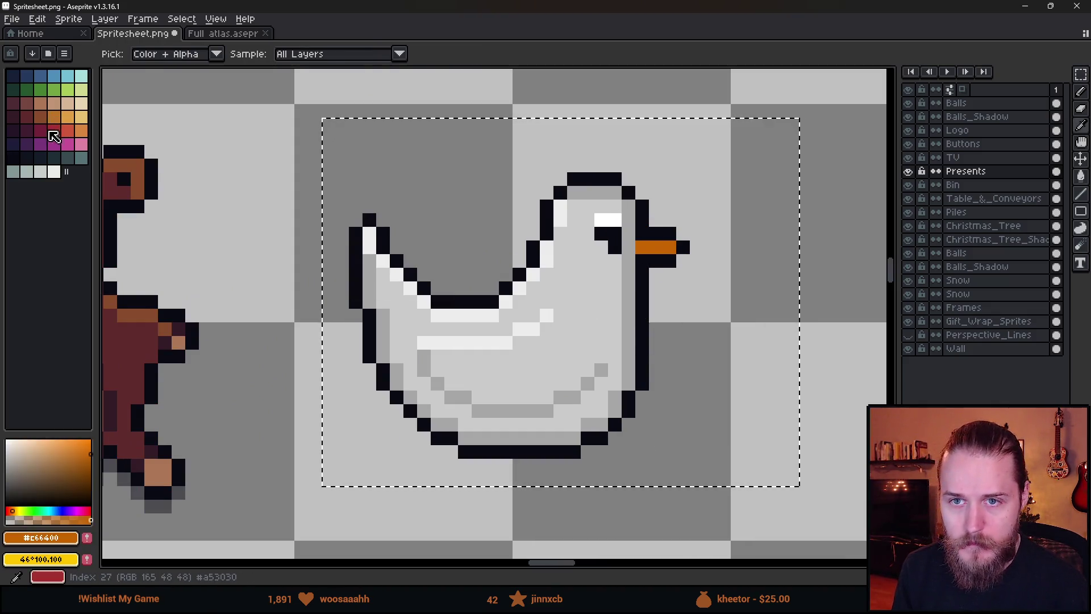
{"action": "left_click", "coordinate": [73, 128]}
{"action": "key", "text": "g"}
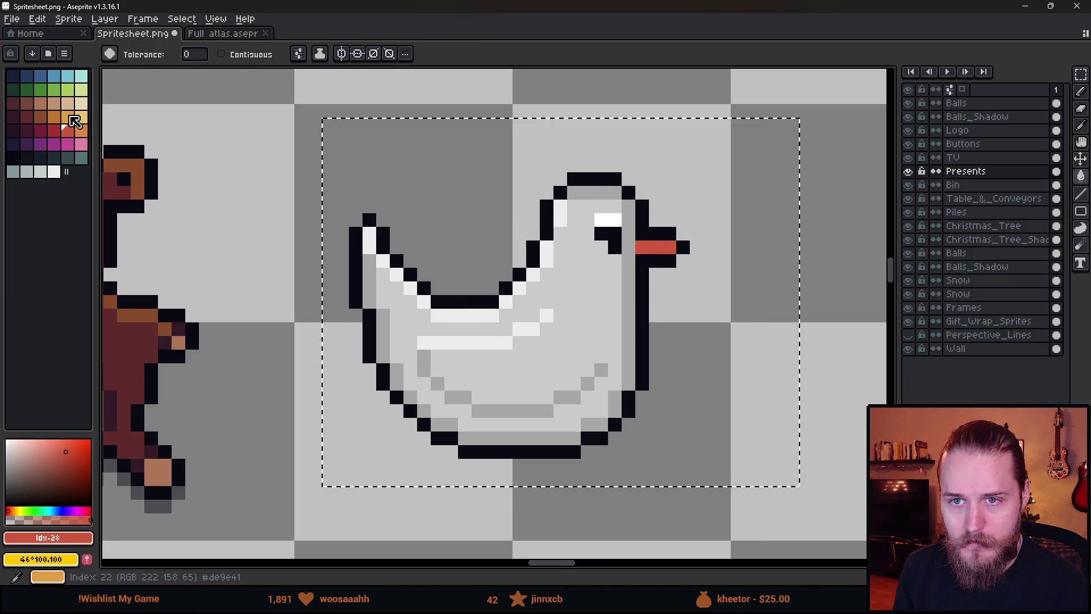
{"action": "left_click", "coordinate": [67, 117]}
{"action": "left_click", "coordinate": [567, 285]}
{"action": "left_click", "coordinate": [546, 315]}
{"action": "key", "text": "ctrl+z"}
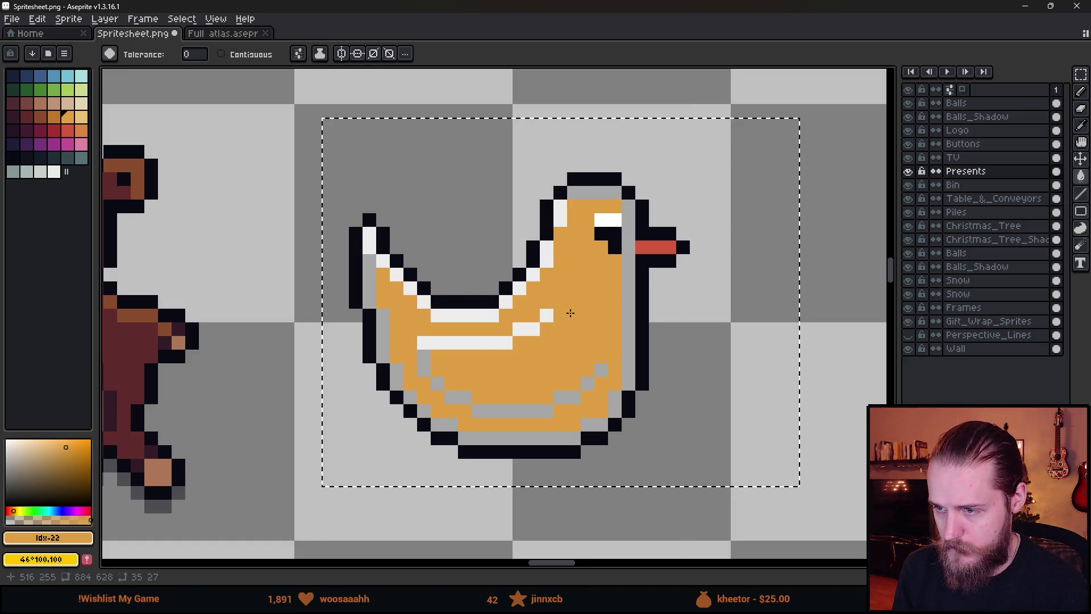
- Fill the duck's grey shading with a darker orange
{"action": "scroll", "coordinate": [569, 313], "scroll_direction": "down", "scroll_amount": 3}
{"action": "scroll", "coordinate": [570, 312], "scroll_direction": "up", "scroll_amount": 3}
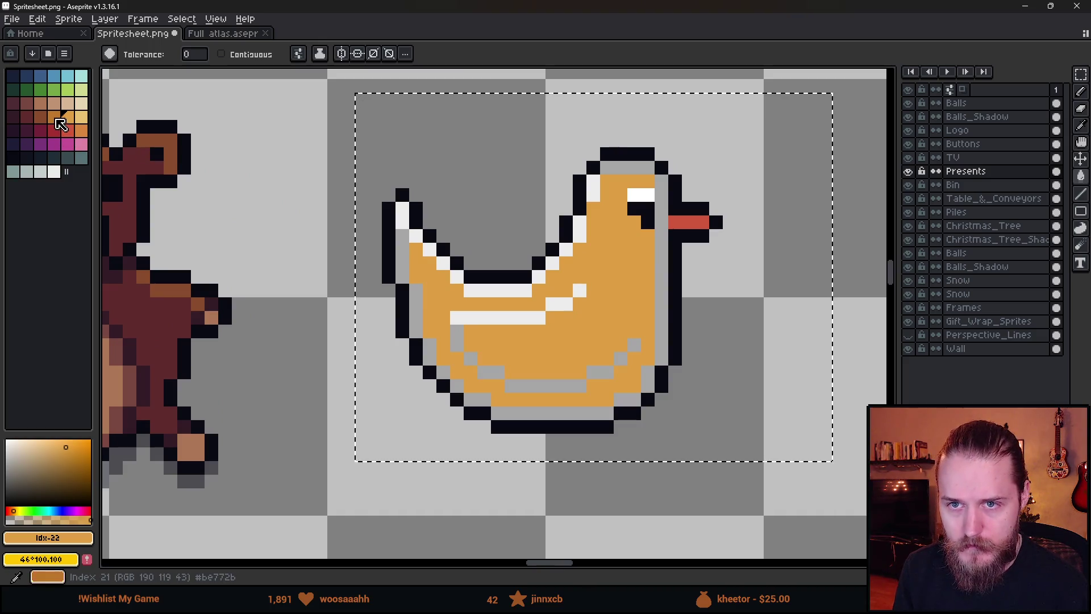
{"action": "left_click", "coordinate": [54, 116]}
{"action": "left_click", "coordinate": [522, 410]}
{"action": "scroll", "coordinate": [522, 398], "scroll_direction": "down", "scroll_amount": 2}
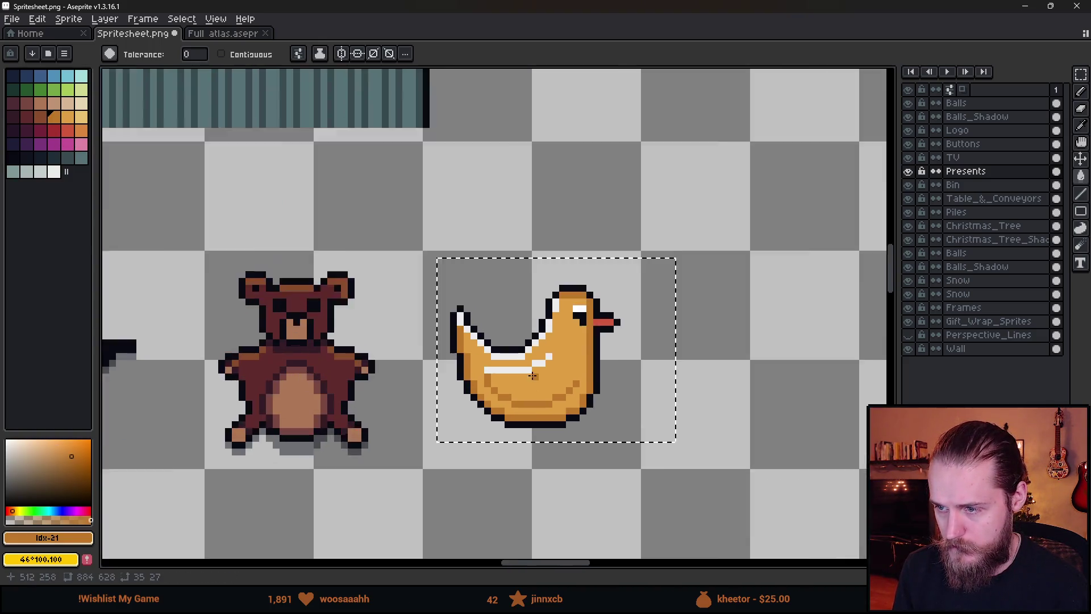
{"action": "scroll", "coordinate": [522, 392], "scroll_direction": "up", "scroll_amount": 2}
- Fill the duck's white highlights and eye with light yellow
{"action": "key", "text": "alt"}
{"action": "left_click", "coordinate": [82, 116]}
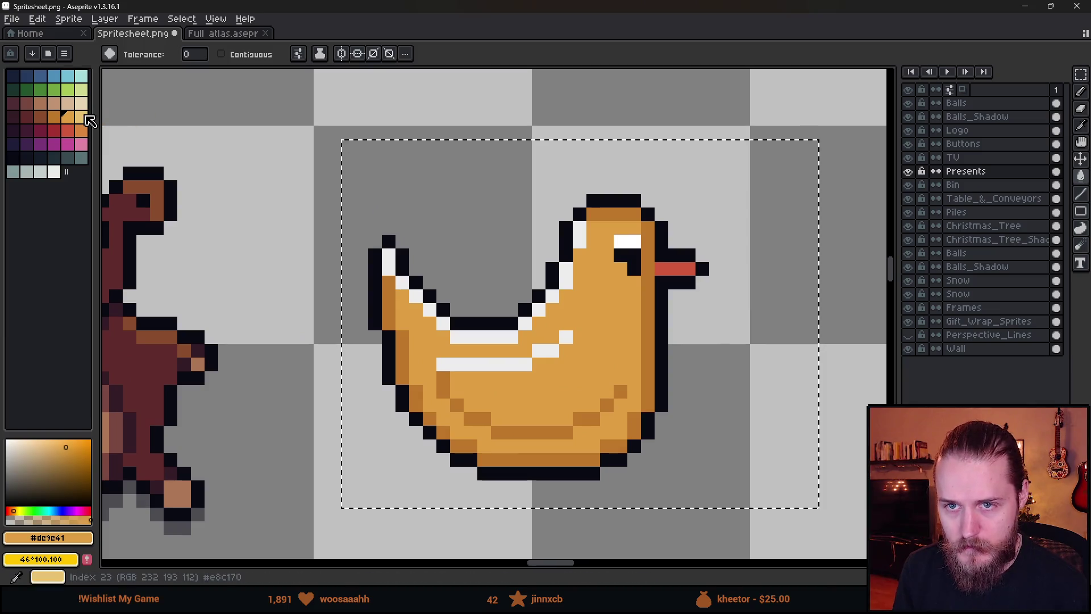
{"action": "left_click", "coordinate": [484, 336]}
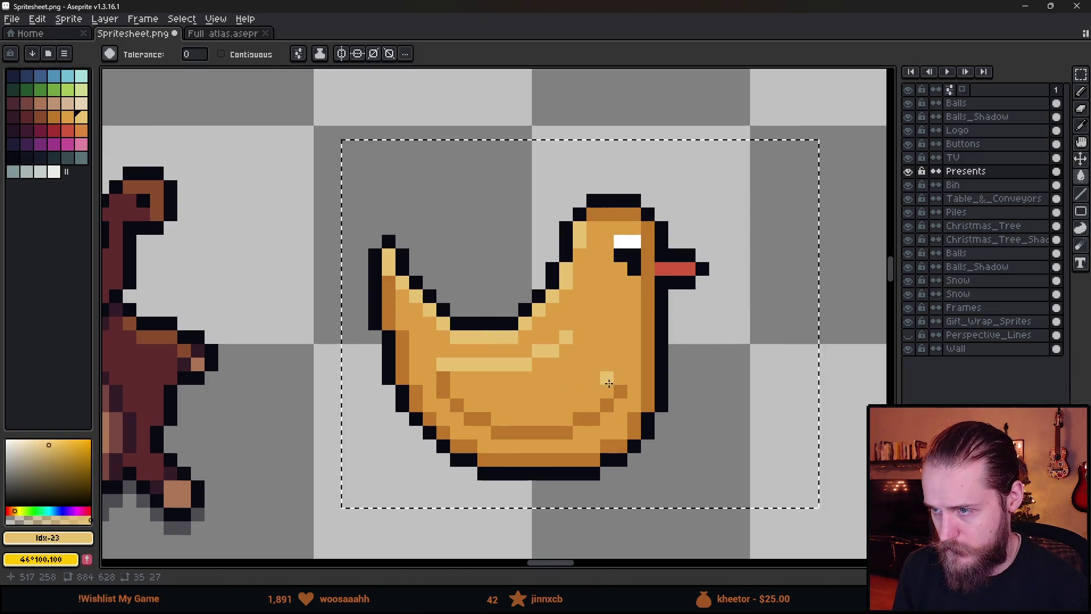
{"action": "scroll", "coordinate": [604, 378], "scroll_direction": "down", "scroll_amount": 5}
{"action": "scroll", "coordinate": [615, 367], "scroll_direction": "up", "scroll_amount": 4}
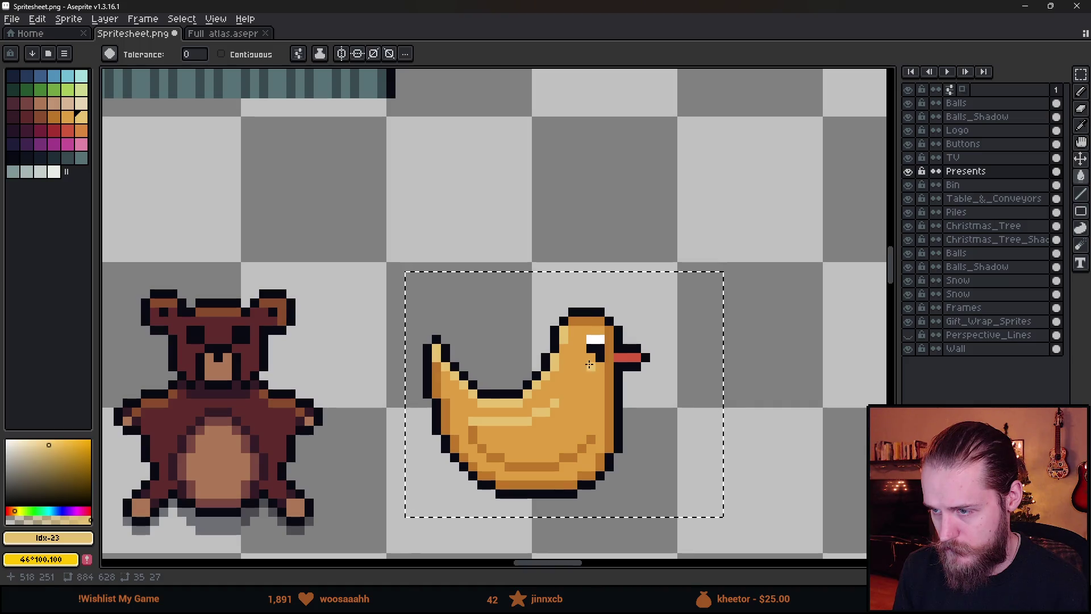
{"action": "scroll", "coordinate": [594, 336], "scroll_direction": "up", "scroll_amount": 2}
{"action": "left_click", "coordinate": [594, 317]}
{"action": "scroll", "coordinate": [625, 392], "scroll_direction": "down", "scroll_amount": 4}
{"action": "scroll", "coordinate": [676, 426], "scroll_direction": "down", "scroll_amount": 2}
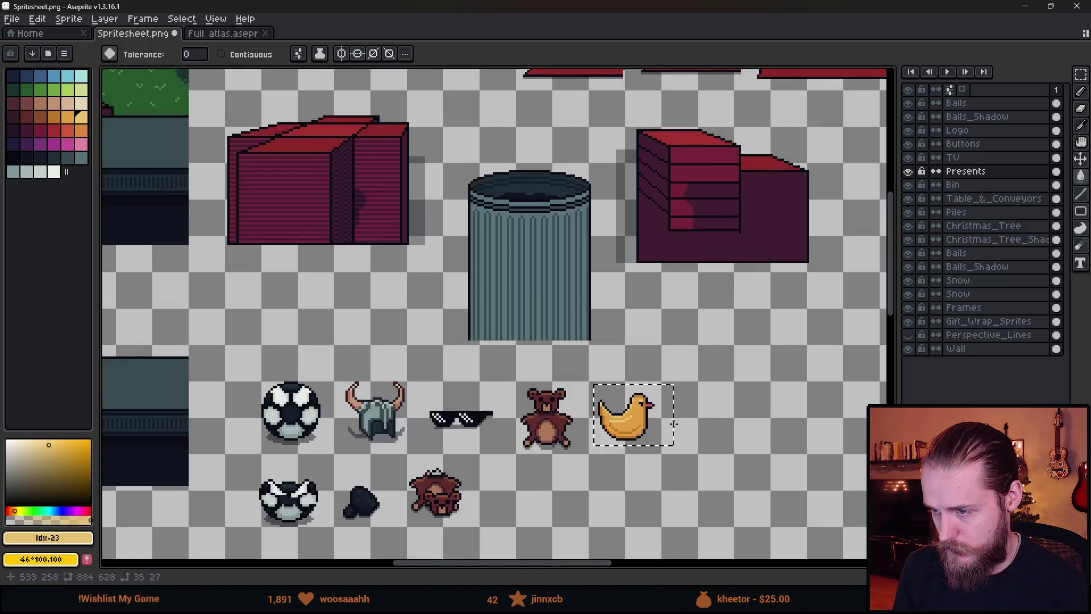
{"action": "scroll", "coordinate": [641, 419], "scroll_direction": "up", "scroll_amount": 2}
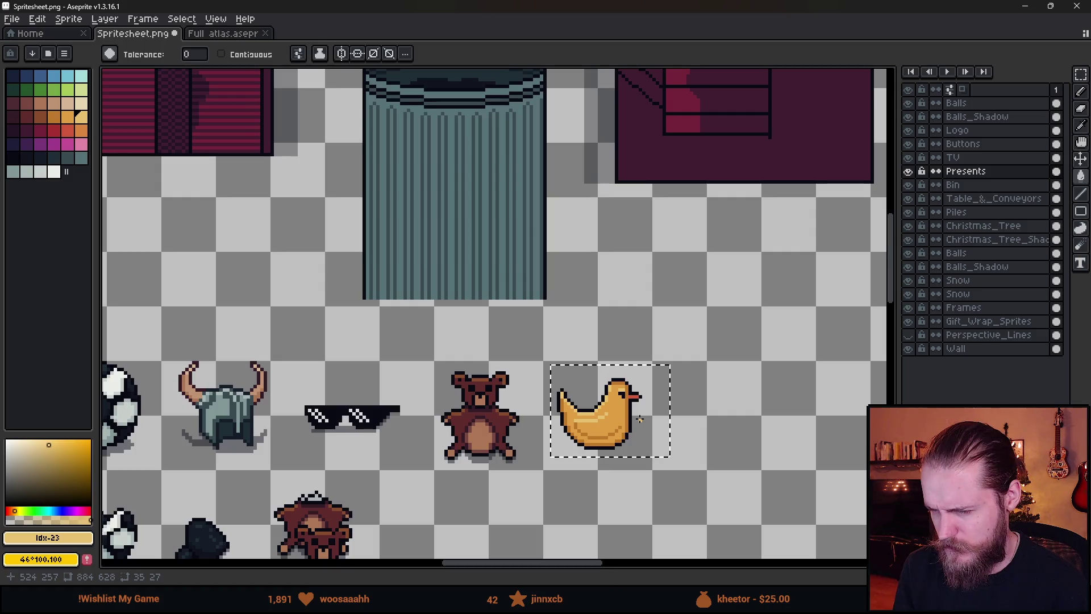
{"action": "scroll", "coordinate": [617, 432], "scroll_direction": "up", "scroll_amount": 2}
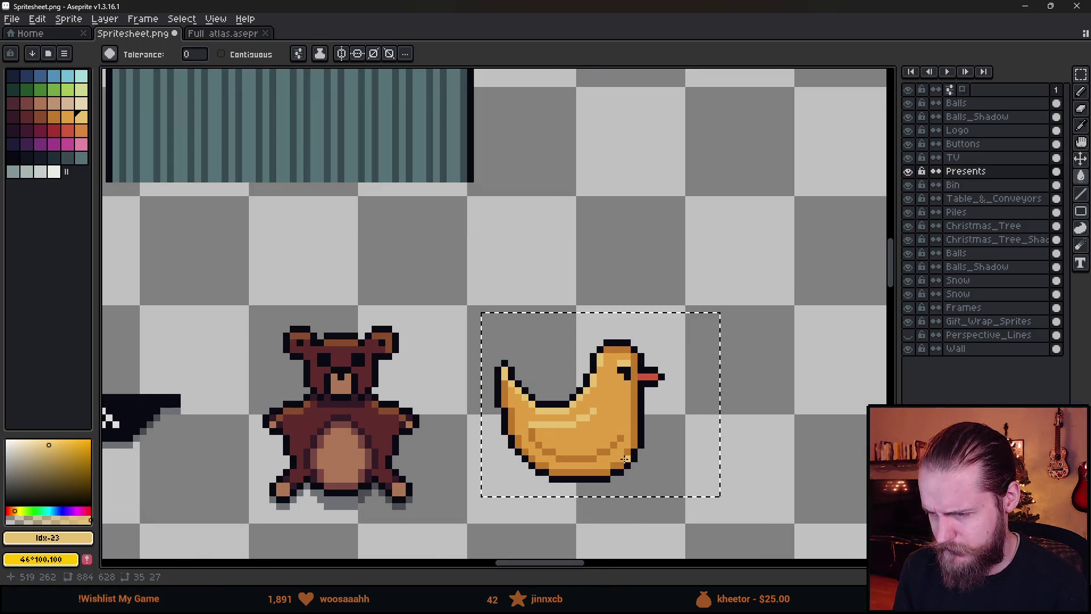
{"action": "scroll", "coordinate": [616, 433], "scroll_direction": "down", "scroll_amount": 2}
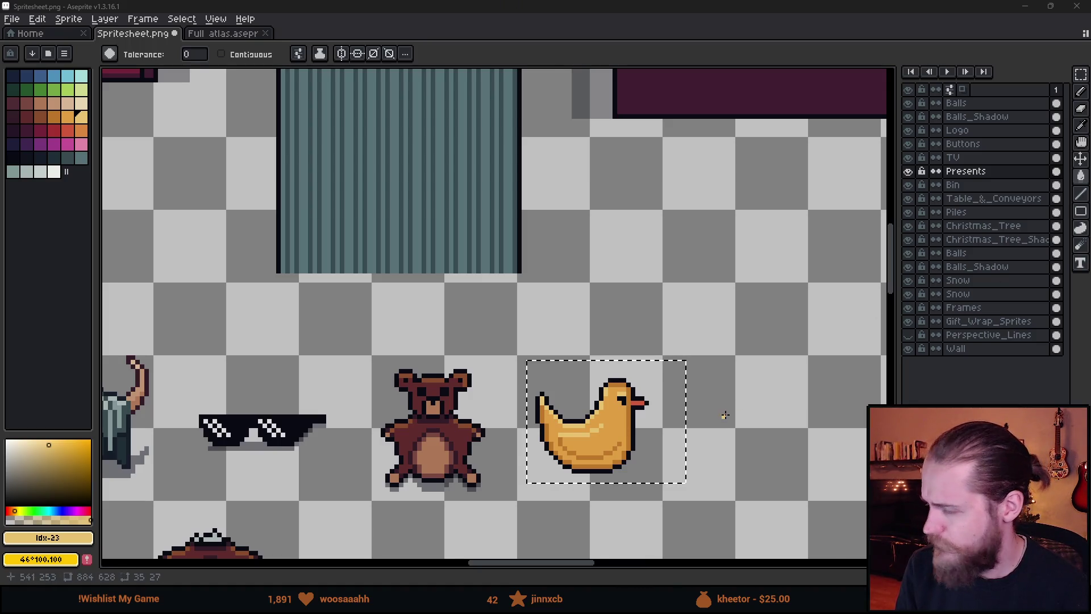
{"action": "scroll", "coordinate": [654, 379], "scroll_direction": "up", "scroll_amount": 2}
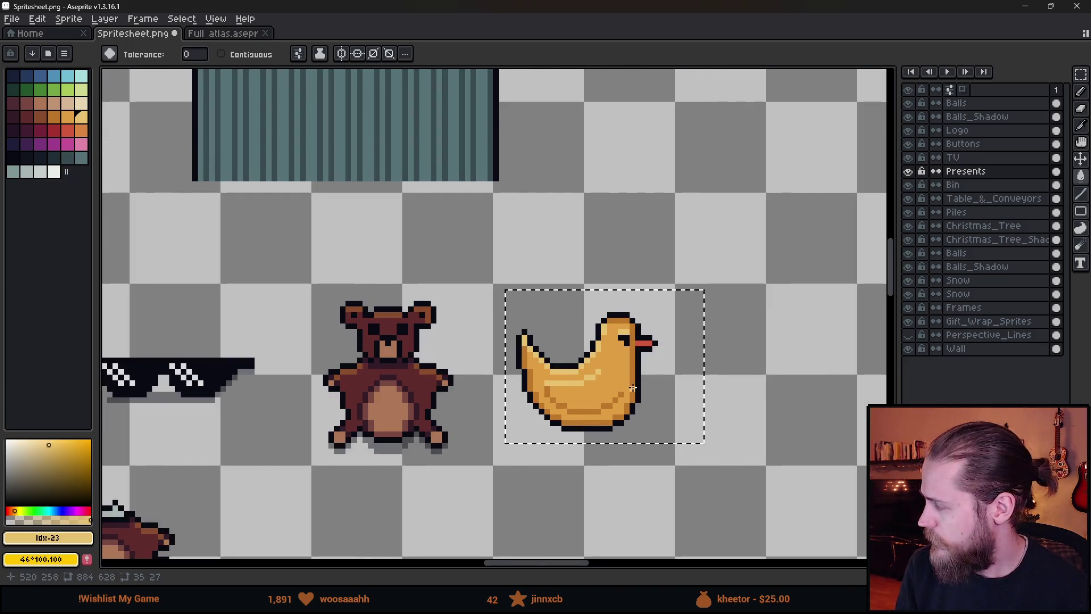
{"action": "scroll", "coordinate": [572, 375], "scroll_direction": "up", "scroll_amount": 1}
{"action": "scroll", "coordinate": [572, 375], "scroll_direction": "up", "scroll_amount": 2}
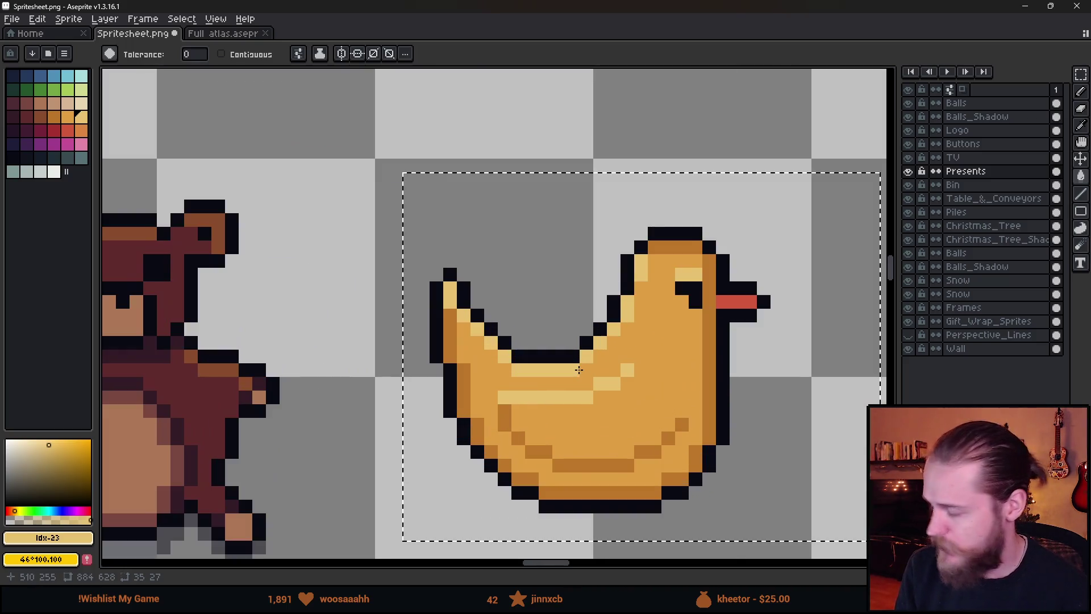
{"action": "scroll", "coordinate": [571, 375], "scroll_direction": "down", "scroll_amount": 1}
- Reshape the duck's tail tip using a rectangular selection and the eraser
{"action": "key", "text": "m"}
{"action": "left_click_drag", "start_coordinate": [425, 245], "coordinate": [555, 332]}
{"action": "left_click", "coordinate": [525, 307]}
{"action": "key", "text": "ctrl+d"}
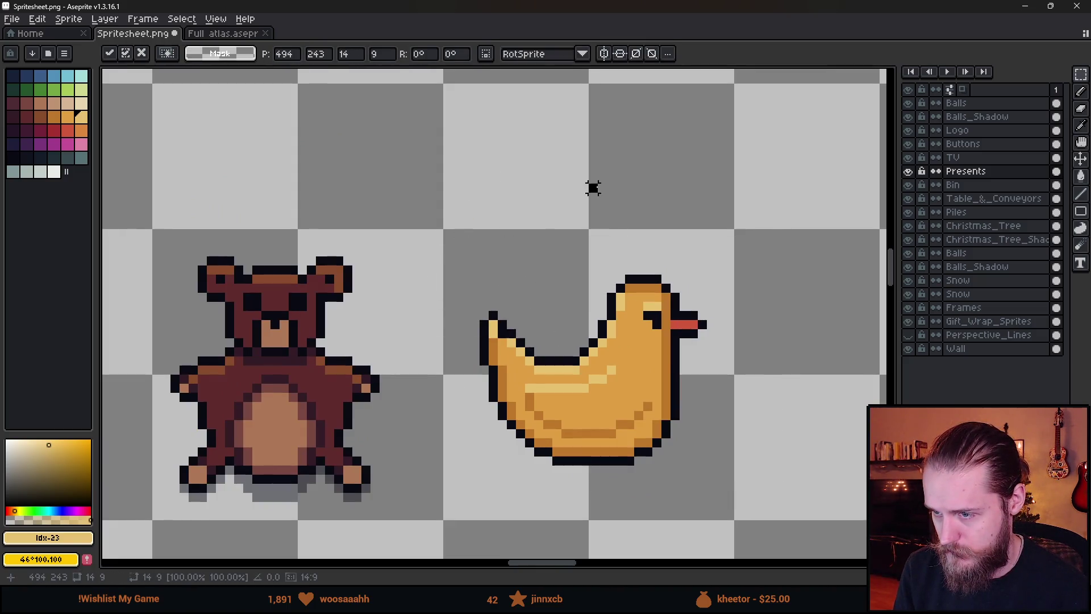
{"action": "key", "text": "e"}
{"action": "scroll", "coordinate": [500, 321], "scroll_direction": "up", "scroll_amount": 3}
{"action": "key", "text": "b"}
{"action": "scroll", "coordinate": [500, 321], "scroll_direction": "down", "scroll_amount": 4}
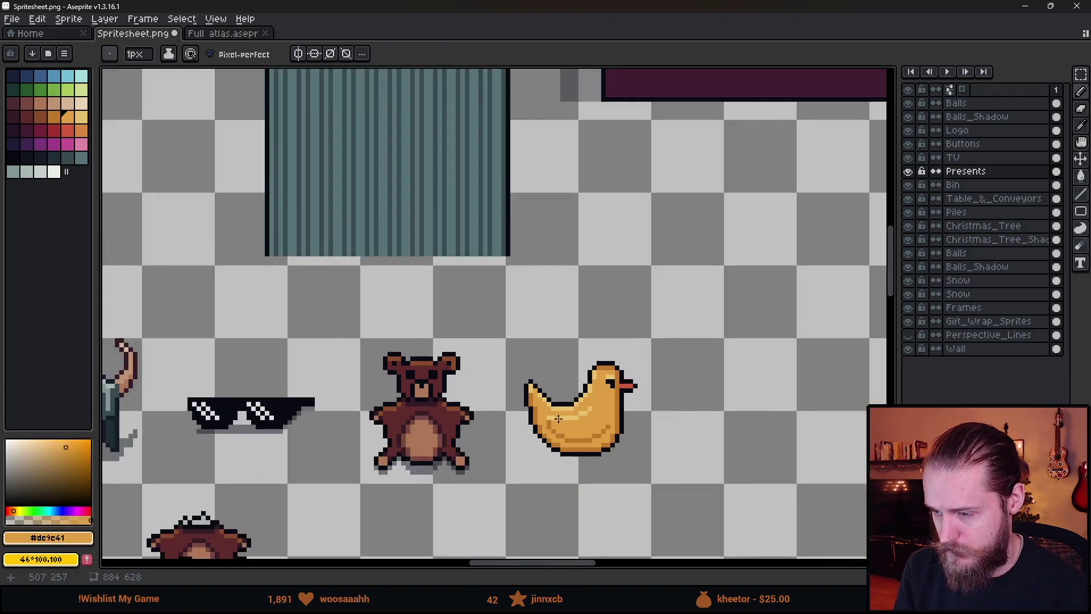
{"action": "scroll", "coordinate": [515, 386], "scroll_direction": "up", "scroll_amount": 2}
- Draw dark outline pixels above the back dip and paint base orange over the light band
{"action": "left_click", "coordinate": [515, 386], "text": "alt"}
{"action": "scroll", "coordinate": [516, 386], "scroll_direction": "down", "scroll_amount": 3}
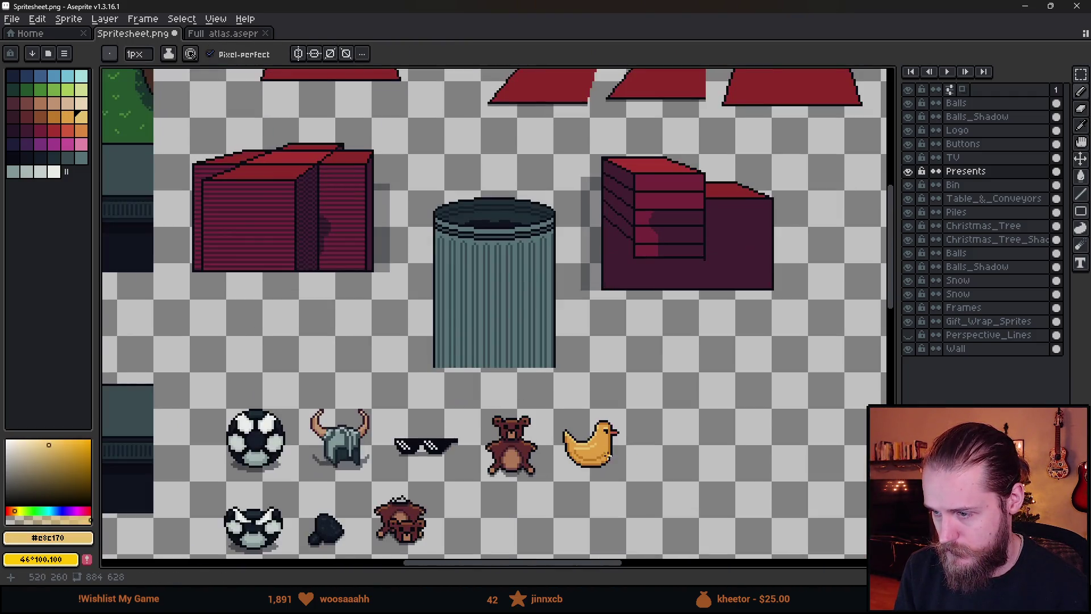
{"action": "scroll", "coordinate": [523, 420], "scroll_direction": "up", "scroll_amount": 3}
{"action": "left_click", "coordinate": [526, 436], "text": "alt"}
{"action": "left_click_drag", "start_coordinate": [529, 431], "coordinate": [580, 431]}
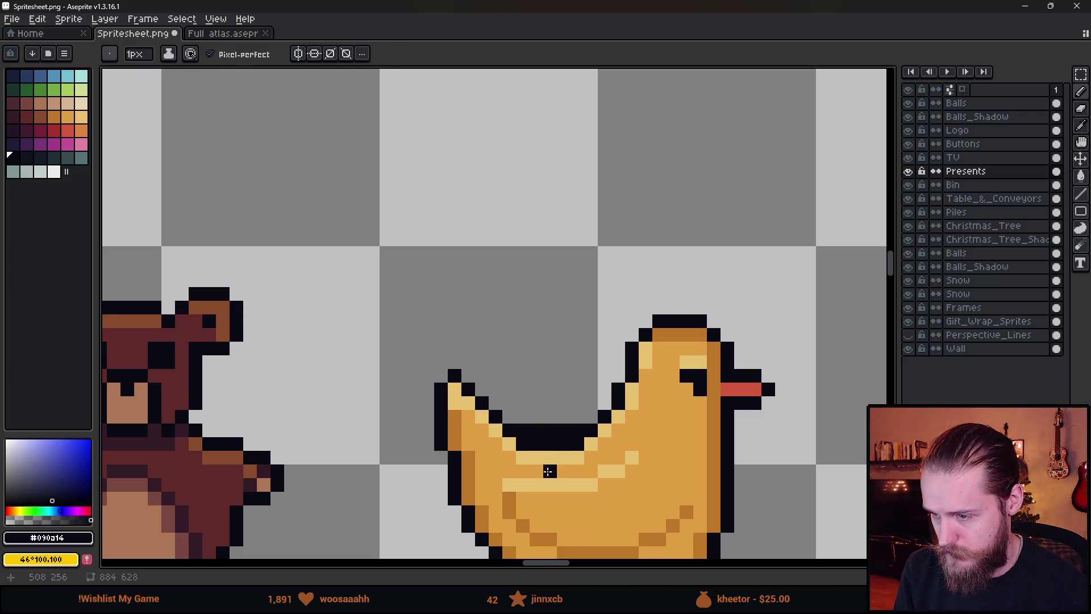
{"action": "left_click", "coordinate": [527, 443], "text": "alt"}
{"action": "left_click", "coordinate": [508, 456], "text": "alt"}
{"action": "left_click_drag", "start_coordinate": [511, 457], "coordinate": [582, 458]}
{"action": "scroll", "coordinate": [625, 477], "scroll_direction": "down", "scroll_amount": 6}
{"action": "left_click_drag", "start_coordinate": [657, 494], "coordinate": [627, 418]}
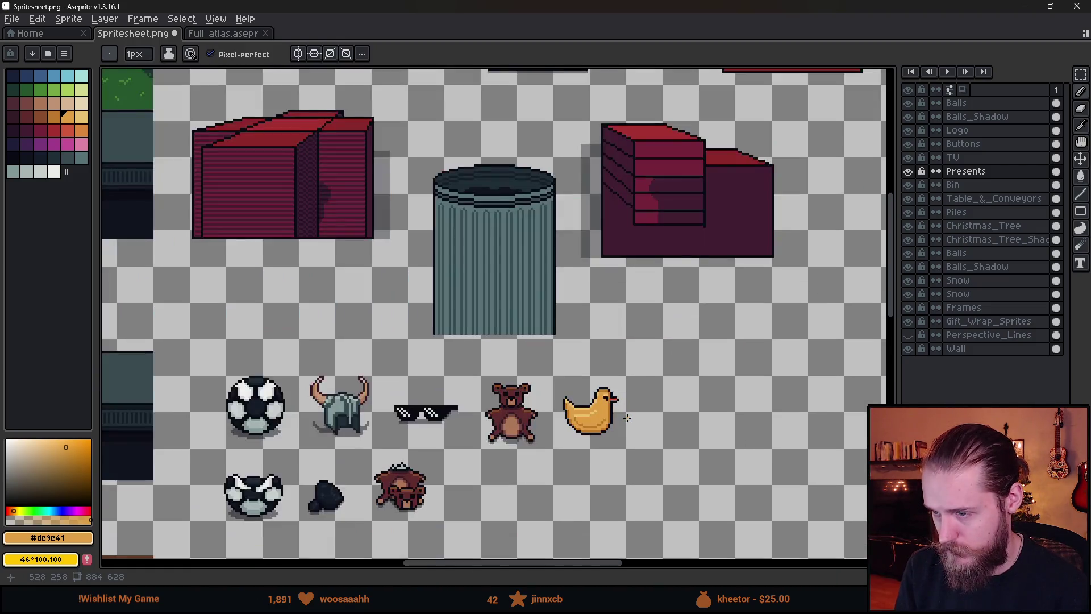
{"action": "scroll", "coordinate": [613, 416], "scroll_direction": "down", "scroll_amount": 2}
{"action": "scroll", "coordinate": [568, 405], "scroll_direction": "up", "scroll_amount": 6}
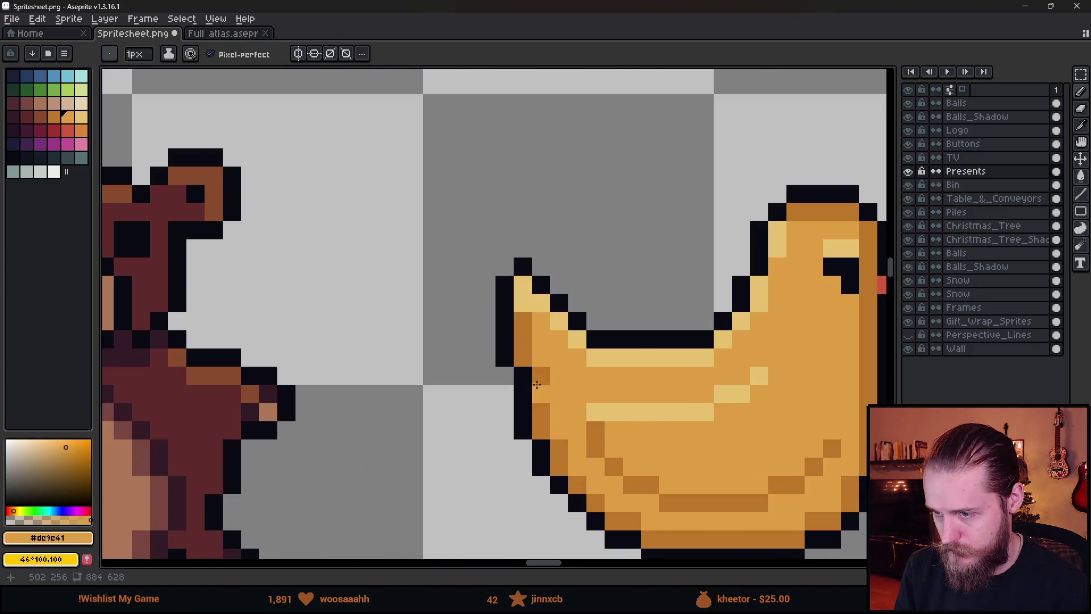
- Repaint the old body shading and stray highlight pixels in base orange
{"action": "key", "text": "m"}
{"action": "mouse_move", "coordinate": [495, 347]}
{"action": "left_mouse_down"}
{"action": "mouse_move", "coordinate": [500, 358]}
{"action": "mouse_move", "coordinate": [552, 366]}
{"action": "mouse_move", "coordinate": [553, 387]}
{"action": "left_mouse_up"}
{"action": "scroll", "coordinate": [614, 444], "scroll_direction": "down", "scroll_amount": 5}
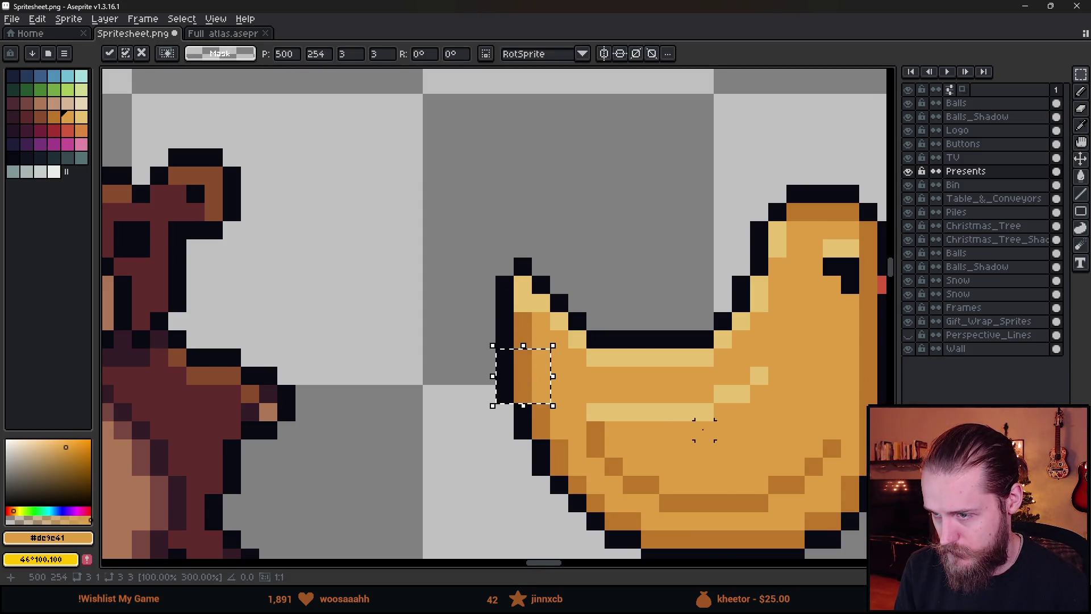
{"action": "key", "text": "ctrl+d"}
{"action": "scroll", "coordinate": [607, 461], "scroll_direction": "down", "scroll_amount": 2}
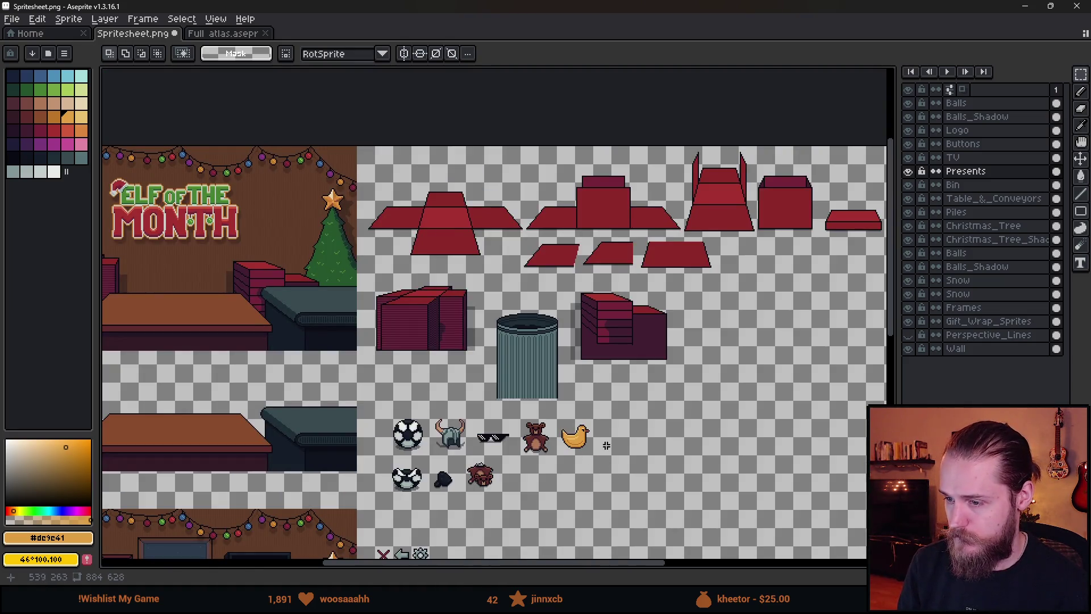
{"action": "scroll", "coordinate": [606, 445], "scroll_direction": "up", "scroll_amount": 4}
{"action": "scroll", "coordinate": [632, 386], "scroll_direction": "up", "scroll_amount": 3}
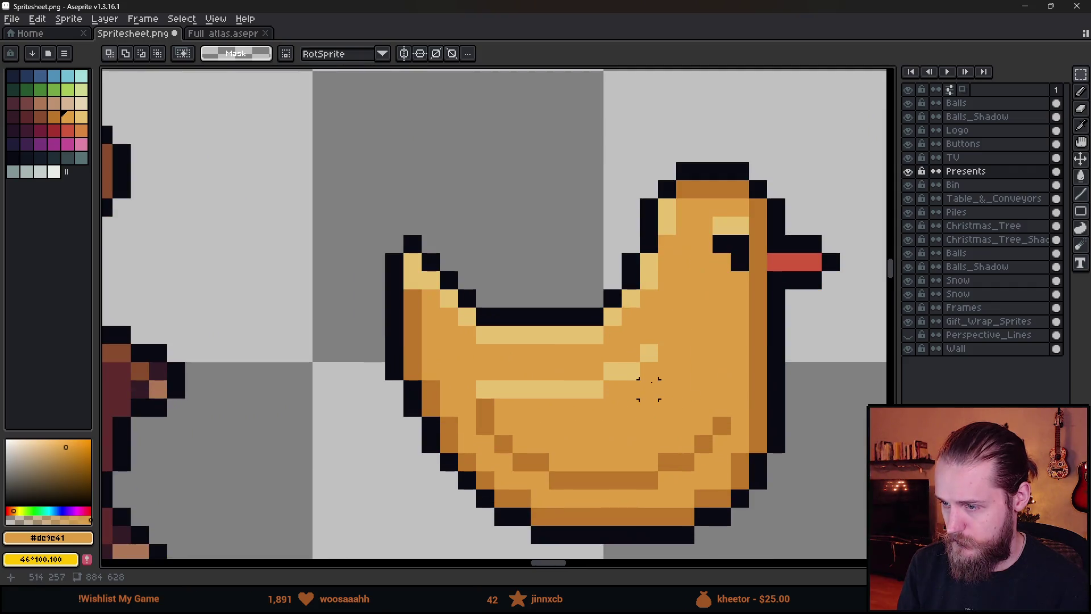
{"action": "key", "text": "b"}
{"action": "mouse_move", "coordinate": [486, 389]}
{"action": "left_mouse_down"}
{"action": "mouse_move", "coordinate": [487, 435]}
{"action": "mouse_move", "coordinate": [541, 461]}
{"action": "left_mouse_up"}
{"action": "left_click", "coordinate": [576, 479]}
{"action": "left_click_drag", "start_coordinate": [504, 390], "coordinate": [518, 387]}
- Draw a diagonal line of dark orange shading across the duck's body
{"action": "left_click", "coordinate": [616, 480], "text": "alt"}
{"action": "left_click", "coordinate": [576, 462]}
{"action": "mouse_move", "coordinate": [567, 461]}
{"action": "left_mouse_down"}
{"action": "mouse_move", "coordinate": [539, 444]}
{"action": "mouse_move", "coordinate": [521, 406]}
{"action": "mouse_move", "coordinate": [545, 382]}
{"action": "left_mouse_up"}
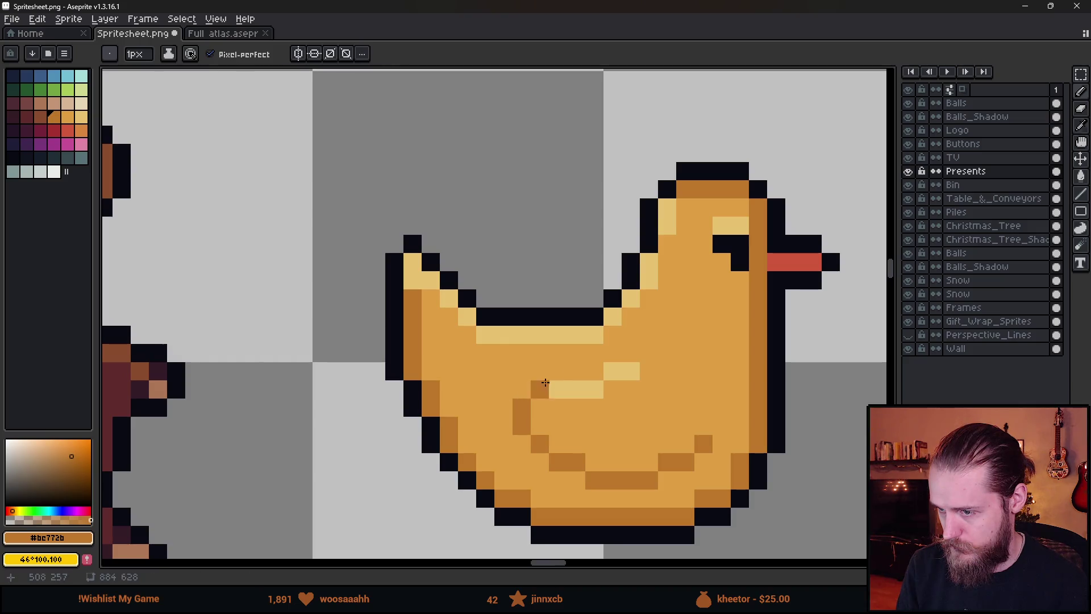
{"action": "left_click", "coordinate": [562, 390], "text": "alt"}
{"action": "scroll", "coordinate": [654, 449], "scroll_direction": "down", "scroll_amount": 3}
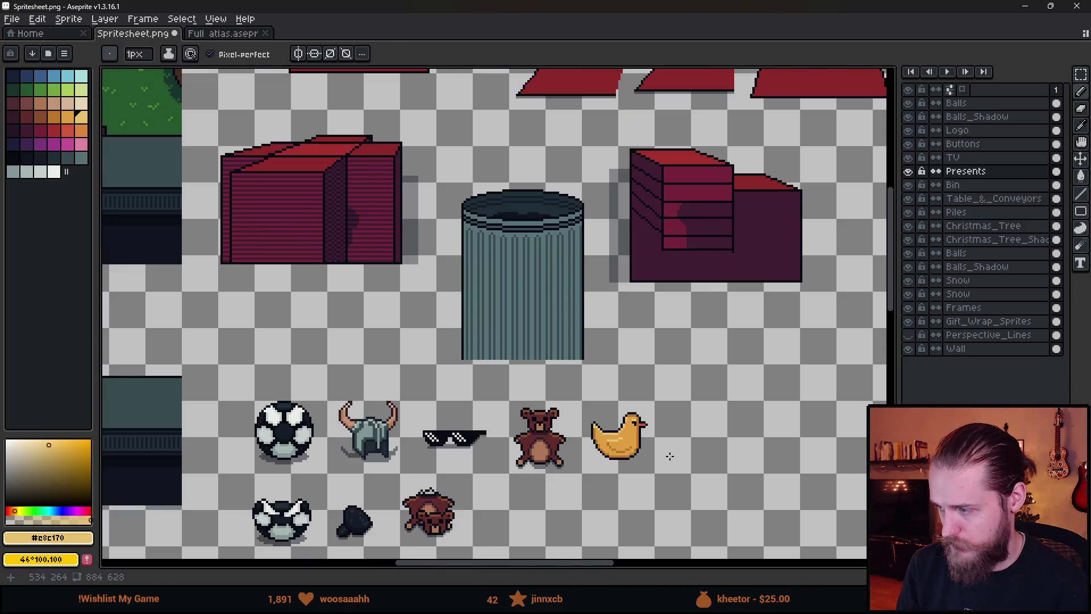
{"action": "scroll", "coordinate": [670, 456], "scroll_direction": "up", "scroll_amount": 5}
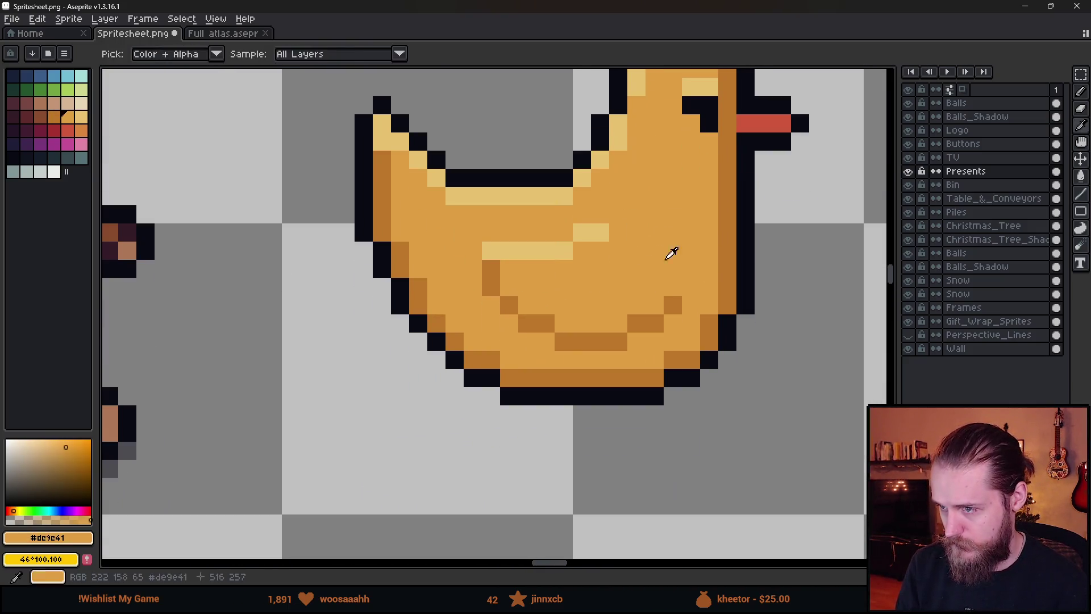
{"action": "left_click", "coordinate": [698, 315], "text": "alt"}
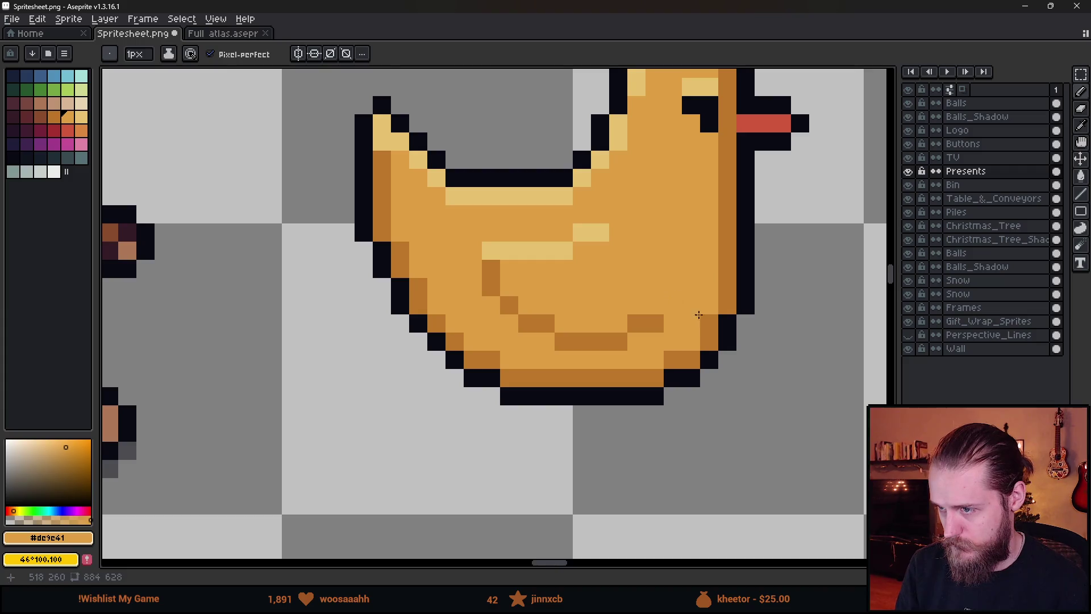
{"action": "scroll", "coordinate": [698, 314], "scroll_direction": "down", "scroll_amount": 8}
{"action": "scroll", "coordinate": [671, 322], "scroll_direction": "up", "scroll_amount": 6}
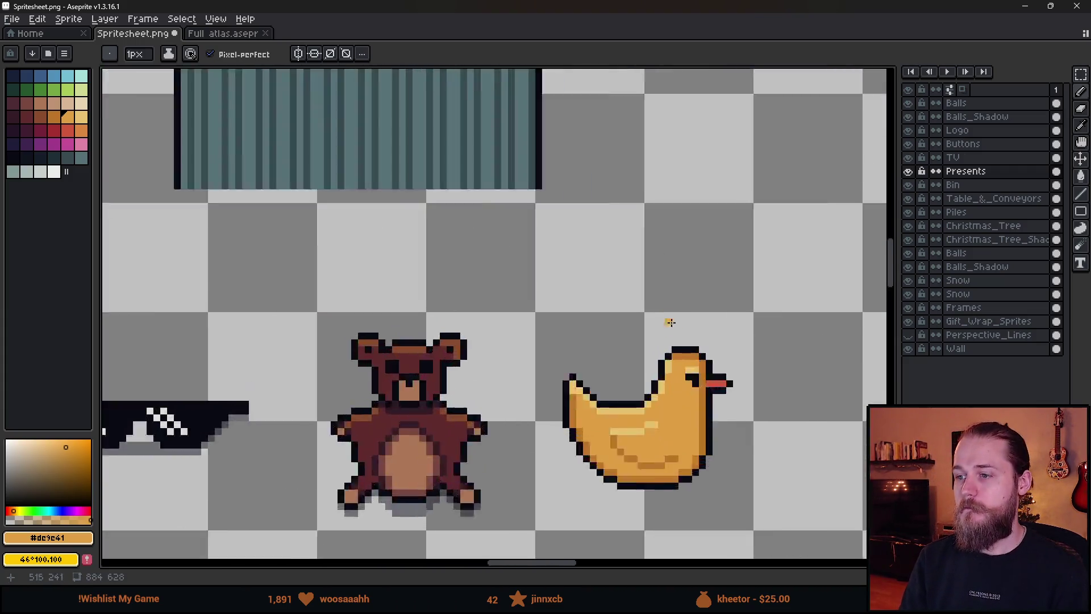
{"action": "scroll", "coordinate": [670, 322], "scroll_direction": "up", "scroll_amount": 4}
{"action": "scroll", "coordinate": [653, 239], "scroll_direction": "down", "scroll_amount": 2}
- Paint a pale-yellow highlight along the top of the duck's head
{"action": "left_click", "coordinate": [636, 208], "text": "alt"}
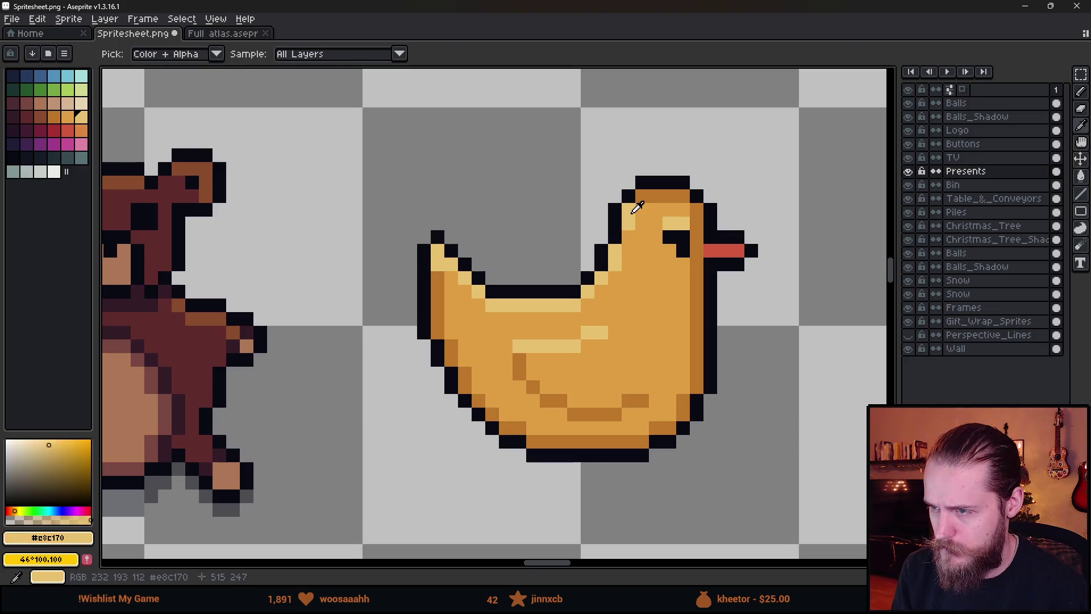
{"action": "mouse_move", "coordinate": [642, 196]}
{"action": "left_mouse_down"}
{"action": "mouse_move", "coordinate": [691, 203]}
{"action": "mouse_move", "coordinate": [687, 224]}
{"action": "left_mouse_up"}
{"action": "left_click", "coordinate": [647, 255], "text": "alt"}
{"action": "scroll", "coordinate": [692, 310], "scroll_direction": "down", "scroll_amount": 3}
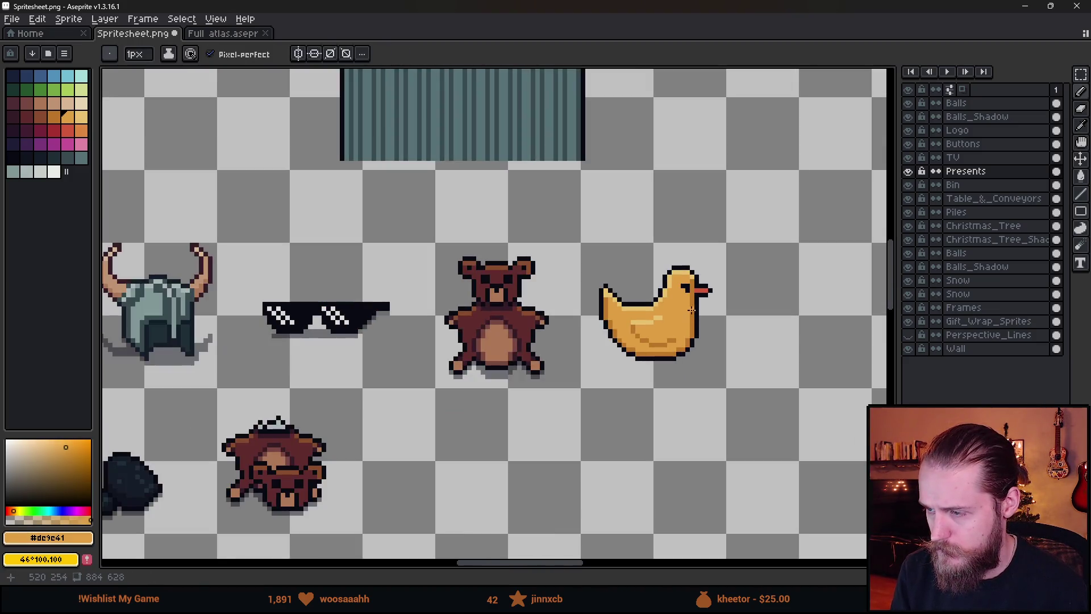
{"action": "scroll", "coordinate": [691, 325], "scroll_direction": "up", "scroll_amount": 3}
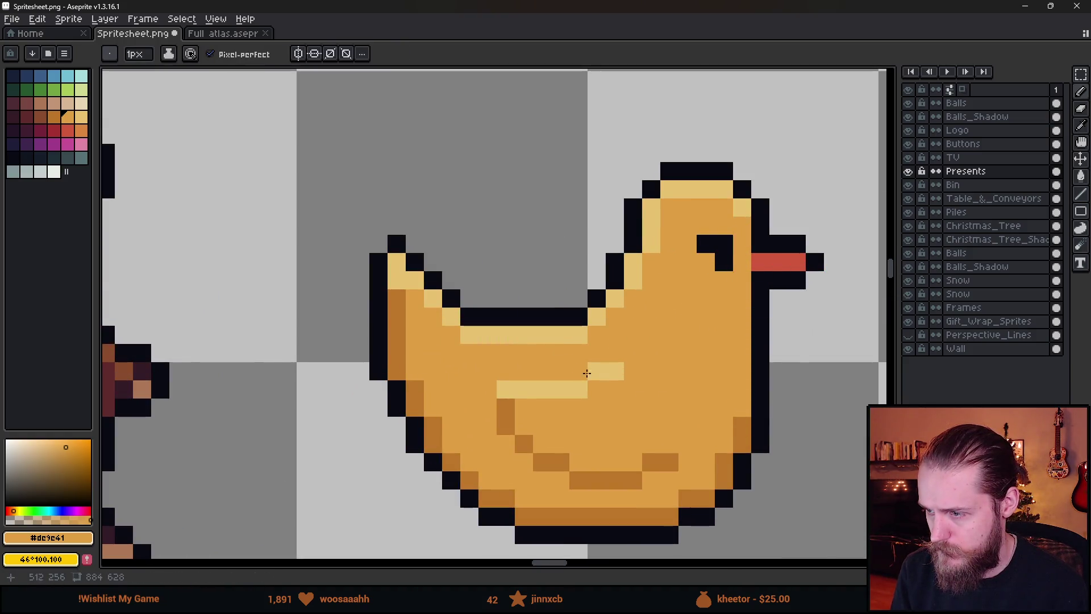
{"action": "scroll", "coordinate": [607, 386], "scroll_direction": "down", "scroll_amount": 3}
{"action": "scroll", "coordinate": [607, 386], "scroll_direction": "down", "scroll_amount": 1}
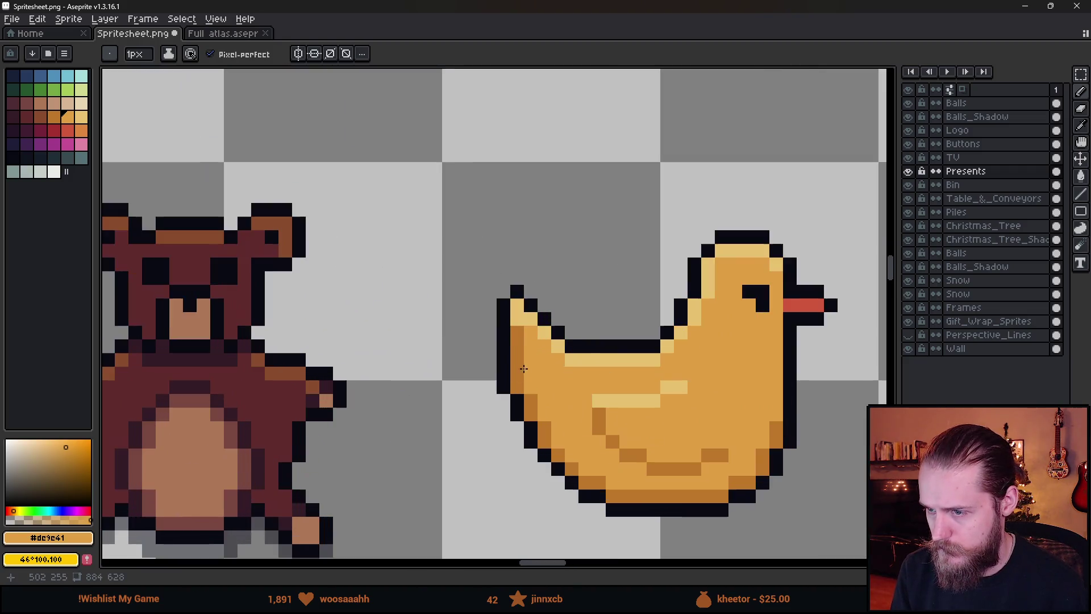
{"action": "scroll", "coordinate": [552, 372], "scroll_direction": "up", "scroll_amount": 3}
{"action": "scroll", "coordinate": [604, 423], "scroll_direction": "down", "scroll_amount": 5}
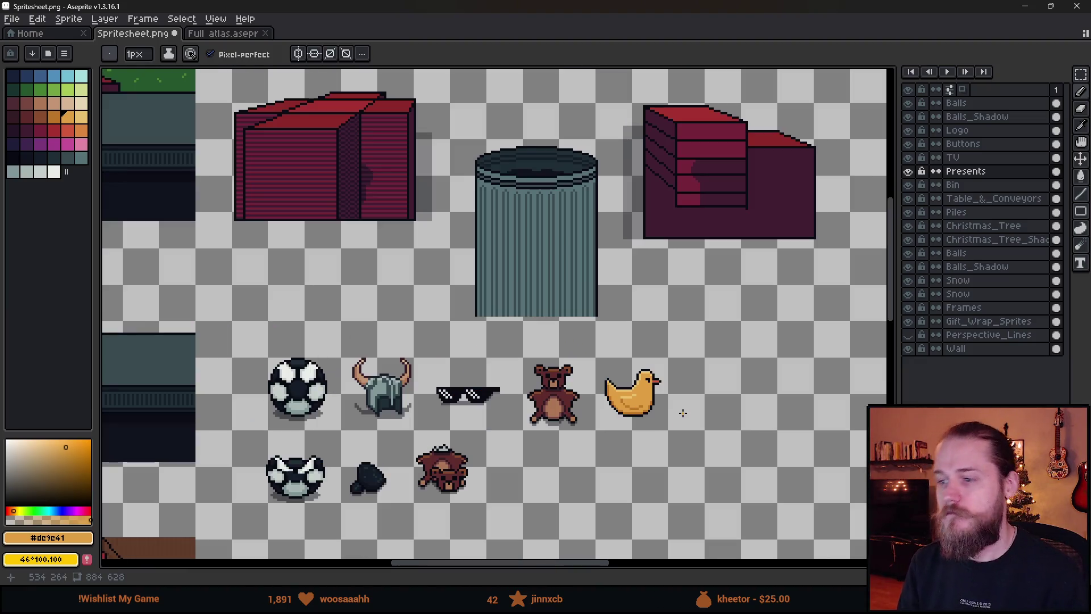
{"action": "scroll", "coordinate": [682, 413], "scroll_direction": "up", "scroll_amount": 5}
{"action": "left_click", "coordinate": [174, 476], "text": "alt"}
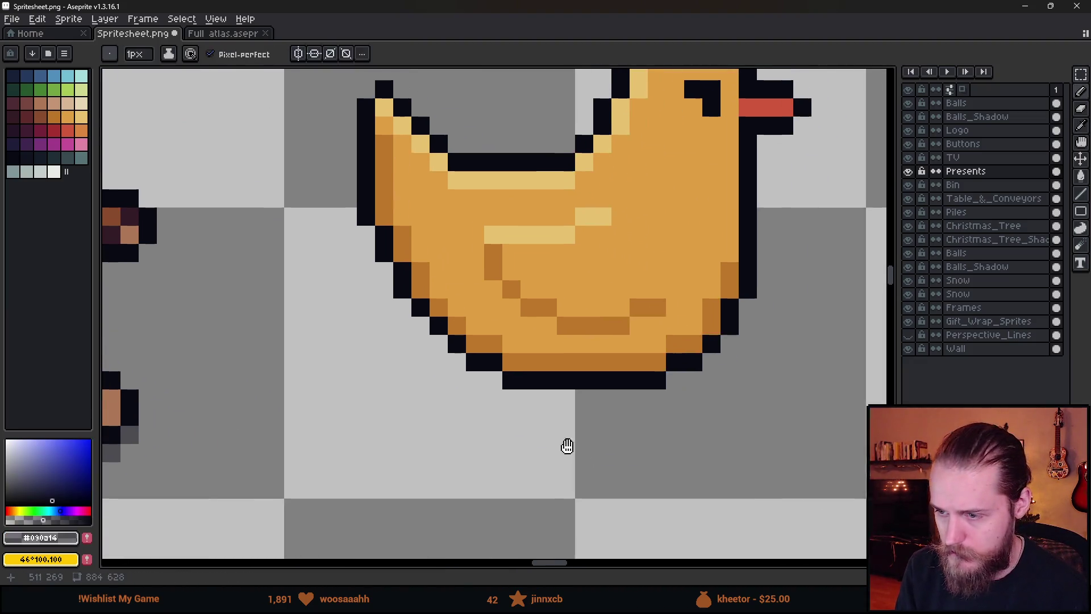
- Draw a shadow row beneath the duck, extending out to its right
{"action": "left_click_drag", "start_coordinate": [567, 446], "coordinate": [558, 442]}
{"action": "mouse_move", "coordinate": [433, 373]}
{"action": "left_mouse_down"}
{"action": "mouse_move", "coordinate": [397, 373]}
{"action": "mouse_move", "coordinate": [487, 375]}
{"action": "mouse_move", "coordinate": [444, 400]}
{"action": "mouse_move", "coordinate": [628, 394]}
{"action": "mouse_move", "coordinate": [669, 389]}
{"action": "mouse_move", "coordinate": [719, 344]}
{"action": "mouse_move", "coordinate": [719, 358]}
{"action": "mouse_move", "coordinate": [740, 358]}
{"action": "left_mouse_up"}
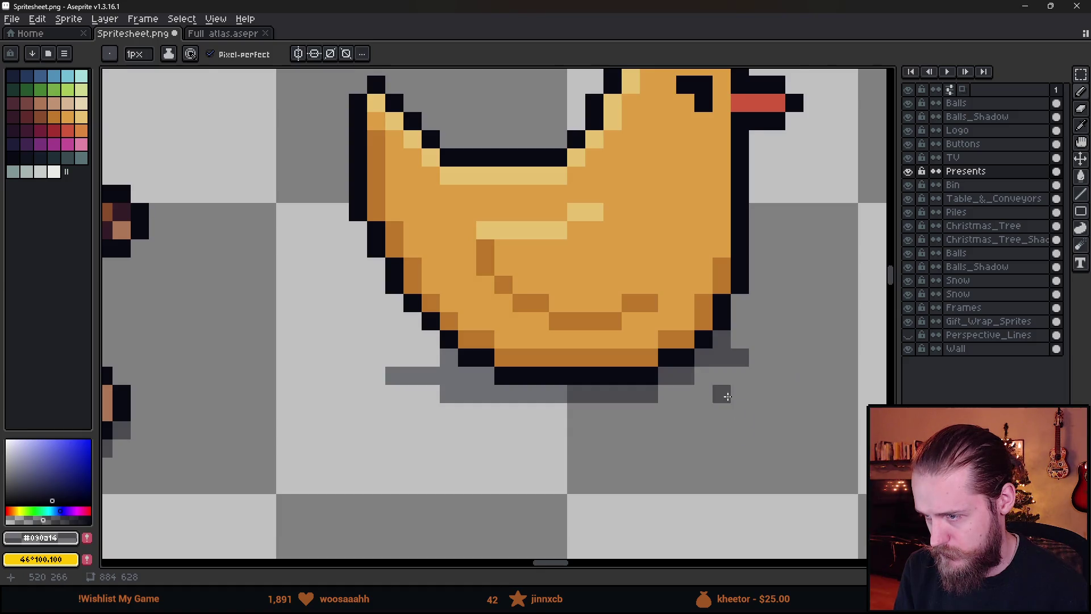
{"action": "scroll", "coordinate": [722, 392], "scroll_direction": "down", "scroll_amount": 5}
{"action": "scroll", "coordinate": [741, 391], "scroll_direction": "up", "scroll_amount": 5}
{"action": "key", "text": "ctrl+z"}
{"action": "key", "text": "ctrl+z"}
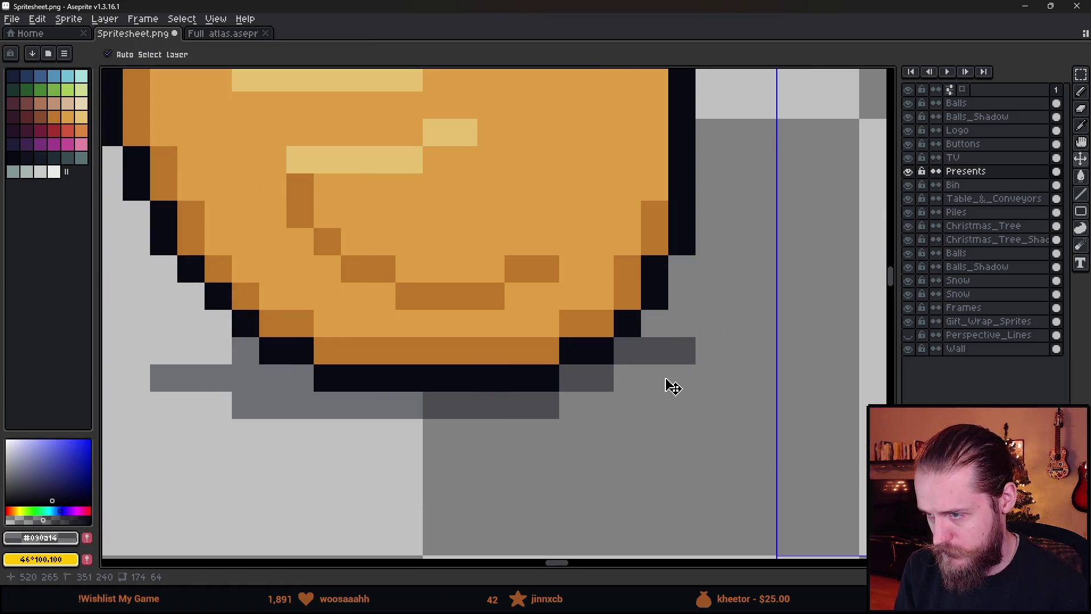
{"action": "left_click", "coordinate": [660, 379]}
{"action": "mouse_move", "coordinate": [659, 379]}
{"action": "left_mouse_down"}
{"action": "mouse_move", "coordinate": [657, 319]}
{"action": "mouse_move", "coordinate": [714, 367]}
{"action": "left_mouse_up"}
{"action": "scroll", "coordinate": [761, 403], "scroll_direction": "down", "scroll_amount": 5}
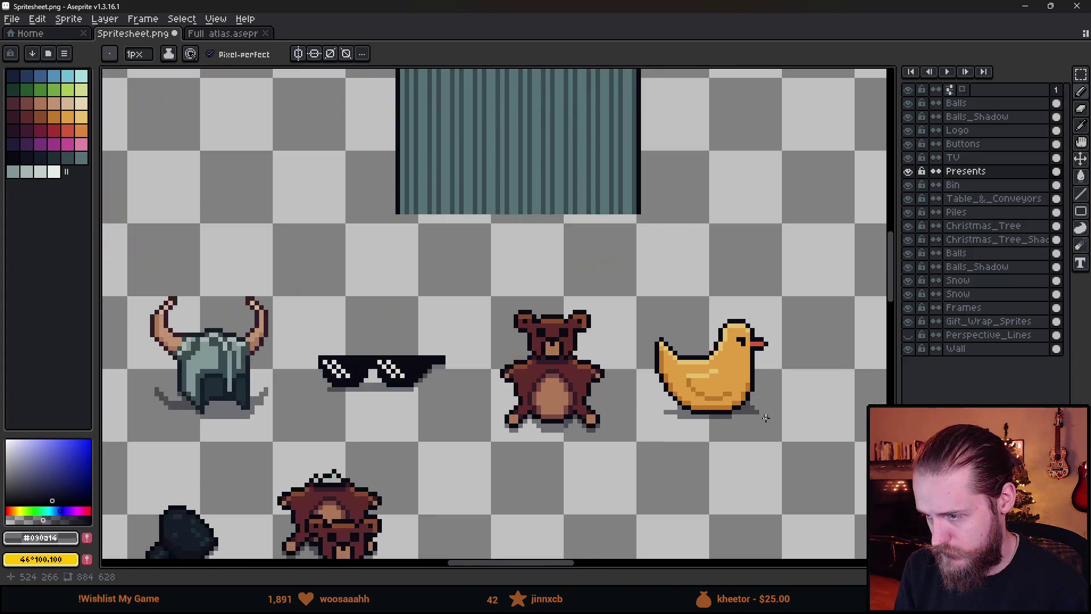
{"action": "scroll", "coordinate": [750, 398], "scroll_direction": "up", "scroll_amount": 5}
- Erase the stray shadow pixel below the duck
{"action": "key", "text": "e"}
{"action": "left_click", "coordinate": [687, 347]}
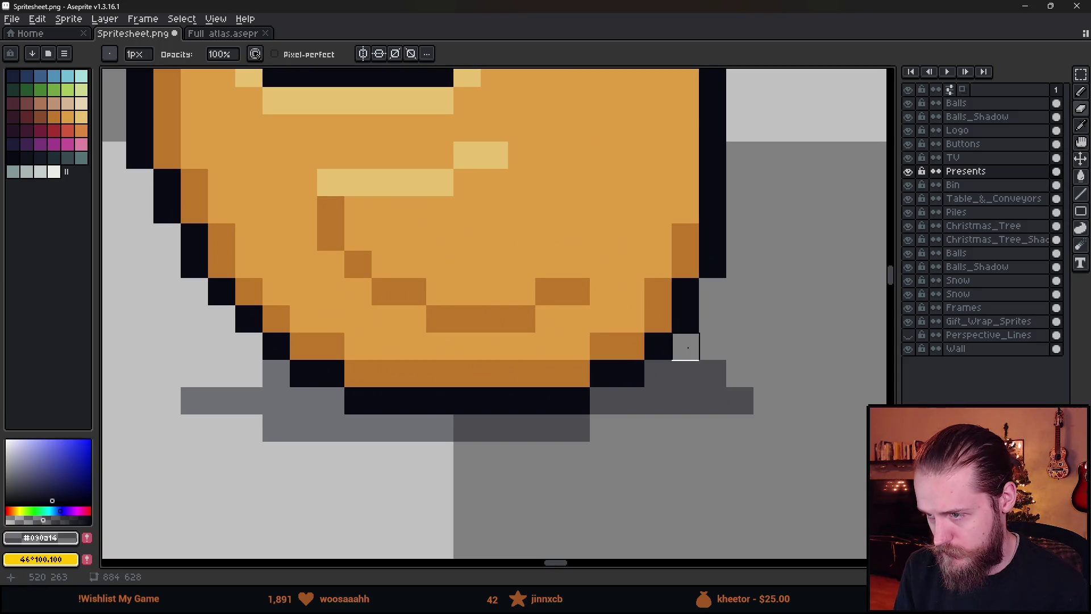
{"action": "scroll", "coordinate": [659, 401], "scroll_direction": "down", "scroll_amount": 3}
{"action": "scroll", "coordinate": [653, 424], "scroll_direction": "up", "scroll_amount": 3}
{"action": "key", "text": "b"}
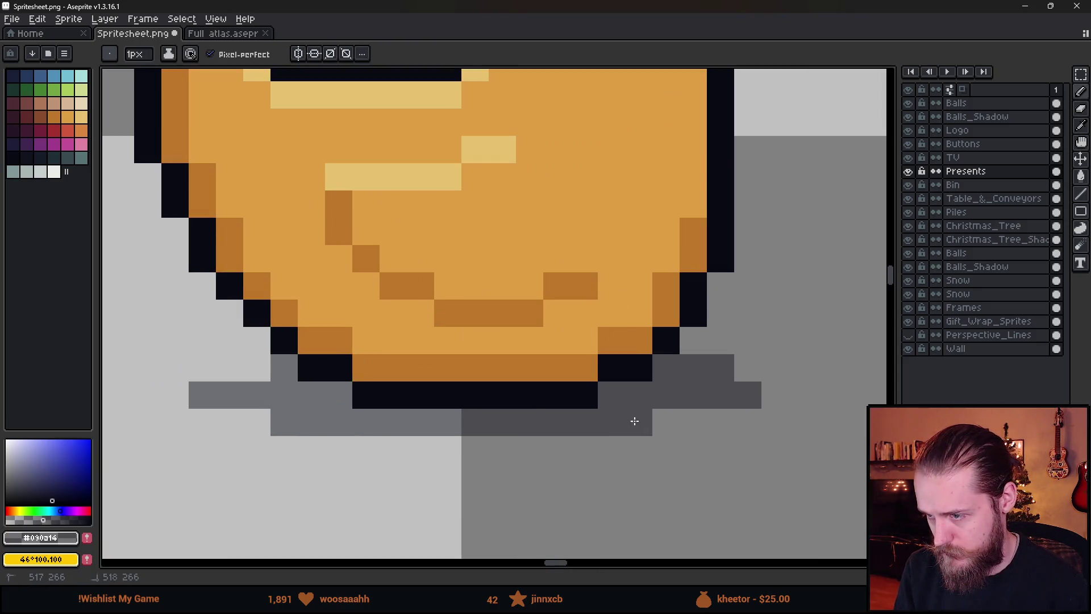
{"action": "scroll", "coordinate": [716, 507], "scroll_direction": "down", "scroll_amount": 6}
{"action": "scroll", "coordinate": [715, 508], "scroll_direction": "down", "scroll_amount": 2}
{"action": "scroll", "coordinate": [739, 432], "scroll_direction": "up", "scroll_amount": 5}
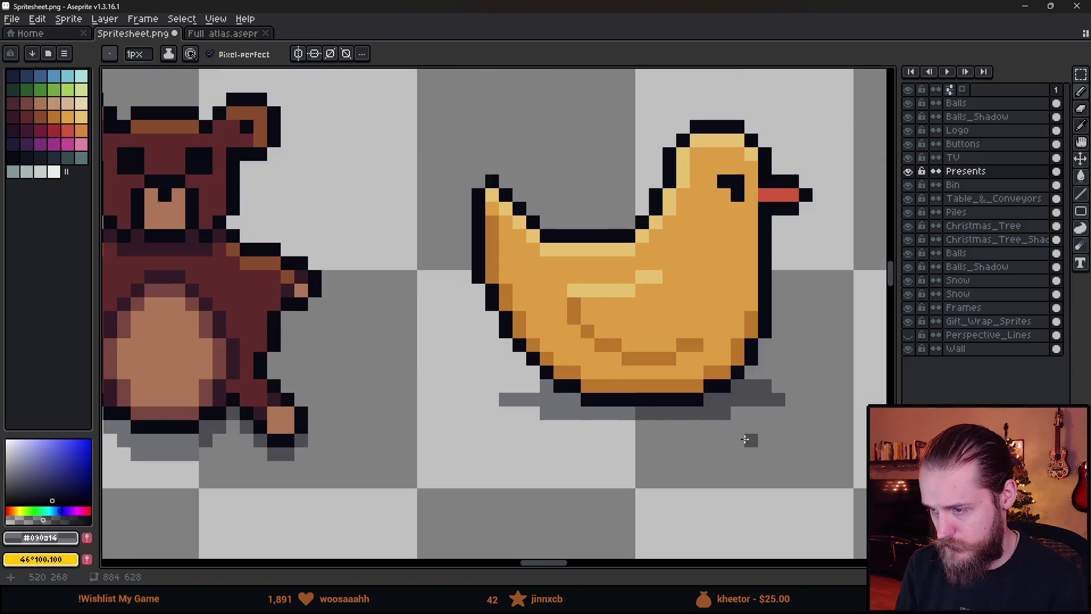
{"action": "scroll", "coordinate": [750, 428], "scroll_direction": "down", "scroll_amount": 4}
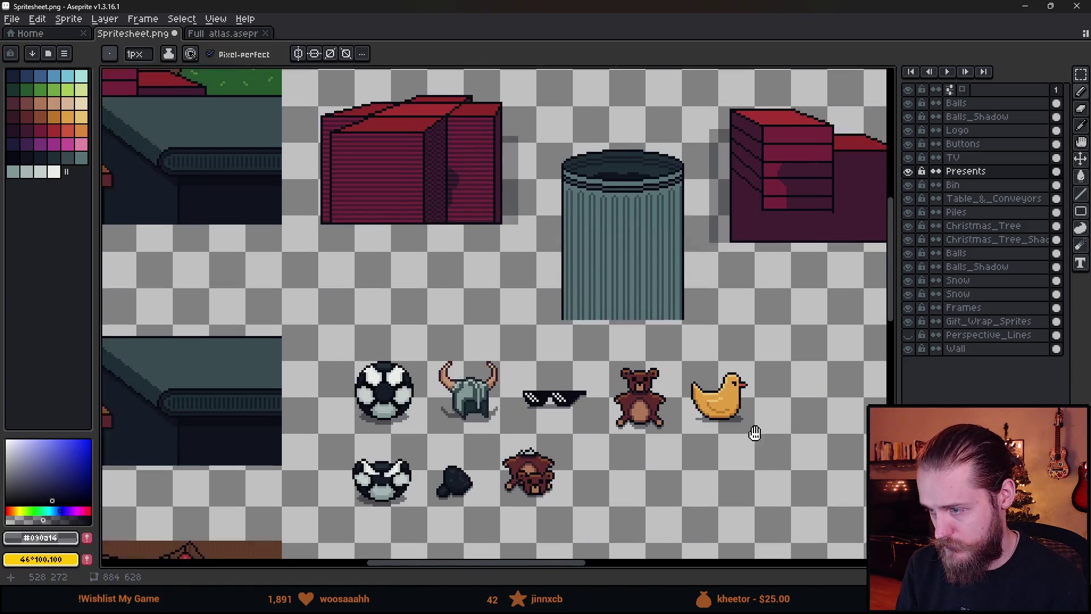
{"action": "scroll", "coordinate": [758, 425], "scroll_direction": "up", "scroll_amount": 5}
{"action": "key", "text": "e"}
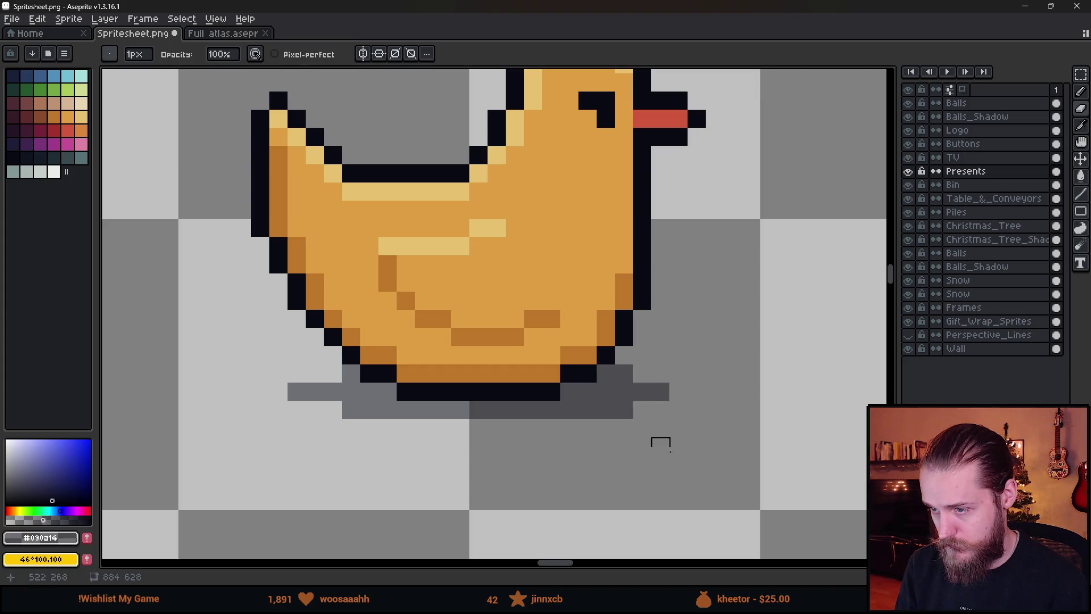
{"action": "scroll", "coordinate": [657, 441], "scroll_direction": "down", "scroll_amount": 2}
{"action": "scroll", "coordinate": [702, 477], "scroll_direction": "down", "scroll_amount": 4}
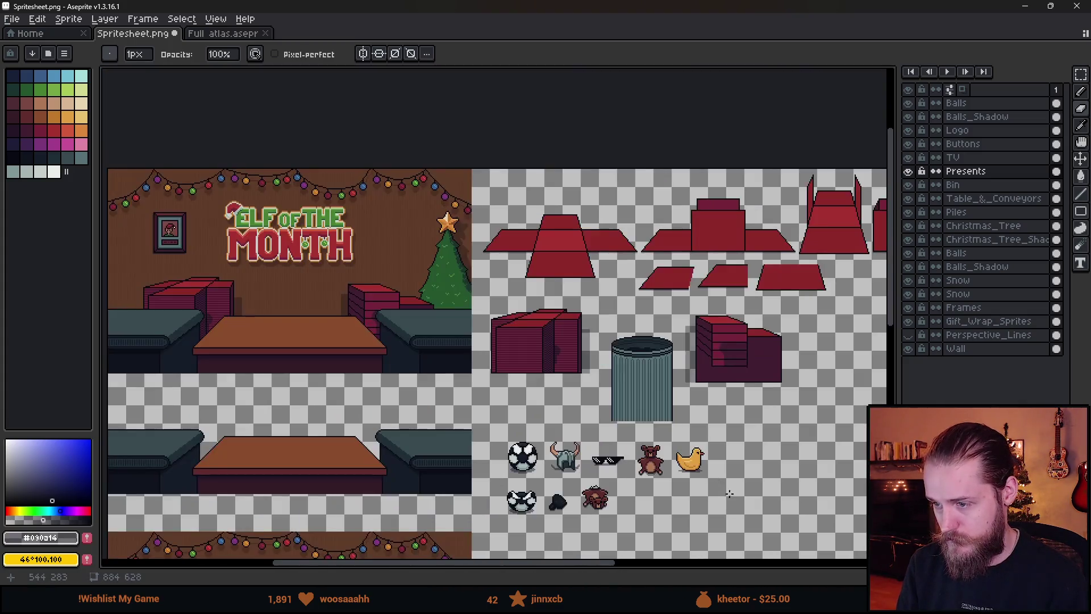
{"action": "scroll", "coordinate": [560, 310], "scroll_direction": "up", "scroll_amount": 2}
- Save Spritesheet.png, check the duck in Unity's Game scene, then return to Aseprite full-screen
{"action": "key", "text": "ctrl+z"}
{"action": "key", "text": "ctrl+z"}
{"action": "key", "text": "ctrl+z"}
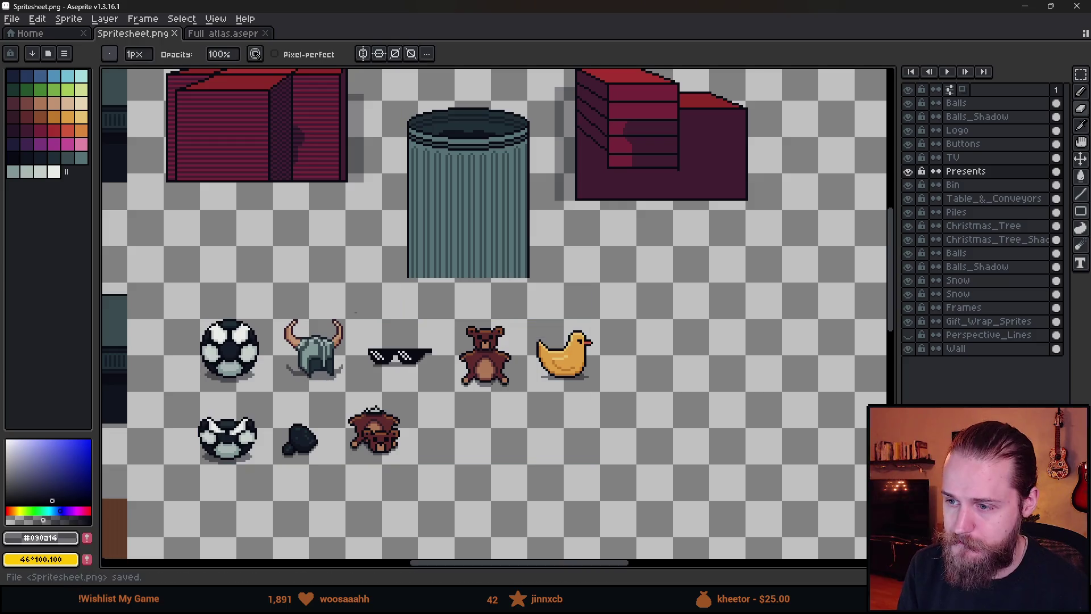
{"action": "left_click_drag", "start_coordinate": [288, 5], "coordinate": [552, 156]}
{"action": "left_click", "coordinate": [134, 346]}
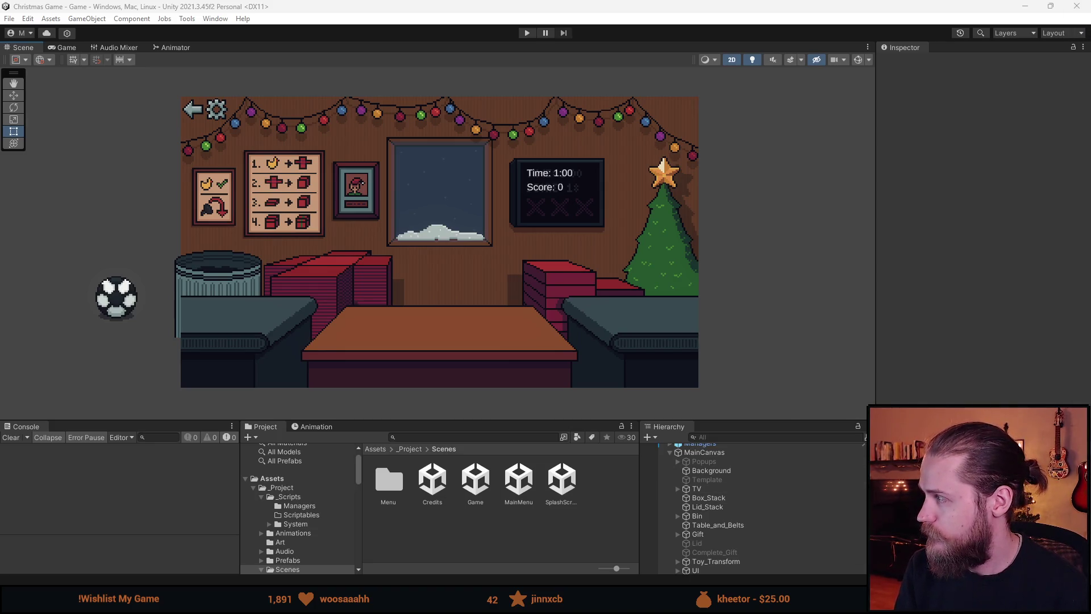
{"action": "key", "text": "alt+Tab"}
{"action": "key", "text": "super+Up"}
{"action": "scroll", "coordinate": [707, 248], "scroll_direction": "up", "scroll_amount": 3}
{"action": "scroll", "coordinate": [708, 248], "scroll_direction": "up", "scroll_amount": 1}
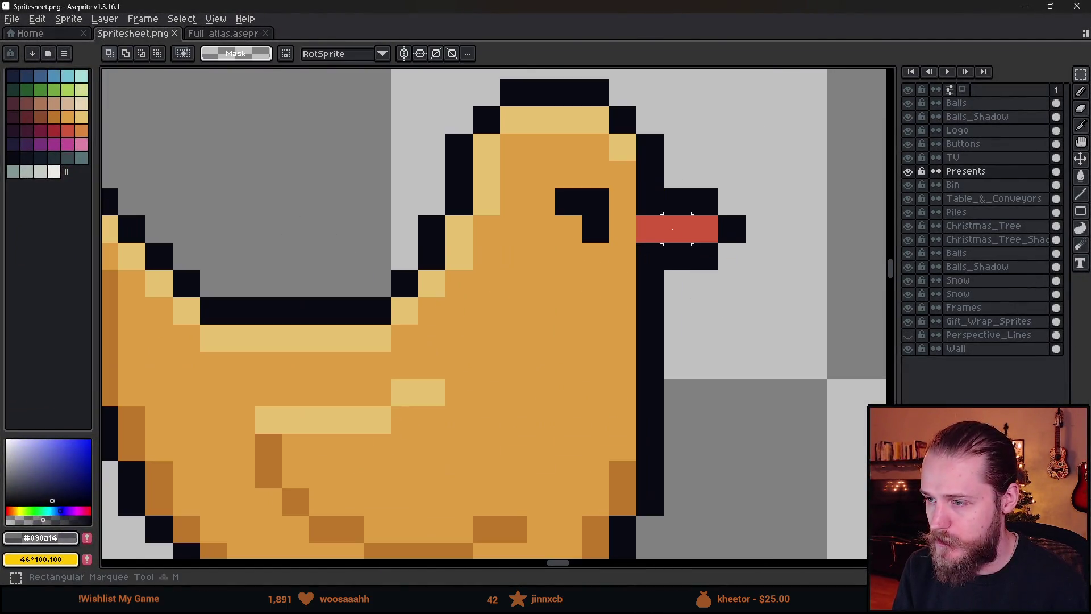
- Move the duck's beak down one pixel and add red pixels above and beside it
{"action": "mouse_move", "coordinate": [661, 226]}
{"action": "left_mouse_down"}
{"action": "mouse_move", "coordinate": [701, 263]}
{"action": "mouse_move", "coordinate": [686, 286]}
{"action": "left_mouse_up"}
{"action": "key", "text": "b"}
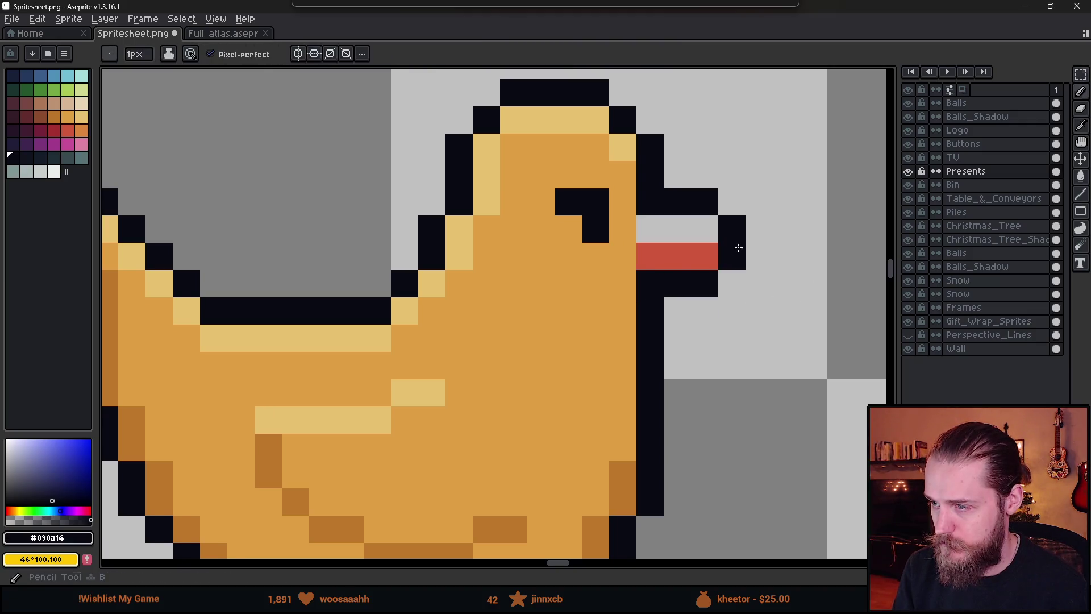
{"action": "left_click", "coordinate": [679, 253], "text": "alt"}
{"action": "left_click_drag", "start_coordinate": [676, 228], "coordinate": [647, 234]}
{"action": "left_click", "coordinate": [704, 229]}
{"action": "left_click", "coordinate": [704, 311]}
{"action": "scroll", "coordinate": [742, 384], "scroll_direction": "down", "scroll_amount": 6}
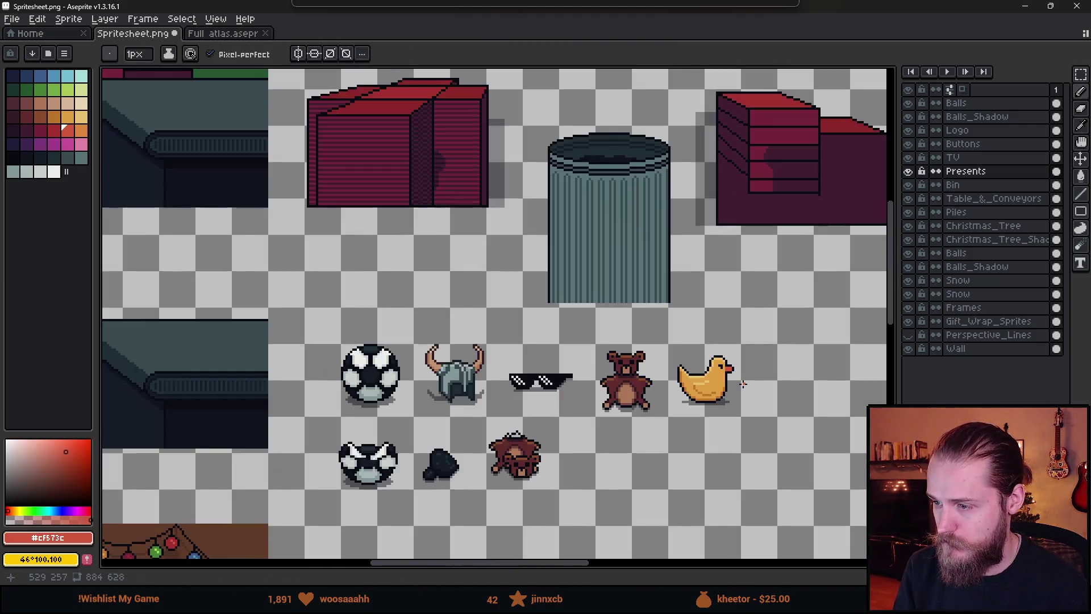
{"action": "scroll", "coordinate": [751, 383], "scroll_direction": "down", "scroll_amount": 3}
{"action": "scroll", "coordinate": [751, 384], "scroll_direction": "up", "scroll_amount": 3}
- Shrink the Aseprite window and bring Unity back to the front
{"action": "key", "text": "v"}
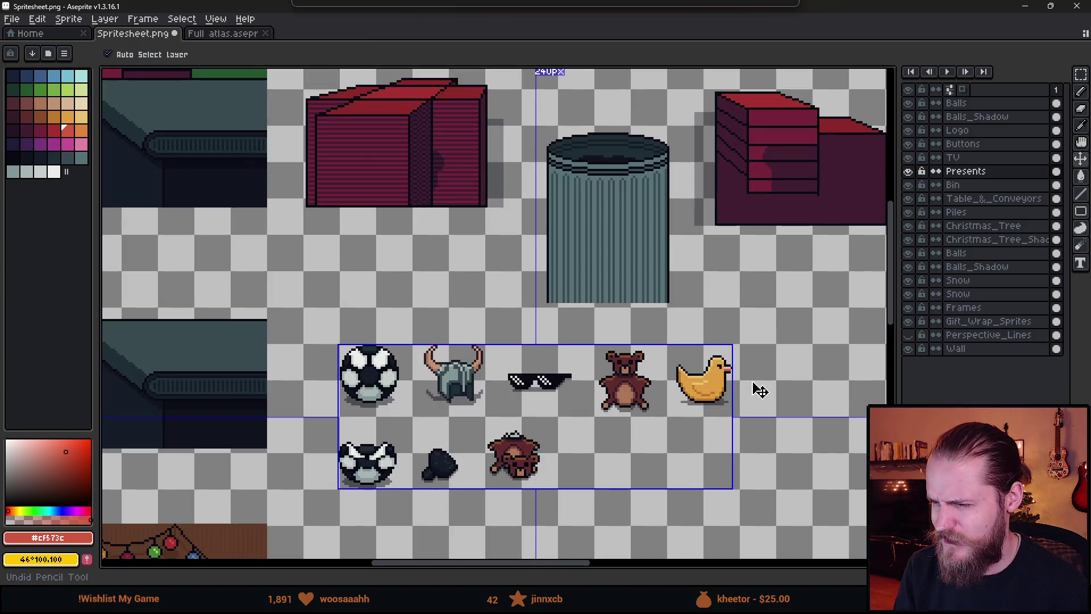
{"action": "key", "text": "b"}
{"action": "scroll", "coordinate": [750, 377], "scroll_direction": "up", "scroll_amount": 2}
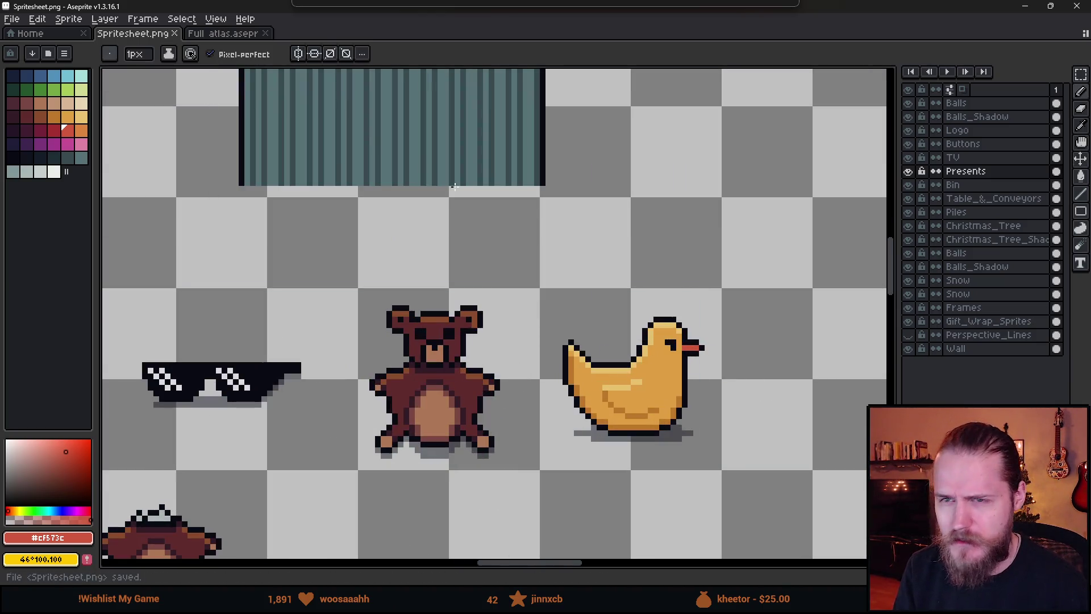
{"action": "left_click_drag", "start_coordinate": [250, 6], "coordinate": [363, 180]}
{"action": "left_click", "coordinate": [196, 261]}
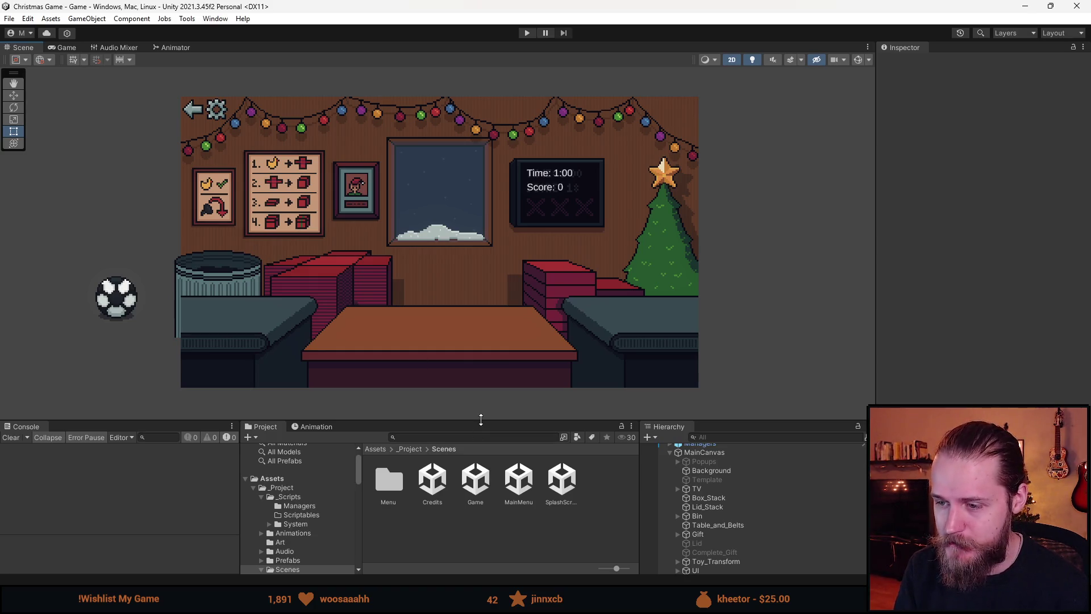
- Enlarge the Project panel and look over the Toy prefab in the Prefabs folder
{"action": "left_click_drag", "start_coordinate": [479, 420], "coordinate": [504, 334]}
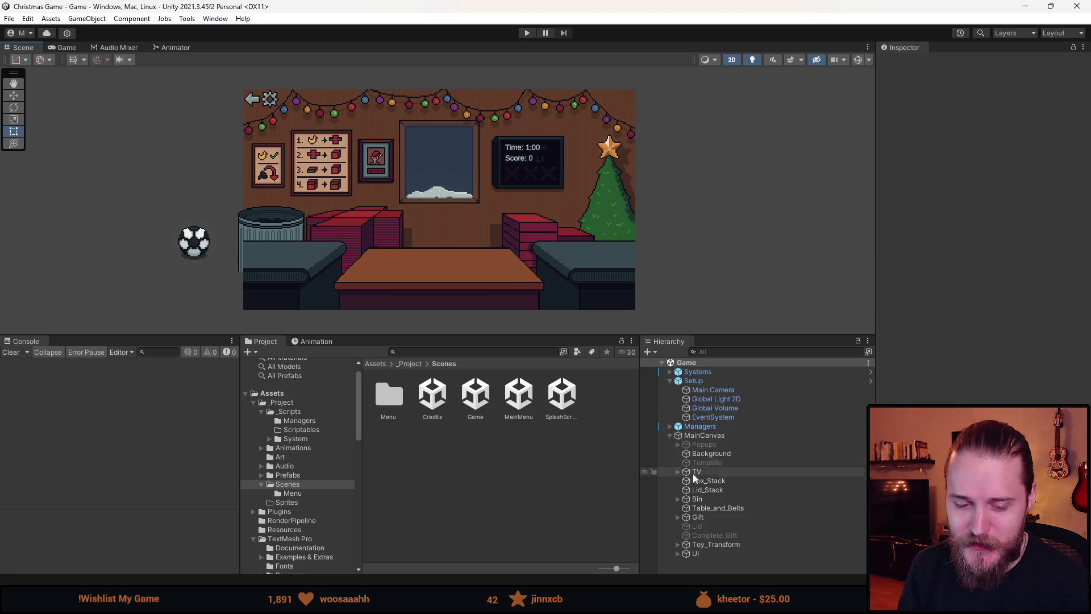
{"action": "left_click", "coordinate": [730, 480]}
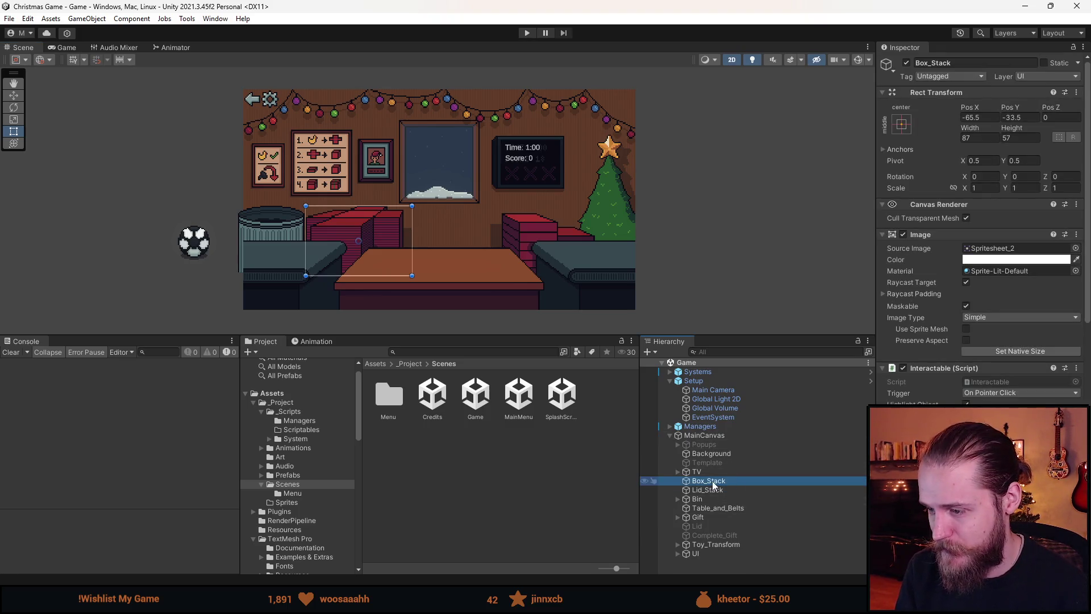
{"action": "left_click", "coordinate": [301, 475]}
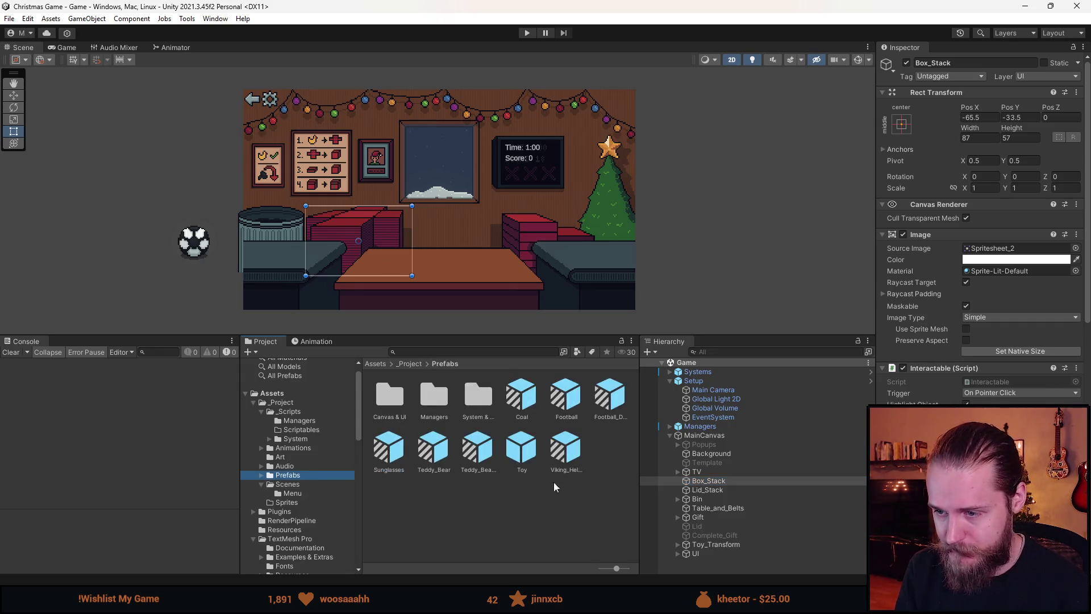
{"action": "double_click", "coordinate": [522, 447]}
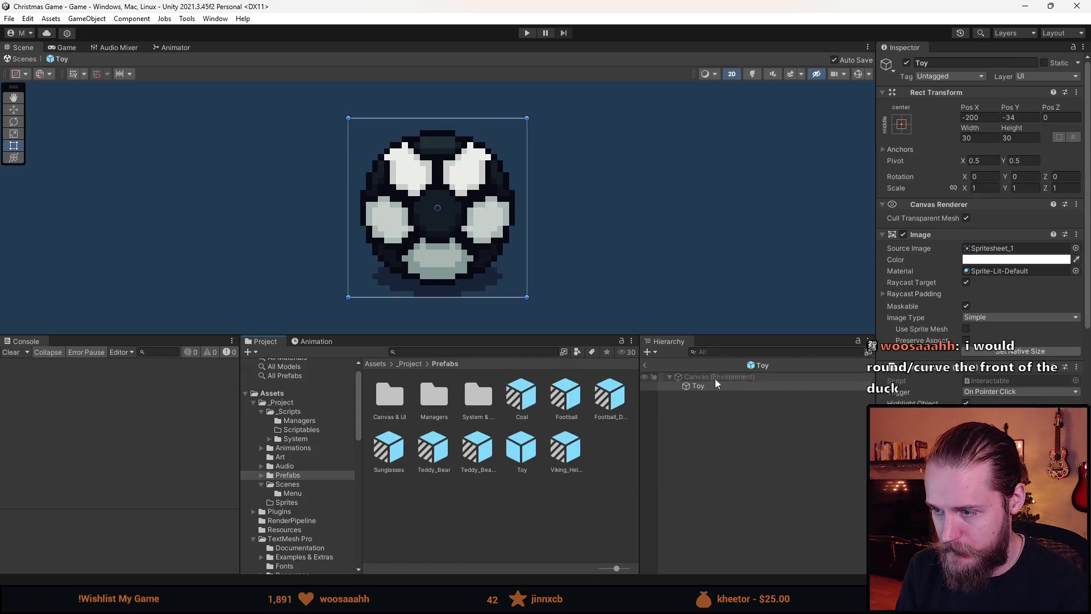
{"action": "left_click", "coordinate": [644, 366]}
{"action": "right_click", "coordinate": [521, 451]}
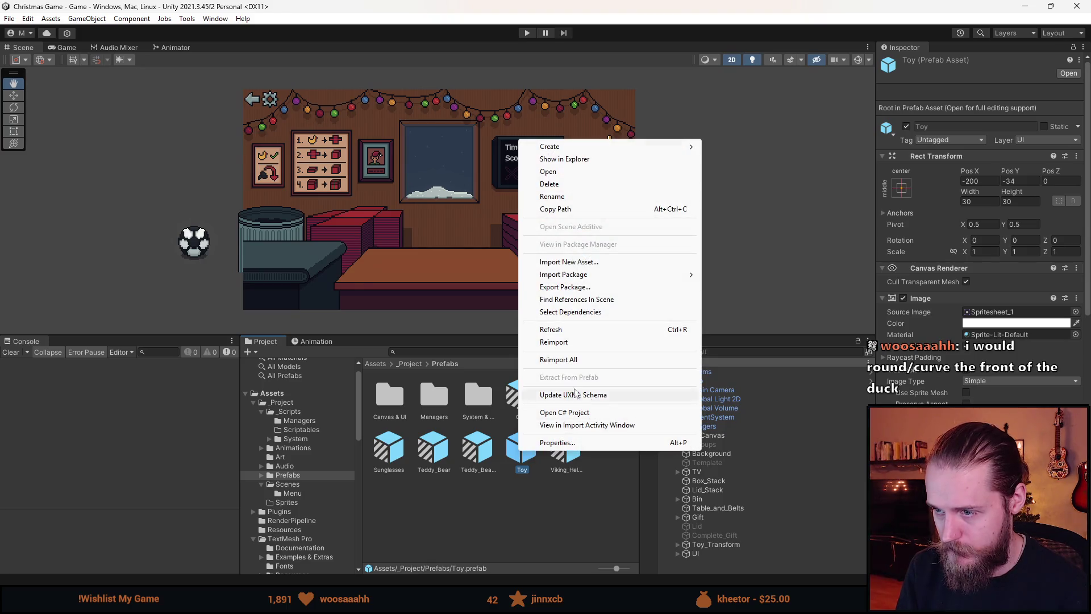
{"action": "left_click", "coordinate": [431, 369]}
- Search the project for the spritesheet assets and select the Spritesheet.png texture
{"action": "left_click", "coordinate": [424, 352]}
{"action": "type", "text": "ite"}
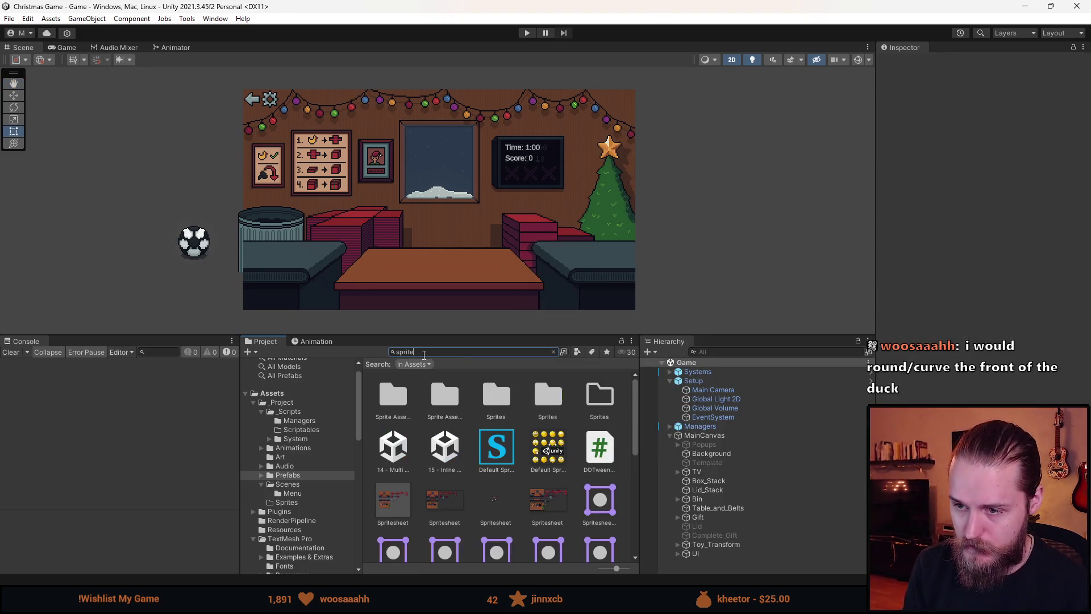
{"action": "left_click", "coordinate": [383, 501]}
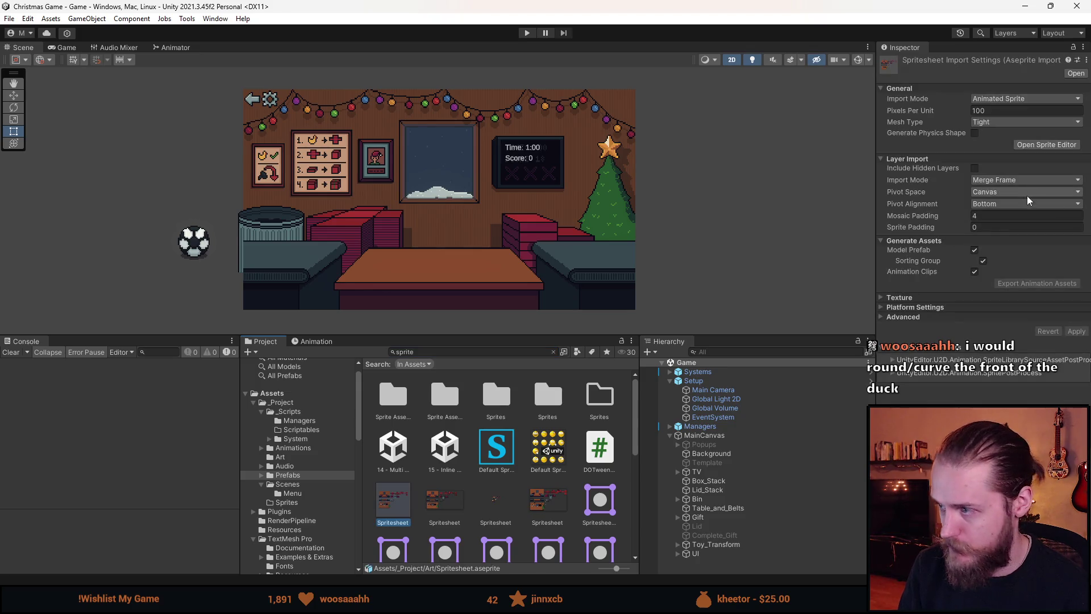
{"action": "left_click", "coordinate": [454, 508]}
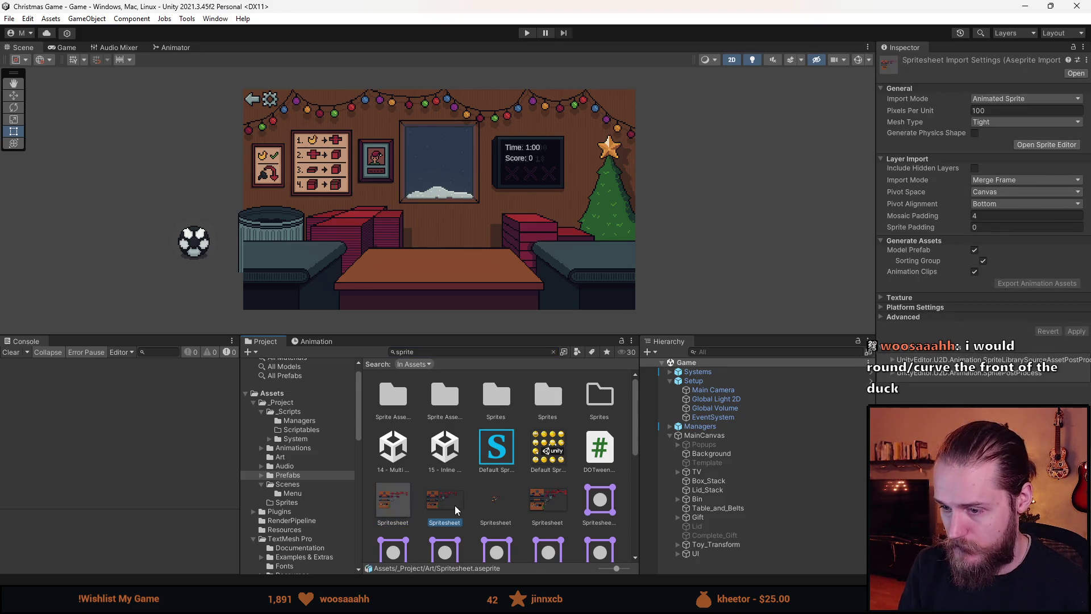
{"action": "left_click", "coordinate": [556, 498]}
{"action": "left_click", "coordinate": [431, 505]}
{"action": "left_click", "coordinate": [408, 505]}
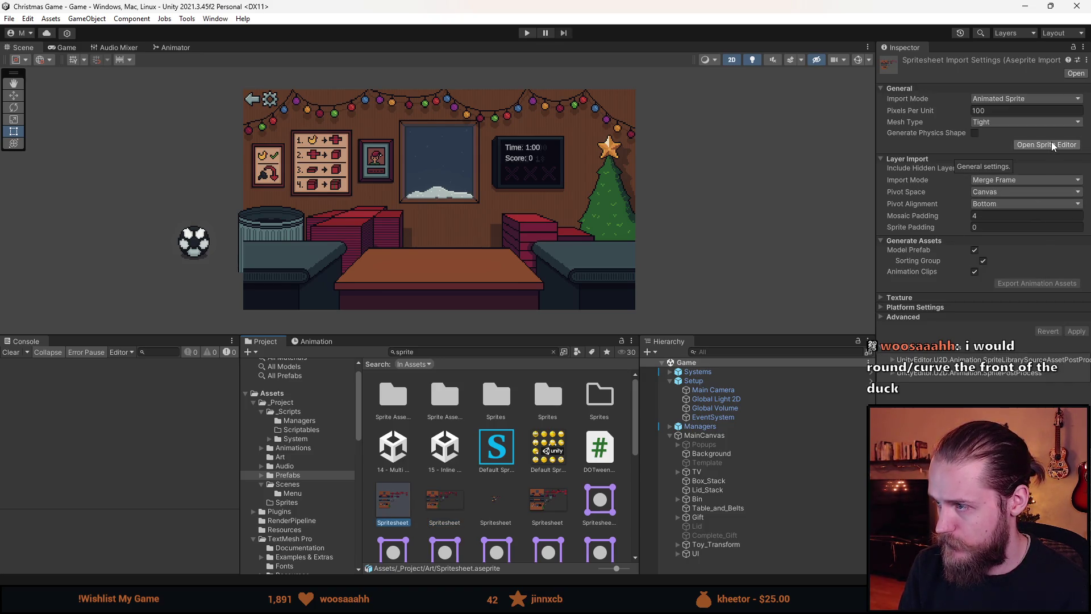
{"action": "left_click", "coordinate": [438, 510]}
{"action": "scroll", "coordinate": [568, 438], "scroll_direction": "down", "scroll_amount": 3}
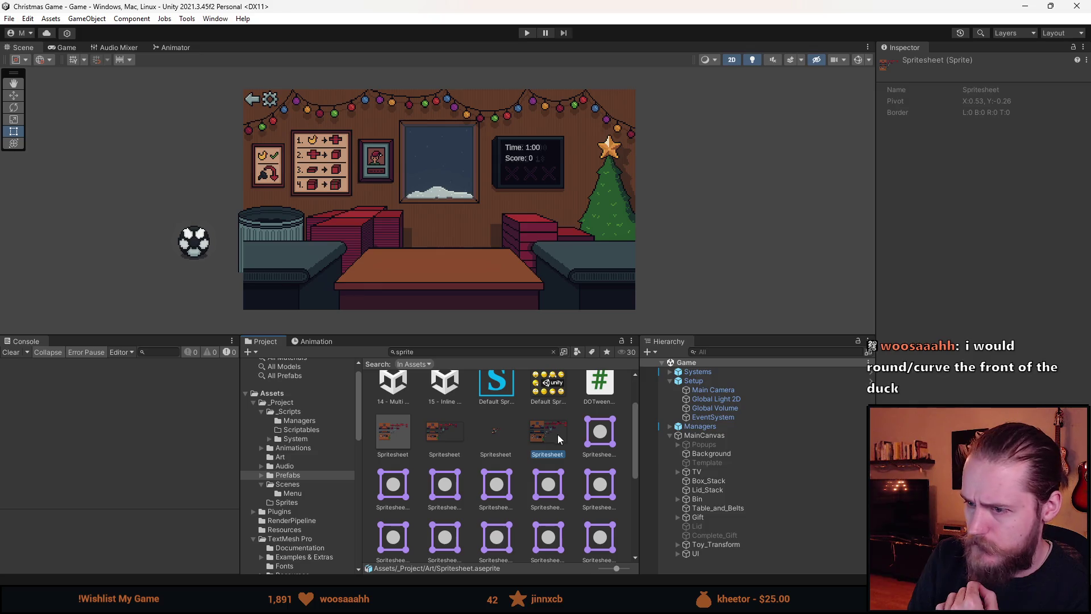
{"action": "left_click", "coordinate": [497, 437]}
- Slice a new duck sprite, Spritesheet_27, in the Sprite Editor and apply it
{"action": "left_click", "coordinate": [1049, 193]}
{"action": "scroll", "coordinate": [540, 319], "scroll_direction": "up", "scroll_amount": 5}
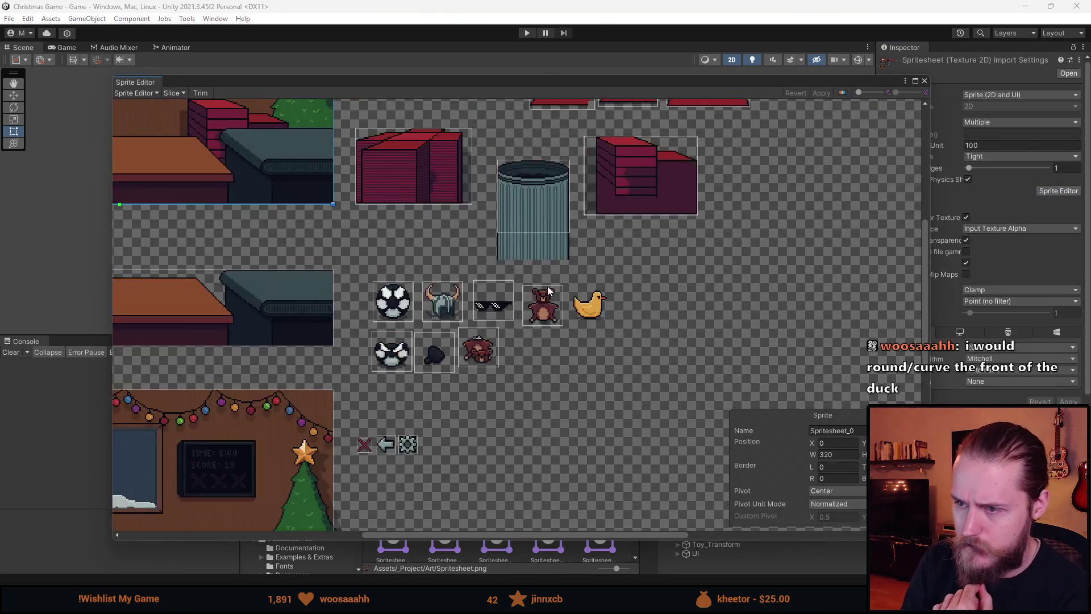
{"action": "left_click", "coordinate": [531, 329]}
{"action": "left_click_drag", "start_coordinate": [565, 364], "coordinate": [681, 354]}
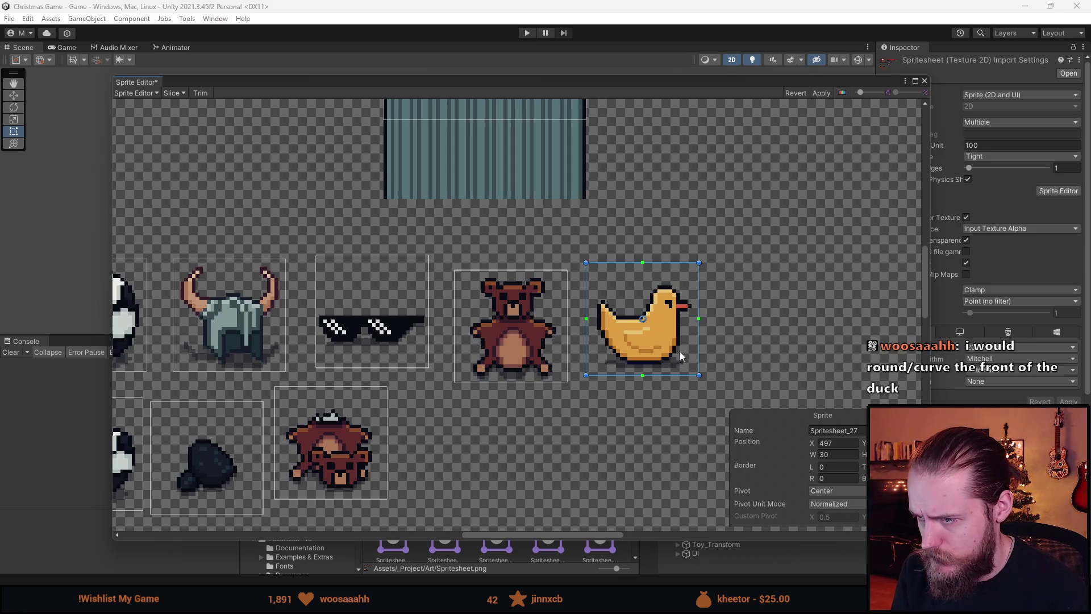
{"action": "left_click", "coordinate": [821, 93]}
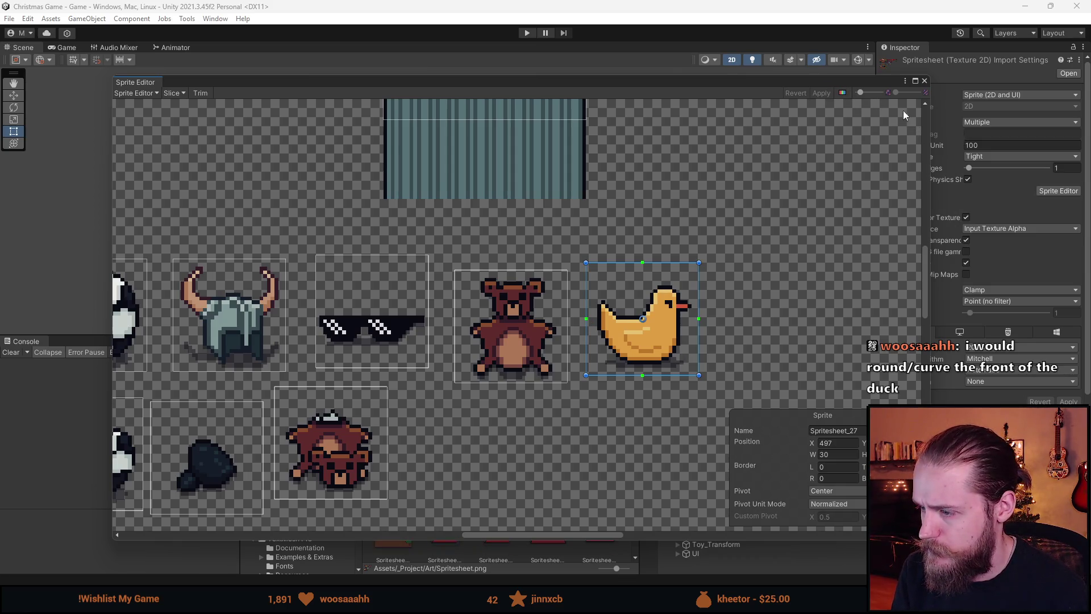
{"action": "left_click", "coordinate": [925, 81]}
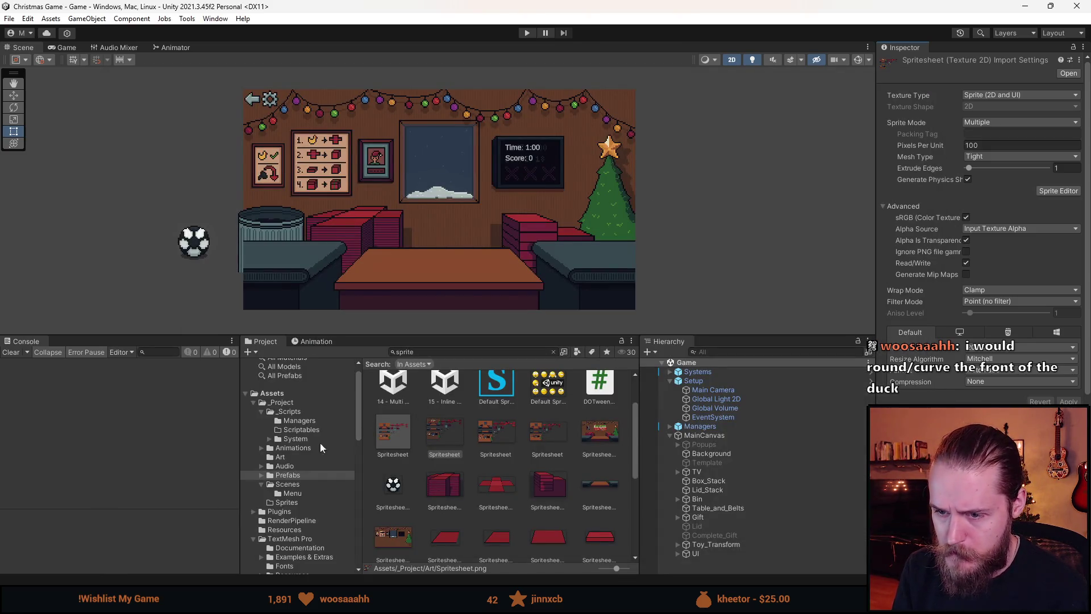
{"action": "left_click", "coordinate": [299, 475]}
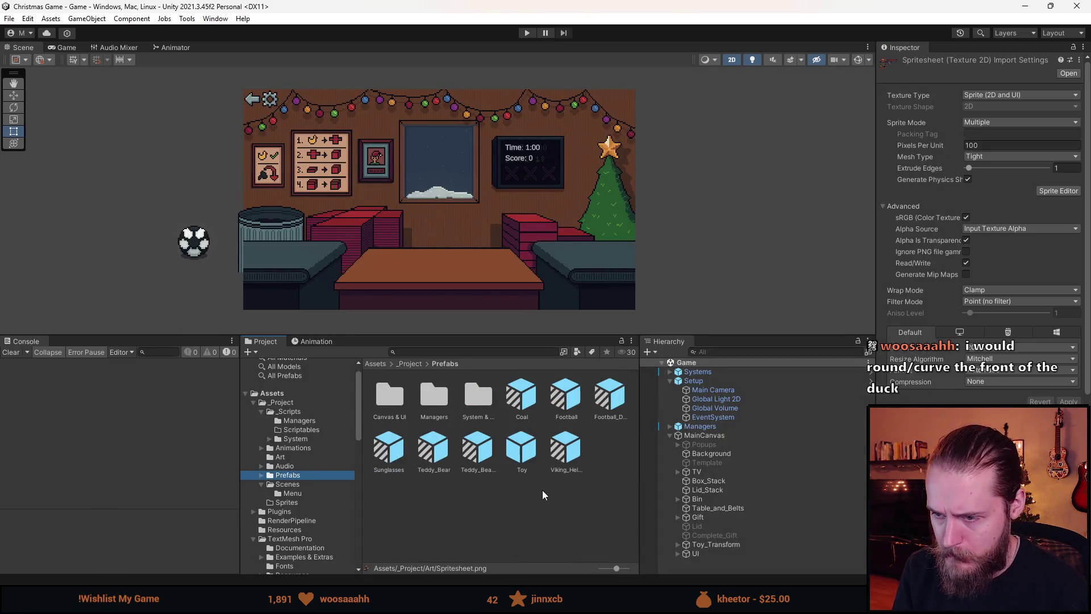
- Create a variant of the Toy prefab named Rubber_Duck
{"action": "left_click", "coordinate": [517, 468]}
{"action": "right_click", "coordinate": [516, 468]}
{"action": "mouse_move", "coordinate": [653, 165]}
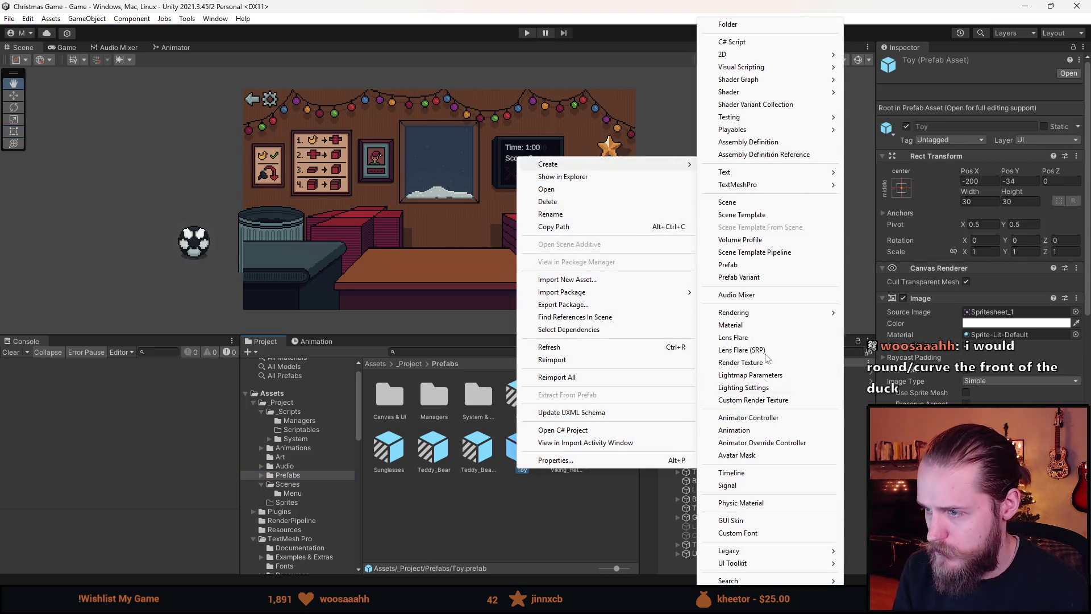
{"action": "left_click", "coordinate": [738, 277]}
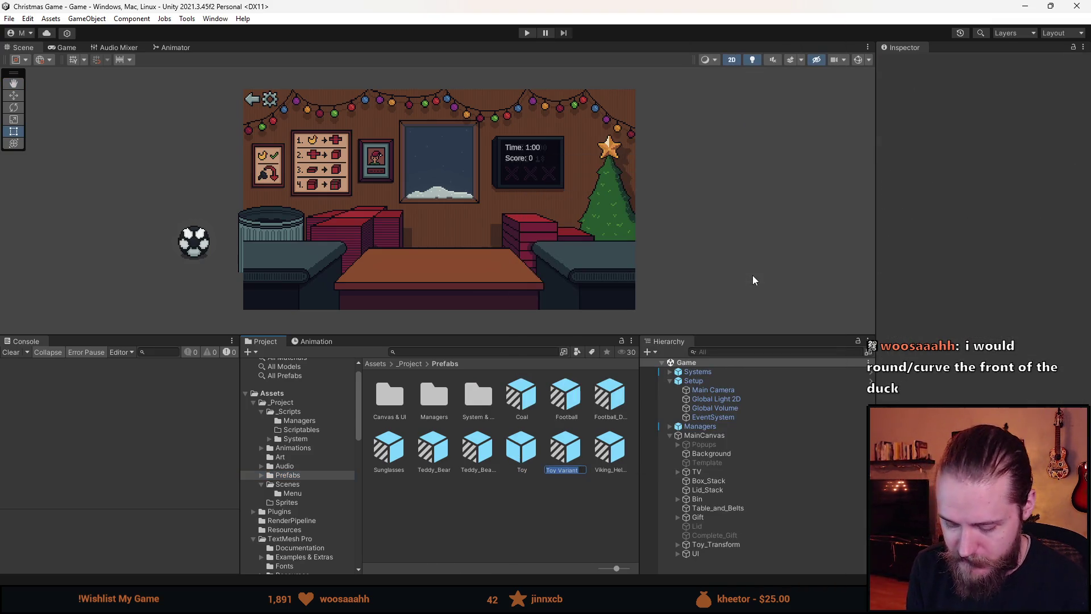
{"action": "type", "text": "Rubber_Duck"}
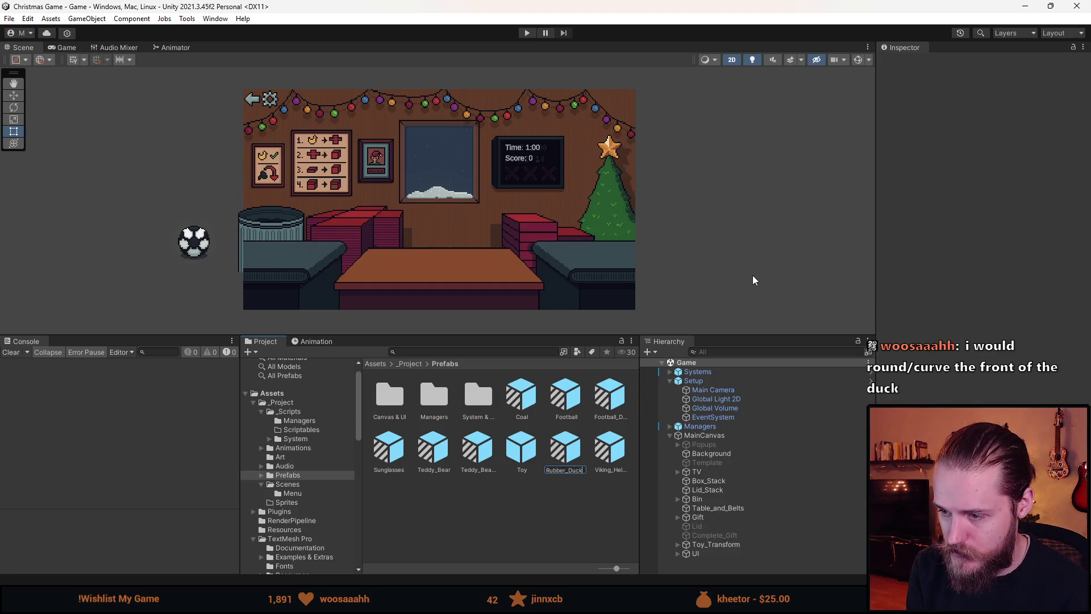
{"action": "key", "text": "Return"}
- Set the Rubber_Duck prefab's Image source to Spritesheet_27 and exit prefab mode
{"action": "double_click", "coordinate": [396, 453]}
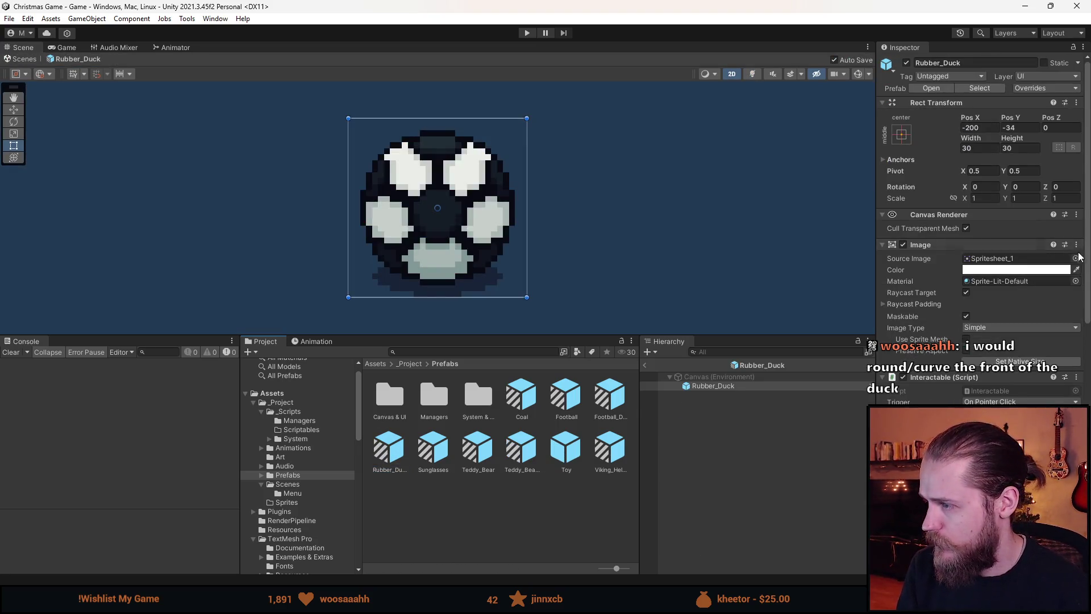
{"action": "left_click", "coordinate": [1075, 257]}
{"action": "double_click", "coordinate": [1068, 371]}
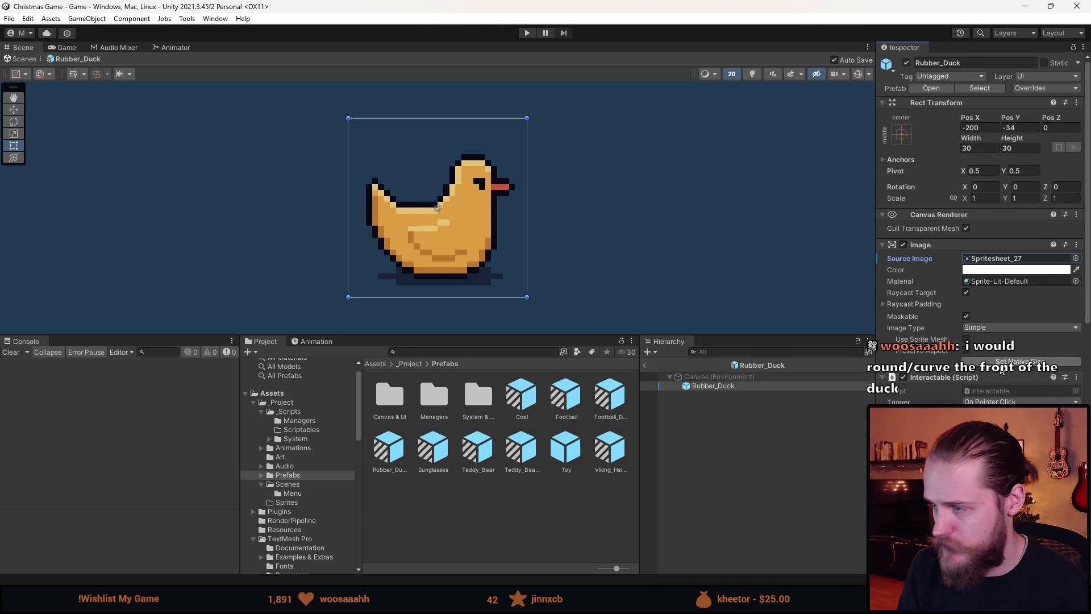
{"action": "scroll", "coordinate": [1017, 312], "scroll_direction": "down", "scroll_amount": 2}
{"action": "scroll", "coordinate": [1017, 312], "scroll_direction": "down", "scroll_amount": 2}
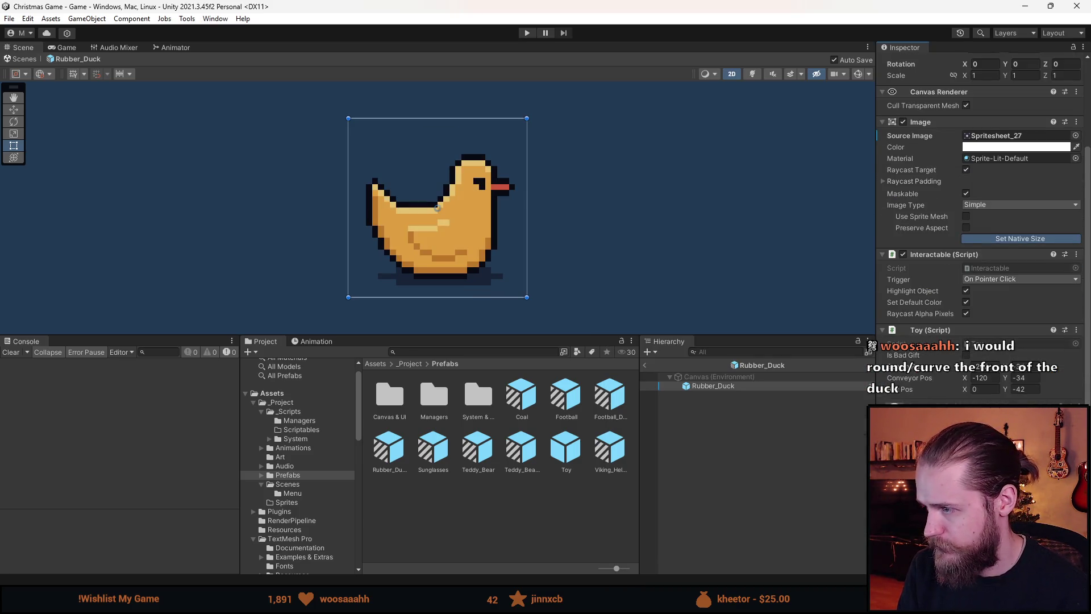
{"action": "scroll", "coordinate": [1017, 312], "scroll_direction": "down", "scroll_amount": 1}
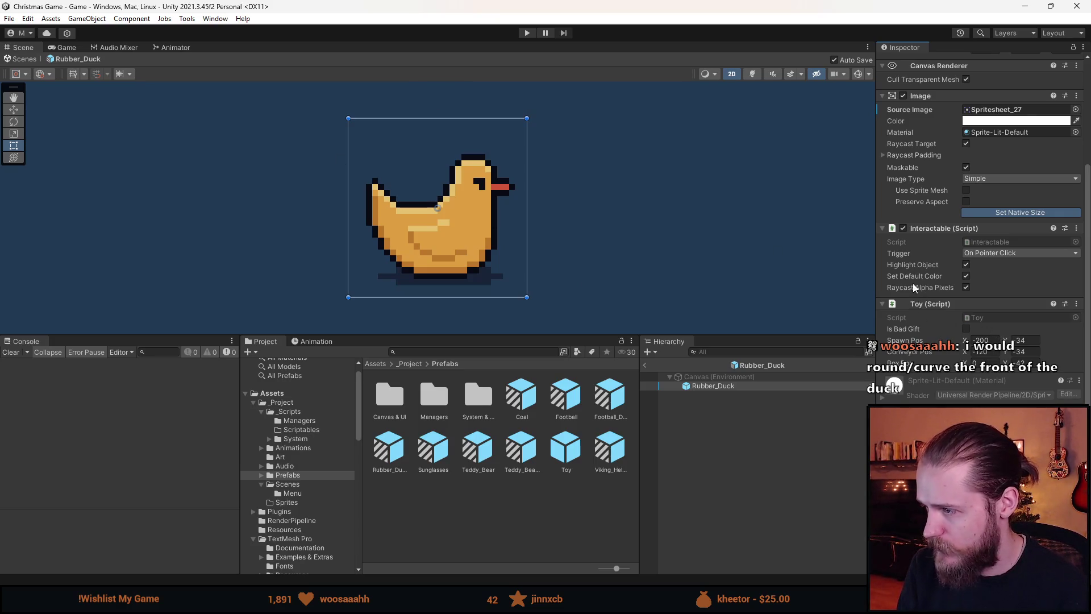
{"action": "key", "text": "Escape"}
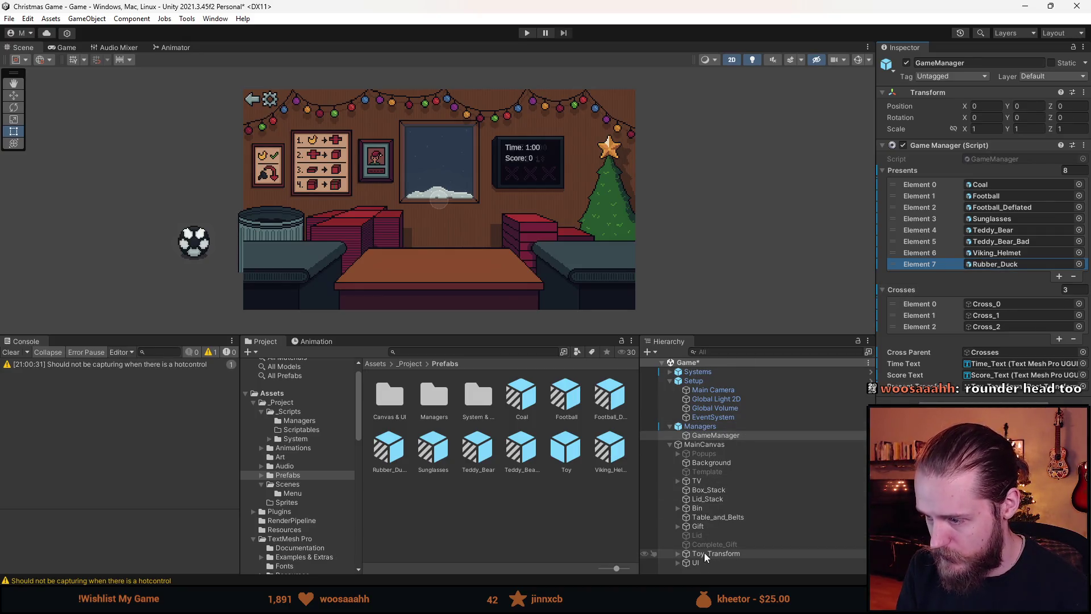
- Replace the Football under Toy_Transform with the Rubber_Duck prefab
{"action": "left_click", "coordinate": [675, 553]}
{"action": "left_click", "coordinate": [739, 557]}
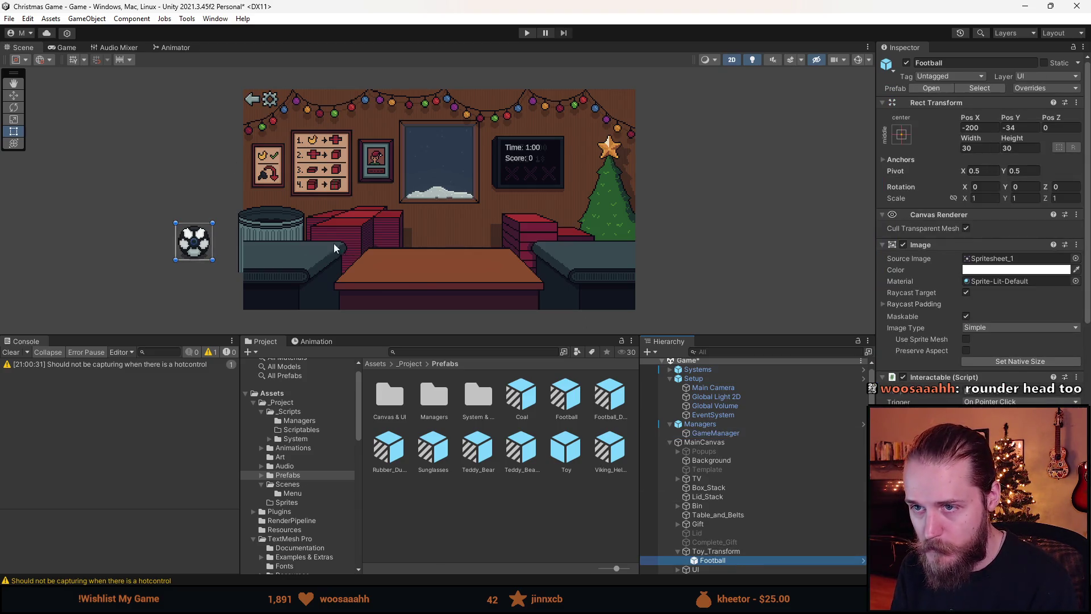
{"action": "key", "text": "Delete"}
{"action": "left_click_drag", "start_coordinate": [390, 463], "coordinate": [715, 554]}
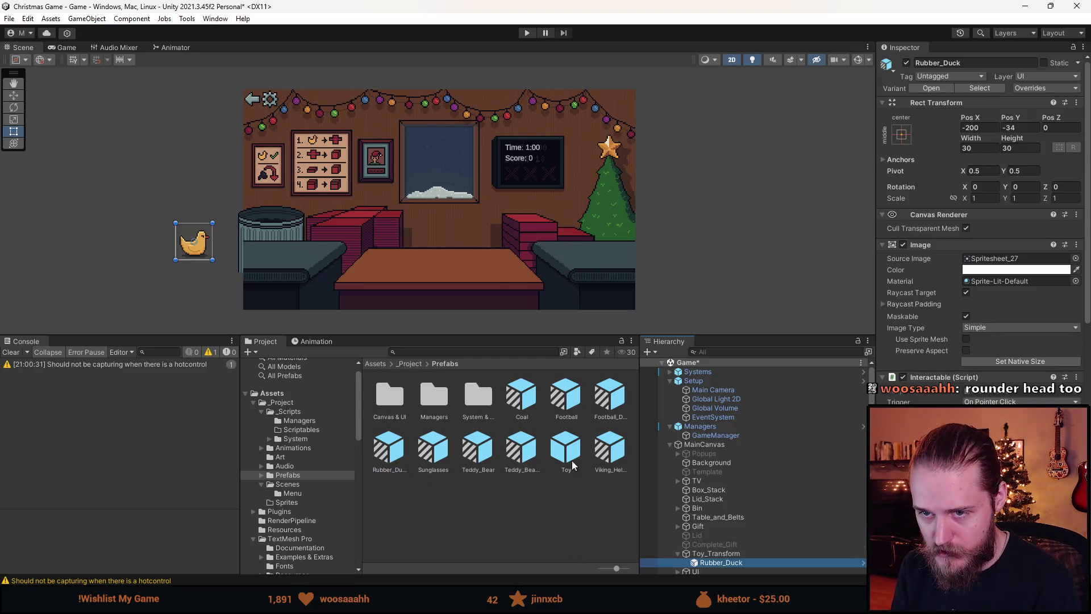
- Playtest the game by wrapping the duck in a gift box and sending it off, then stop Play mode
{"action": "left_click", "coordinate": [526, 32]}
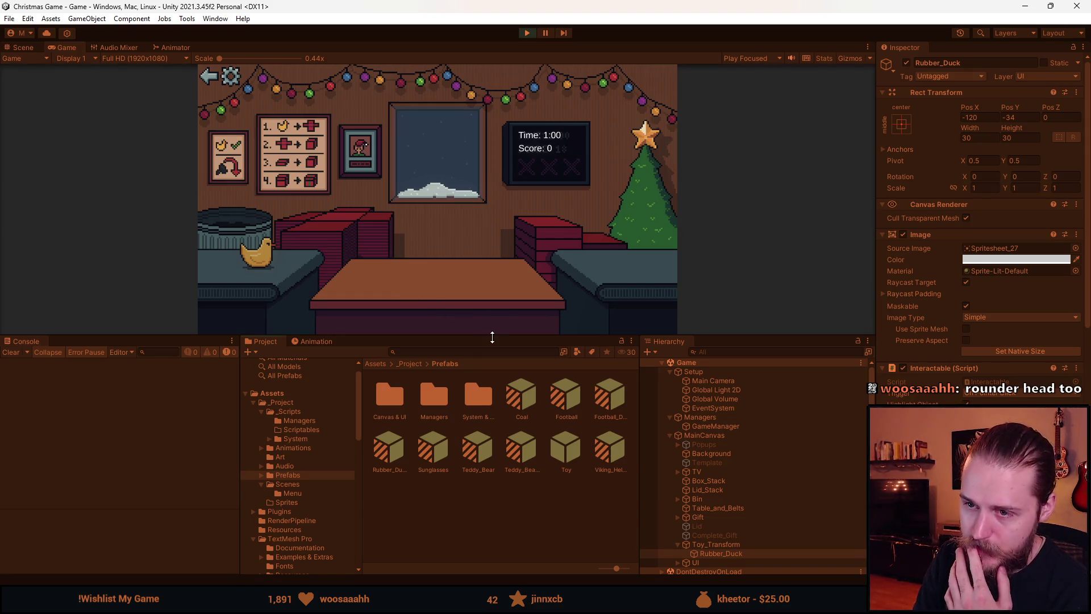
{"action": "left_click_drag", "start_coordinate": [492, 337], "coordinate": [494, 476]}
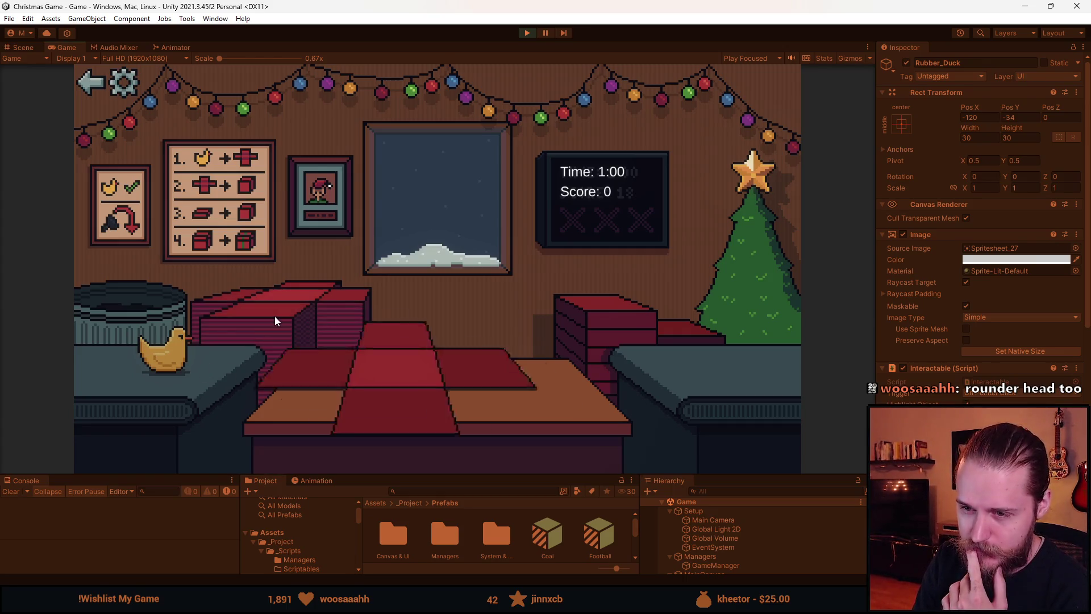
{"action": "left_click", "coordinate": [166, 359]}
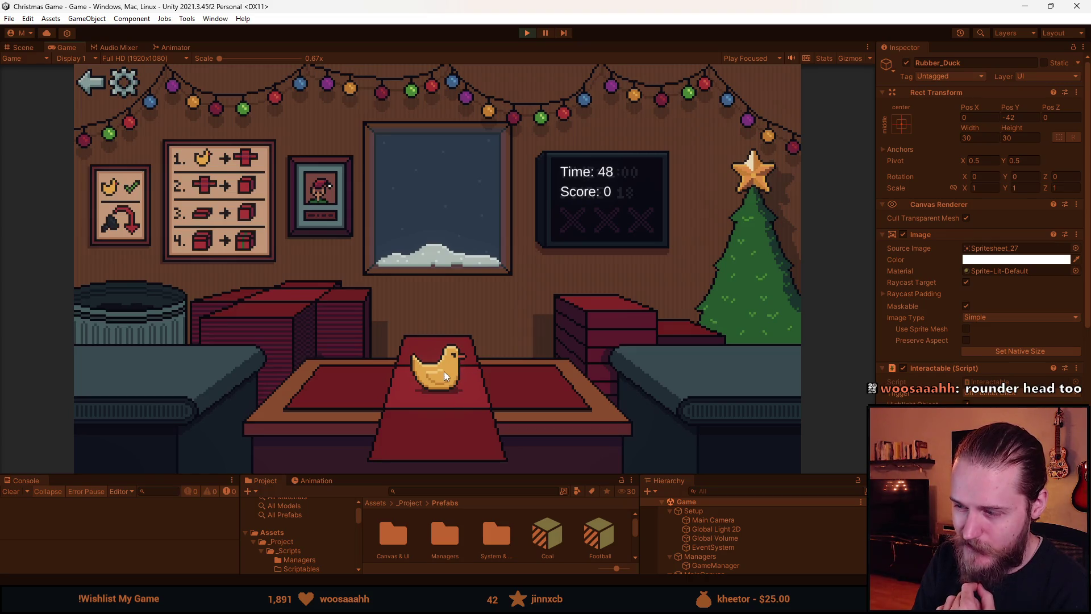
{"action": "left_click", "coordinate": [402, 434]}
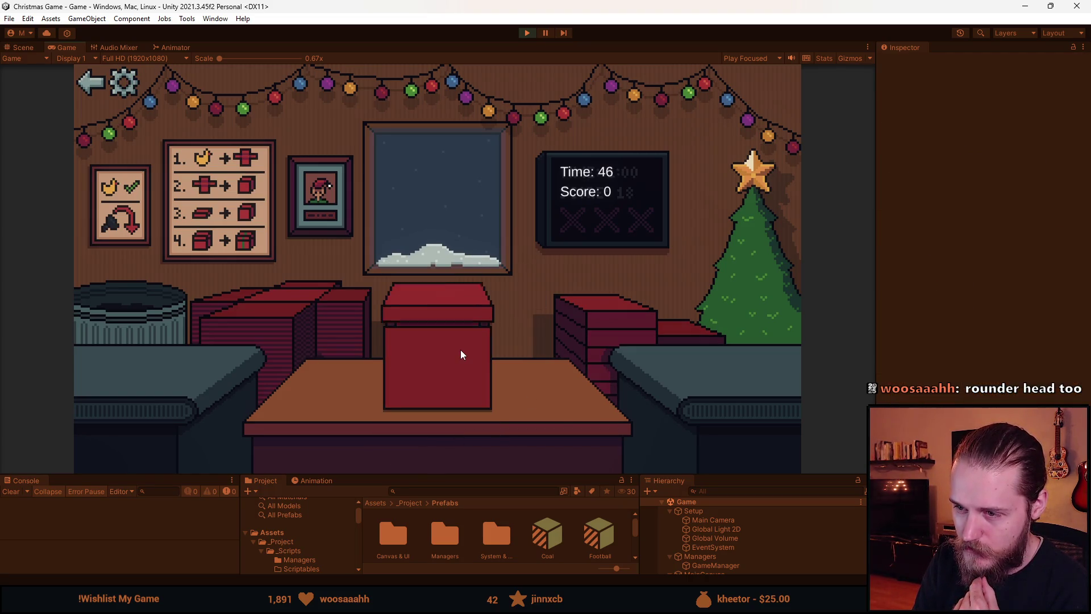
{"action": "left_click", "coordinate": [460, 354]}
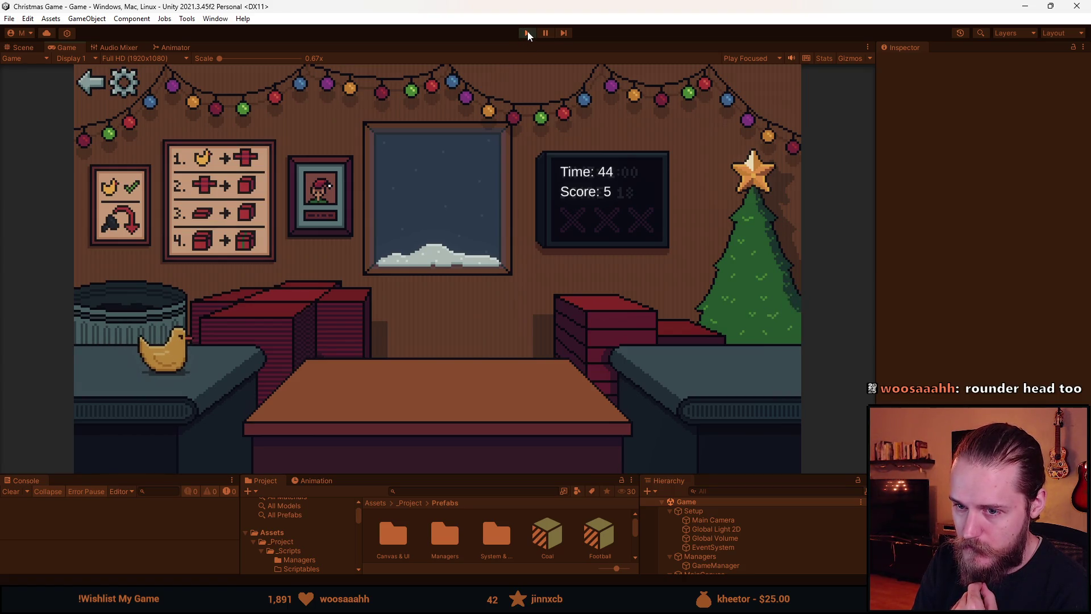
{"action": "left_click", "coordinate": [527, 33]}
{"action": "key", "text": "alt+Tab"}
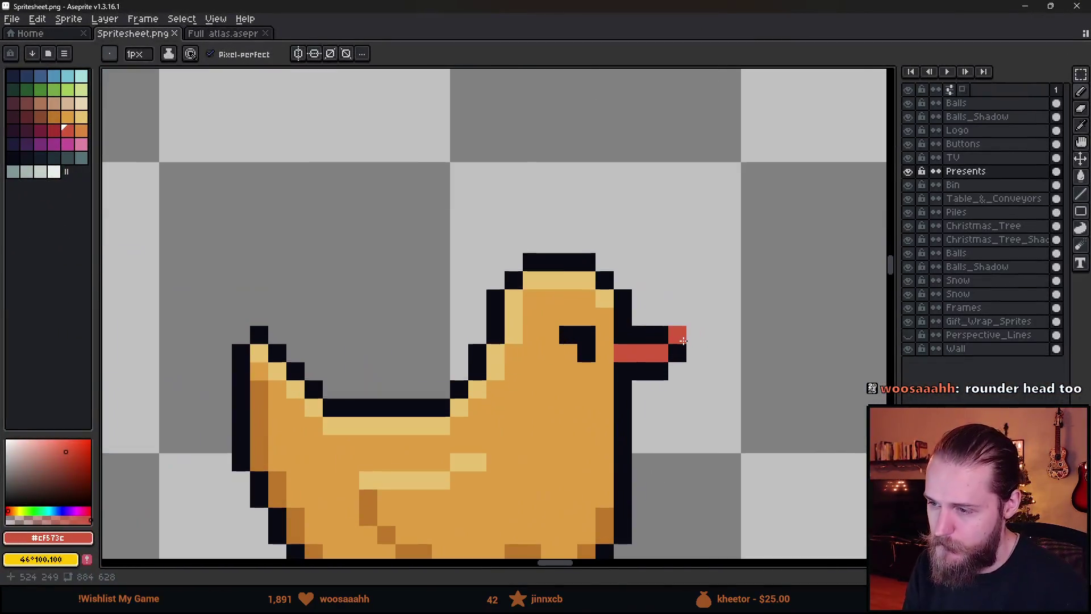
- Try extending the duck's head outline in black, then undo the trial pixels
{"action": "scroll", "coordinate": [520, 349], "scroll_direction": "down", "scroll_amount": 3}
{"action": "scroll", "coordinate": [523, 341], "scroll_direction": "up", "scroll_amount": 5}
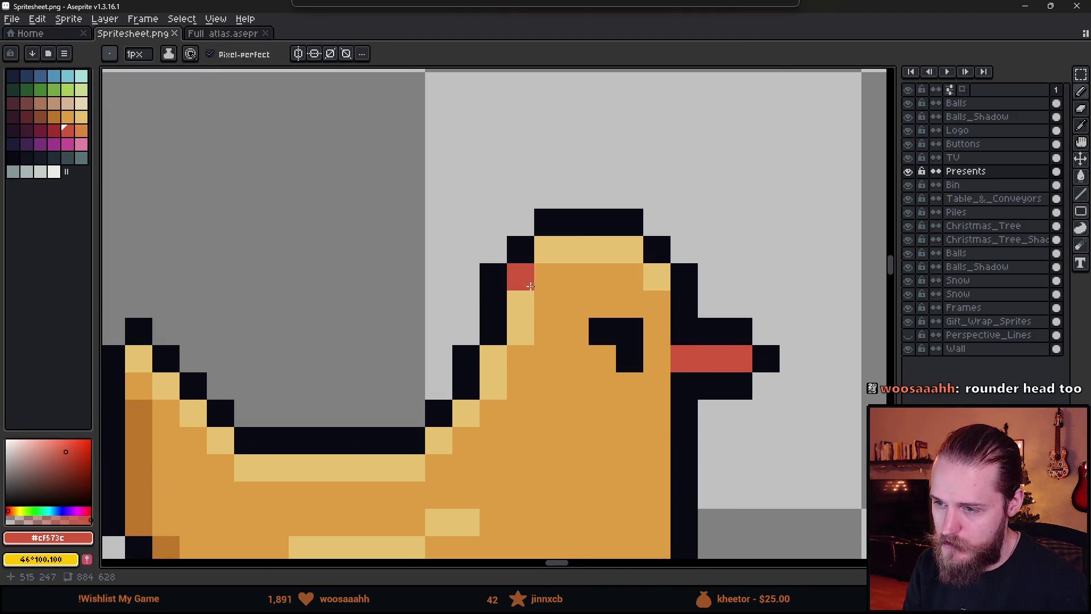
{"action": "left_click", "coordinate": [614, 211], "text": "alt"}
{"action": "left_click", "coordinate": [589, 205]}
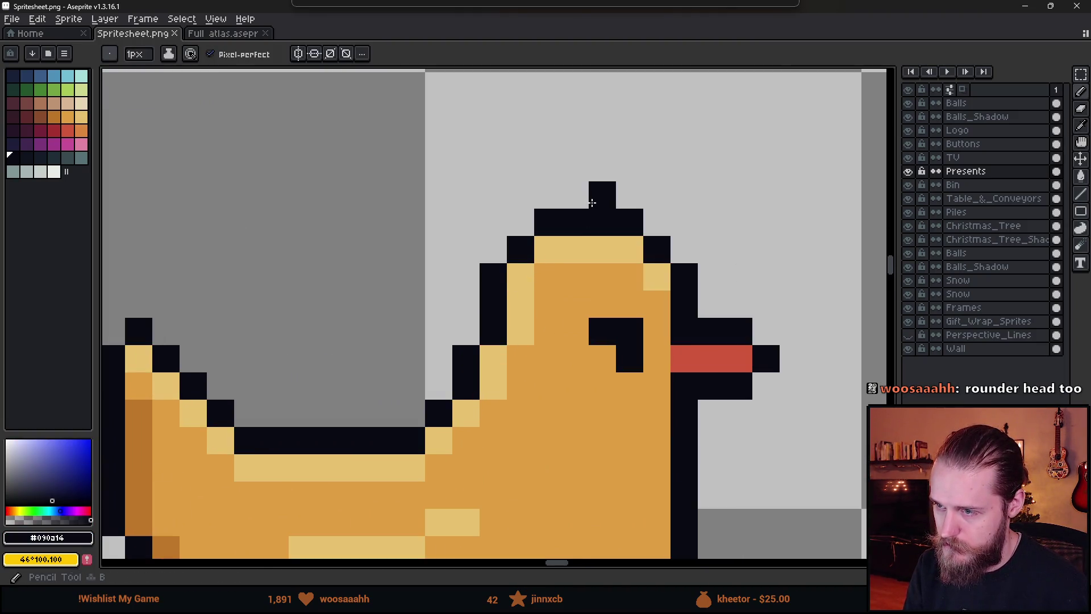
{"action": "mouse_move", "coordinate": [591, 203]}
{"action": "left_mouse_down"}
{"action": "mouse_move", "coordinate": [514, 188]}
{"action": "mouse_move", "coordinate": [444, 232]}
{"action": "mouse_move", "coordinate": [428, 278]}
{"action": "mouse_move", "coordinate": [428, 335]}
{"action": "left_mouse_up"}
{"action": "scroll", "coordinate": [521, 382], "scroll_direction": "down", "scroll_amount": 5}
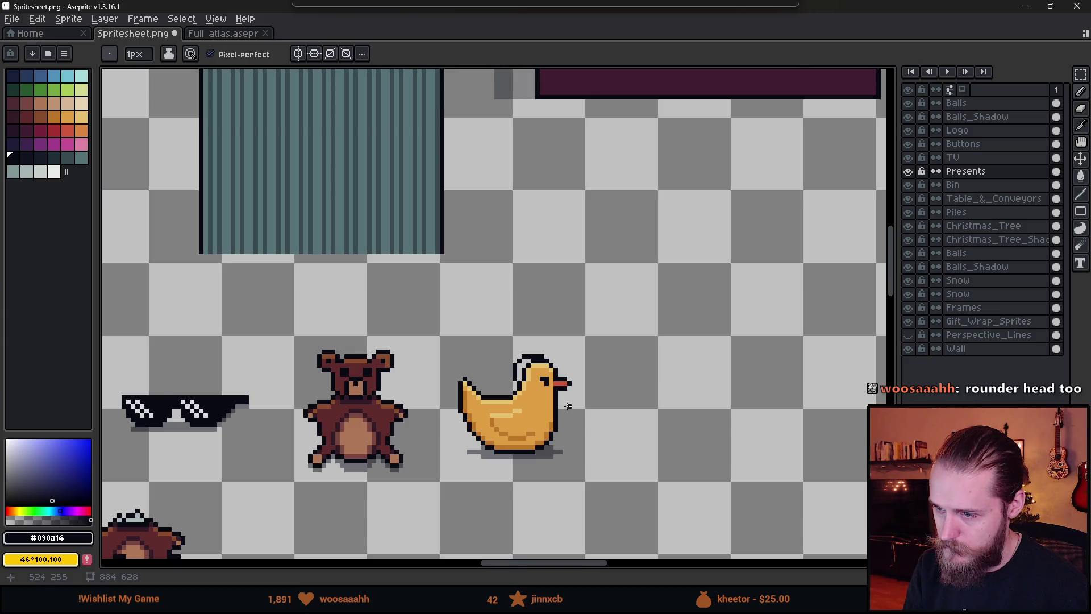
{"action": "scroll", "coordinate": [533, 388], "scroll_direction": "up", "scroll_amount": 4}
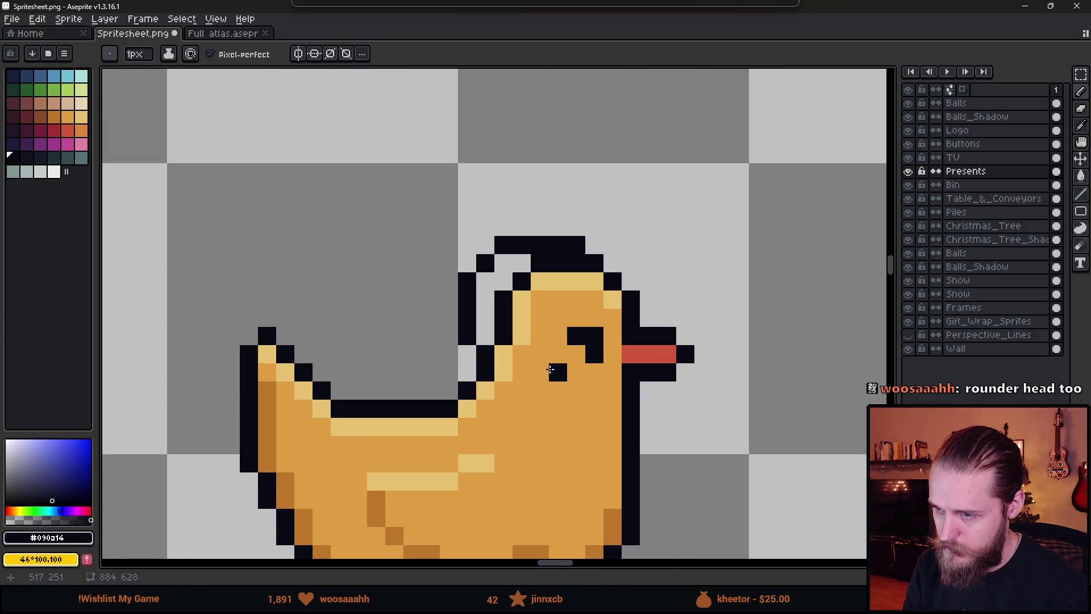
{"action": "key", "text": "ctrl+z"}
{"action": "key", "text": "ctrl+z"}
{"action": "key", "text": "ctrl+z"}
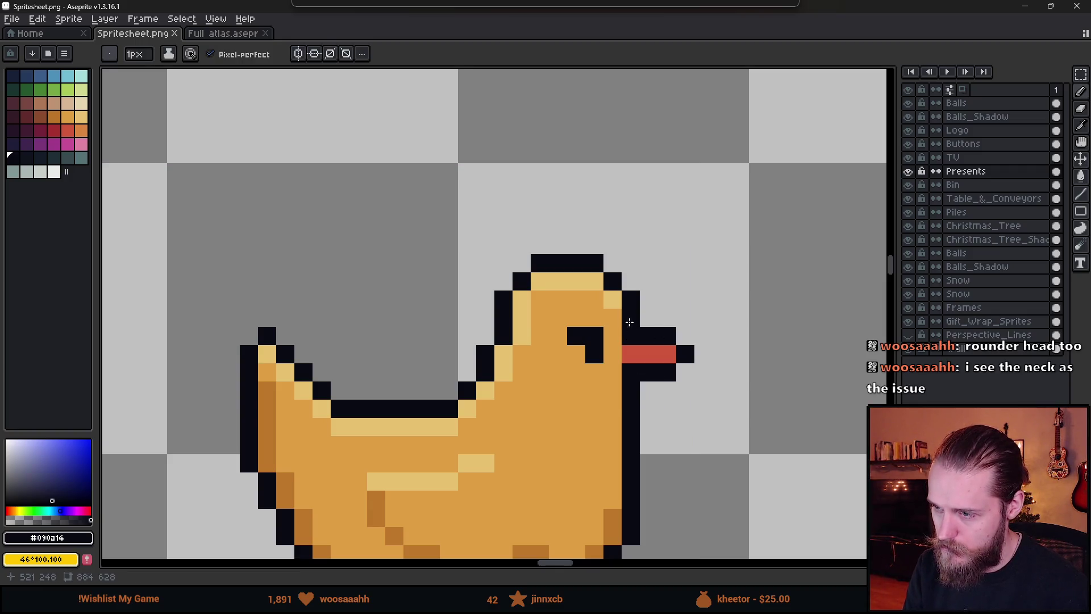
- Move the duck's head one pixel right and a small neck block two pixels right
{"action": "key", "text": "m"}
{"action": "mouse_move", "coordinate": [567, 218]}
{"action": "left_mouse_down"}
{"action": "mouse_move", "coordinate": [727, 415]}
{"action": "mouse_move", "coordinate": [662, 370]}
{"action": "mouse_move", "coordinate": [689, 372]}
{"action": "left_mouse_up"}
{"action": "left_click", "coordinate": [755, 475]}
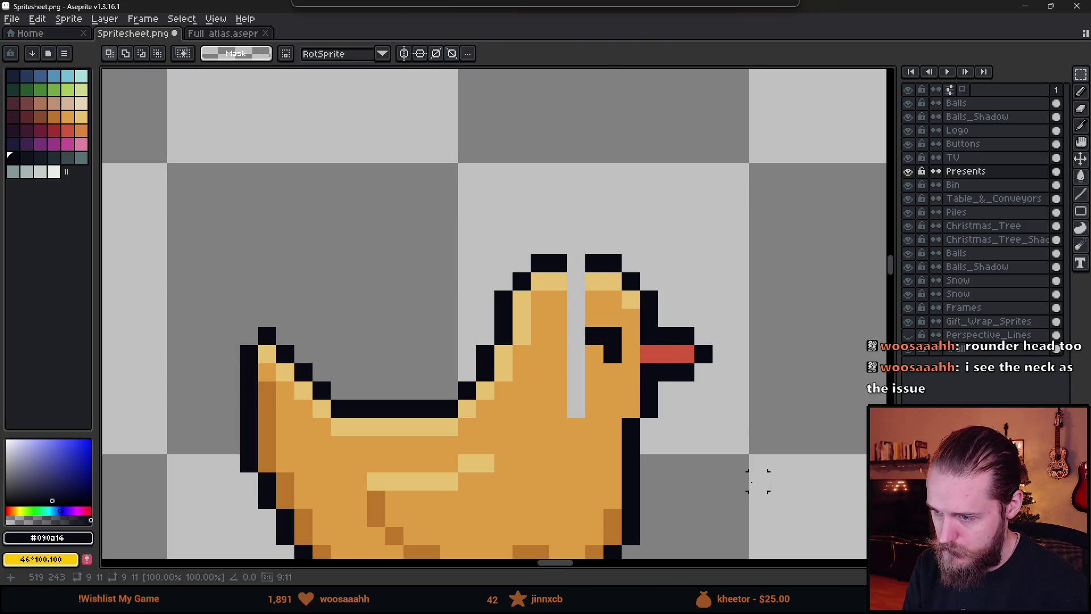
{"action": "scroll", "coordinate": [756, 486], "scroll_direction": "down", "scroll_amount": 3}
{"action": "scroll", "coordinate": [756, 486], "scroll_direction": "down", "scroll_amount": 1}
{"action": "scroll", "coordinate": [682, 449], "scroll_direction": "up", "scroll_amount": 5}
{"action": "mouse_move", "coordinate": [651, 387]}
{"action": "left_mouse_down"}
{"action": "mouse_move", "coordinate": [683, 436]}
{"action": "mouse_move", "coordinate": [759, 472]}
{"action": "mouse_move", "coordinate": [757, 457]}
{"action": "mouse_move", "coordinate": [731, 443]}
{"action": "mouse_move", "coordinate": [747, 445]}
{"action": "left_mouse_up"}
{"action": "key", "text": "ctrl+d"}
{"action": "mouse_move", "coordinate": [651, 349]}
{"action": "left_mouse_down"}
{"action": "mouse_move", "coordinate": [701, 384]}
{"action": "mouse_move", "coordinate": [712, 367]}
{"action": "left_mouse_up"}
{"action": "key", "text": "ctrl+d"}
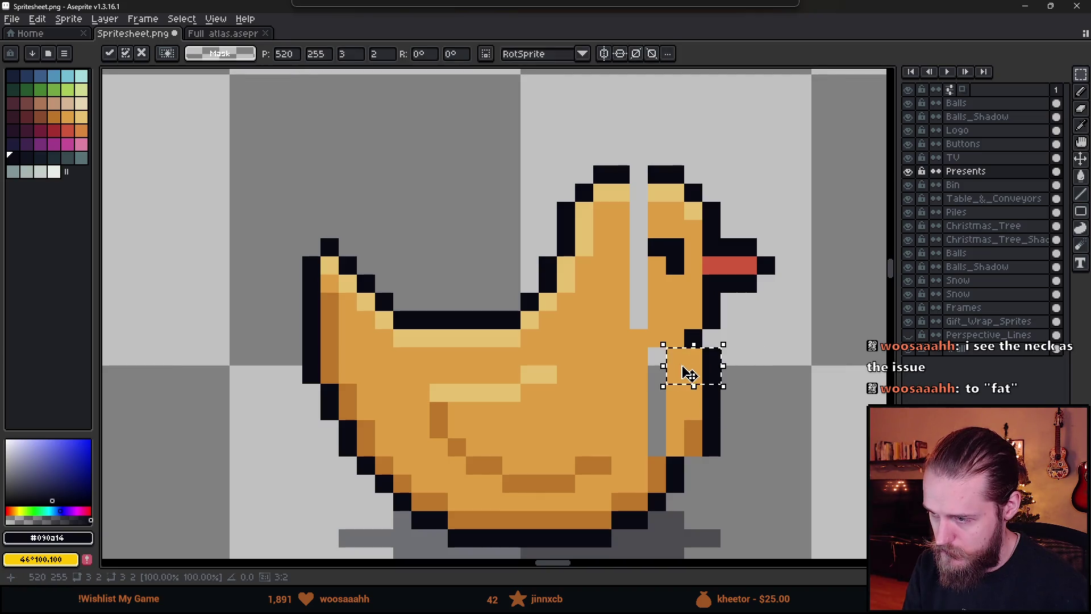
- Draw a black neck pixel and pencil the grey neck gap orange
{"action": "scroll", "coordinate": [698, 368], "scroll_direction": "down", "scroll_amount": 3}
{"action": "scroll", "coordinate": [701, 405], "scroll_direction": "up", "scroll_amount": 3}
{"action": "key", "text": "e"}
{"action": "key", "text": "b"}
{"action": "left_click", "coordinate": [686, 406]}
{"action": "left_click", "coordinate": [674, 406], "text": "alt"}
{"action": "left_click", "coordinate": [657, 405]}
{"action": "left_click_drag", "start_coordinate": [657, 405], "coordinate": [659, 474]}
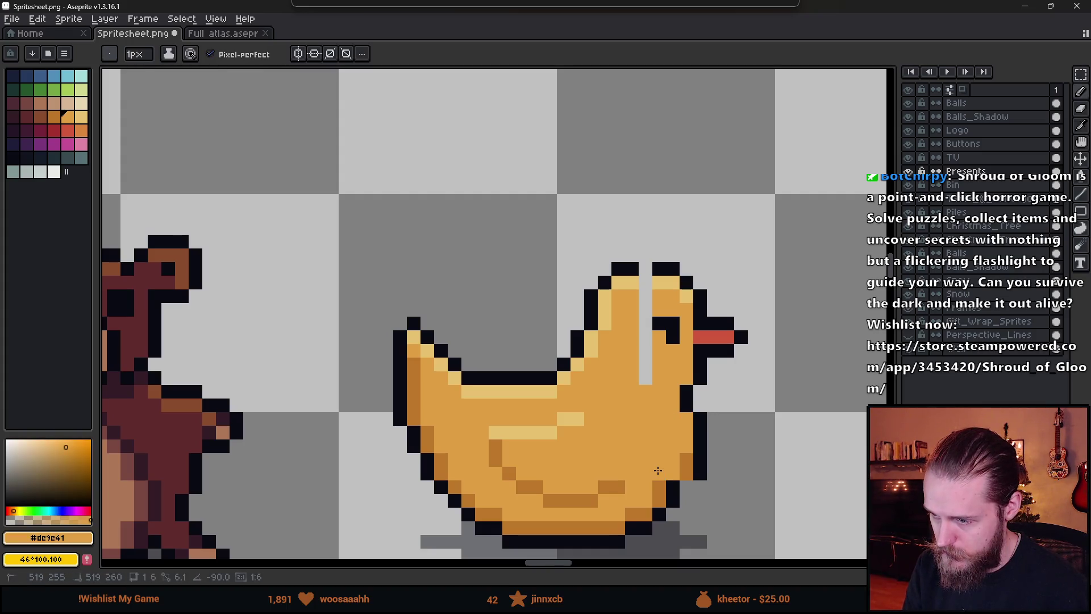
- Paint the top neck pixel orange and bucket-fill the grey neck column orange
{"action": "left_click", "coordinate": [659, 268], "text": "alt"}
{"action": "left_click", "coordinate": [631, 301], "text": "alt"}
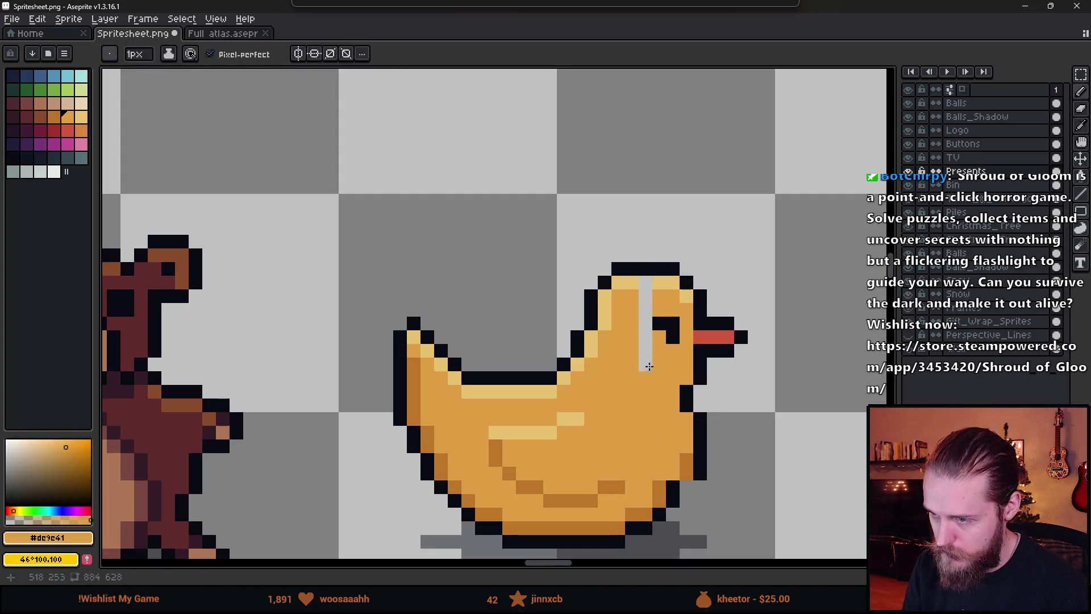
{"action": "key", "text": "g"}
{"action": "left_click", "coordinate": [645, 341]}
{"action": "key", "text": "ctrl+z"}
{"action": "key", "text": "b"}
{"action": "left_click", "coordinate": [645, 288]}
{"action": "key", "text": "g"}
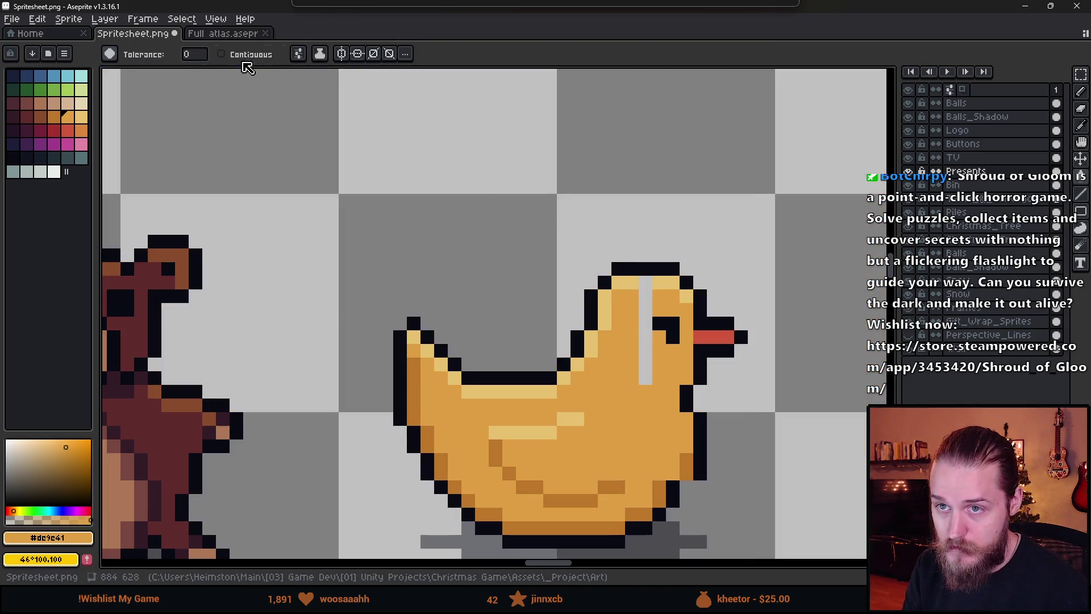
{"action": "left_click", "coordinate": [644, 341]}
- Add light orange pixels to the top of the head and the lower body
{"action": "left_click", "coordinate": [637, 282], "text": "alt"}
{"action": "key", "text": "b"}
{"action": "left_click", "coordinate": [637, 282]}
{"action": "left_click", "coordinate": [686, 470]}
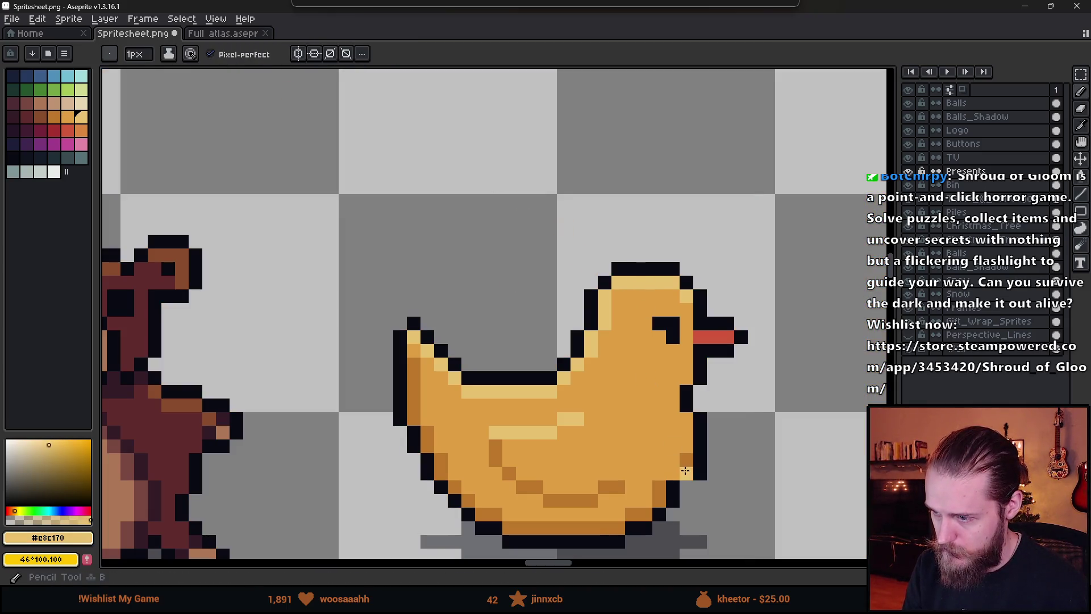
{"action": "scroll", "coordinate": [699, 486], "scroll_direction": "up", "scroll_amount": 2}
{"action": "left_click", "coordinate": [660, 455], "text": "alt"}
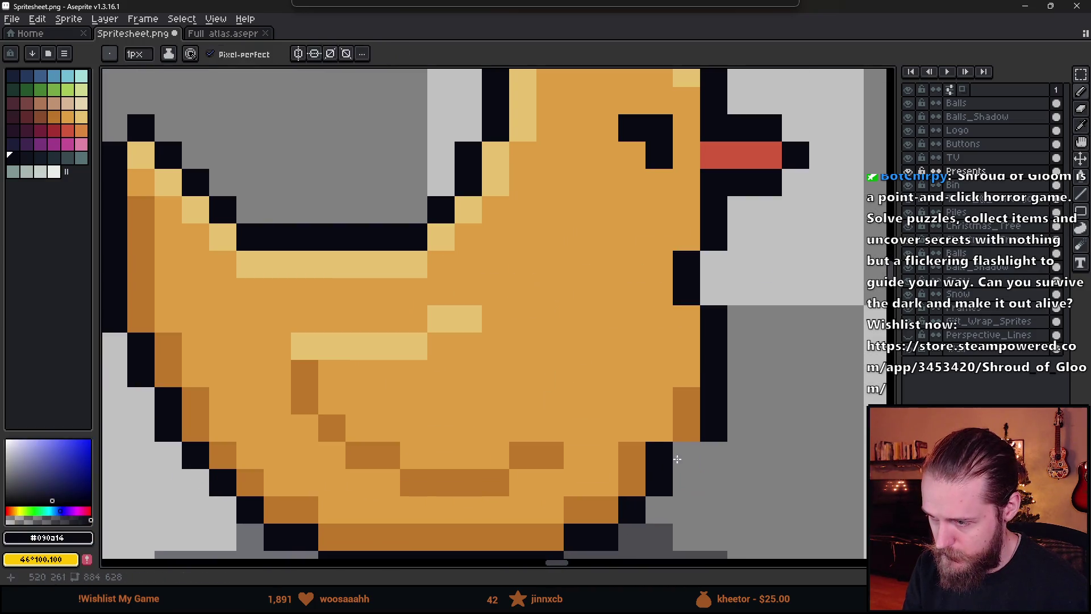
{"action": "left_click", "coordinate": [636, 409], "text": "alt"}
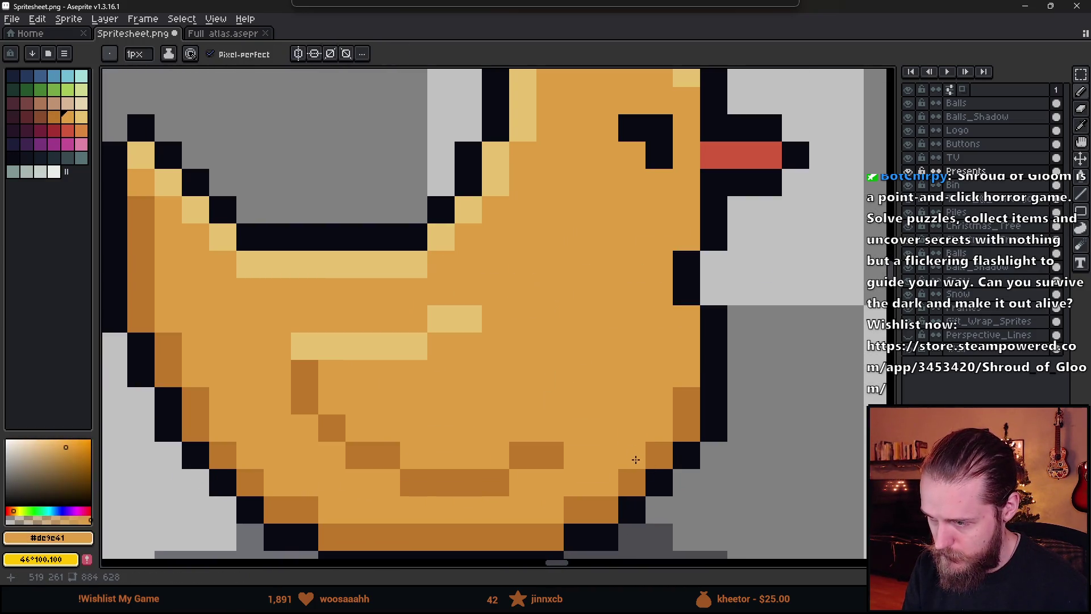
{"action": "scroll", "coordinate": [733, 488], "scroll_direction": "down", "scroll_amount": 3}
{"action": "scroll", "coordinate": [736, 494], "scroll_direction": "down", "scroll_amount": 4}
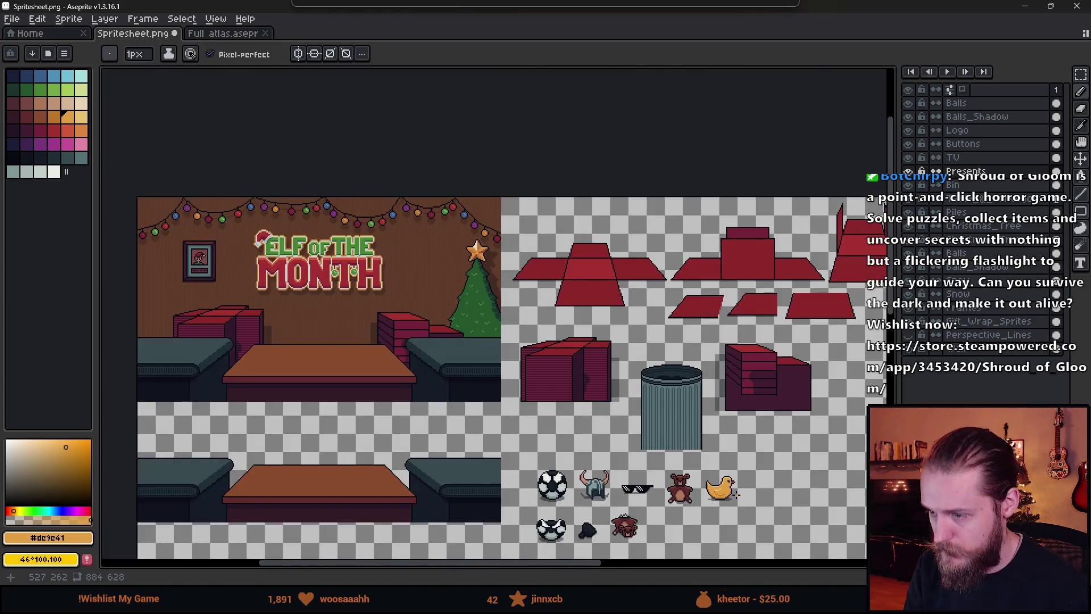
- Move the duck's neck pixels down one pixel and shift a small neck block one pixel right
{"action": "scroll", "coordinate": [733, 498], "scroll_direction": "up", "scroll_amount": 7}
{"action": "scroll", "coordinate": [727, 443], "scroll_direction": "up", "scroll_amount": 2}
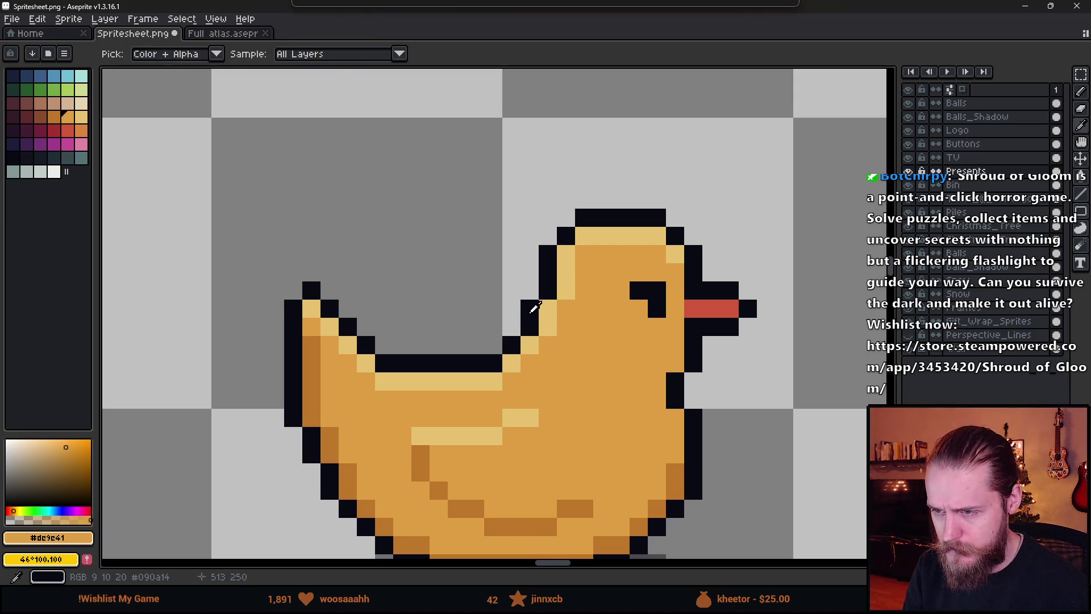
{"action": "key", "text": "alt"}
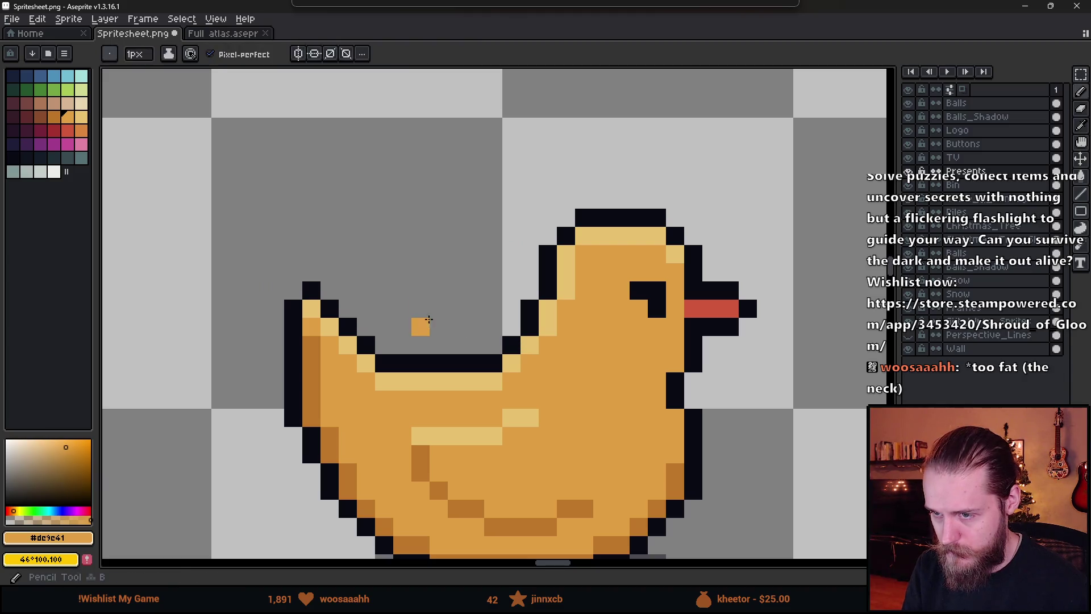
{"action": "key", "text": "m"}
{"action": "mouse_move", "coordinate": [435, 284]}
{"action": "left_mouse_down"}
{"action": "mouse_move", "coordinate": [529, 391]}
{"action": "mouse_move", "coordinate": [559, 392]}
{"action": "left_mouse_up"}
{"action": "left_click_drag", "start_coordinate": [504, 345], "coordinate": [504, 362]}
{"action": "left_click", "coordinate": [565, 364]}
{"action": "mouse_move", "coordinate": [502, 317]}
{"action": "left_mouse_down"}
{"action": "mouse_move", "coordinate": [540, 355]}
{"action": "mouse_move", "coordinate": [557, 354]}
{"action": "mouse_move", "coordinate": [542, 341]}
{"action": "left_mouse_up"}
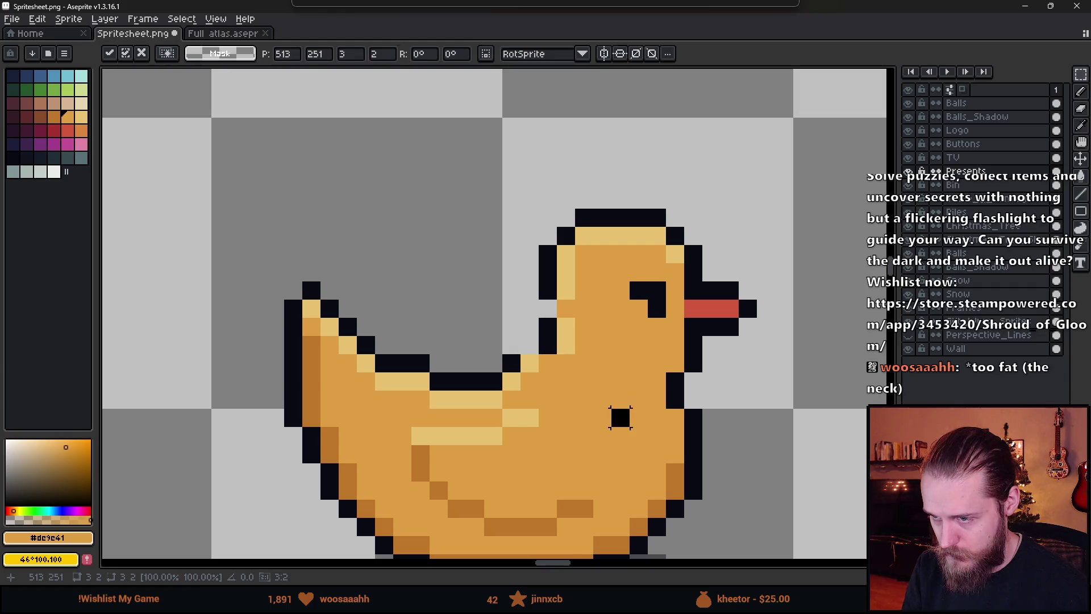
- Repaint neck pixels in black and light yellow, undoing two stray black pixels above the neck
{"action": "key", "text": "b"}
{"action": "scroll", "coordinate": [540, 392], "scroll_direction": "up", "scroll_amount": 3}
{"action": "left_click", "coordinate": [489, 387], "text": "alt"}
{"action": "left_click", "coordinate": [530, 385]}
{"action": "left_click", "coordinate": [489, 438], "text": "alt"}
{"action": "left_click", "coordinate": [538, 434]}
{"action": "left_click_drag", "start_coordinate": [594, 387], "coordinate": [652, 402]}
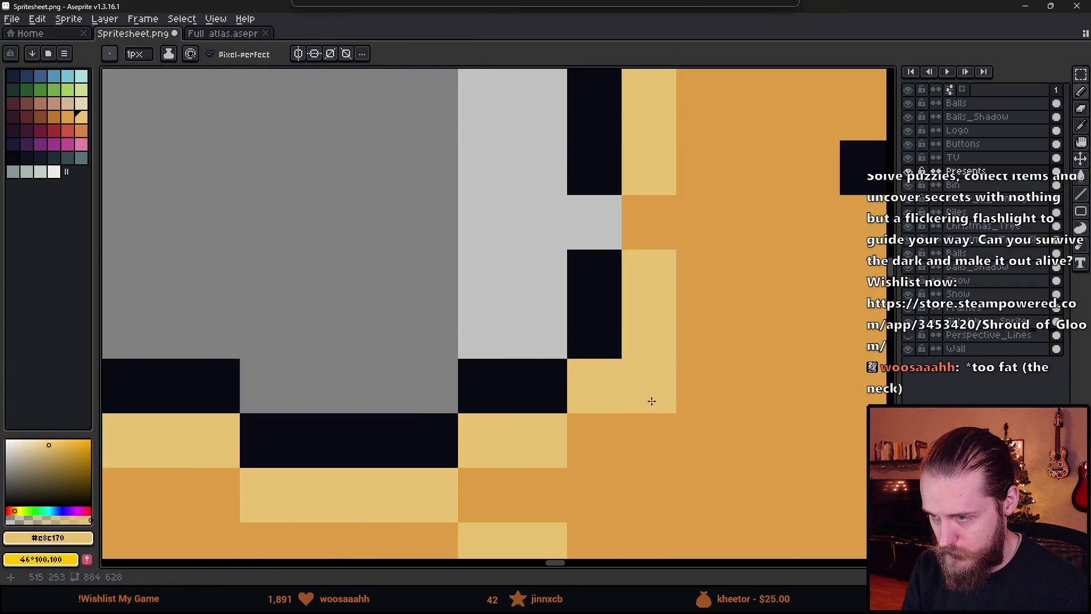
{"action": "scroll", "coordinate": [652, 401], "scroll_direction": "down", "scroll_amount": 3}
{"action": "scroll", "coordinate": [565, 397], "scroll_direction": "up", "scroll_amount": 3}
{"action": "left_click", "coordinate": [565, 398], "text": "alt"}
{"action": "left_click_drag", "start_coordinate": [564, 397], "coordinate": [568, 352]}
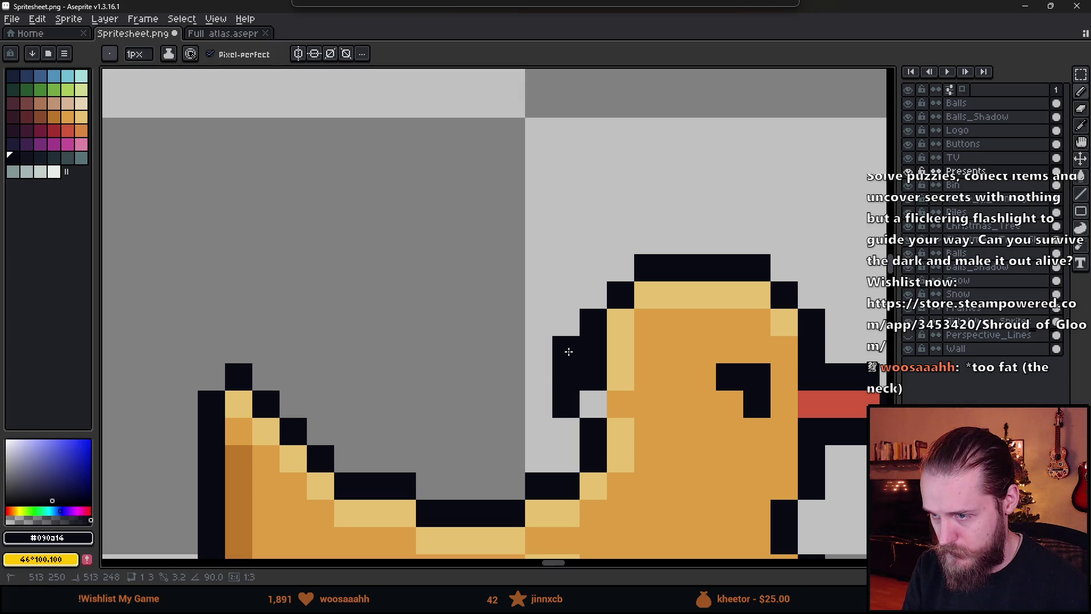
{"action": "key", "text": "ctrl+z"}
{"action": "scroll", "coordinate": [591, 310], "scroll_direction": "down", "scroll_amount": 4}
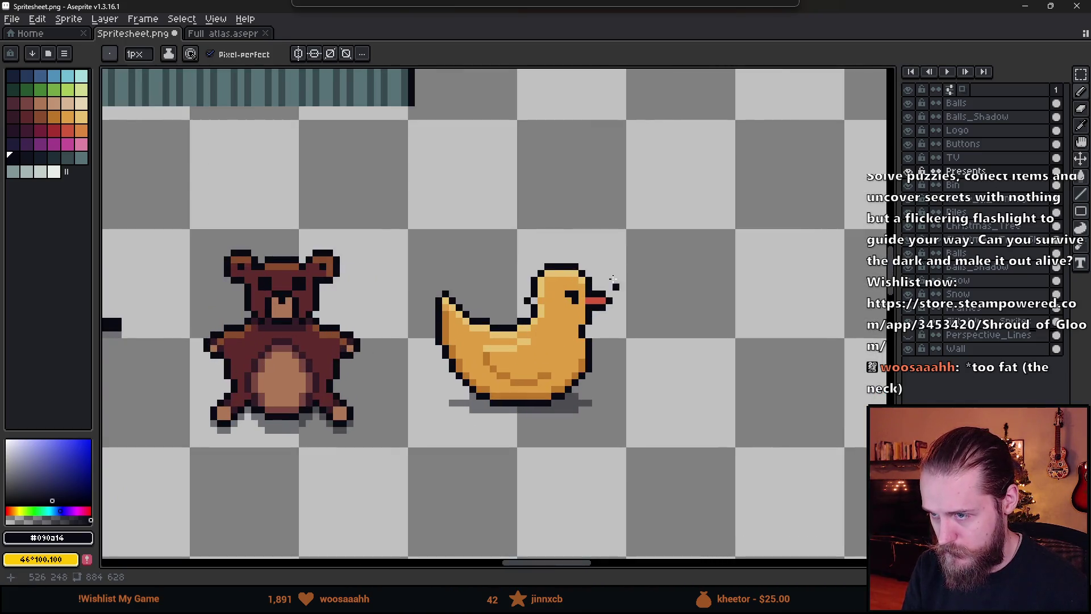
- Redraw the neck's back outline in black and repaint a neck column orange
{"action": "scroll", "coordinate": [550, 285], "scroll_direction": "up", "scroll_amount": 3}
{"action": "left_click", "coordinate": [450, 377]}
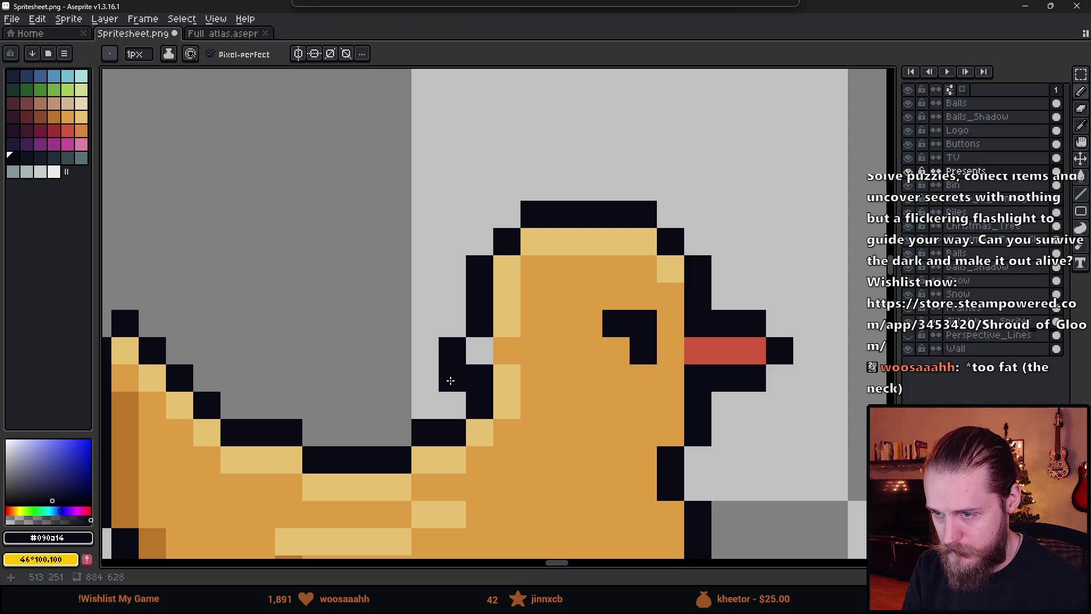
{"action": "left_click", "coordinate": [451, 317]}
{"action": "left_click", "coordinate": [452, 296]}
{"action": "left_click", "coordinate": [562, 355], "text": "alt"}
{"action": "left_click_drag", "start_coordinate": [480, 375], "coordinate": [479, 295]}
{"action": "scroll", "coordinate": [585, 312], "scroll_direction": "down", "scroll_amount": 5}
{"action": "scroll", "coordinate": [591, 318], "scroll_direction": "up", "scroll_amount": 4}
{"action": "scroll", "coordinate": [619, 381], "scroll_direction": "down", "scroll_amount": 2}
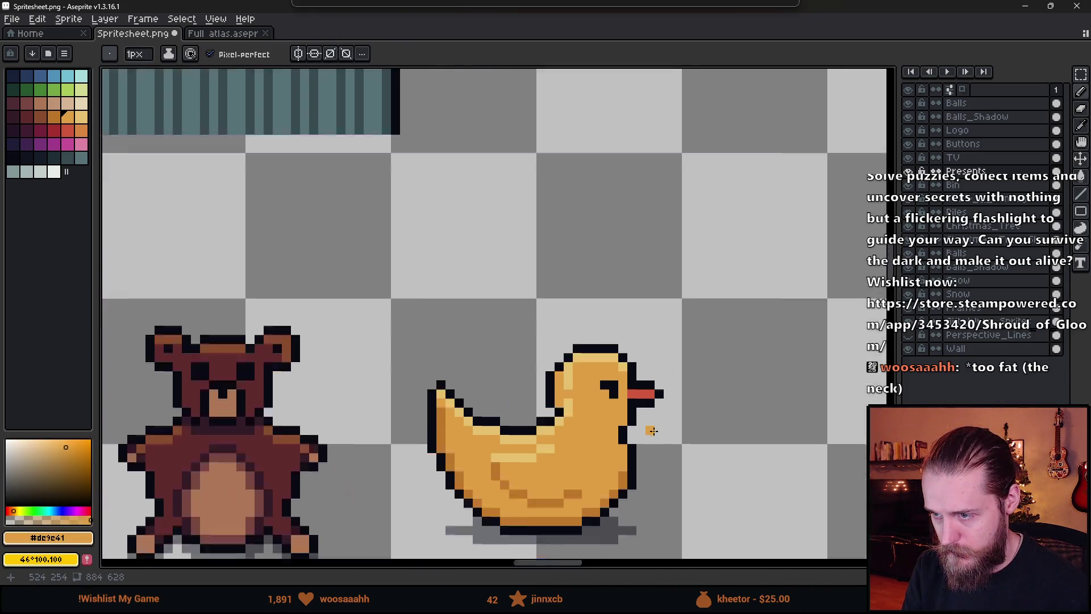
{"action": "scroll", "coordinate": [648, 425], "scroll_direction": "up", "scroll_amount": 2}
{"action": "scroll", "coordinate": [616, 354], "scroll_direction": "down", "scroll_amount": 5}
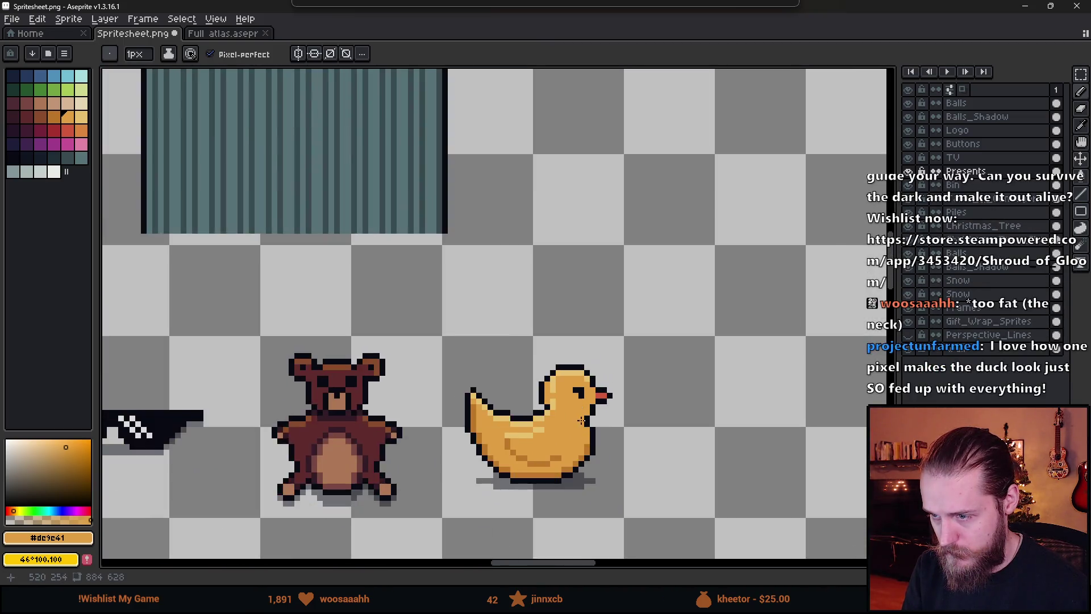
{"action": "scroll", "coordinate": [570, 451], "scroll_direction": "up", "scroll_amount": 4}
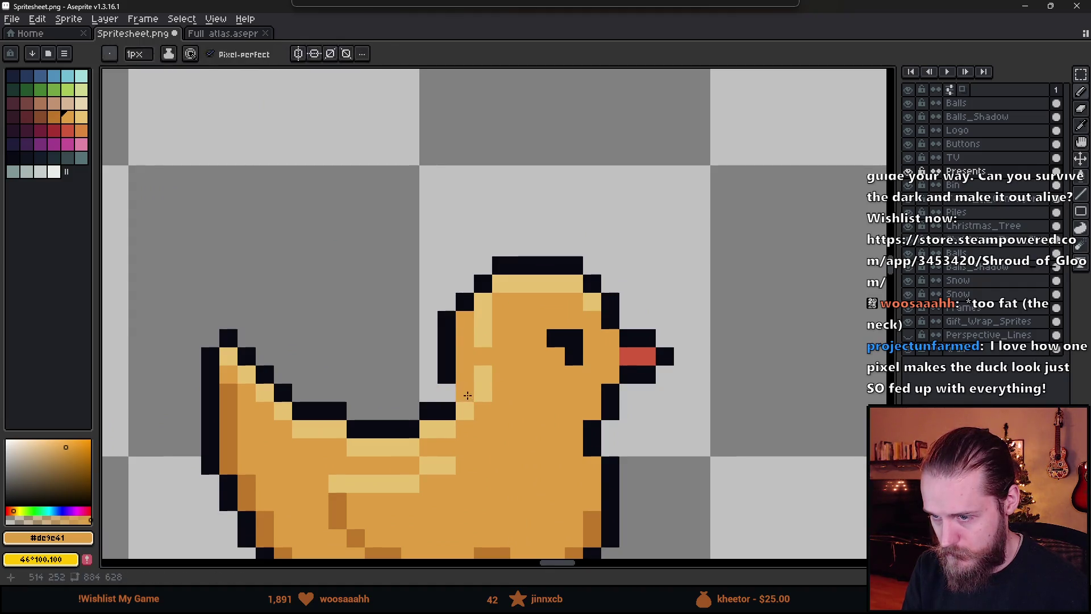
- Add two more dark outline pixels at the duck's neck
{"action": "left_click", "coordinate": [449, 380], "text": "alt"}
{"action": "left_click", "coordinate": [451, 397]}
{"action": "key", "text": "e"}
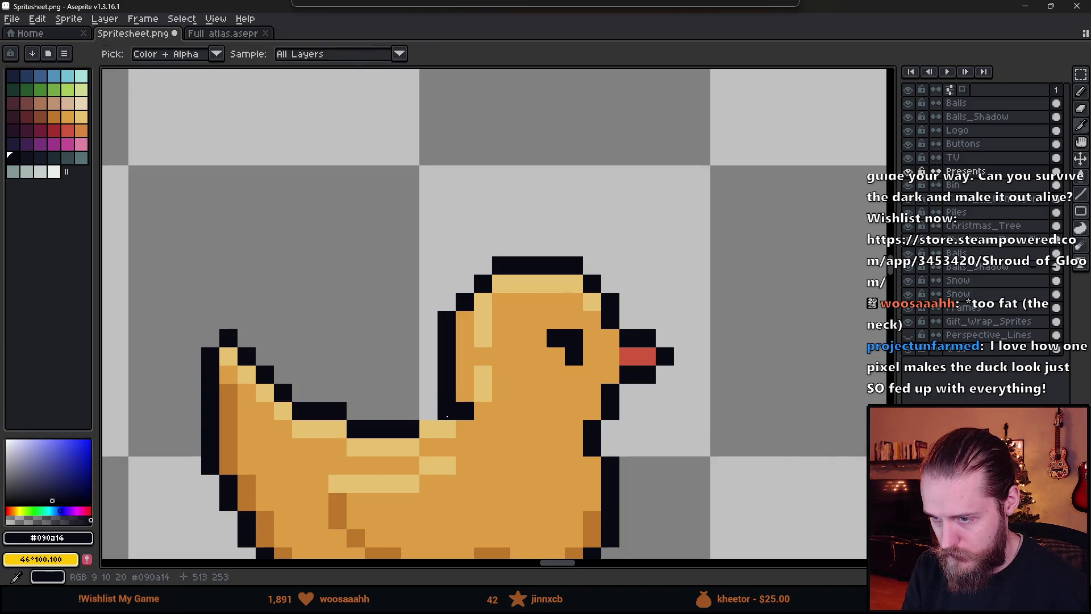
{"action": "key", "text": "b"}
{"action": "left_click", "coordinate": [446, 429]}
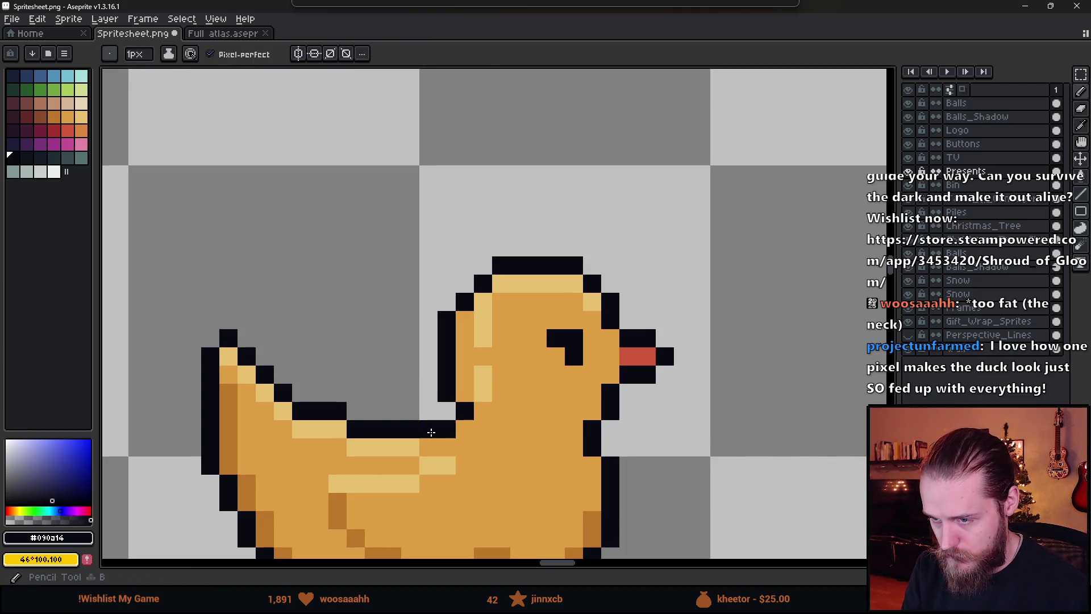
{"action": "scroll", "coordinate": [520, 466], "scroll_direction": "down", "scroll_amount": 5}
{"action": "scroll", "coordinate": [546, 480], "scroll_direction": "up", "scroll_amount": 1}
{"action": "scroll", "coordinate": [544, 482], "scroll_direction": "up", "scroll_amount": 8}
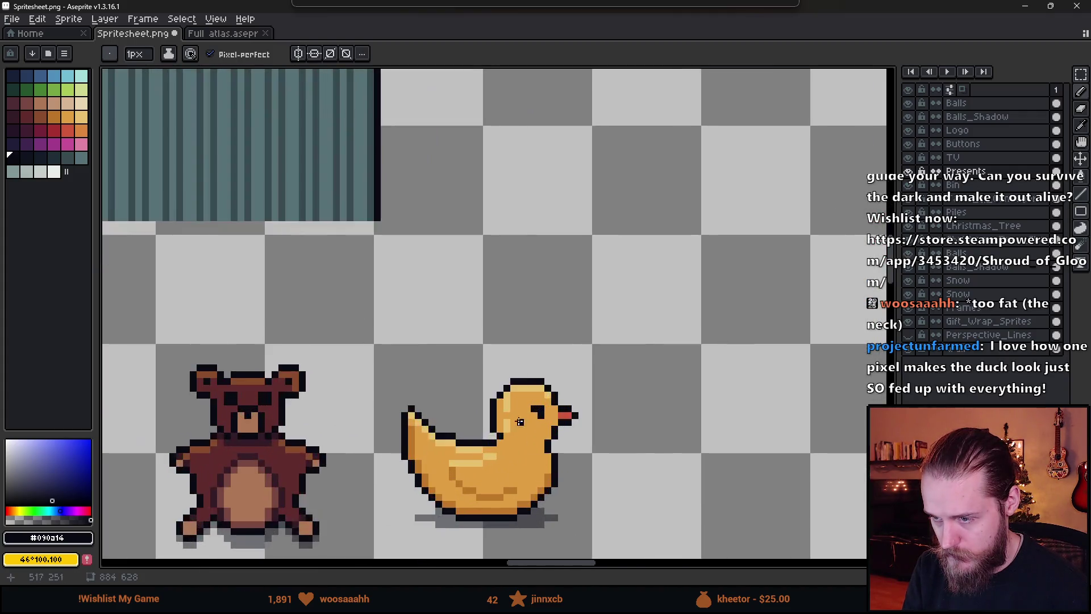
- Paint light yellow highlight pixels on the duck's head and back
{"action": "left_click", "coordinate": [514, 445], "text": "alt"}
{"action": "left_click", "coordinate": [504, 358], "text": "alt"}
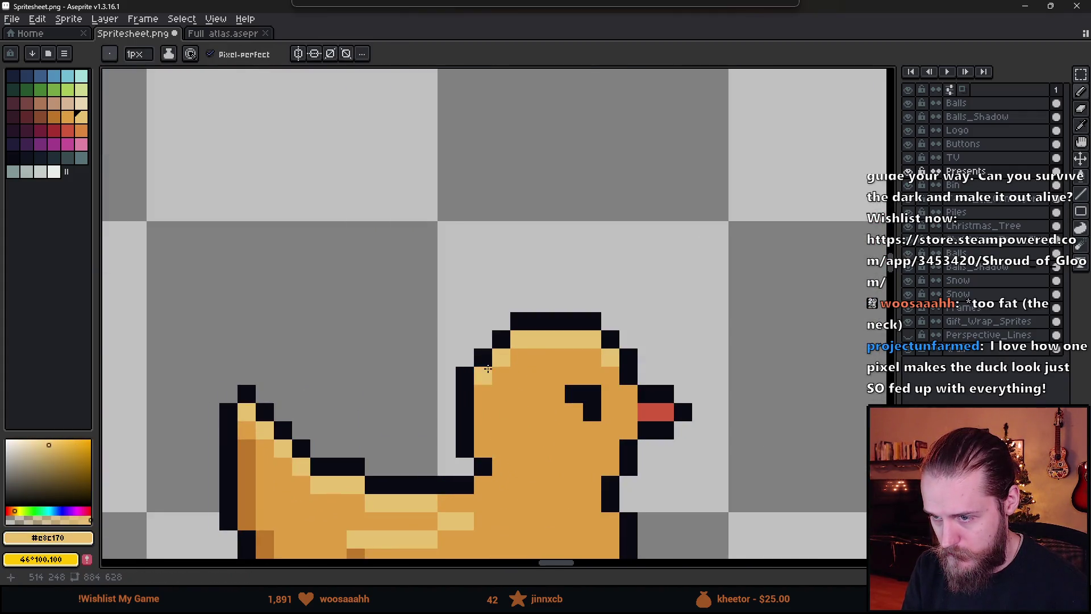
{"action": "scroll", "coordinate": [503, 449], "scroll_direction": "down", "scroll_amount": 6}
{"action": "scroll", "coordinate": [616, 416], "scroll_direction": "up", "scroll_amount": 5}
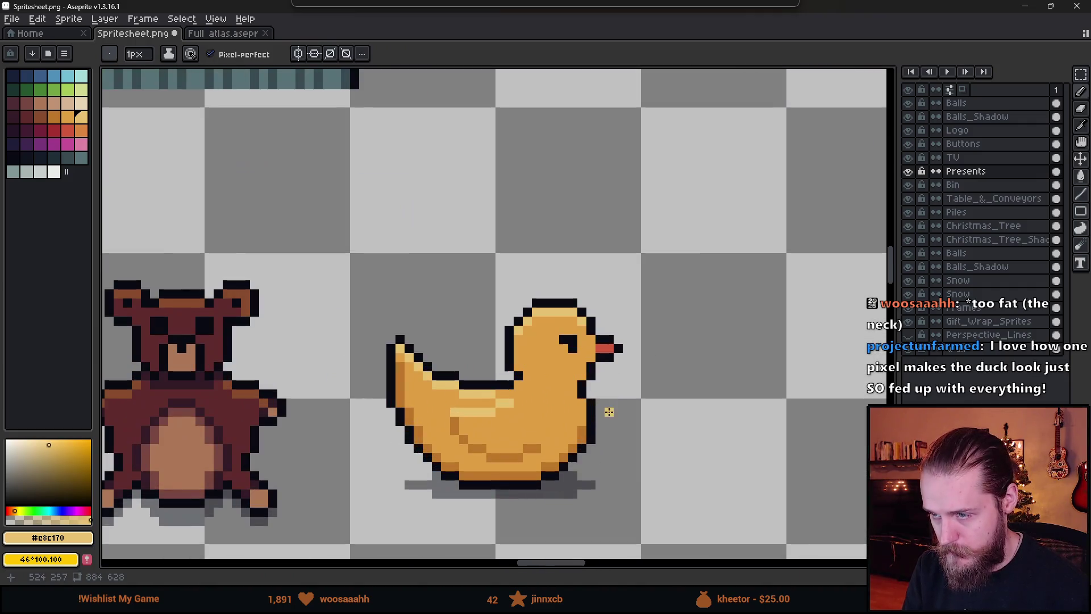
{"action": "scroll", "coordinate": [591, 339], "scroll_direction": "up", "scroll_amount": 4}
{"action": "left_click", "coordinate": [573, 323]}
{"action": "scroll", "coordinate": [587, 335], "scroll_direction": "down", "scroll_amount": 6}
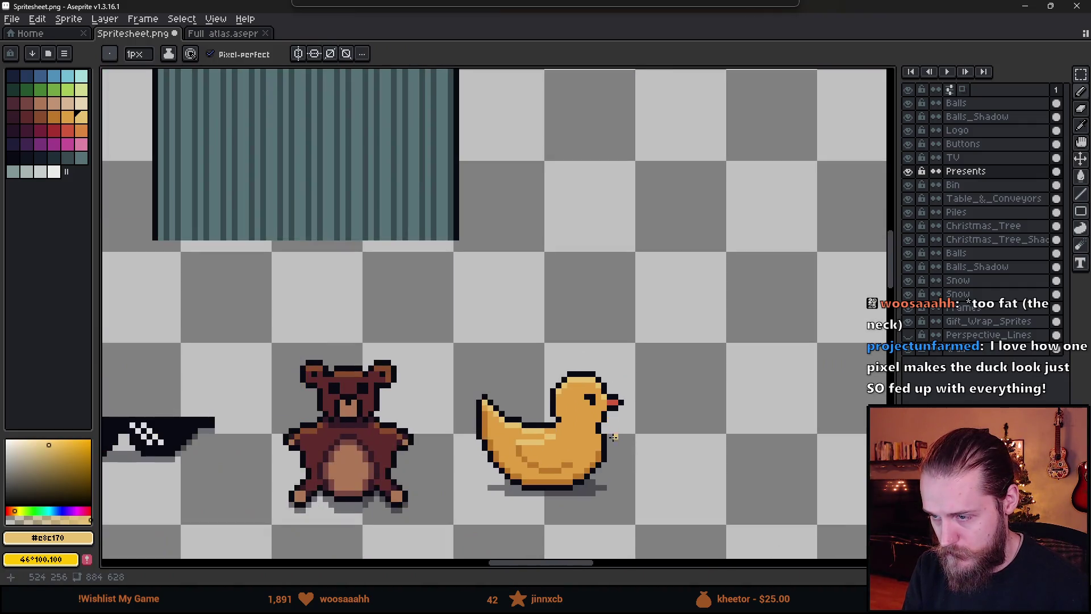
{"action": "scroll", "coordinate": [534, 430], "scroll_direction": "up", "scroll_amount": 8}
{"action": "mouse_move", "coordinate": [523, 429]}
{"action": "left_mouse_down"}
{"action": "mouse_move", "coordinate": [567, 402]}
{"action": "mouse_move", "coordinate": [514, 424]}
{"action": "left_mouse_up"}
{"action": "scroll", "coordinate": [567, 402], "scroll_direction": "down", "scroll_amount": 5}
{"action": "scroll", "coordinate": [598, 415], "scroll_direction": "up", "scroll_amount": 5}
- Change one of the neck pixels to black
{"action": "left_click", "coordinate": [597, 415], "text": "alt"}
{"action": "scroll", "coordinate": [610, 419], "scroll_direction": "down", "scroll_amount": 5}
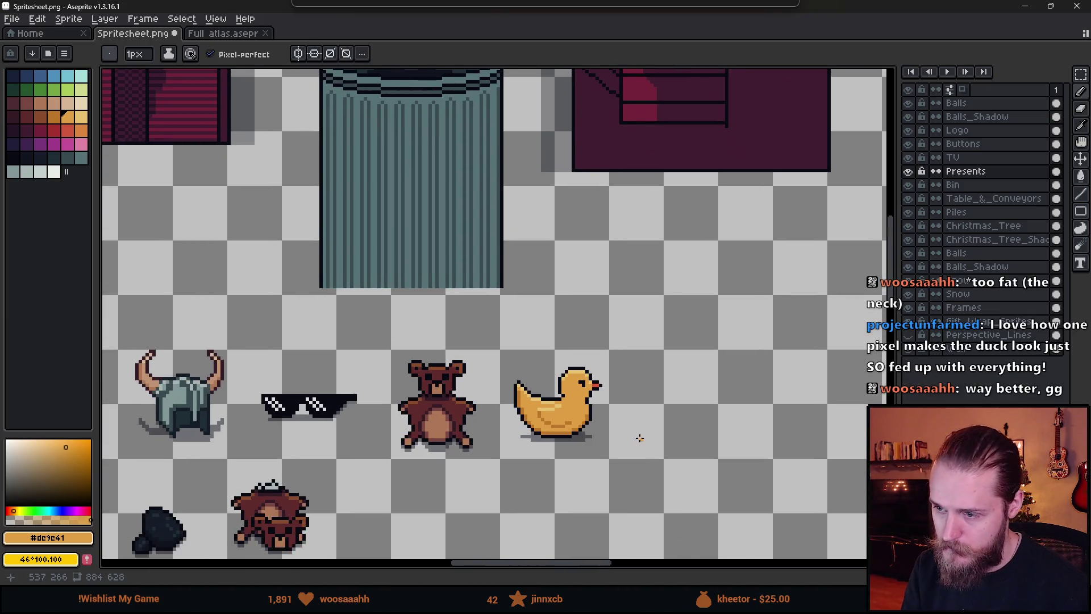
{"action": "scroll", "coordinate": [639, 438], "scroll_direction": "down", "scroll_amount": 1}
{"action": "scroll", "coordinate": [614, 425], "scroll_direction": "up", "scroll_amount": 6}
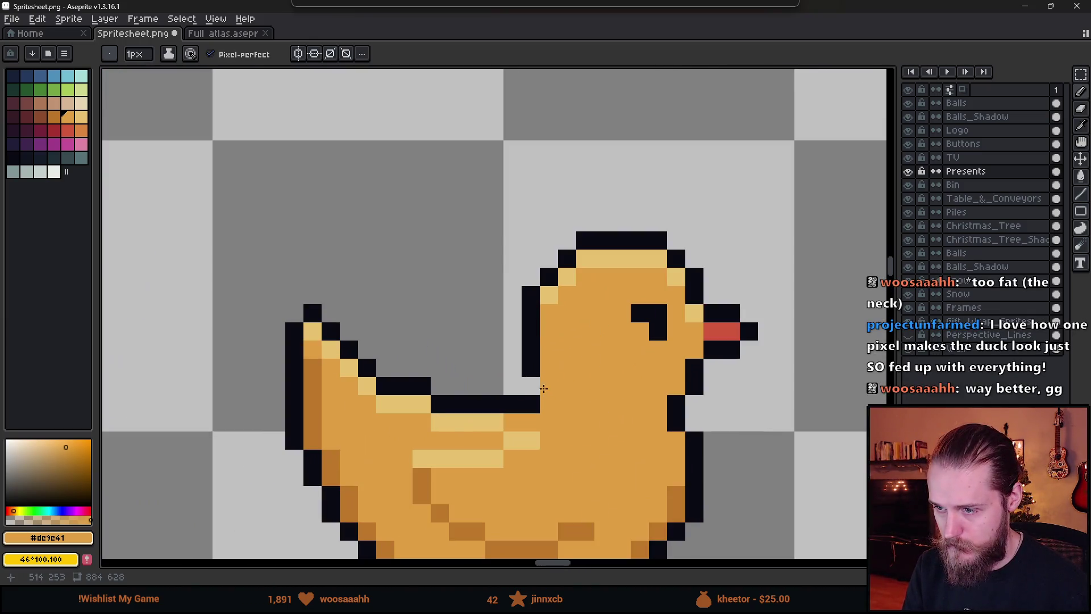
{"action": "left_click", "coordinate": [550, 377], "text": "alt"}
{"action": "left_click", "coordinate": [531, 367]}
{"action": "scroll", "coordinate": [531, 369], "scroll_direction": "down", "scroll_amount": 6}
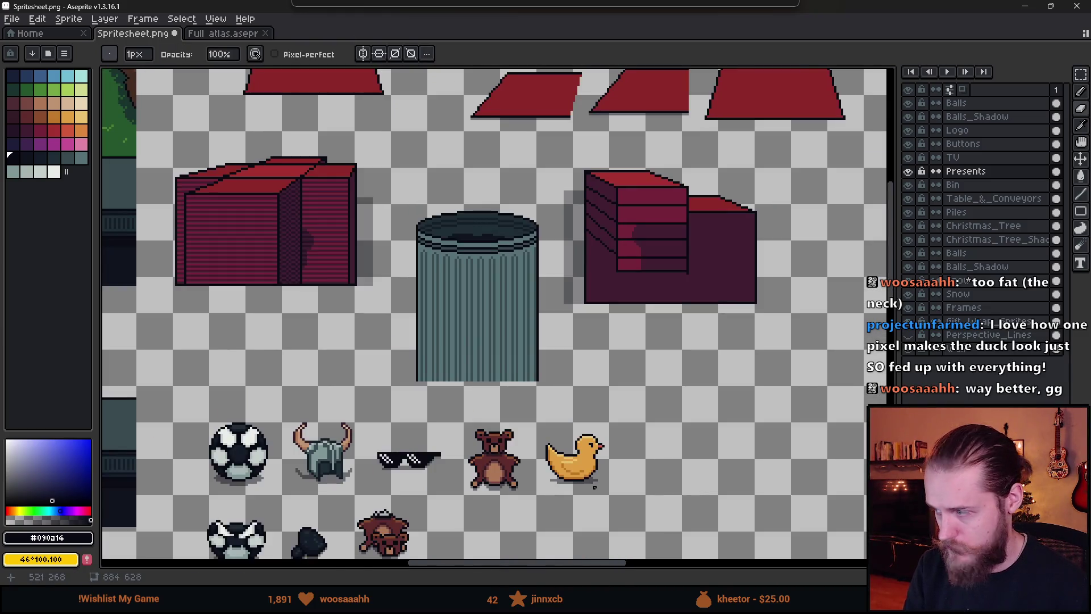
- Move the front neck outline inward in black and fill the former edge pixels orange
{"action": "scroll", "coordinate": [583, 445], "scroll_direction": "up", "scroll_amount": 6}
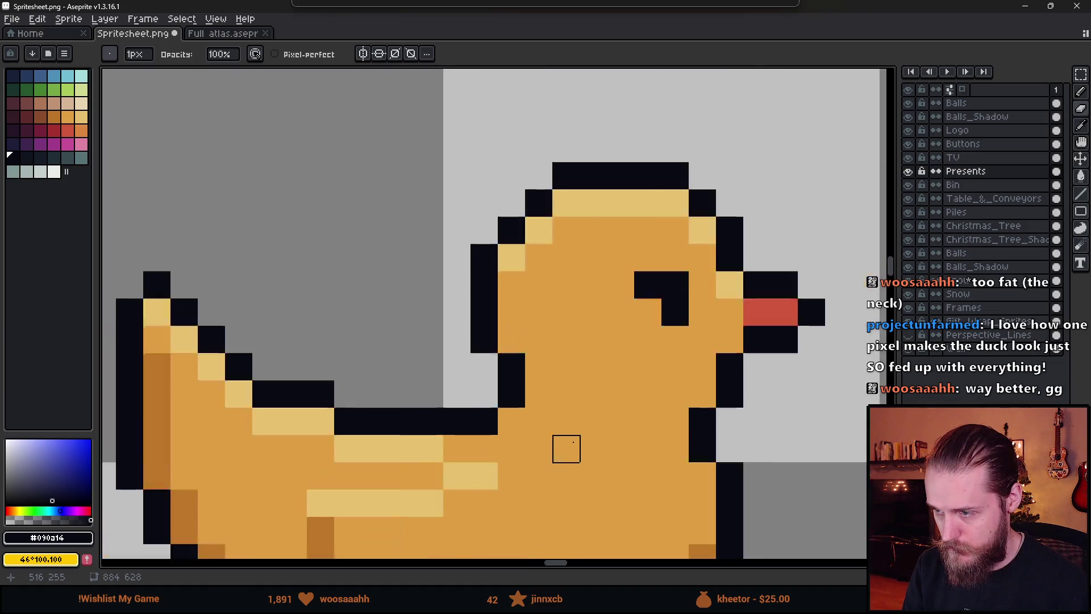
{"action": "key", "text": "ctrl"}
{"action": "scroll", "coordinate": [648, 439], "scroll_direction": "up", "scroll_amount": 3}
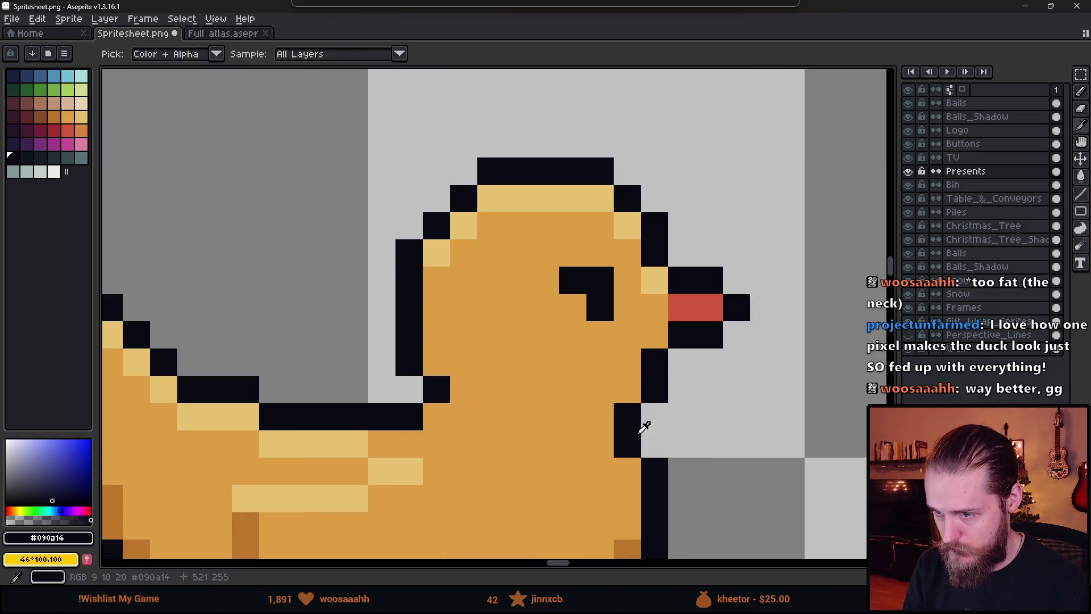
{"action": "left_click", "coordinate": [654, 443]}
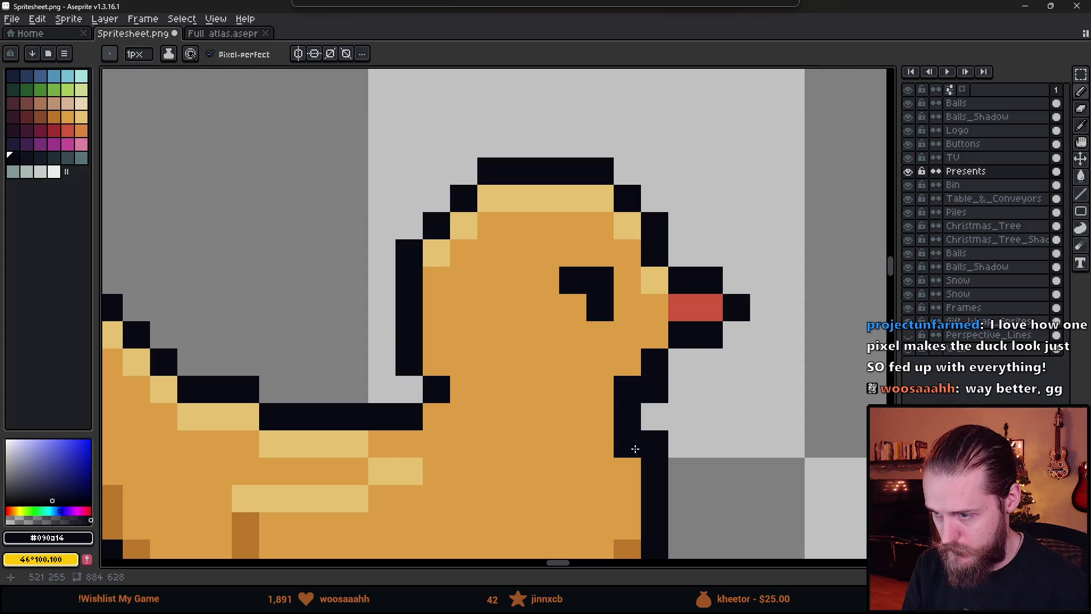
{"action": "left_click", "coordinate": [603, 441], "text": "alt"}
{"action": "left_click", "coordinate": [625, 441]}
{"action": "left_click", "coordinate": [624, 415]}
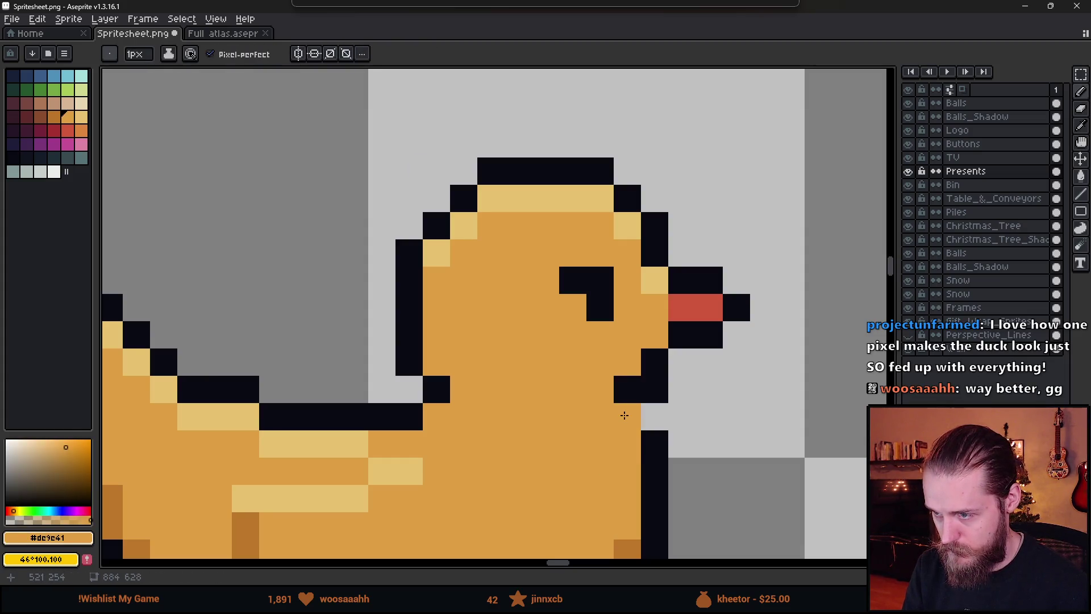
- Clear a stray neck pixel to transparent and turn the inner neck corner pixel black
{"action": "right_click", "coordinate": [655, 389]}
{"action": "left_click", "coordinate": [628, 388], "text": "alt"}
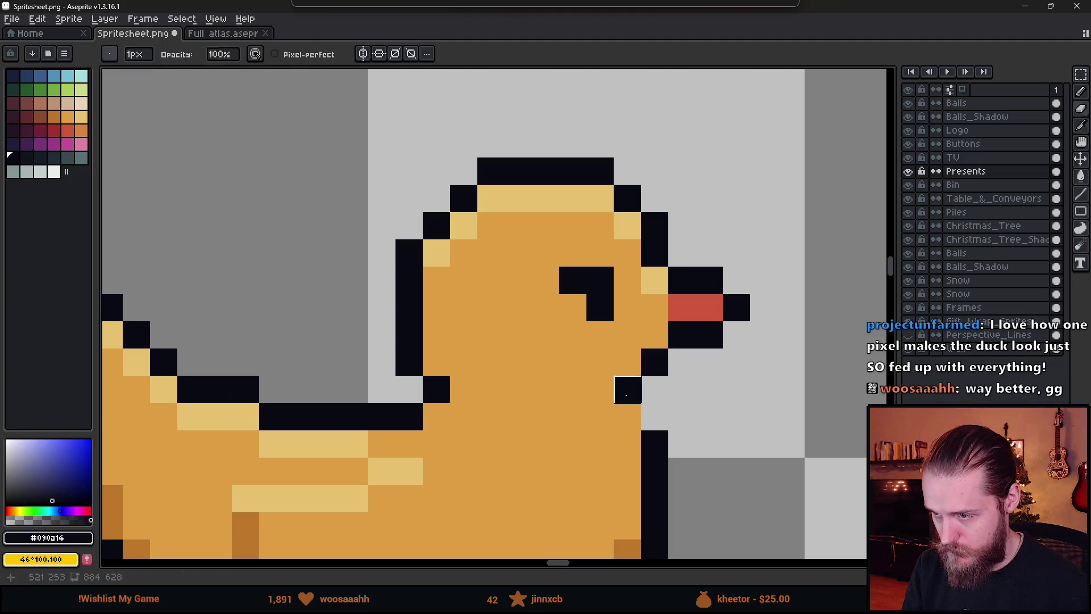
{"action": "left_click", "coordinate": [626, 415]}
{"action": "scroll", "coordinate": [626, 415], "scroll_direction": "down", "scroll_amount": 4}
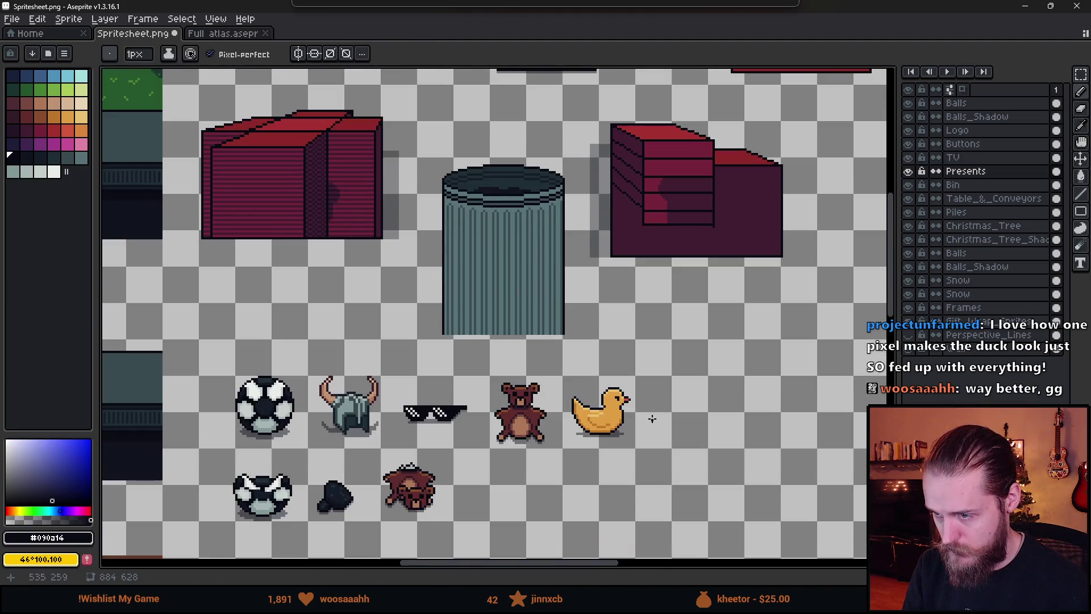
{"action": "scroll", "coordinate": [625, 406], "scroll_direction": "up", "scroll_amount": 4}
{"action": "scroll", "coordinate": [593, 405], "scroll_direction": "down", "scroll_amount": 2}
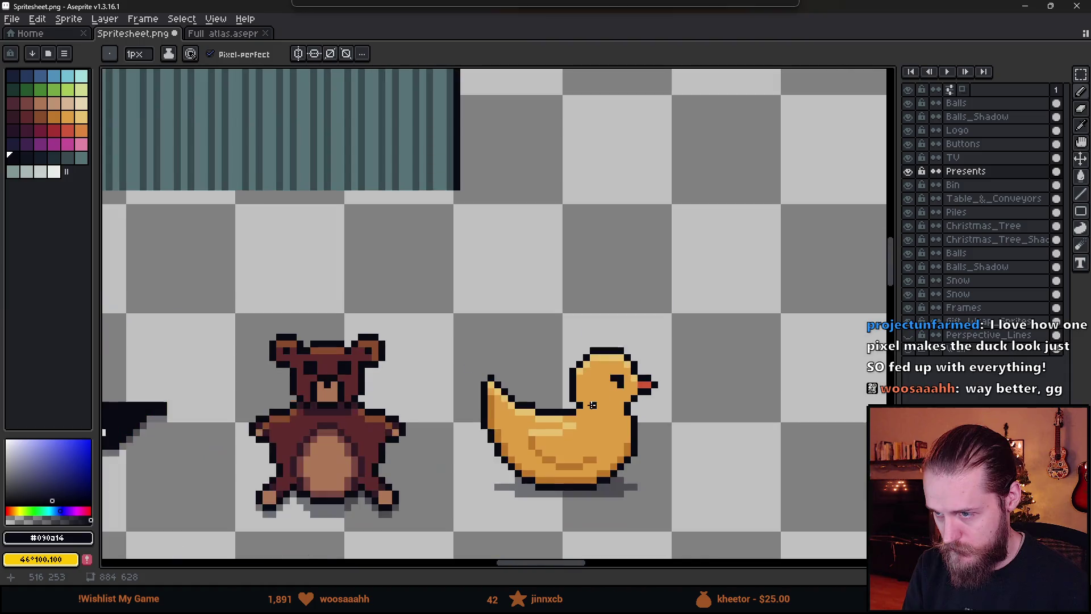
{"action": "scroll", "coordinate": [654, 467], "scroll_direction": "down", "scroll_amount": 3}
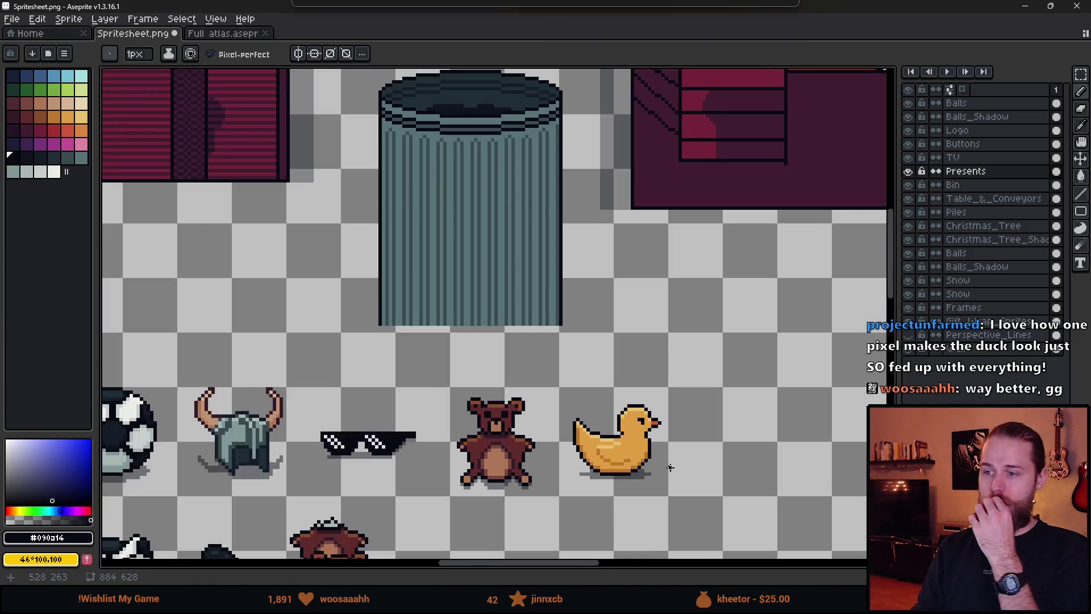
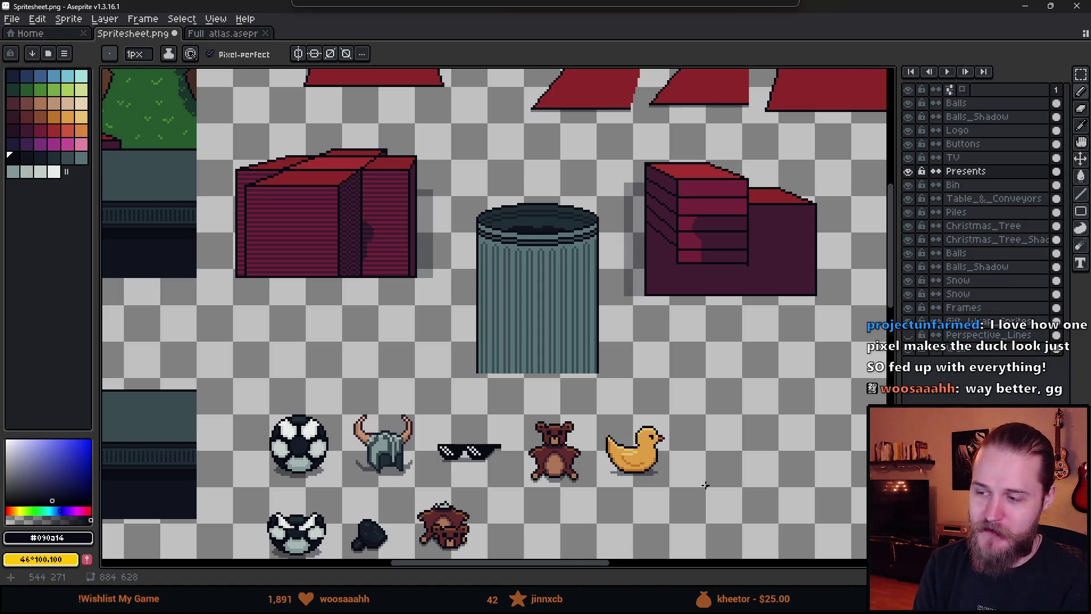
- Save the sprite sheet with Ctrl+S
{"action": "scroll", "coordinate": [723, 456], "scroll_direction": "down", "scroll_amount": 2}
{"action": "scroll", "coordinate": [710, 457], "scroll_direction": "up", "scroll_amount": 4}
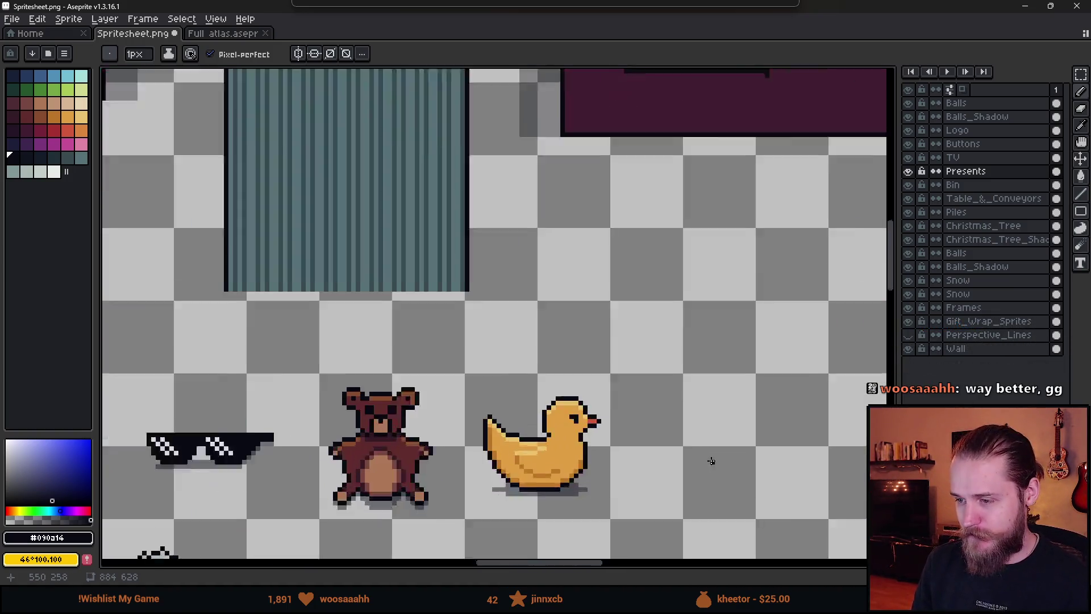
{"action": "key", "text": "ctrl+s"}
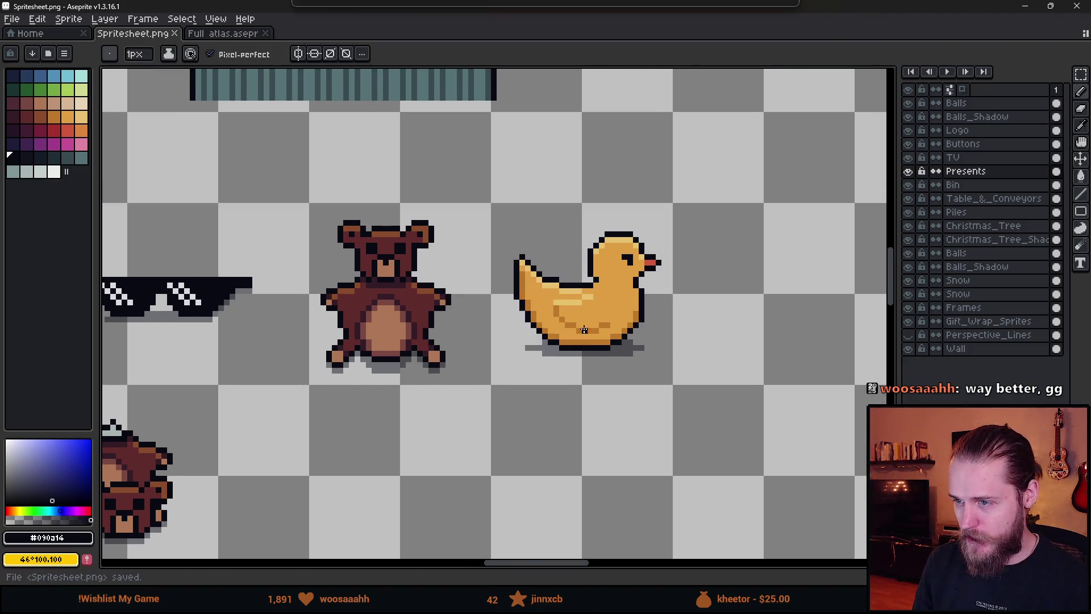
- Select the rubber duck's tail tip and move it a few pixels lower
{"action": "scroll", "coordinate": [645, 280], "scroll_direction": "up", "scroll_amount": 7}
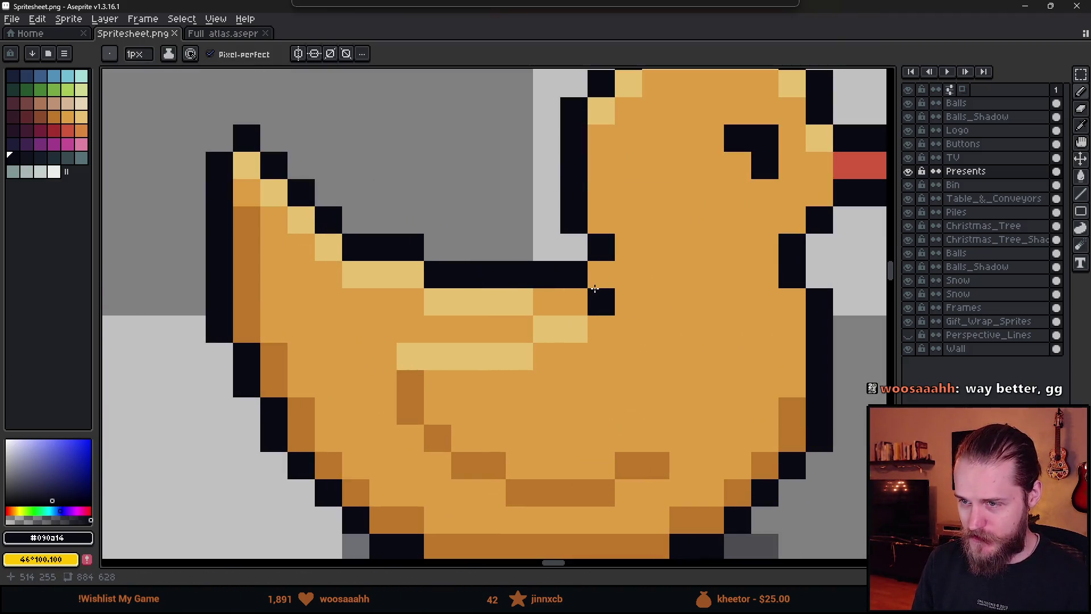
{"action": "scroll", "coordinate": [415, 224], "scroll_direction": "down", "scroll_amount": 6}
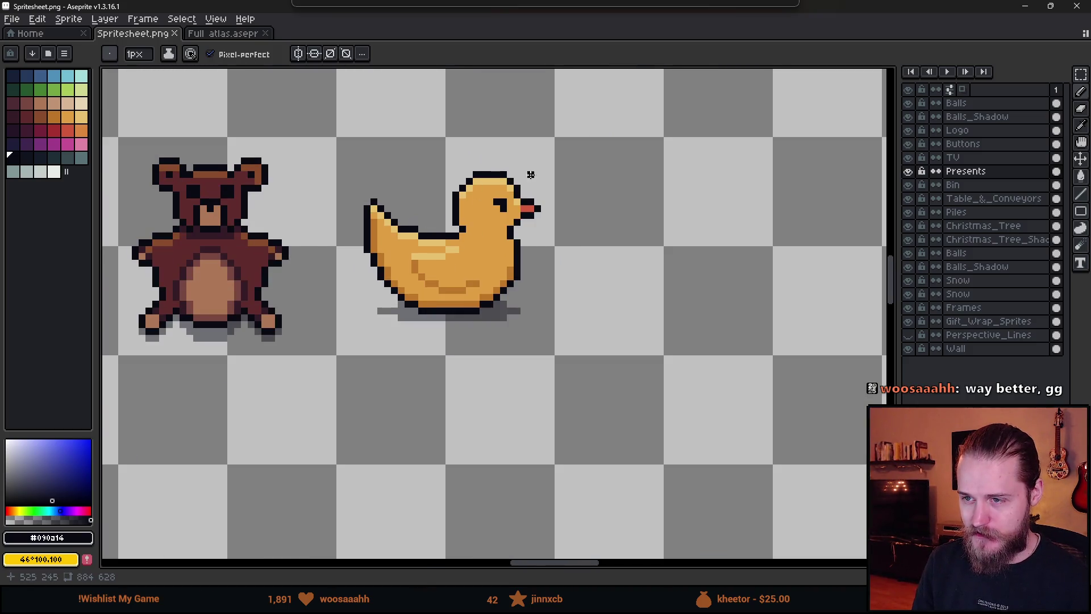
{"action": "scroll", "coordinate": [530, 175], "scroll_direction": "down", "scroll_amount": 2}
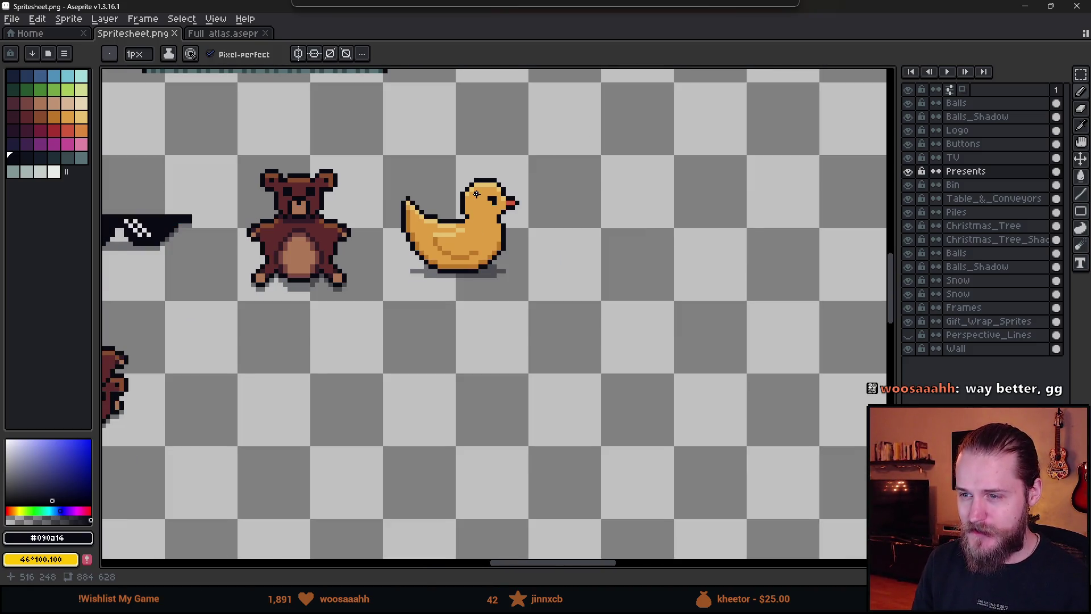
{"action": "scroll", "coordinate": [476, 194], "scroll_direction": "down", "scroll_amount": 1}
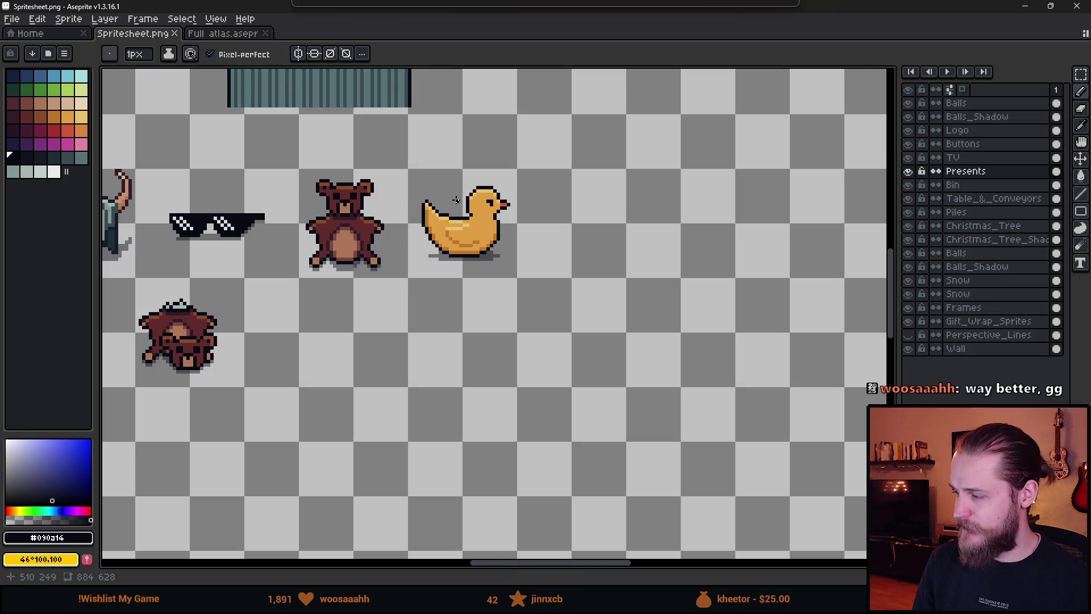
{"action": "scroll", "coordinate": [428, 212], "scroll_direction": "up", "scroll_amount": 7}
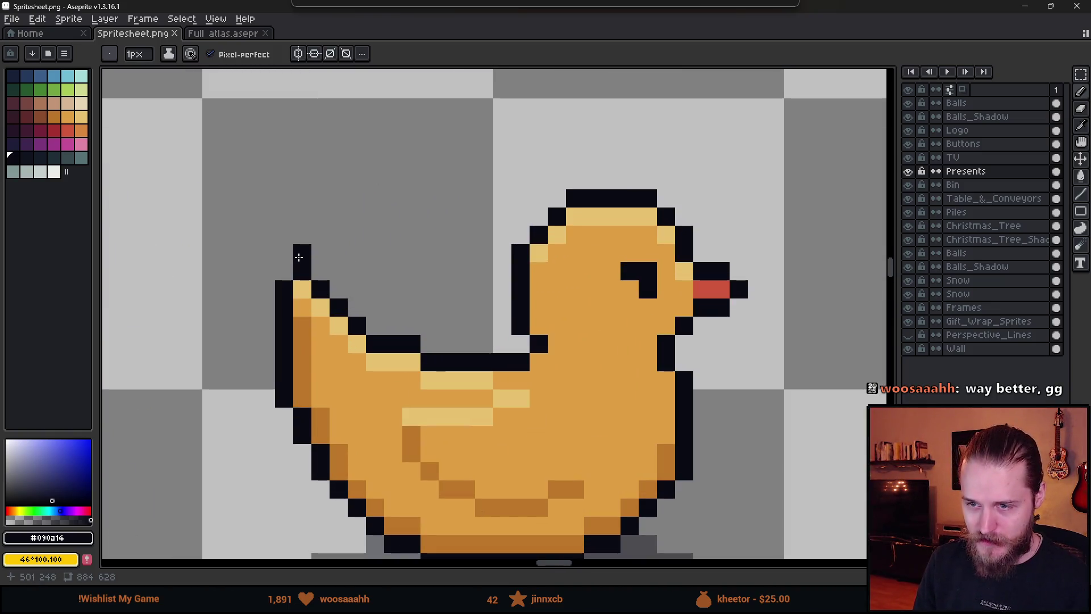
{"action": "key", "text": "m"}
{"action": "mouse_move", "coordinate": [236, 241]}
{"action": "left_mouse_down"}
{"action": "mouse_move", "coordinate": [333, 318]}
{"action": "mouse_move", "coordinate": [333, 338]}
{"action": "left_mouse_up"}
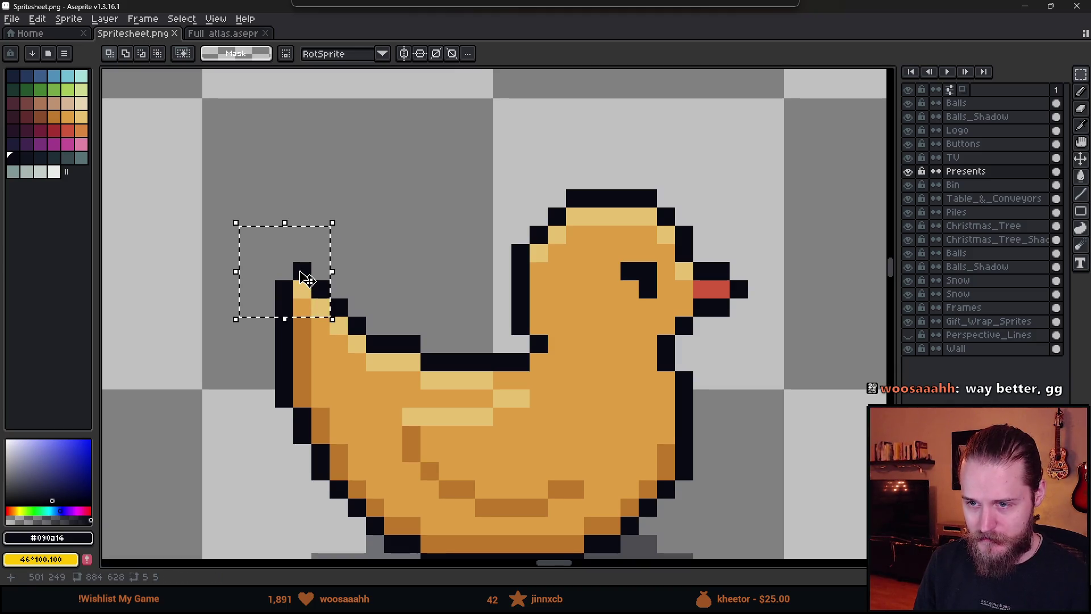
{"action": "left_click_drag", "start_coordinate": [306, 276], "coordinate": [305, 295]}
{"action": "key", "text": "Return"}
{"action": "scroll", "coordinate": [392, 253], "scroll_direction": "down", "scroll_amount": 2}
{"action": "scroll", "coordinate": [328, 262], "scroll_direction": "up", "scroll_amount": 2}
{"action": "mouse_move", "coordinate": [299, 213]}
{"action": "left_mouse_down"}
{"action": "mouse_move", "coordinate": [433, 329]}
{"action": "mouse_move", "coordinate": [414, 327]}
{"action": "mouse_move", "coordinate": [390, 287]}
{"action": "left_mouse_up"}
{"action": "key", "text": "ctrl+d"}
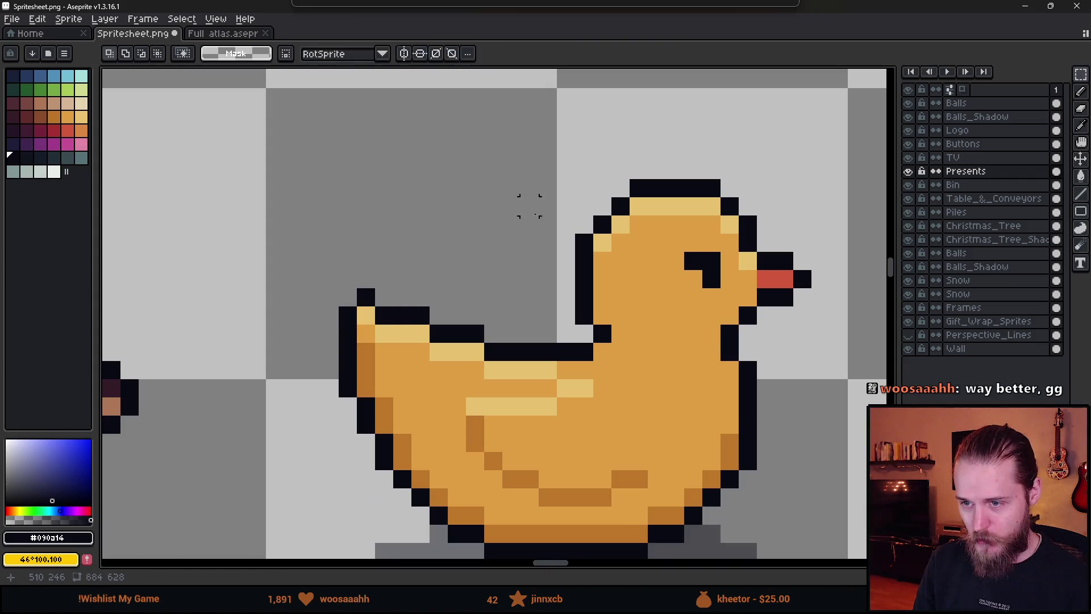
{"action": "scroll", "coordinate": [507, 265], "scroll_direction": "down", "scroll_amount": 4}
{"action": "scroll", "coordinate": [555, 241], "scroll_direction": "up", "scroll_amount": 4}
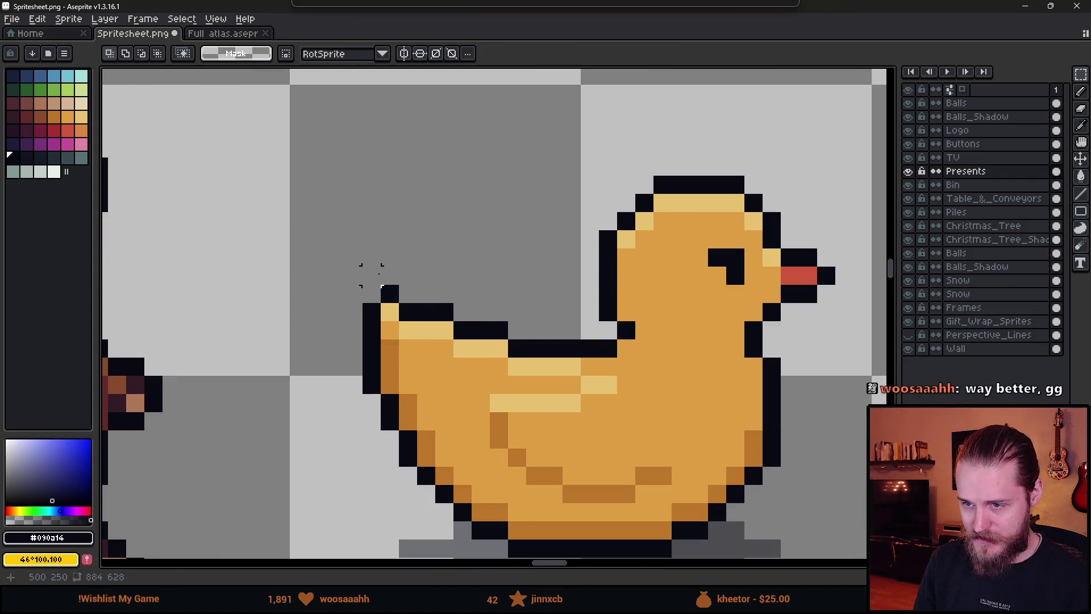
- Pencil a black outline pixel above the tail, then pick the duck's orange body colour
{"action": "key", "text": "b"}
{"action": "left_click", "coordinate": [408, 294]}
{"action": "left_click", "coordinate": [414, 318], "text": "alt"}
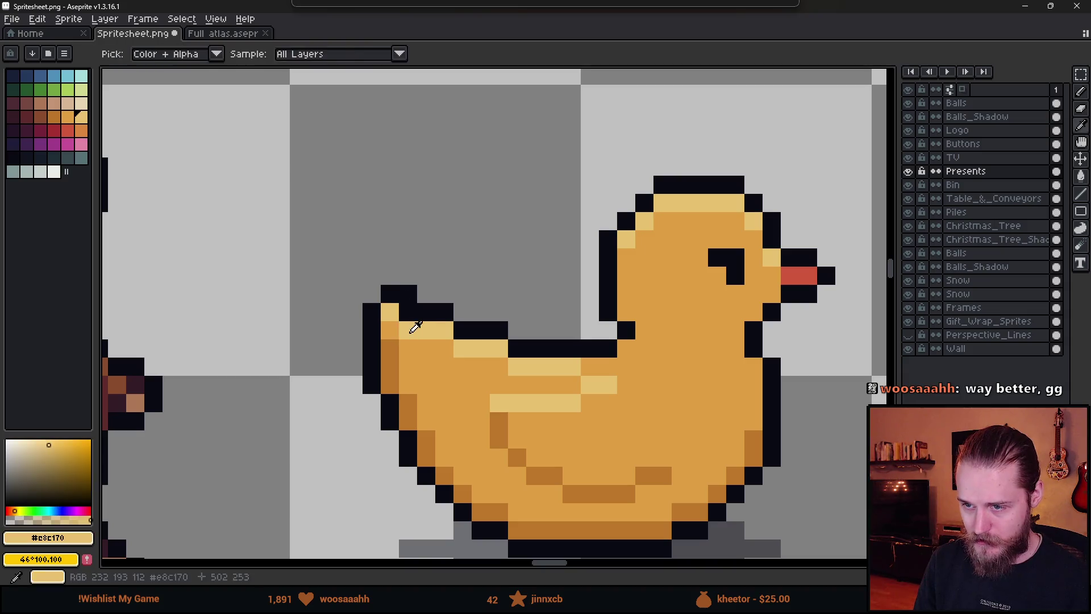
{"action": "scroll", "coordinate": [443, 357], "scroll_direction": "down", "scroll_amount": 4}
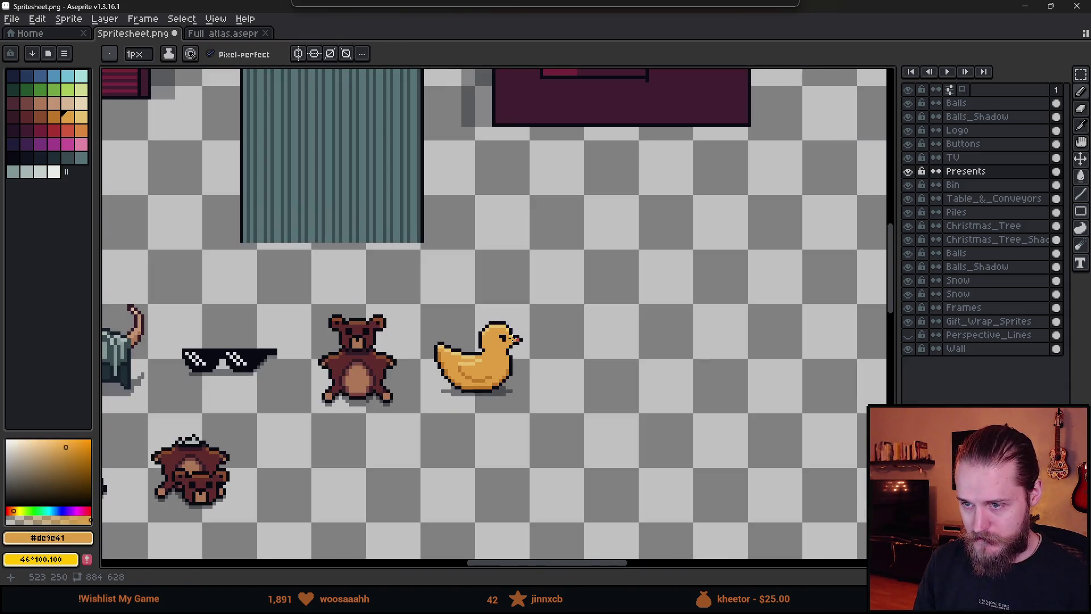
{"action": "scroll", "coordinate": [468, 355], "scroll_direction": "up", "scroll_amount": 1}
{"action": "scroll", "coordinate": [469, 356], "scroll_direction": "up", "scroll_amount": 2}
- Nudge part of the tail outline down by one pixel
{"action": "key", "text": "m"}
{"action": "left_click_drag", "start_coordinate": [366, 278], "coordinate": [421, 343]}
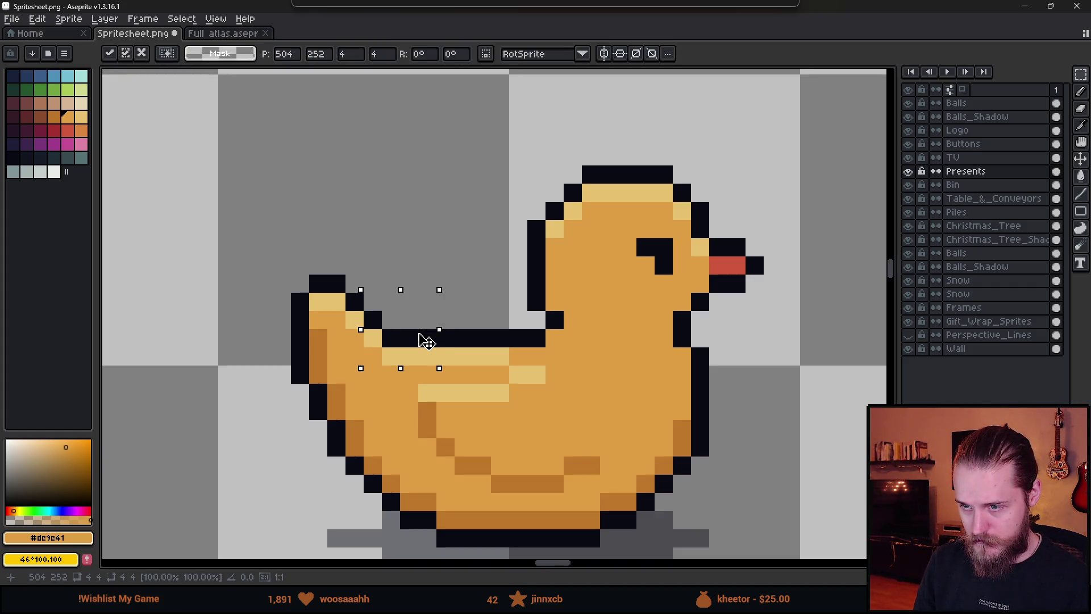
{"action": "key", "text": "ctrl+d"}
{"action": "scroll", "coordinate": [517, 300], "scroll_direction": "down", "scroll_amount": 5}
{"action": "scroll", "coordinate": [506, 306], "scroll_direction": "up", "scroll_amount": 5}
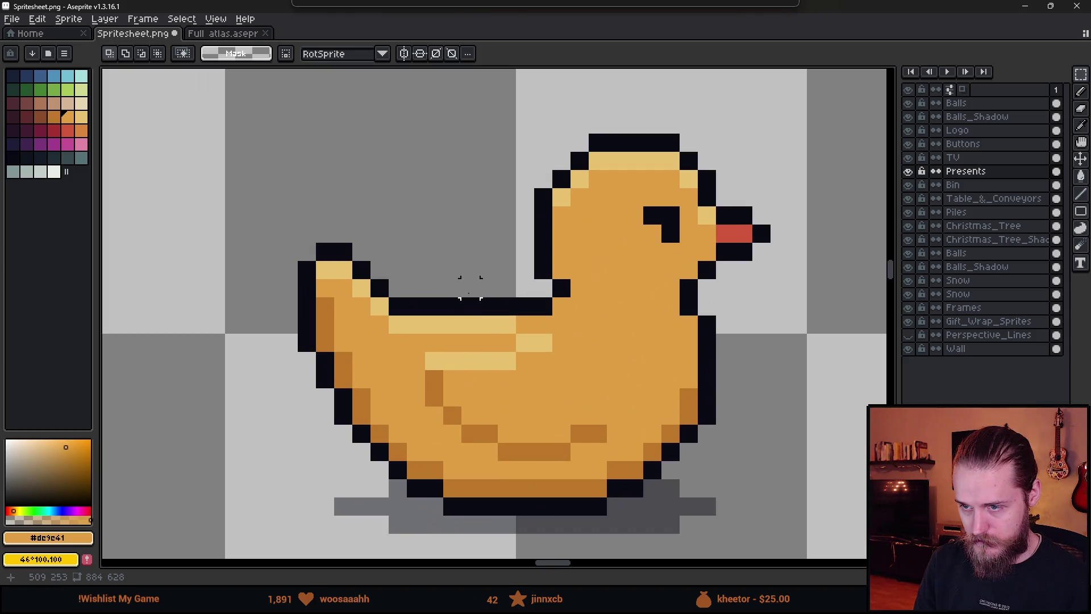
- Move the middle of the duck's back outline down one pixel
{"action": "mouse_move", "coordinate": [434, 287]}
{"action": "left_mouse_down"}
{"action": "mouse_move", "coordinate": [492, 348]}
{"action": "mouse_move", "coordinate": [482, 337]}
{"action": "left_mouse_up"}
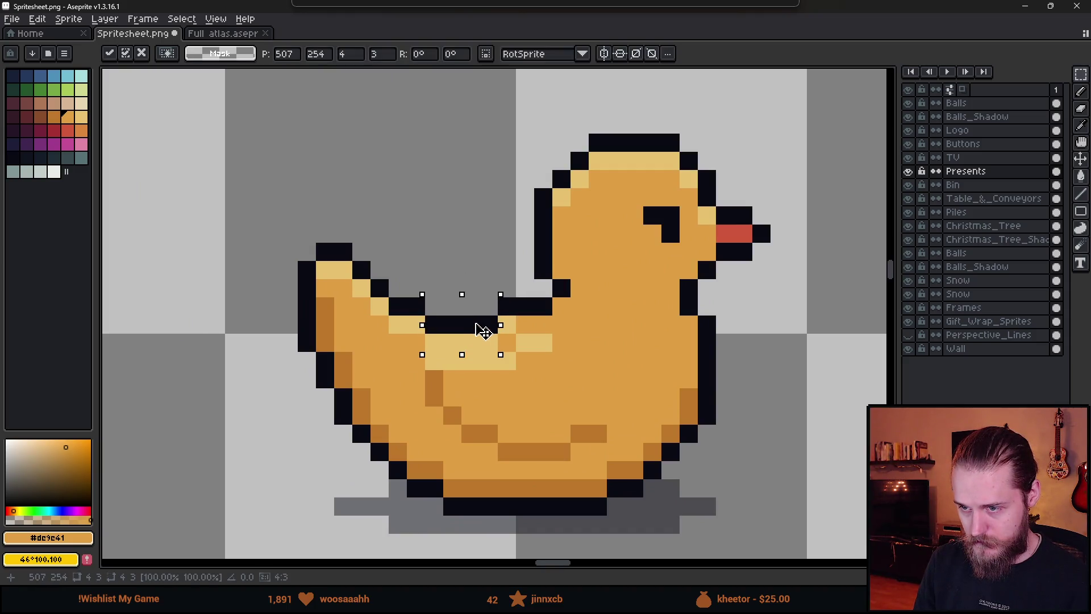
{"action": "key", "text": "ctrl+d"}
{"action": "scroll", "coordinate": [579, 342], "scroll_direction": "down", "scroll_amount": 5}
{"action": "scroll", "coordinate": [591, 343], "scroll_direction": "up", "scroll_amount": 5}
{"action": "mouse_move", "coordinate": [395, 291]}
{"action": "left_mouse_down"}
{"action": "mouse_move", "coordinate": [455, 340]}
{"action": "mouse_move", "coordinate": [418, 270]}
{"action": "mouse_move", "coordinate": [479, 323]}
{"action": "mouse_move", "coordinate": [455, 314]}
{"action": "left_mouse_up"}
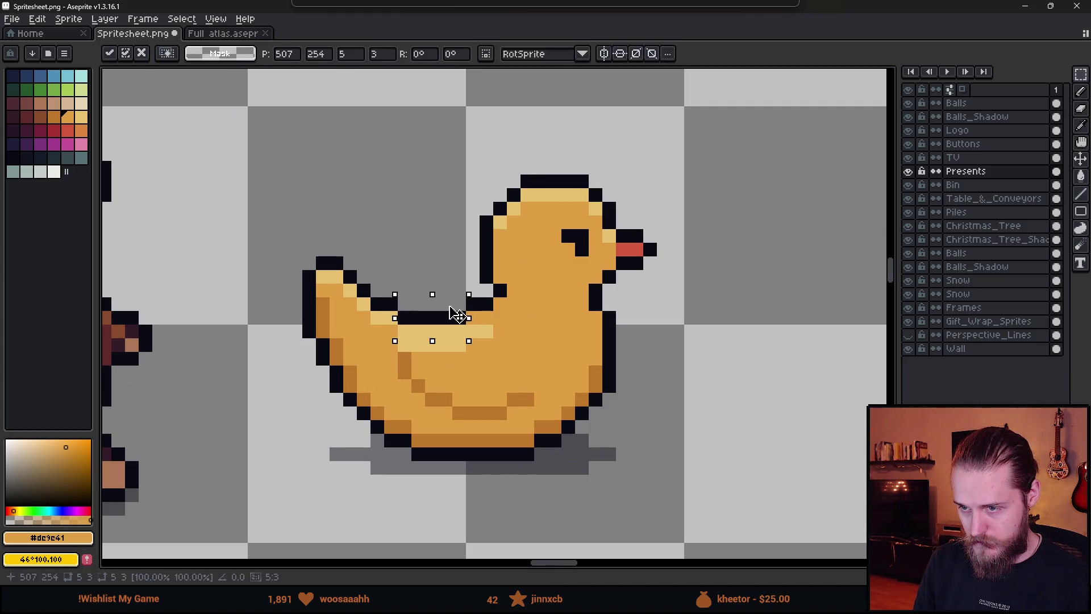
{"action": "left_click", "coordinate": [554, 330]}
{"action": "scroll", "coordinate": [503, 335], "scroll_direction": "down", "scroll_amount": 3}
{"action": "scroll", "coordinate": [509, 355], "scroll_direction": "down", "scroll_amount": 3}
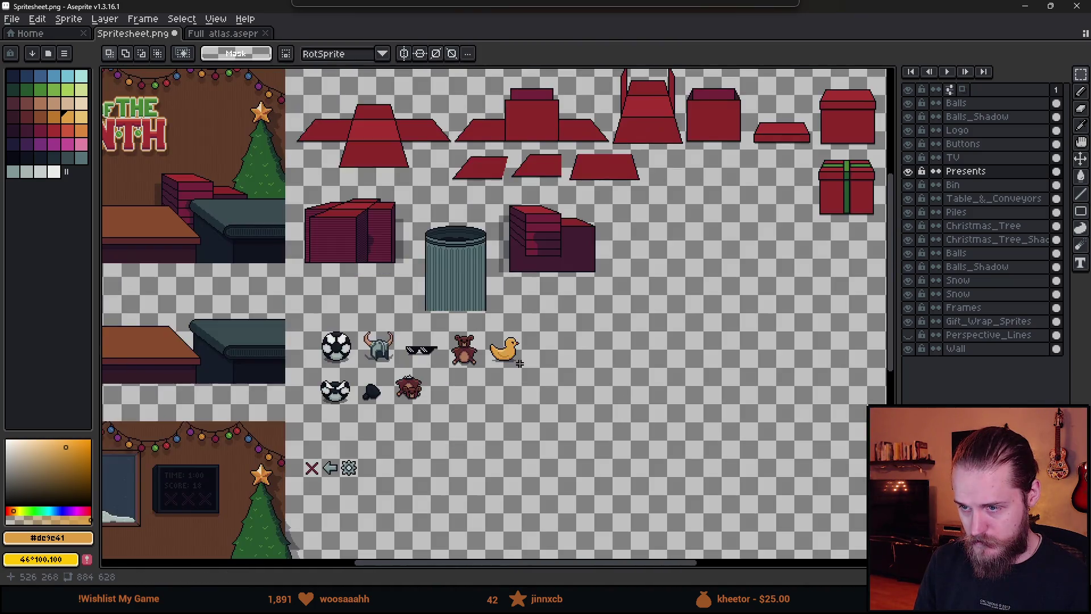
{"action": "scroll", "coordinate": [514, 358], "scroll_direction": "up", "scroll_amount": 8}
- Paint over the duck's old light back highlight
{"action": "key", "text": "i"}
{"action": "key", "text": "m"}
{"action": "left_click_drag", "start_coordinate": [449, 299], "coordinate": [349, 276]}
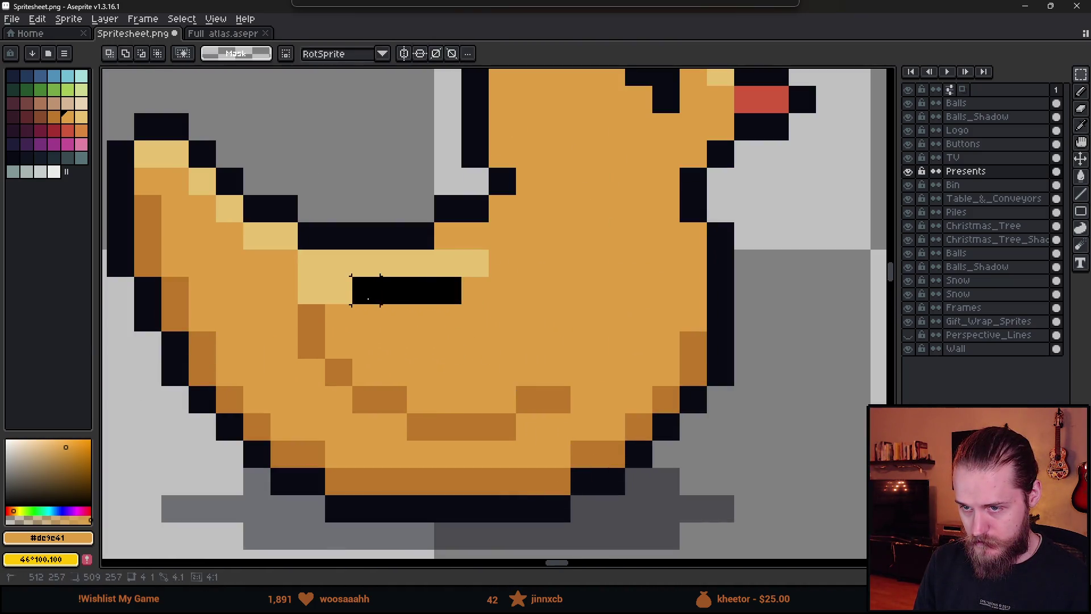
{"action": "key", "text": "ctrl+d"}
{"action": "key", "text": "b"}
{"action": "mouse_move", "coordinate": [463, 312]}
{"action": "left_mouse_down"}
{"action": "mouse_move", "coordinate": [390, 288]}
{"action": "mouse_move", "coordinate": [397, 341]}
{"action": "left_mouse_up"}
{"action": "scroll", "coordinate": [397, 340], "scroll_direction": "down", "scroll_amount": 6}
{"action": "scroll", "coordinate": [516, 360], "scroll_direction": "down", "scroll_amount": 3}
{"action": "scroll", "coordinate": [519, 361], "scroll_direction": "down", "scroll_amount": 2}
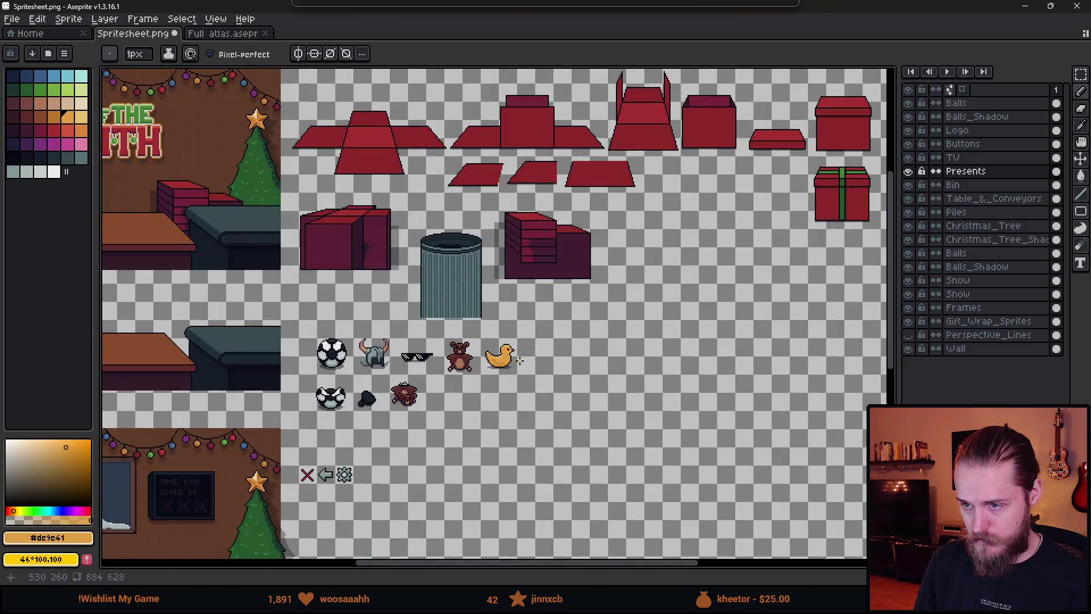
{"action": "scroll", "coordinate": [520, 360], "scroll_direction": "up", "scroll_amount": 8}
{"action": "left_click", "coordinate": [466, 314]}
{"action": "key", "text": "ctrl+z"}
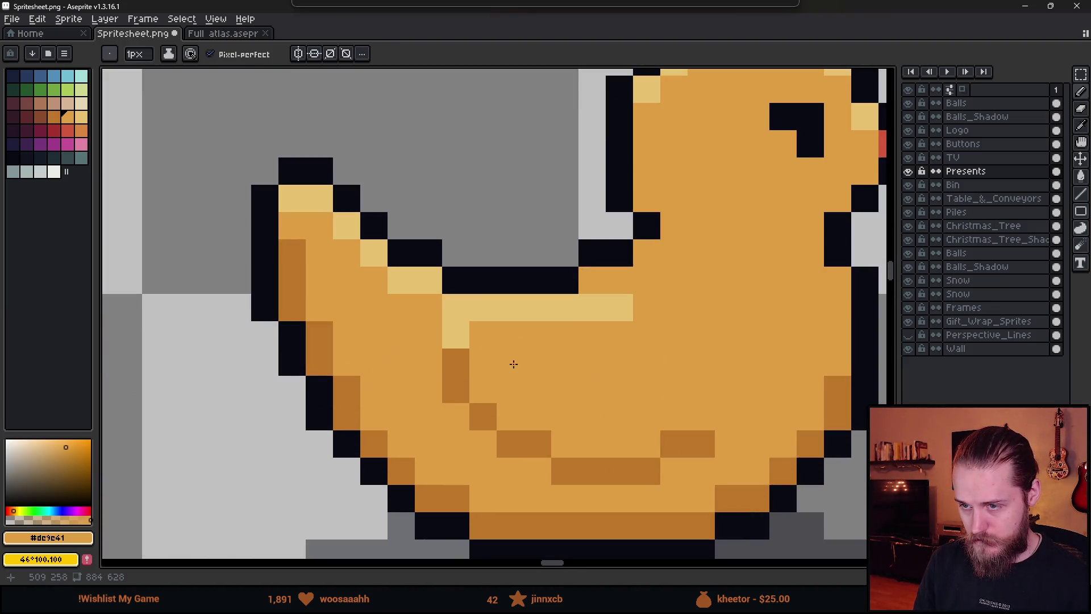
- Paint a #e8c170 highlight row across the body, stepping up to the right
{"action": "left_click", "coordinate": [455, 335], "text": "alt"}
{"action": "left_click_drag", "start_coordinate": [455, 362], "coordinate": [640, 358]}
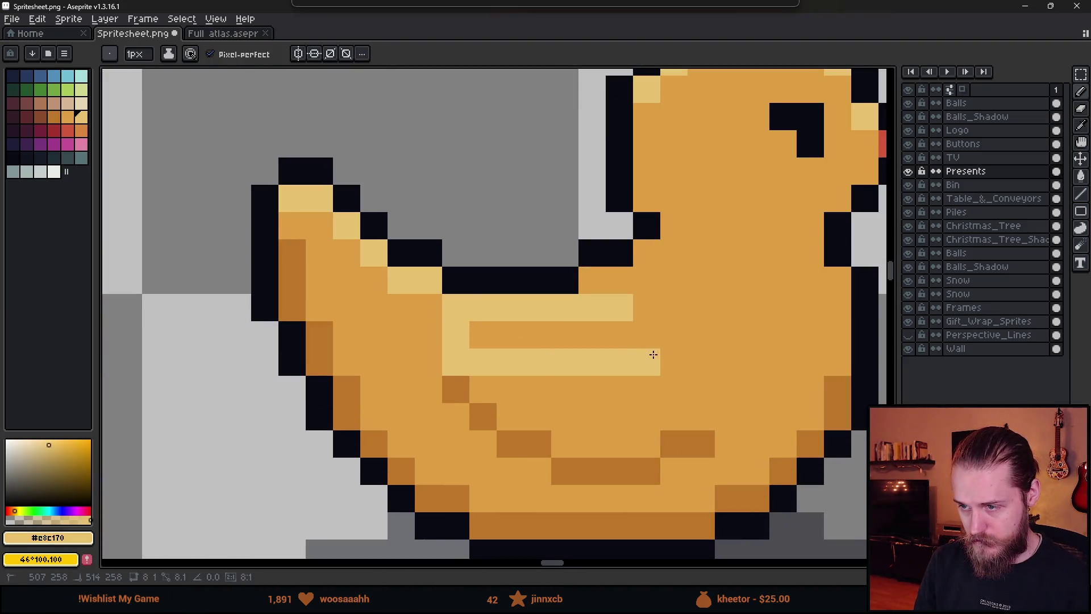
{"action": "key", "text": "ctrl+z"}
{"action": "key", "text": "ctrl+z"}
{"action": "mouse_move", "coordinate": [579, 362]}
{"action": "left_mouse_down"}
{"action": "mouse_move", "coordinate": [647, 329]}
{"action": "mouse_move", "coordinate": [679, 329]}
{"action": "left_mouse_up"}
- Recolour parts of the highlight orange and extend the light row toward the neck
{"action": "left_click", "coordinate": [689, 285], "text": "alt"}
{"action": "left_click_drag", "start_coordinate": [620, 307], "coordinate": [574, 312]}
{"action": "left_click", "coordinate": [505, 358]}
{"action": "key", "text": "ctrl+z"}
{"action": "left_click_drag", "start_coordinate": [455, 335], "coordinate": [521, 332]}
{"action": "left_click", "coordinate": [534, 308], "text": "alt"}
{"action": "left_click", "coordinate": [565, 308]}
{"action": "left_click_drag", "start_coordinate": [592, 280], "coordinate": [609, 275]}
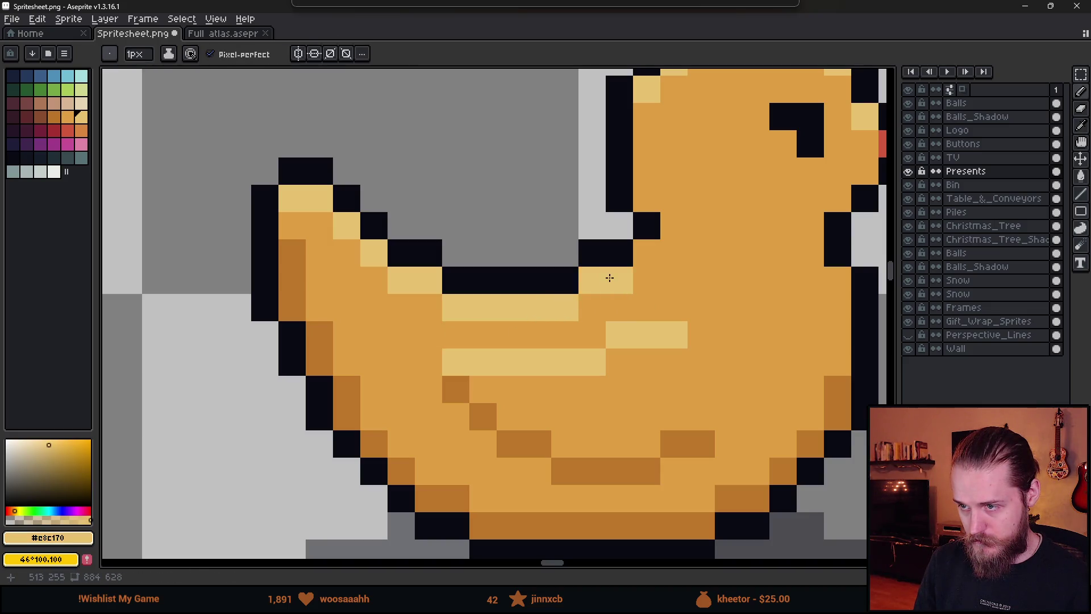
{"action": "key", "text": "ctrl+z"}
{"action": "left_click", "coordinate": [610, 285]}
{"action": "scroll", "coordinate": [630, 369], "scroll_direction": "down", "scroll_amount": 4}
{"action": "scroll", "coordinate": [632, 375], "scroll_direction": "right", "scroll_amount": 2}
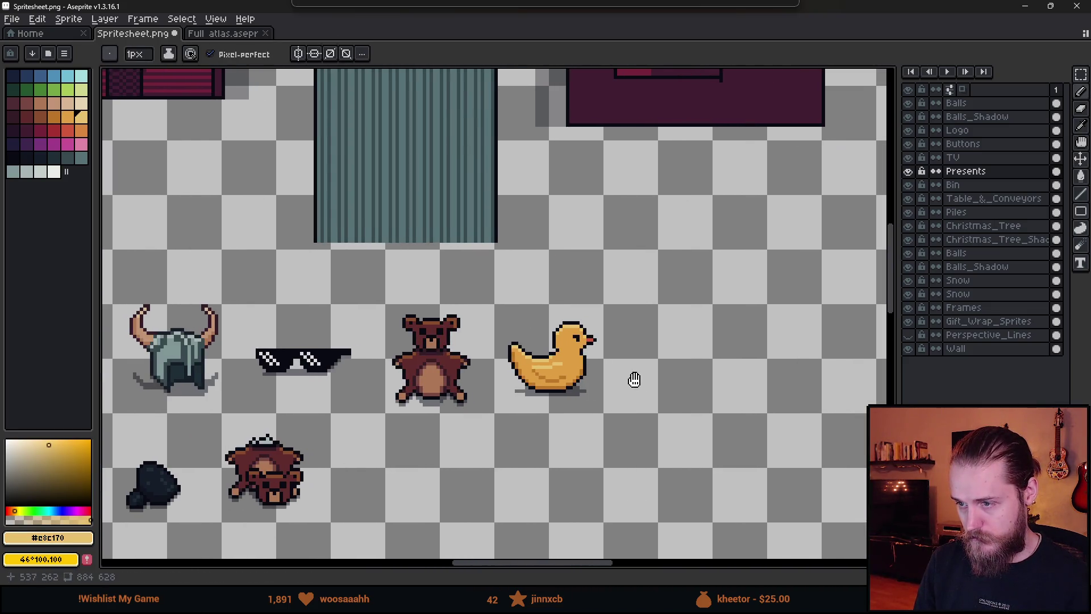
{"action": "scroll", "coordinate": [630, 375], "scroll_direction": "down", "scroll_amount": 1}
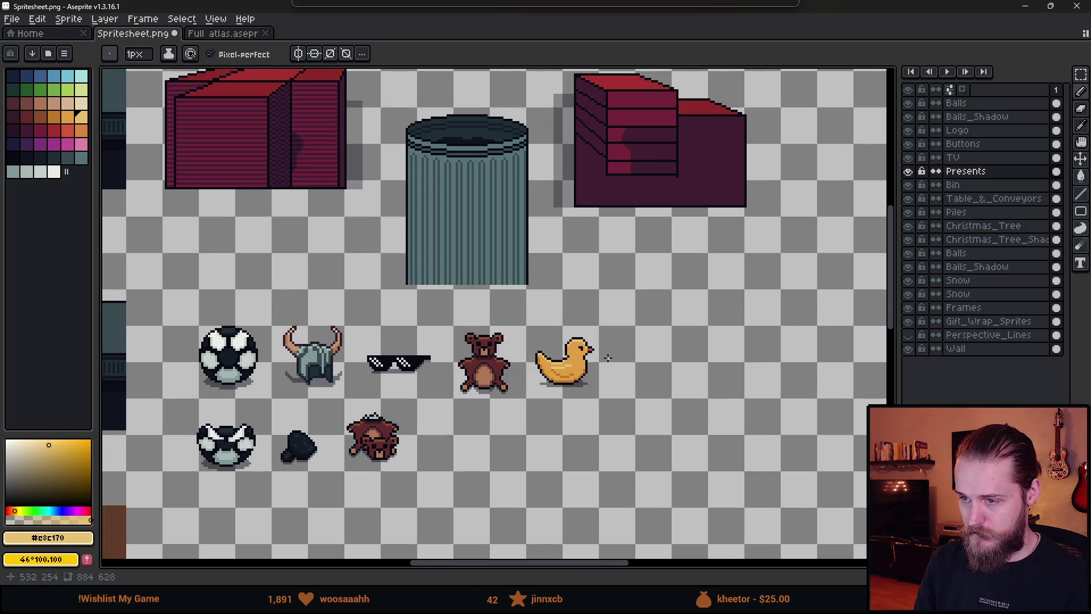
{"action": "scroll", "coordinate": [569, 350], "scroll_direction": "up", "scroll_amount": 6}
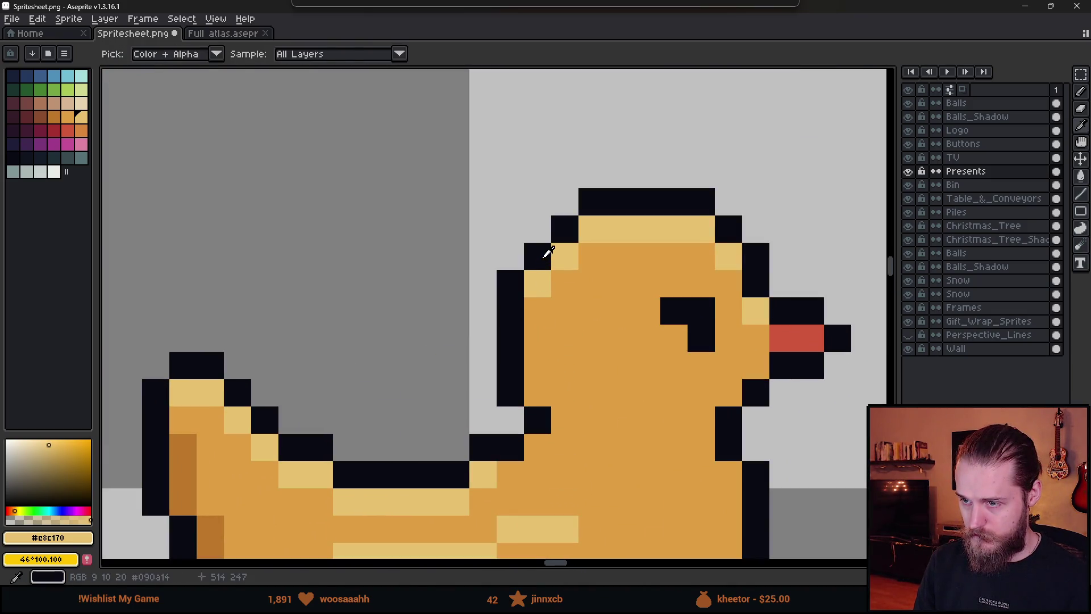
- Pick black from the outline and shift the top of the duck's head one pixel left
{"action": "left_click", "coordinate": [534, 281], "text": "alt"}
{"action": "key", "text": "e"}
{"action": "scroll", "coordinate": [536, 309], "scroll_direction": "down", "scroll_amount": 5}
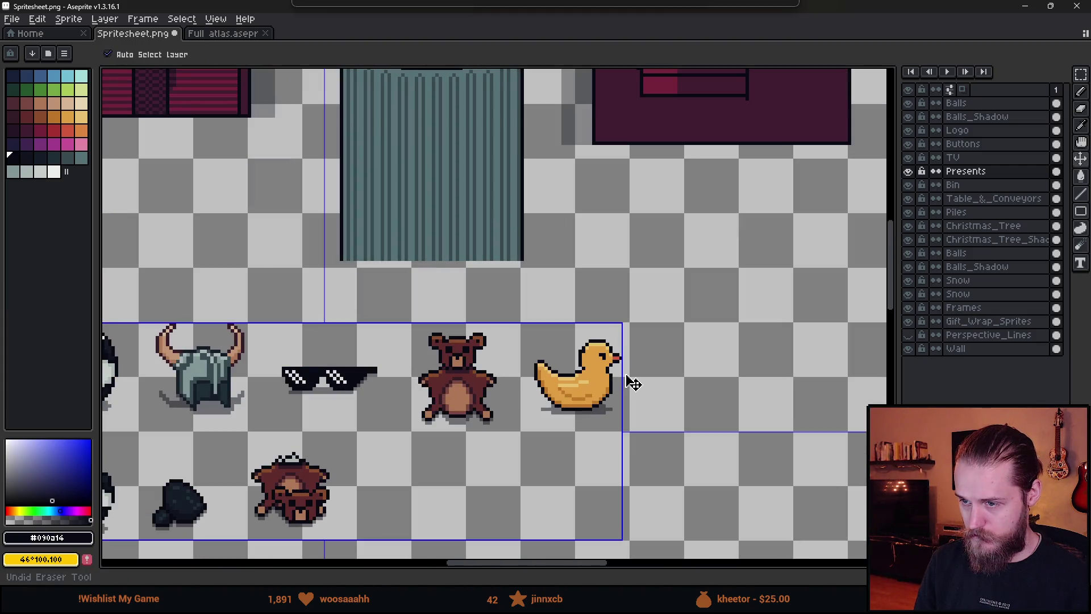
{"action": "scroll", "coordinate": [595, 351], "scroll_direction": "up", "scroll_amount": 2}
{"action": "scroll", "coordinate": [636, 363], "scroll_direction": "down", "scroll_amount": 2}
{"action": "scroll", "coordinate": [636, 364], "scroll_direction": "up", "scroll_amount": 2}
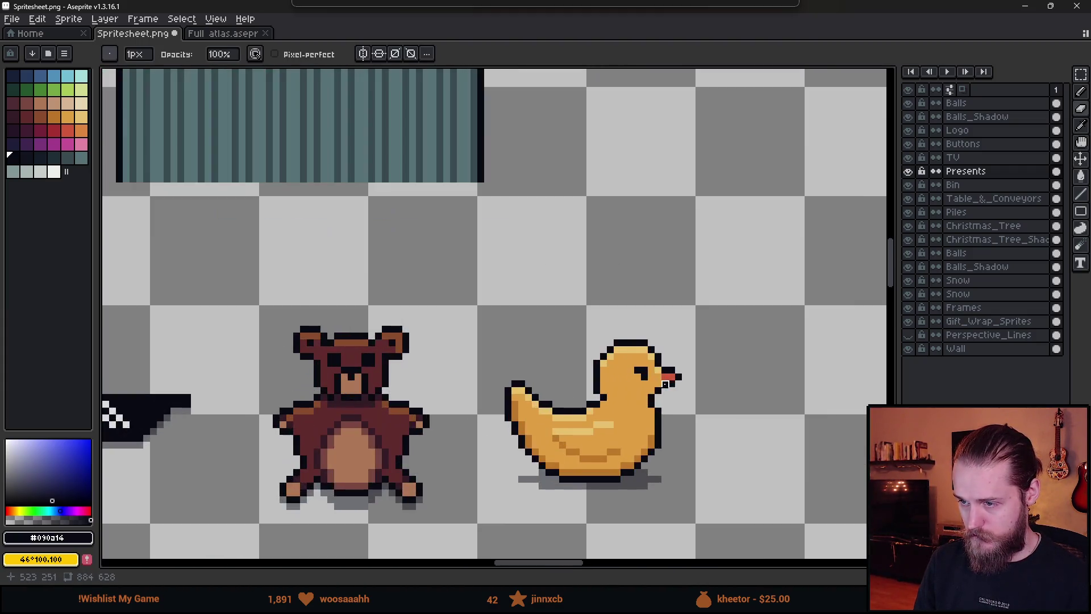
{"action": "scroll", "coordinate": [642, 360], "scroll_direction": "up", "scroll_amount": 1}
{"action": "scroll", "coordinate": [650, 318], "scroll_direction": "down", "scroll_amount": 2}
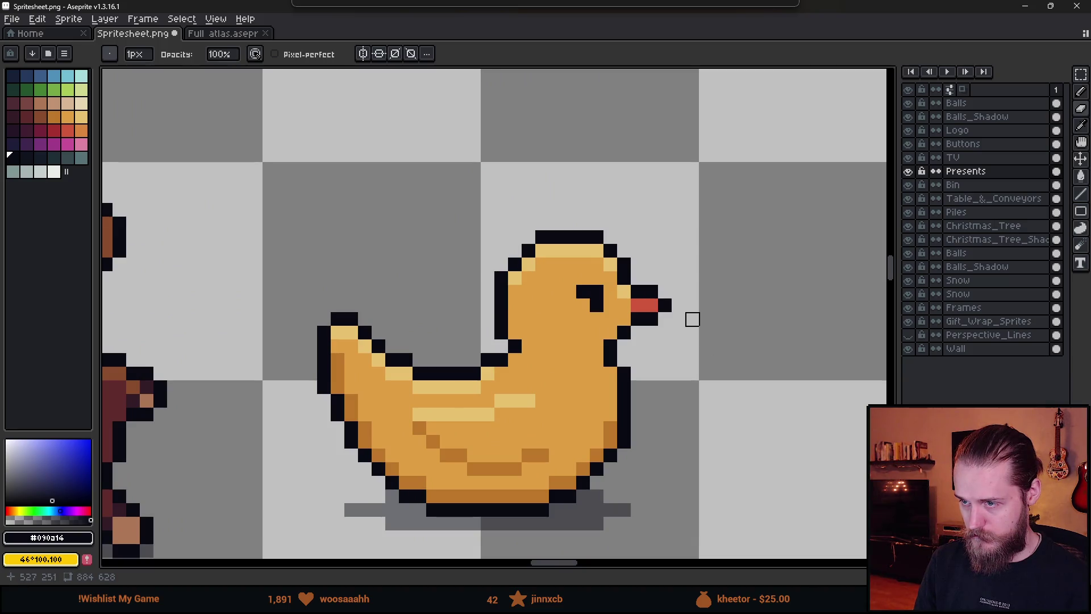
{"action": "scroll", "coordinate": [541, 249], "scroll_direction": "up", "scroll_amount": 1}
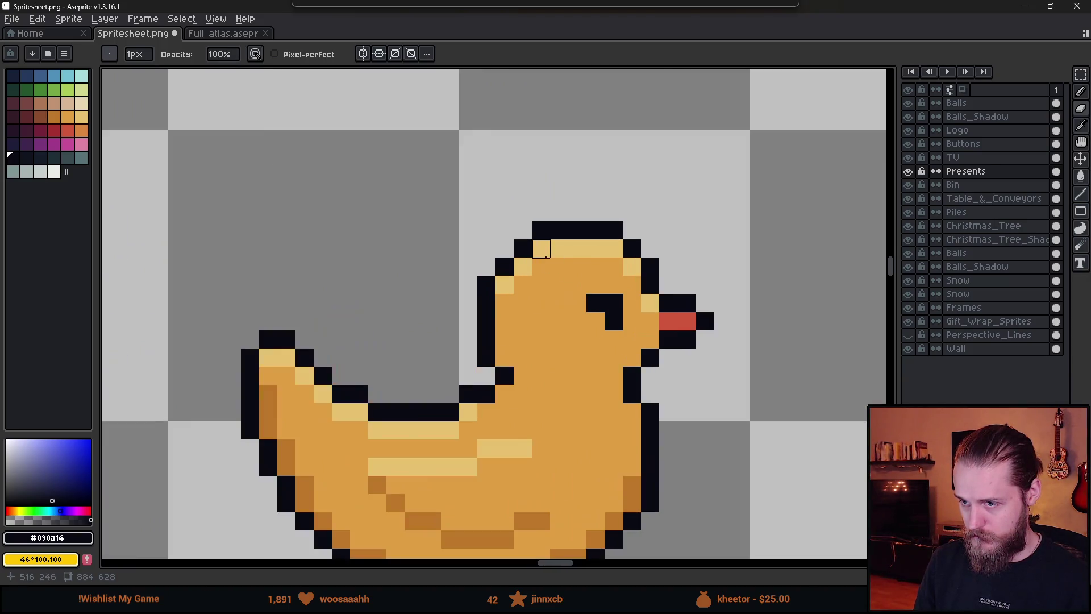
{"action": "key", "text": "m"}
{"action": "mouse_move", "coordinate": [498, 204]}
{"action": "left_mouse_down"}
{"action": "mouse_move", "coordinate": [580, 241]}
{"action": "mouse_move", "coordinate": [579, 253]}
{"action": "mouse_move", "coordinate": [560, 257]}
{"action": "left_mouse_up"}
{"action": "key", "text": "Return"}
- Move the duck's left ear one pixel down
{"action": "scroll", "coordinate": [625, 296], "scroll_direction": "down", "scroll_amount": 5}
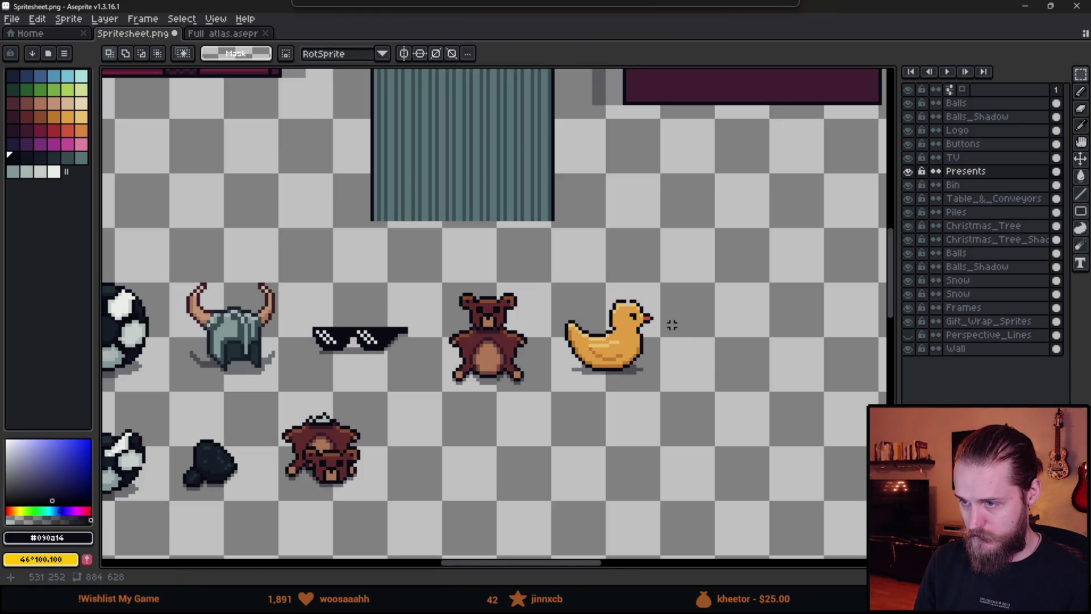
{"action": "scroll", "coordinate": [665, 318], "scroll_direction": "up", "scroll_amount": 5}
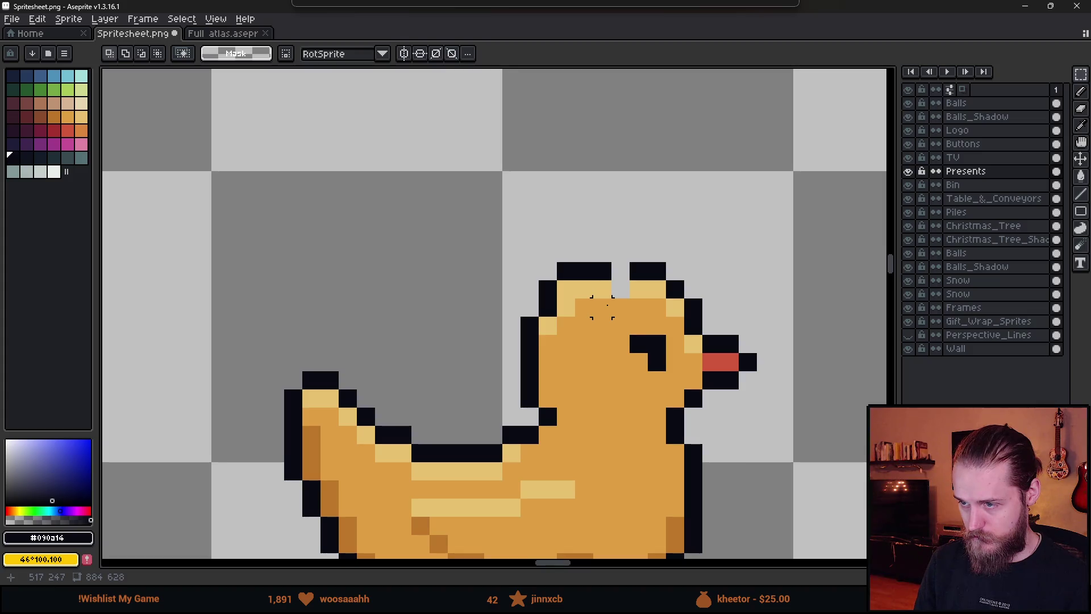
{"action": "left_click_drag", "start_coordinate": [480, 222], "coordinate": [614, 339]}
{"action": "left_click_drag", "start_coordinate": [589, 298], "coordinate": [589, 316]}
{"action": "key", "text": "ctrl+d"}
- Erase a stray black ear pixel and draw a black outline row across the head top
{"action": "scroll", "coordinate": [721, 334], "scroll_direction": "down", "scroll_amount": 5}
{"action": "scroll", "coordinate": [653, 318], "scroll_direction": "up", "scroll_amount": 6}
{"action": "key", "text": "b"}
{"action": "key", "text": "i"}
{"action": "right_click", "coordinate": [570, 292]}
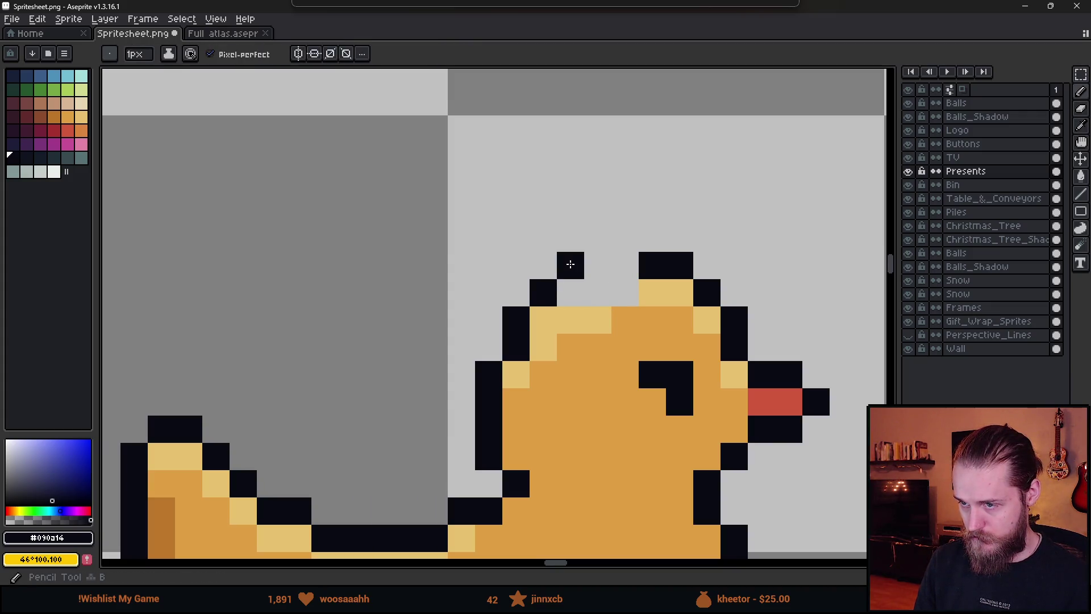
{"action": "left_click_drag", "start_coordinate": [570, 263], "coordinate": [625, 265]}
- Repaint the remaining light head pixels in the duck's orange body colour
{"action": "left_click", "coordinate": [619, 316]}
{"action": "key", "text": "b"}
{"action": "left_click", "coordinate": [571, 320]}
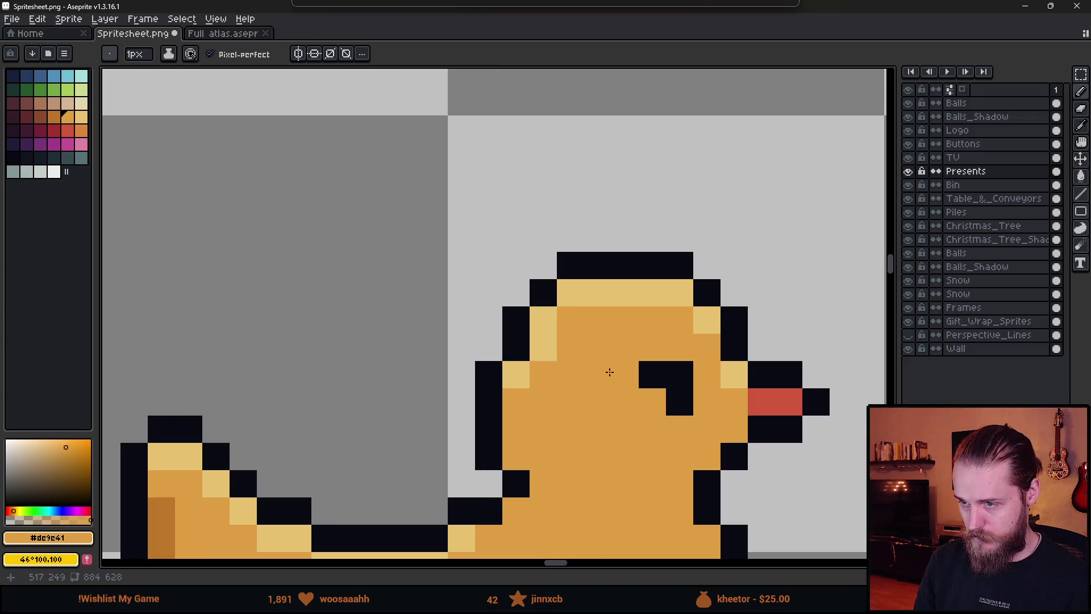
{"action": "scroll", "coordinate": [626, 389], "scroll_direction": "down", "scroll_amount": 5}
{"action": "scroll", "coordinate": [606, 378], "scroll_direction": "up", "scroll_amount": 3}
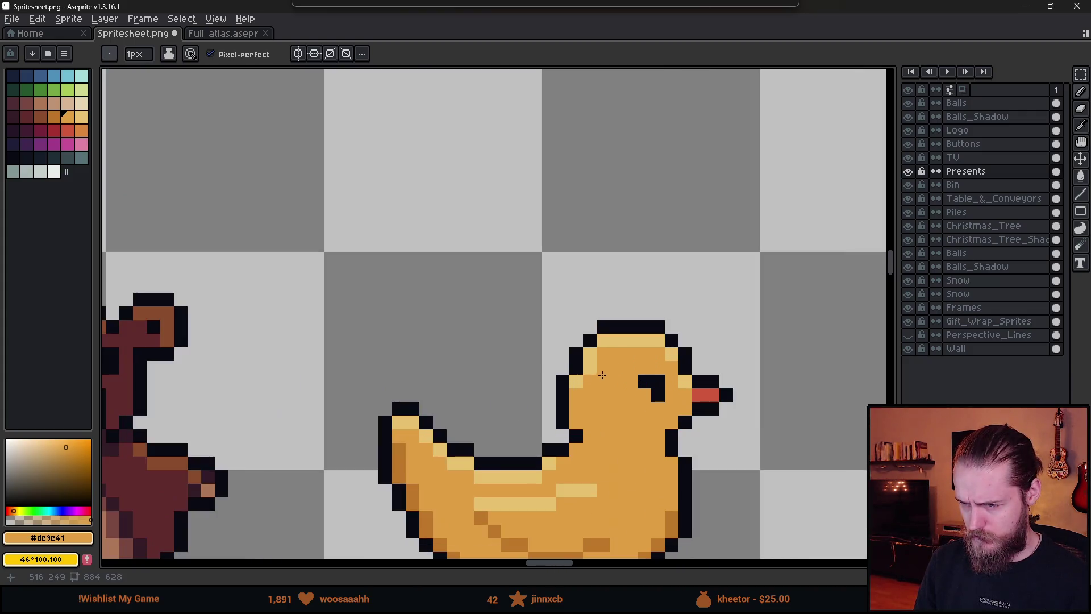
{"action": "scroll", "coordinate": [615, 365], "scroll_direction": "up", "scroll_amount": 1}
{"action": "left_click", "coordinate": [580, 368]}
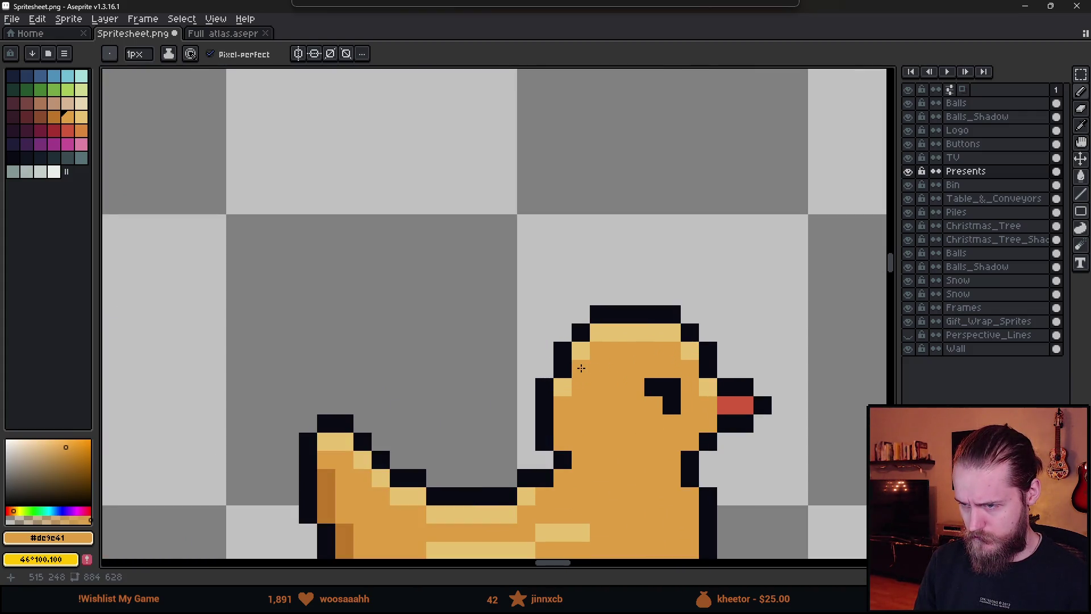
{"action": "scroll", "coordinate": [629, 432], "scroll_direction": "down", "scroll_amount": 4}
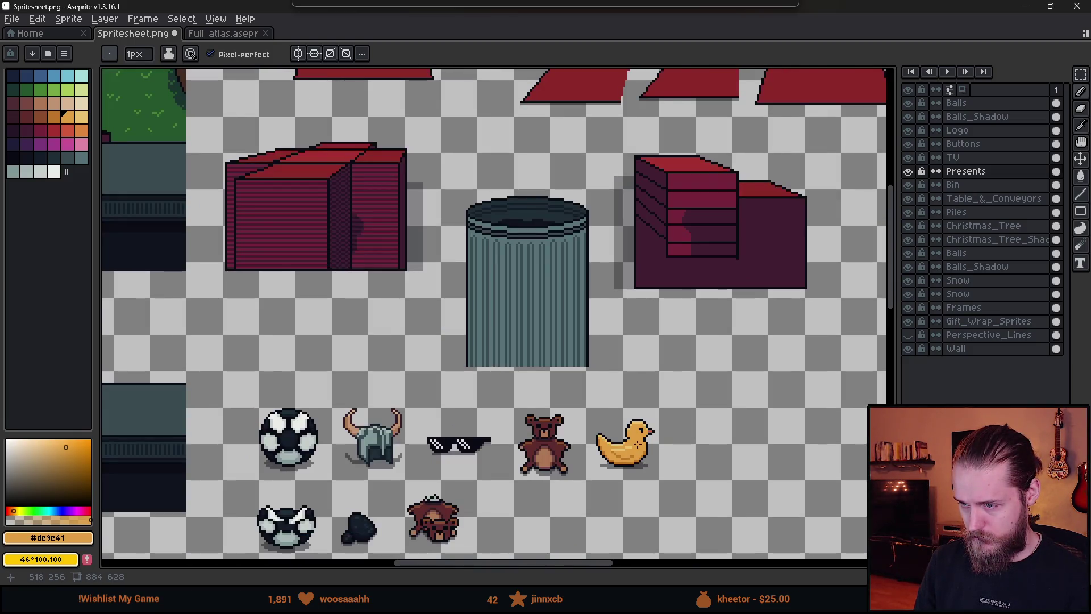
{"action": "scroll", "coordinate": [637, 430], "scroll_direction": "up", "scroll_amount": 2}
- Undo an accidental head transformation, clear the selection, and switch to the Unity editor
{"action": "left_click_drag", "start_coordinate": [744, 412], "coordinate": [714, 333]}
{"action": "key", "text": "v"}
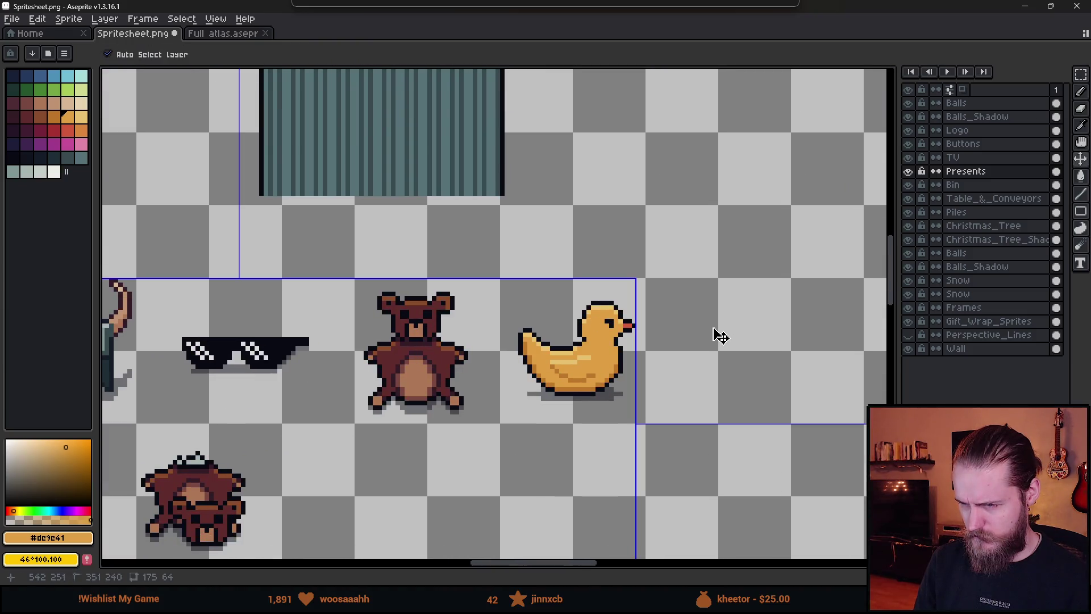
{"action": "key", "text": "ctrl+z"}
{"action": "key", "text": "ctrl+d"}
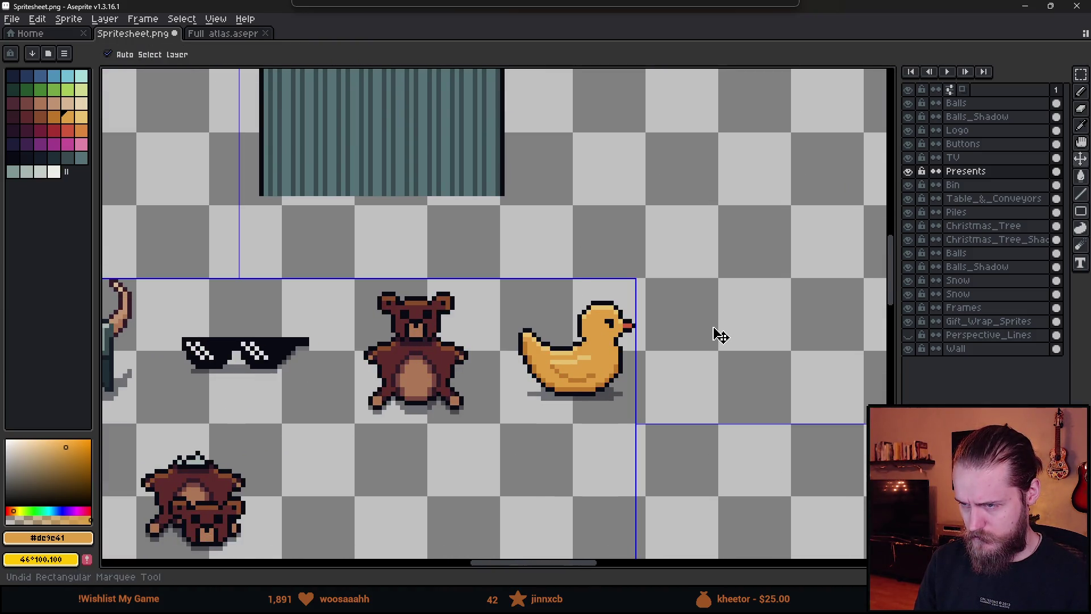
{"action": "key", "text": "b"}
{"action": "scroll", "coordinate": [712, 325], "scroll_direction": "down", "scroll_amount": 1}
{"action": "key", "text": "alt+Tab"}
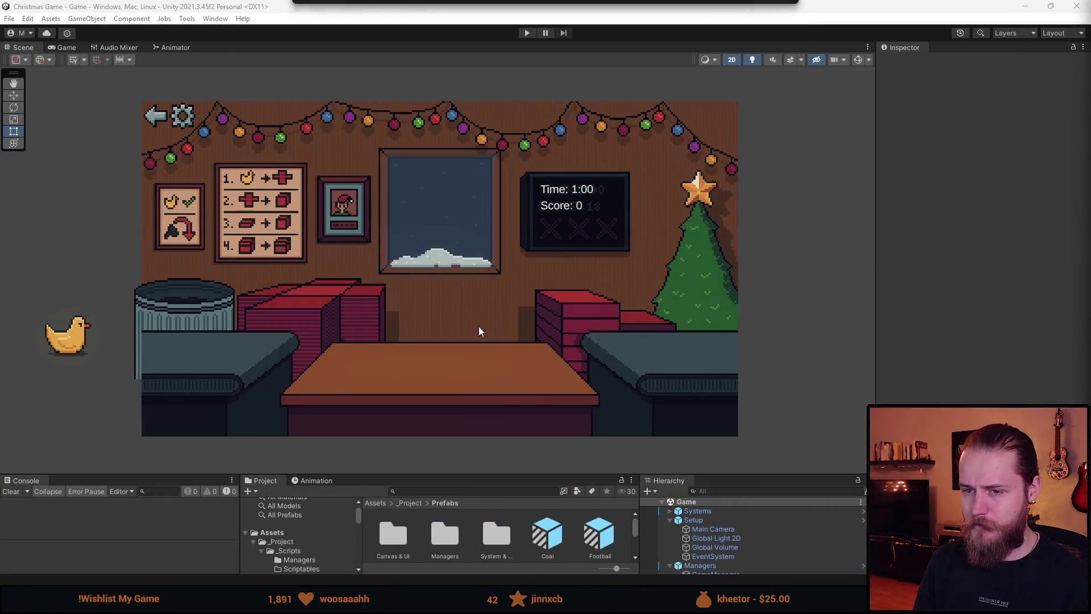
- Start Play and box, wrap and deliver the redrawn duck as a present
{"action": "left_click", "coordinate": [526, 32]}
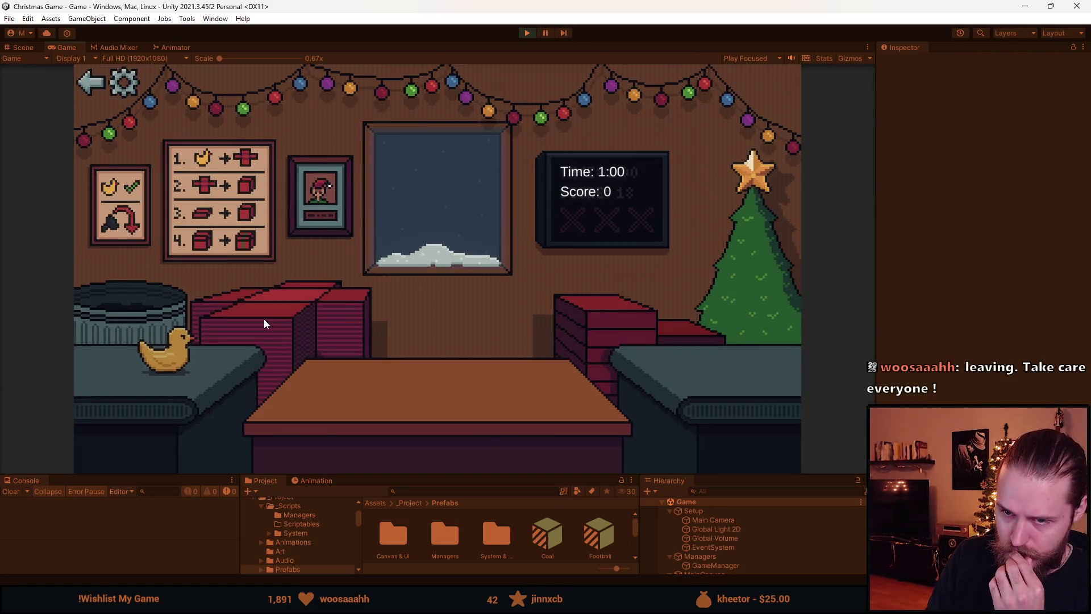
{"action": "left_click", "coordinate": [165, 349]}
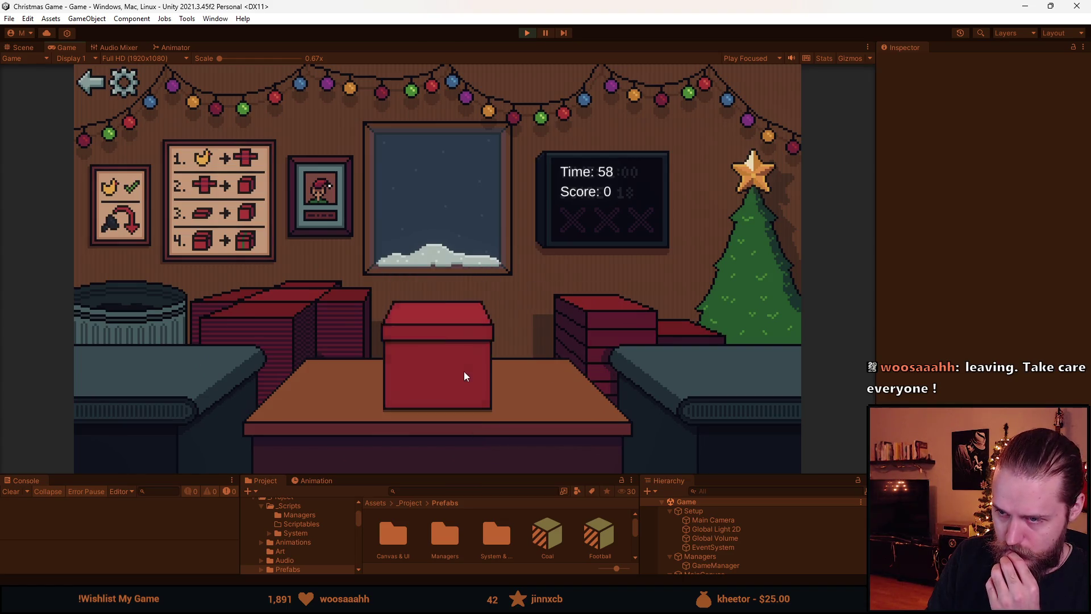
{"action": "left_click", "coordinate": [463, 370]}
{"action": "left_click", "coordinate": [145, 350]}
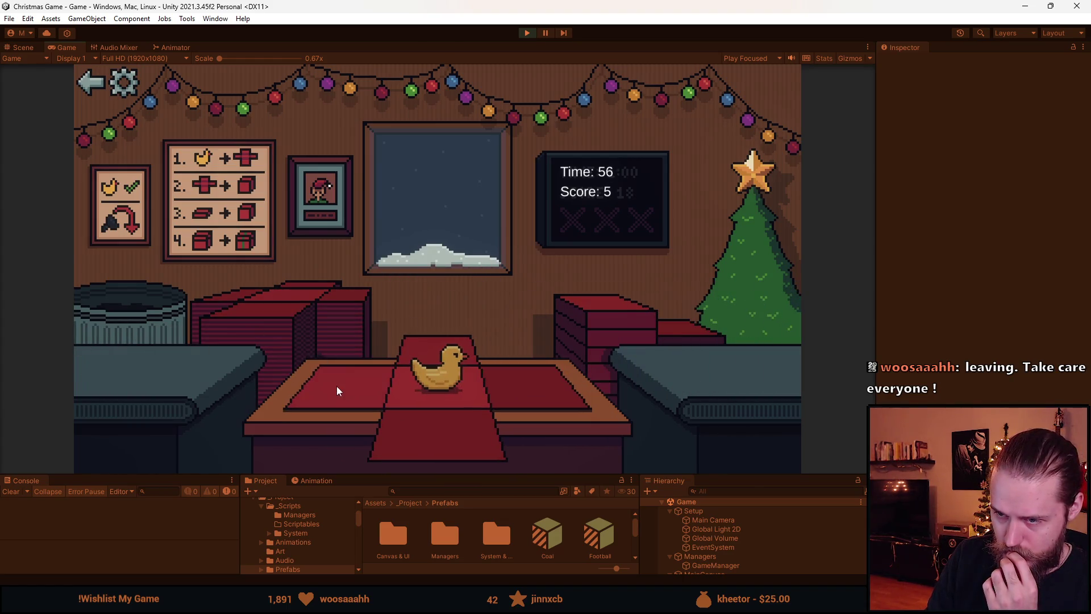
{"action": "left_click", "coordinate": [437, 372]}
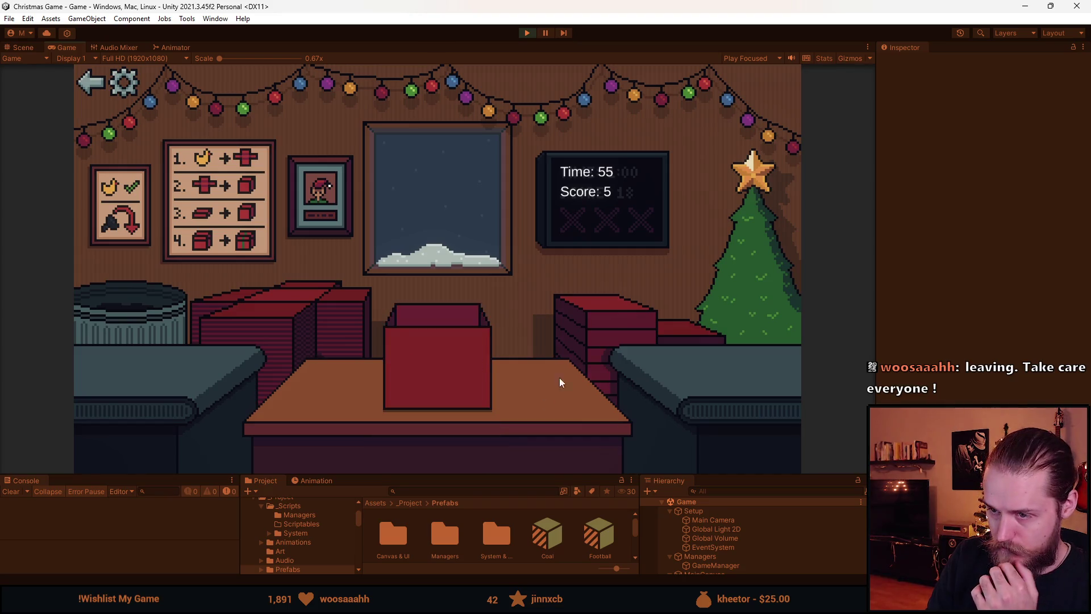
{"action": "left_click", "coordinate": [453, 347]}
- Throw the coal in the trash, then box, wrap and deliver the football
{"action": "left_click", "coordinate": [146, 344]}
{"action": "left_click", "coordinate": [108, 314]}
{"action": "left_click", "coordinate": [128, 351]}
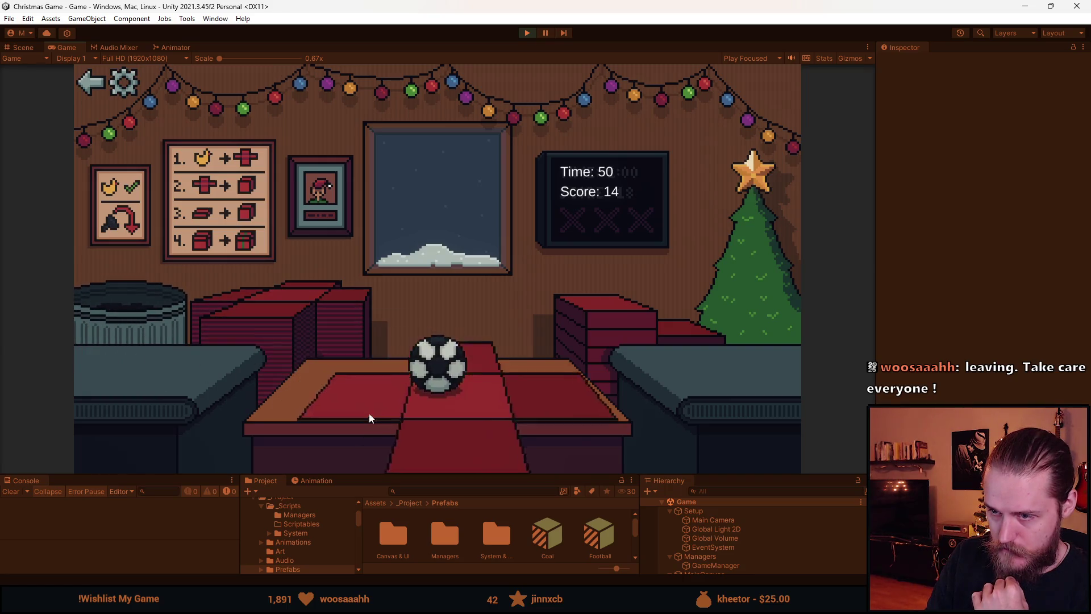
{"action": "left_click", "coordinate": [369, 418]}
{"action": "left_click", "coordinate": [442, 360]}
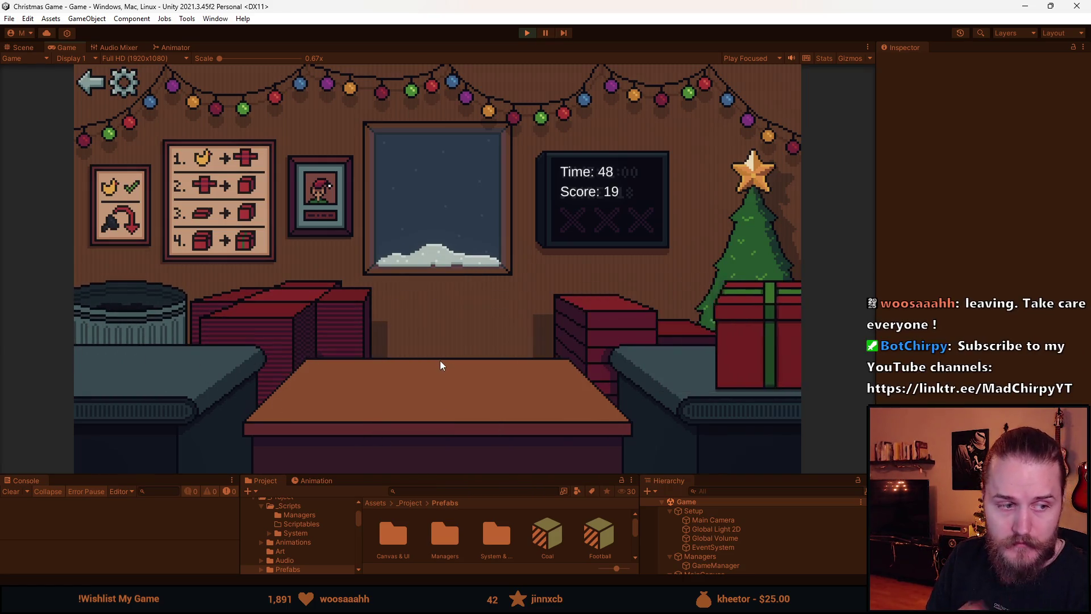
- Open and close the game's settings panel, then box and deliver another football
{"action": "key", "text": "Escape"}
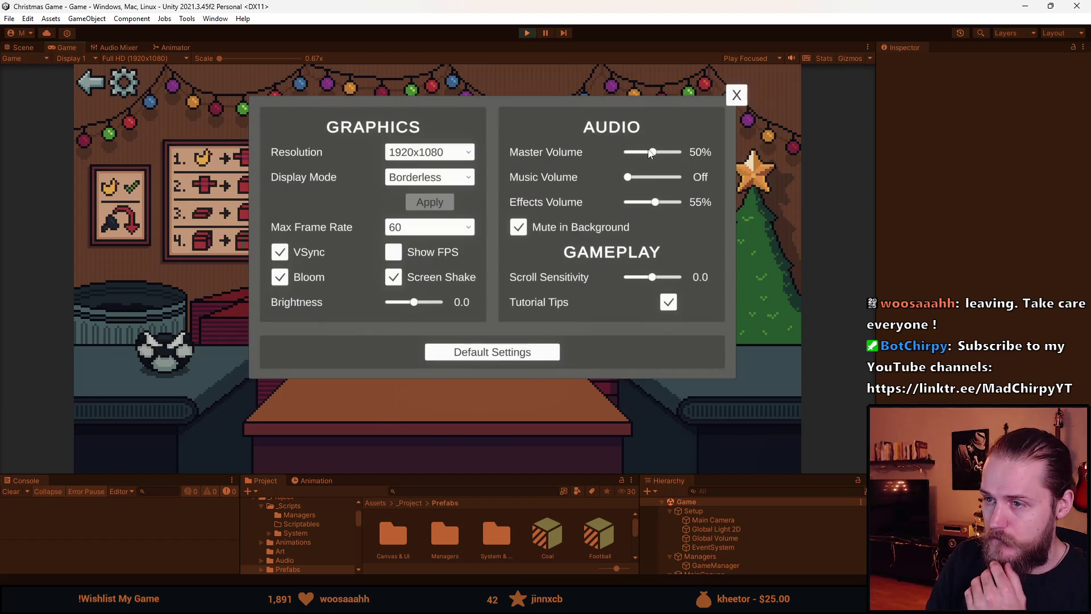
{"action": "key", "text": "Escape"}
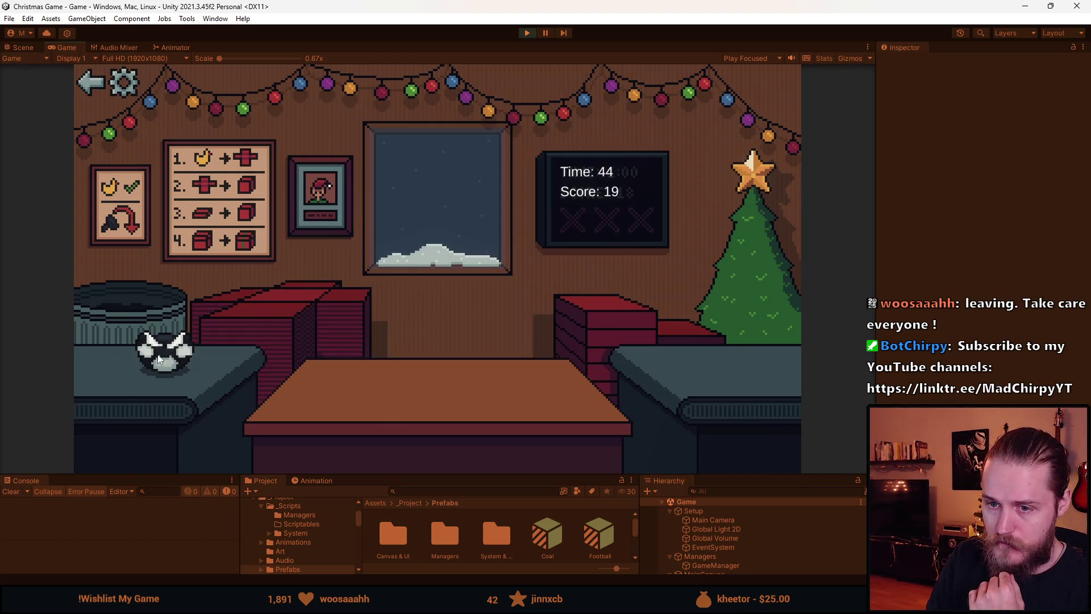
{"action": "left_click", "coordinate": [166, 349]}
{"action": "left_click", "coordinate": [282, 319]}
{"action": "left_click", "coordinate": [283, 319]}
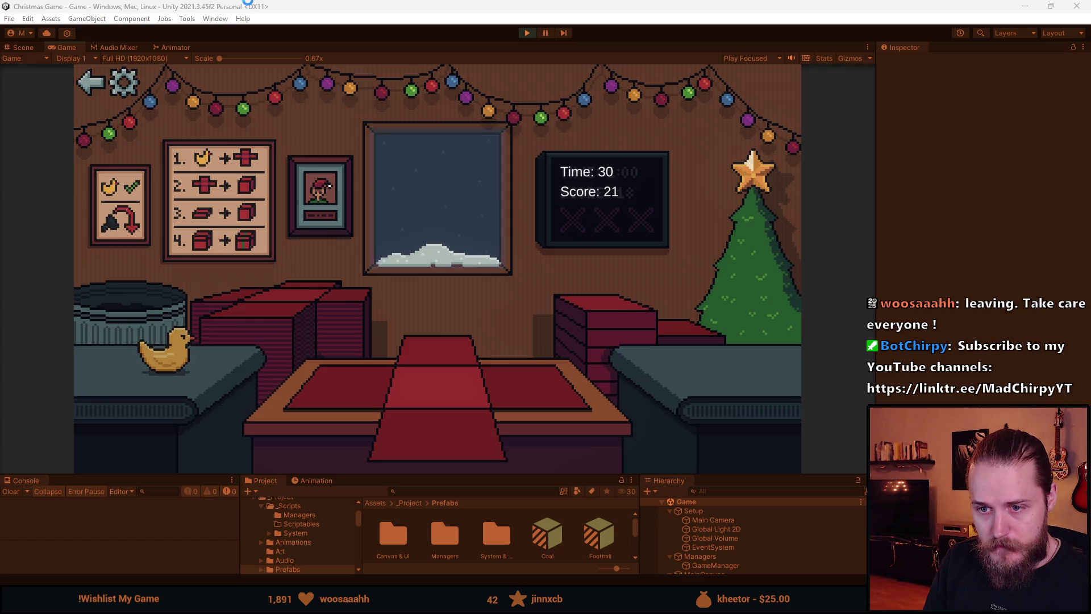
- Box two ducks on the wrapping paper, lid them and deliver the presents
{"action": "mouse_move", "coordinate": [168, 355]}
{"action": "left_mouse_down"}
{"action": "mouse_move", "coordinate": [359, 423]}
{"action": "mouse_move", "coordinate": [348, 415]}
{"action": "left_mouse_up"}
{"action": "left_click_drag", "start_coordinate": [625, 335], "coordinate": [455, 348]}
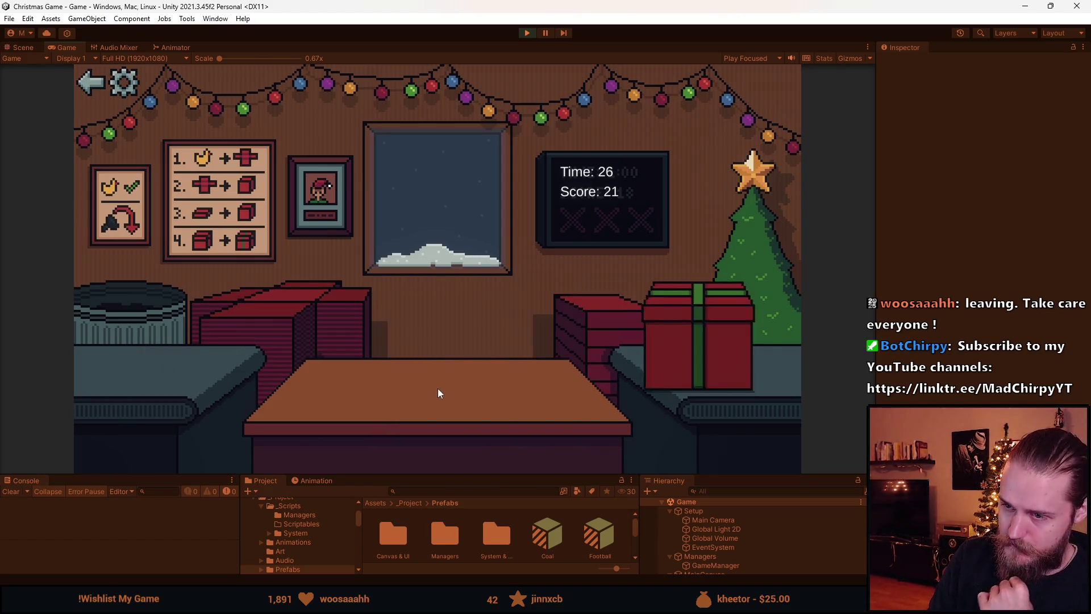
{"action": "left_click_drag", "start_coordinate": [171, 369], "coordinate": [387, 387]}
{"action": "left_click_drag", "start_coordinate": [585, 335], "coordinate": [454, 353]}
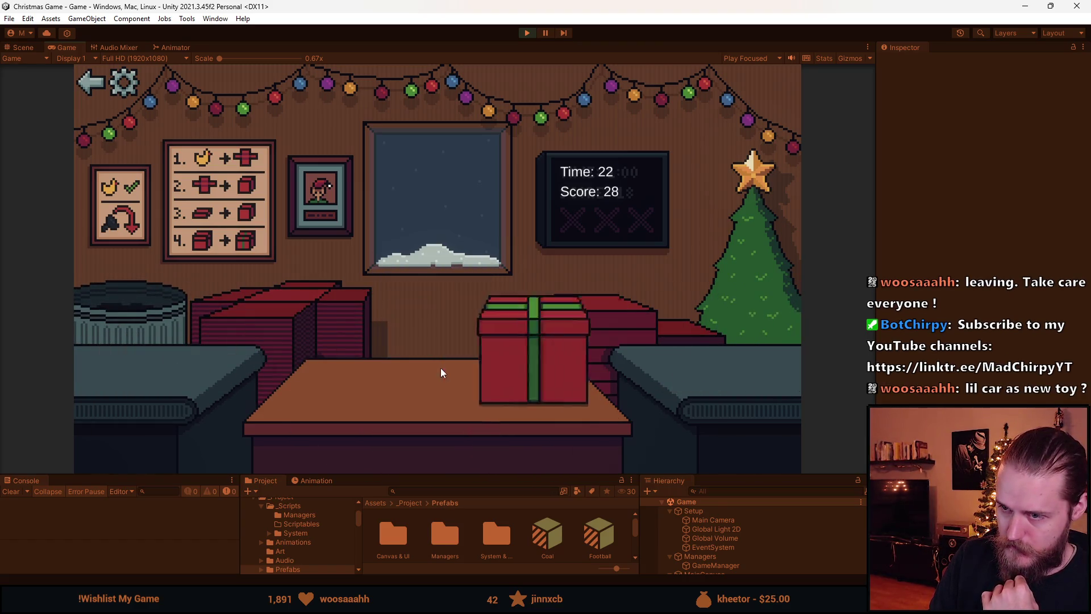
{"action": "left_click_drag", "start_coordinate": [237, 370], "coordinate": [324, 382]}
{"action": "left_click_drag", "start_coordinate": [580, 331], "coordinate": [426, 356]}
- Deliver a lidded football present, discard coal and an unwanted toy, then deliver a duck
{"action": "left_click_drag", "start_coordinate": [116, 348], "coordinate": [366, 398]}
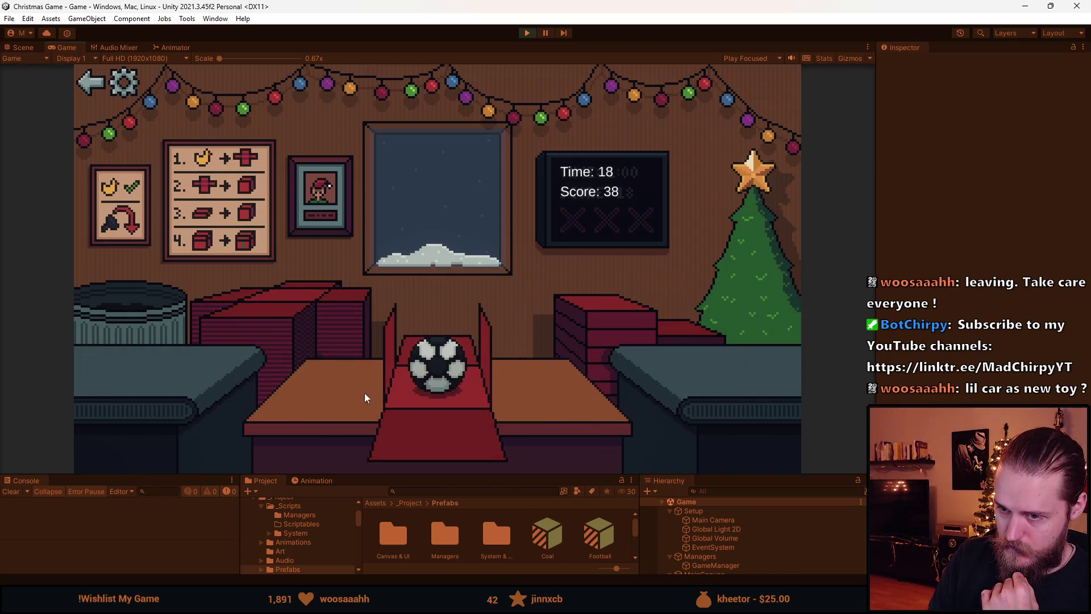
{"action": "left_click_drag", "start_coordinate": [580, 334], "coordinate": [451, 355]}
{"action": "left_click_drag", "start_coordinate": [226, 357], "coordinate": [130, 309]}
{"action": "left_click_drag", "start_coordinate": [236, 358], "coordinate": [130, 310]}
{"action": "left_click_drag", "start_coordinate": [161, 357], "coordinate": [452, 427]}
{"action": "left_click_drag", "start_coordinate": [579, 333], "coordinate": [477, 341]}
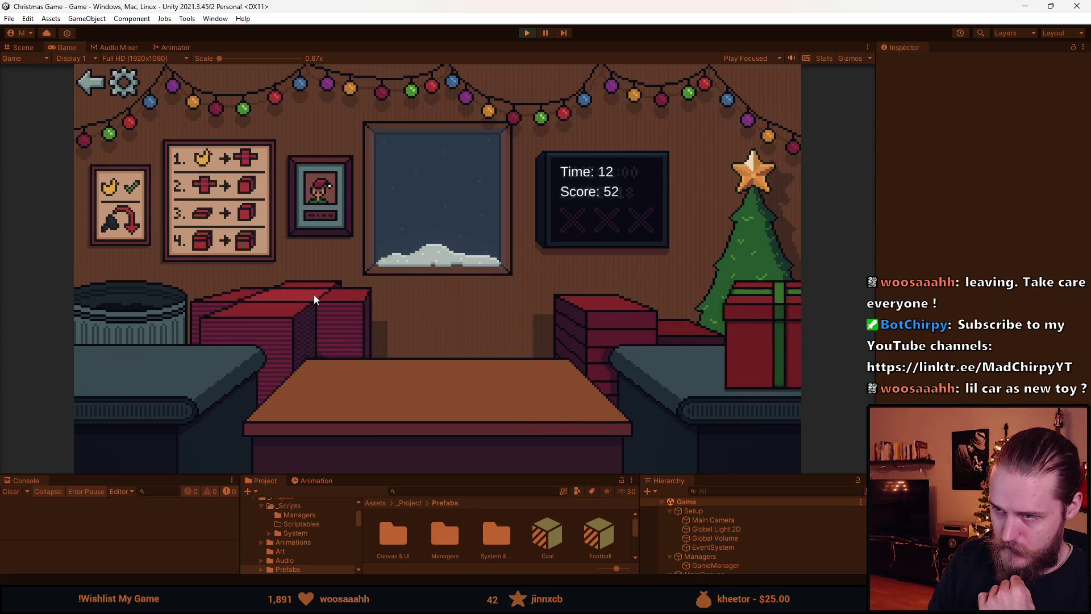
- Trash more coal, deliver the horned helmet and a duck, then stop Play at score 64
{"action": "left_click_drag", "start_coordinate": [146, 353], "coordinate": [130, 309]}
{"action": "left_click_drag", "start_coordinate": [148, 350], "coordinate": [370, 408]}
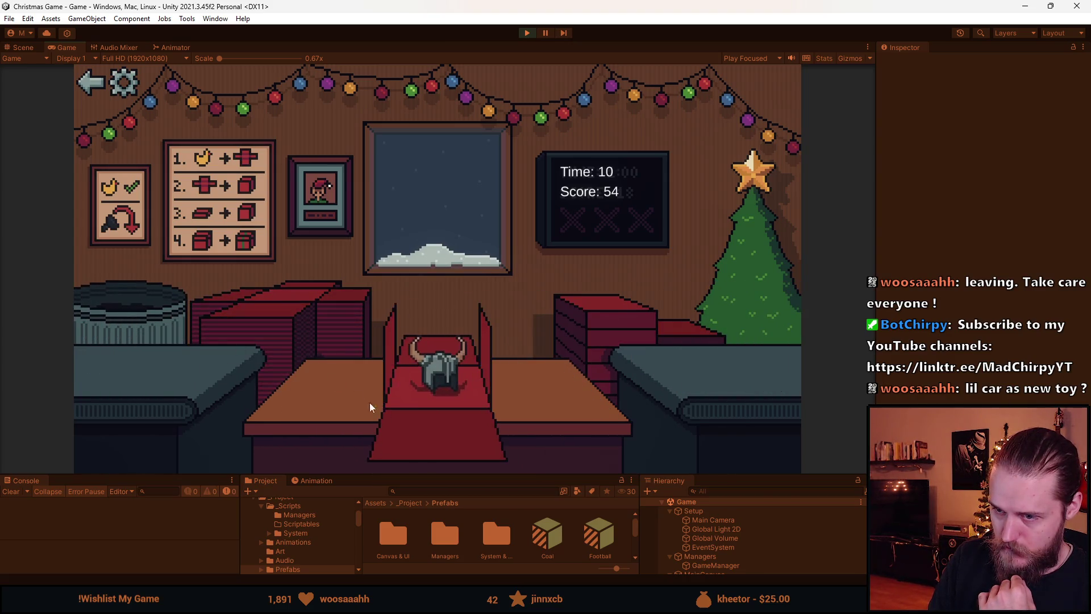
{"action": "left_click_drag", "start_coordinate": [625, 318], "coordinate": [475, 341]}
{"action": "left_click_drag", "start_coordinate": [173, 363], "coordinate": [329, 373]}
{"action": "mouse_move", "coordinate": [567, 360]}
{"action": "left_mouse_down"}
{"action": "mouse_move", "coordinate": [585, 321]}
{"action": "mouse_move", "coordinate": [443, 352]}
{"action": "left_mouse_up"}
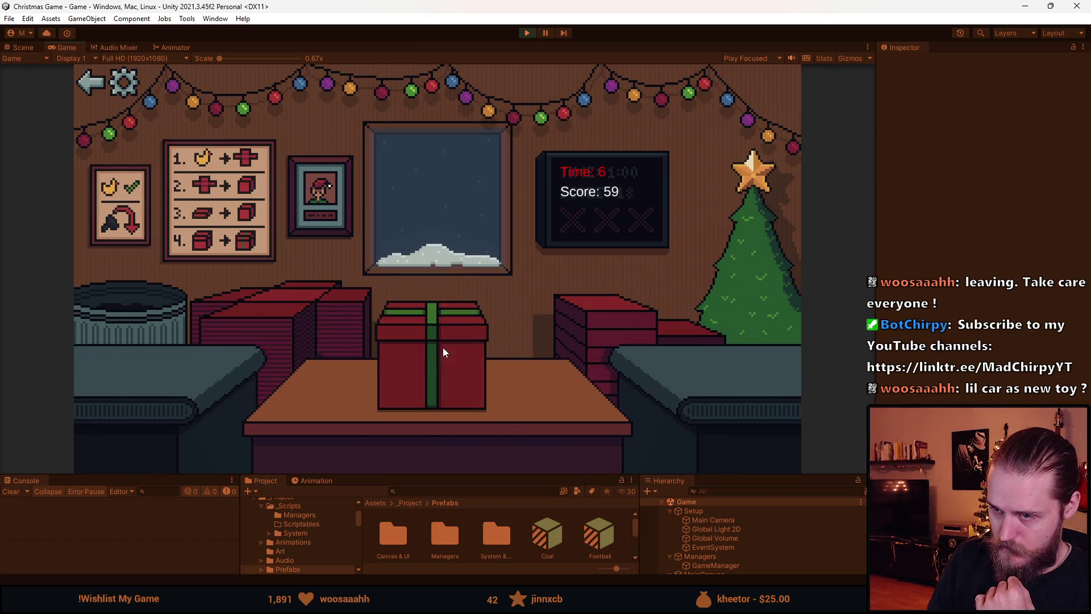
{"action": "left_click_drag", "start_coordinate": [116, 312], "coordinate": [437, 363]}
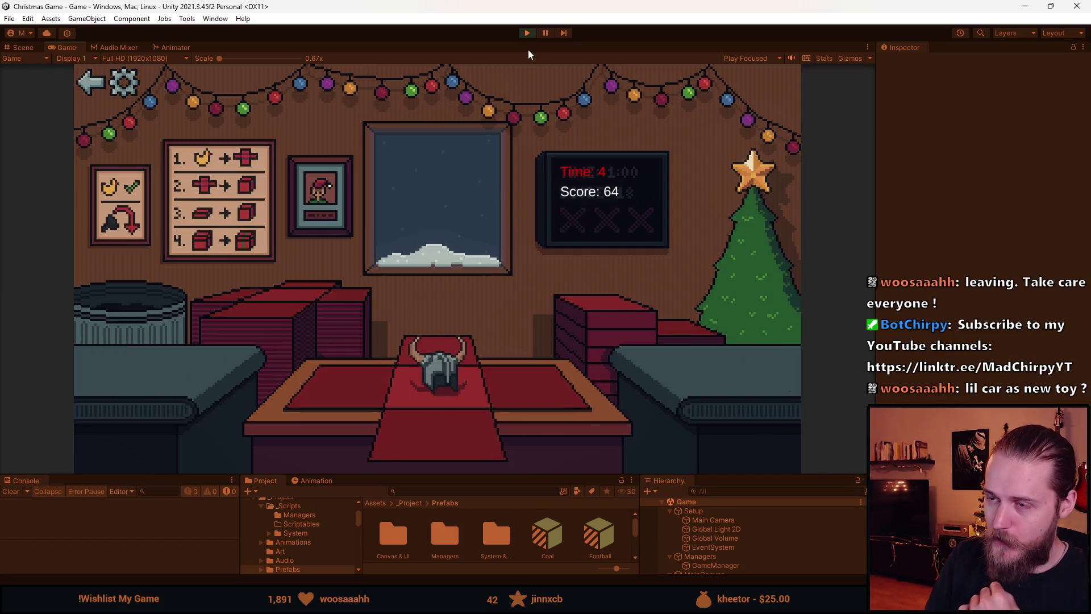
{"action": "left_click", "coordinate": [528, 34]}
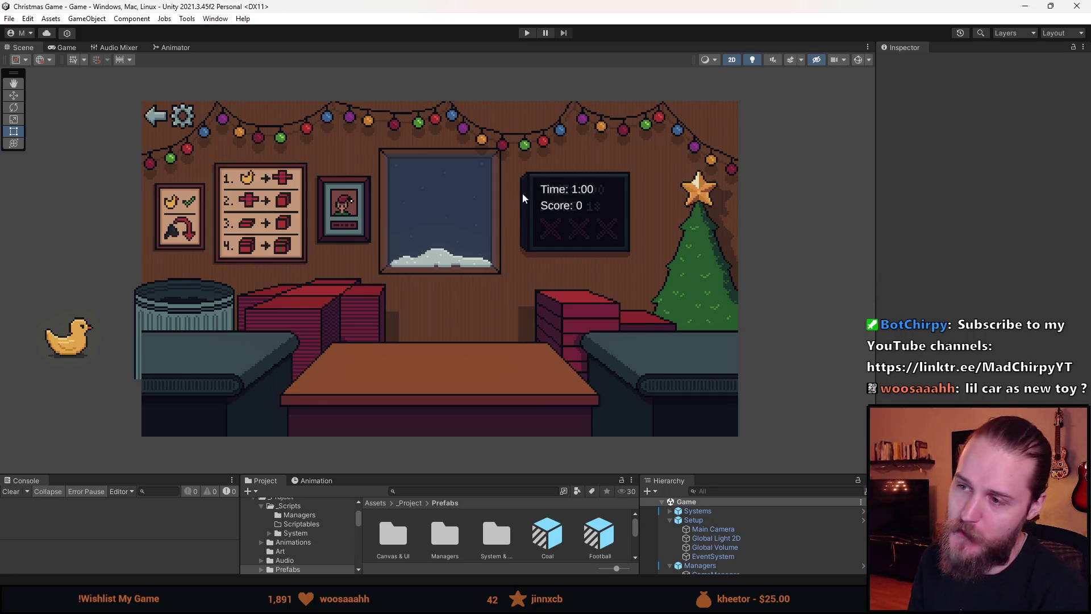
- Zoom the Scene view out slightly and switch back to Aseprite's spritesheet
{"action": "scroll", "coordinate": [115, 365], "scroll_direction": "down", "scroll_amount": 3}
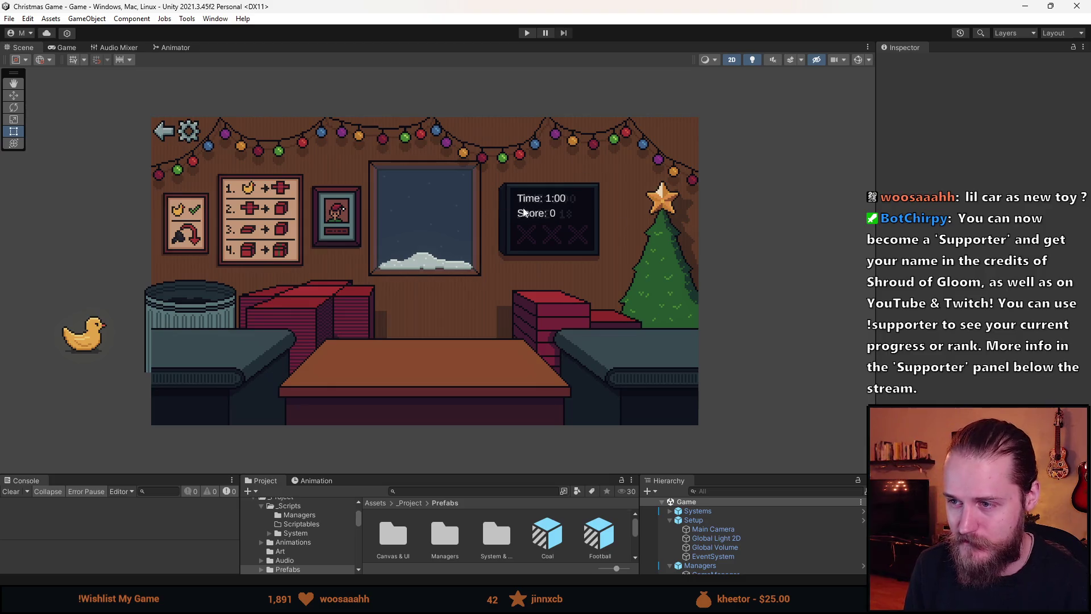
{"action": "key", "text": "alt+Tab"}
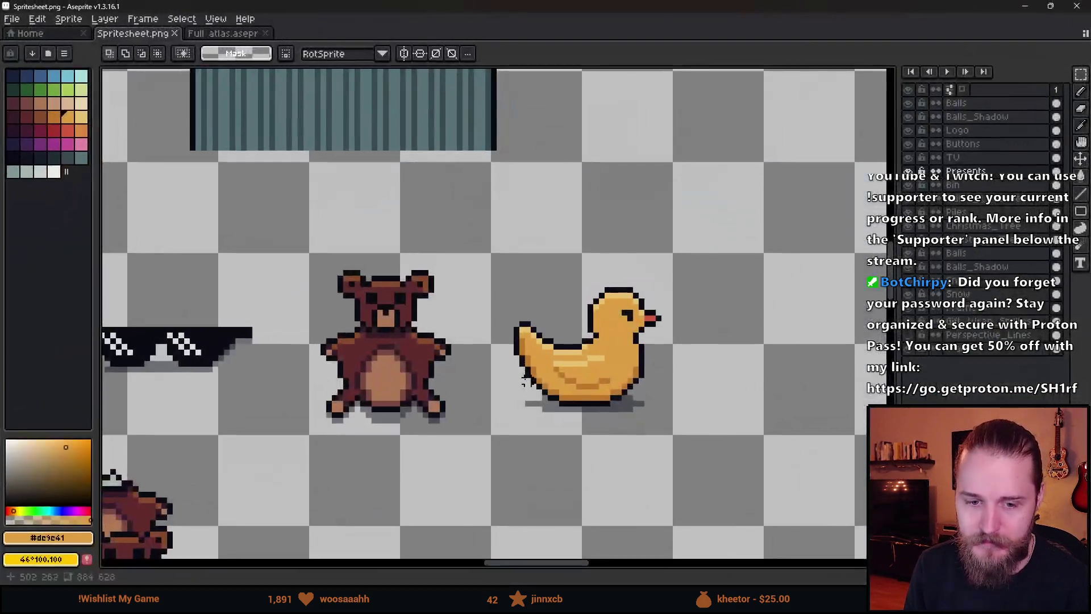
- Pick the black outline colour and glance at the toy car references before returning to Spritesheet.png
{"action": "scroll", "coordinate": [540, 381], "scroll_direction": "down", "scroll_amount": 3}
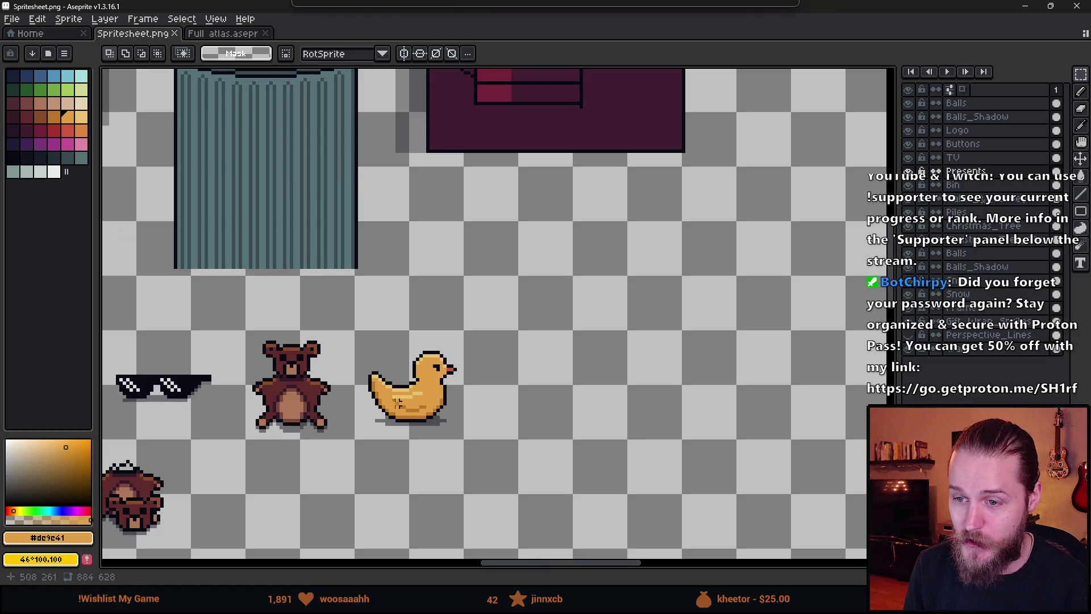
{"action": "scroll", "coordinate": [367, 403], "scroll_direction": "up", "scroll_amount": 4}
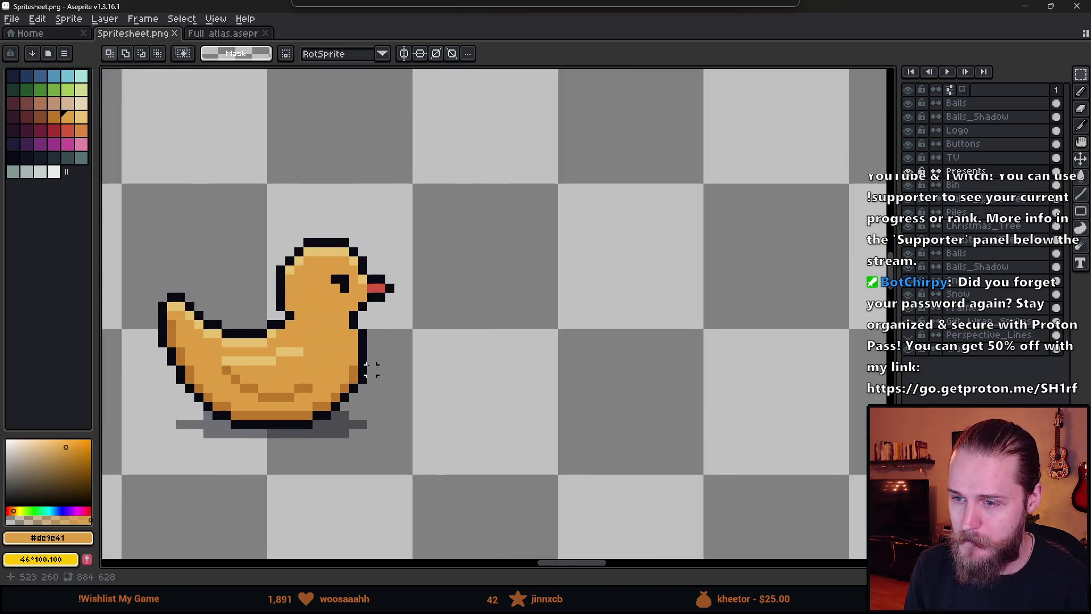
{"action": "left_click", "coordinate": [368, 347], "text": "alt"}
{"action": "scroll", "coordinate": [462, 348], "scroll_direction": "right", "scroll_amount": 2}
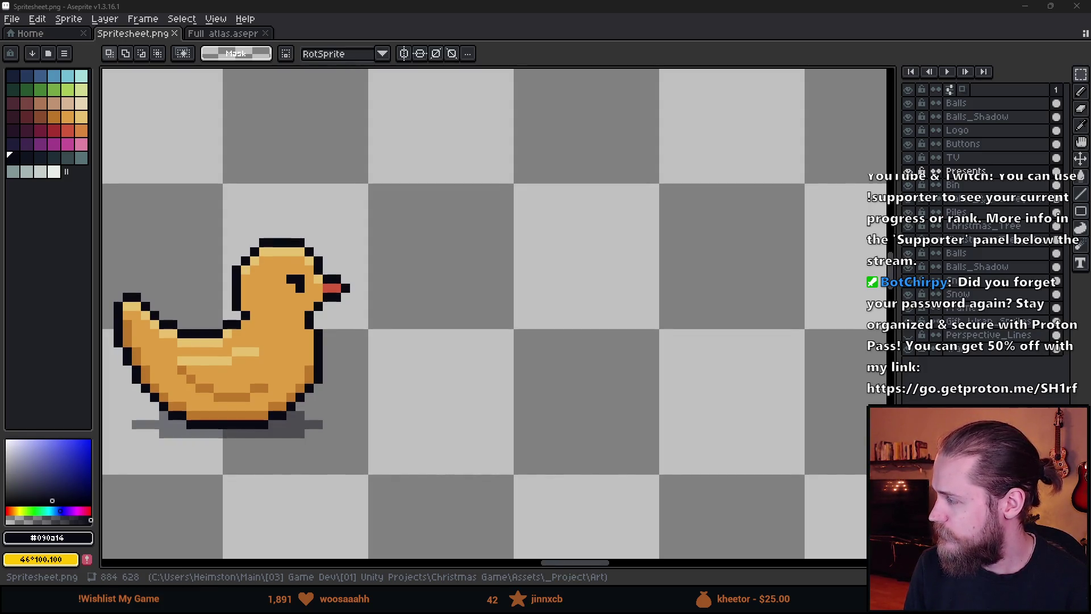
{"action": "key", "text": "alt+Tab"}
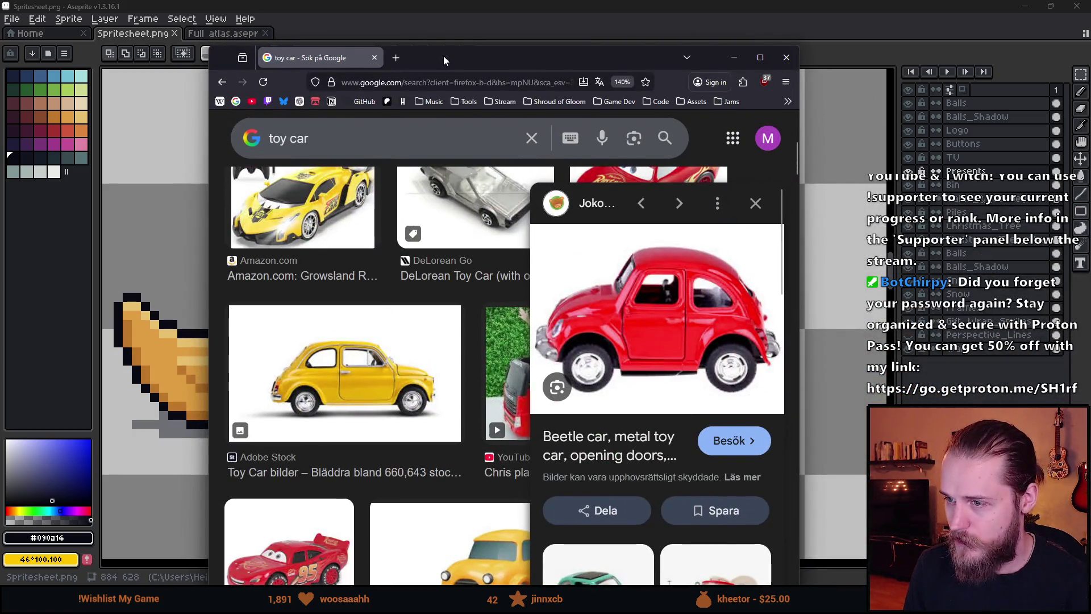
{"action": "key", "text": "alt+Tab"}
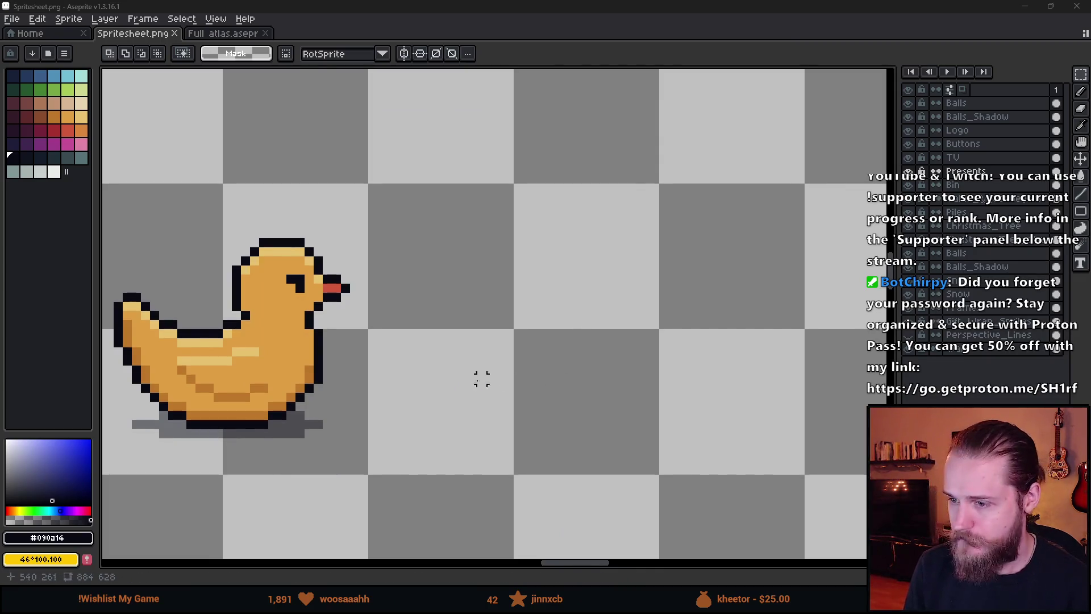
{"action": "scroll", "coordinate": [397, 368], "scroll_direction": "right", "scroll_amount": 2}
- Place a dark blob beside the duck and erase its centre to start a ring
{"action": "key", "text": "i"}
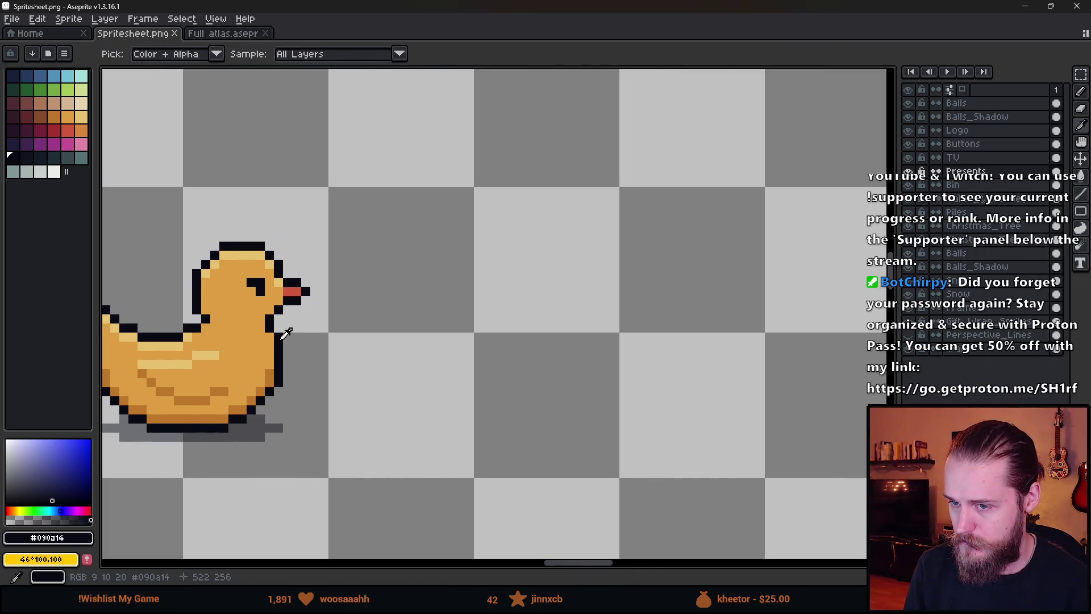
{"action": "key", "text": "b"}
{"action": "left_click", "coordinate": [455, 377]}
{"action": "scroll", "coordinate": [463, 387], "scroll_direction": "up", "scroll_amount": 1}
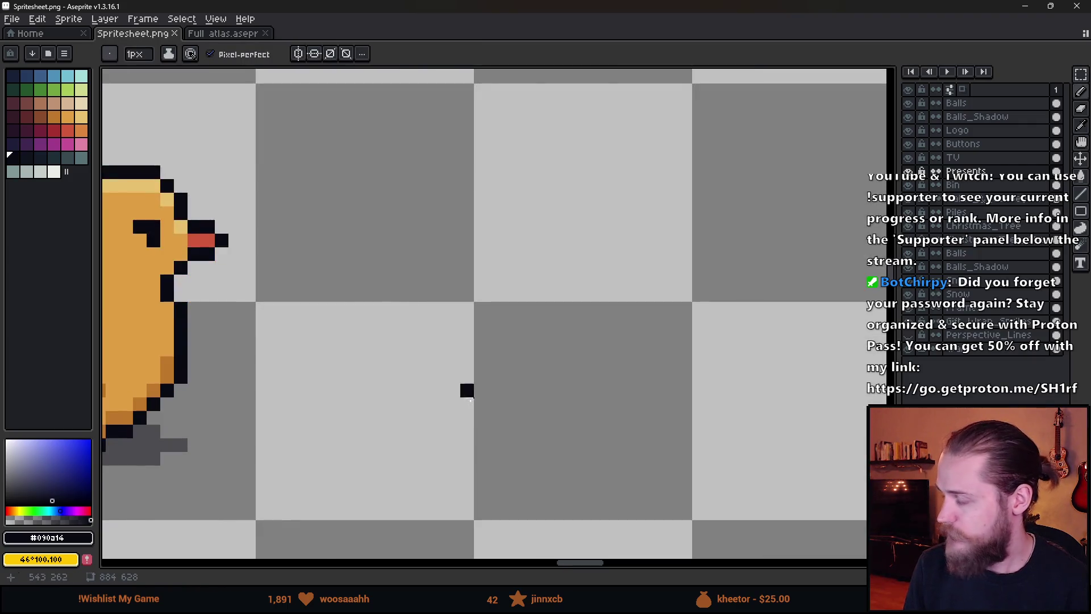
{"action": "scroll", "coordinate": [370, 398], "scroll_direction": "up", "scroll_amount": 3}
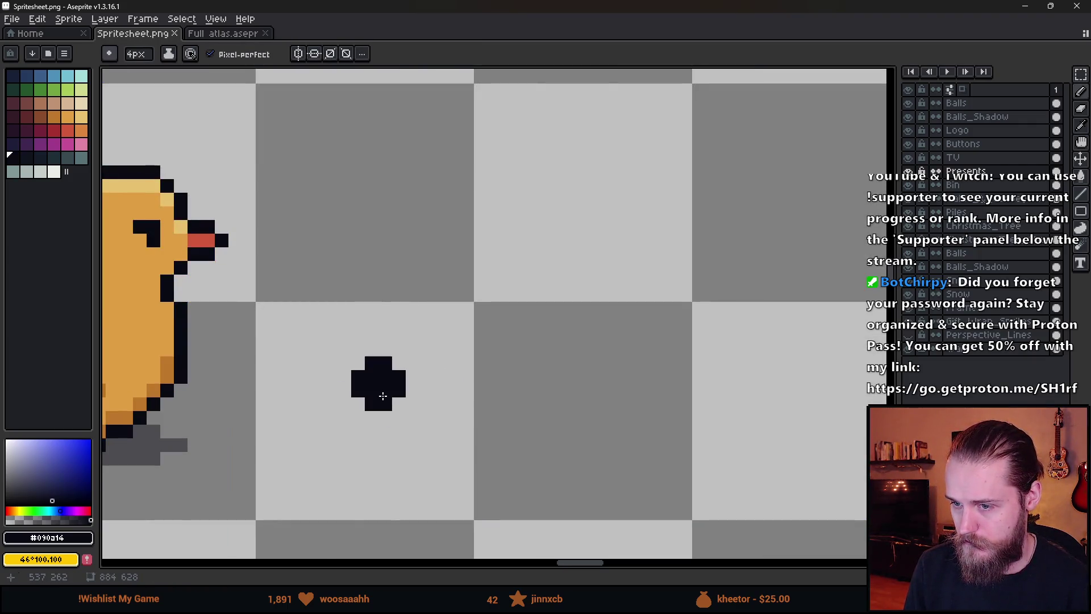
{"action": "scroll", "coordinate": [382, 396], "scroll_direction": "down", "scroll_amount": 7}
{"action": "scroll", "coordinate": [382, 396], "scroll_direction": "up", "scroll_amount": 6}
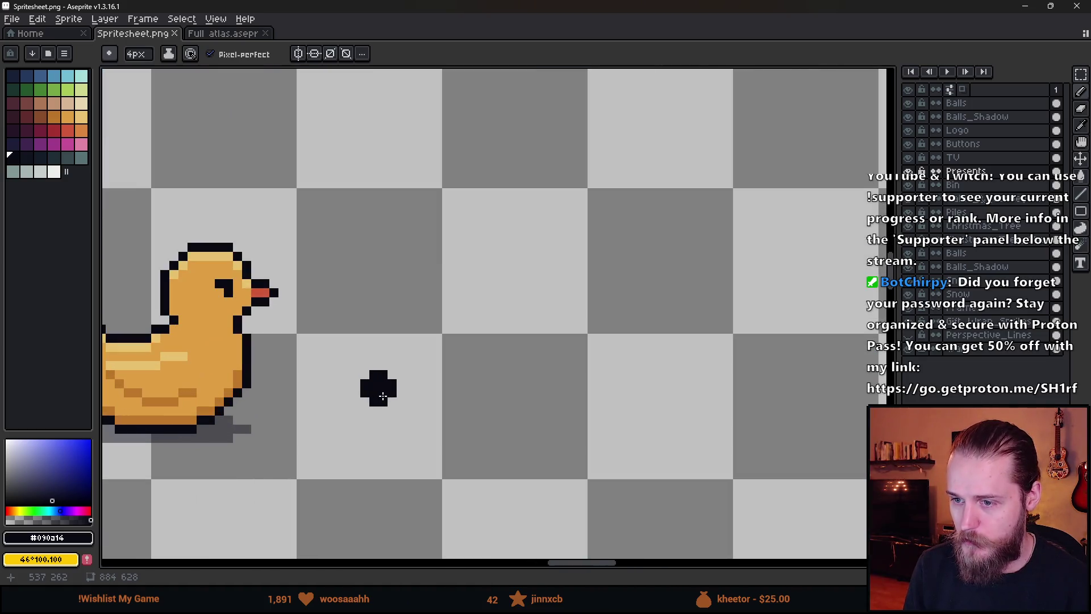
{"action": "key", "text": "e"}
{"action": "left_click_drag", "start_coordinate": [374, 384], "coordinate": [383, 402]}
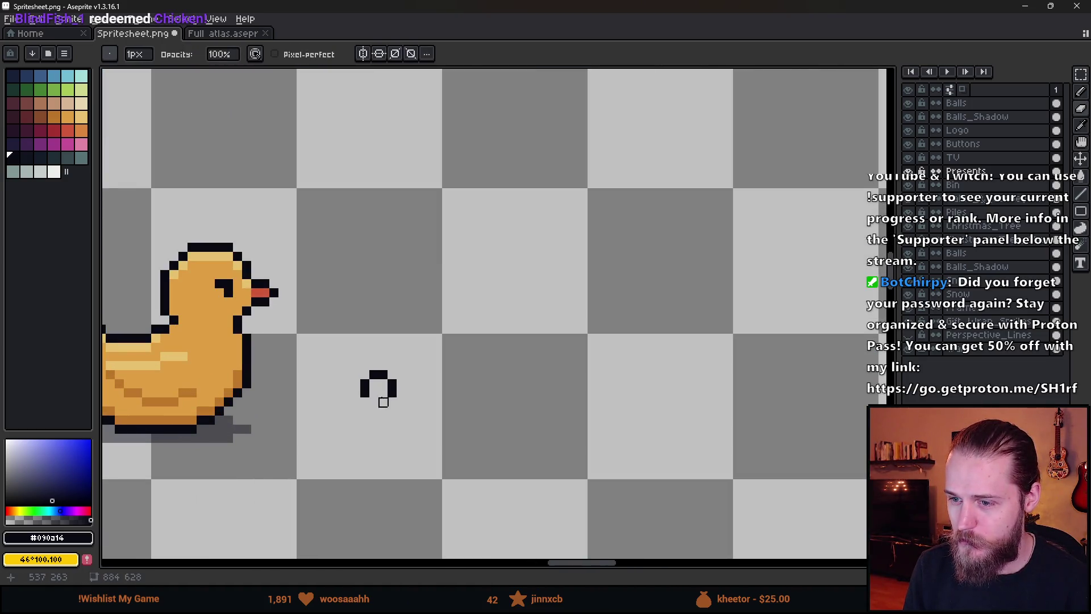
- Complete the small ring's outline with a one-pixel pencil
{"action": "scroll", "coordinate": [383, 401], "scroll_direction": "up", "scroll_amount": 2}
{"action": "key", "text": "b"}
{"action": "key", "text": "minus"}
{"action": "key", "text": "minus"}
{"action": "key", "text": "minus"}
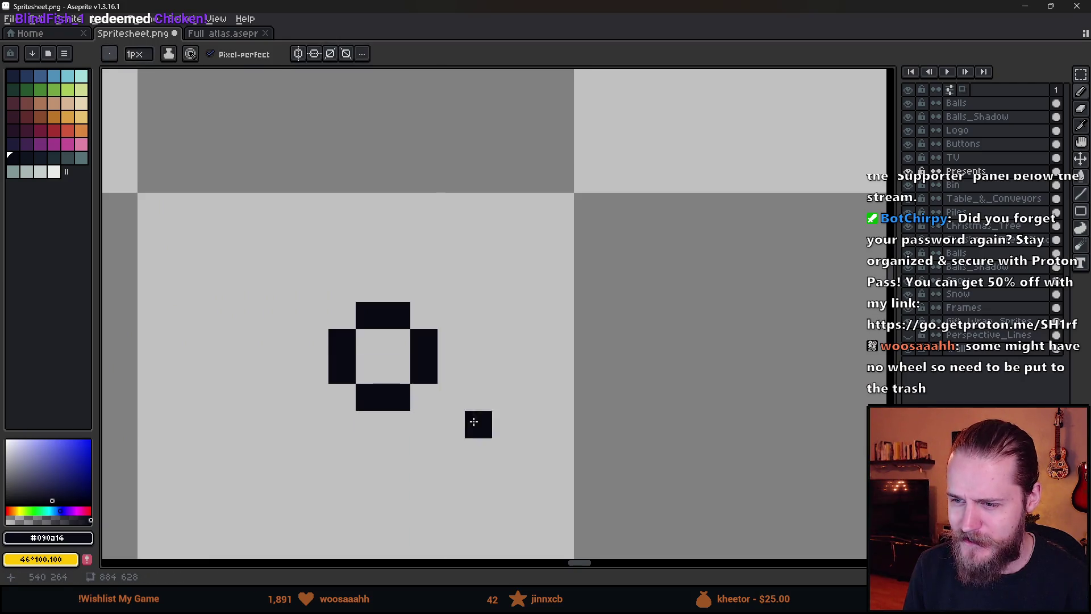
{"action": "scroll", "coordinate": [473, 421], "scroll_direction": "down", "scroll_amount": 5}
{"action": "scroll", "coordinate": [529, 428], "scroll_direction": "right", "scroll_amount": 2}
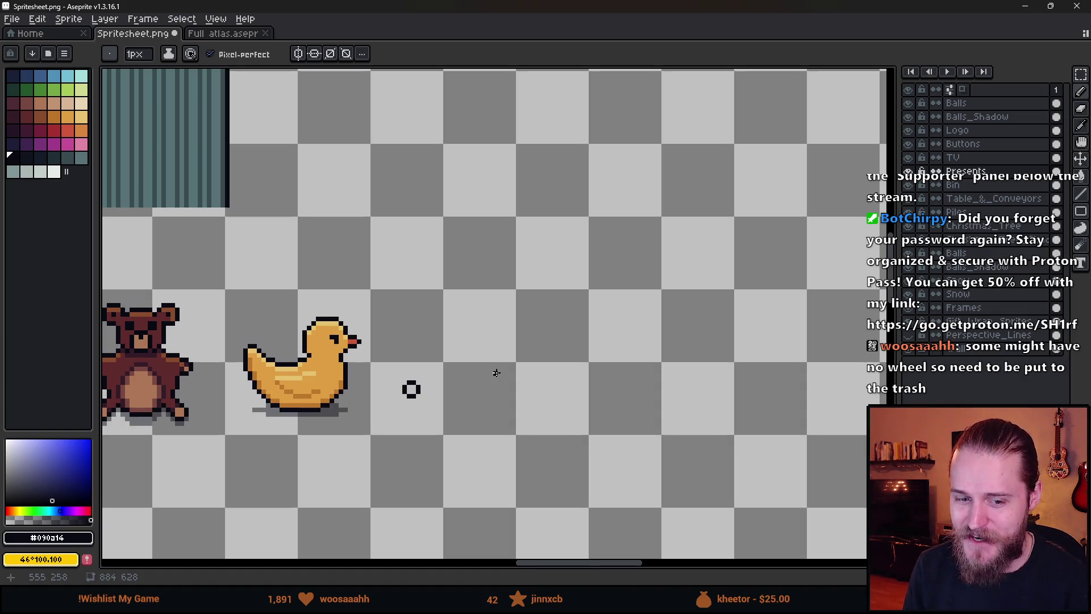
{"action": "scroll", "coordinate": [496, 373], "scroll_direction": "down", "scroll_amount": 1}
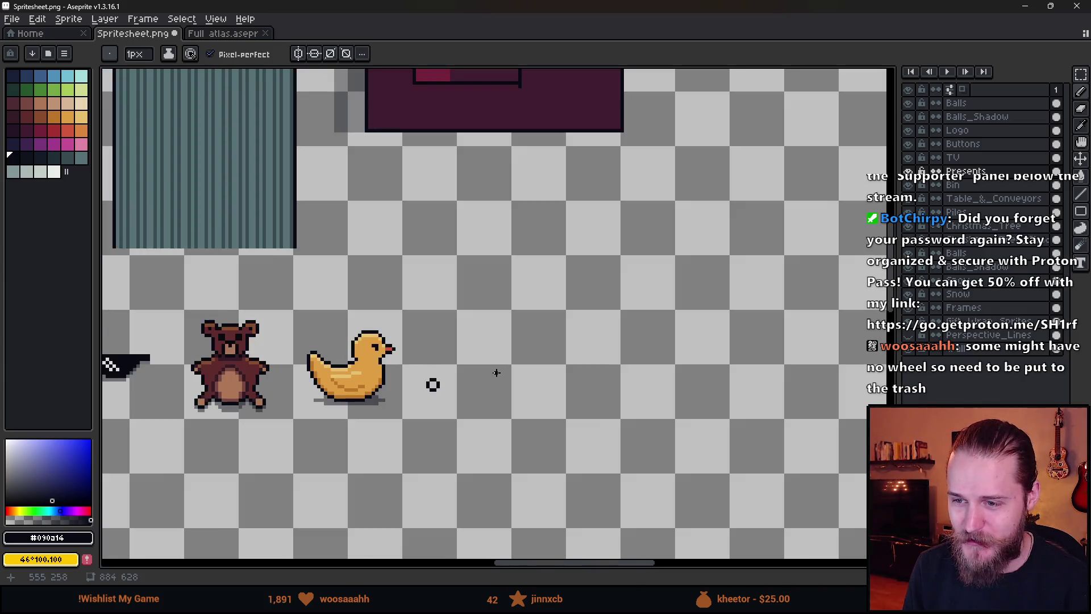
{"action": "scroll", "coordinate": [426, 375], "scroll_direction": "up", "scroll_amount": 4}
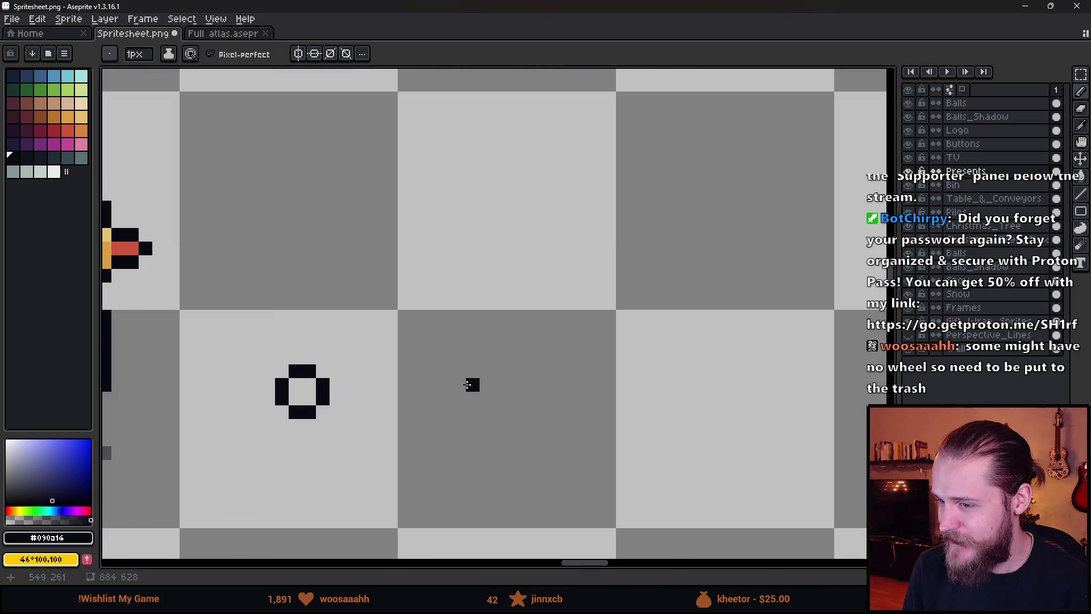
{"action": "mouse_move", "coordinate": [472, 397]}
{"action": "left_mouse_down"}
{"action": "mouse_move", "coordinate": [486, 372]}
{"action": "mouse_move", "coordinate": [513, 378]}
{"action": "mouse_move", "coordinate": [496, 409]}
{"action": "left_mouse_up"}
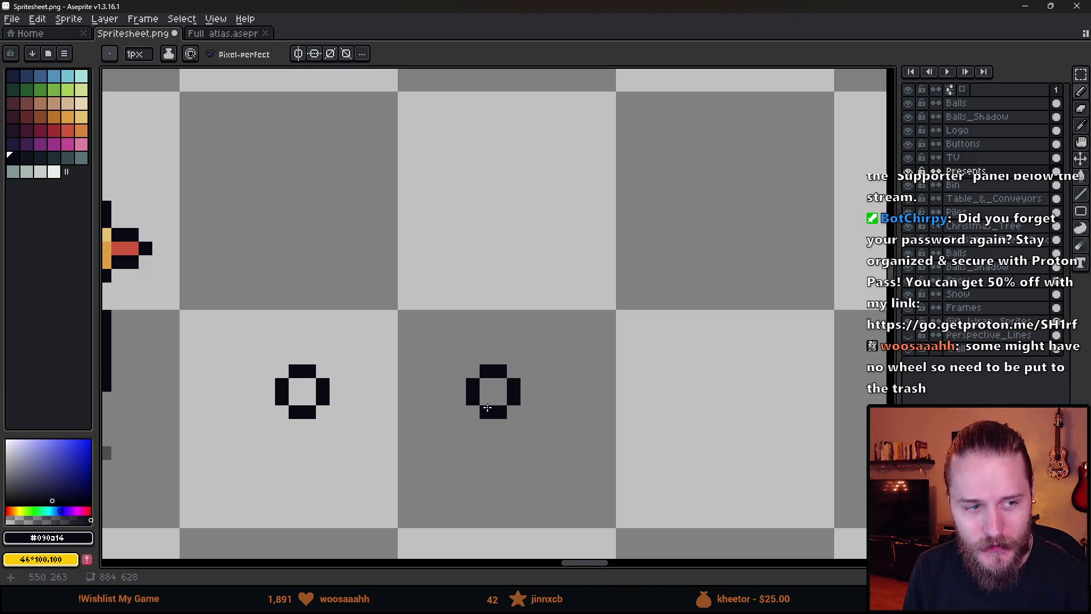
{"action": "scroll", "coordinate": [488, 407], "scroll_direction": "down", "scroll_amount": 7}
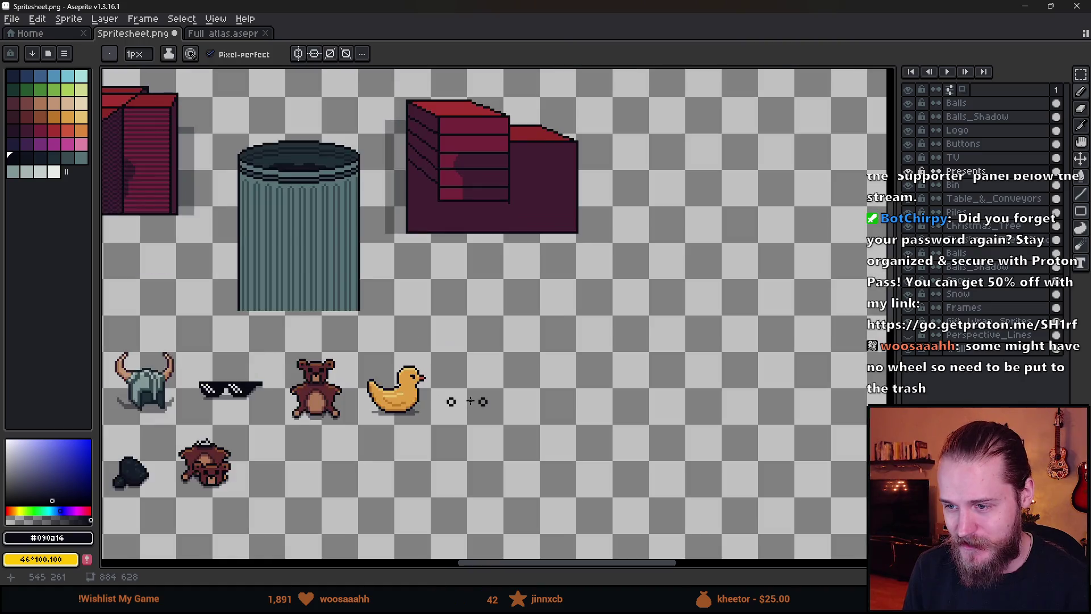
{"action": "scroll", "coordinate": [460, 407], "scroll_direction": "up", "scroll_amount": 4}
{"action": "scroll", "coordinate": [449, 406], "scroll_direction": "up", "scroll_amount": 2}
{"action": "scroll", "coordinate": [446, 401], "scroll_direction": "down", "scroll_amount": 4}
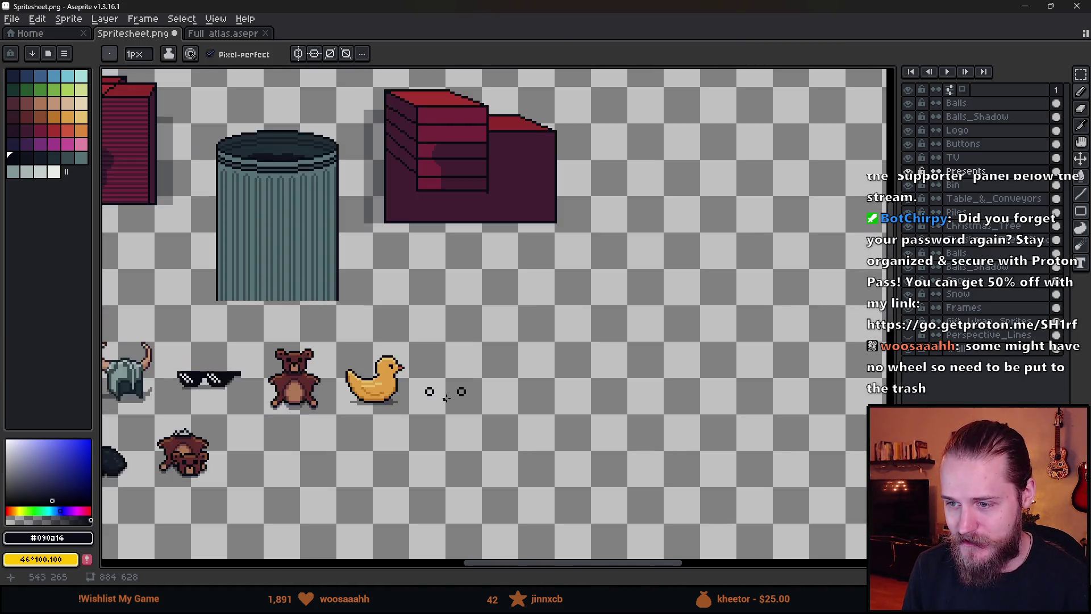
{"action": "scroll", "coordinate": [447, 398], "scroll_direction": "up", "scroll_amount": 3}
- Make the Presents layer active and pan the canvas back to the ring beside the duck
{"action": "key", "text": "e"}
{"action": "left_click", "coordinate": [482, 392], "text": "ctrl"}
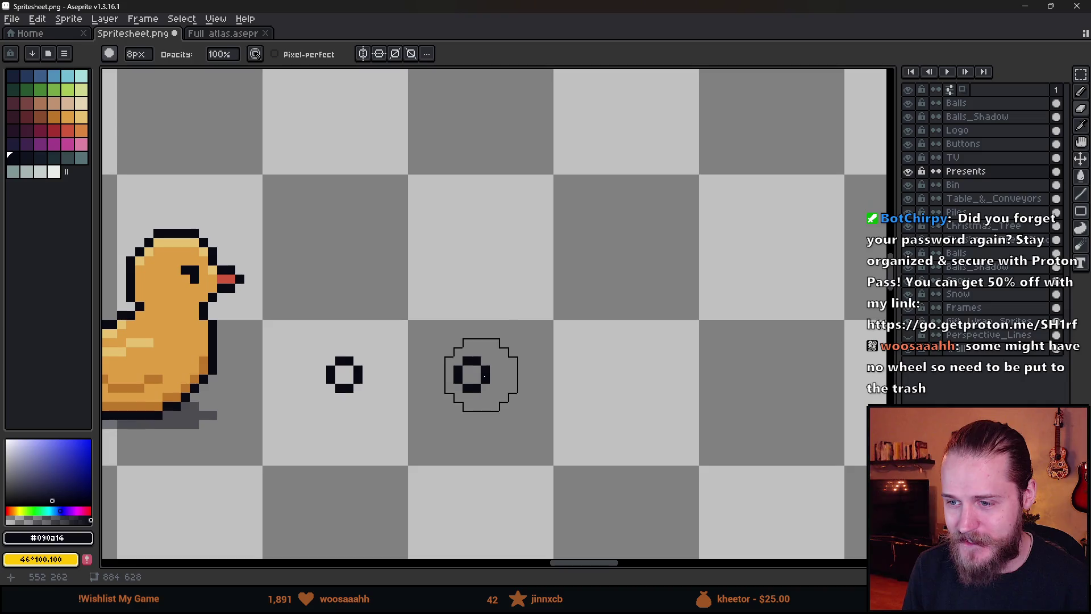
{"action": "scroll", "coordinate": [570, 438], "scroll_direction": "down", "scroll_amount": 6}
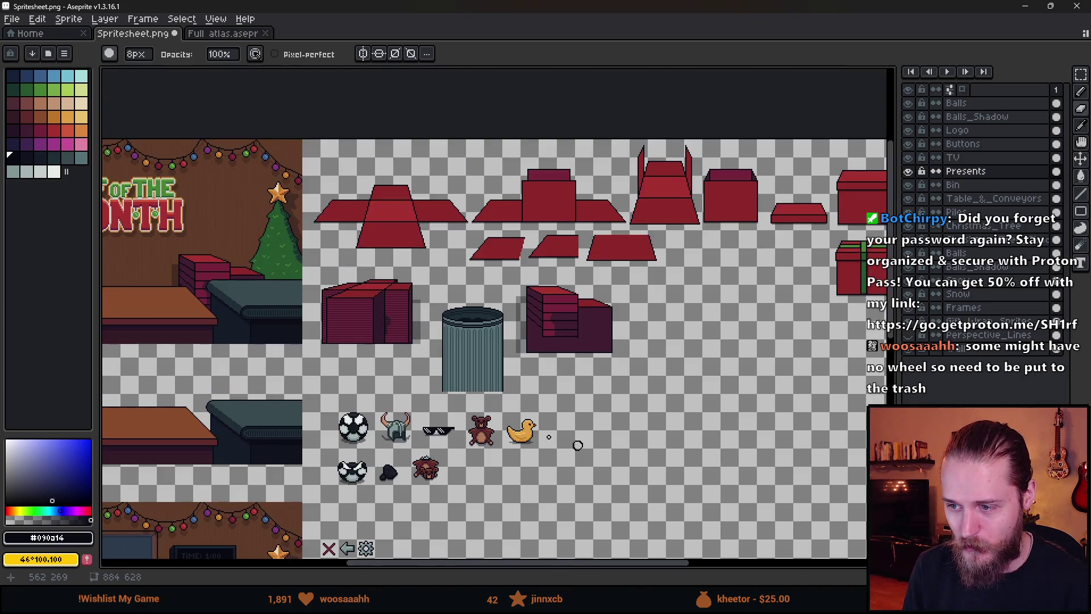
{"action": "scroll", "coordinate": [539, 449], "scroll_direction": "up", "scroll_amount": 2}
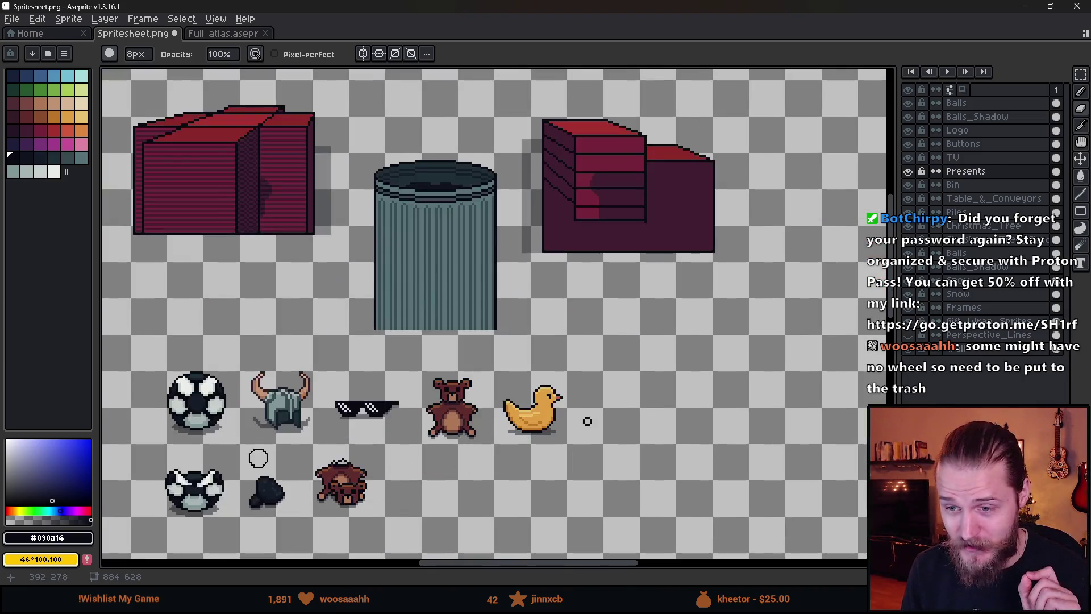
{"action": "left_click_drag", "start_coordinate": [256, 455], "coordinate": [475, 387]}
{"action": "left_click_drag", "start_coordinate": [765, 421], "coordinate": [506, 428]}
{"action": "scroll", "coordinate": [602, 357], "scroll_direction": "up", "scroll_amount": 2}
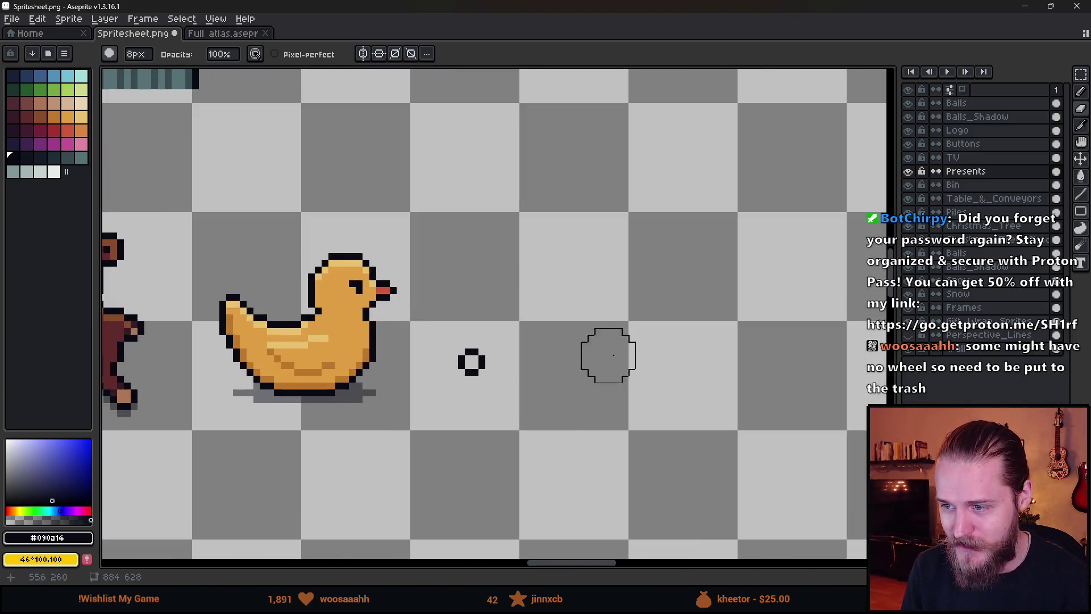
{"action": "left_click", "coordinate": [566, 361]}
{"action": "scroll", "coordinate": [574, 339], "scroll_direction": "up", "scroll_amount": 3}
- Erase both small rings and paint two solid round wheel dots with a larger brush
{"action": "key", "text": "b"}
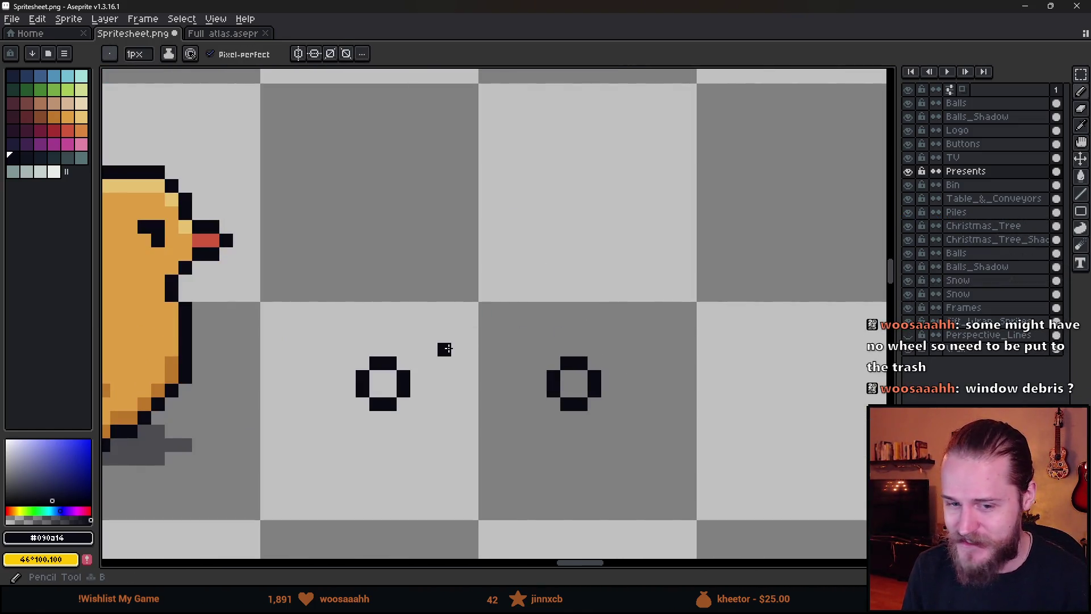
{"action": "key", "text": "e"}
{"action": "left_click_drag", "start_coordinate": [382, 385], "coordinate": [574, 383]}
{"action": "key", "text": "b"}
{"action": "key", "text": "plus"}
{"action": "key", "text": "plus"}
{"action": "key", "text": "plus"}
{"action": "key", "text": "plus"}
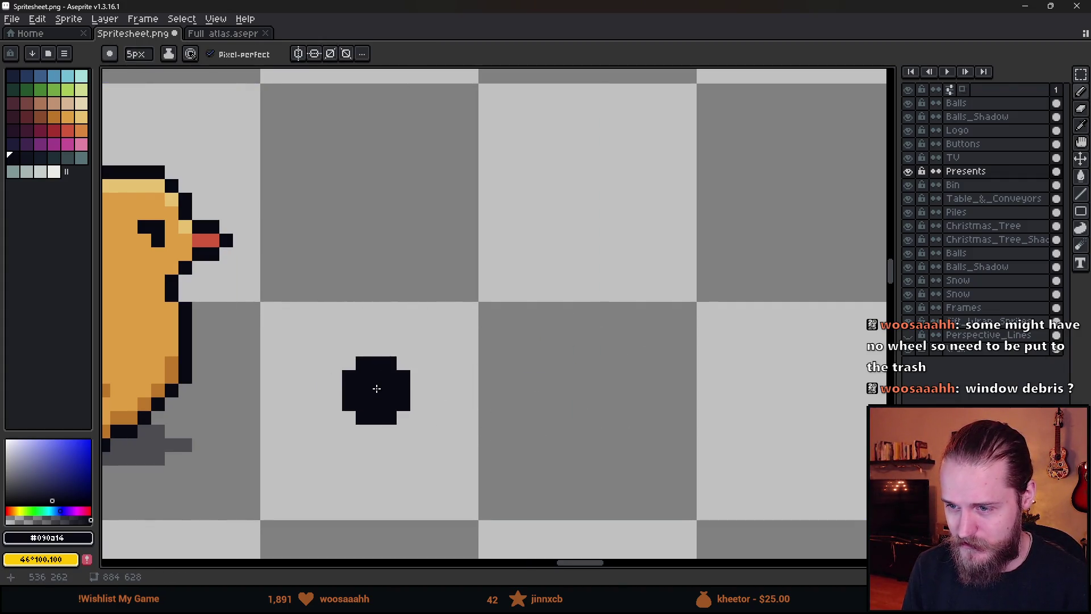
{"action": "left_click", "coordinate": [376, 388]}
{"action": "left_click", "coordinate": [580, 390]}
{"action": "scroll", "coordinate": [580, 390], "scroll_direction": "down", "scroll_amount": 3}
{"action": "scroll", "coordinate": [580, 397], "scroll_direction": "up", "scroll_amount": 3}
- Hollow both wheel dots into rings with a 2px eraser
{"action": "key", "text": "e"}
{"action": "key", "text": "minus"}
{"action": "key", "text": "minus"}
{"action": "key", "text": "minus"}
{"action": "mouse_move", "coordinate": [376, 386]}
{"action": "left_mouse_down"}
{"action": "mouse_move", "coordinate": [376, 399]}
{"action": "mouse_move", "coordinate": [390, 398]}
{"action": "left_mouse_up"}
{"action": "mouse_move", "coordinate": [580, 385]}
{"action": "left_mouse_down"}
{"action": "mouse_move", "coordinate": [580, 400]}
{"action": "mouse_move", "coordinate": [597, 392]}
{"action": "left_mouse_up"}
{"action": "scroll", "coordinate": [616, 400], "scroll_direction": "down", "scroll_amount": 5}
{"action": "scroll", "coordinate": [631, 409], "scroll_direction": "up", "scroll_amount": 4}
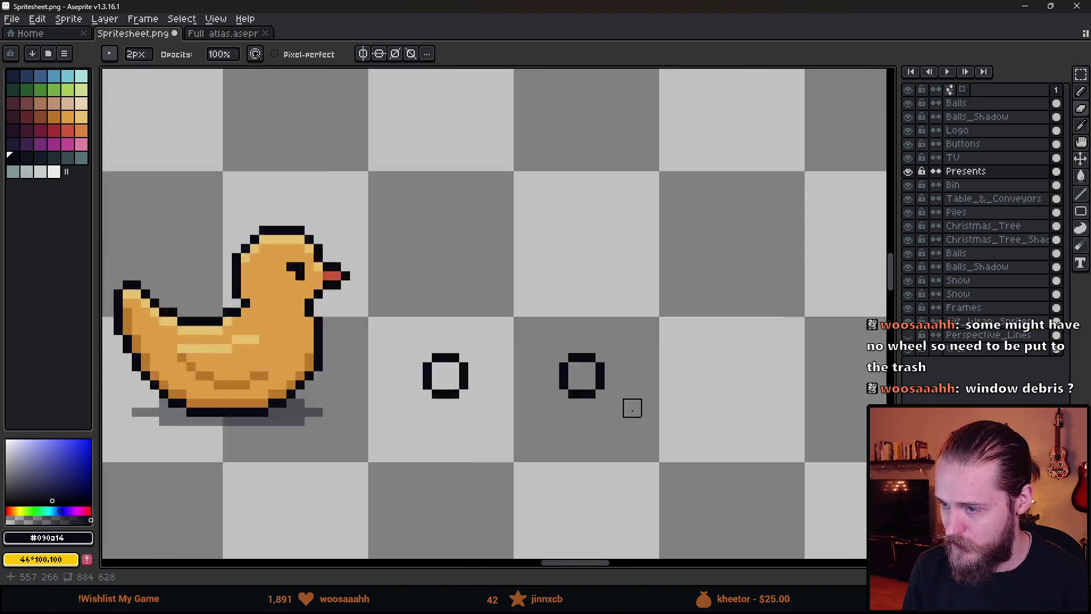
{"action": "scroll", "coordinate": [630, 407], "scroll_direction": "up", "scroll_amount": 3}
- Draw a one-pixel horizontal axle line joining the two wheel rings
{"action": "key", "text": "b"}
{"action": "left_click", "coordinate": [343, 340]}
{"action": "key", "text": "ctrl+z"}
{"action": "key", "text": "minus"}
{"action": "key", "text": "minus"}
{"action": "key", "text": "minus"}
{"action": "left_click_drag", "start_coordinate": [325, 340], "coordinate": [499, 340]}
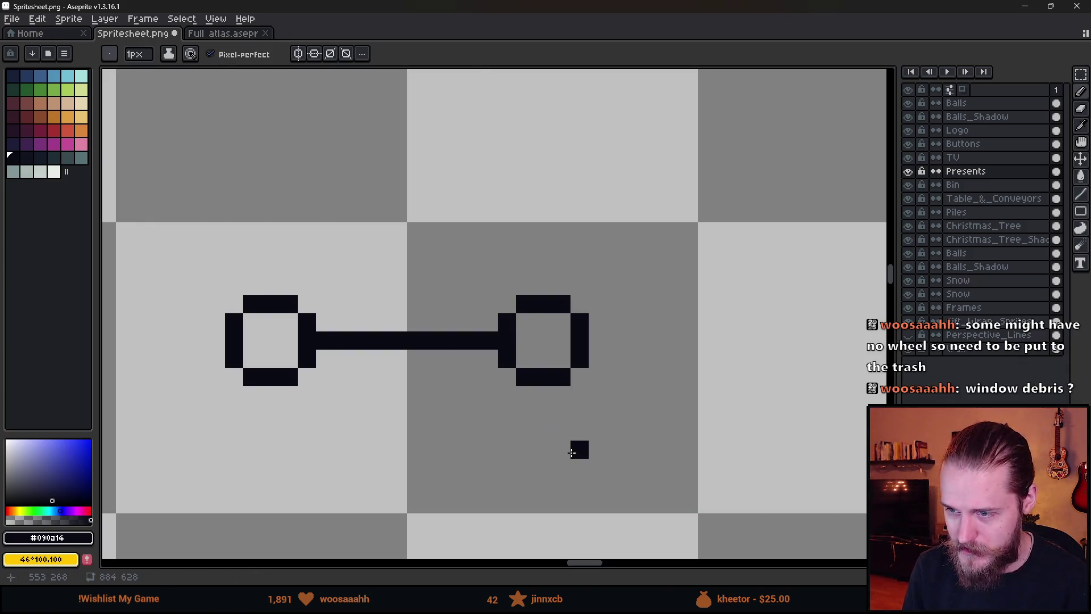
{"action": "scroll", "coordinate": [574, 448], "scroll_direction": "down", "scroll_amount": 8}
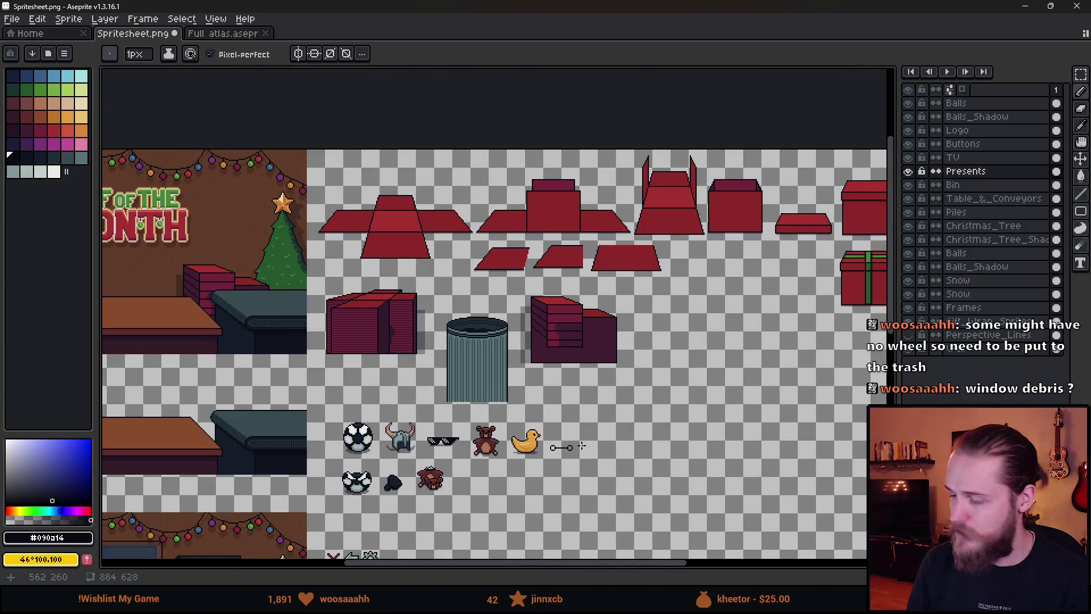
- Nudge the left wheel right and draw a stepped roof line up from the right wheel
{"action": "scroll", "coordinate": [548, 445], "scroll_direction": "up", "scroll_amount": 5}
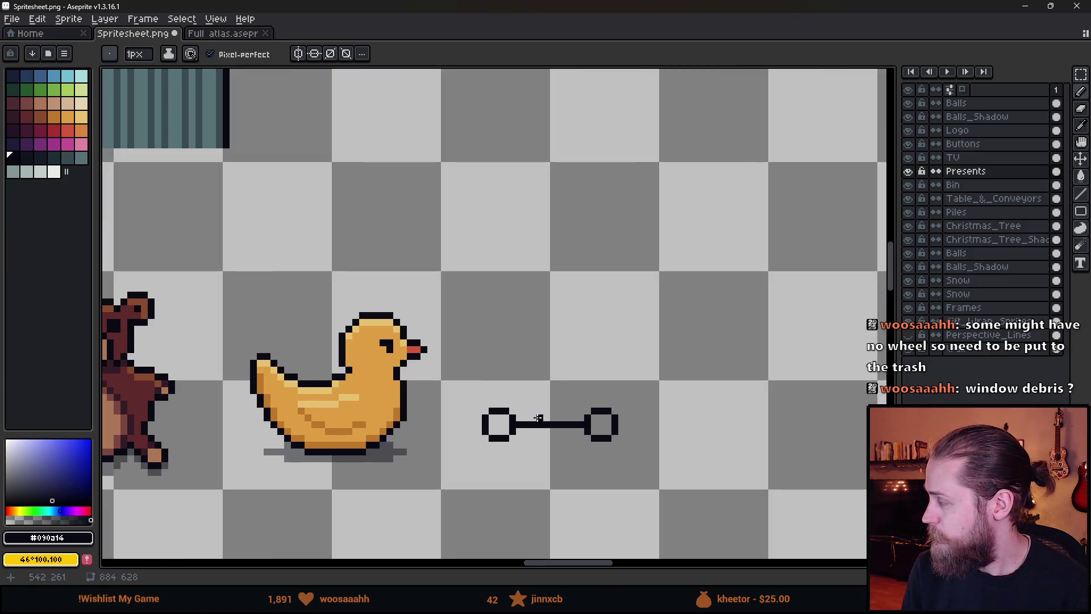
{"action": "key", "text": "m"}
{"action": "left_click_drag", "start_coordinate": [448, 380], "coordinate": [535, 477]}
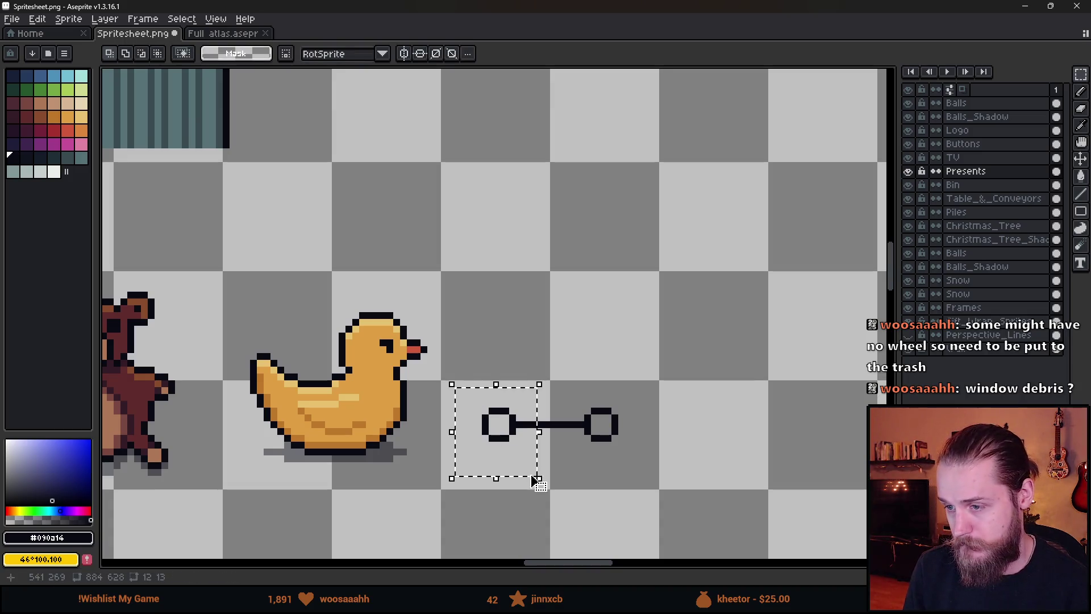
{"action": "key", "text": "Right"}
{"action": "key", "text": "ctrl+d"}
{"action": "scroll", "coordinate": [573, 423], "scroll_direction": "up", "scroll_amount": 2}
{"action": "key", "text": "b"}
{"action": "left_click_drag", "start_coordinate": [664, 427], "coordinate": [686, 411]}
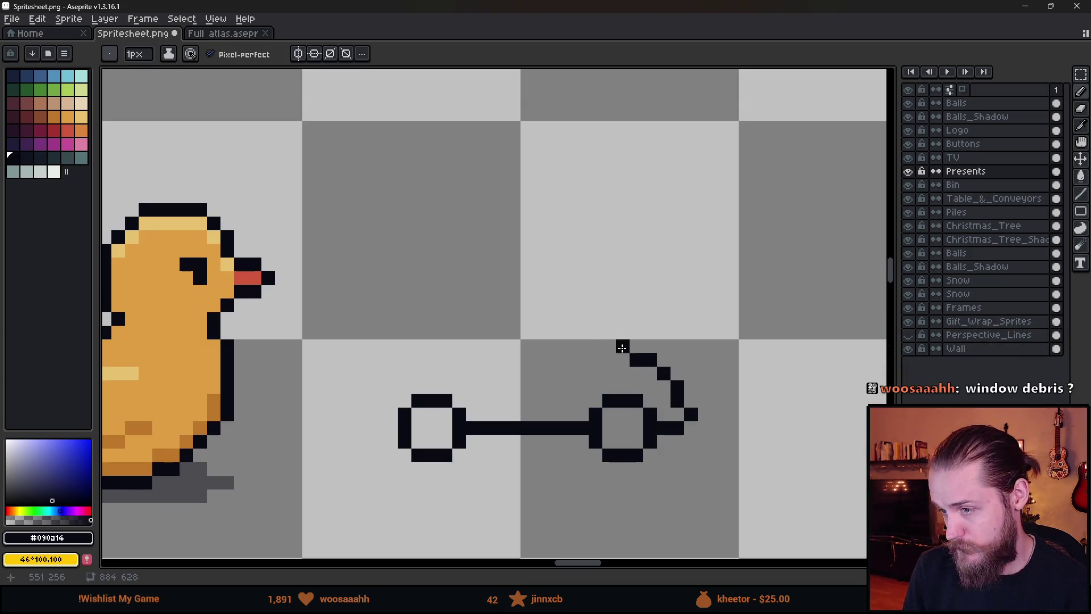
- Adjust the diagonal end of the roof line into a short horizontal stroke above the axle
{"action": "scroll", "coordinate": [636, 449], "scroll_direction": "down", "scroll_amount": 5}
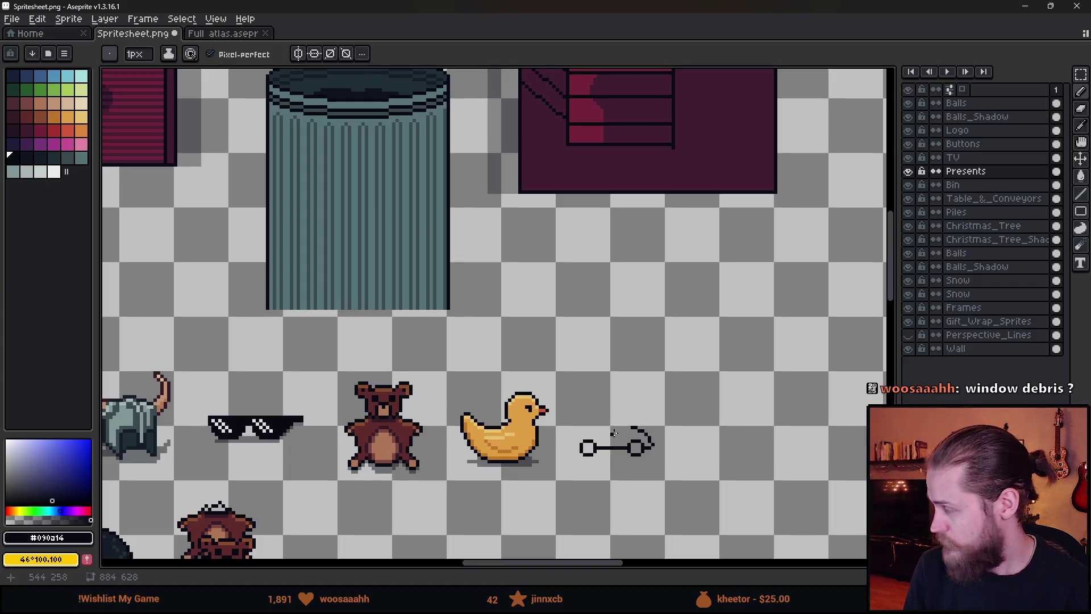
{"action": "scroll", "coordinate": [613, 433], "scroll_direction": "up", "scroll_amount": 4}
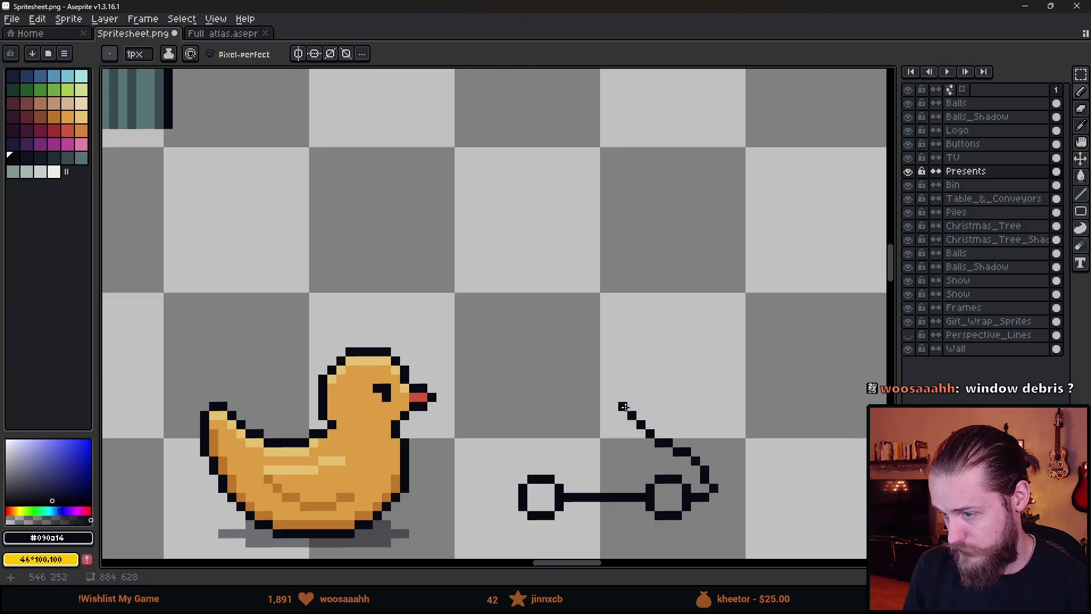
{"action": "scroll", "coordinate": [651, 447], "scroll_direction": "down", "scroll_amount": 4}
{"action": "scroll", "coordinate": [651, 447], "scroll_direction": "up", "scroll_amount": 4}
{"action": "scroll", "coordinate": [636, 443], "scroll_direction": "up", "scroll_amount": 1}
{"action": "key", "text": "m"}
{"action": "mouse_move", "coordinate": [541, 335]}
{"action": "left_mouse_down"}
{"action": "mouse_move", "coordinate": [627, 433]}
{"action": "mouse_move", "coordinate": [607, 422]}
{"action": "left_mouse_up"}
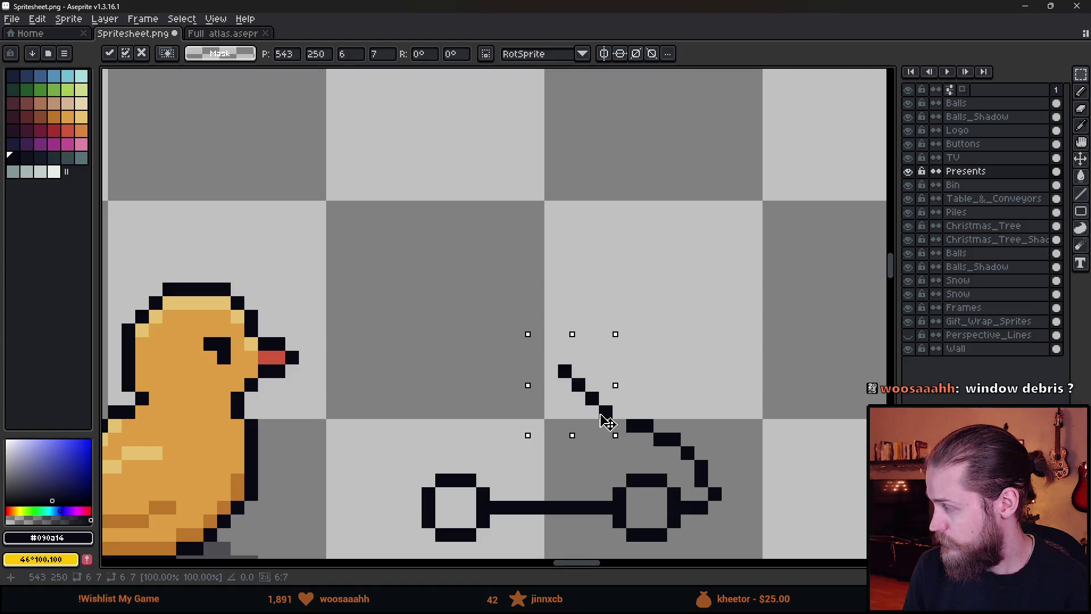
{"action": "key", "text": "ctrl+d"}
{"action": "key", "text": "b"}
{"action": "scroll", "coordinate": [677, 466], "scroll_direction": "down", "scroll_amount": 5}
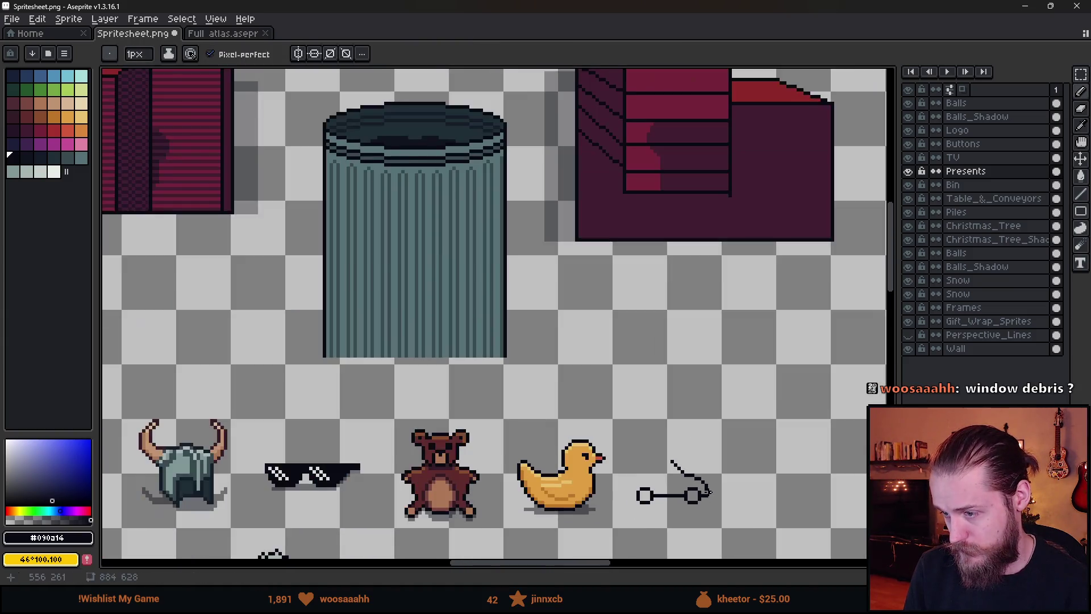
{"action": "scroll", "coordinate": [708, 492], "scroll_direction": "down", "scroll_amount": 2}
{"action": "scroll", "coordinate": [719, 505], "scroll_direction": "up", "scroll_amount": 6}
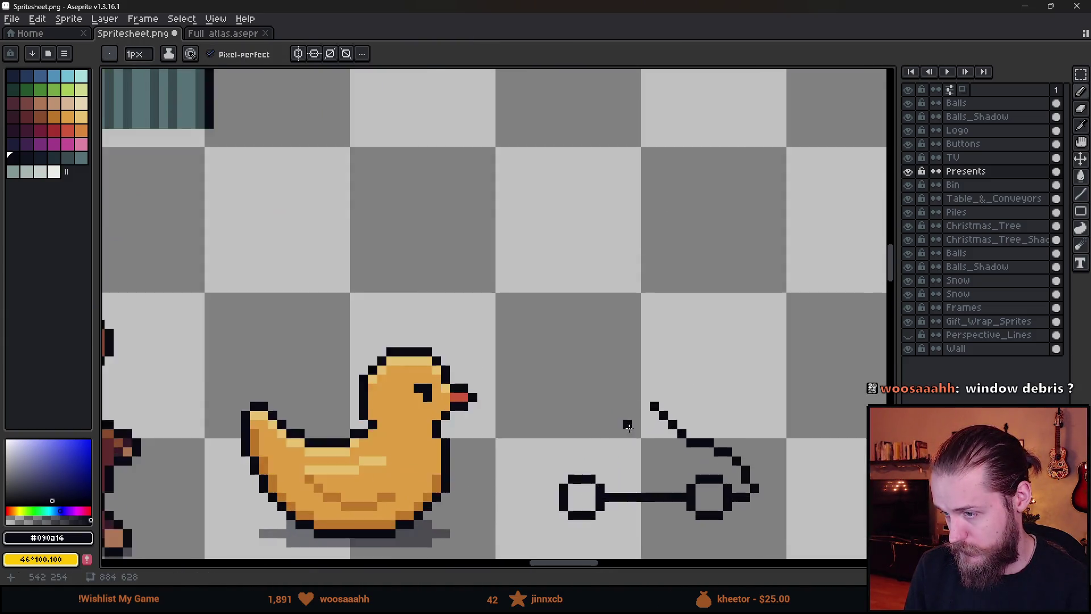
{"action": "scroll", "coordinate": [685, 454], "scroll_direction": "down", "scroll_amount": 6}
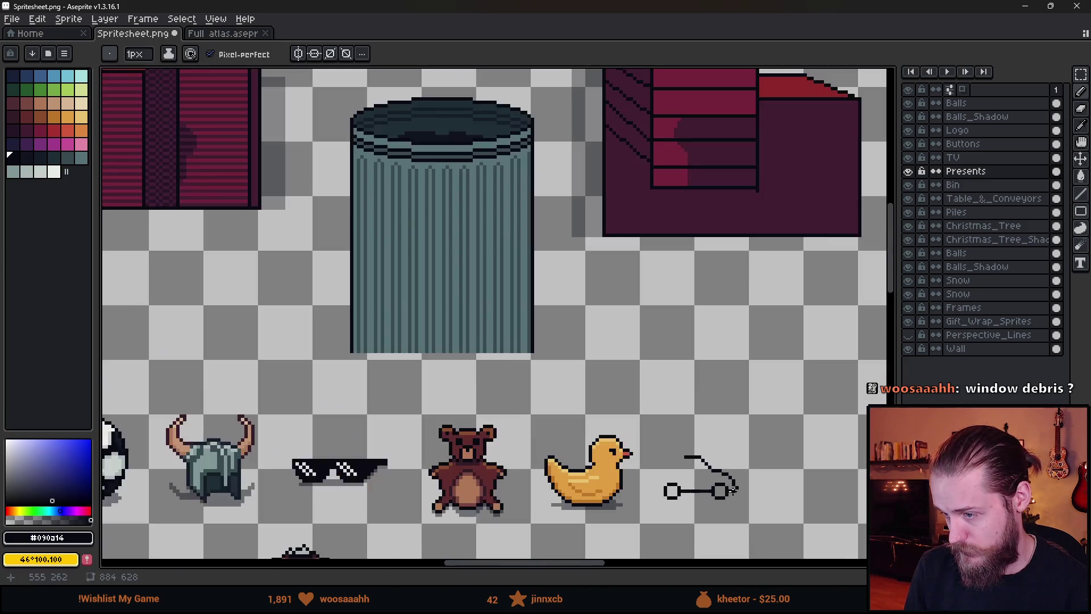
{"action": "scroll", "coordinate": [680, 460], "scroll_direction": "up", "scroll_amount": 2}
{"action": "scroll", "coordinate": [680, 460], "scroll_direction": "down", "scroll_amount": 1}
{"action": "scroll", "coordinate": [639, 372], "scroll_direction": "up", "scroll_amount": 2}
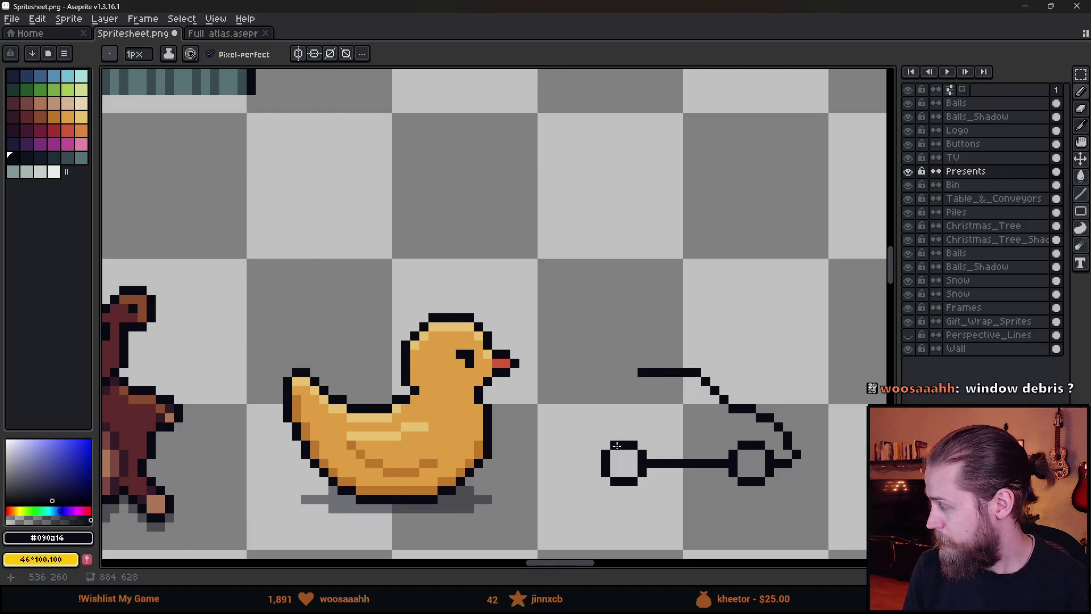
- Close the black outline by drawing the rear of the car body up toward the roof
{"action": "scroll", "coordinate": [617, 444], "scroll_direction": "up", "scroll_amount": 1}
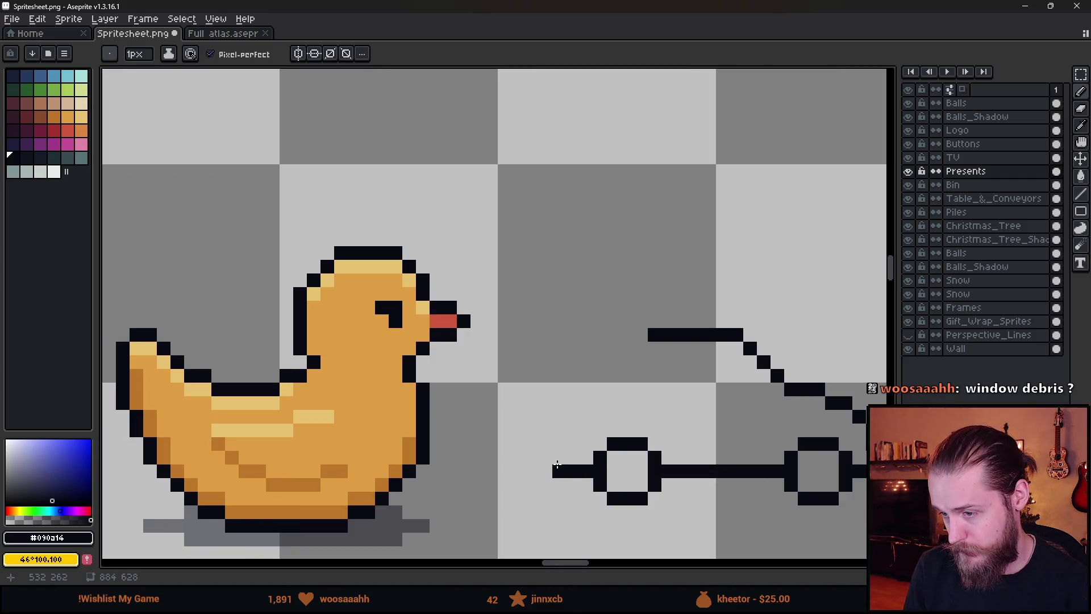
{"action": "left_click", "coordinate": [575, 443]}
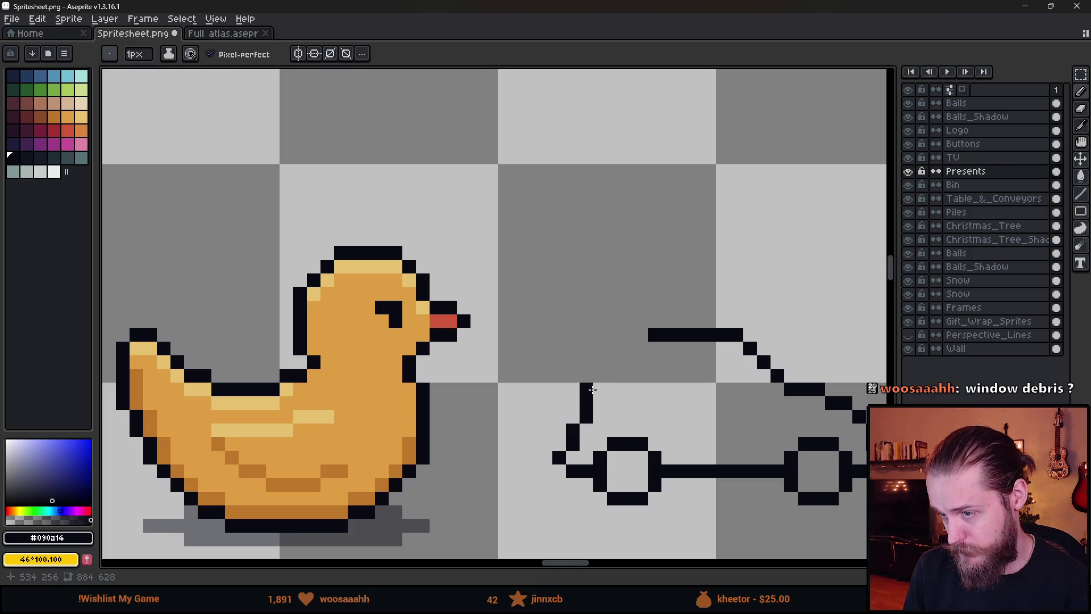
{"action": "key", "text": "ctrl+z"}
{"action": "left_click", "coordinate": [572, 416]}
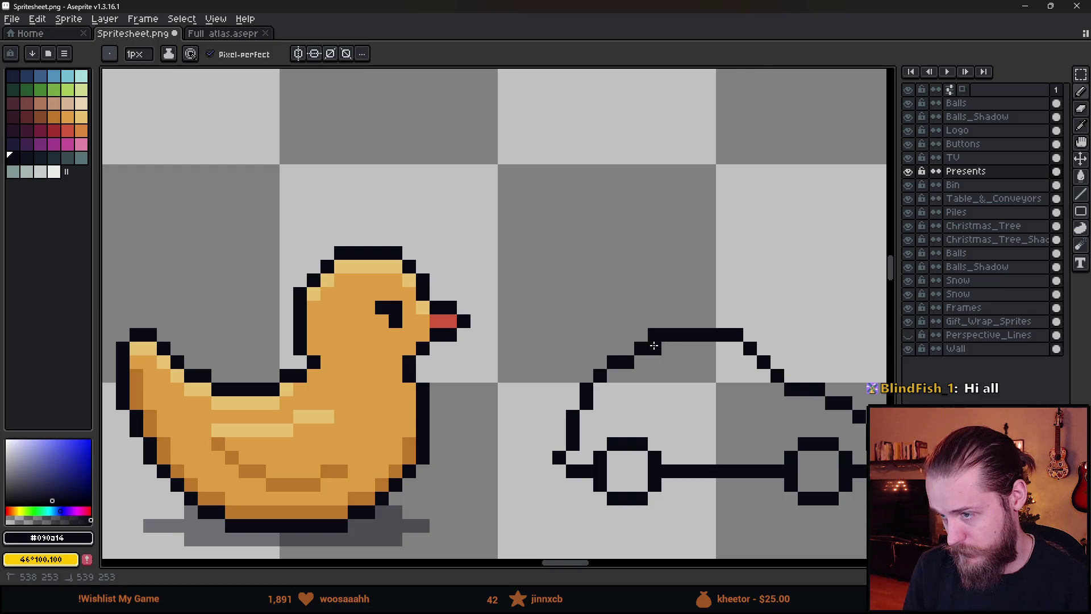
{"action": "key", "text": "e"}
{"action": "scroll", "coordinate": [695, 433], "scroll_direction": "down", "scroll_amount": 4}
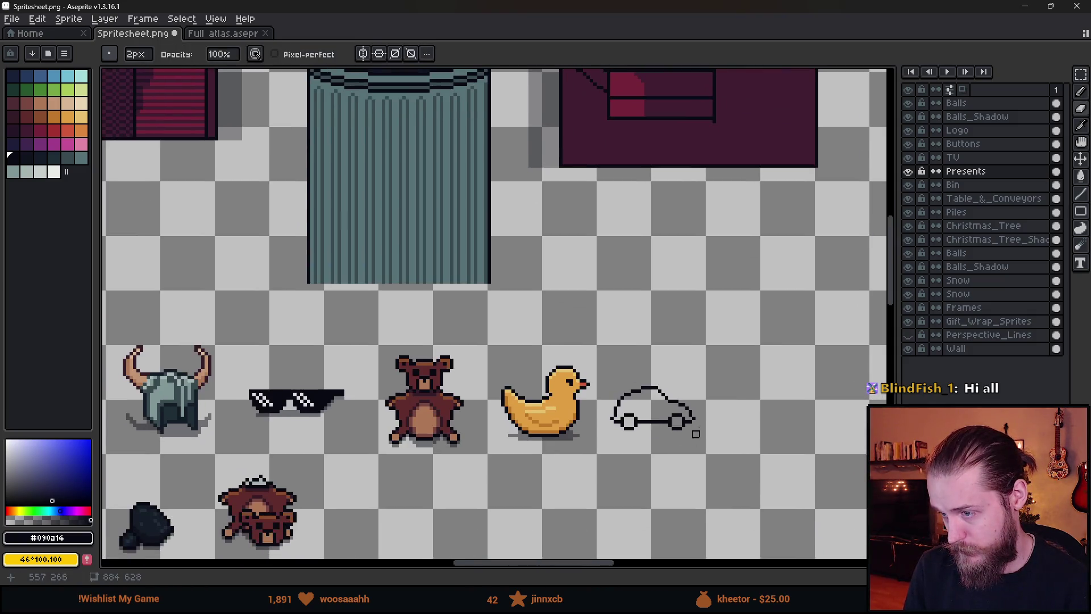
{"action": "scroll", "coordinate": [665, 396], "scroll_direction": "down", "scroll_amount": 3}
{"action": "scroll", "coordinate": [737, 414], "scroll_direction": "up", "scroll_amount": 4}
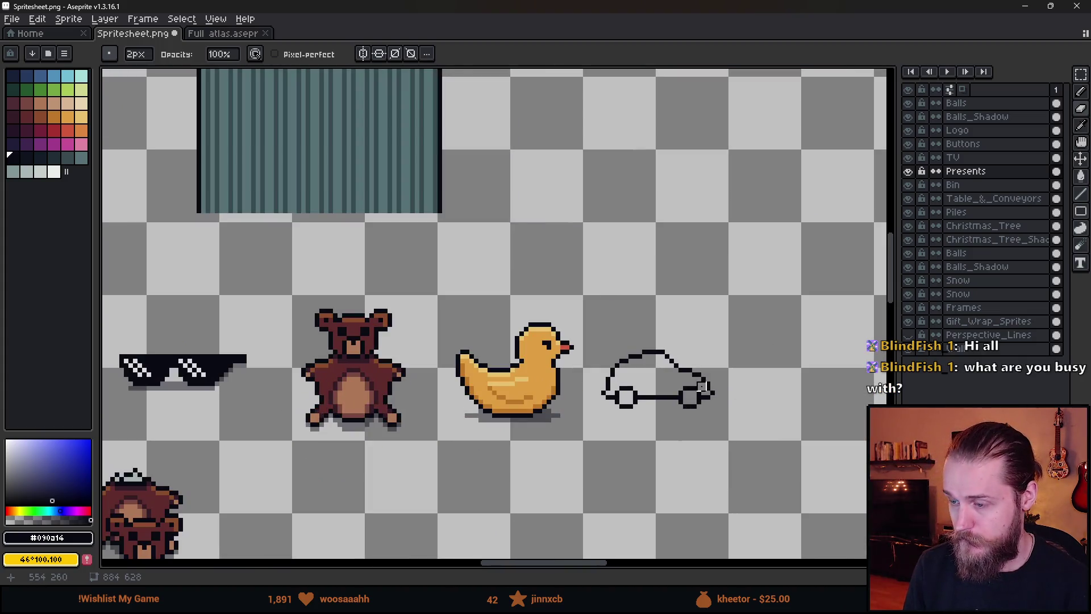
{"action": "scroll", "coordinate": [702, 386], "scroll_direction": "up", "scroll_amount": 3}
{"action": "scroll", "coordinate": [591, 415], "scroll_direction": "down", "scroll_amount": 4}
{"action": "key", "text": "b"}
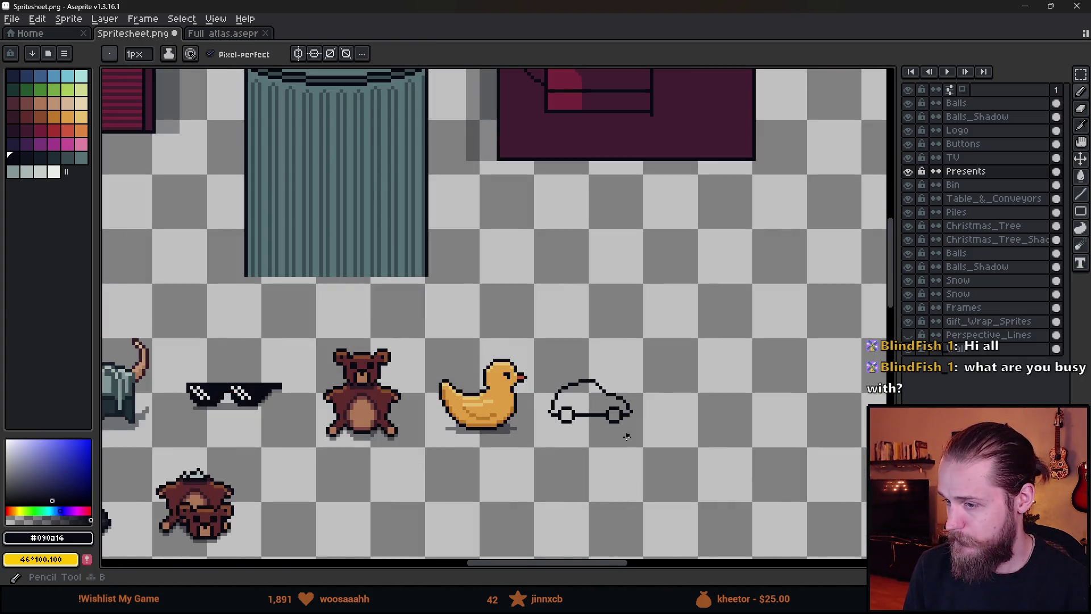
{"action": "scroll", "coordinate": [627, 436], "scroll_direction": "down", "scroll_amount": 4}
{"action": "scroll", "coordinate": [614, 426], "scroll_direction": "up", "scroll_amount": 3}
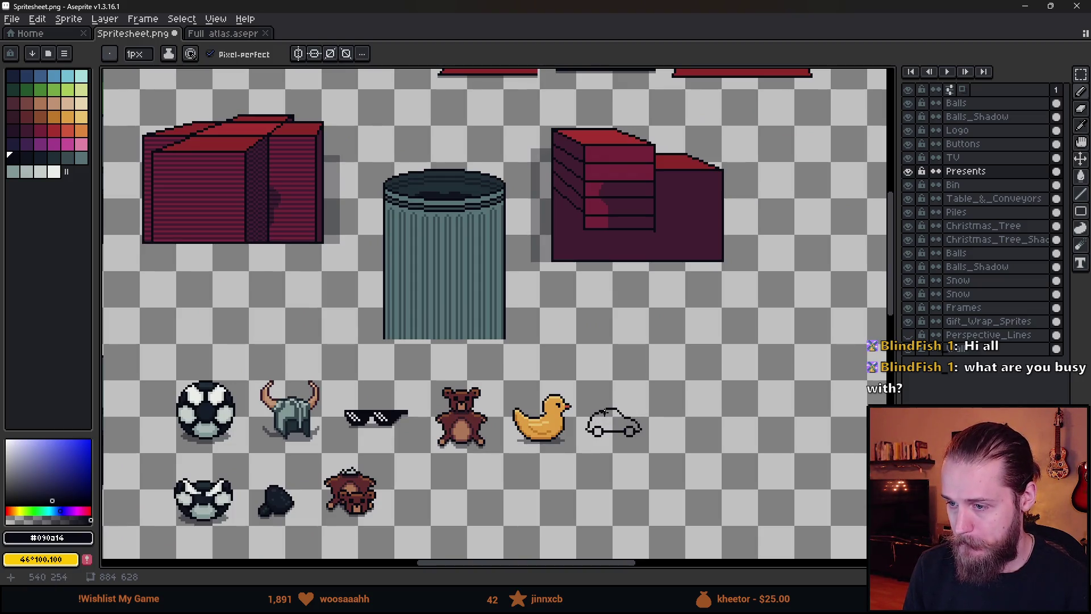
{"action": "scroll", "coordinate": [603, 414], "scroll_direction": "up", "scroll_amount": 6}
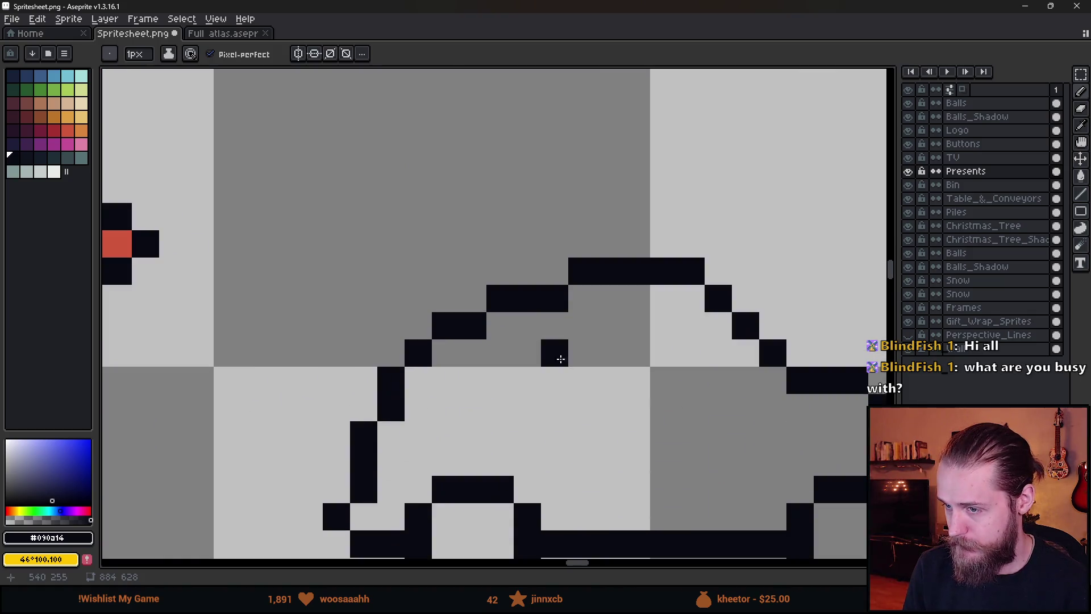
- Raise the roof's left steps by one pixel with a rectangular selection, then deselect
{"action": "key", "text": "m"}
{"action": "left_click_drag", "start_coordinate": [448, 292], "coordinate": [459, 311]}
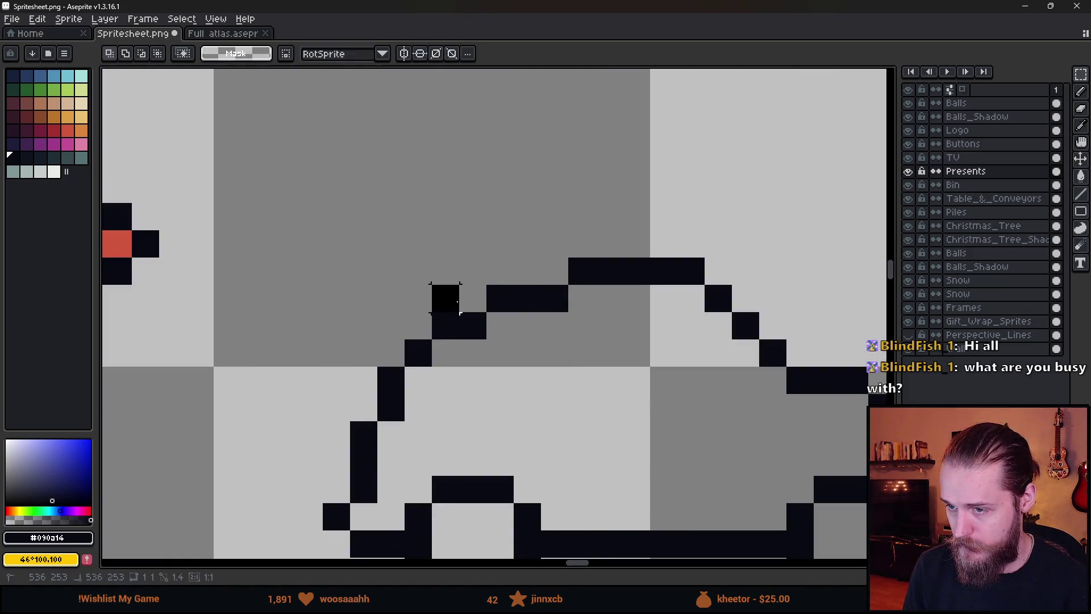
{"action": "left_click_drag", "start_coordinate": [457, 256], "coordinate": [568, 364]}
{"action": "left_click_drag", "start_coordinate": [533, 331], "coordinate": [526, 312]}
{"action": "key", "text": "ctrl+d"}
{"action": "scroll", "coordinate": [605, 404], "scroll_direction": "down", "scroll_amount": 2}
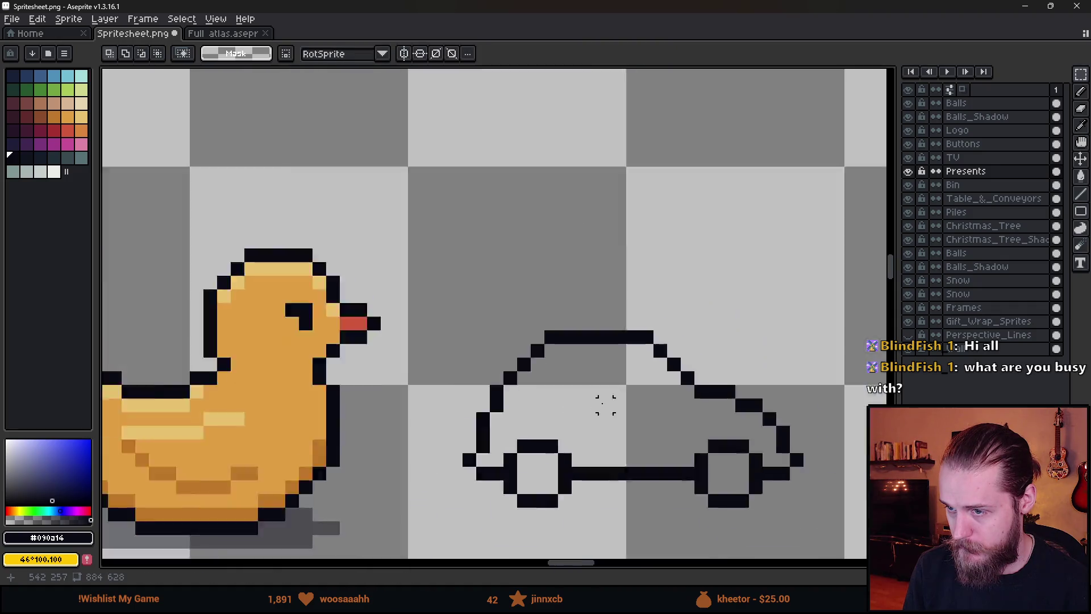
{"action": "scroll", "coordinate": [605, 404], "scroll_direction": "down", "scroll_amount": 5}
{"action": "scroll", "coordinate": [581, 355], "scroll_direction": "up", "scroll_amount": 5}
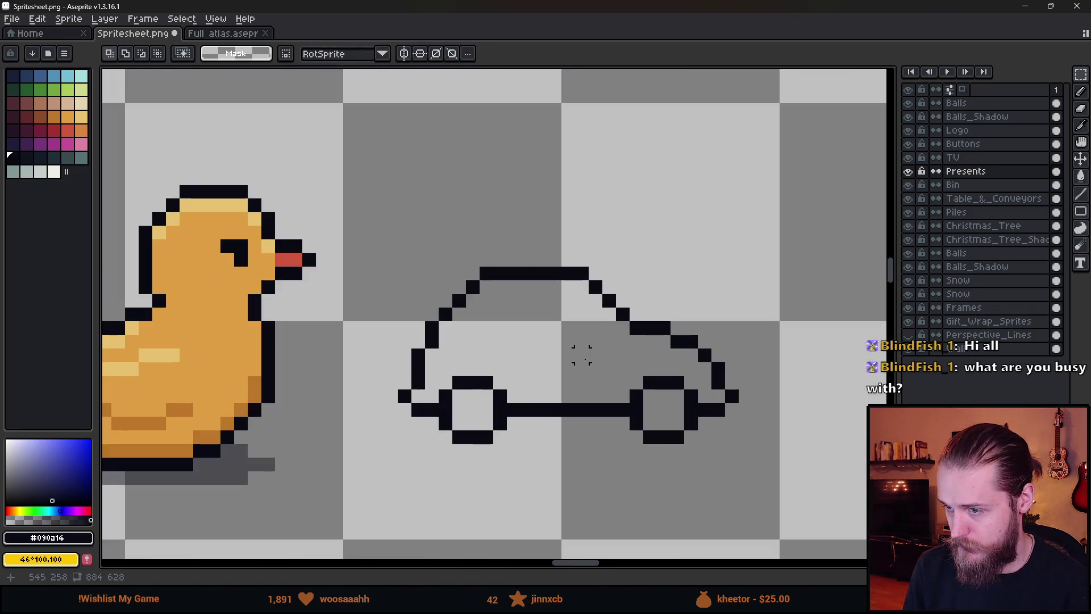
{"action": "scroll", "coordinate": [663, 409], "scroll_direction": "down", "scroll_amount": 2}
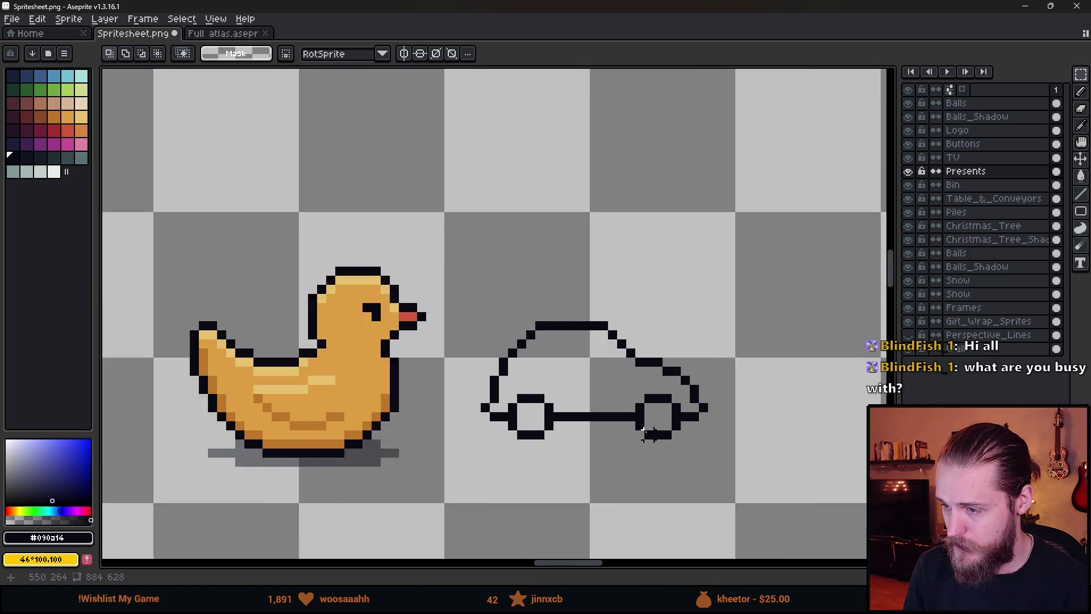
{"action": "scroll", "coordinate": [580, 420], "scroll_direction": "up", "scroll_amount": 3}
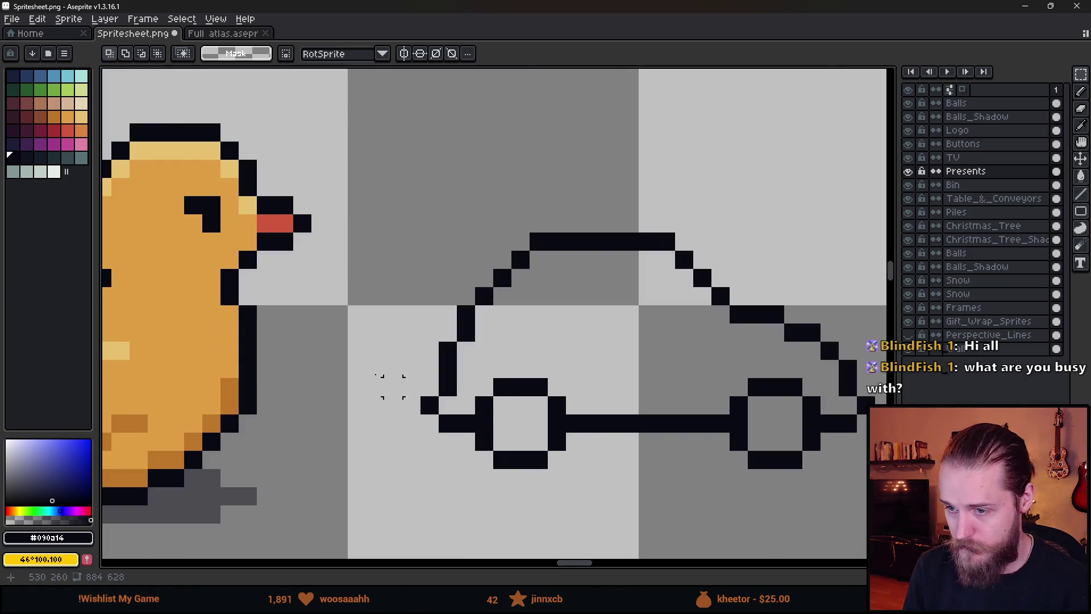
{"action": "left_click", "coordinate": [55, 139]}
- Fill the inside of the car body red using a 4-connected flood fill
{"action": "key", "text": "g"}
{"action": "left_click", "coordinate": [591, 349]}
{"action": "key", "text": "ctrl+z"}
{"action": "left_click", "coordinate": [301, 57]}
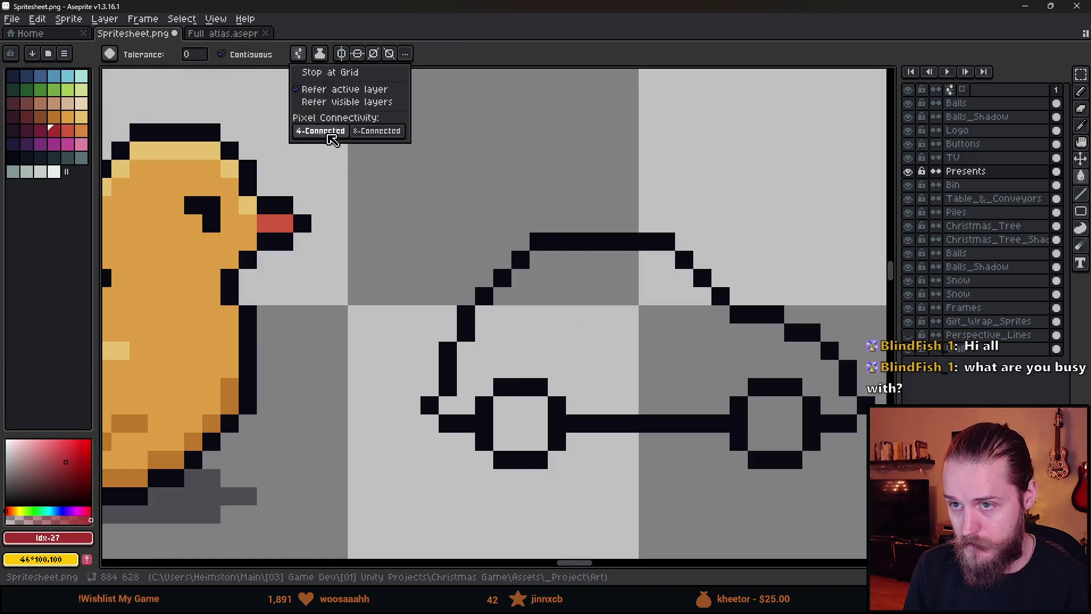
{"action": "left_click", "coordinate": [318, 131]}
{"action": "left_click", "coordinate": [639, 340]}
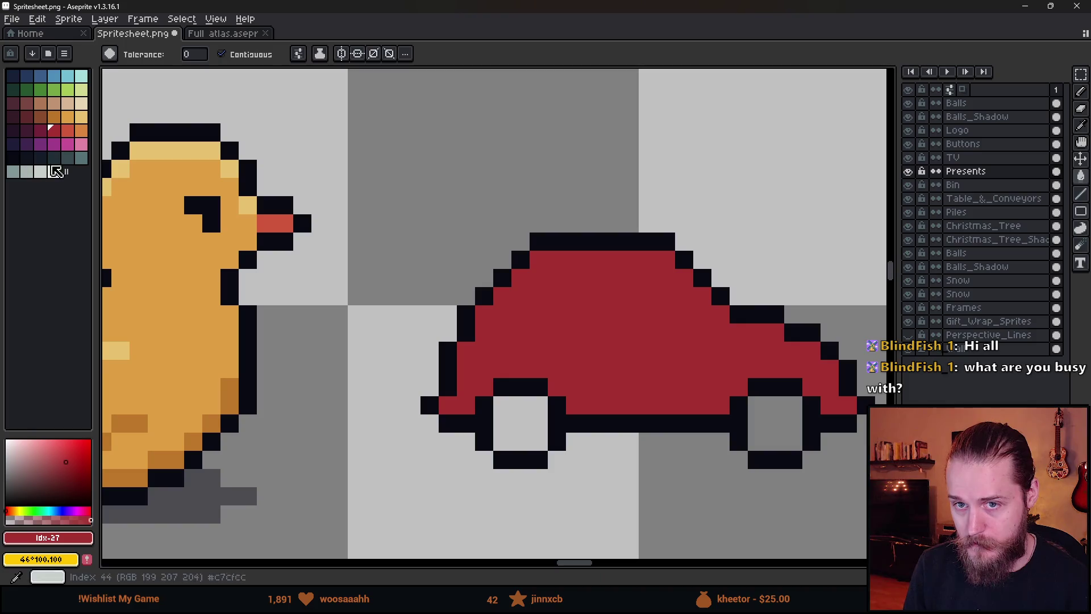
- Fill both wheel interiors dark teal
{"action": "left_click", "coordinate": [81, 158]}
{"action": "left_click", "coordinate": [519, 438]}
{"action": "left_click", "coordinate": [515, 429]}
{"action": "left_click", "coordinate": [775, 438]}
{"action": "scroll", "coordinate": [762, 449], "scroll_direction": "down", "scroll_amount": 5}
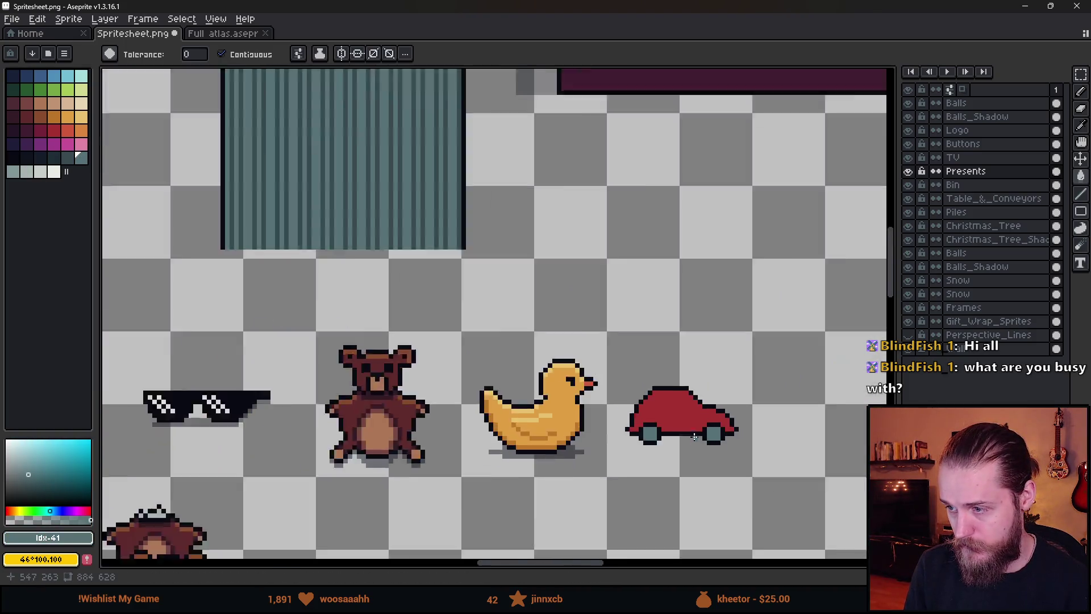
{"action": "scroll", "coordinate": [732, 450], "scroll_direction": "up", "scroll_amount": 6}
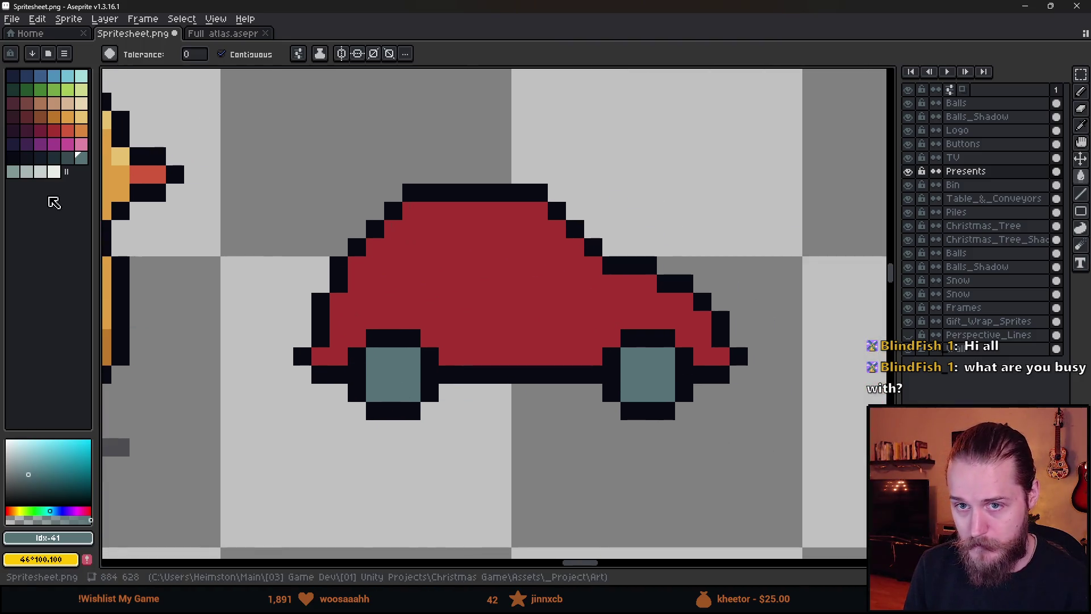
- Add a light grey hubcap pixel to the left wheel
{"action": "left_click", "coordinate": [27, 171]}
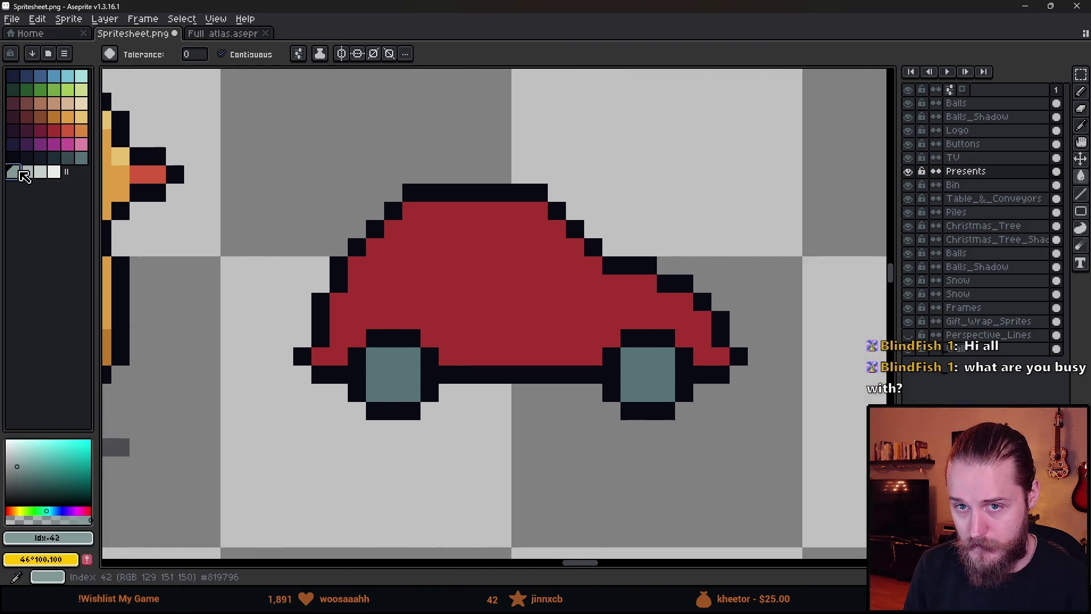
{"action": "left_click", "coordinate": [386, 375]}
{"action": "key", "text": "b"}
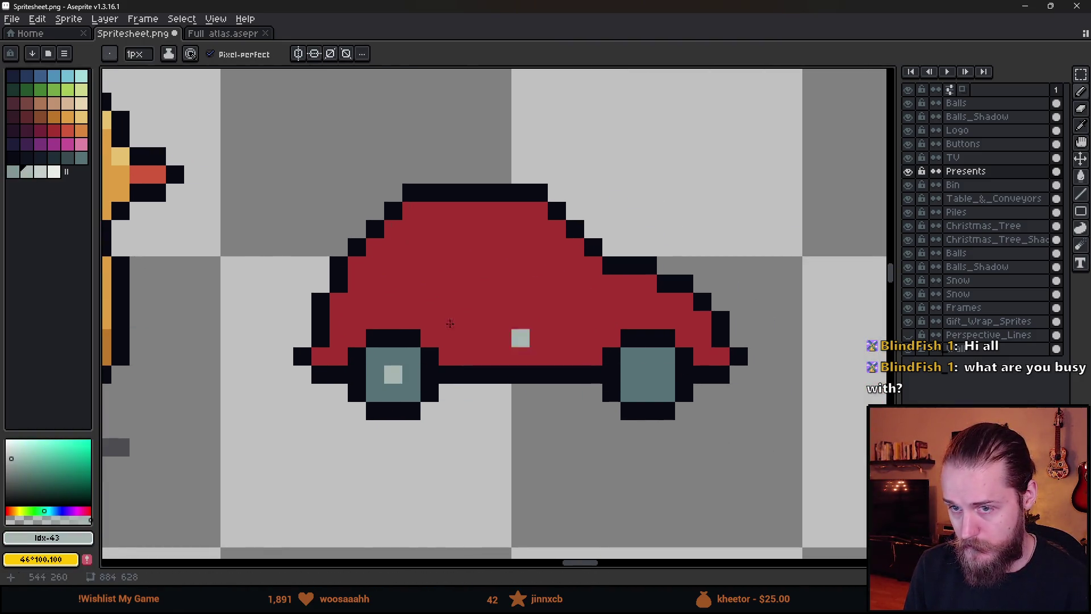
{"action": "left_click", "coordinate": [45, 173]}
{"action": "left_click", "coordinate": [53, 157]}
{"action": "left_click", "coordinate": [393, 374]}
{"action": "scroll", "coordinate": [666, 409], "scroll_direction": "down", "scroll_amount": 5}
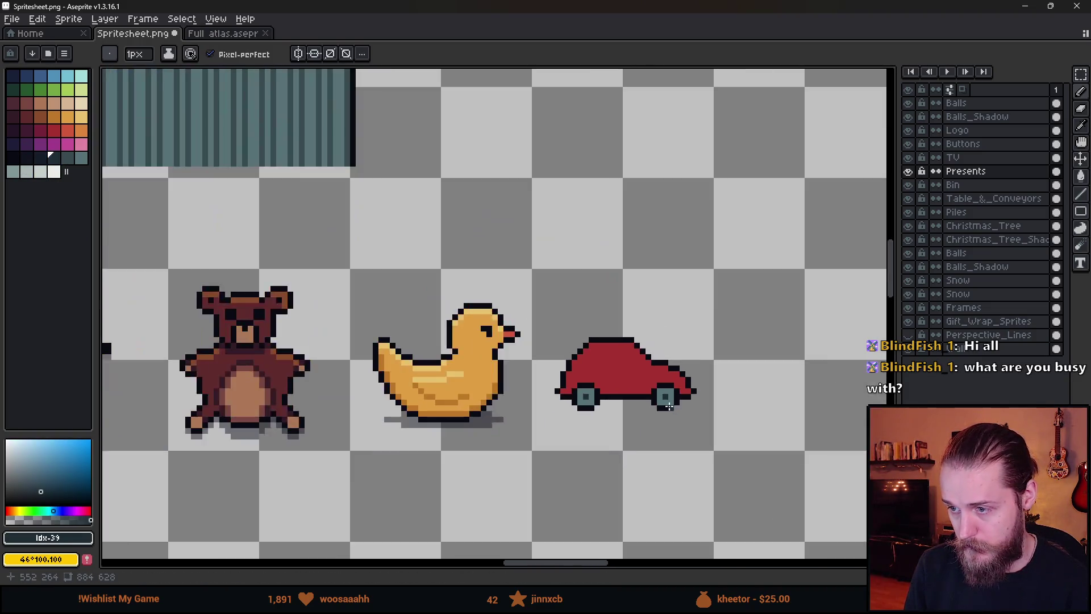
{"action": "scroll", "coordinate": [666, 410], "scroll_direction": "up", "scroll_amount": 8}
{"action": "key", "text": "ctrl+z"}
{"action": "scroll", "coordinate": [620, 413], "scroll_direction": "left", "scroll_amount": 5}
- Fill both wheel rings dark slate and shade the left hub a lighter slate
{"action": "key", "text": "g"}
{"action": "left_click", "coordinate": [353, 364]}
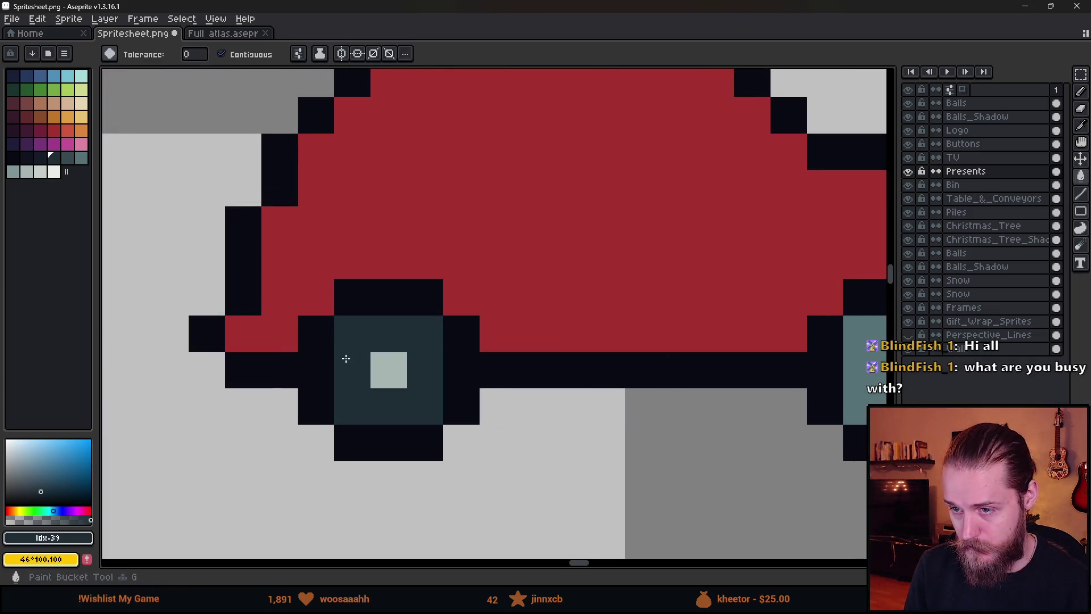
{"action": "scroll", "coordinate": [607, 402], "scroll_direction": "down", "scroll_amount": 3}
{"action": "left_click", "coordinate": [691, 388]}
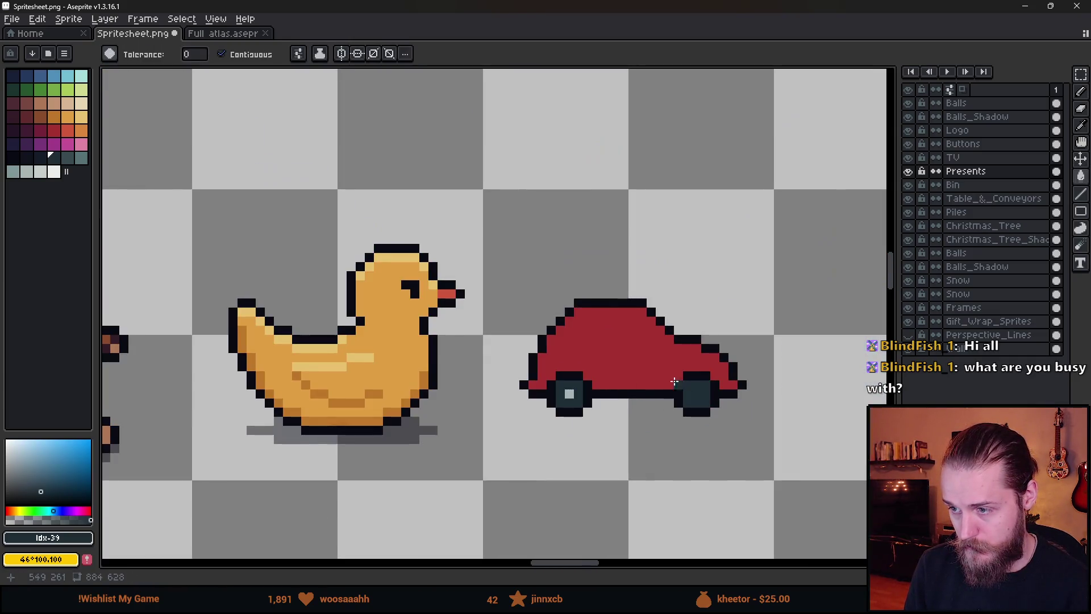
{"action": "left_click", "coordinate": [67, 157]}
{"action": "scroll", "coordinate": [552, 367], "scroll_direction": "up", "scroll_amount": 2}
{"action": "left_click", "coordinate": [585, 419]}
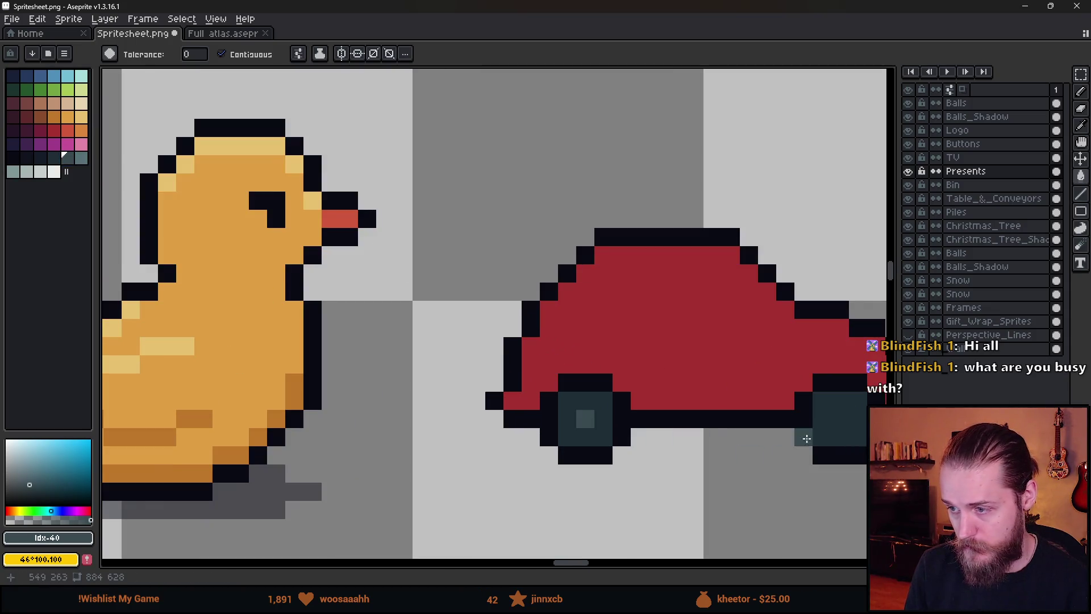
{"action": "key", "text": "b"}
{"action": "scroll", "coordinate": [662, 459], "scroll_direction": "down", "scroll_amount": 3}
{"action": "scroll", "coordinate": [662, 459], "scroll_direction": "down", "scroll_amount": 4}
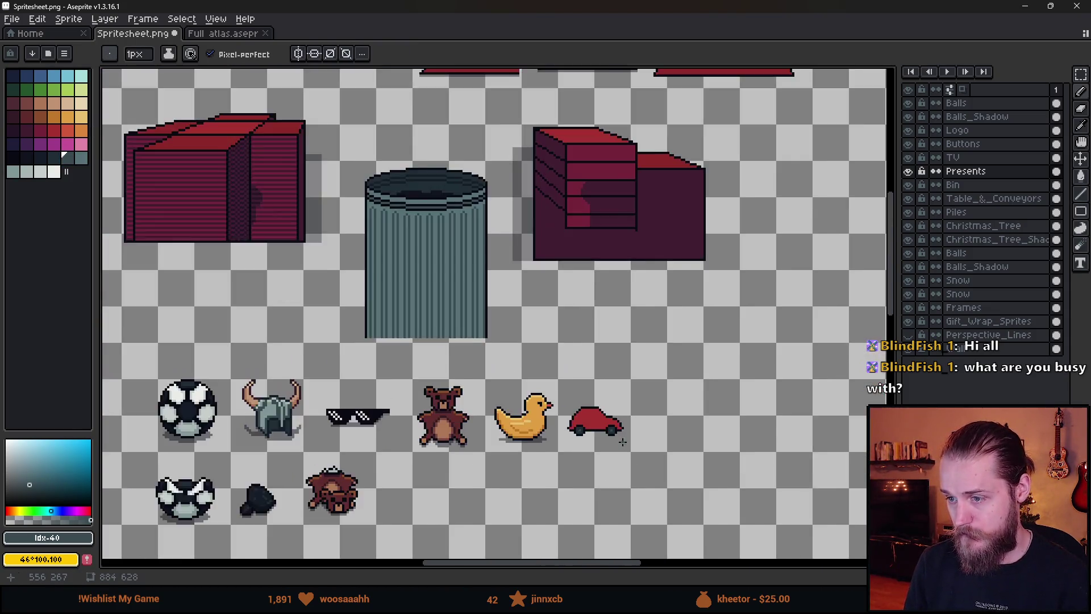
{"action": "scroll", "coordinate": [623, 441], "scroll_direction": "up", "scroll_amount": 3}
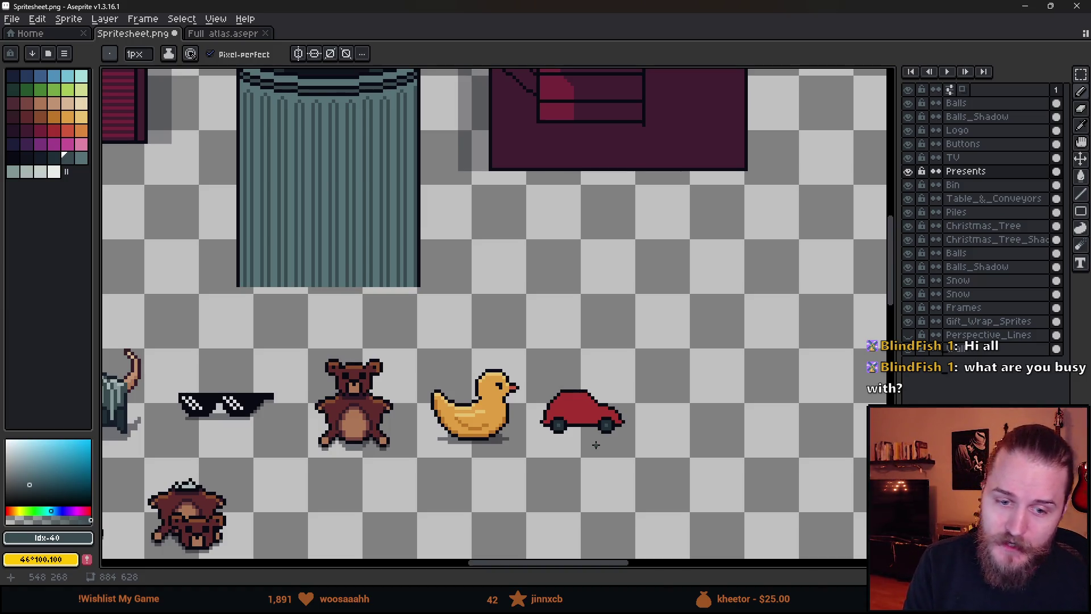
{"action": "scroll", "coordinate": [596, 445], "scroll_direction": "down", "scroll_amount": 3}
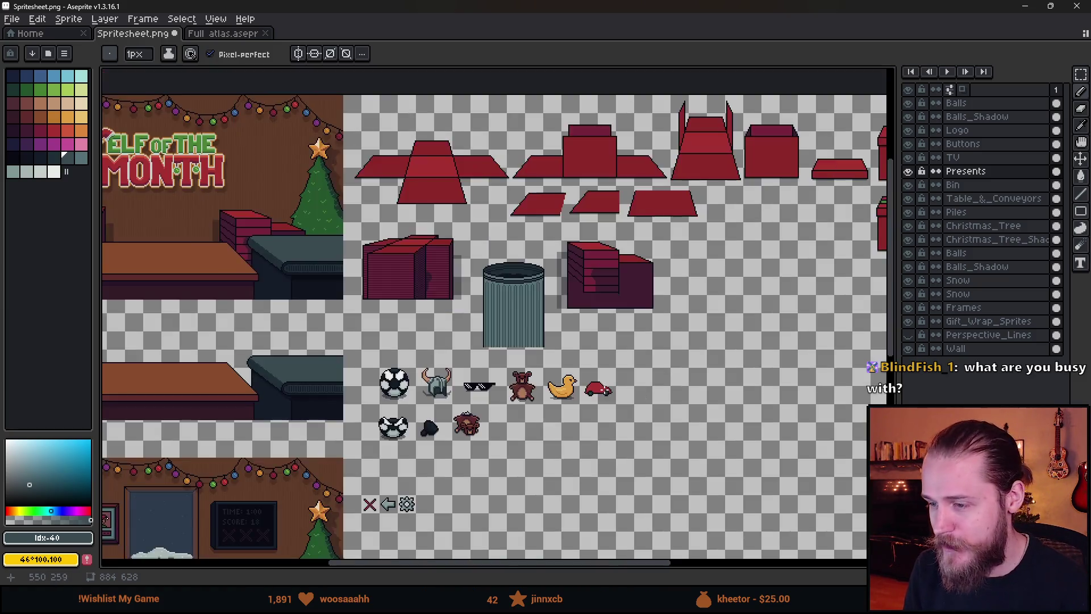
{"action": "scroll", "coordinate": [607, 390], "scroll_direction": "up", "scroll_amount": 6}
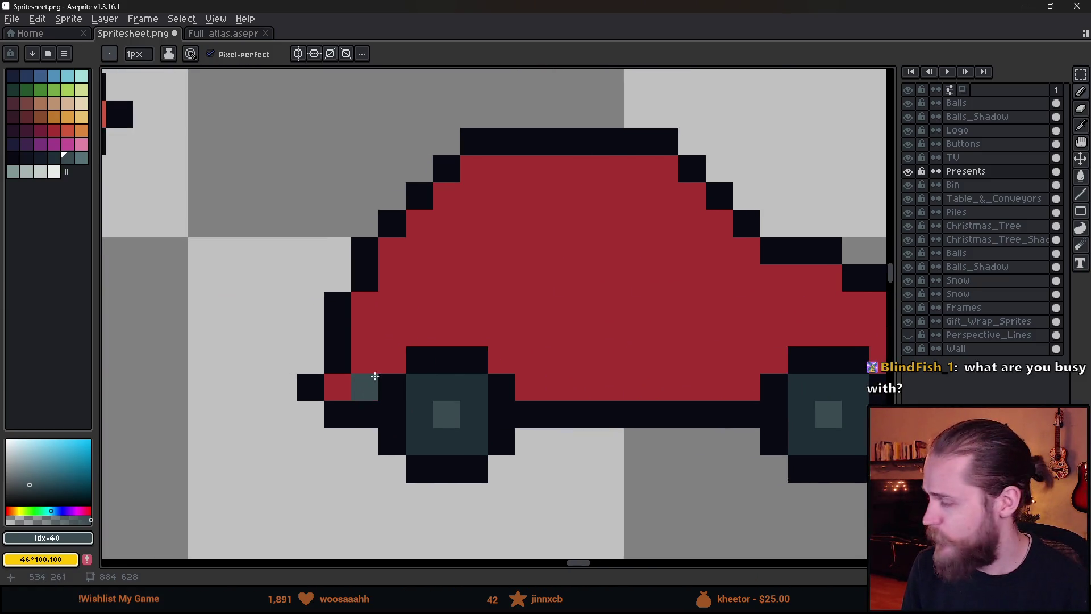
- Draw lighter slate bumper trim along the car's lower edge at front and rear
{"action": "left_click", "coordinate": [81, 157]}
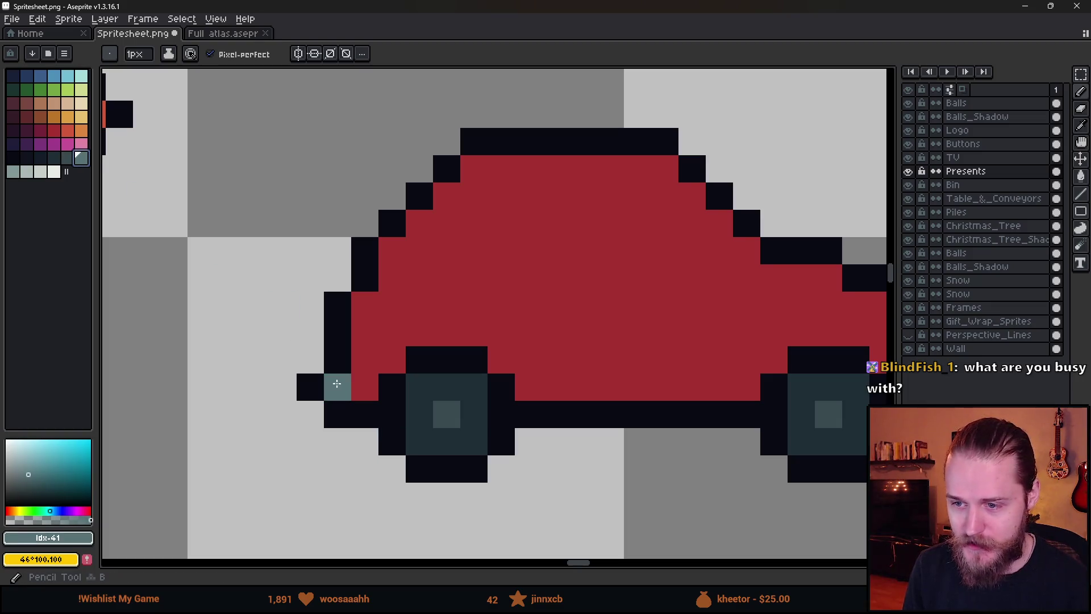
{"action": "left_click", "coordinate": [365, 387]}
{"action": "left_click", "coordinate": [529, 387]}
{"action": "left_click", "coordinate": [733, 387], "text": "shift"}
{"action": "left_click", "coordinate": [747, 387]}
{"action": "left_click_drag", "start_coordinate": [830, 408], "coordinate": [497, 404]}
{"action": "left_click", "coordinate": [577, 386]}
{"action": "left_click", "coordinate": [605, 387]}
{"action": "left_click", "coordinate": [632, 387]}
{"action": "scroll", "coordinate": [627, 403], "scroll_direction": "down", "scroll_amount": 5}
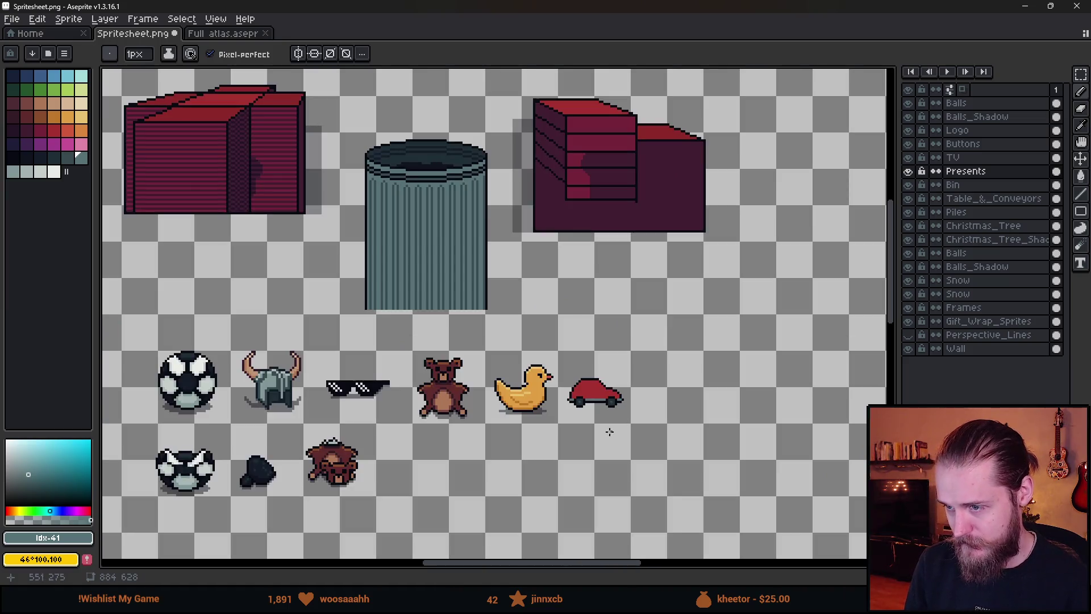
{"action": "scroll", "coordinate": [600, 426], "scroll_direction": "up", "scroll_amount": 4}
- Check the layer bounds around the car and return to the Pencil, zoomed in
{"action": "key", "text": "v"}
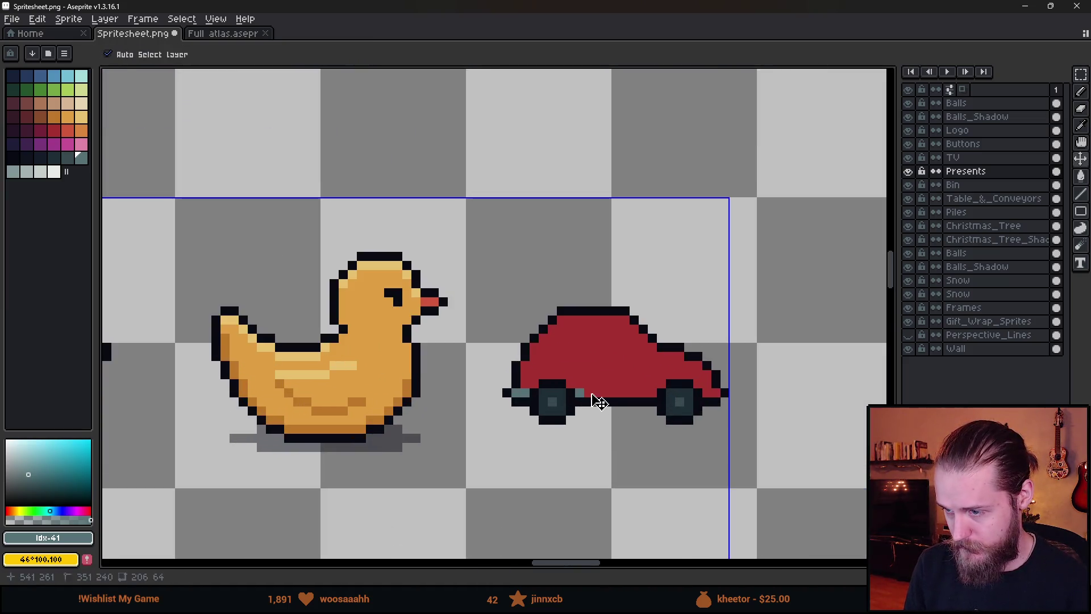
{"action": "key", "text": "b"}
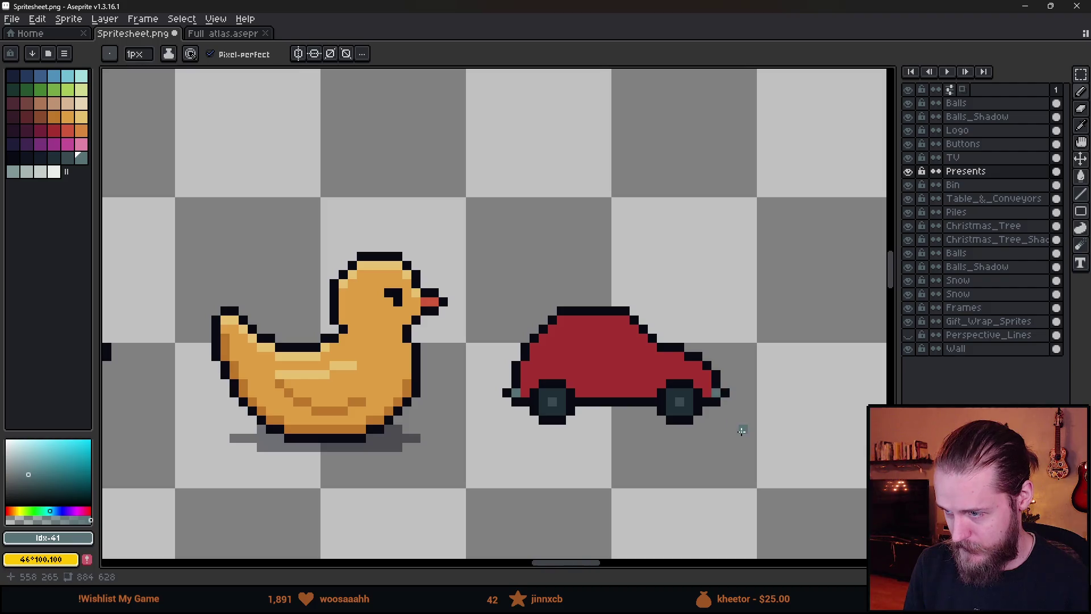
{"action": "scroll", "coordinate": [742, 431], "scroll_direction": "down", "scroll_amount": 3}
{"action": "scroll", "coordinate": [625, 387], "scroll_direction": "up", "scroll_amount": 4}
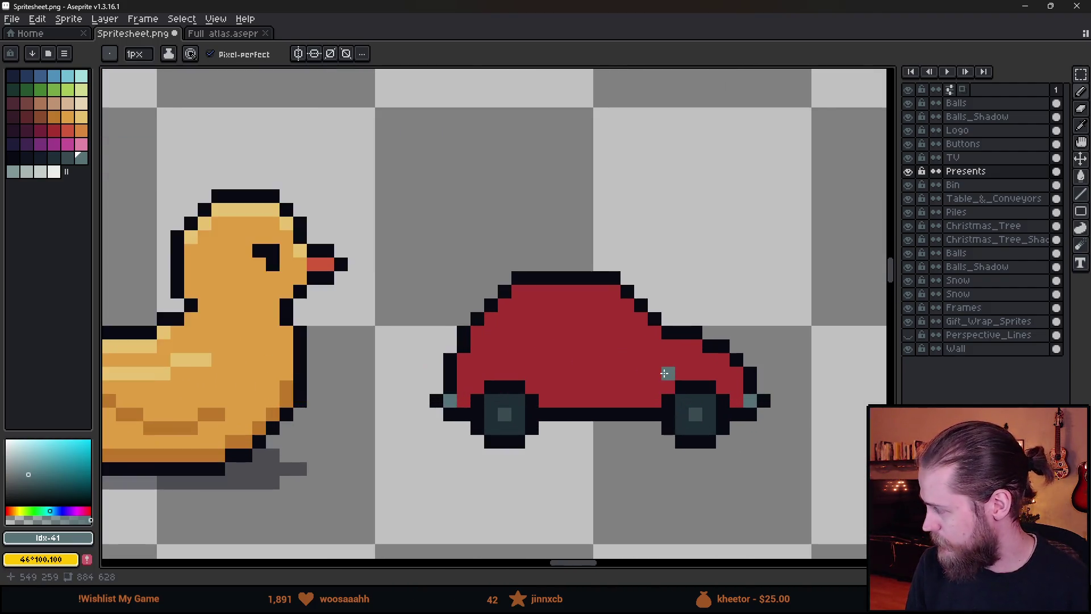
{"action": "scroll", "coordinate": [665, 374], "scroll_direction": "up", "scroll_amount": 2}
- Draw the dark-red door outline up the body, under the roof and along the bottom
{"action": "left_click", "coordinate": [40, 130]}
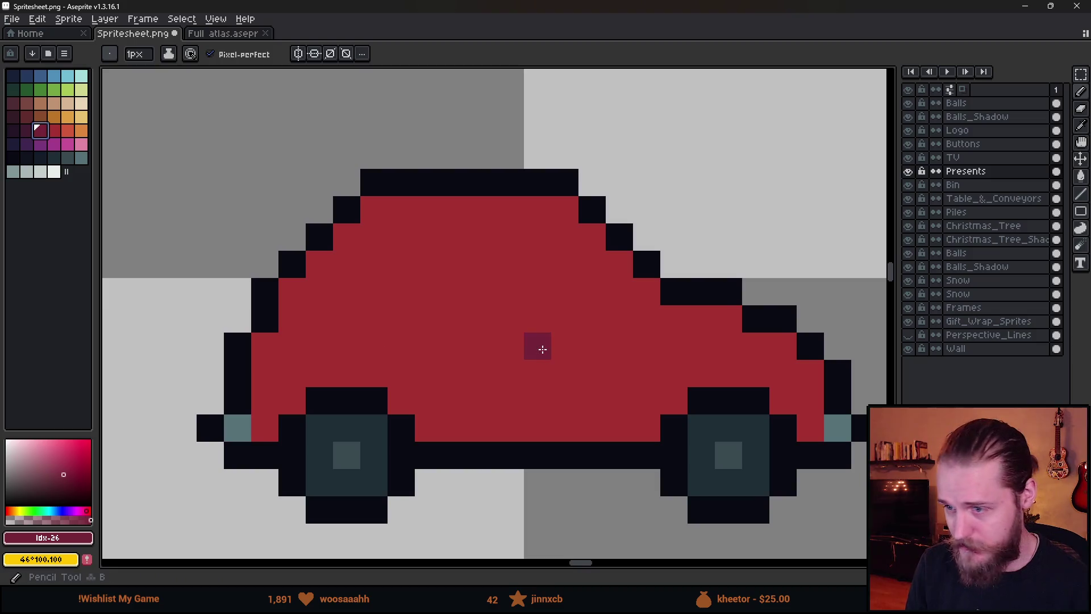
{"action": "scroll", "coordinate": [545, 347], "scroll_direction": "left", "scroll_amount": 1}
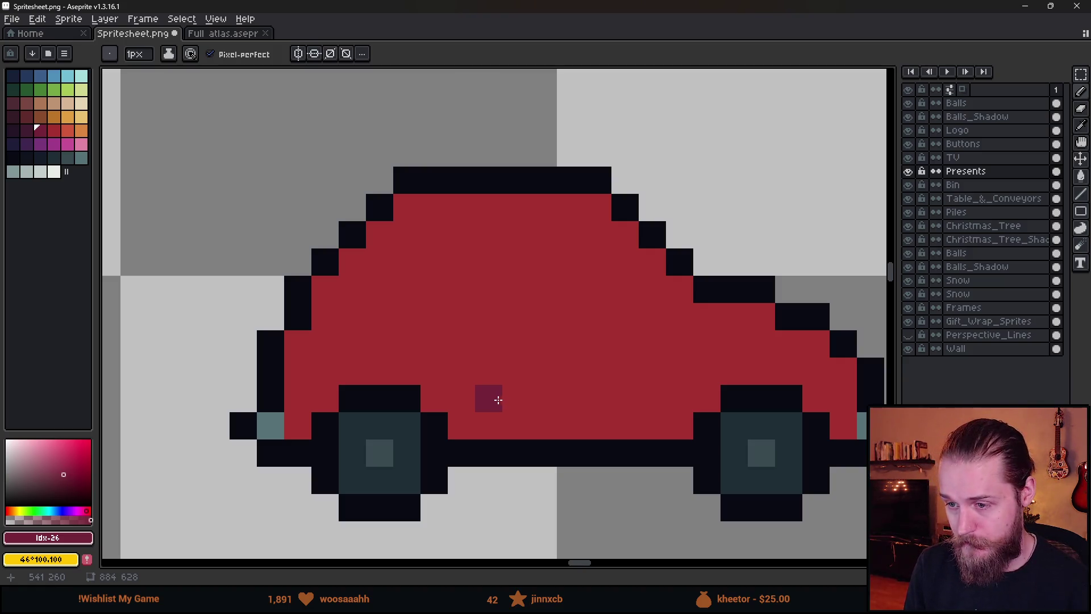
{"action": "left_click_drag", "start_coordinate": [498, 400], "coordinate": [482, 255]}
{"action": "left_click", "coordinate": [489, 234], "text": "shift"}
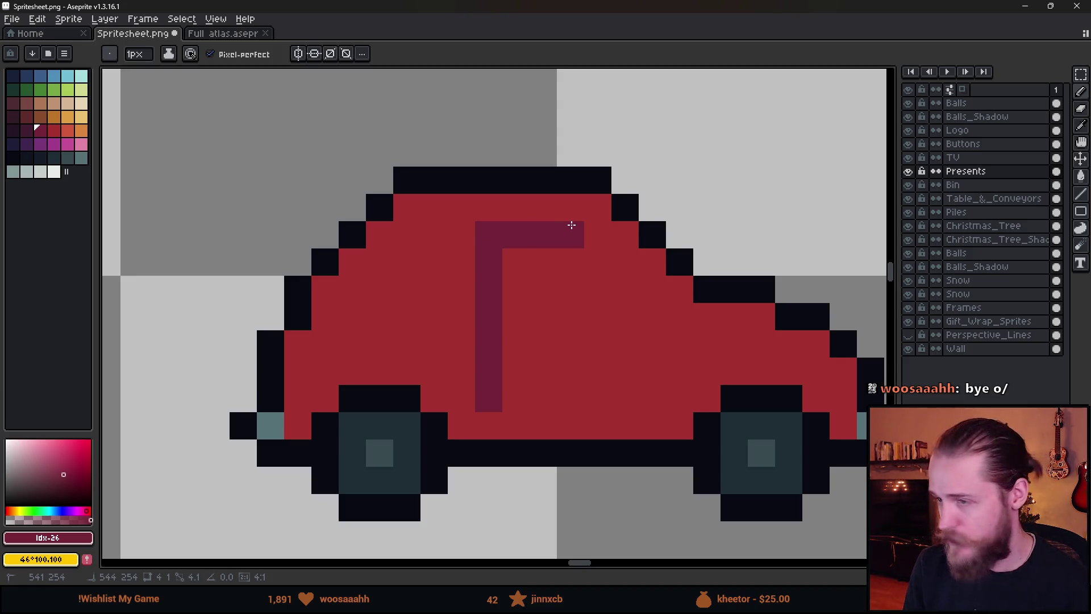
{"action": "mouse_move", "coordinate": [571, 225]}
{"action": "left_mouse_down"}
{"action": "mouse_move", "coordinate": [645, 314]}
{"action": "mouse_move", "coordinate": [650, 390]}
{"action": "mouse_move", "coordinate": [500, 392]}
{"action": "left_mouse_up"}
{"action": "scroll", "coordinate": [599, 363], "scroll_direction": "down", "scroll_amount": 5}
{"action": "scroll", "coordinate": [600, 359], "scroll_direction": "up", "scroll_amount": 3}
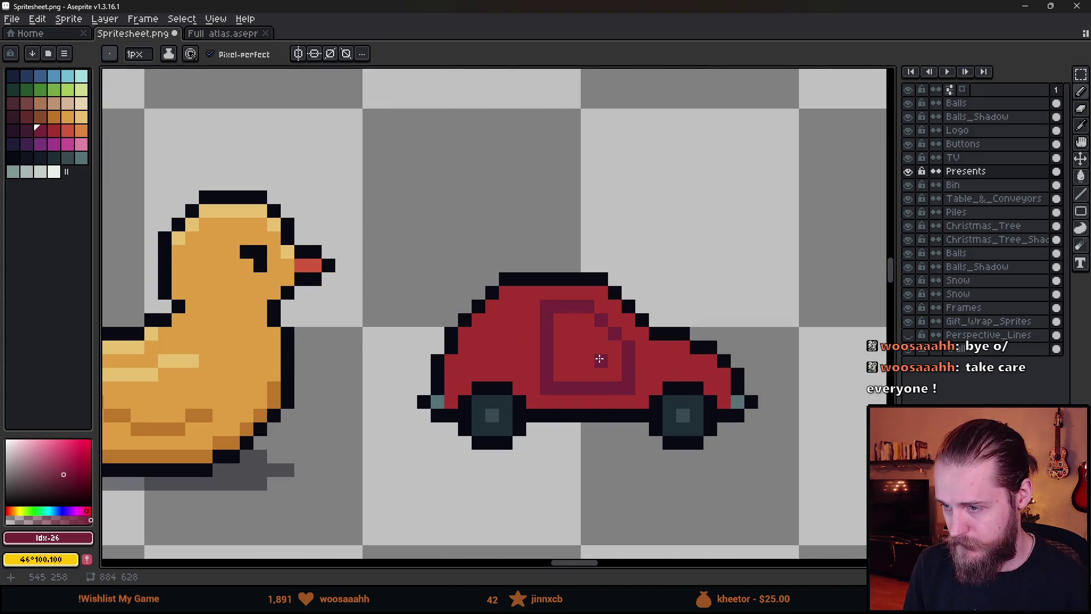
{"action": "scroll", "coordinate": [594, 361], "scroll_direction": "down", "scroll_amount": 8}
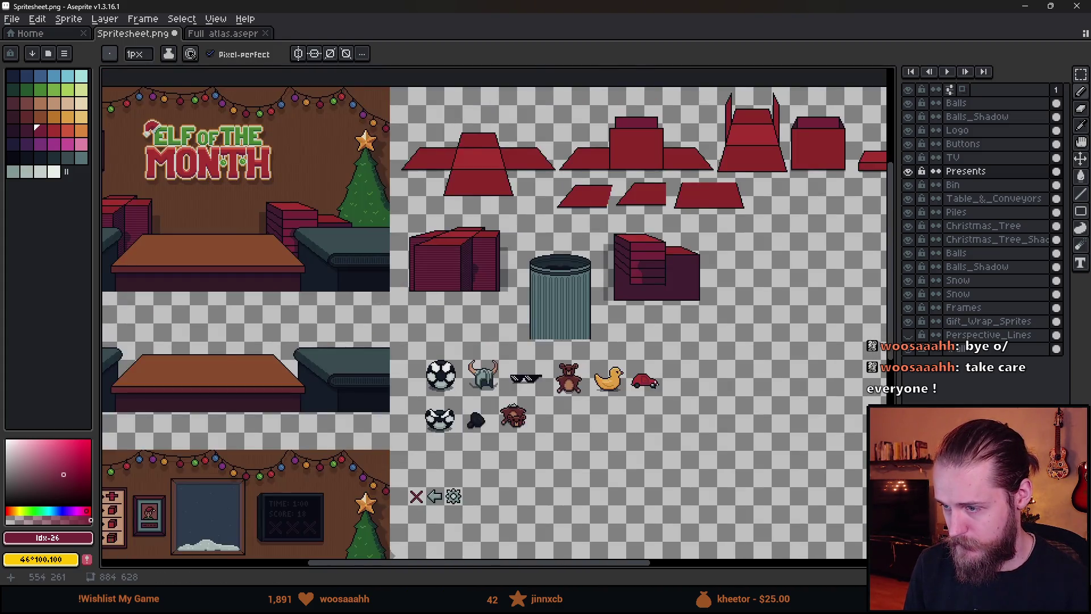
{"action": "scroll", "coordinate": [568, 366], "scroll_direction": "up", "scroll_amount": 10}
{"action": "left_click", "coordinate": [739, 366], "text": "shift"}
{"action": "left_click_drag", "start_coordinate": [849, 370], "coordinate": [754, 373]}
{"action": "scroll", "coordinate": [754, 372], "scroll_direction": "down", "scroll_amount": 5}
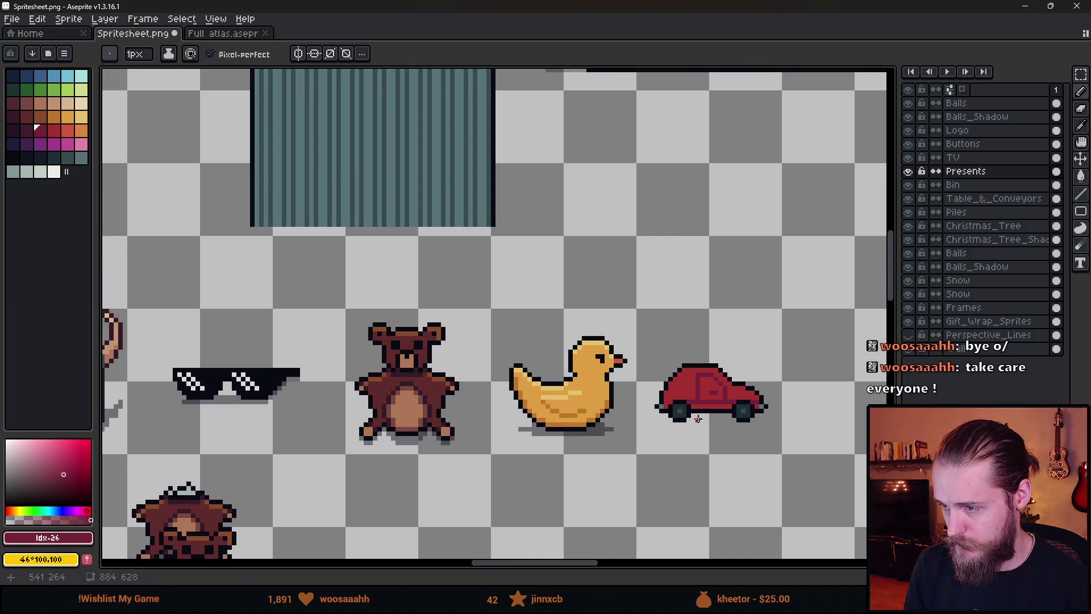
{"action": "scroll", "coordinate": [712, 414], "scroll_direction": "up", "scroll_amount": 3}
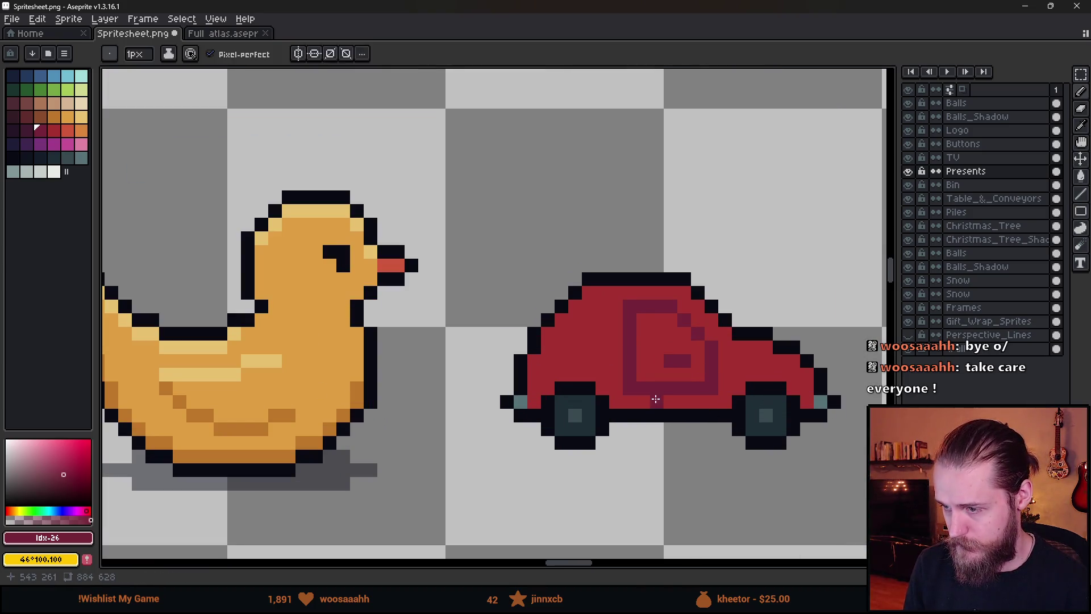
{"action": "scroll", "coordinate": [653, 397], "scroll_direction": "up", "scroll_amount": 2}
- Repaint stray maroon pixels on the door back to the body red
{"action": "left_click", "coordinate": [738, 406], "text": "alt"}
{"action": "left_click_drag", "start_coordinate": [629, 378], "coordinate": [739, 378]}
{"action": "scroll", "coordinate": [726, 384], "scroll_direction": "down", "scroll_amount": 3}
{"action": "scroll", "coordinate": [726, 384], "scroll_direction": "up", "scroll_amount": 3}
{"action": "left_click", "coordinate": [680, 326]}
{"action": "left_click", "coordinate": [705, 327], "text": "alt"}
{"action": "left_click", "coordinate": [708, 357]}
{"action": "scroll", "coordinate": [711, 322], "scroll_direction": "down", "scroll_amount": 3}
{"action": "scroll", "coordinate": [711, 331], "scroll_direction": "up", "scroll_amount": 3}
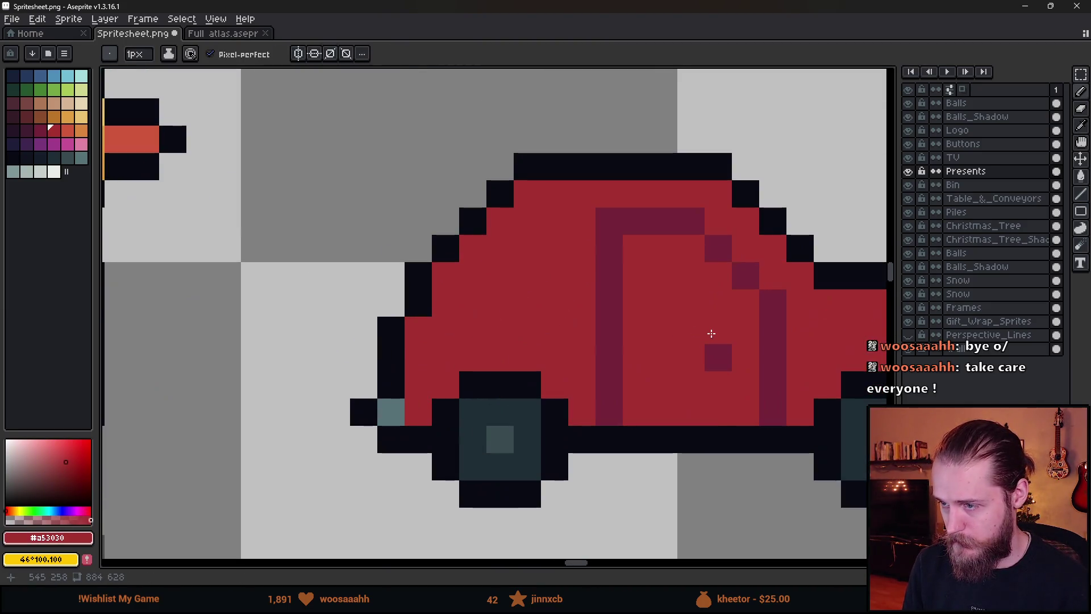
{"action": "left_click", "coordinate": [711, 332], "text": "alt"}
{"action": "left_click", "coordinate": [713, 349]}
{"action": "left_click", "coordinate": [369, 447]}
{"action": "key", "text": "ctrl+z"}
- Paint the side window dark teal (#202c37) sampled from the wheel
{"action": "left_click", "coordinate": [369, 447], "text": "alt"}
{"action": "left_click", "coordinate": [514, 290]}
{"action": "key", "text": "ctrl+z"}
{"action": "mouse_move", "coordinate": [487, 264]}
{"action": "left_mouse_down"}
{"action": "mouse_move", "coordinate": [490, 322]}
{"action": "mouse_move", "coordinate": [597, 316]}
{"action": "mouse_move", "coordinate": [531, 268]}
{"action": "mouse_move", "coordinate": [500, 349]}
{"action": "mouse_move", "coordinate": [596, 346]}
{"action": "left_mouse_up"}
{"action": "scroll", "coordinate": [629, 420], "scroll_direction": "down", "scroll_amount": 5}
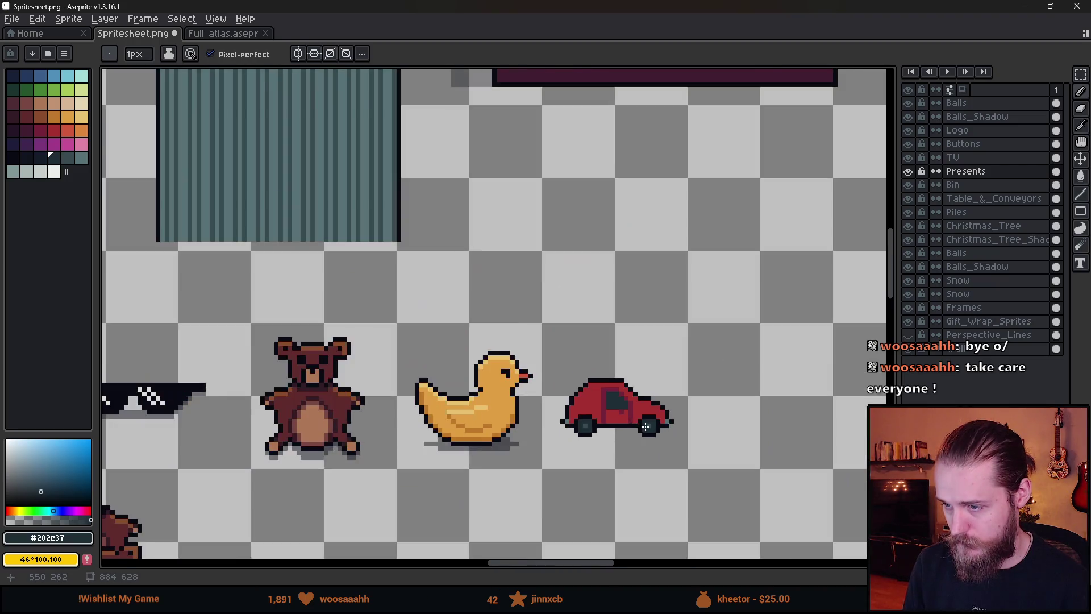
{"action": "scroll", "coordinate": [647, 430], "scroll_direction": "up", "scroll_amount": 10}
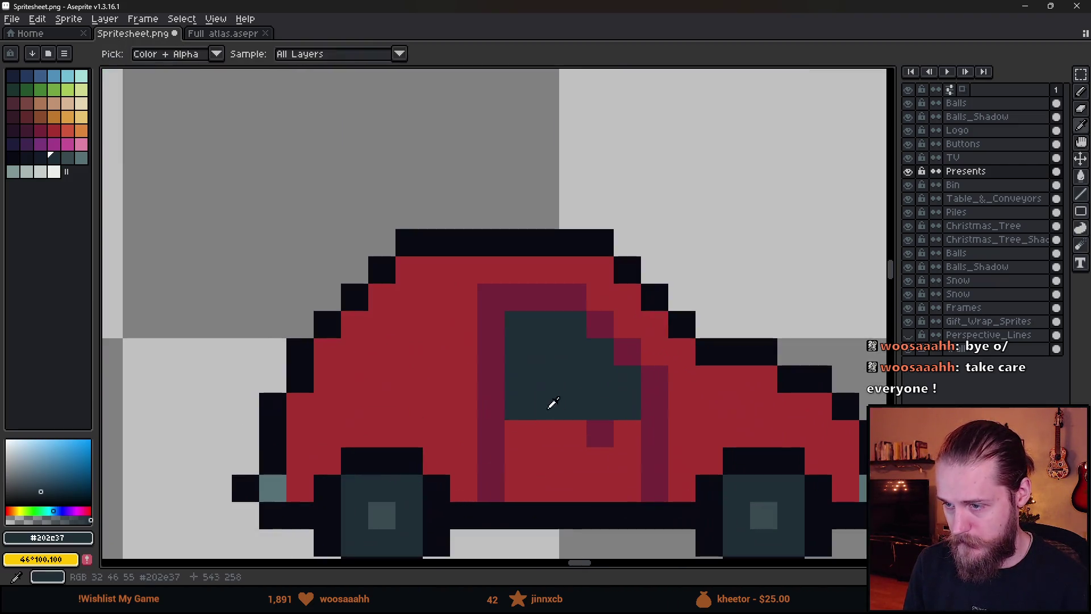
{"action": "scroll", "coordinate": [575, 404], "scroll_direction": "down", "scroll_amount": 3}
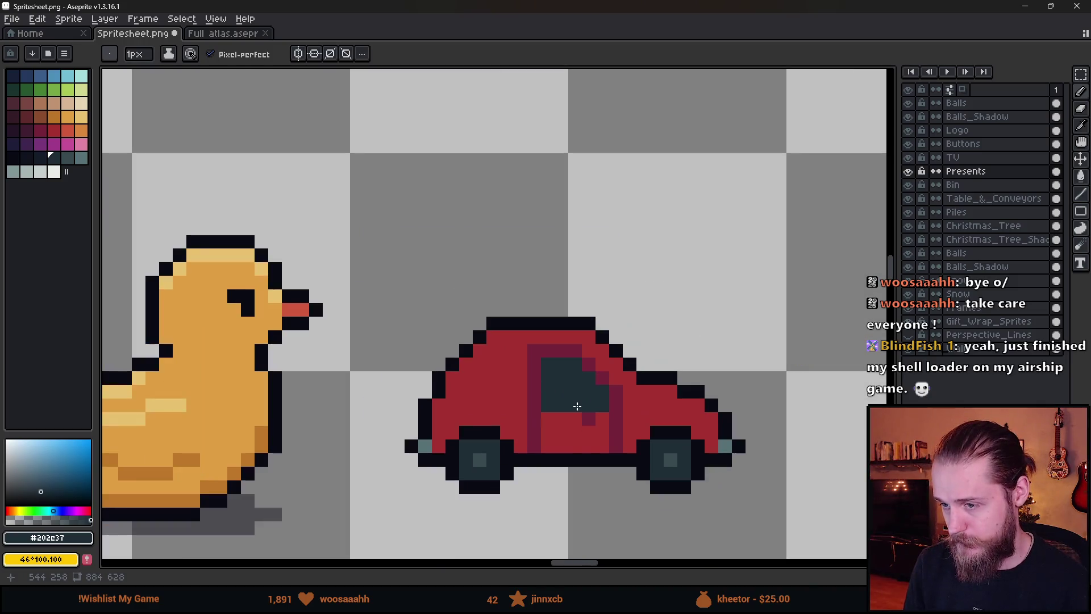
- Add a single dark maroon door-handle pixel on the lower door
{"action": "left_click", "coordinate": [602, 446]}
{"action": "scroll", "coordinate": [577, 440], "scroll_direction": "up", "scroll_amount": 3}
{"action": "key", "text": "ctrl+z"}
{"action": "left_click", "coordinate": [595, 395], "text": "alt"}
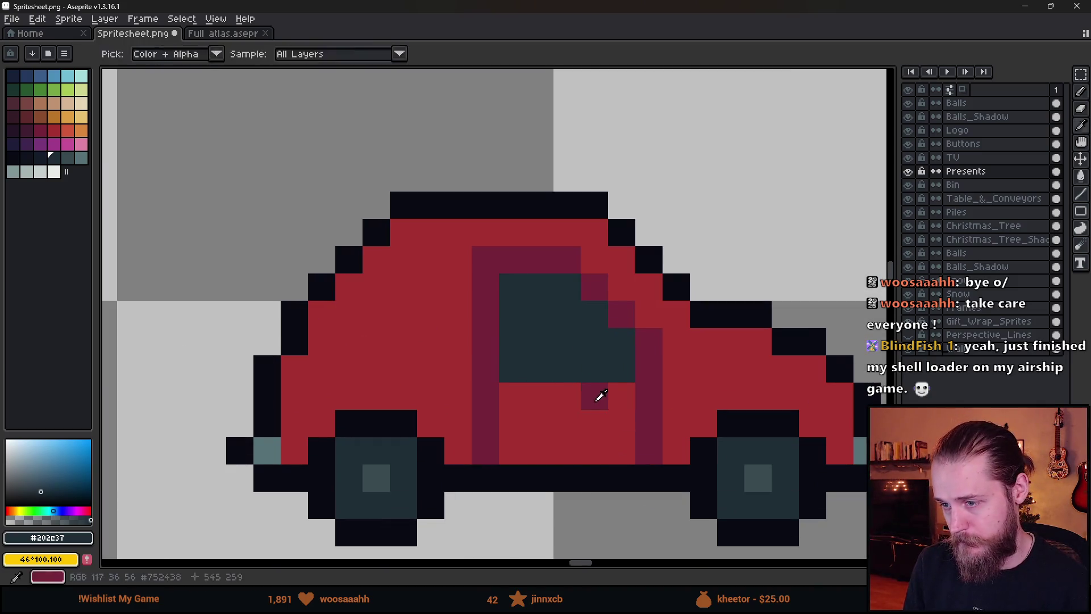
{"action": "left_click", "coordinate": [592, 427]}
{"action": "left_click", "coordinate": [589, 398], "text": "alt"}
{"action": "scroll", "coordinate": [636, 455], "scroll_direction": "down", "scroll_amount": 5}
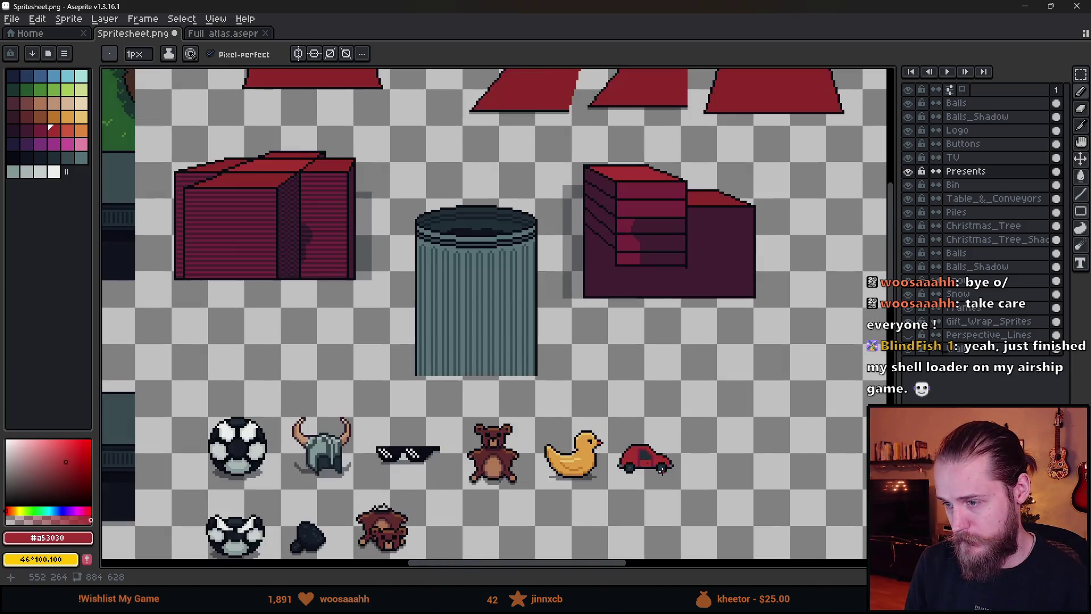
{"action": "scroll", "coordinate": [641, 459], "scroll_direction": "up", "scroll_amount": 5}
{"action": "scroll", "coordinate": [641, 459], "scroll_direction": "up", "scroll_amount": 1}
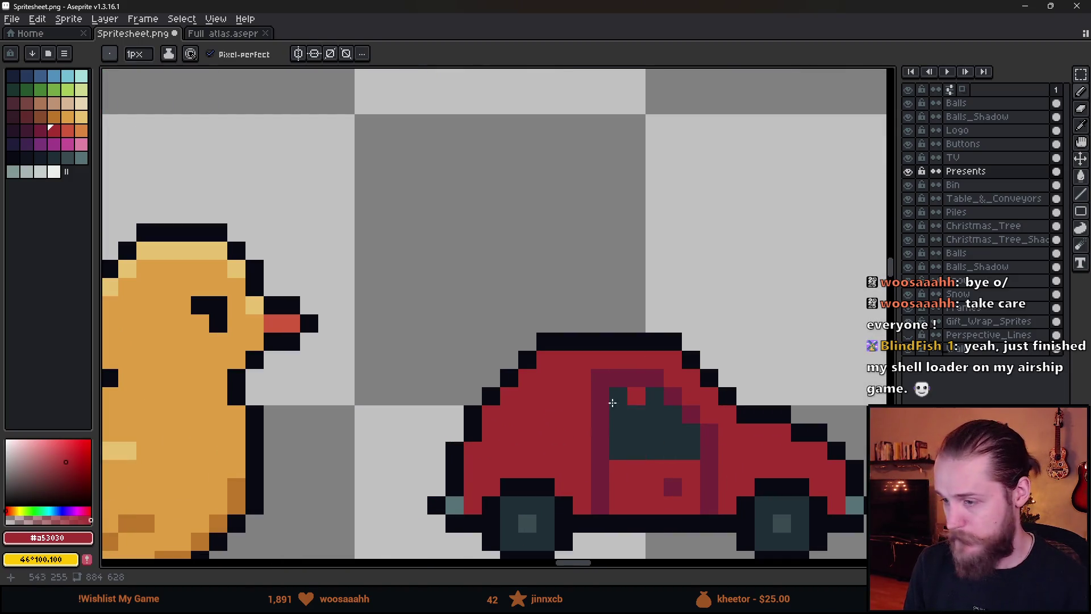
{"action": "key", "text": "alt"}
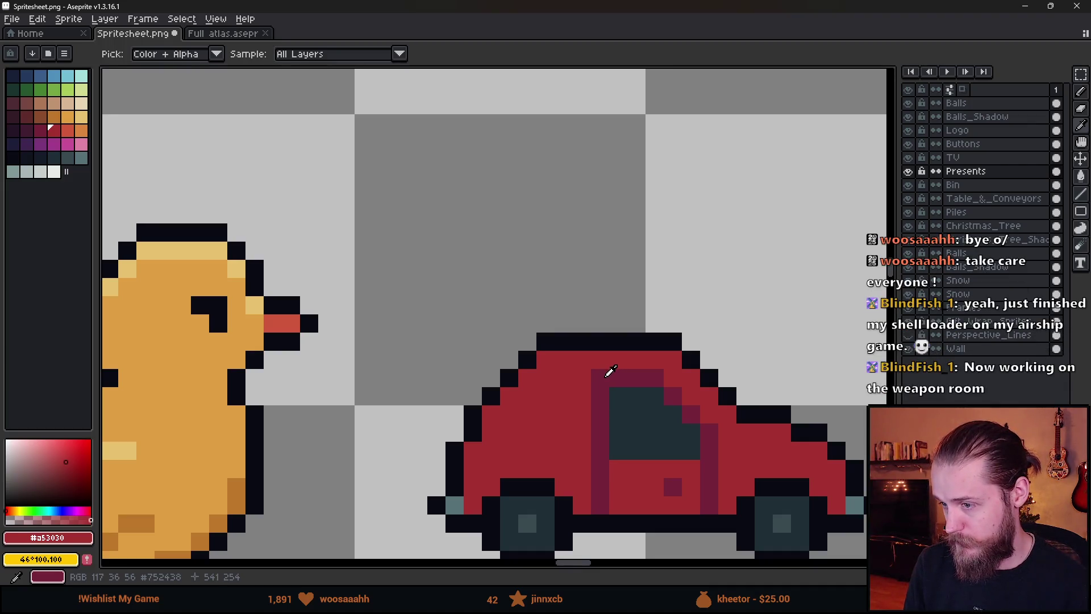
- Draw a dark-maroon line across the car body using the door outline colour
{"action": "left_click", "coordinate": [604, 376], "text": "alt"}
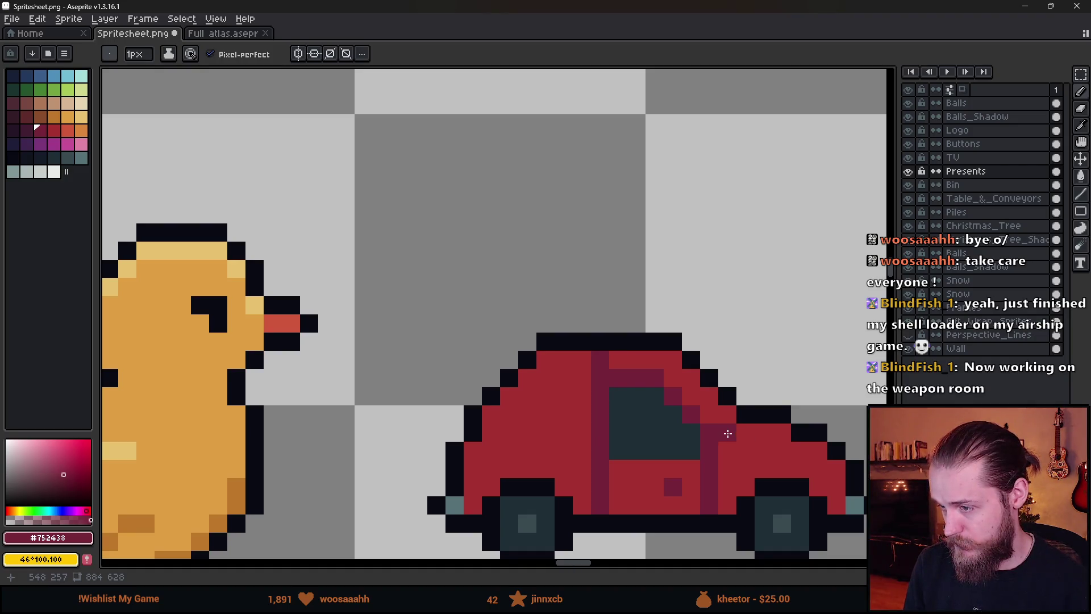
{"action": "scroll", "coordinate": [729, 425], "scroll_direction": "down", "scroll_amount": 3}
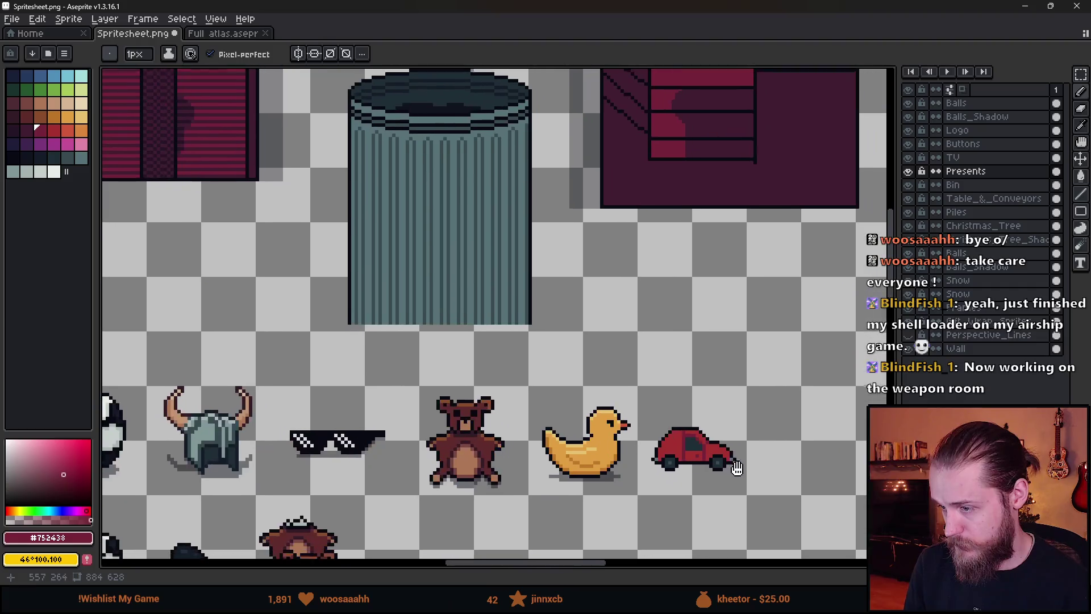
{"action": "scroll", "coordinate": [654, 398], "scroll_direction": "up", "scroll_amount": 3}
{"action": "scroll", "coordinate": [659, 409], "scroll_direction": "down", "scroll_amount": 3}
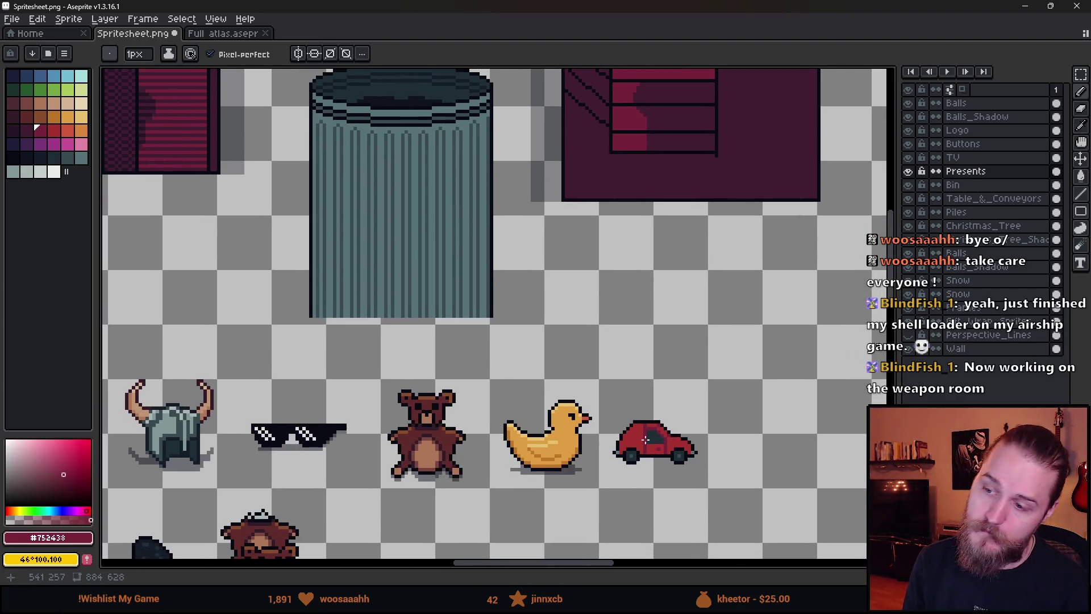
{"action": "scroll", "coordinate": [634, 431], "scroll_direction": "up", "scroll_amount": 3}
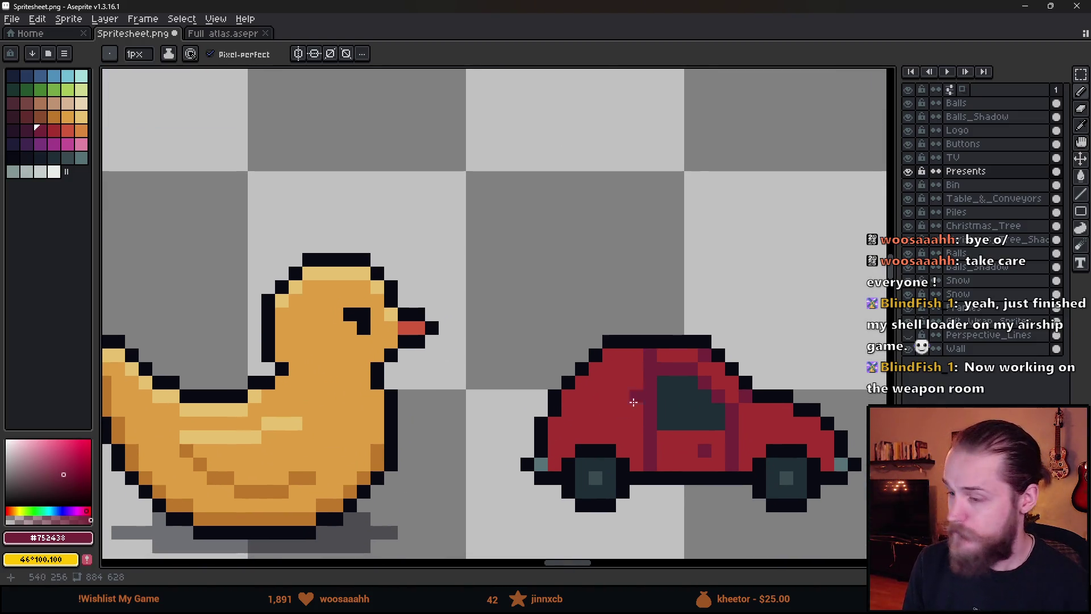
{"action": "scroll", "coordinate": [634, 402], "scroll_direction": "up", "scroll_amount": 3}
{"action": "mouse_move", "coordinate": [662, 421]}
{"action": "left_mouse_down"}
{"action": "mouse_move", "coordinate": [564, 420]}
{"action": "mouse_move", "coordinate": [559, 390]}
{"action": "mouse_move", "coordinate": [594, 371]}
{"action": "mouse_move", "coordinate": [638, 316]}
{"action": "mouse_move", "coordinate": [666, 314]}
{"action": "left_mouse_up"}
{"action": "scroll", "coordinate": [716, 444], "scroll_direction": "down", "scroll_amount": 2}
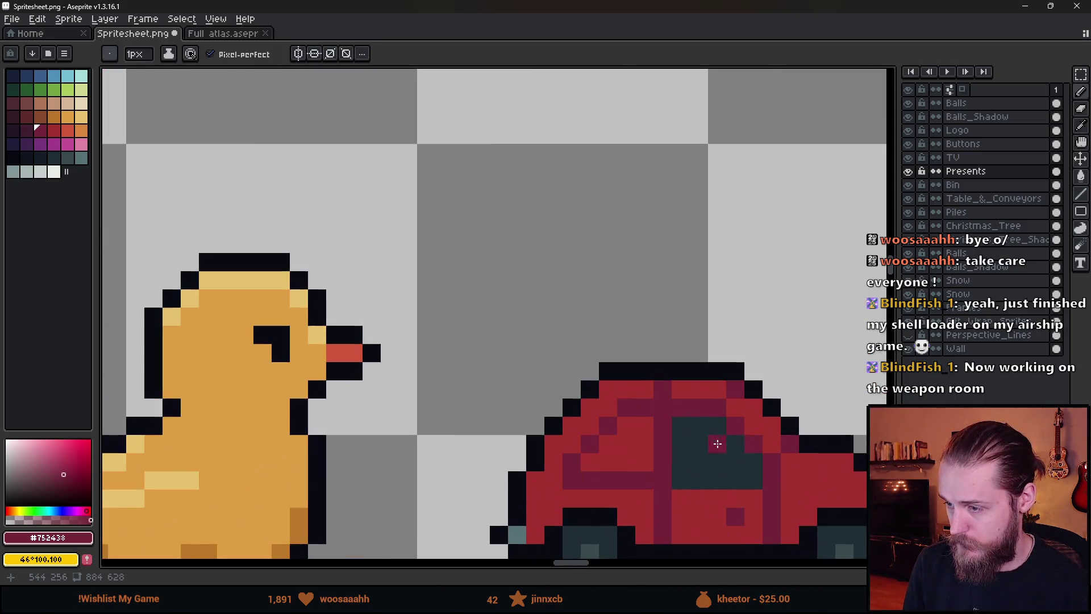
- Fill the windows dark teal and paint a maroon trim bar through them
{"action": "left_click", "coordinate": [717, 443], "text": "alt"}
{"action": "key", "text": "g"}
{"action": "scroll", "coordinate": [717, 443], "scroll_direction": "down", "scroll_amount": 4}
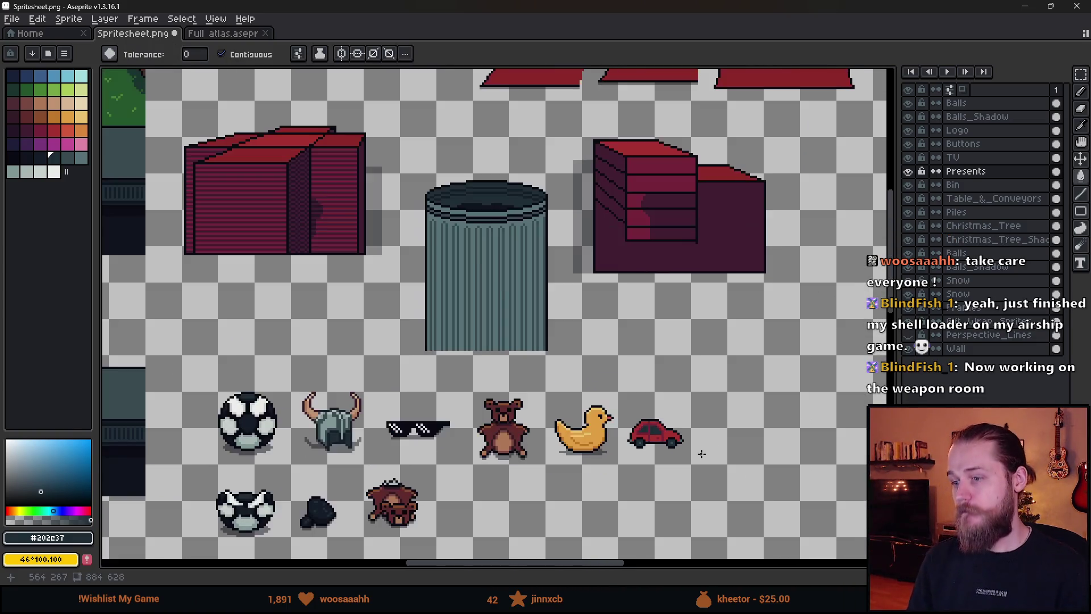
{"action": "scroll", "coordinate": [659, 437], "scroll_direction": "up", "scroll_amount": 6}
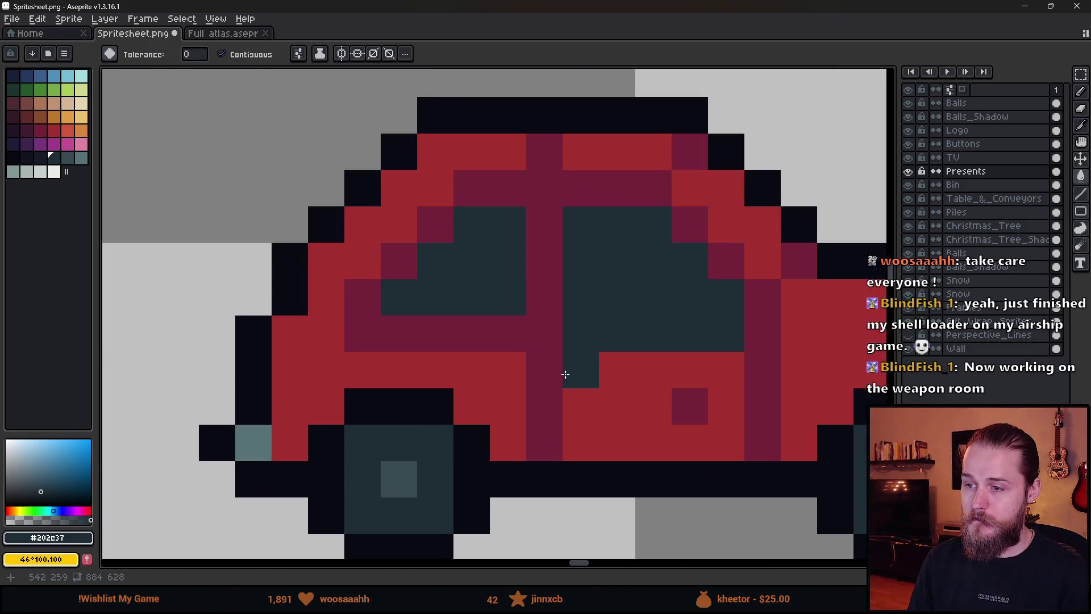
{"action": "left_click", "coordinate": [538, 331], "text": "alt"}
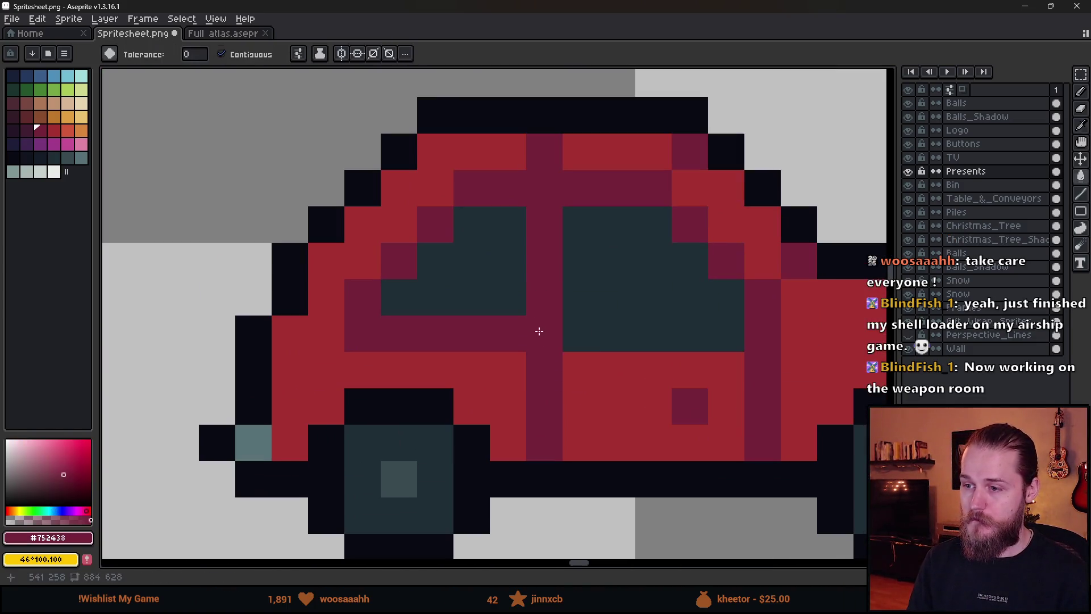
{"action": "key", "text": "b"}
{"action": "left_click_drag", "start_coordinate": [552, 334], "coordinate": [738, 335]}
{"action": "scroll", "coordinate": [742, 370], "scroll_direction": "down", "scroll_amount": 7}
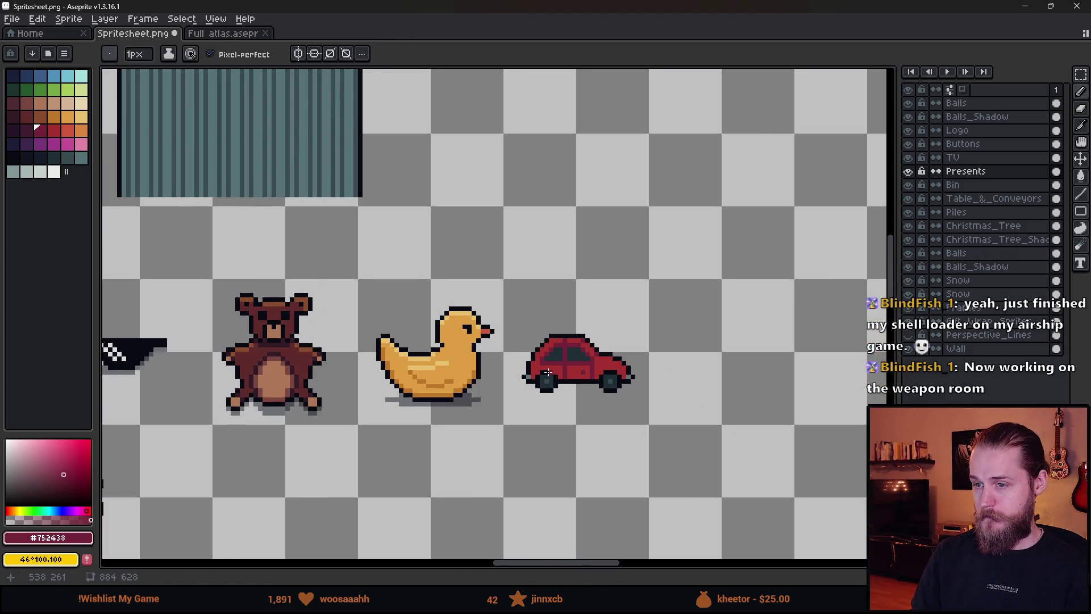
{"action": "scroll", "coordinate": [548, 372], "scroll_direction": "up", "scroll_amount": 3}
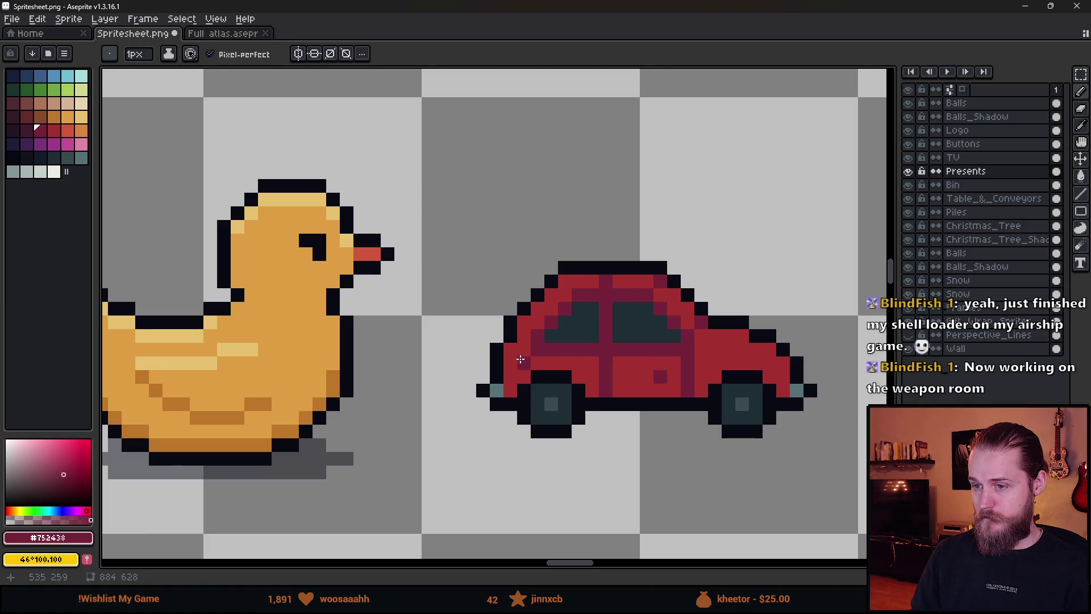
{"action": "scroll", "coordinate": [654, 427], "scroll_direction": "down", "scroll_amount": 5}
{"action": "scroll", "coordinate": [659, 435], "scroll_direction": "up", "scroll_amount": 3}
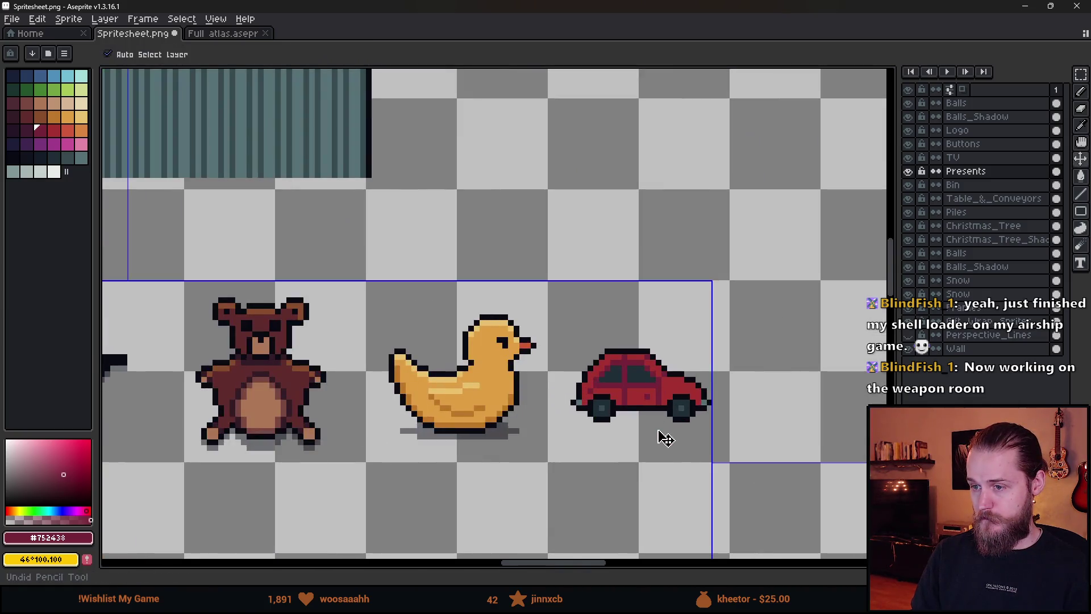
{"action": "scroll", "coordinate": [689, 440], "scroll_direction": "down", "scroll_amount": 1}
{"action": "scroll", "coordinate": [692, 433], "scroll_direction": "down", "scroll_amount": 1}
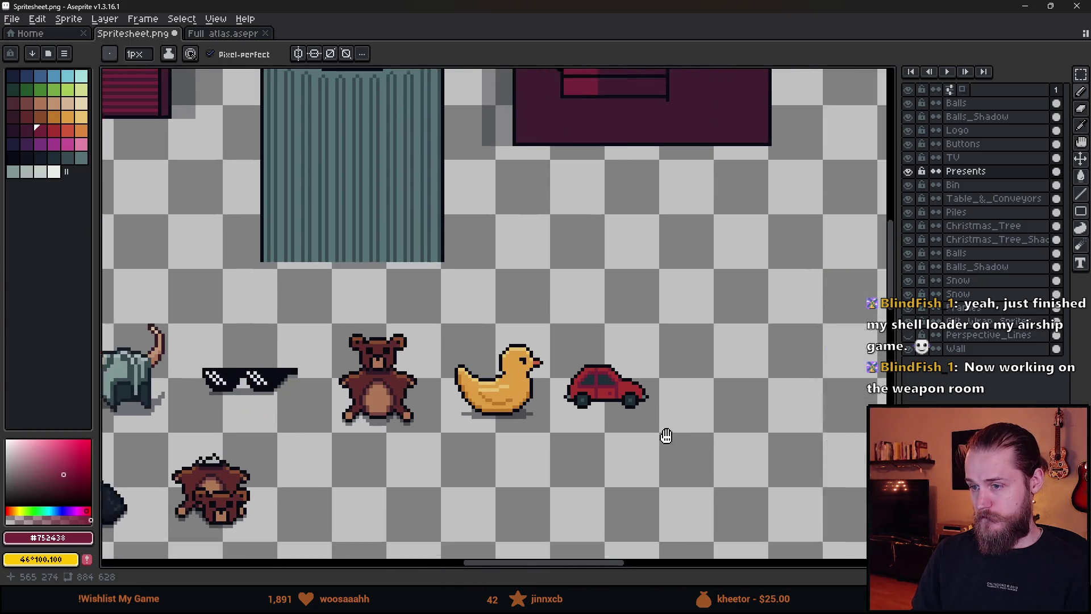
{"action": "scroll", "coordinate": [599, 409], "scroll_direction": "up", "scroll_amount": 4}
- Paint dark-red shading along the lower car body, undoing the stray pixels
{"action": "key", "text": "alt"}
{"action": "left_click", "coordinate": [506, 300], "text": "alt"}
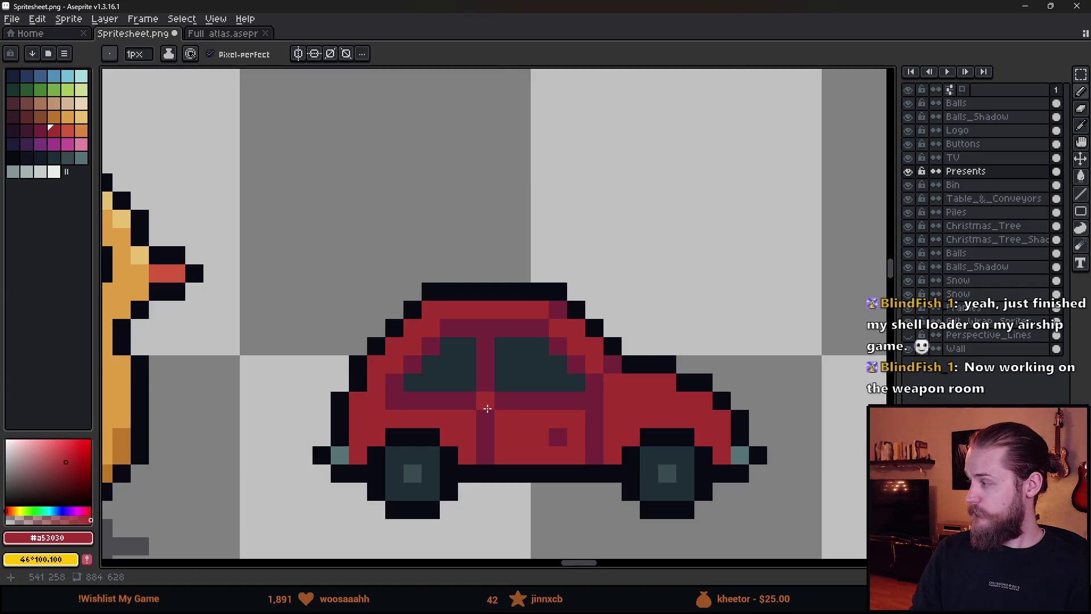
{"action": "scroll", "coordinate": [487, 408], "scroll_direction": "down", "scroll_amount": 3}
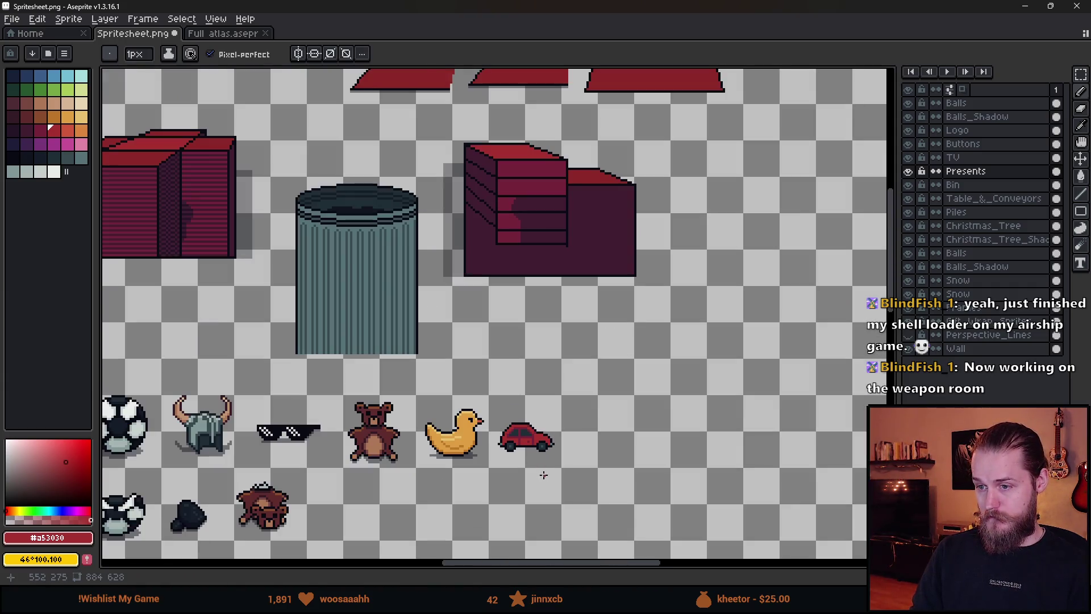
{"action": "scroll", "coordinate": [540, 449], "scroll_direction": "up", "scroll_amount": 4}
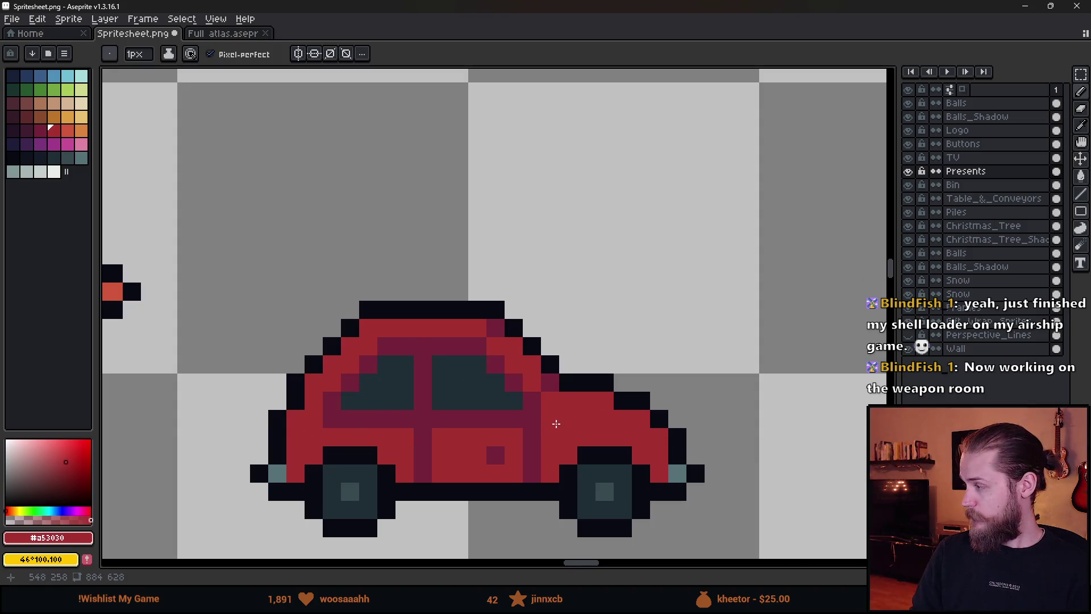
{"action": "scroll", "coordinate": [555, 423], "scroll_direction": "up", "scroll_amount": 2}
{"action": "key", "text": "alt"}
{"action": "mouse_move", "coordinate": [556, 443]}
{"action": "left_mouse_down"}
{"action": "mouse_move", "coordinate": [587, 409]}
{"action": "mouse_move", "coordinate": [677, 407]}
{"action": "mouse_move", "coordinate": [720, 429]}
{"action": "mouse_move", "coordinate": [710, 415]}
{"action": "mouse_move", "coordinate": [771, 480]}
{"action": "left_mouse_up"}
{"action": "scroll", "coordinate": [796, 494], "scroll_direction": "down", "scroll_amount": 5}
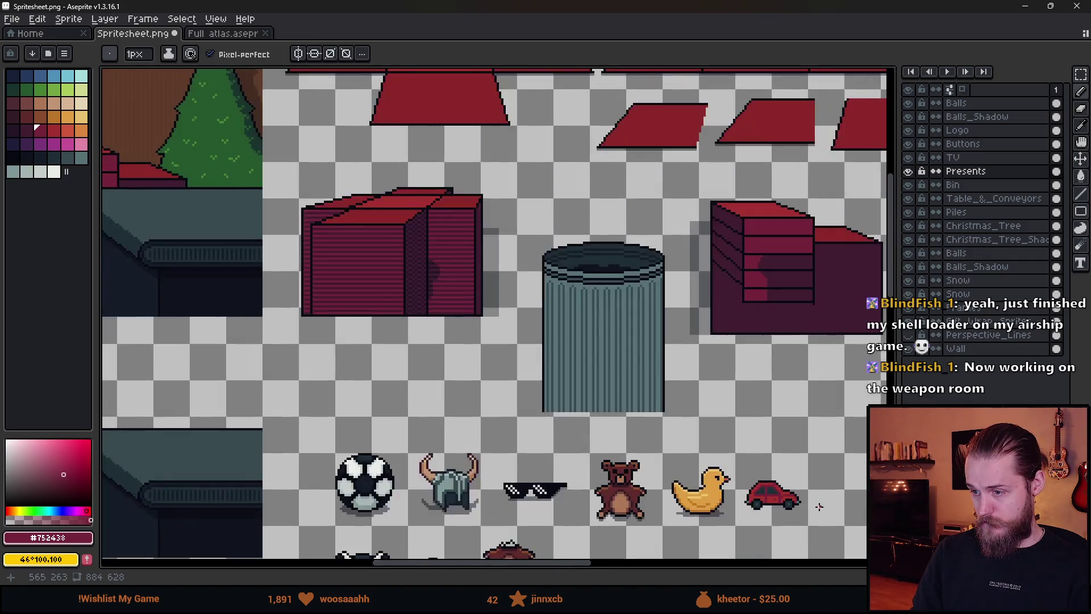
{"action": "scroll", "coordinate": [818, 506], "scroll_direction": "up", "scroll_amount": 5}
{"action": "key", "text": "ctrl+z"}
{"action": "key", "text": "ctrl+z"}
{"action": "key", "text": "ctrl+z"}
- Add dark-red shading pixels along the car's upper-right and left edges
{"action": "left_click", "coordinate": [564, 397]}
{"action": "left_click", "coordinate": [607, 386]}
{"action": "mouse_move", "coordinate": [592, 370]}
{"action": "left_mouse_down"}
{"action": "mouse_move", "coordinate": [640, 368]}
{"action": "mouse_move", "coordinate": [703, 414]}
{"action": "left_mouse_up"}
{"action": "scroll", "coordinate": [599, 466], "scroll_direction": "down", "scroll_amount": 4}
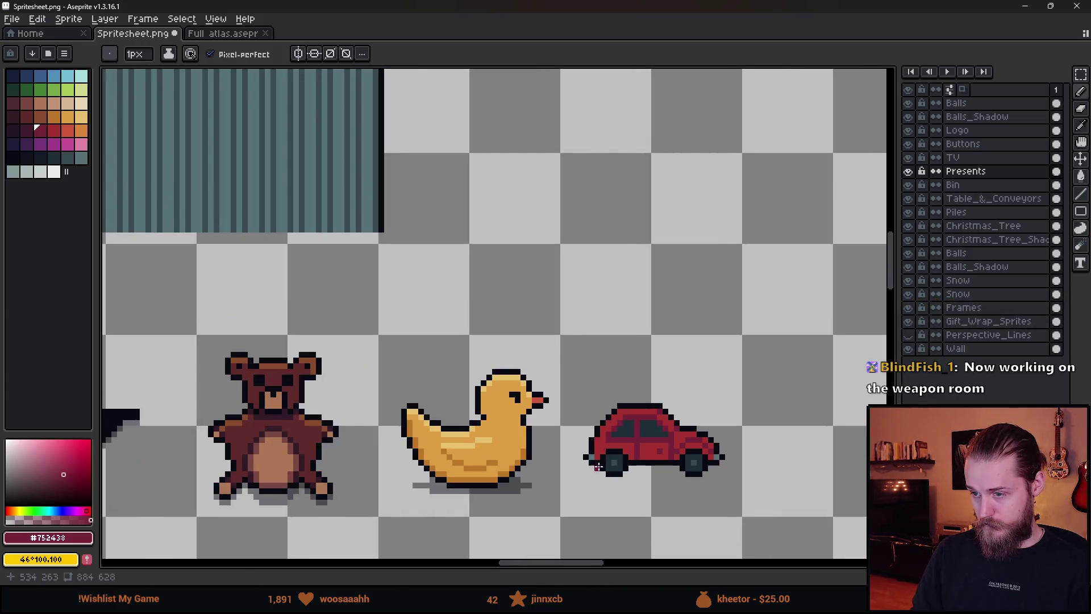
{"action": "scroll", "coordinate": [580, 450], "scroll_direction": "up", "scroll_amount": 5}
{"action": "left_click", "coordinate": [595, 399]}
{"action": "left_click", "coordinate": [559, 436]}
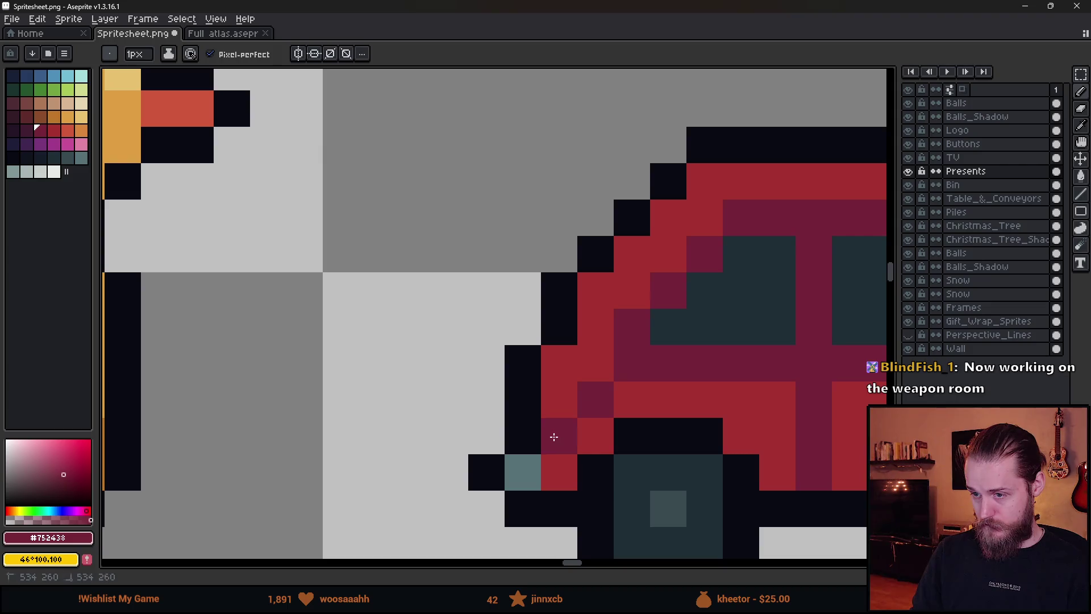
{"action": "left_click_drag", "start_coordinate": [700, 396], "coordinate": [784, 428]}
{"action": "scroll", "coordinate": [784, 428], "scroll_direction": "down", "scroll_amount": 5}
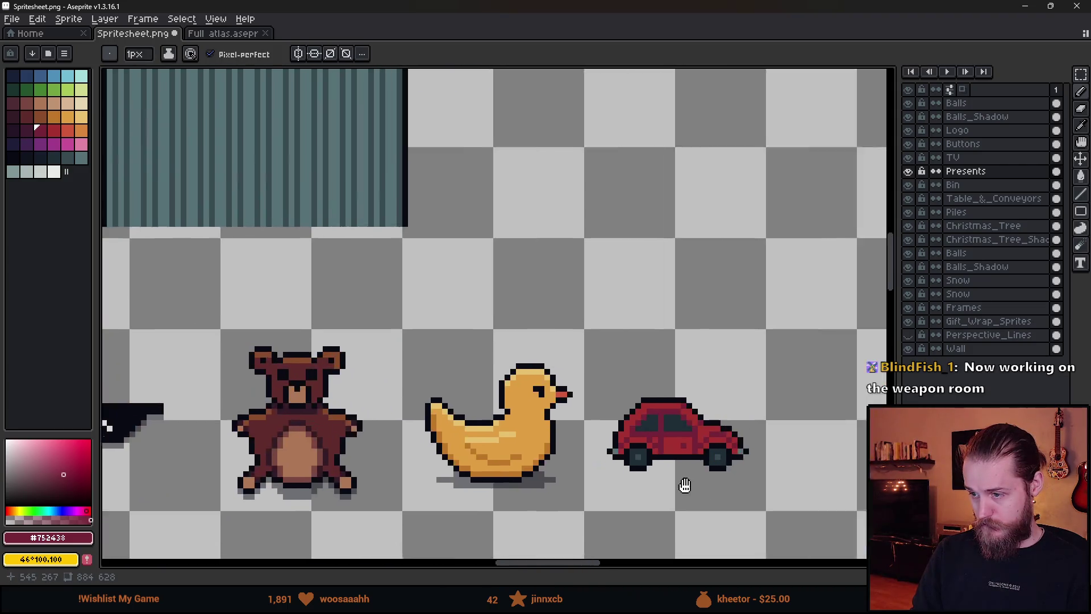
{"action": "scroll", "coordinate": [580, 477], "scroll_direction": "down", "scroll_amount": 1}
{"action": "scroll", "coordinate": [580, 477], "scroll_direction": "up", "scroll_amount": 1}
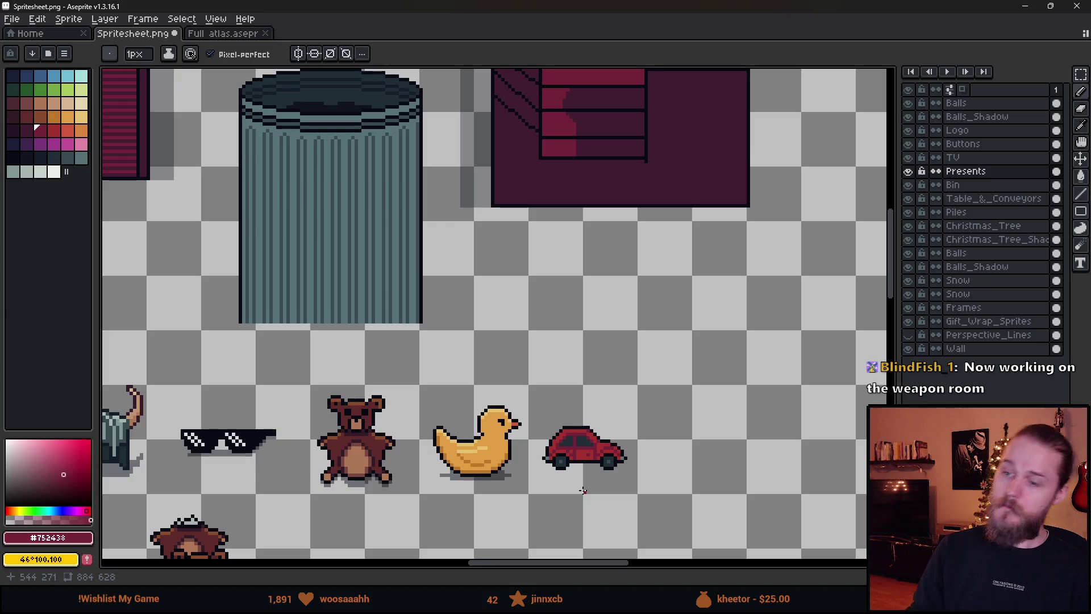
{"action": "scroll", "coordinate": [582, 489], "scroll_direction": "down", "scroll_amount": 1}
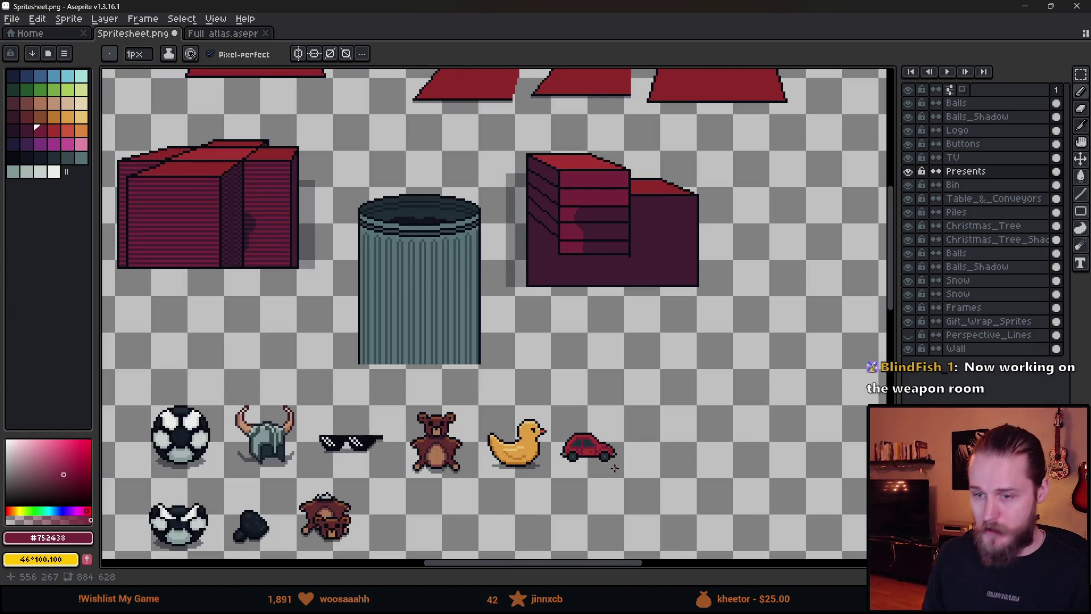
{"action": "scroll", "coordinate": [614, 467], "scroll_direction": "up", "scroll_amount": 2}
{"action": "scroll", "coordinate": [607, 465], "scroll_direction": "up", "scroll_amount": 1}
{"action": "scroll", "coordinate": [508, 444], "scroll_direction": "up", "scroll_amount": 1}
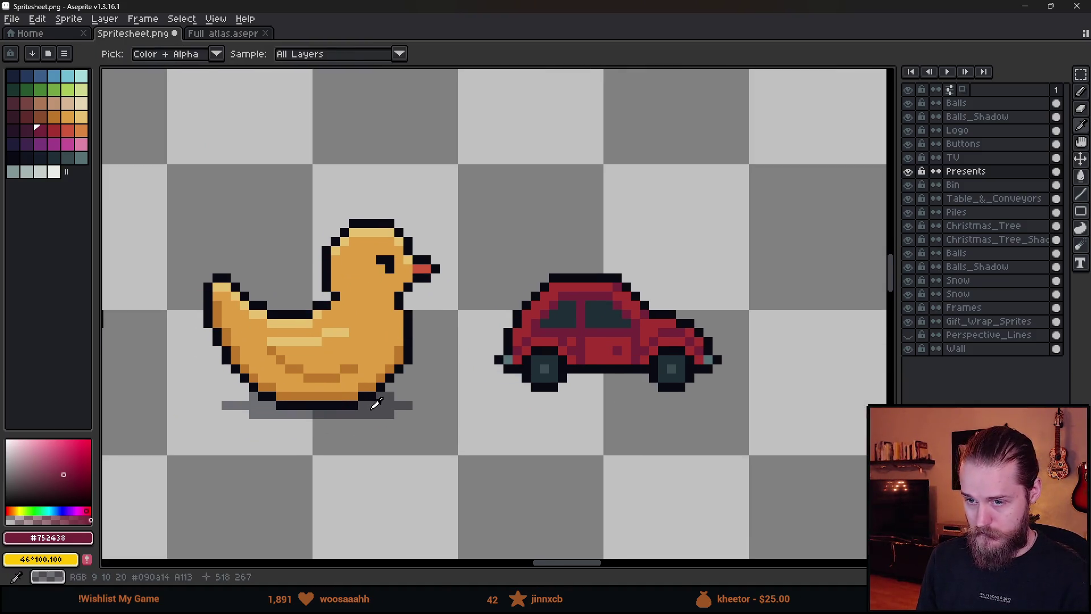
- Paint a grey shadow row beside and beneath the left wheel
{"action": "left_click", "coordinate": [570, 415], "text": "alt"}
{"action": "scroll", "coordinate": [587, 384], "scroll_direction": "up", "scroll_amount": 3}
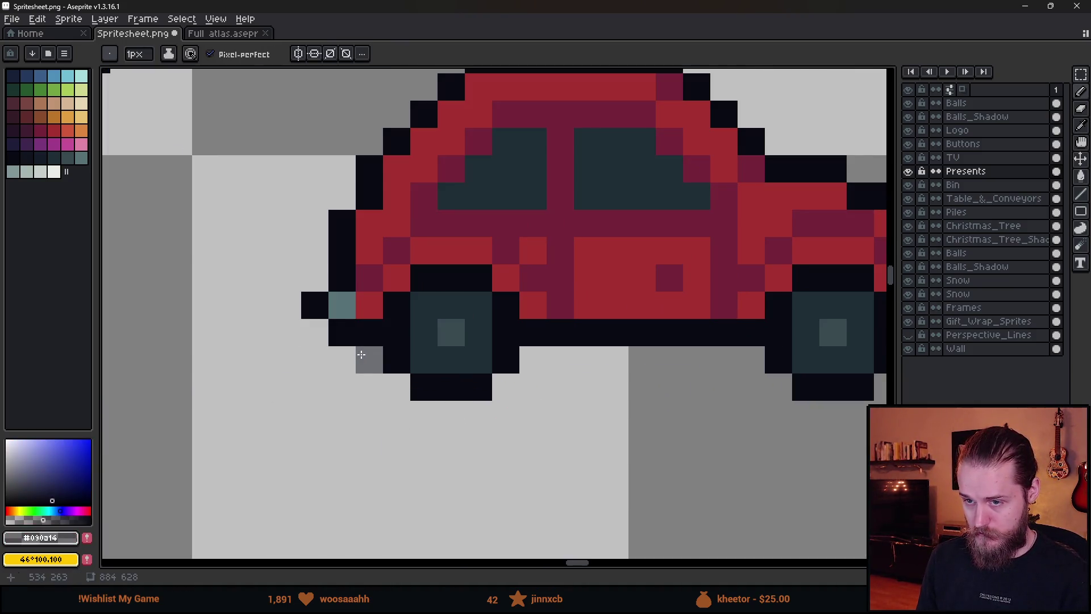
{"action": "left_click_drag", "start_coordinate": [362, 355], "coordinate": [341, 359]}
{"action": "mouse_move", "coordinate": [478, 410]}
{"action": "left_mouse_down"}
{"action": "mouse_move", "coordinate": [405, 419]}
{"action": "mouse_move", "coordinate": [312, 387]}
{"action": "left_mouse_up"}
{"action": "scroll", "coordinate": [445, 483], "scroll_direction": "down", "scroll_amount": 6}
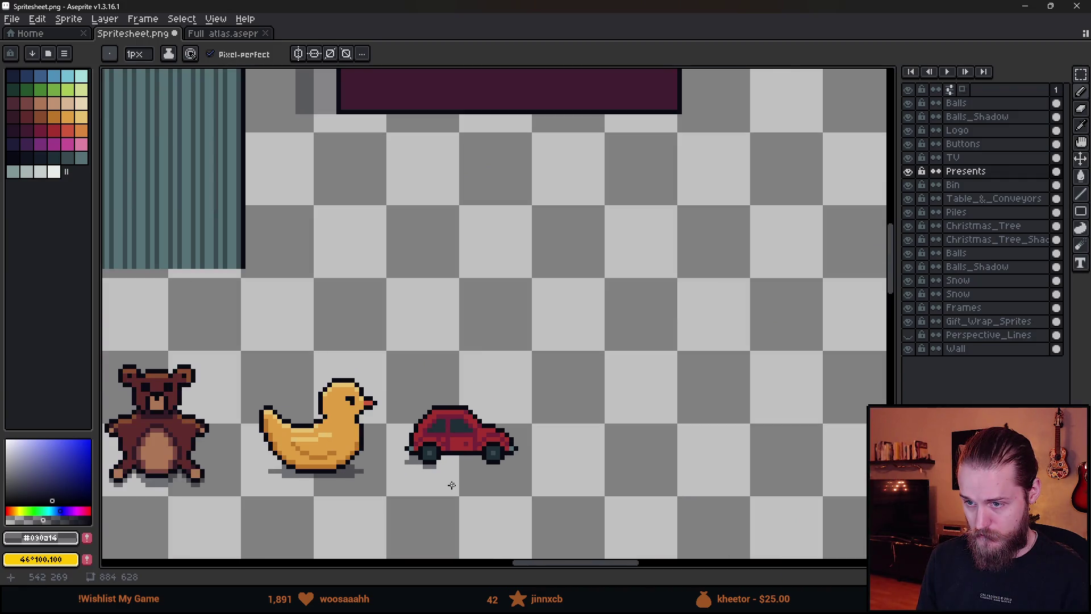
{"action": "scroll", "coordinate": [431, 469], "scroll_direction": "up", "scroll_amount": 8}
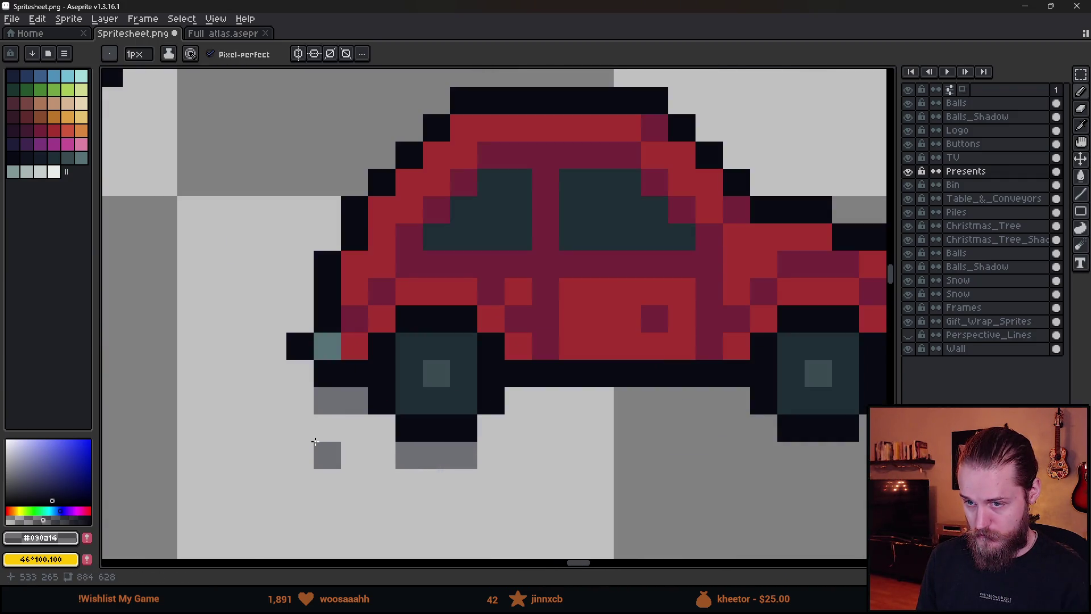
{"action": "left_click", "coordinate": [305, 409]}
{"action": "left_click_drag", "start_coordinate": [305, 410], "coordinate": [414, 479]}
- Extend the grey shadow under the car body to the right wheel
{"action": "scroll", "coordinate": [414, 480], "scroll_direction": "down", "scroll_amount": 6}
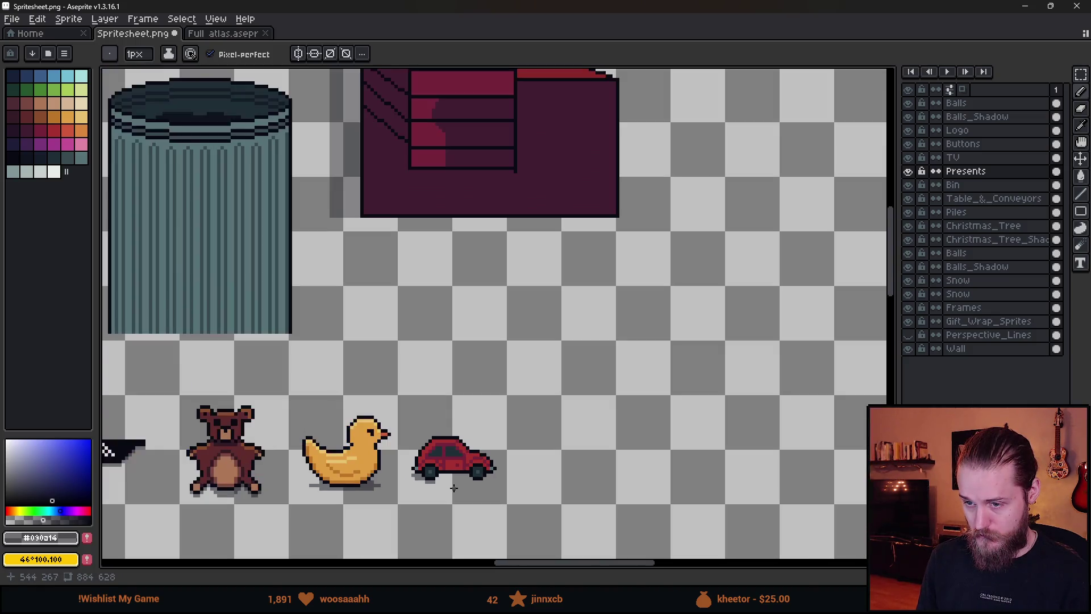
{"action": "scroll", "coordinate": [450, 485], "scroll_direction": "up", "scroll_amount": 4}
{"action": "scroll", "coordinate": [450, 484], "scroll_direction": "up", "scroll_amount": 1}
{"action": "mouse_move", "coordinate": [365, 441]}
{"action": "left_mouse_down"}
{"action": "mouse_move", "coordinate": [522, 439]}
{"action": "mouse_move", "coordinate": [378, 423]}
{"action": "left_mouse_up"}
{"action": "left_click", "coordinate": [603, 467]}
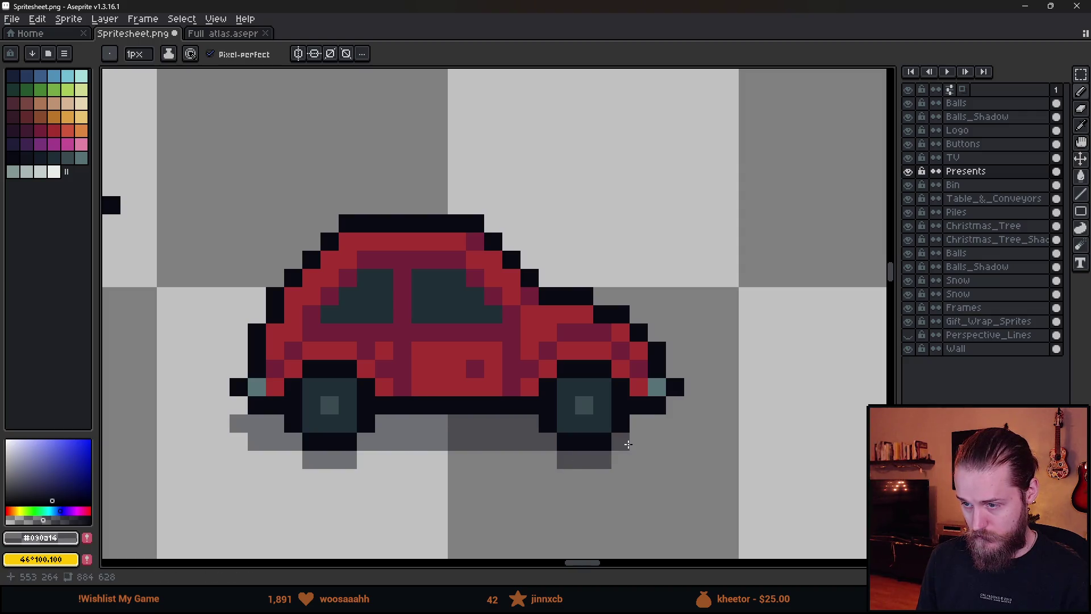
{"action": "left_click", "coordinate": [666, 440], "text": "shift"}
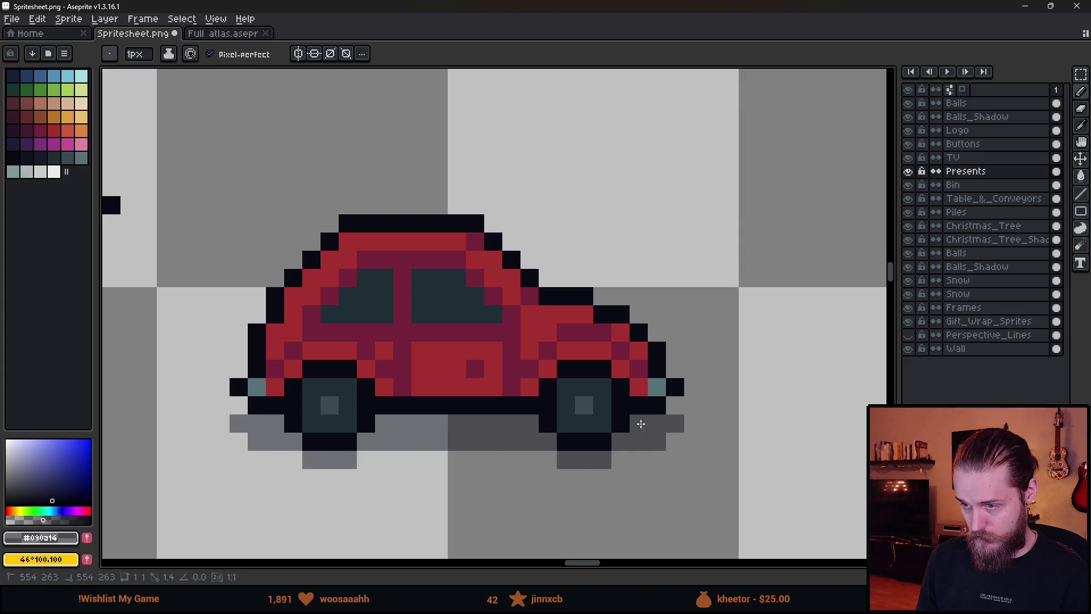
{"action": "scroll", "coordinate": [687, 481], "scroll_direction": "down", "scroll_amount": 5}
{"action": "scroll", "coordinate": [698, 483], "scroll_direction": "up", "scroll_amount": 3}
{"action": "left_click_drag", "start_coordinate": [694, 494], "coordinate": [599, 416]}
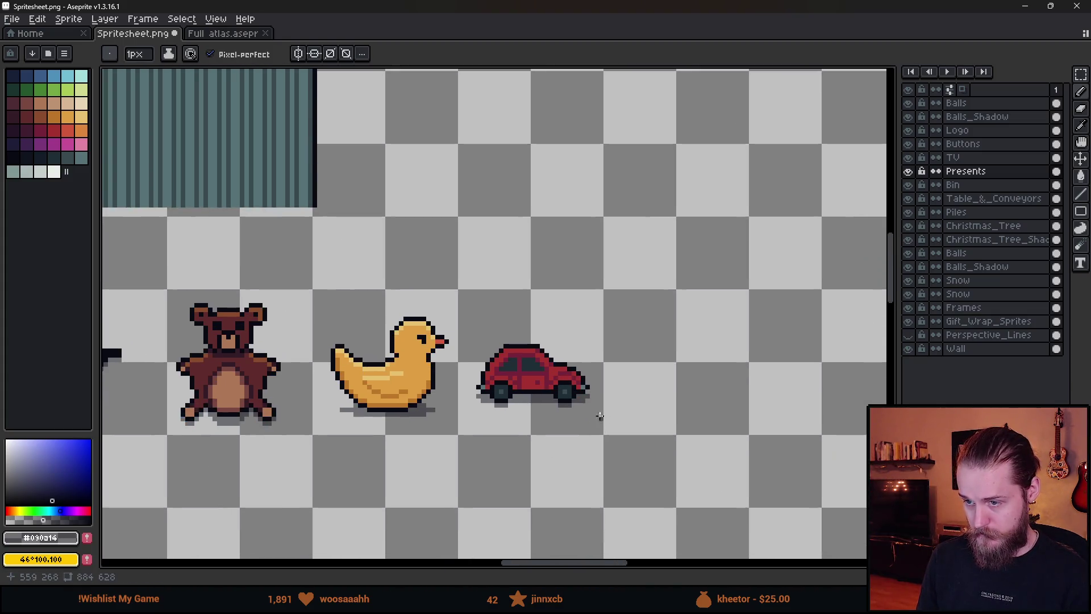
{"action": "scroll", "coordinate": [565, 449], "scroll_direction": "down", "scroll_amount": 3}
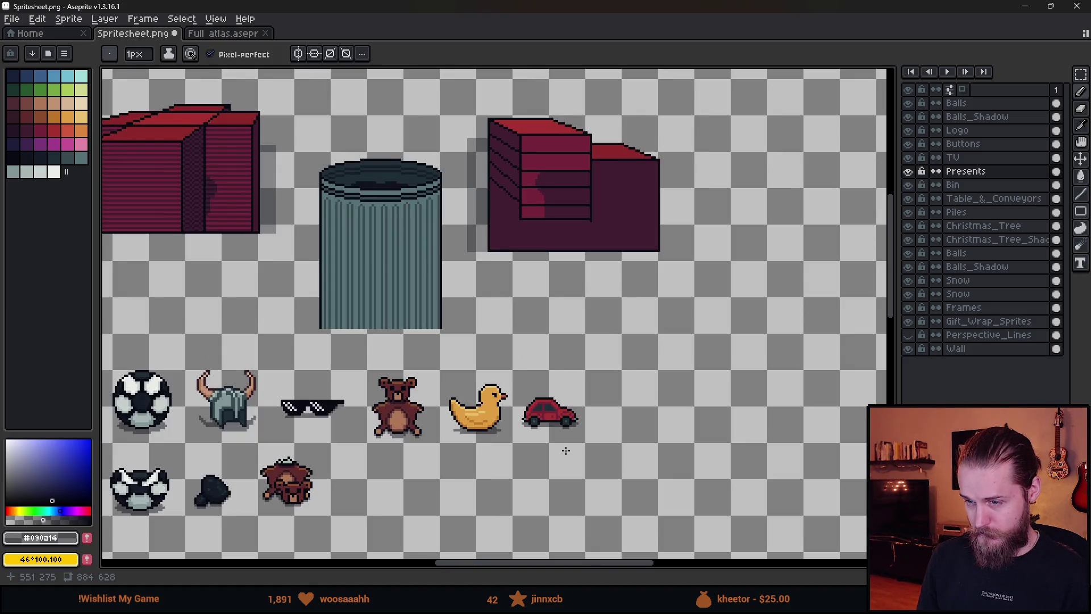
{"action": "scroll", "coordinate": [565, 449], "scroll_direction": "up", "scroll_amount": 3}
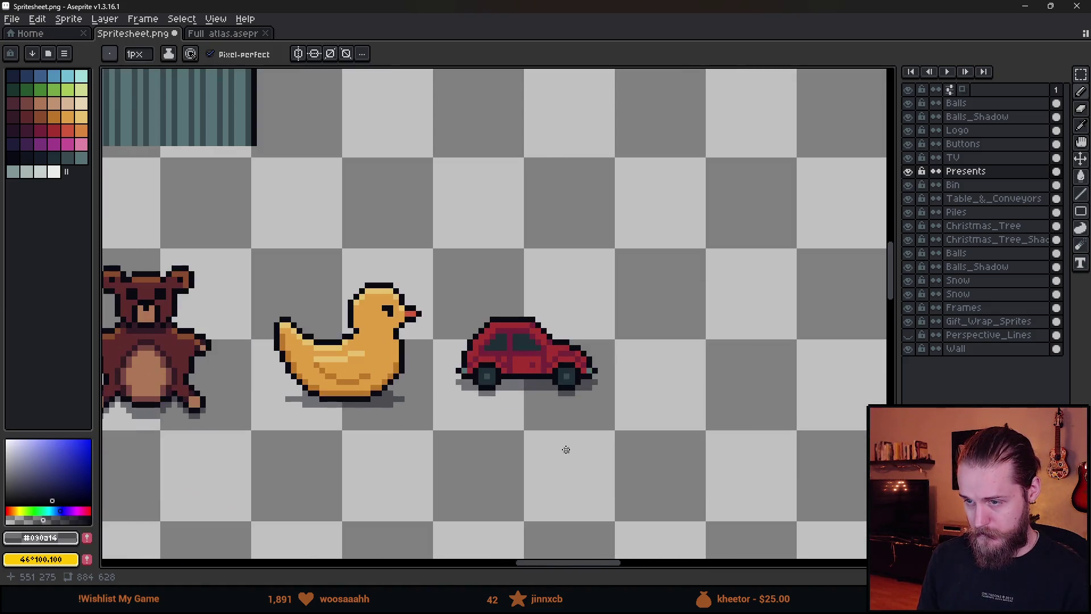
- Duplicate the red car and drop the copy below the original
{"action": "key", "text": "m"}
{"action": "left_click_drag", "start_coordinate": [446, 302], "coordinate": [677, 444]}
{"action": "mouse_move", "coordinate": [601, 435]}
{"action": "left_mouse_down"}
{"action": "mouse_move", "coordinate": [574, 250]}
{"action": "mouse_move", "coordinate": [578, 448]}
{"action": "mouse_move", "coordinate": [571, 411]}
{"action": "left_mouse_up"}
{"action": "key", "text": "ctrl+d"}
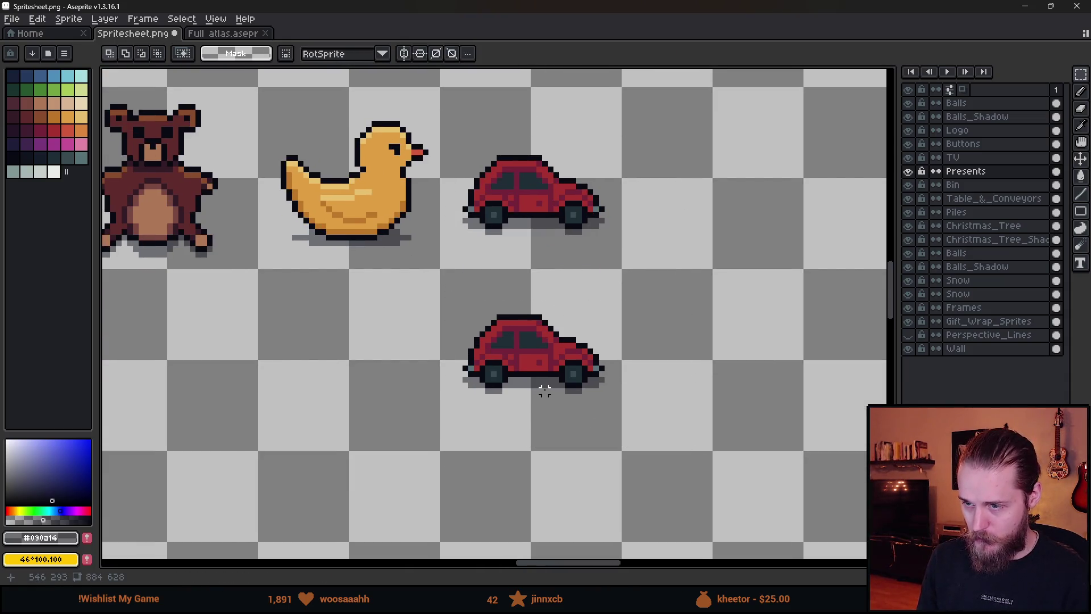
- Erase the copy's left wheel and redraw the underside outline and axle line
{"action": "scroll", "coordinate": [477, 389], "scroll_direction": "up", "scroll_amount": 4}
{"action": "key", "text": "e"}
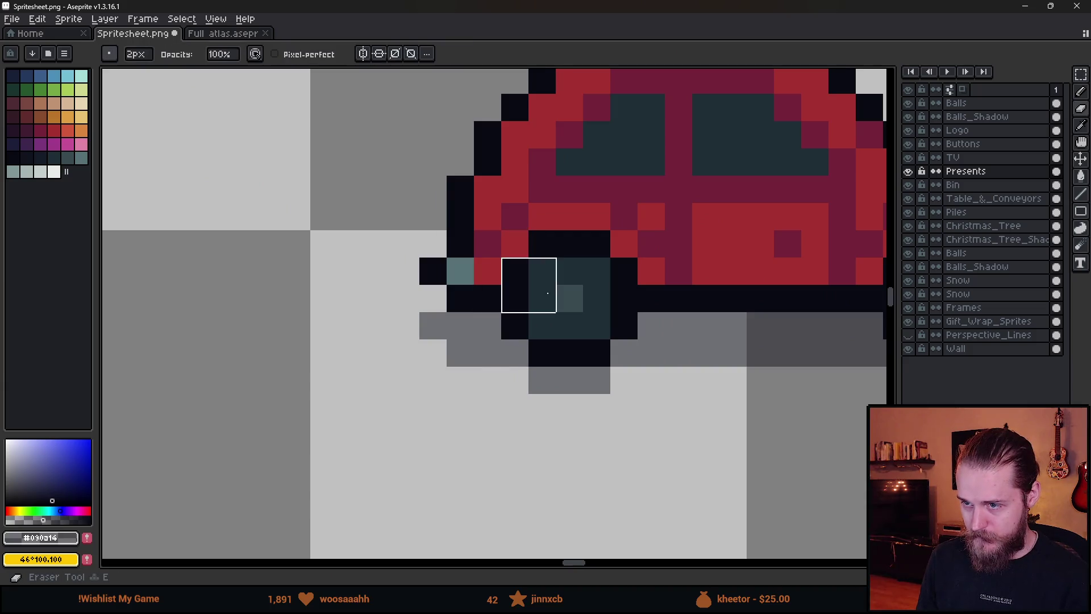
{"action": "mouse_move", "coordinate": [548, 293]}
{"action": "left_mouse_down"}
{"action": "mouse_move", "coordinate": [545, 321]}
{"action": "mouse_move", "coordinate": [597, 321]}
{"action": "mouse_move", "coordinate": [623, 293]}
{"action": "mouse_move", "coordinate": [590, 290]}
{"action": "left_mouse_up"}
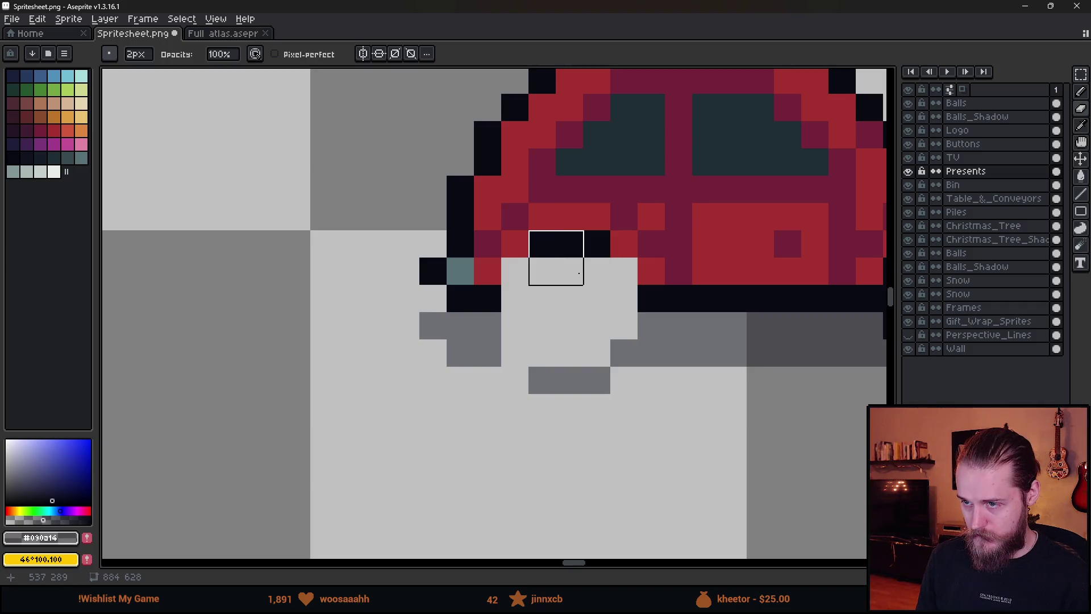
{"action": "key", "text": "b"}
{"action": "left_click", "coordinate": [514, 271]}
{"action": "left_click_drag", "start_coordinate": [597, 244], "coordinate": [621, 268]}
{"action": "left_click", "coordinate": [621, 327]}
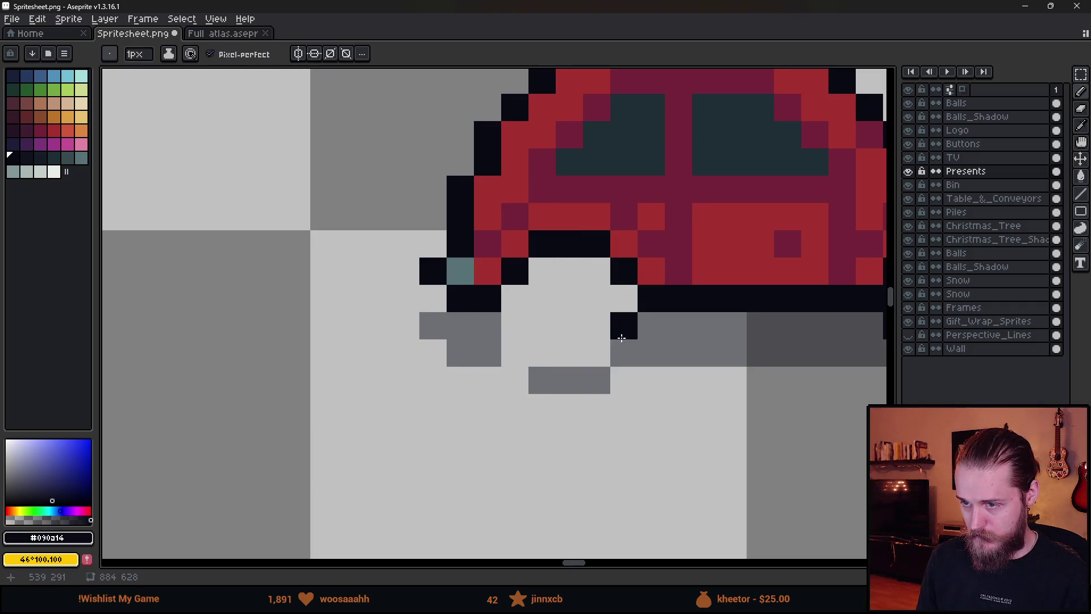
{"action": "scroll", "coordinate": [621, 337], "scroll_direction": "down", "scroll_amount": 5}
{"action": "scroll", "coordinate": [638, 351], "scroll_direction": "up", "scroll_amount": 5}
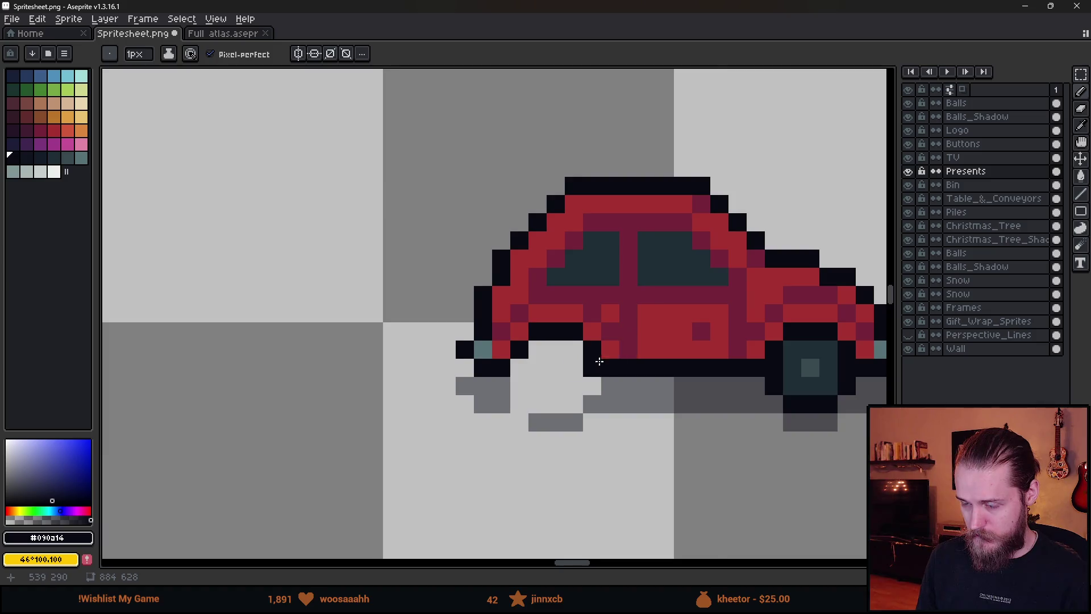
{"action": "scroll", "coordinate": [599, 361], "scroll_direction": "up", "scroll_amount": 1}
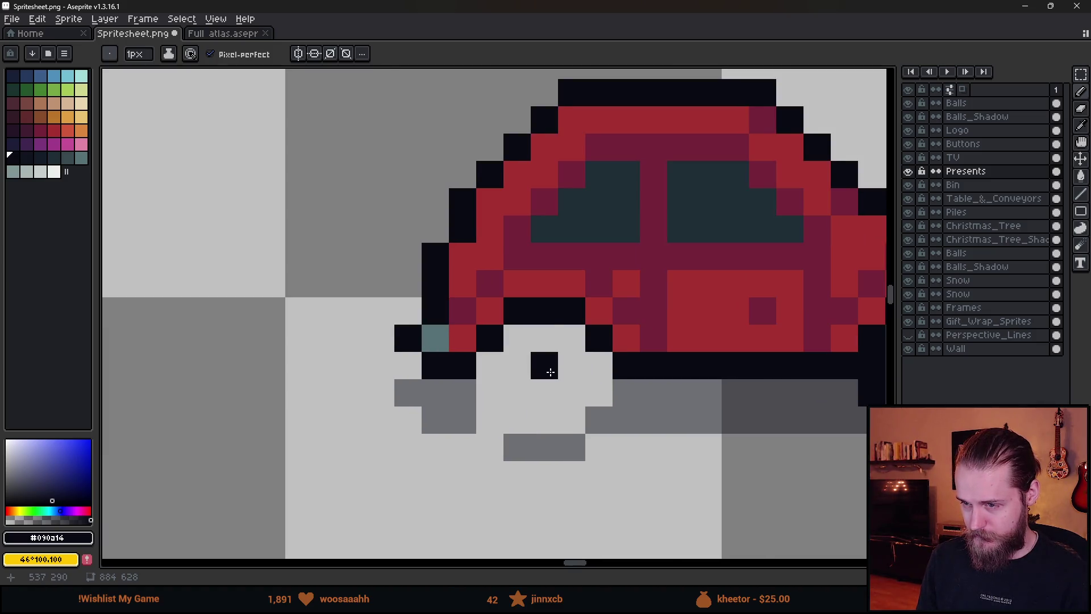
{"action": "left_click_drag", "start_coordinate": [550, 372], "coordinate": [550, 340]}
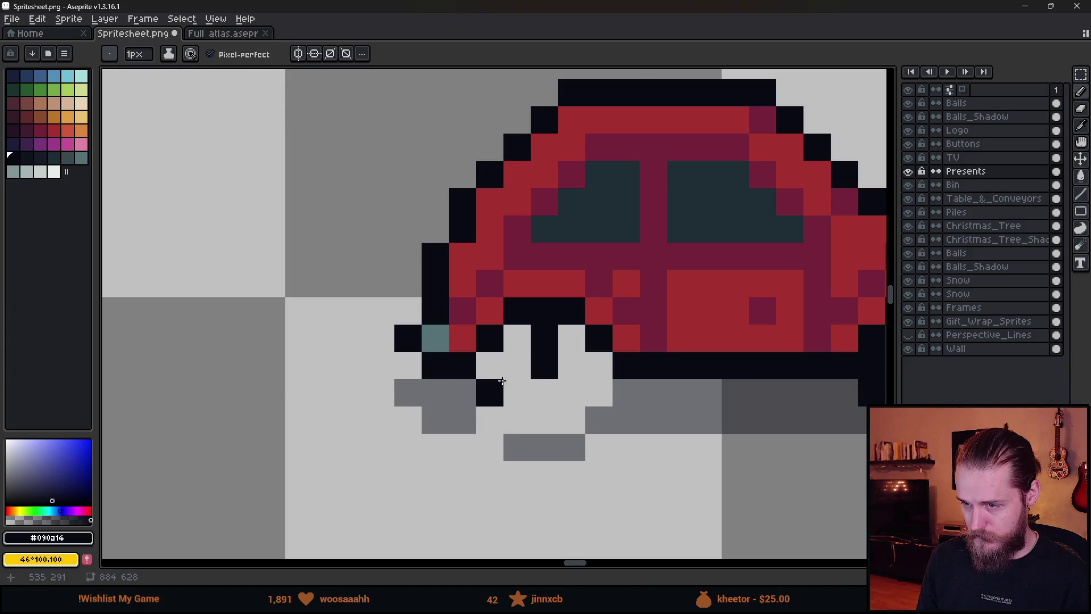
- Repaint the pixels under the broken car and replace its shadow with a flat row
{"action": "key", "text": "bracketright"}
{"action": "key", "text": "bracketright"}
{"action": "left_click", "coordinate": [489, 364]}
{"action": "left_click_drag", "start_coordinate": [572, 366], "coordinate": [591, 361]}
{"action": "scroll", "coordinate": [625, 392], "scroll_direction": "down", "scroll_amount": 5}
{"action": "scroll", "coordinate": [638, 420], "scroll_direction": "up", "scroll_amount": 4}
{"action": "key", "text": "e"}
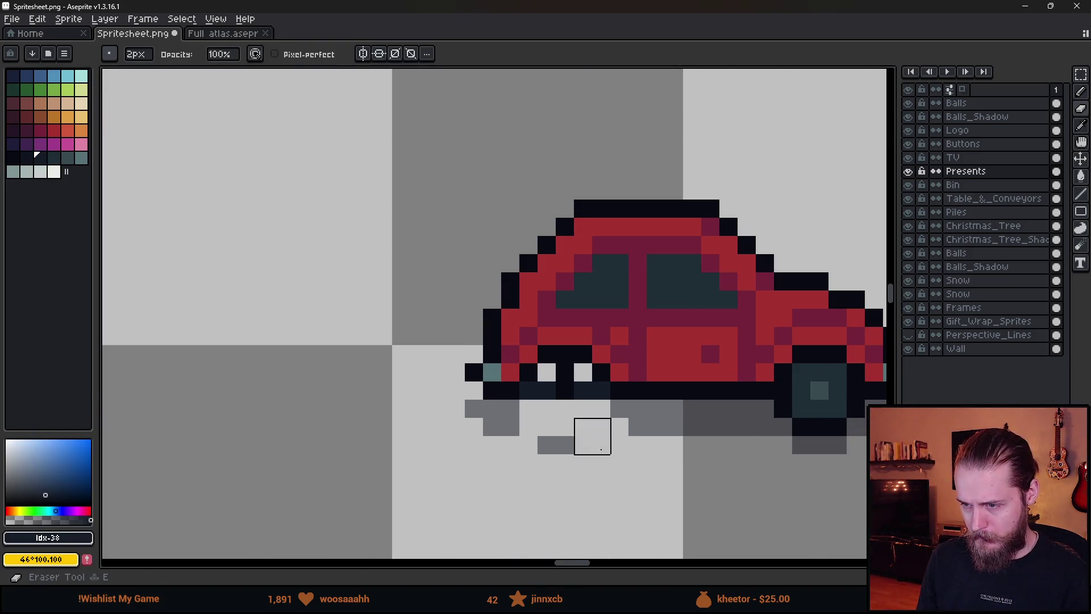
{"action": "left_click_drag", "start_coordinate": [592, 435], "coordinate": [555, 435]}
{"action": "key", "text": "b"}
{"action": "mouse_move", "coordinate": [601, 409]}
{"action": "left_mouse_down"}
{"action": "mouse_move", "coordinate": [531, 411]}
{"action": "mouse_move", "coordinate": [584, 426]}
{"action": "left_mouse_up"}
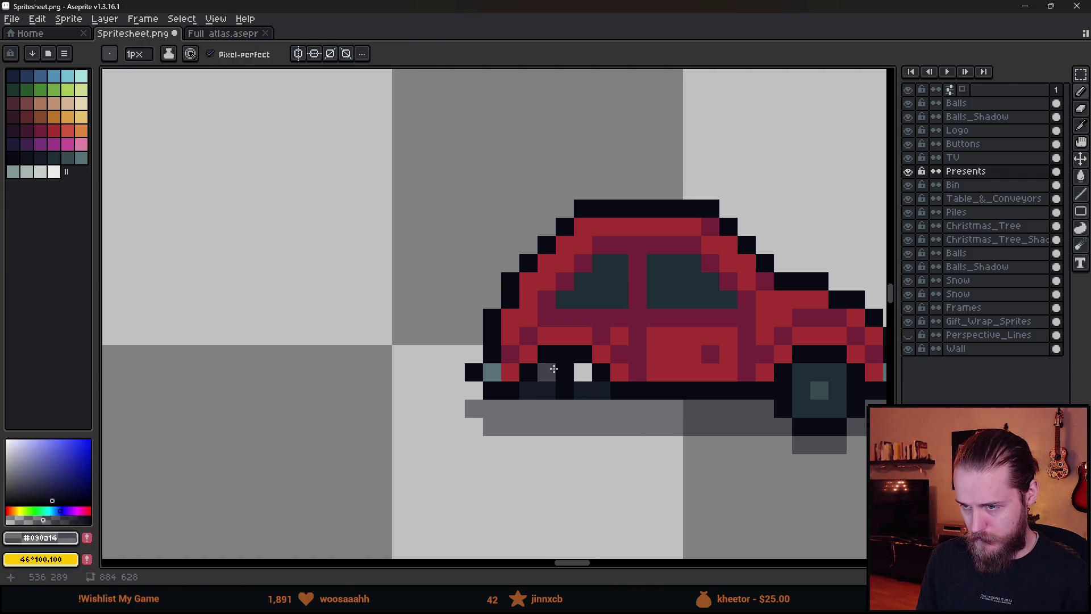
{"action": "scroll", "coordinate": [642, 438], "scroll_direction": "down", "scroll_amount": 7}
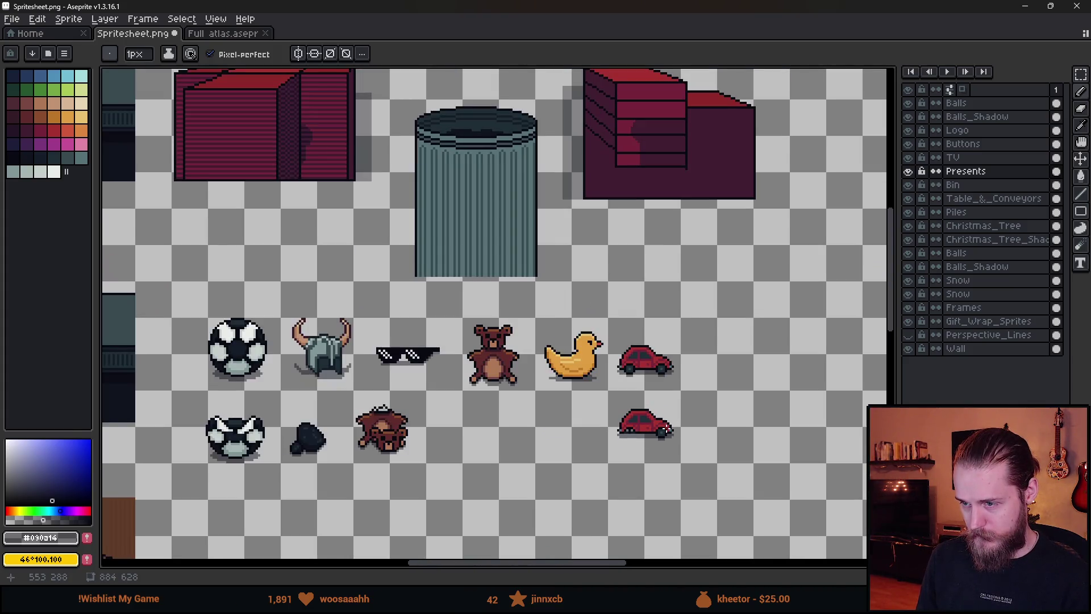
- Move the lower red car down about 16 px
{"action": "scroll", "coordinate": [665, 430], "scroll_direction": "up", "scroll_amount": 2}
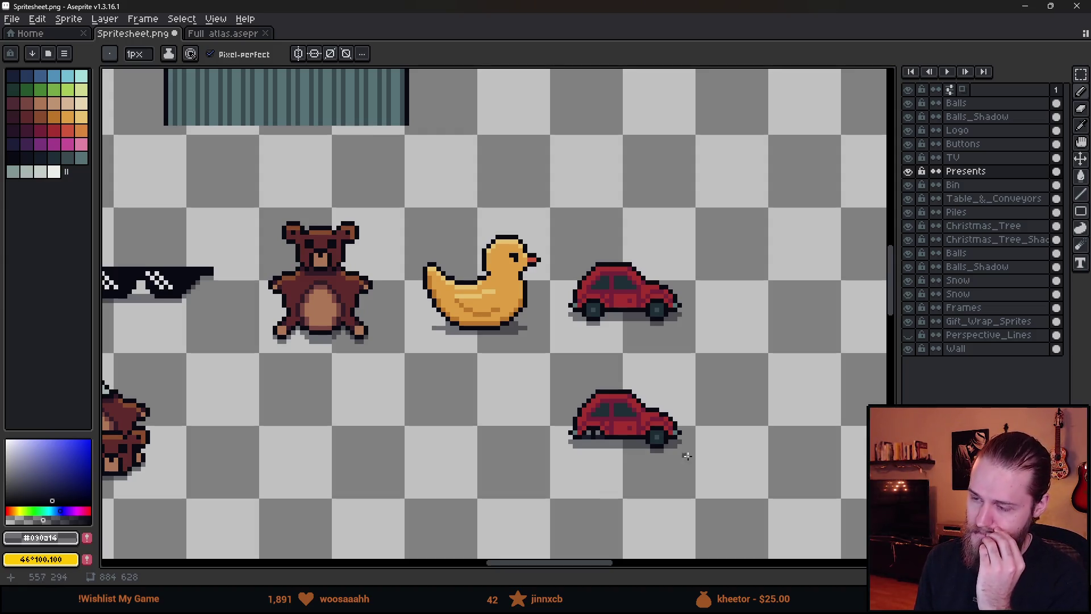
{"action": "scroll", "coordinate": [682, 465], "scroll_direction": "up", "scroll_amount": 2}
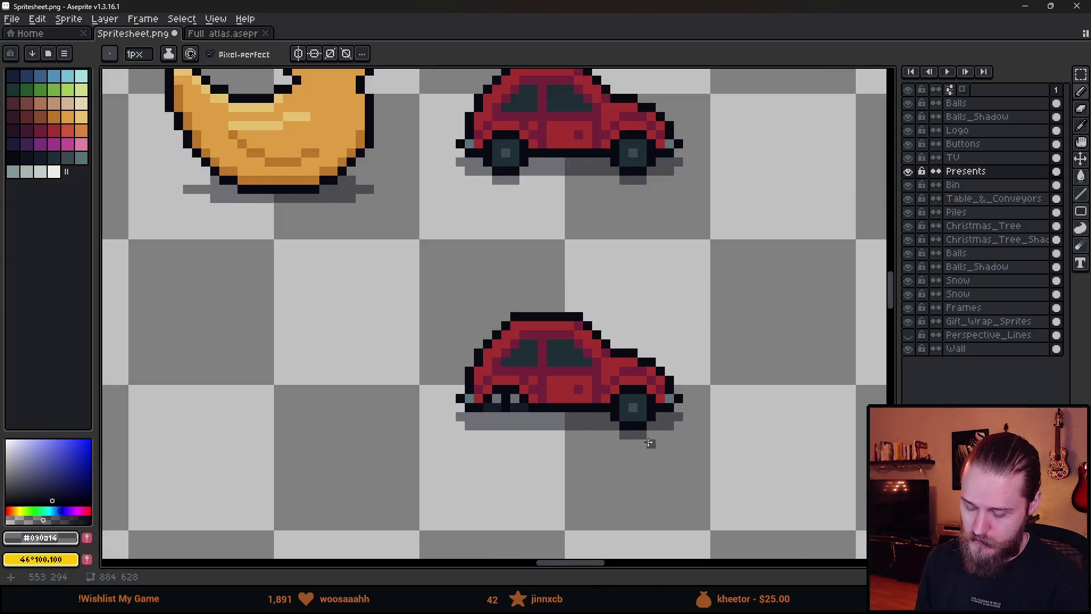
{"action": "key", "text": "m"}
{"action": "left_click_drag", "start_coordinate": [387, 261], "coordinate": [586, 505]}
{"action": "left_click_drag", "start_coordinate": [530, 382], "coordinate": [540, 398]}
{"action": "key", "text": "Return"}
- Drop the broken left side lower and clear the stray mark and extra shadow
{"action": "left_click_drag", "start_coordinate": [398, 291], "coordinate": [540, 460]}
{"action": "left_click_drag", "start_coordinate": [515, 398], "coordinate": [517, 407]}
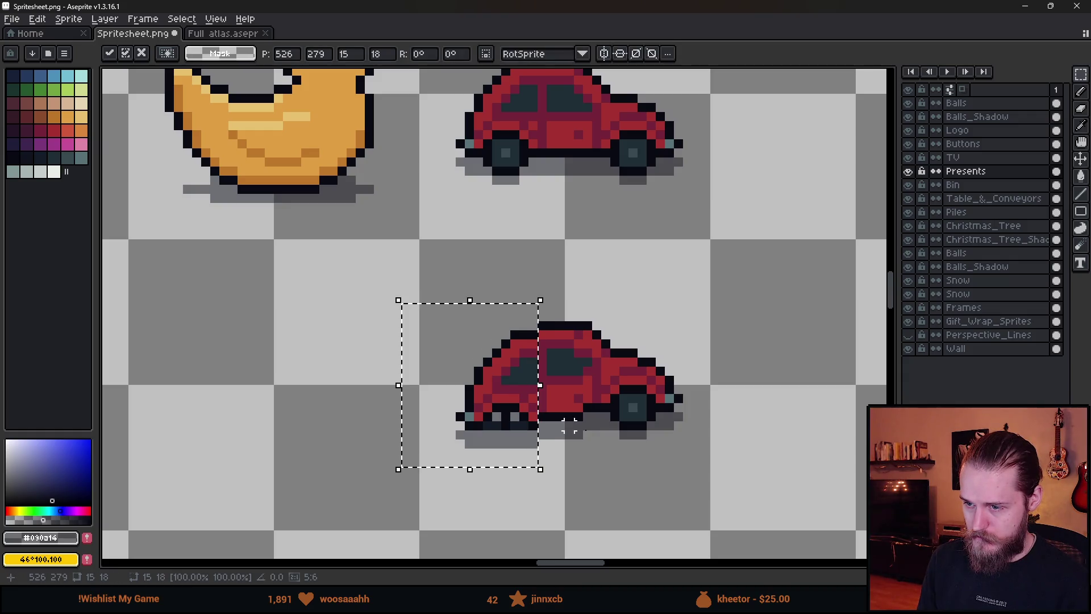
{"action": "key", "text": "ctrl+d"}
{"action": "left_click_drag", "start_coordinate": [464, 449], "coordinate": [603, 511]}
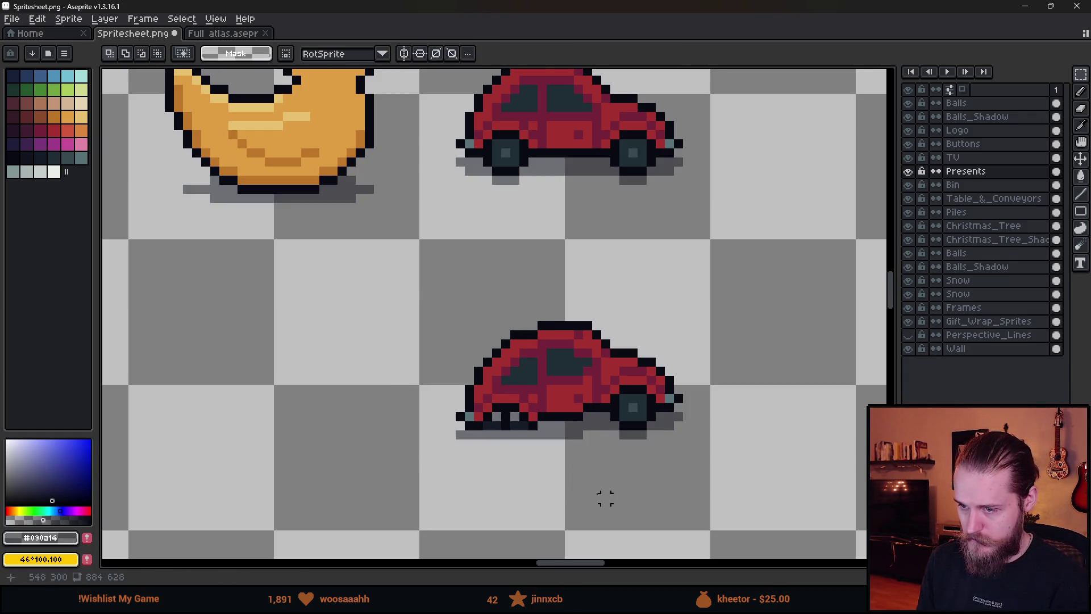
- Shift the broken-wheel car left so it sits directly beneath the original
{"action": "scroll", "coordinate": [605, 497], "scroll_direction": "down", "scroll_amount": 3}
{"action": "scroll", "coordinate": [525, 494], "scroll_direction": "down", "scroll_amount": 2}
{"action": "scroll", "coordinate": [525, 495], "scroll_direction": "up", "scroll_amount": 2}
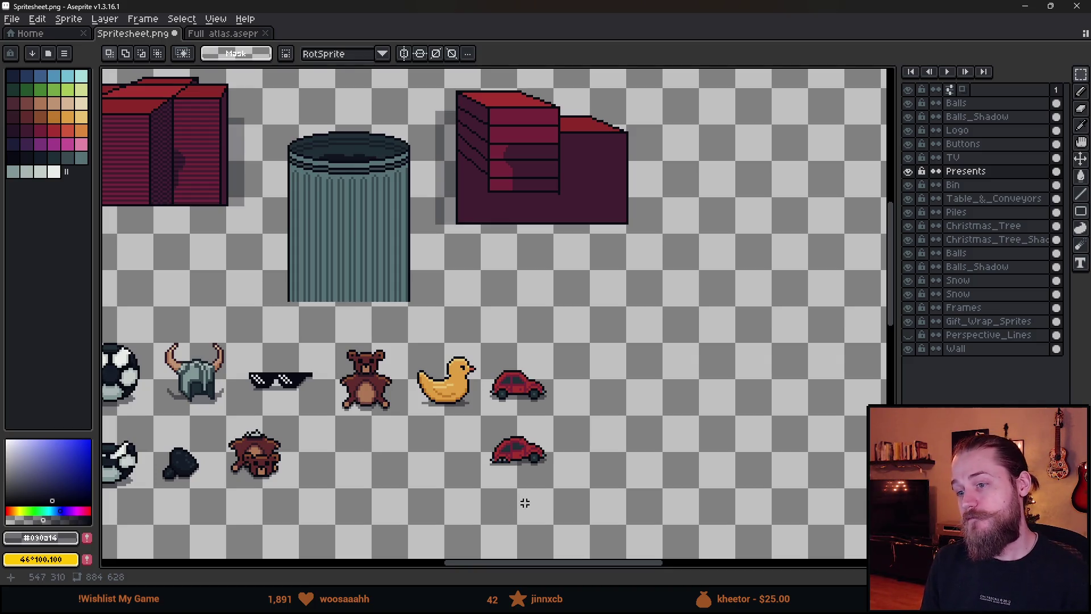
{"action": "scroll", "coordinate": [528, 478], "scroll_direction": "up", "scroll_amount": 3}
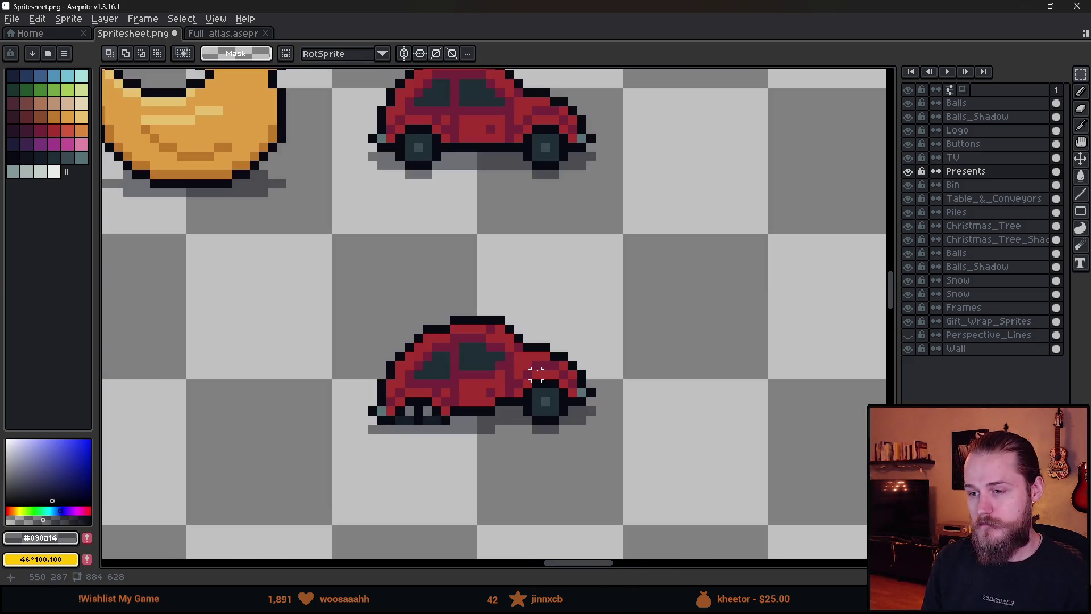
{"action": "scroll", "coordinate": [522, 450], "scroll_direction": "down", "scroll_amount": 3}
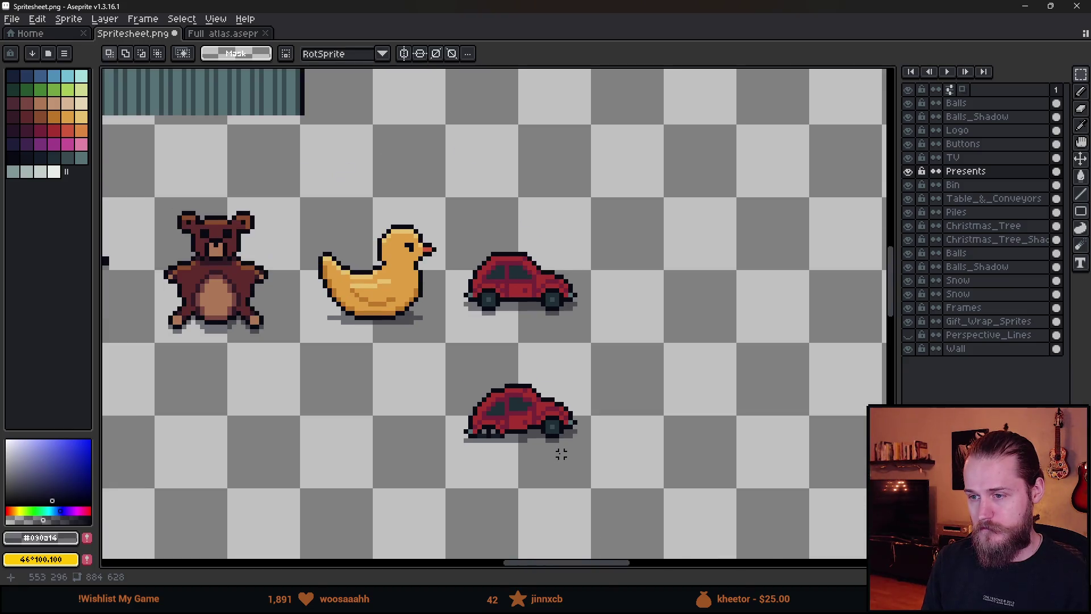
{"action": "scroll", "coordinate": [519, 449], "scroll_direction": "up", "scroll_amount": 1}
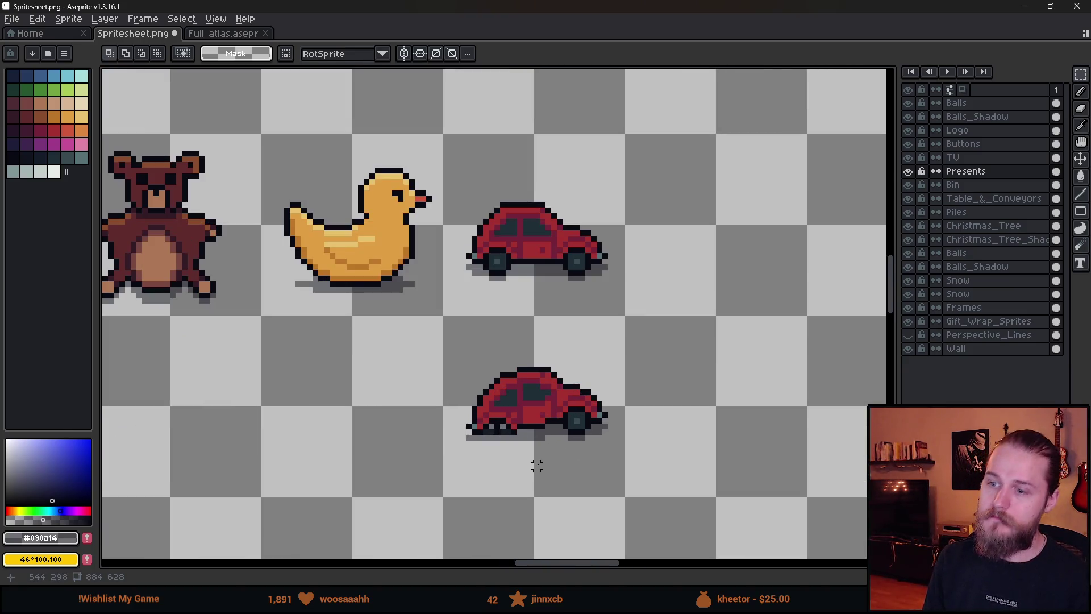
{"action": "scroll", "coordinate": [536, 466], "scroll_direction": "down", "scroll_amount": 3}
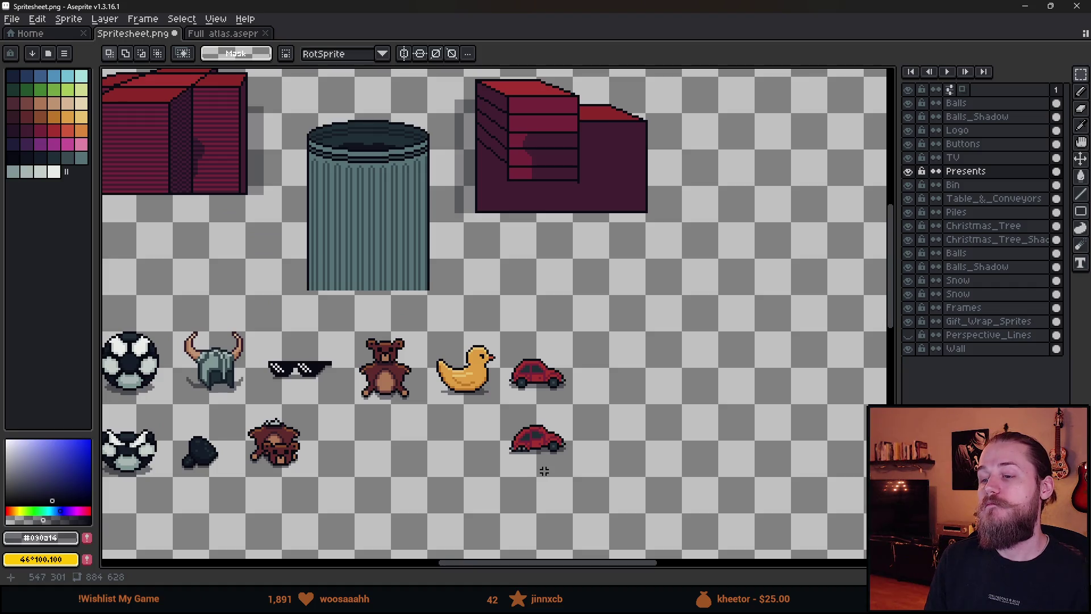
{"action": "left_click_drag", "start_coordinate": [474, 478], "coordinate": [689, 361]}
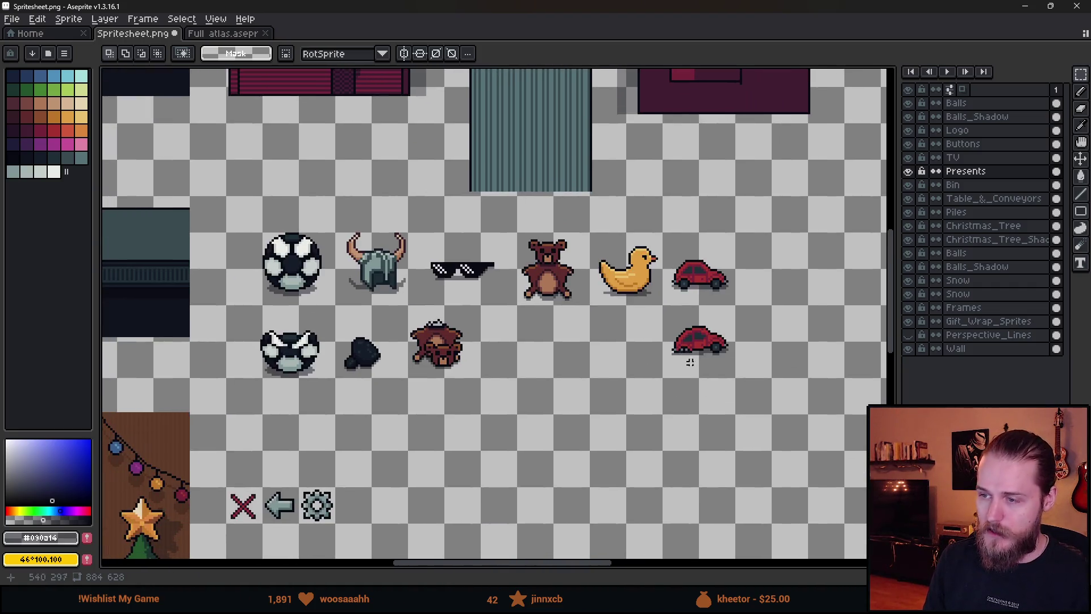
{"action": "left_click_drag", "start_coordinate": [663, 319], "coordinate": [832, 414]}
{"action": "mouse_move", "coordinate": [755, 390]}
{"action": "left_mouse_down"}
{"action": "mouse_move", "coordinate": [574, 402]}
{"action": "mouse_move", "coordinate": [789, 397]}
{"action": "mouse_move", "coordinate": [676, 394]}
{"action": "left_mouse_up"}
{"action": "scroll", "coordinate": [755, 335], "scroll_direction": "up", "scroll_amount": 4}
{"action": "key", "text": "ctrl+d"}
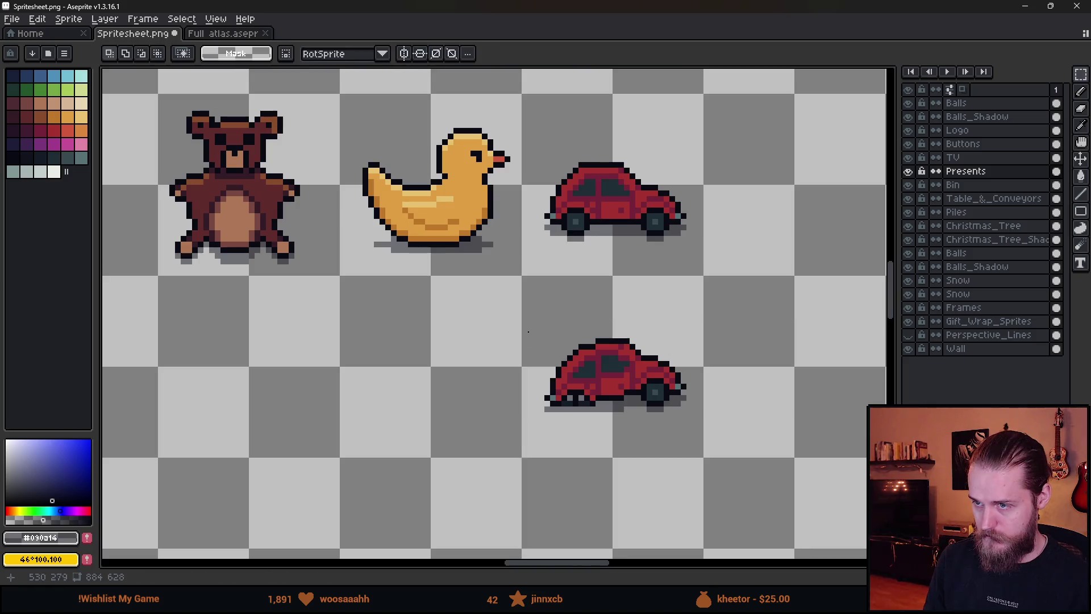
{"action": "scroll", "coordinate": [519, 344], "scroll_direction": "down", "scroll_amount": 2}
{"action": "scroll", "coordinate": [312, 419], "scroll_direction": "down", "scroll_amount": 1}
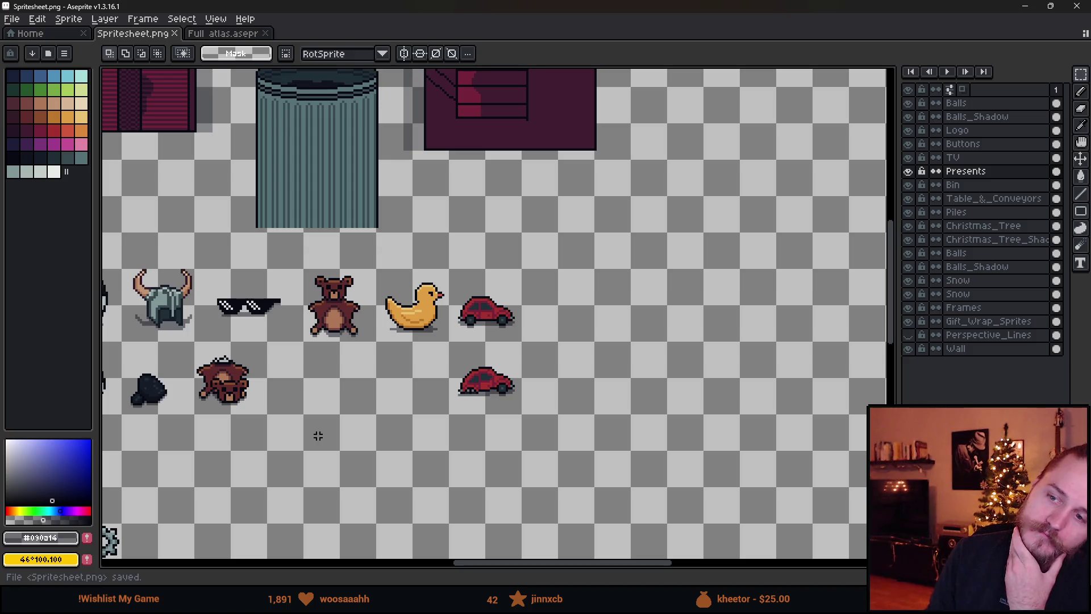
{"action": "scroll", "coordinate": [468, 365], "scroll_direction": "up", "scroll_amount": 3}
{"action": "scroll", "coordinate": [521, 384], "scroll_direction": "up", "scroll_amount": 5}
- Add a black pixel to the car's top-left edge and a red pixel beneath it
{"action": "key", "text": "b"}
{"action": "left_click", "coordinate": [502, 375]}
{"action": "left_click", "coordinate": [499, 400], "text": "alt"}
{"action": "left_click", "coordinate": [498, 392]}
{"action": "scroll", "coordinate": [568, 449], "scroll_direction": "down", "scroll_amount": 5}
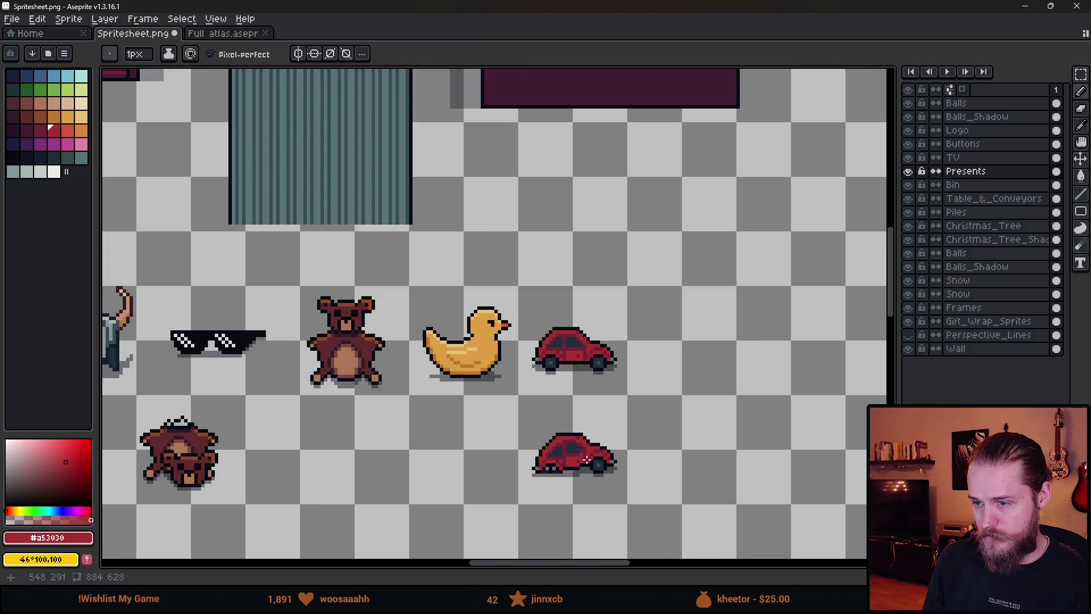
{"action": "scroll", "coordinate": [579, 468], "scroll_direction": "up", "scroll_amount": 3}
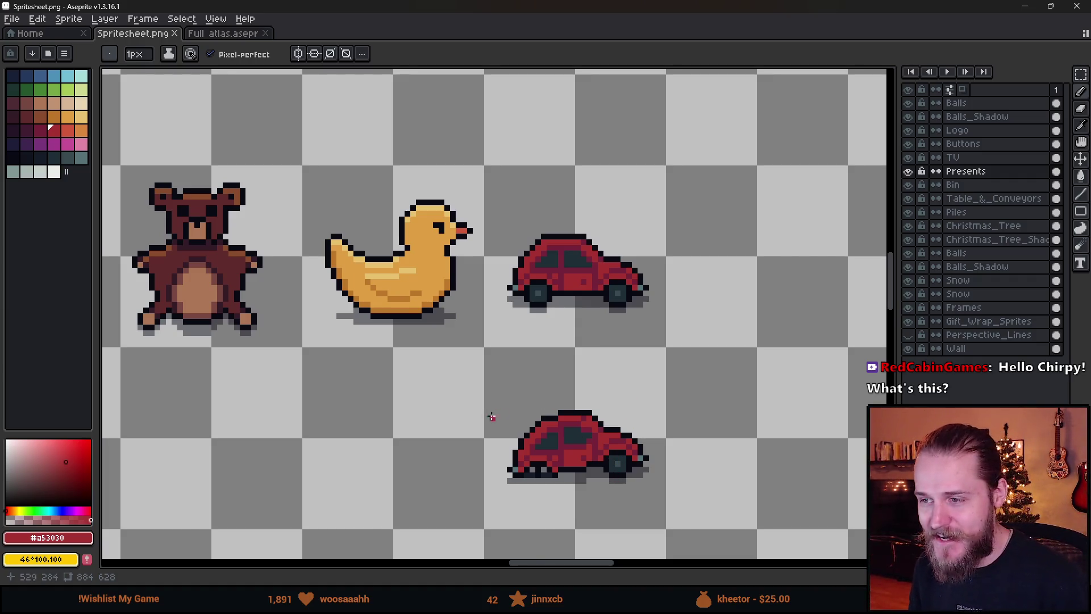
- Save Spritesheet.png with Ctrl+S
{"action": "scroll", "coordinate": [492, 417], "scroll_direction": "down", "scroll_amount": 4}
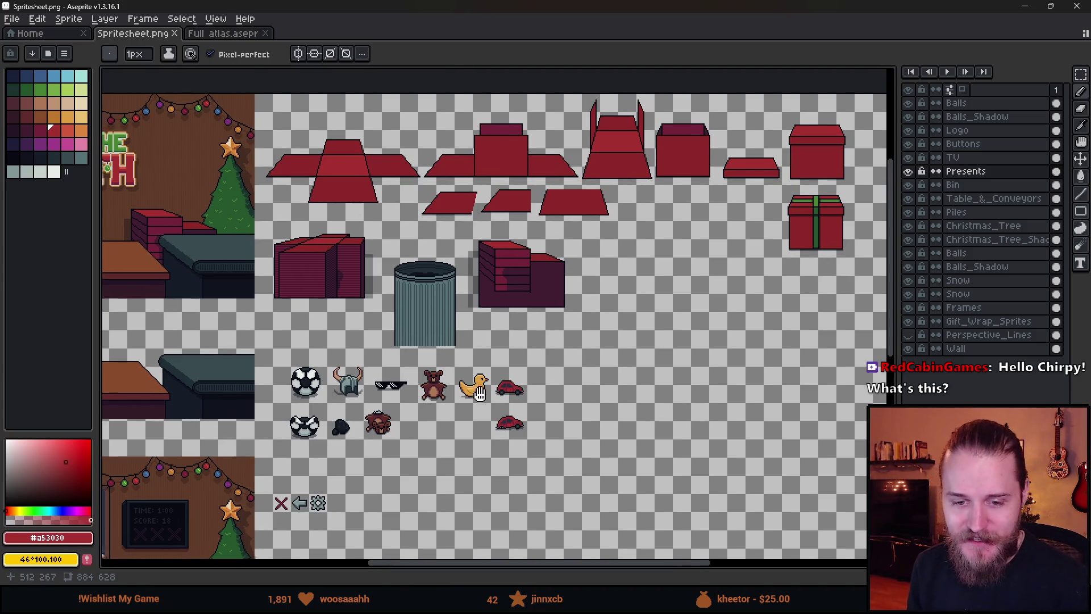
{"action": "scroll", "coordinate": [636, 392], "scroll_direction": "up", "scroll_amount": 2}
{"action": "scroll", "coordinate": [636, 392], "scroll_direction": "down", "scroll_amount": 3}
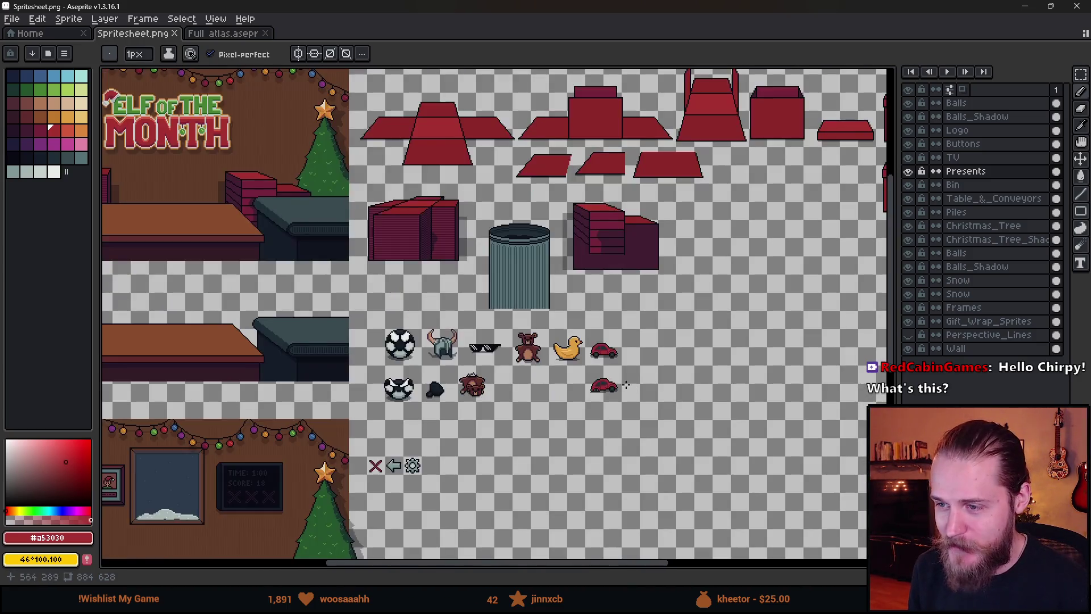
{"action": "scroll", "coordinate": [675, 375], "scroll_direction": "up", "scroll_amount": 3}
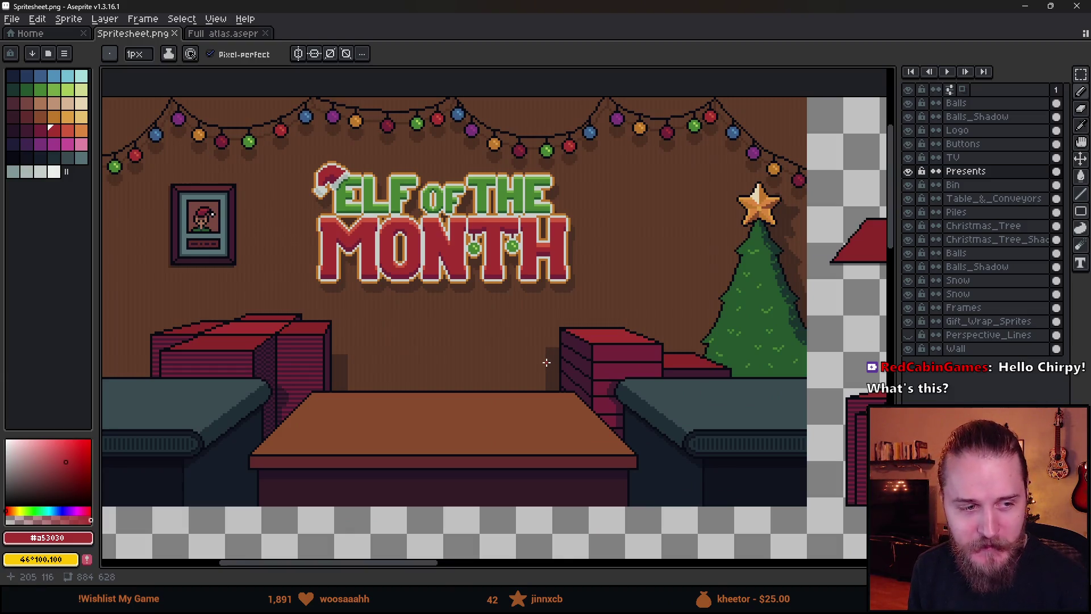
{"action": "scroll", "coordinate": [572, 388], "scroll_direction": "down", "scroll_amount": 4}
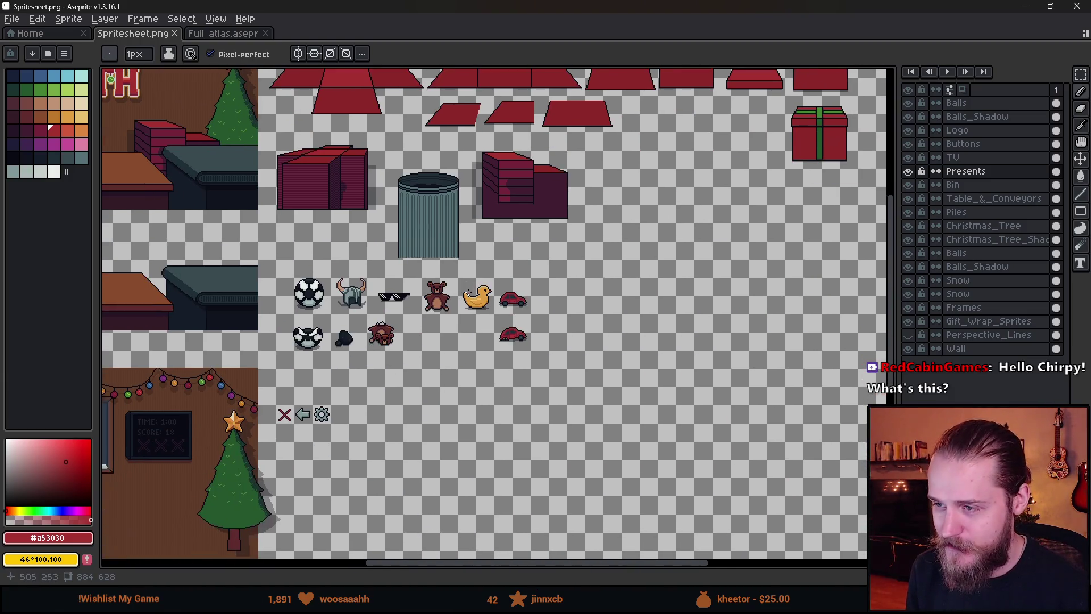
{"action": "scroll", "coordinate": [462, 293], "scroll_direction": "up", "scroll_amount": 3}
{"action": "scroll", "coordinate": [397, 268], "scroll_direction": "left", "scroll_amount": 2}
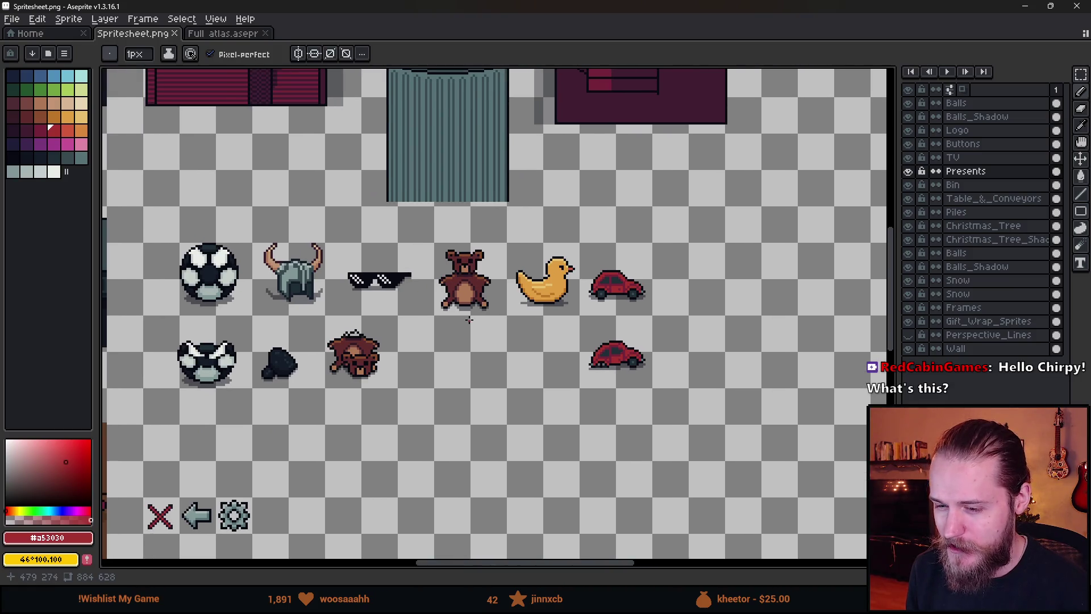
{"action": "right_click", "coordinate": [531, 286]}
{"action": "key", "text": "ctrl+s"}
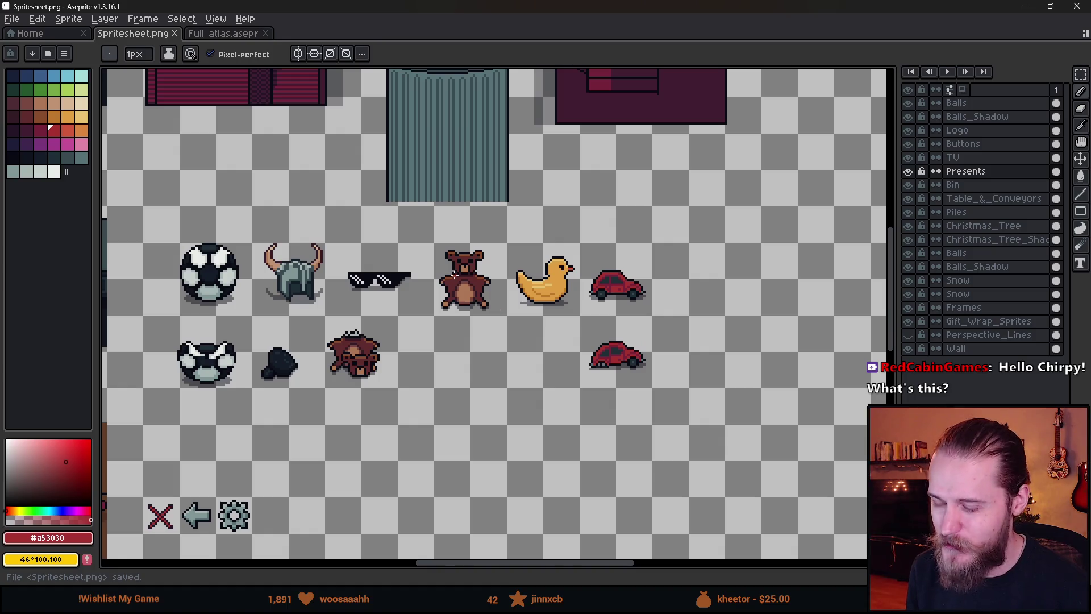
- Minimise Aseprite to bring the Unity editor back to the front
{"action": "scroll", "coordinate": [488, 334], "scroll_direction": "up", "scroll_amount": 1}
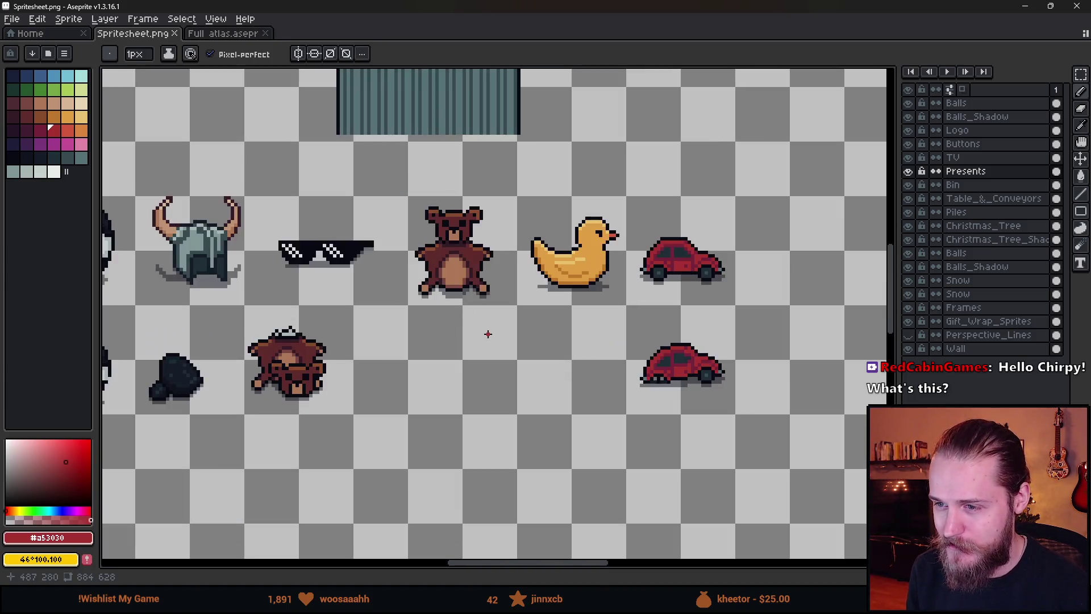
{"action": "scroll", "coordinate": [487, 335], "scroll_direction": "down", "scroll_amount": 1}
{"action": "left_click", "coordinate": [1024, 6]}
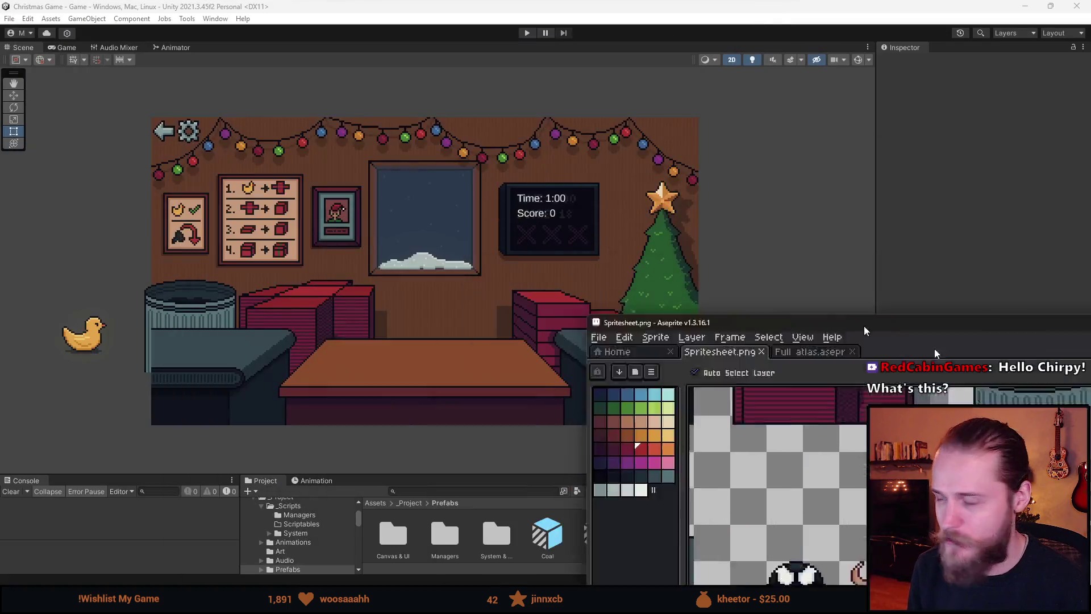
- Start play mode, then wrap and ship the duck as the first gift
{"action": "left_click", "coordinate": [527, 33]}
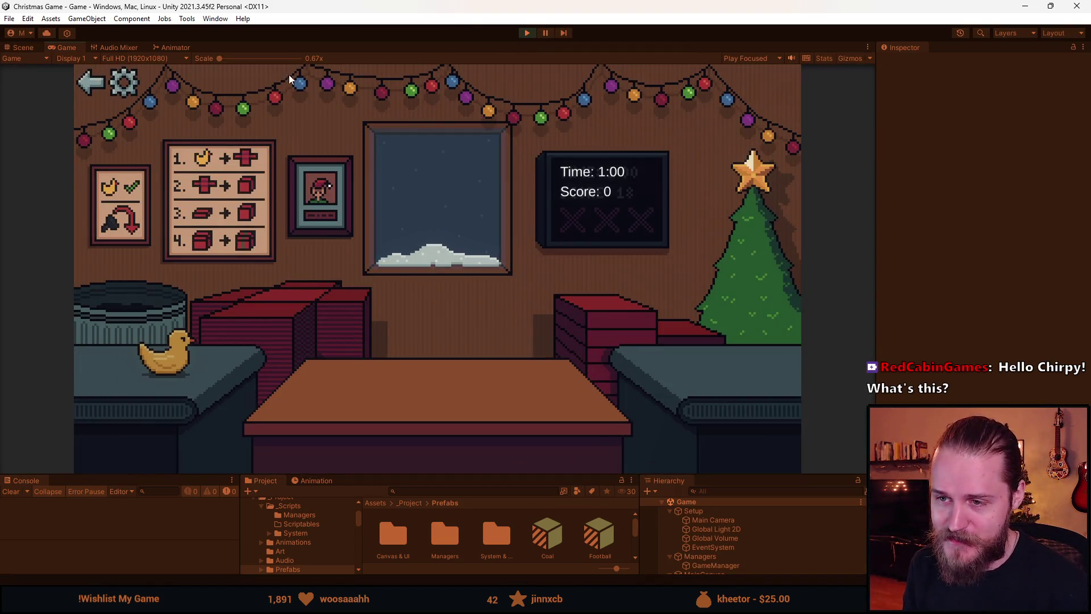
{"action": "left_click", "coordinate": [281, 309]}
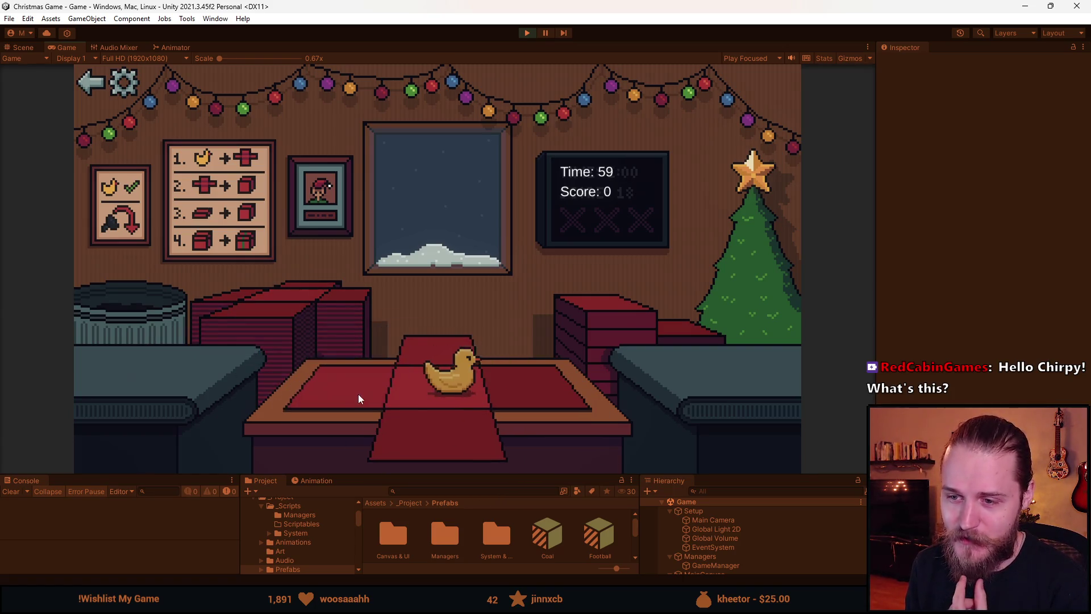
{"action": "left_click", "coordinate": [442, 435]}
{"action": "left_click", "coordinate": [414, 407]}
{"action": "left_click", "coordinate": [418, 384]}
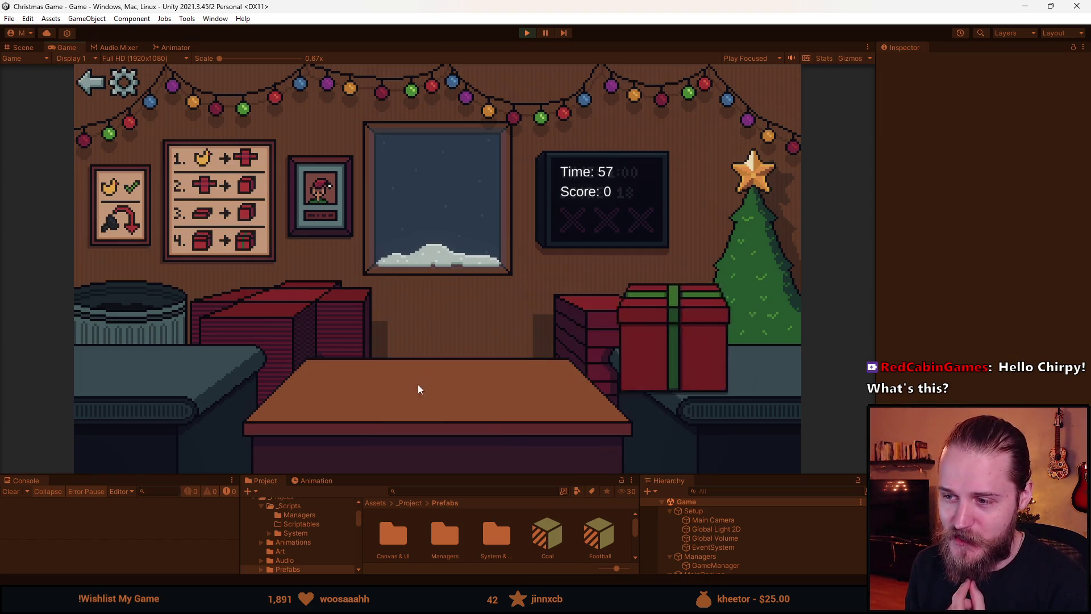
- Bin the coal, then box, ribbon and ship the football and the next toy
{"action": "left_click", "coordinate": [147, 324]}
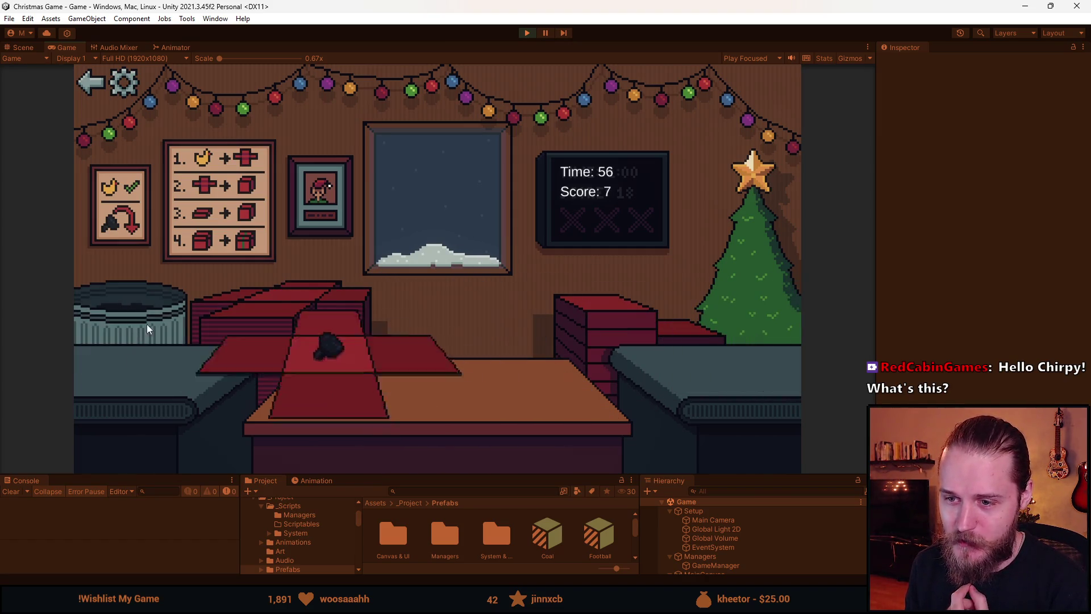
{"action": "left_click", "coordinate": [279, 299]}
{"action": "left_click", "coordinate": [458, 431]}
{"action": "left_click", "coordinate": [463, 360]}
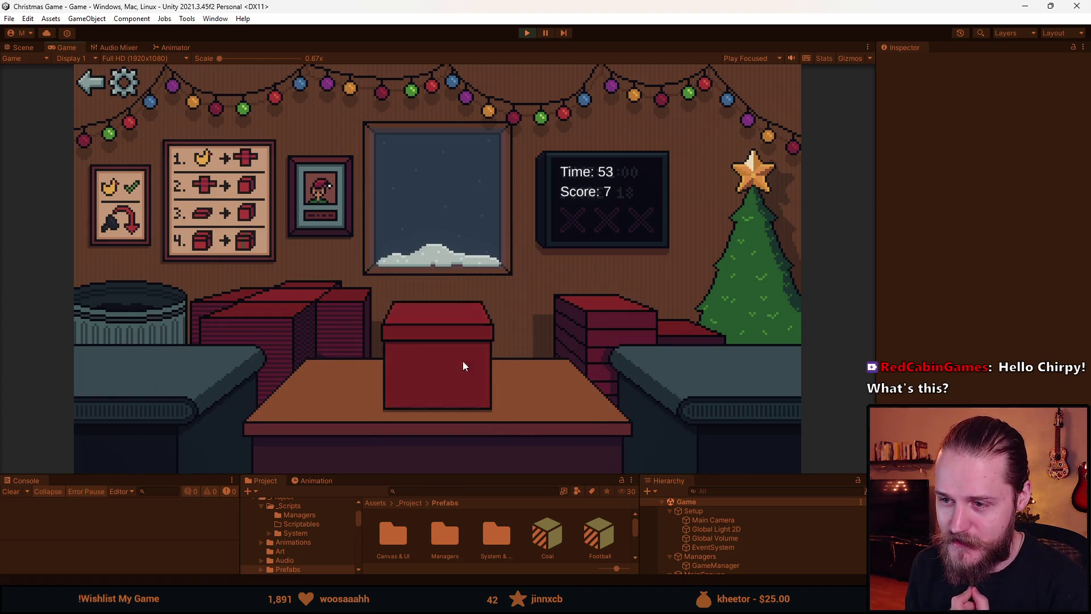
{"action": "left_click", "coordinate": [407, 388]}
{"action": "left_click", "coordinate": [244, 329]}
{"action": "left_click", "coordinate": [145, 344]}
{"action": "left_click", "coordinate": [441, 438]}
{"action": "left_click", "coordinate": [466, 376]}
{"action": "left_click", "coordinate": [437, 358]}
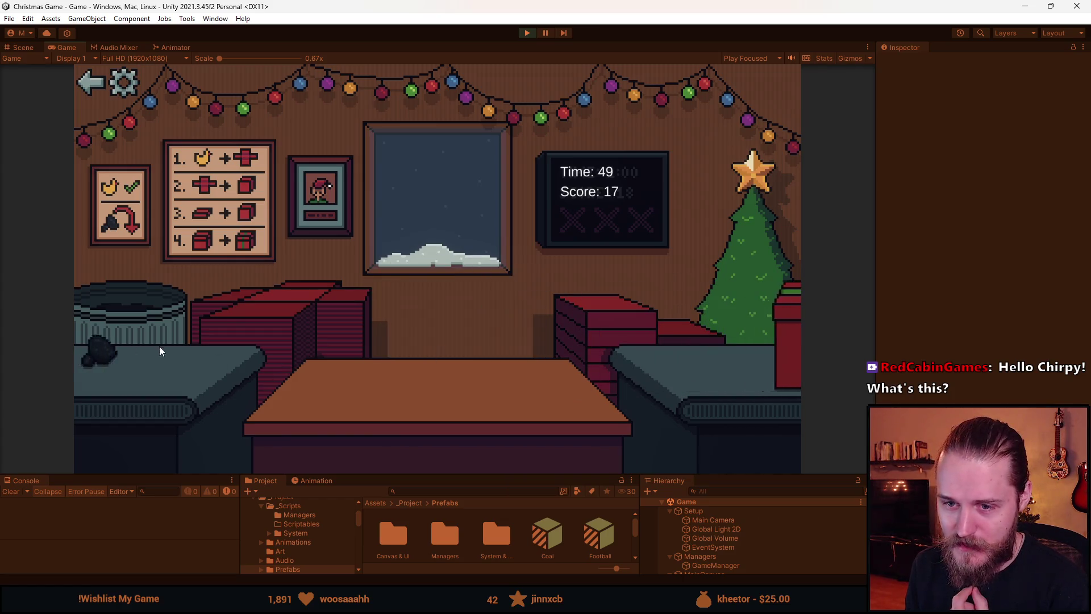
- Throw away the coal, then wrap and send off the sunglasses and the duck
{"action": "left_click", "coordinate": [172, 355]}
{"action": "left_click", "coordinate": [155, 310]}
{"action": "left_click", "coordinate": [105, 356]}
{"action": "left_click", "coordinate": [204, 344]}
{"action": "left_click", "coordinate": [604, 319]}
{"action": "left_click", "coordinate": [463, 329]}
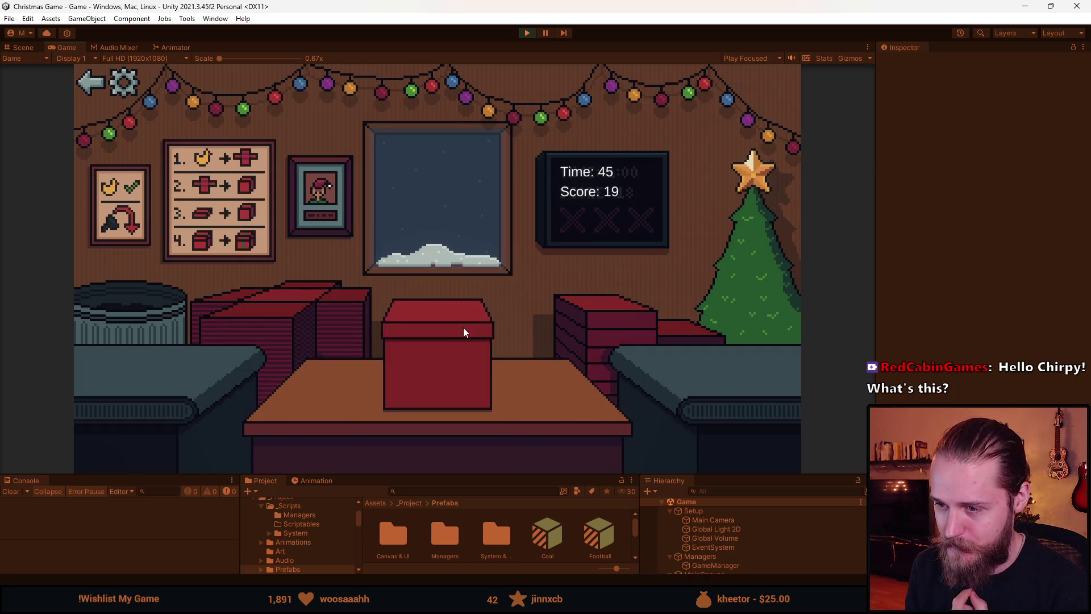
{"action": "left_click", "coordinate": [419, 378]}
{"action": "left_click", "coordinate": [257, 384]}
{"action": "left_click", "coordinate": [494, 365]}
{"action": "left_click", "coordinate": [509, 358]}
{"action": "left_click", "coordinate": [453, 349]}
{"action": "left_click", "coordinate": [453, 349]}
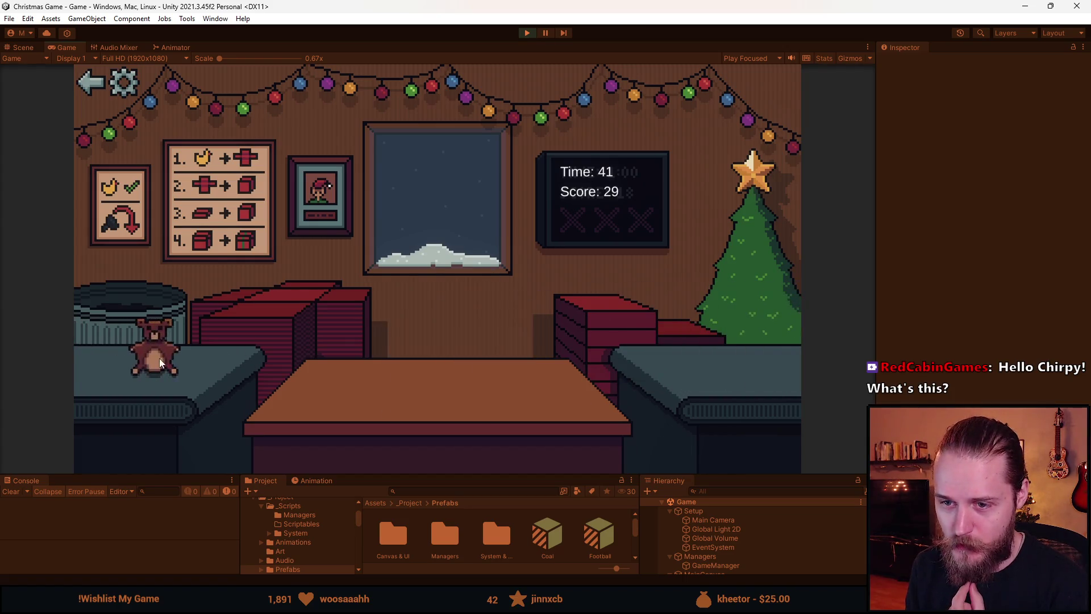
- Wrap and ship the teddy bear and the sunglasses as gifts
{"action": "left_click", "coordinate": [160, 358]}
{"action": "left_click", "coordinate": [296, 332]}
{"action": "left_click", "coordinate": [599, 325]}
{"action": "left_click", "coordinate": [455, 339]}
{"action": "left_click", "coordinate": [456, 338]}
{"action": "left_click", "coordinate": [128, 387]}
{"action": "left_click", "coordinate": [452, 419]}
{"action": "left_click", "coordinate": [489, 358]}
{"action": "left_click", "coordinate": [483, 357]}
{"action": "left_click", "coordinate": [476, 357]}
- Wrap and ship the football and the teddy bear as gifts
{"action": "left_click", "coordinate": [114, 349]}
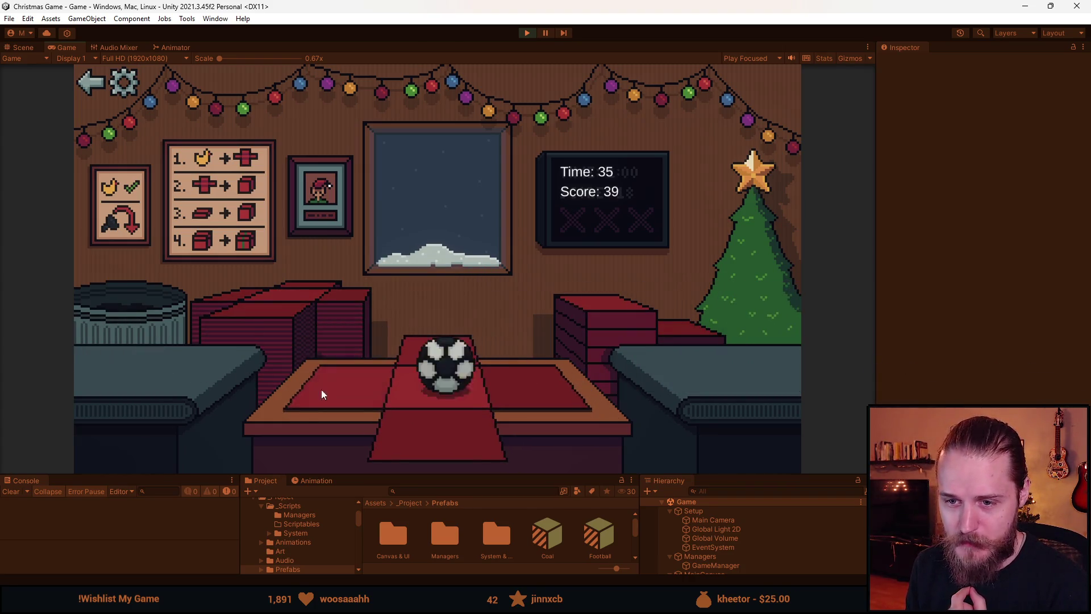
{"action": "left_click", "coordinate": [444, 369]}
{"action": "left_click", "coordinate": [447, 369]}
{"action": "left_click", "coordinate": [446, 368]}
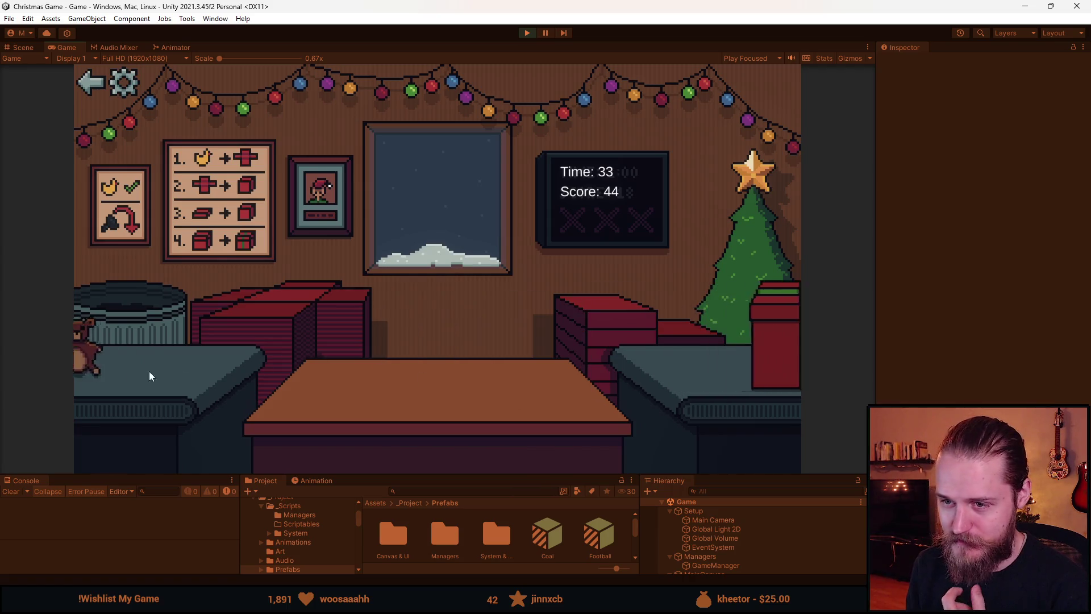
{"action": "left_click", "coordinate": [179, 372]}
{"action": "left_click", "coordinate": [265, 307]}
{"action": "left_click", "coordinate": [626, 309]}
{"action": "left_click", "coordinate": [467, 346]}
- Box up the horned helmet and the duck, ribbon them and send them off
{"action": "left_click", "coordinate": [117, 355]}
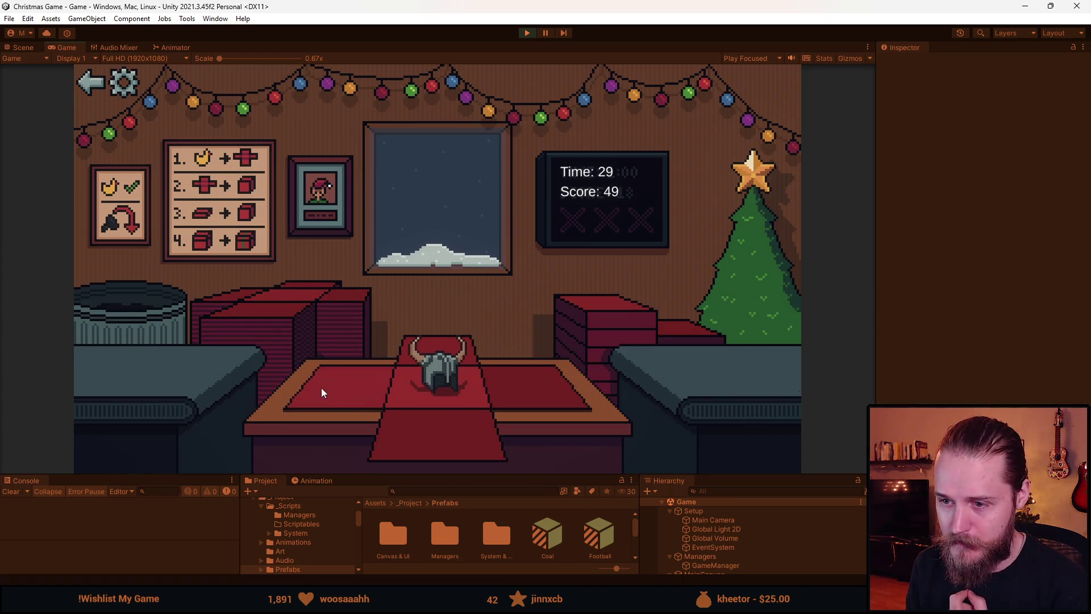
{"action": "left_click", "coordinate": [265, 308]}
{"action": "left_click", "coordinate": [623, 317]}
{"action": "left_click_drag", "start_coordinate": [110, 341], "coordinate": [420, 438]}
{"action": "left_click", "coordinate": [439, 356]}
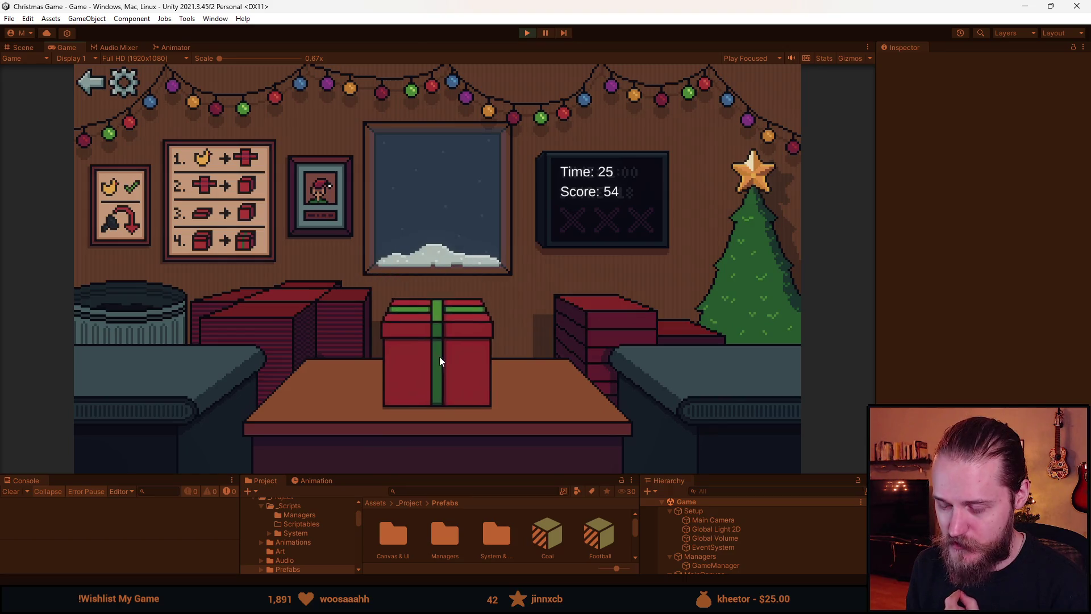
{"action": "left_click", "coordinate": [438, 368]}
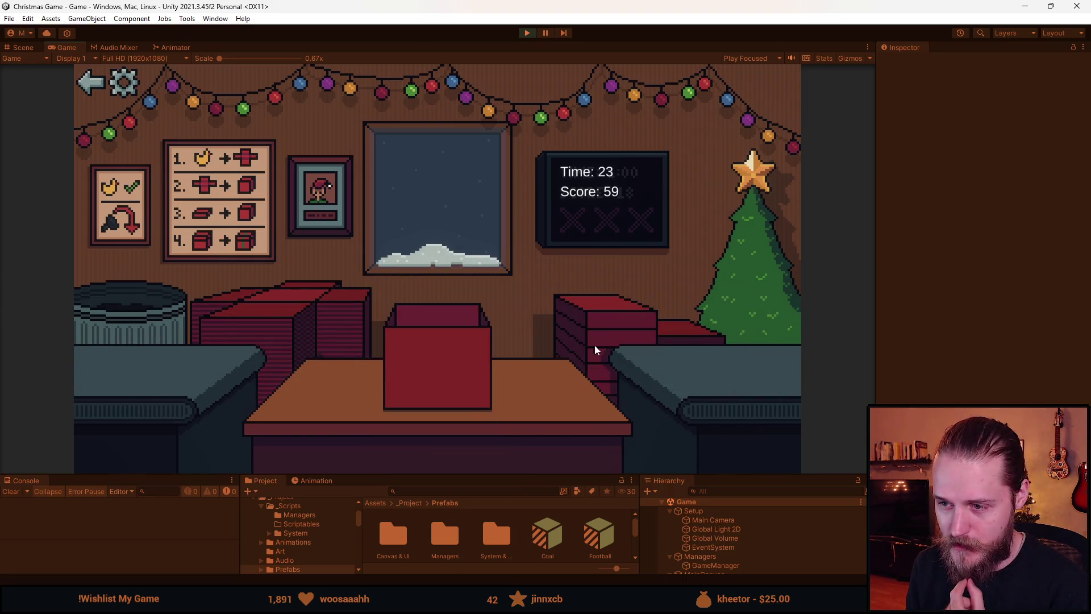
{"action": "left_click", "coordinate": [432, 349]}
{"action": "left_click_drag", "start_coordinate": [102, 340], "coordinate": [265, 384]}
{"action": "left_click_drag", "start_coordinate": [138, 348], "coordinate": [356, 420]}
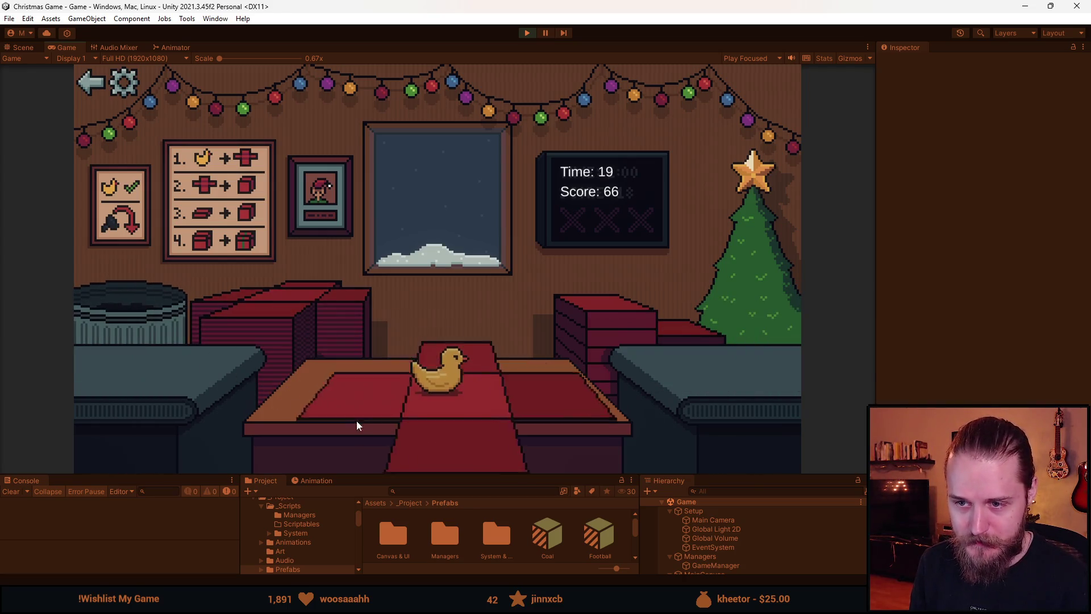
{"action": "left_click", "coordinate": [432, 431]}
{"action": "left_click", "coordinate": [449, 372]}
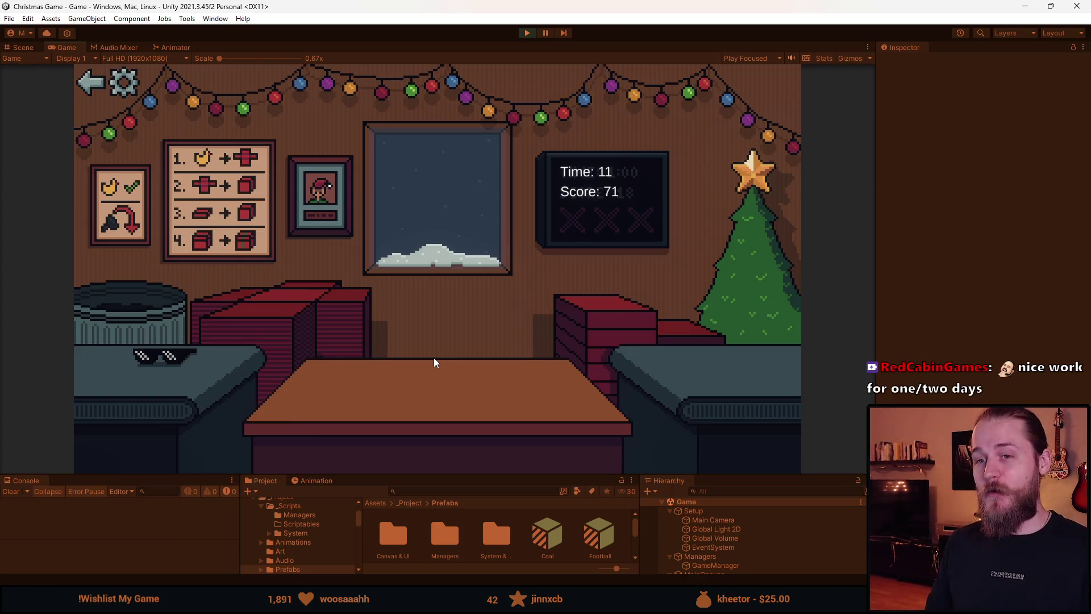
- Wrap the sunglasses on red paper, then exit to the main menu after the round ends at 71
{"action": "left_click", "coordinate": [252, 314]}
{"action": "left_click", "coordinate": [162, 356]}
{"action": "left_click", "coordinate": [390, 395]}
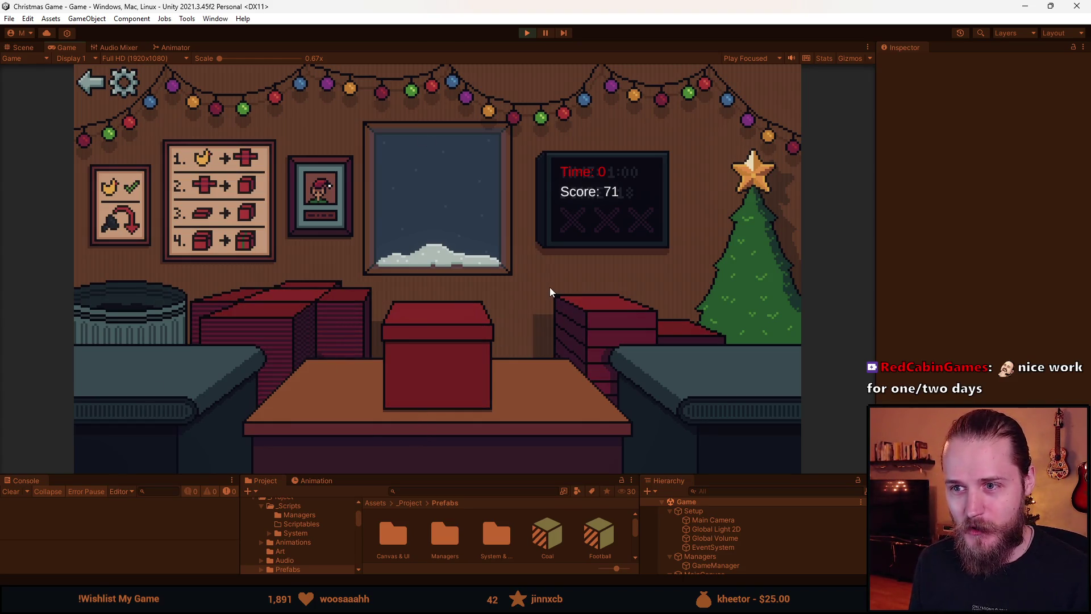
{"action": "left_click", "coordinate": [94, 82]}
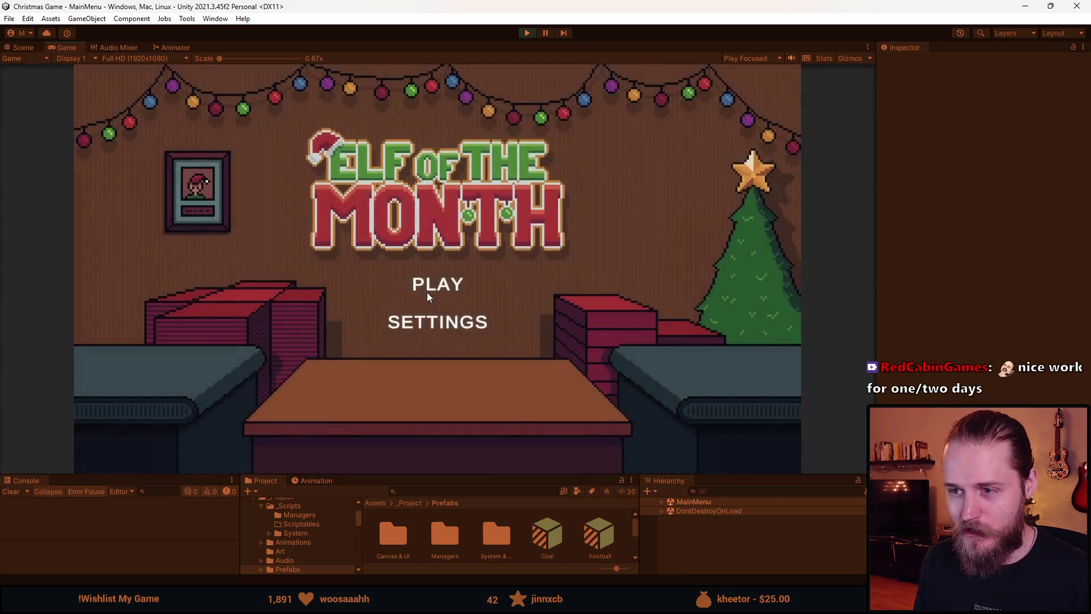
- Start a new round and wrap the duck, helmet and sunglasses as presents
{"action": "left_click", "coordinate": [428, 292]}
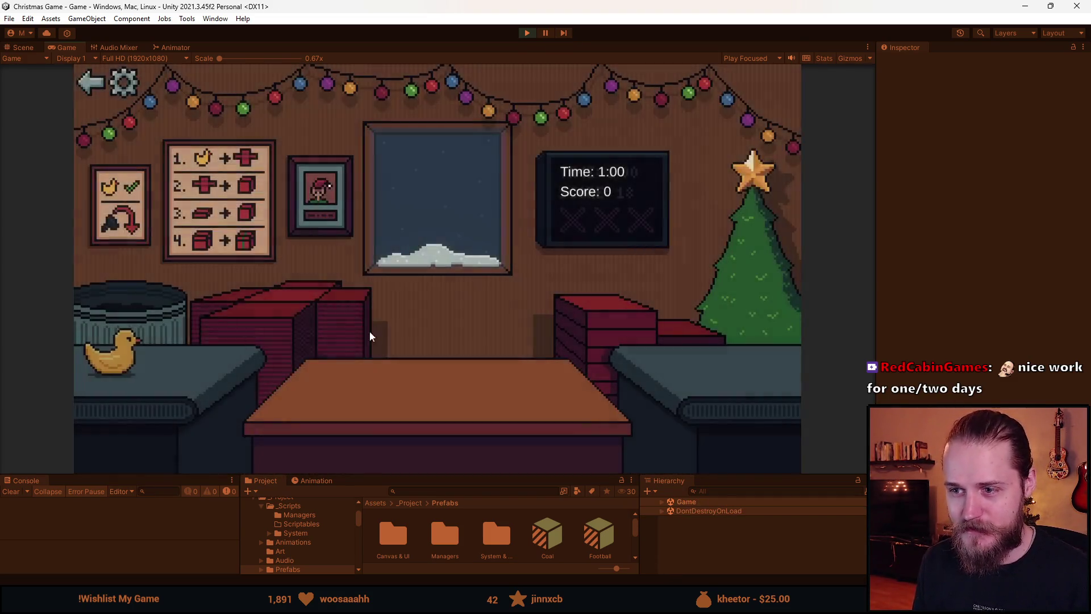
{"action": "mouse_move", "coordinate": [163, 351]}
{"action": "left_mouse_down"}
{"action": "mouse_move", "coordinate": [159, 341]}
{"action": "mouse_move", "coordinate": [359, 371]}
{"action": "left_mouse_up"}
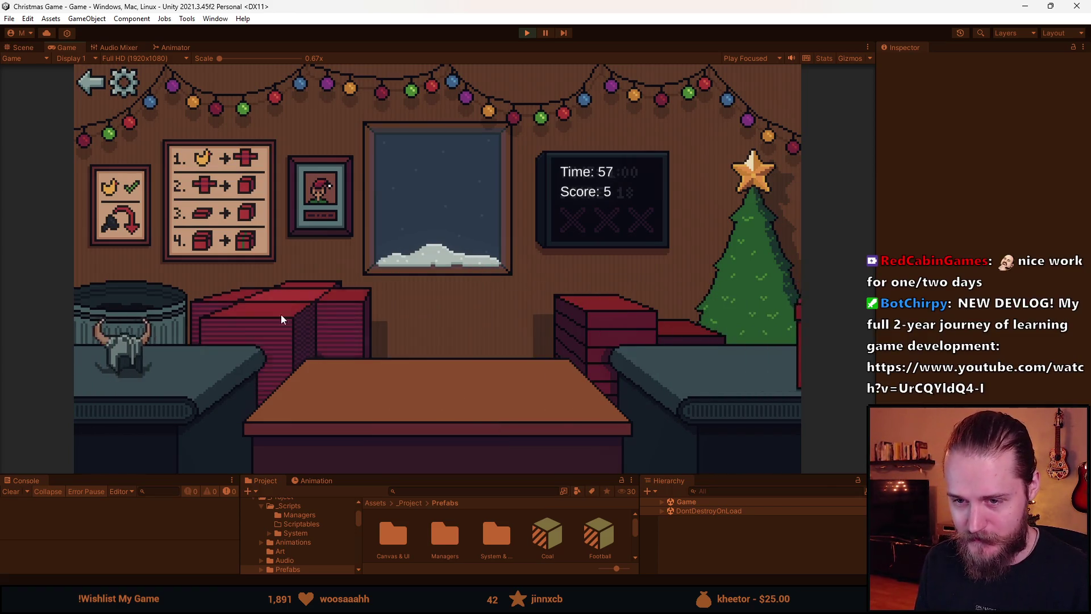
{"action": "left_click_drag", "start_coordinate": [147, 356], "coordinate": [359, 374]}
{"action": "left_click", "coordinate": [578, 336]}
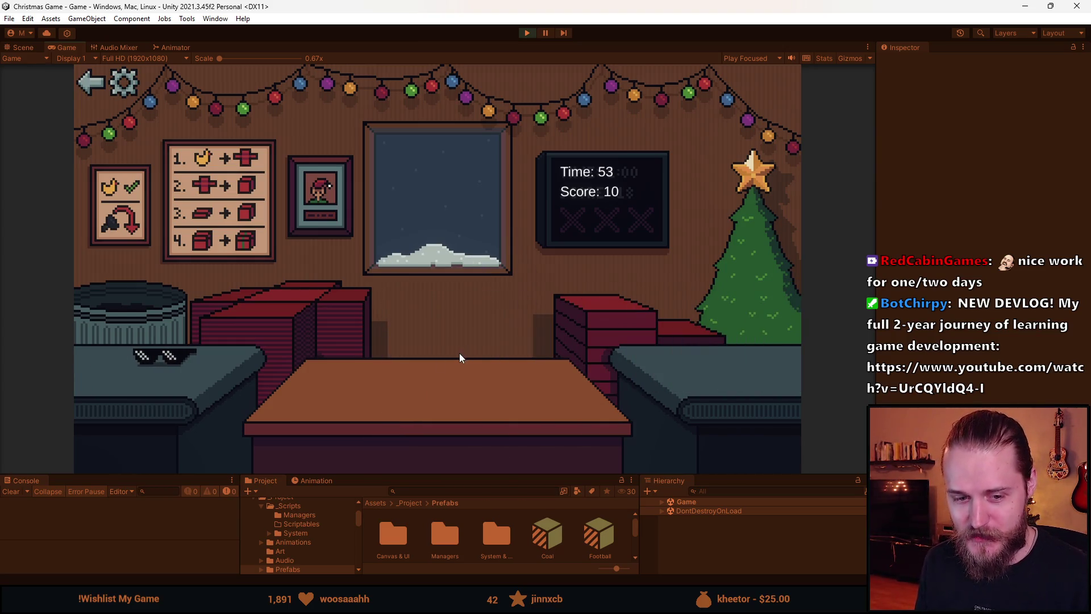
{"action": "left_click_drag", "start_coordinate": [145, 375], "coordinate": [270, 316]}
{"action": "left_click", "coordinate": [612, 324]}
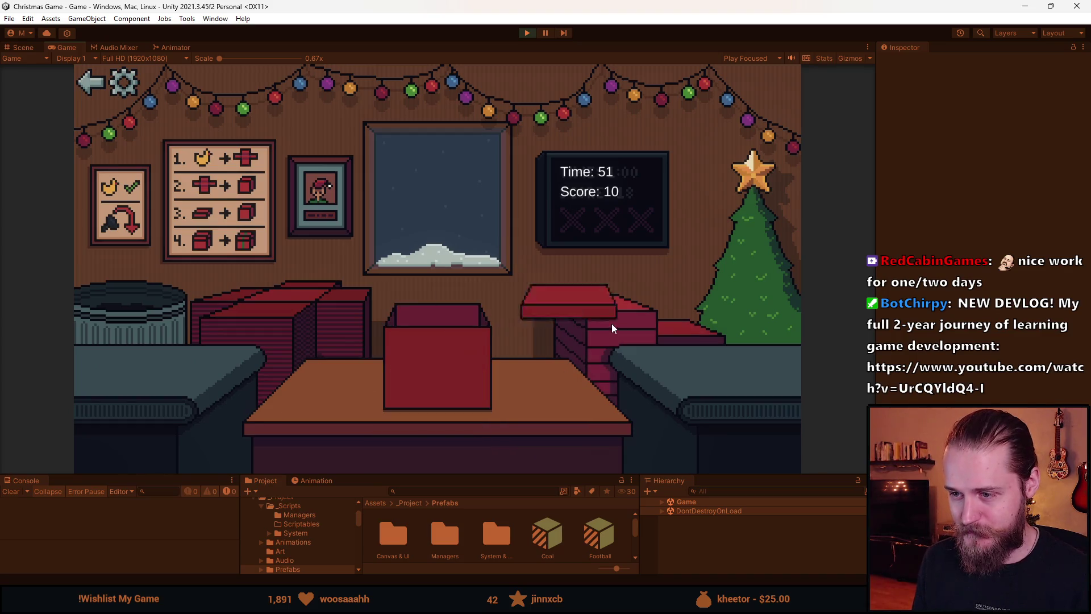
- Wrap the football, bin the coal, and stop play mode at a score of 22
{"action": "left_click_drag", "start_coordinate": [137, 352], "coordinate": [352, 406]}
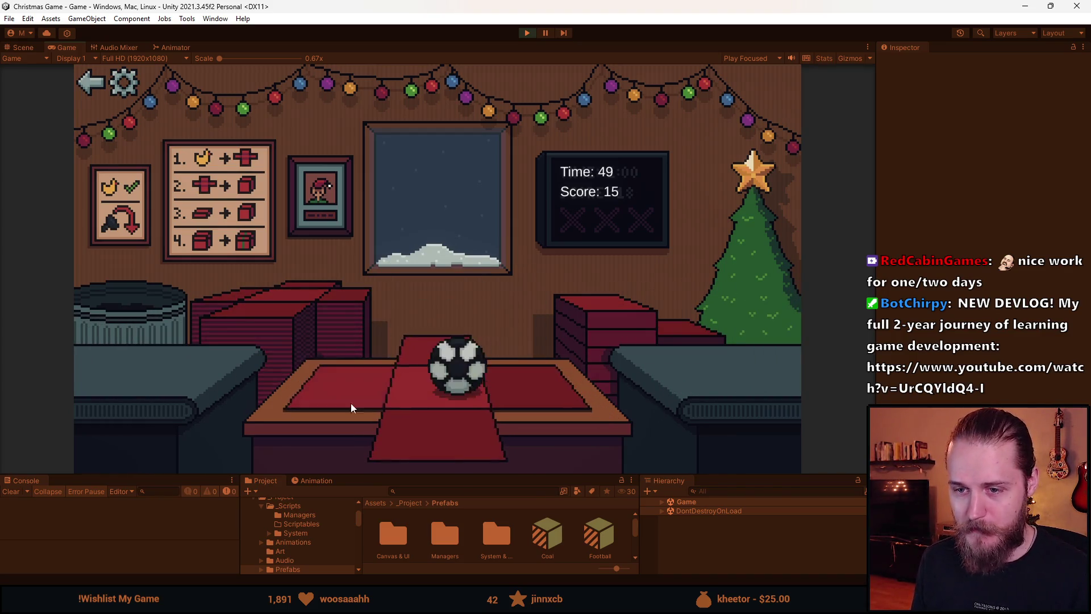
{"action": "left_click", "coordinate": [628, 317]}
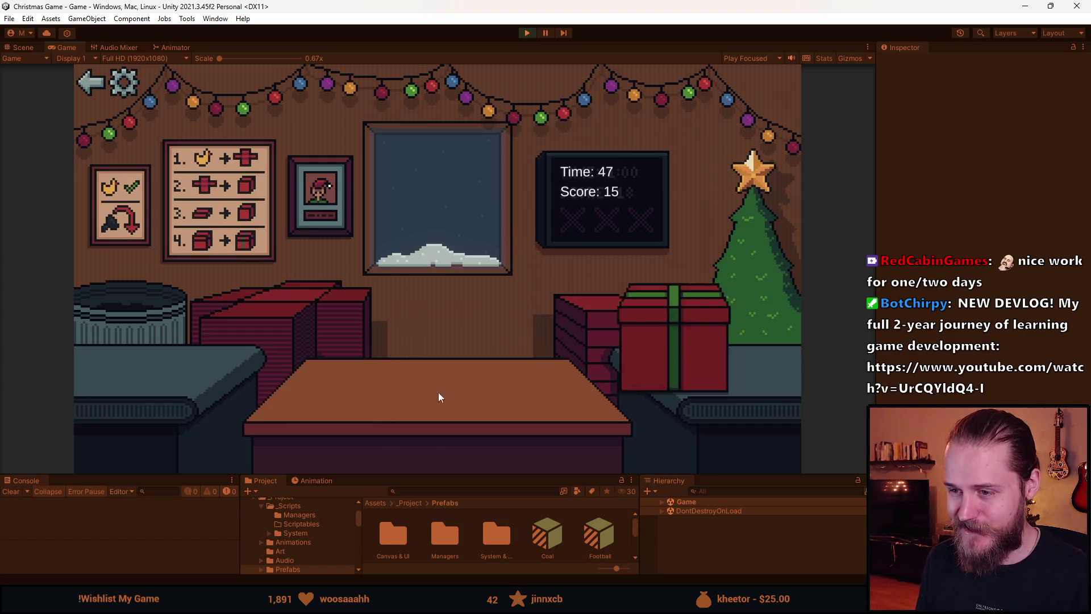
{"action": "left_click_drag", "start_coordinate": [90, 354], "coordinate": [455, 368]}
{"action": "left_click_drag", "start_coordinate": [301, 412], "coordinate": [195, 360]}
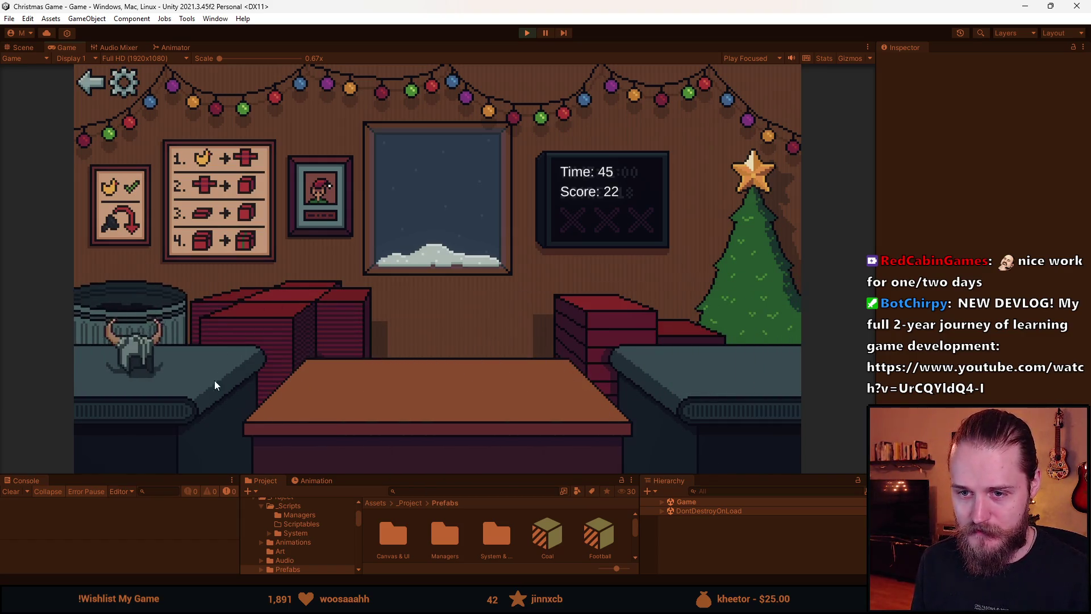
{"action": "left_click", "coordinate": [528, 34]}
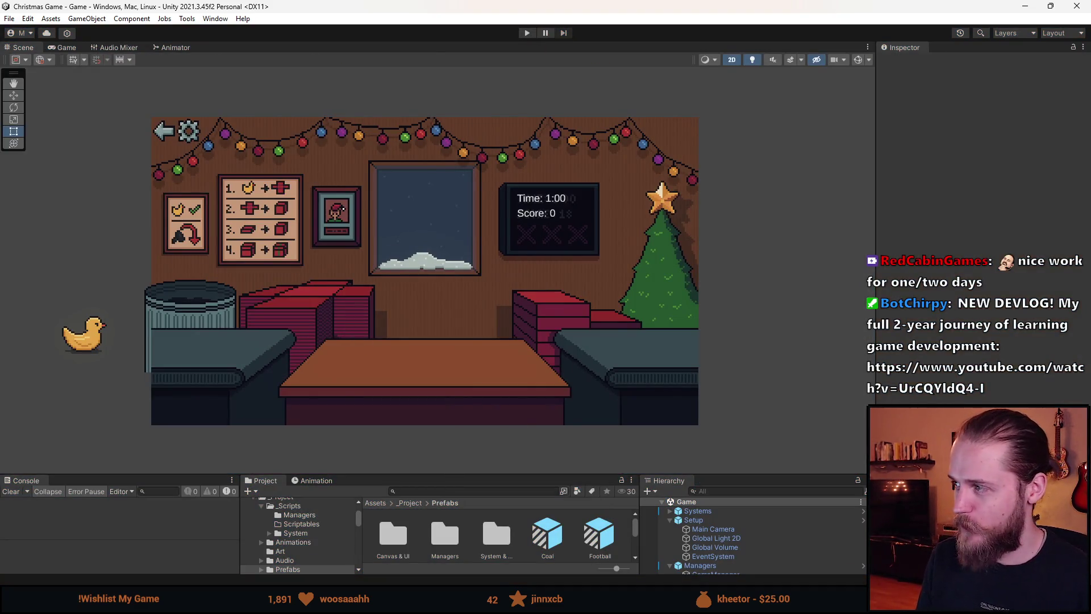
- Glance at the spritesheet in Aseprite, then back in Unity enlarge the Project assets panel
{"action": "key", "text": "alt+Tab"}
{"action": "scroll", "coordinate": [445, 378], "scroll_direction": "down", "scroll_amount": 1}
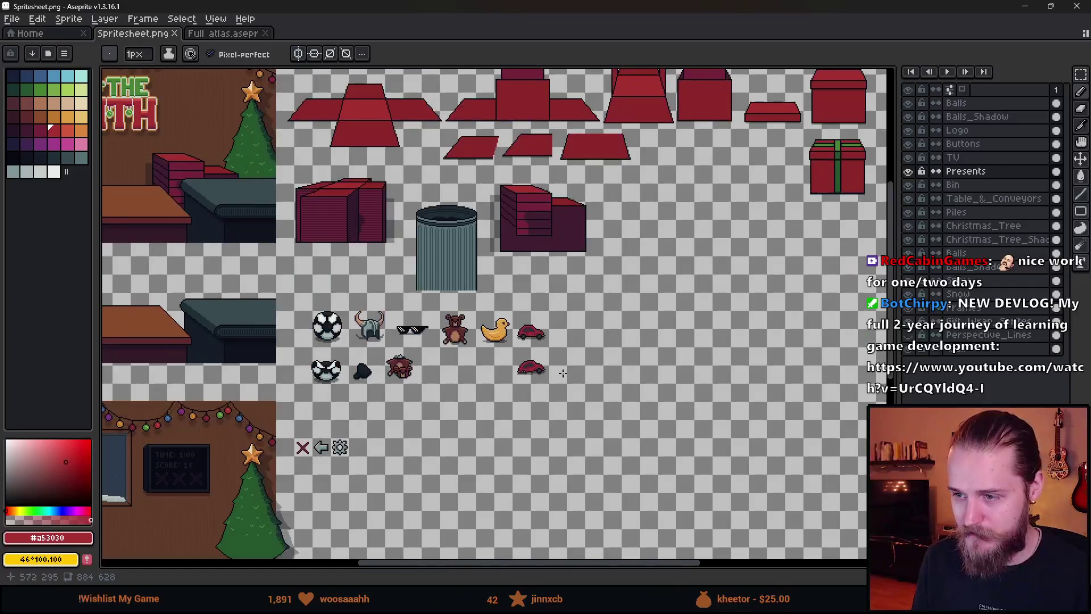
{"action": "scroll", "coordinate": [551, 393], "scroll_direction": "up", "scroll_amount": 1}
{"action": "right_click", "coordinate": [504, 256]}
{"action": "key", "text": "alt+Tab"}
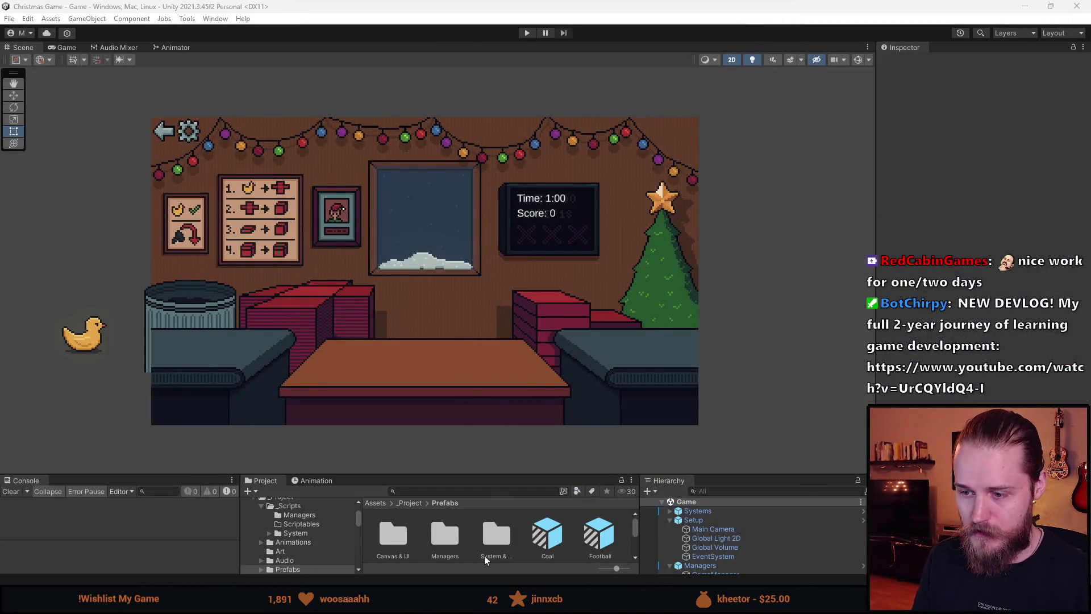
{"action": "left_click_drag", "start_coordinate": [497, 476], "coordinate": [497, 354]}
{"action": "right_click", "coordinate": [565, 467]}
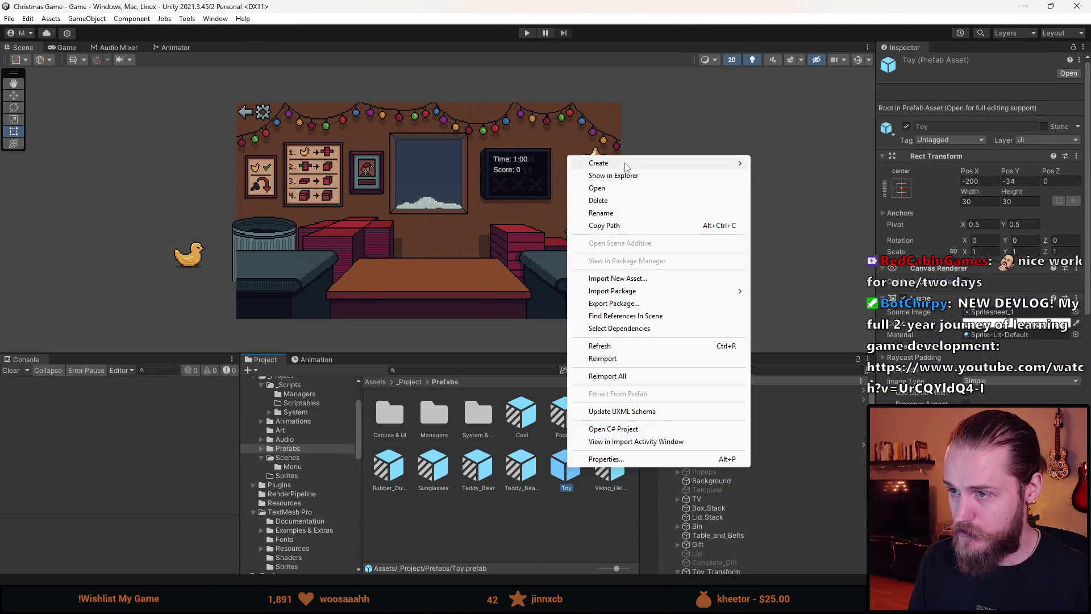
{"action": "mouse_move", "coordinate": [653, 163]}
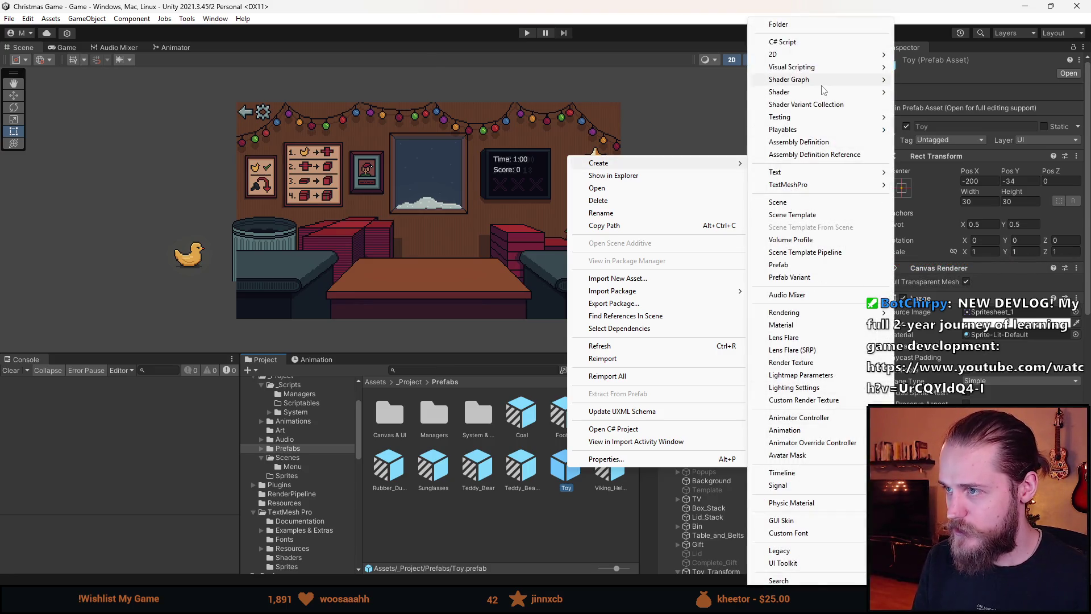
{"action": "left_click", "coordinate": [442, 370]}
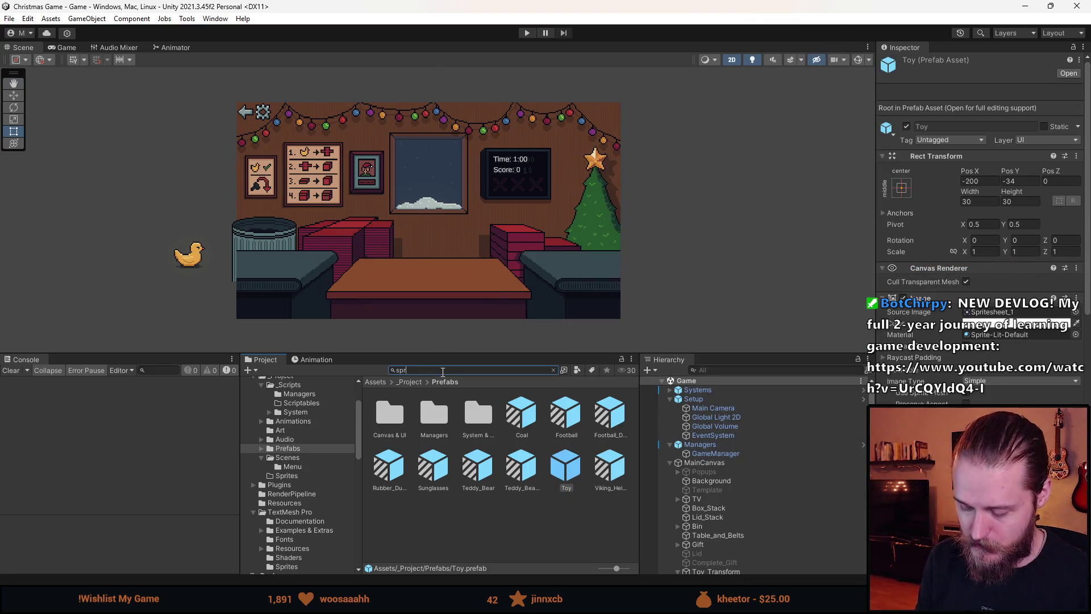
- Search the Project for the spritesheet, compare the Spritesheet assets, and open Spritesheet.png in the Sprite Editor
{"action": "type", "text": "ite"}
{"action": "left_click", "coordinate": [391, 518]}
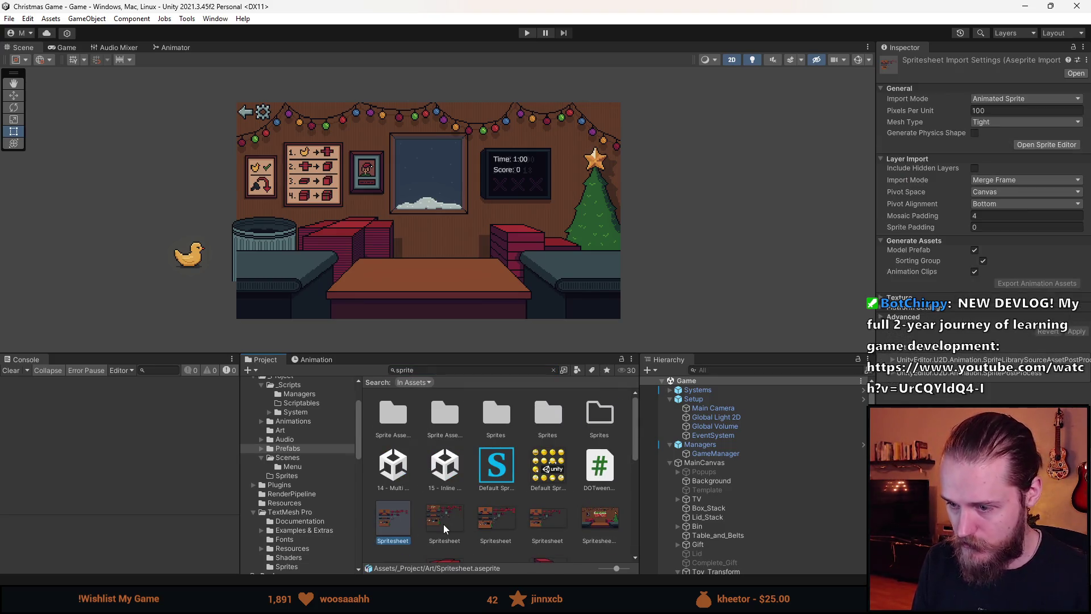
{"action": "left_click", "coordinate": [546, 527]}
{"action": "scroll", "coordinate": [548, 529], "scroll_direction": "down", "scroll_amount": 1}
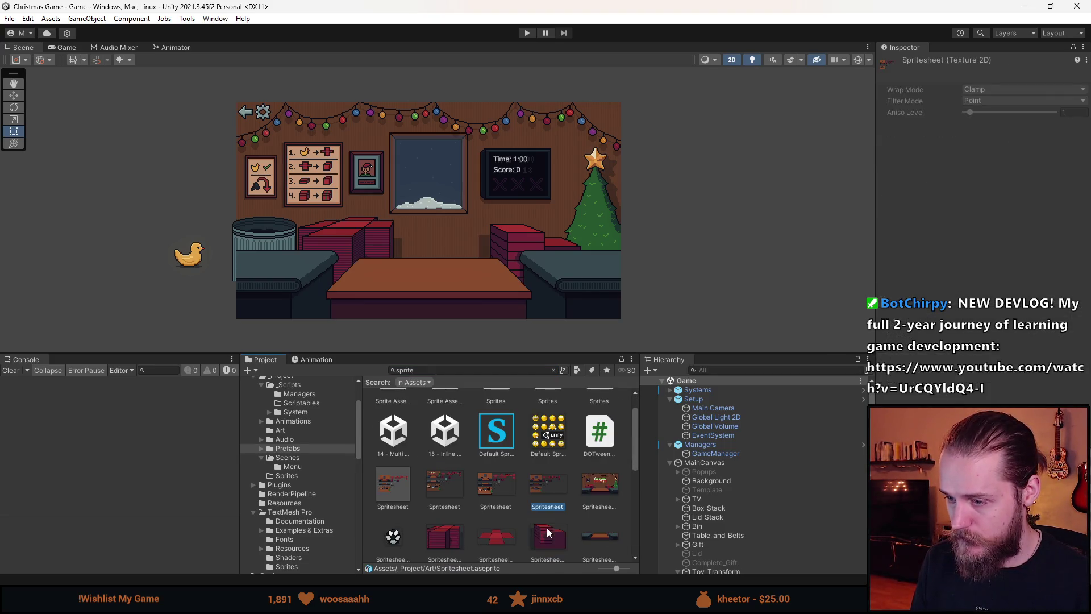
{"action": "scroll", "coordinate": [568, 534], "scroll_direction": "down", "scroll_amount": 1}
{"action": "left_click", "coordinate": [444, 454]}
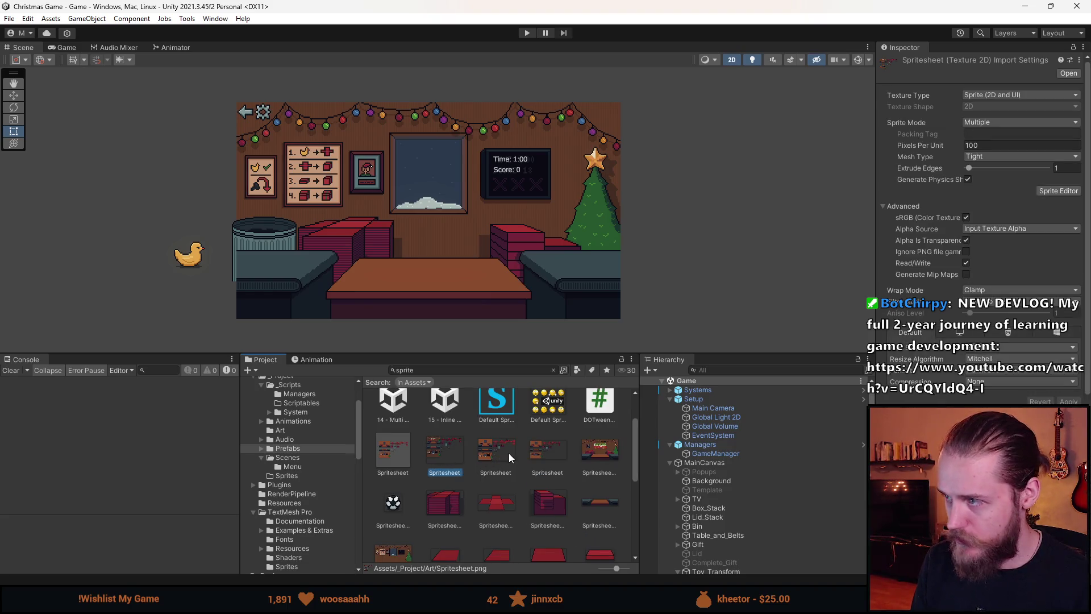
{"action": "left_click", "coordinate": [407, 450]}
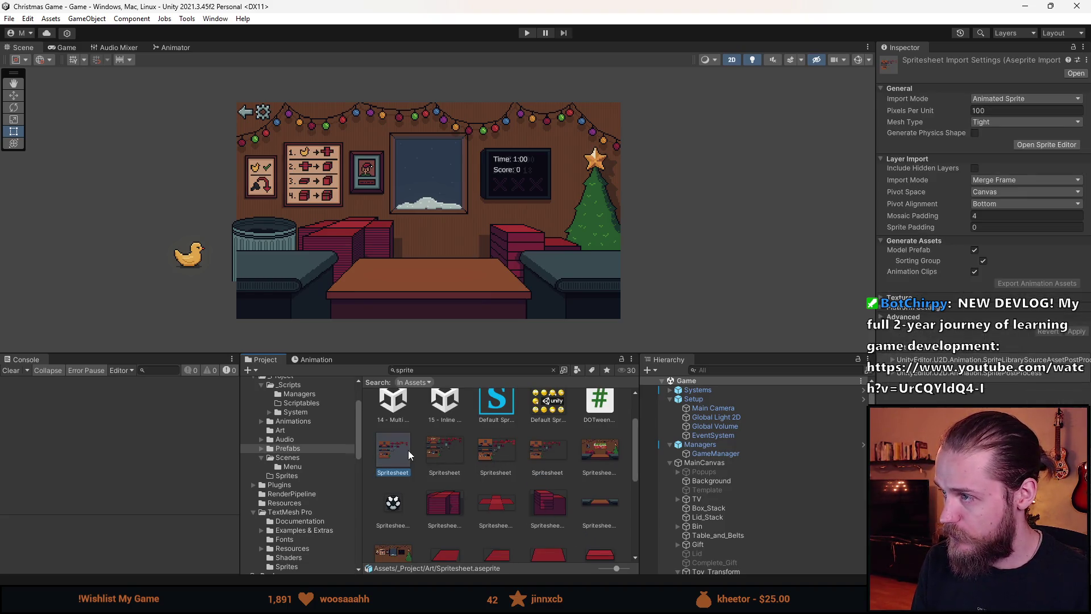
{"action": "left_click", "coordinate": [444, 458]}
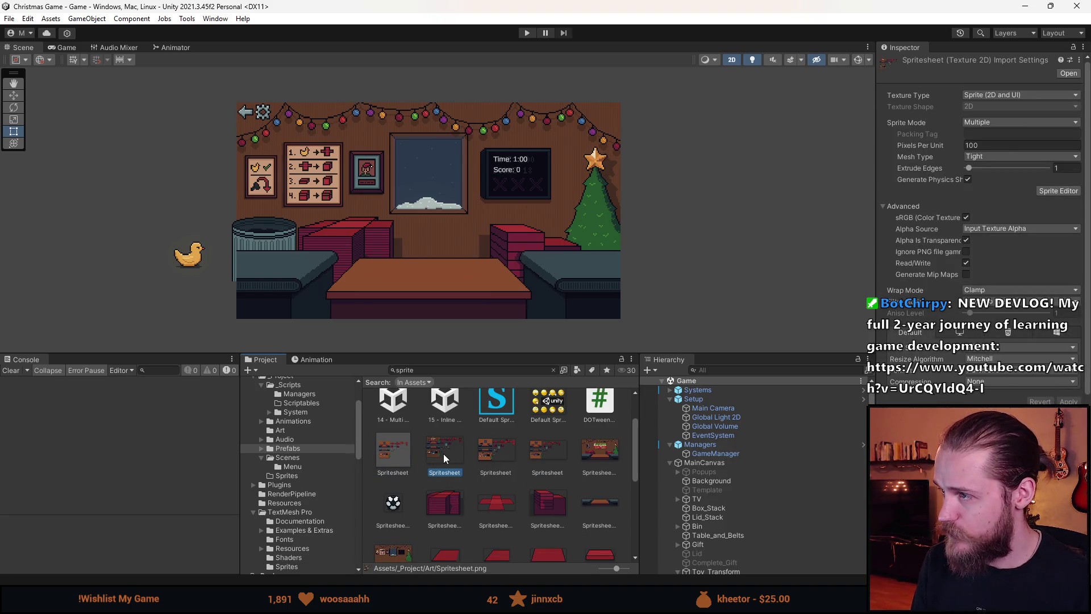
{"action": "left_click", "coordinate": [500, 453]}
{"action": "left_click", "coordinate": [551, 458]}
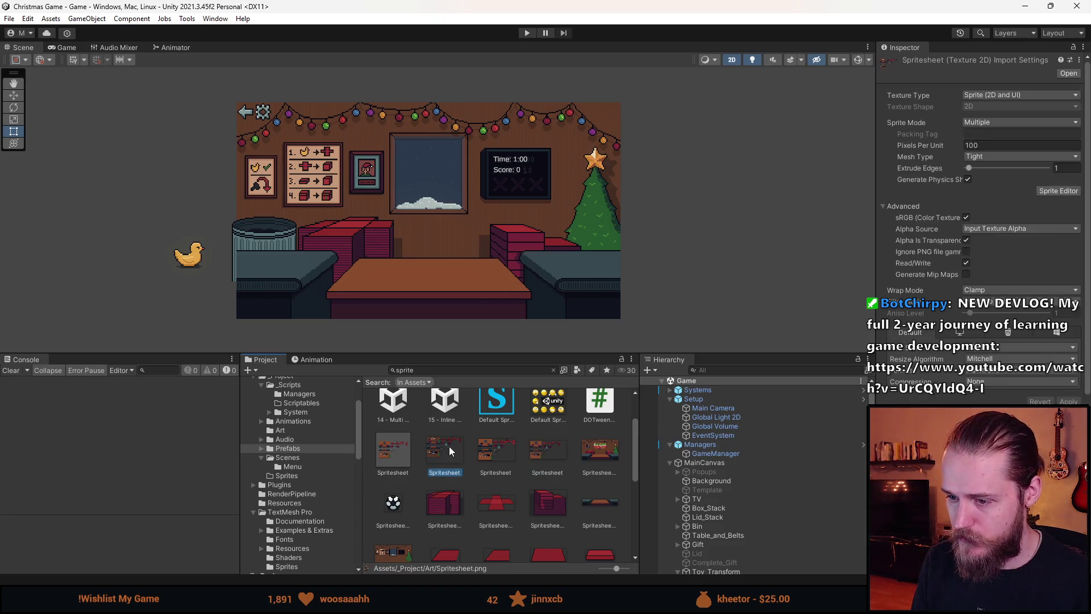
{"action": "scroll", "coordinate": [440, 507], "scroll_direction": "down", "scroll_amount": 3}
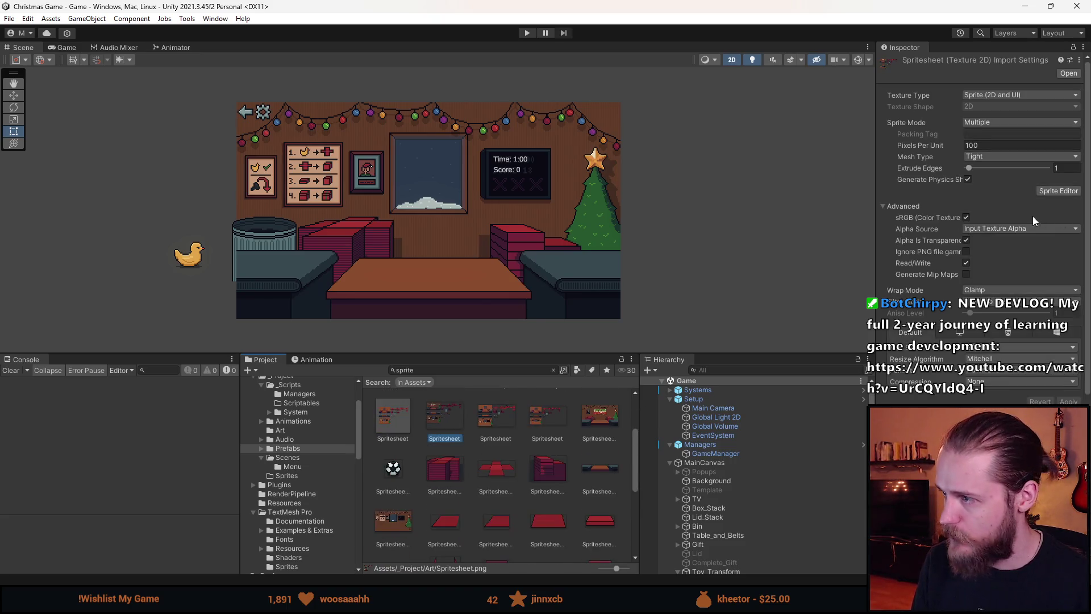
{"action": "left_click", "coordinate": [1045, 193]}
{"action": "scroll", "coordinate": [500, 317], "scroll_direction": "up", "scroll_amount": 10}
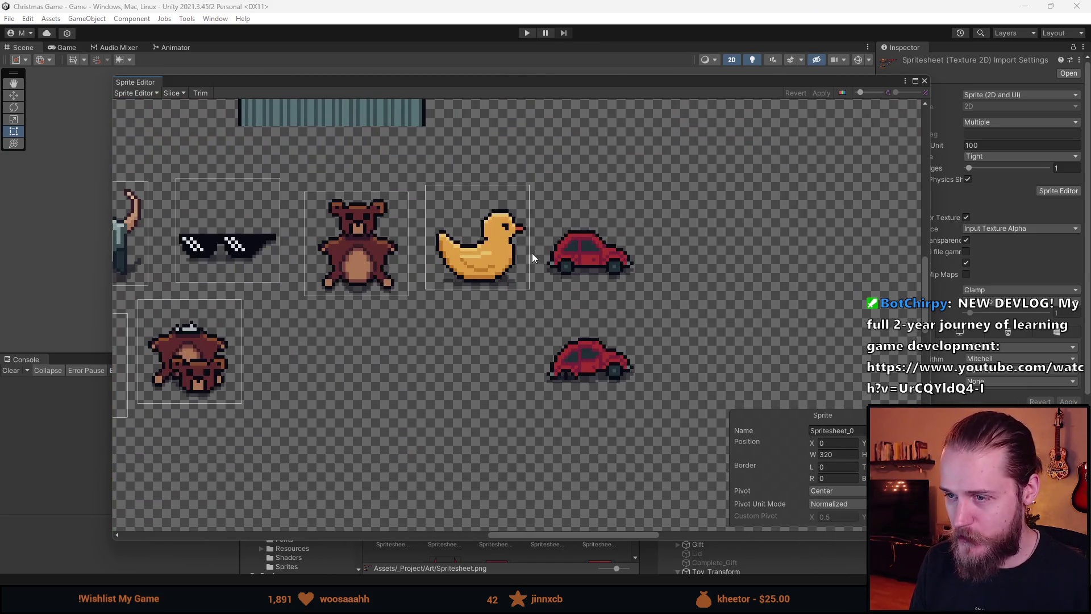
- Reposition the top red car's slice and duplicate it for the lower car
{"action": "left_click", "coordinate": [525, 253]}
{"action": "scroll", "coordinate": [627, 276], "scroll_direction": "up", "scroll_amount": 3}
{"action": "left_click", "coordinate": [618, 270]}
{"action": "mouse_move", "coordinate": [619, 269]}
{"action": "left_mouse_down"}
{"action": "mouse_move", "coordinate": [598, 466]}
{"action": "mouse_move", "coordinate": [598, 447]}
{"action": "left_mouse_up"}
{"action": "key", "text": "ctrl+d"}
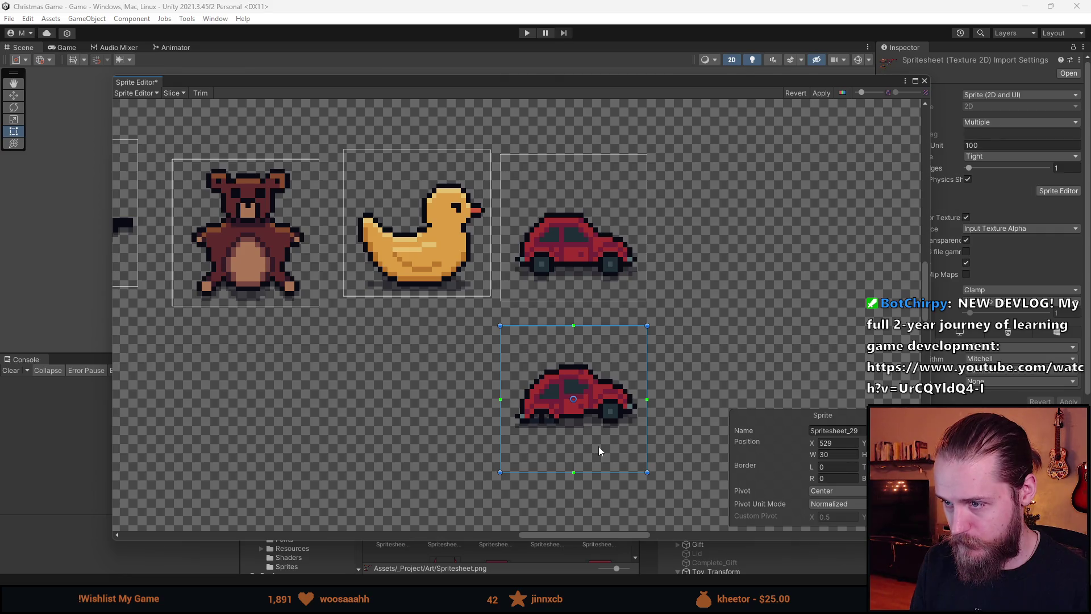
- Adjust the lower car's slice upward so it fits around the second red car
{"action": "left_click", "coordinate": [597, 267]}
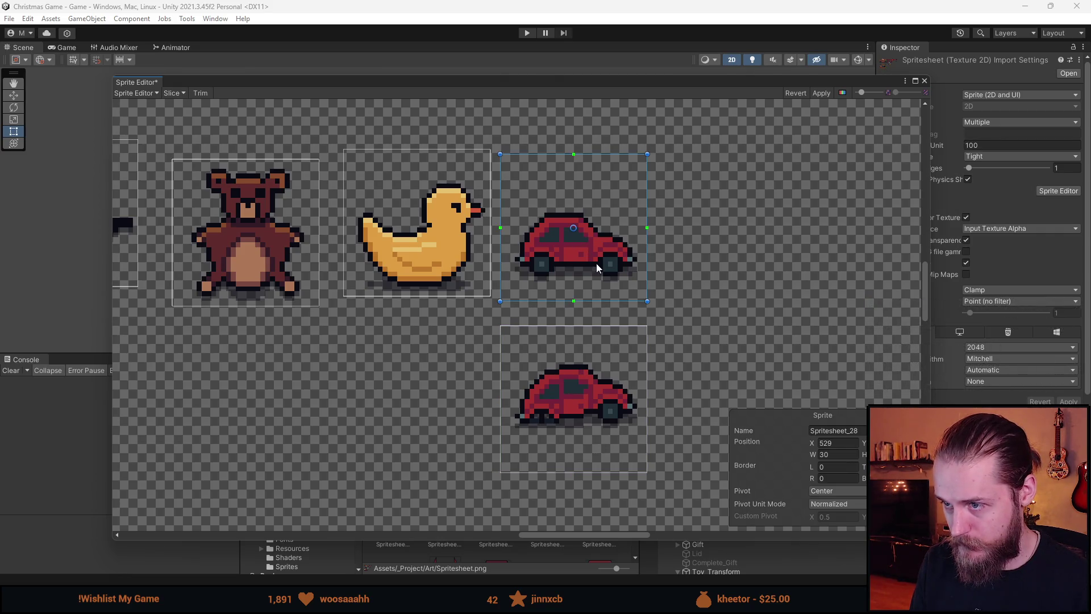
{"action": "left_click", "coordinate": [605, 418]}
{"action": "left_click_drag", "start_coordinate": [605, 418], "coordinate": [608, 419]}
{"action": "left_click", "coordinate": [595, 250]}
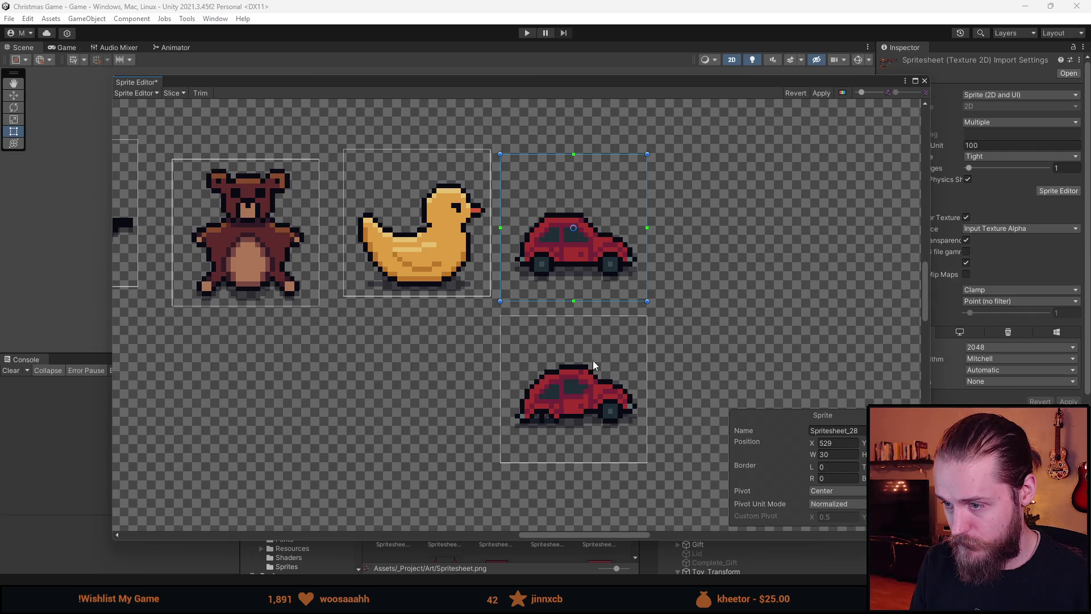
{"action": "left_click", "coordinate": [592, 367]}
{"action": "left_click_drag", "start_coordinate": [592, 366], "coordinate": [594, 363]}
{"action": "left_click", "coordinate": [588, 264]}
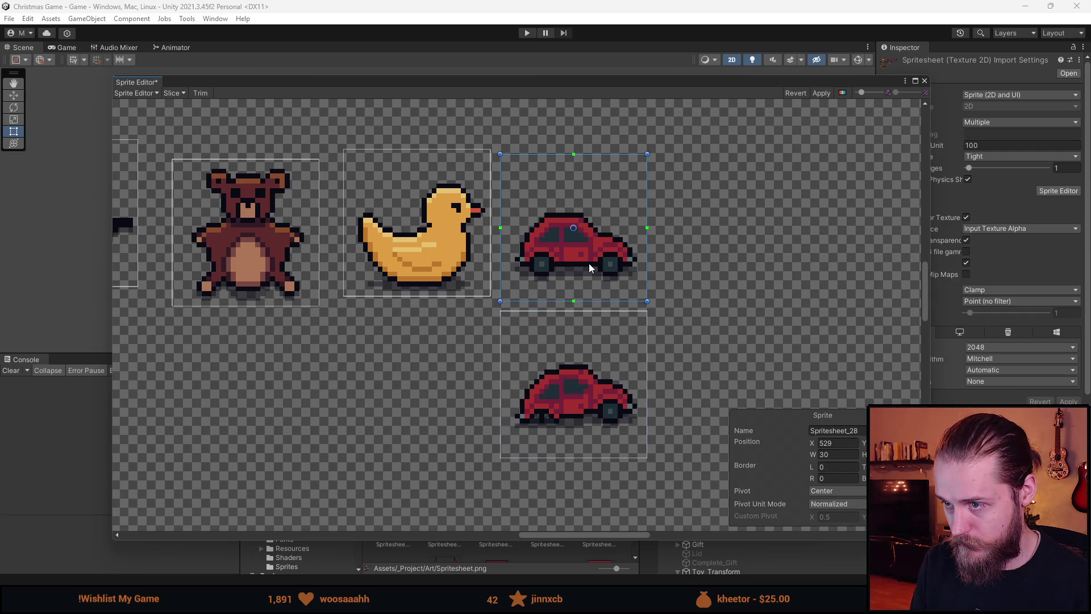
{"action": "scroll", "coordinate": [770, 349], "scroll_direction": "down", "scroll_amount": 5}
{"action": "left_click", "coordinate": [776, 333]}
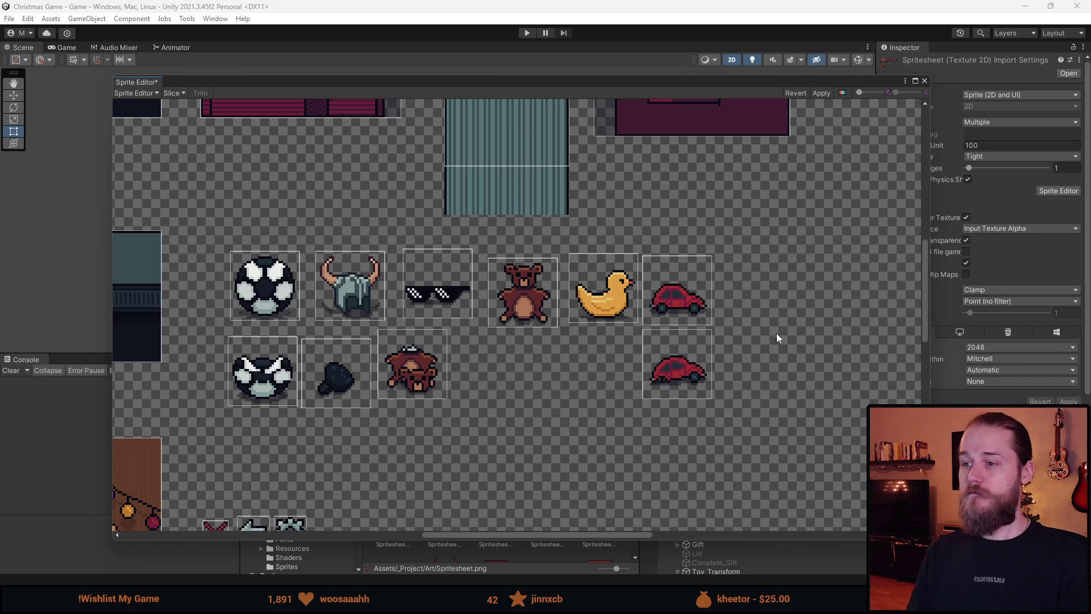
{"action": "scroll", "coordinate": [677, 376], "scroll_direction": "up", "scroll_amount": 8}
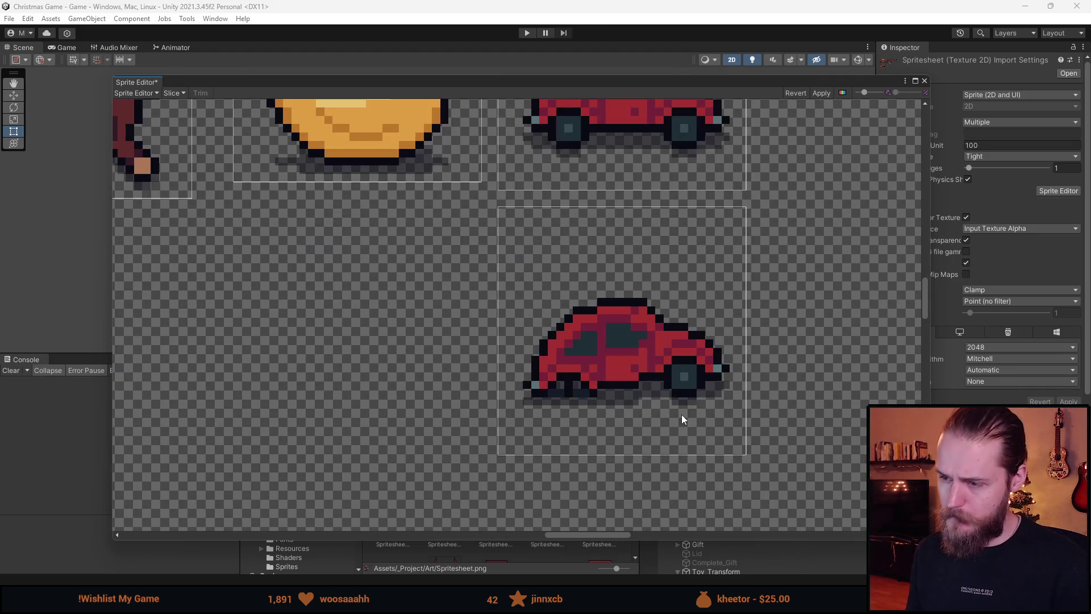
{"action": "scroll", "coordinate": [691, 415], "scroll_direction": "down", "scroll_amount": 4}
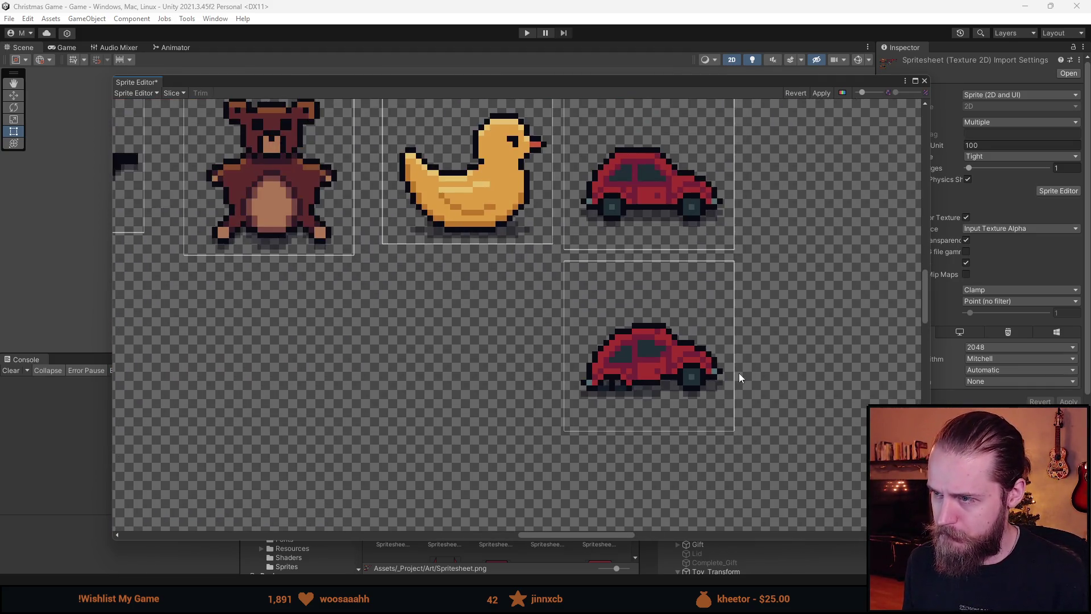
{"action": "left_click_drag", "start_coordinate": [703, 428], "coordinate": [713, 382]}
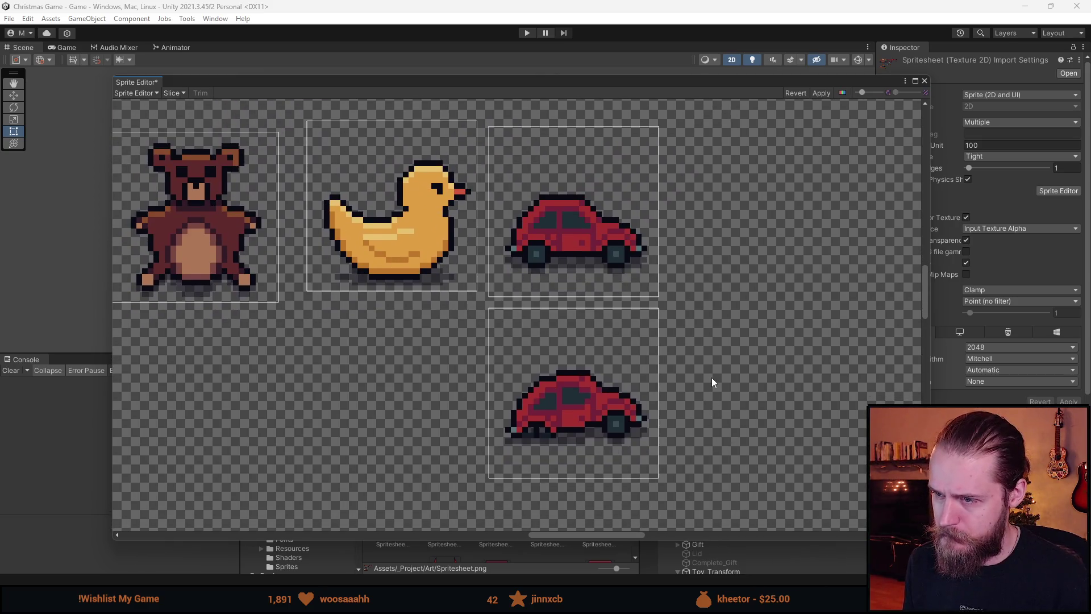
- Move the upper car's slice about 10 px down, apply the changes and close the editor
{"action": "left_click", "coordinate": [584, 289]}
{"action": "left_click_drag", "start_coordinate": [591, 257], "coordinate": [592, 263]}
{"action": "left_click", "coordinate": [765, 317]}
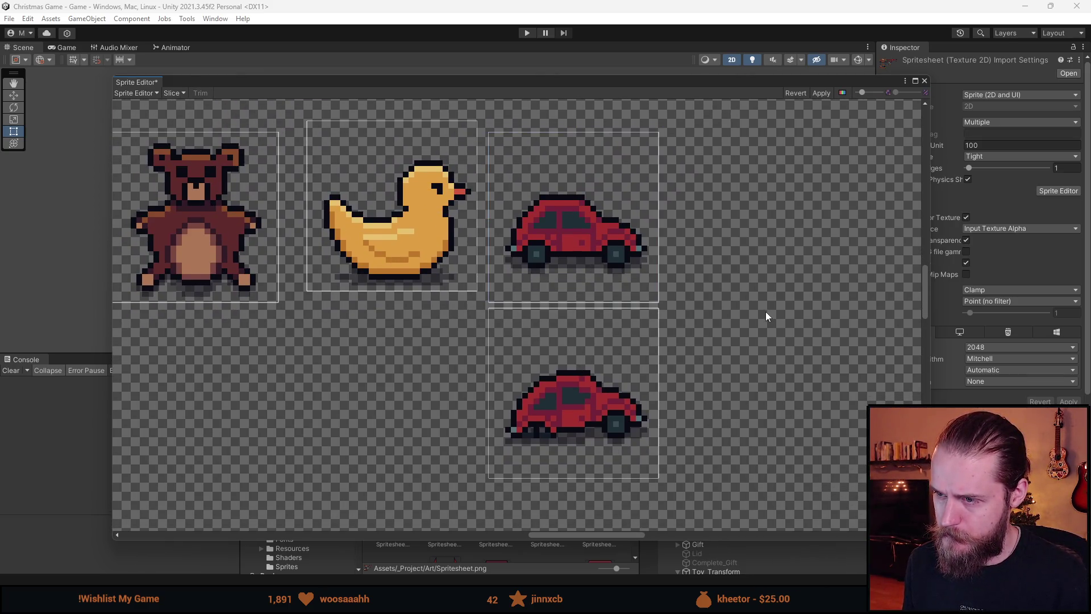
{"action": "scroll", "coordinate": [765, 311], "scroll_direction": "down", "scroll_amount": 3}
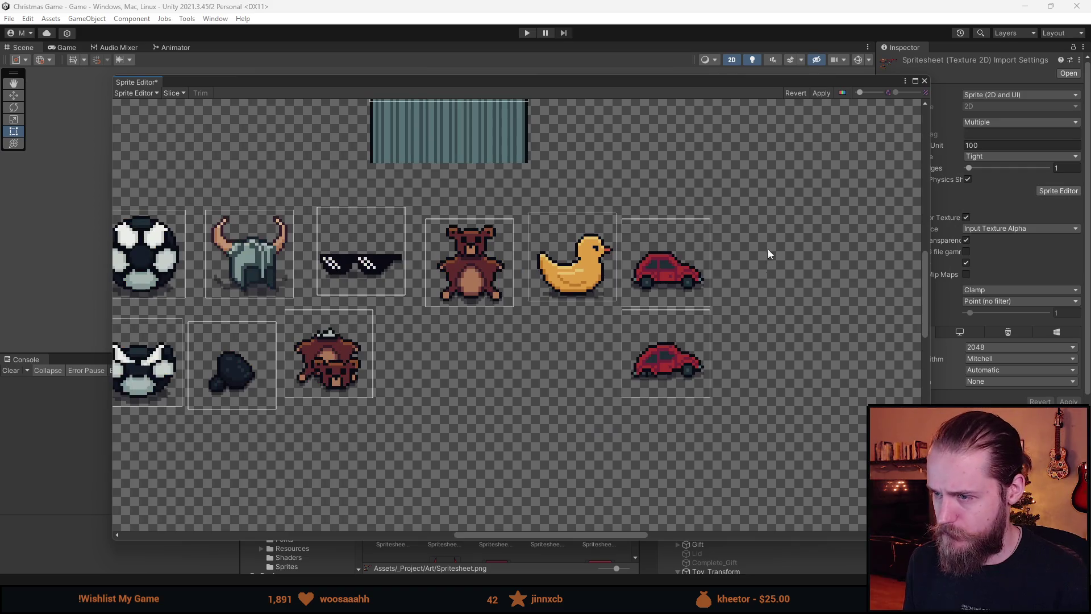
{"action": "left_click", "coordinate": [823, 93]}
{"action": "left_click", "coordinate": [924, 81]}
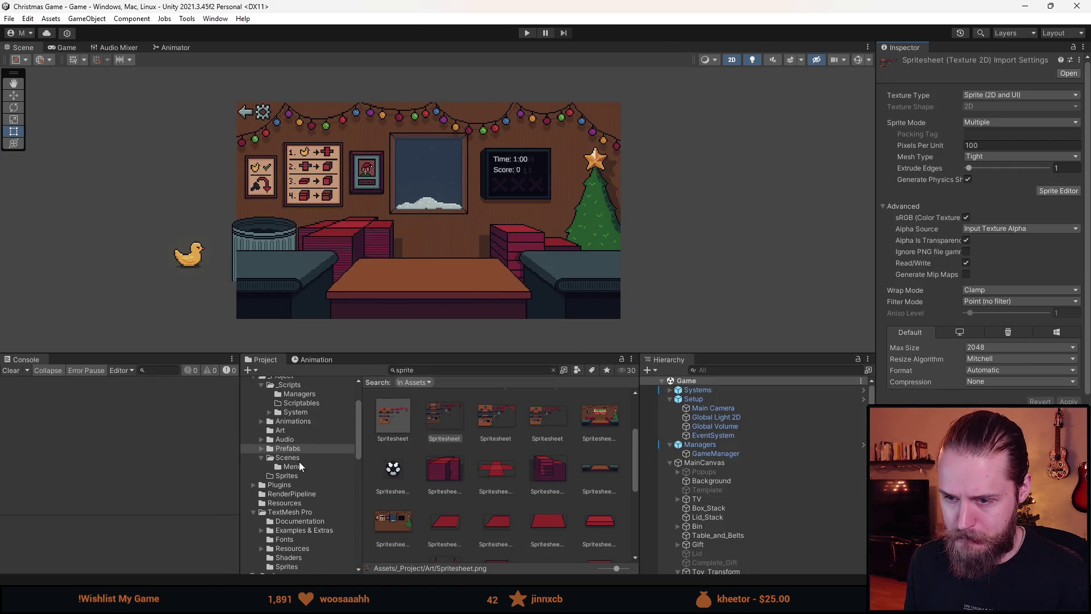
- In the Prefabs folder, create a prefab variant of Toy named Car
{"action": "left_click", "coordinate": [288, 448]}
{"action": "right_click", "coordinate": [566, 469]}
{"action": "mouse_move", "coordinate": [647, 167]}
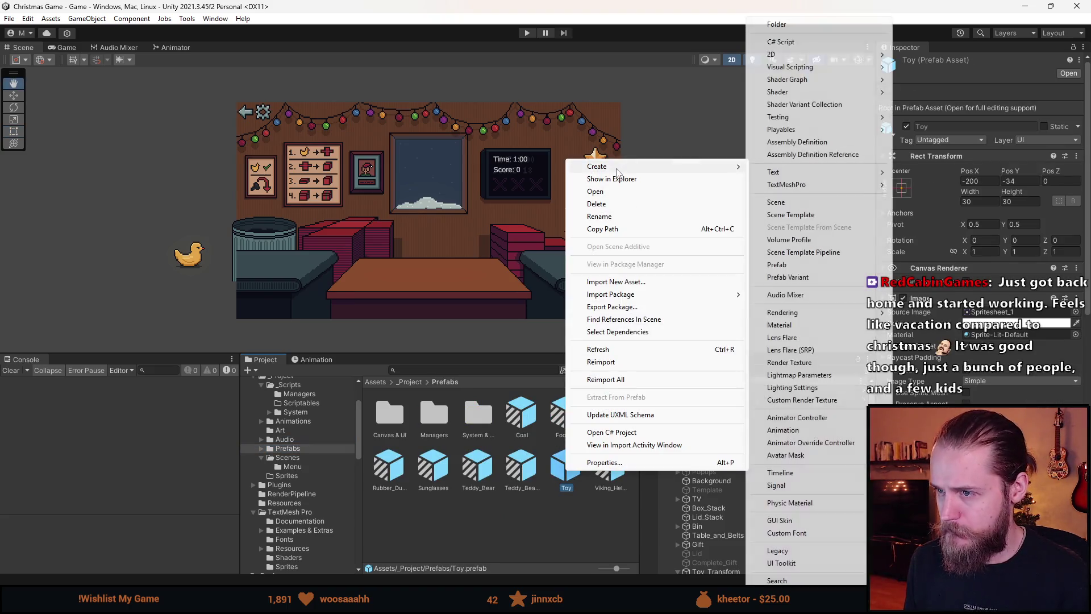
{"action": "left_click", "coordinate": [806, 277]}
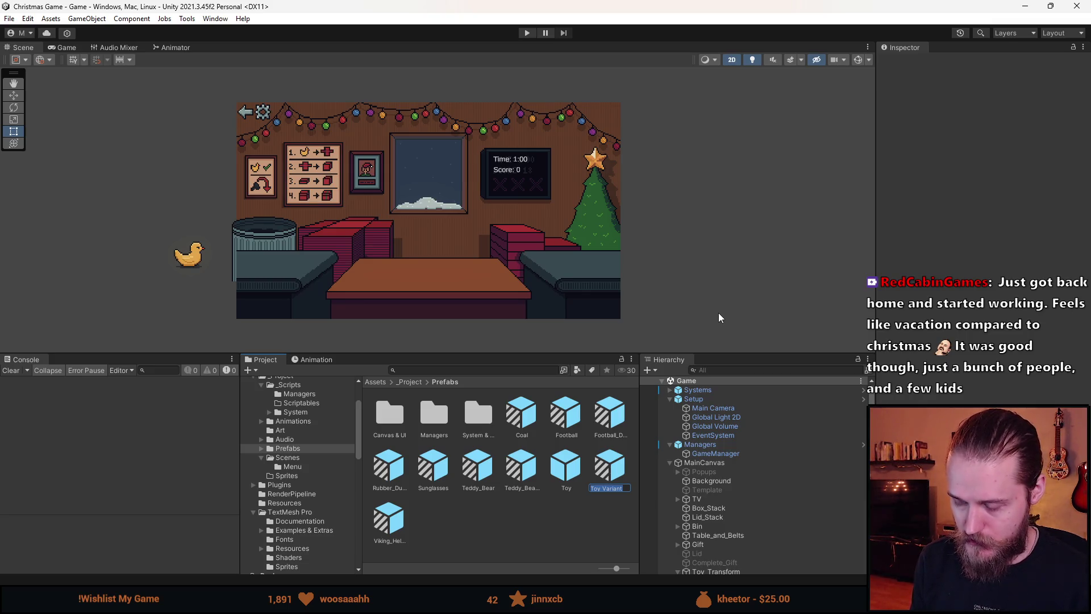
{"action": "type", "text": "Toy_"}
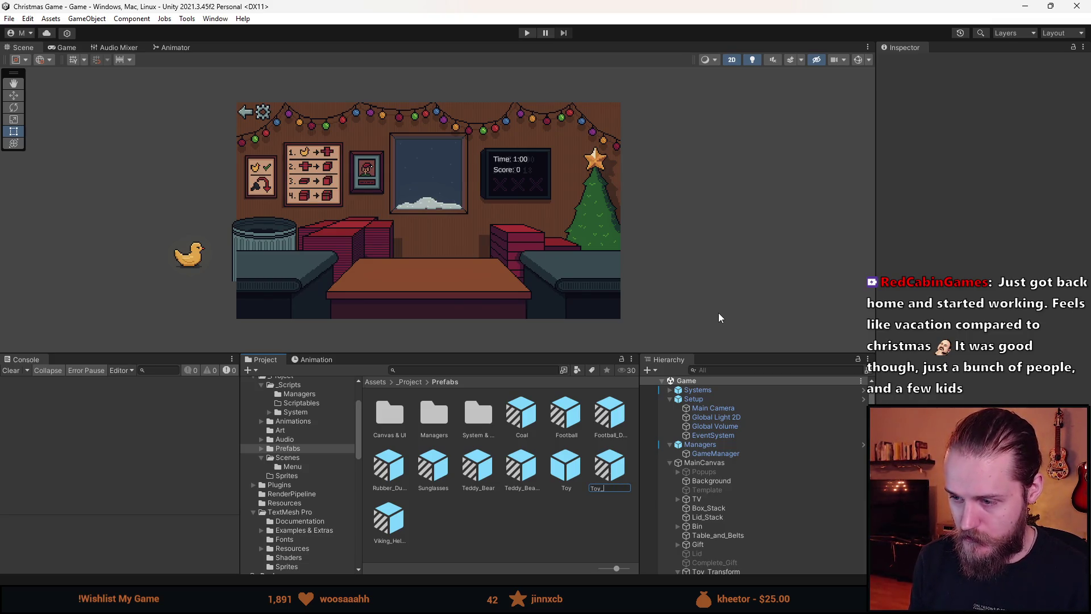
{"action": "type", "text": "Car"}
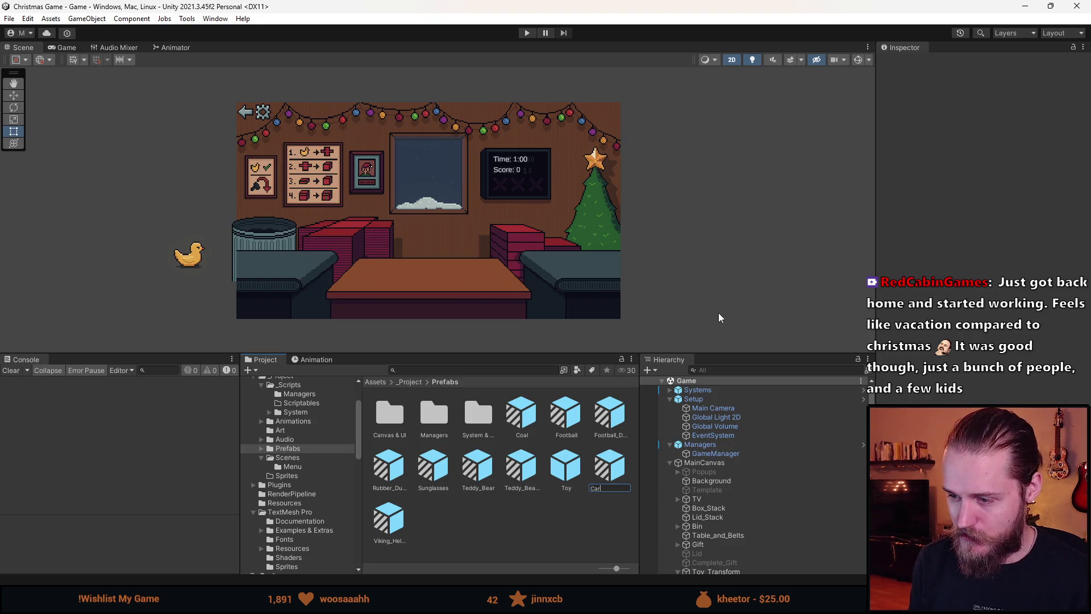
{"action": "key", "text": "Return"}
- Set the Car prefab's Image Source Image to the intact red car sprite Spritesheet_28
{"action": "double_click", "coordinate": [521, 425]}
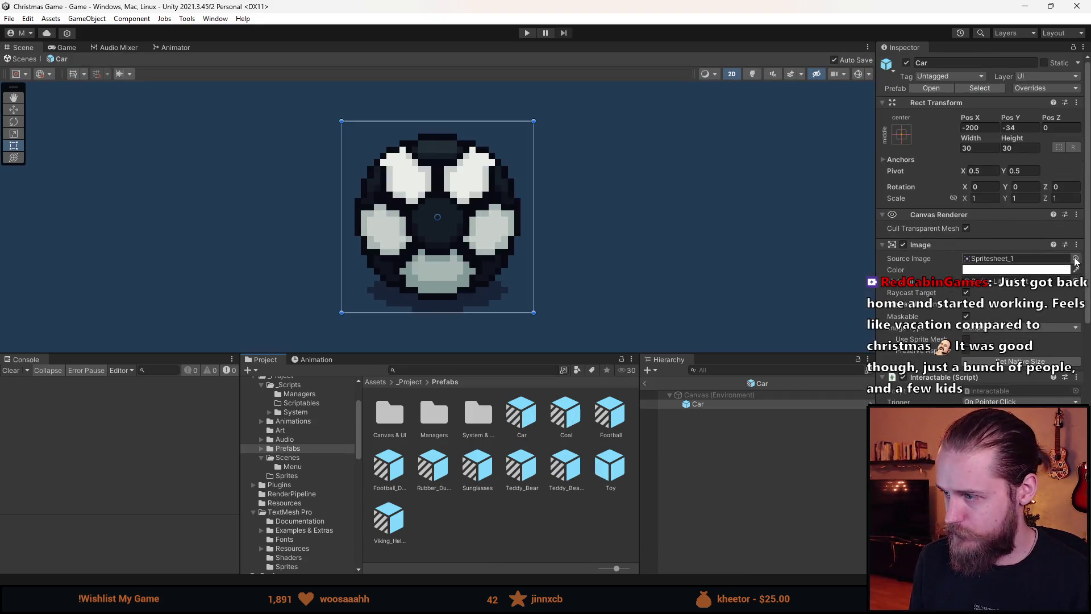
{"action": "left_click", "coordinate": [1076, 261]}
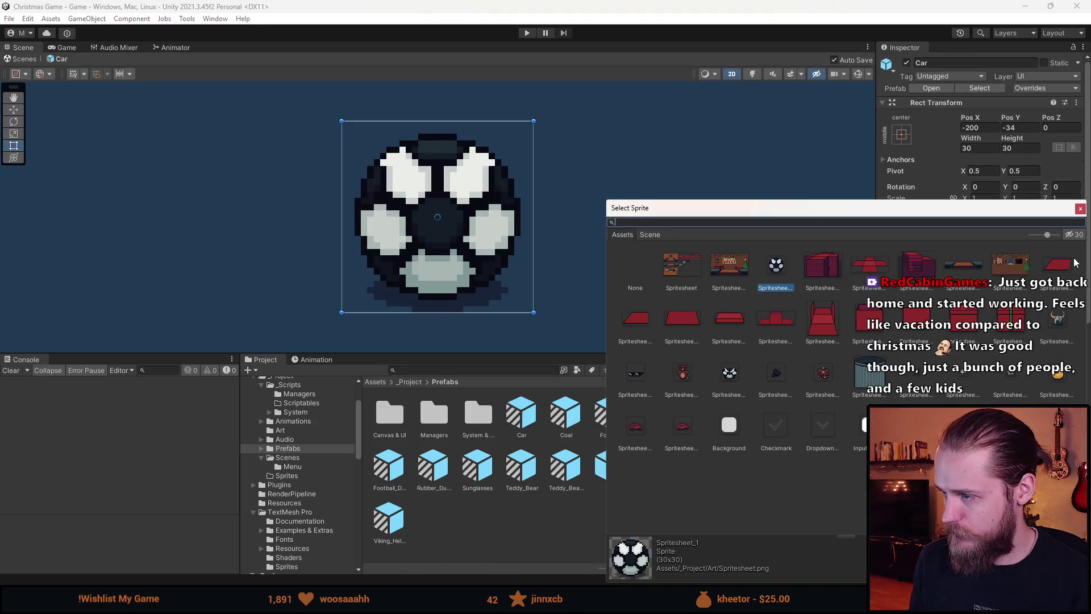
{"action": "left_click", "coordinate": [639, 435]}
{"action": "left_click", "coordinate": [681, 434]}
{"action": "left_click", "coordinate": [633, 434]}
{"action": "left_click", "coordinate": [680, 434]}
{"action": "left_click", "coordinate": [634, 435]}
{"action": "left_click", "coordinate": [682, 435]}
{"action": "left_click", "coordinate": [642, 435]}
{"action": "left_click", "coordinate": [676, 436]}
{"action": "left_click", "coordinate": [642, 440]}
{"action": "left_click", "coordinate": [692, 448]}
{"action": "left_click", "coordinate": [631, 445]}
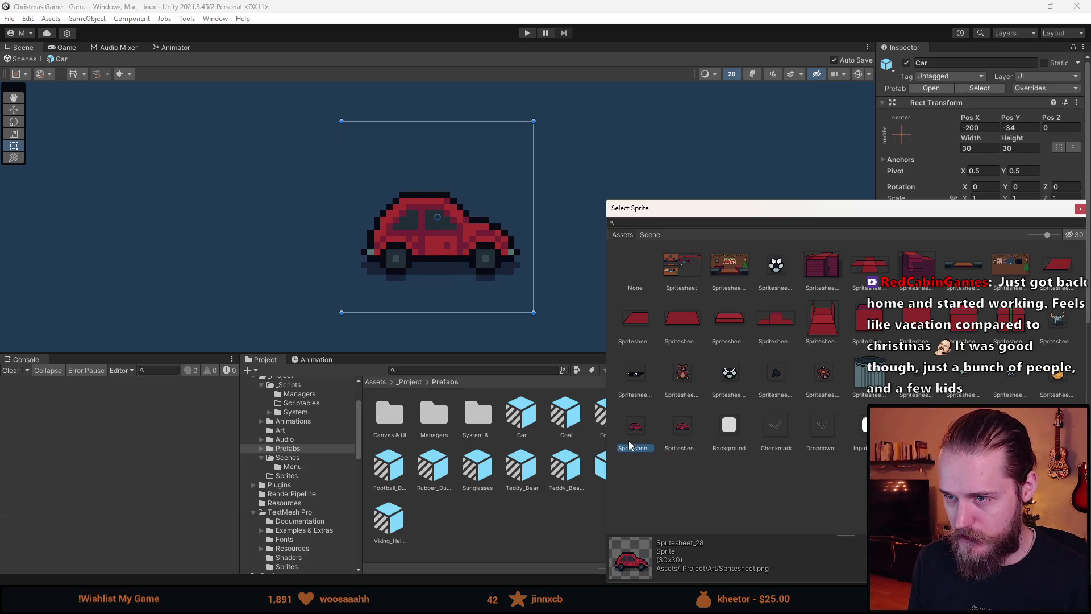
{"action": "left_click", "coordinate": [684, 437]}
{"action": "left_click", "coordinate": [631, 435]}
{"action": "left_click", "coordinate": [683, 438]}
{"action": "left_click", "coordinate": [637, 437]}
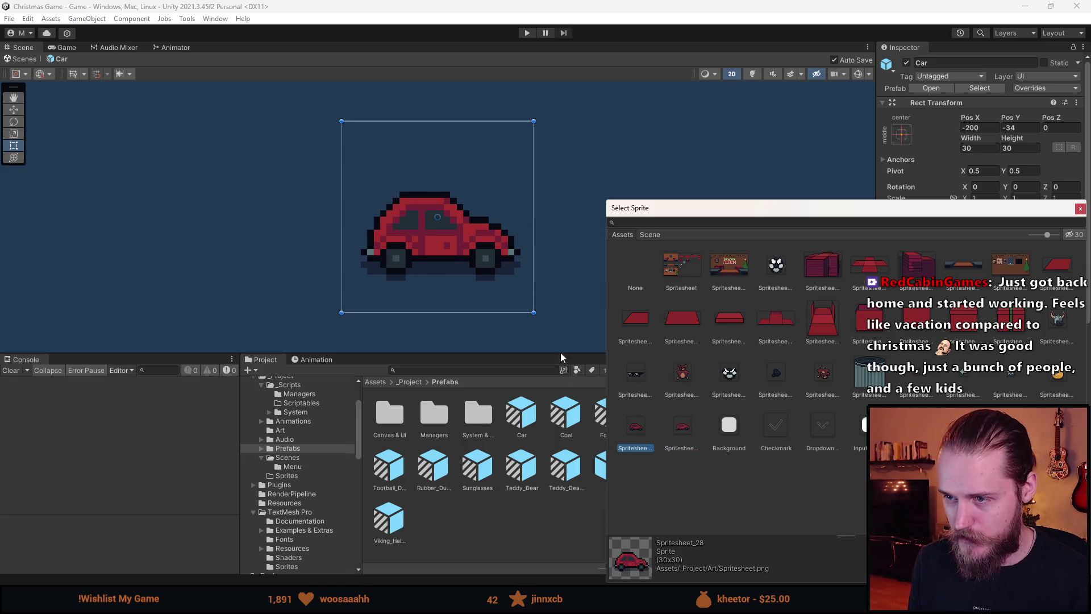
{"action": "left_click", "coordinate": [677, 432]}
{"action": "left_click", "coordinate": [635, 432]}
{"action": "left_click", "coordinate": [685, 432]}
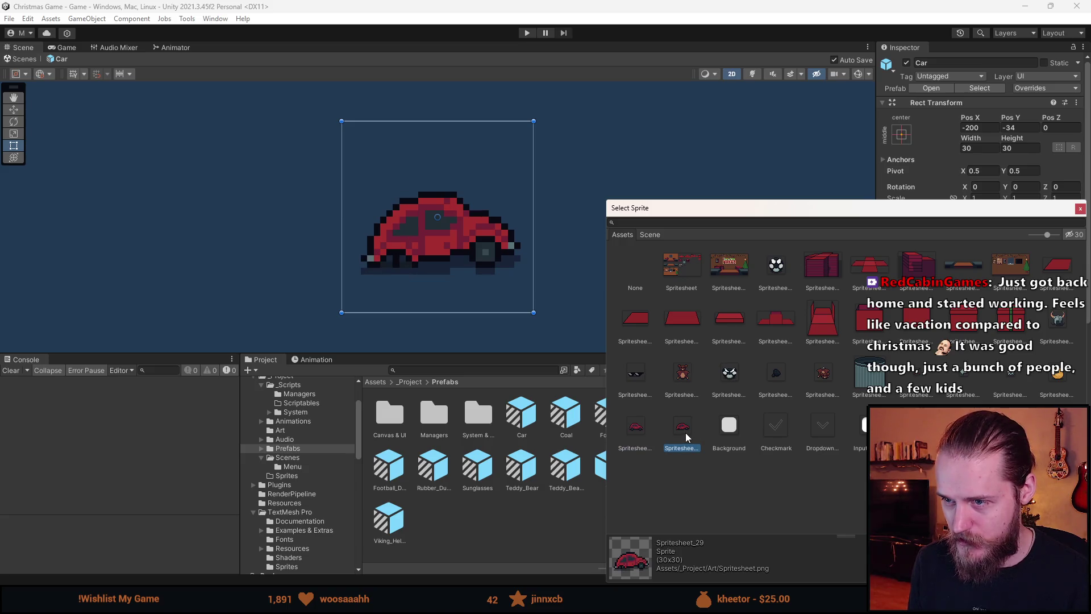
{"action": "left_click", "coordinate": [634, 440]}
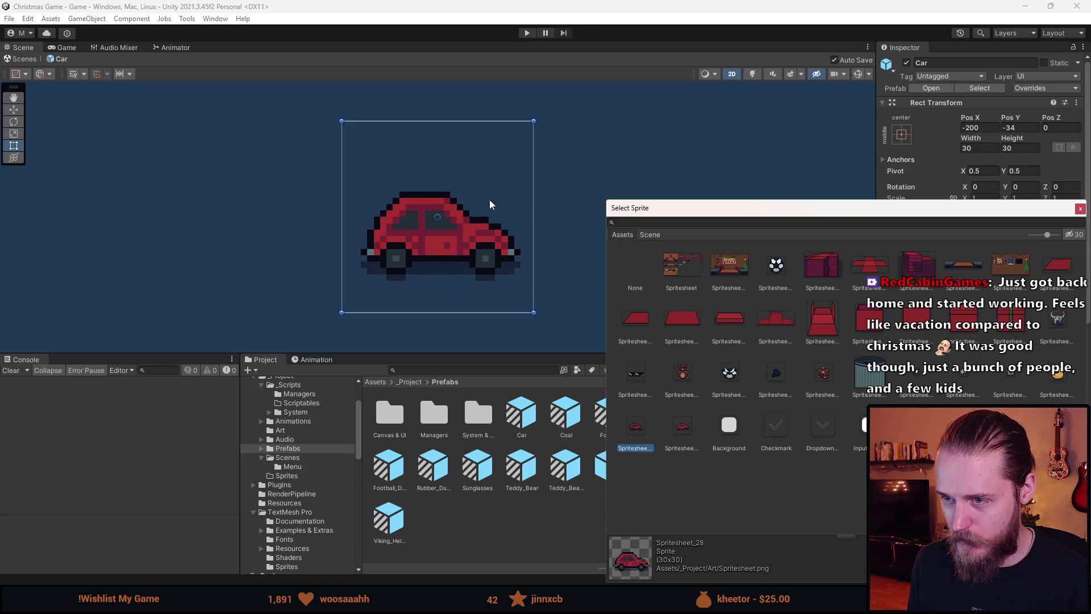
{"action": "left_click", "coordinate": [686, 432]}
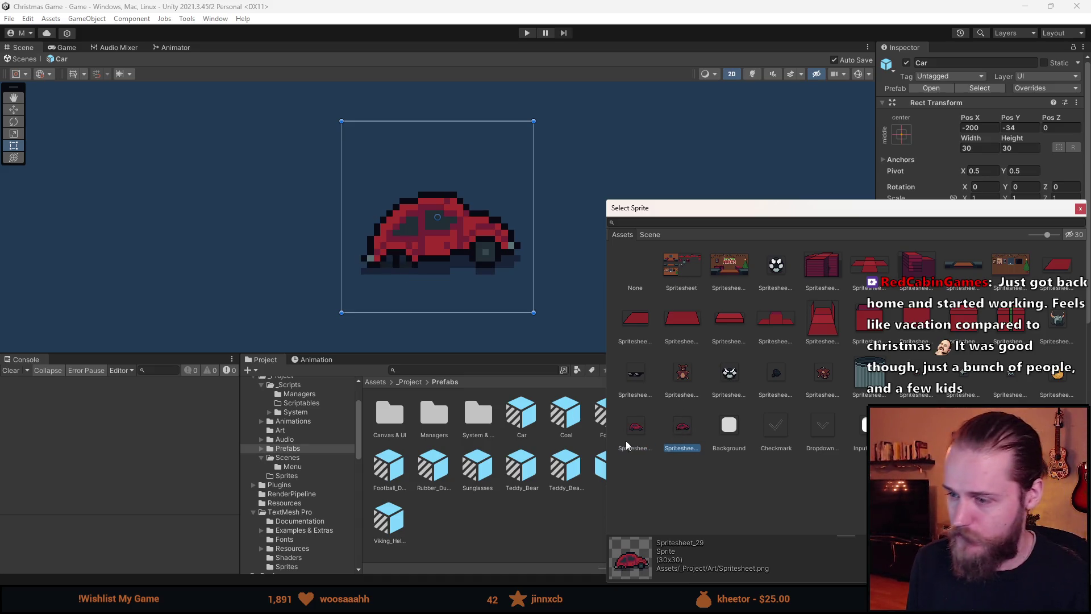
{"action": "left_click", "coordinate": [636, 428]}
{"action": "left_click", "coordinate": [679, 430]}
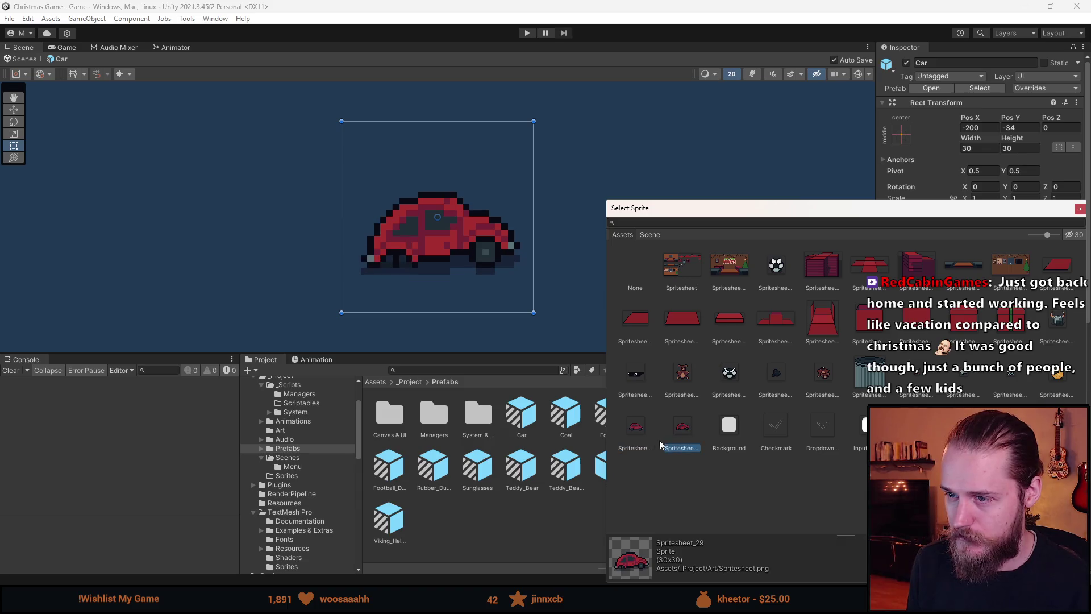
{"action": "double_click", "coordinate": [634, 427]}
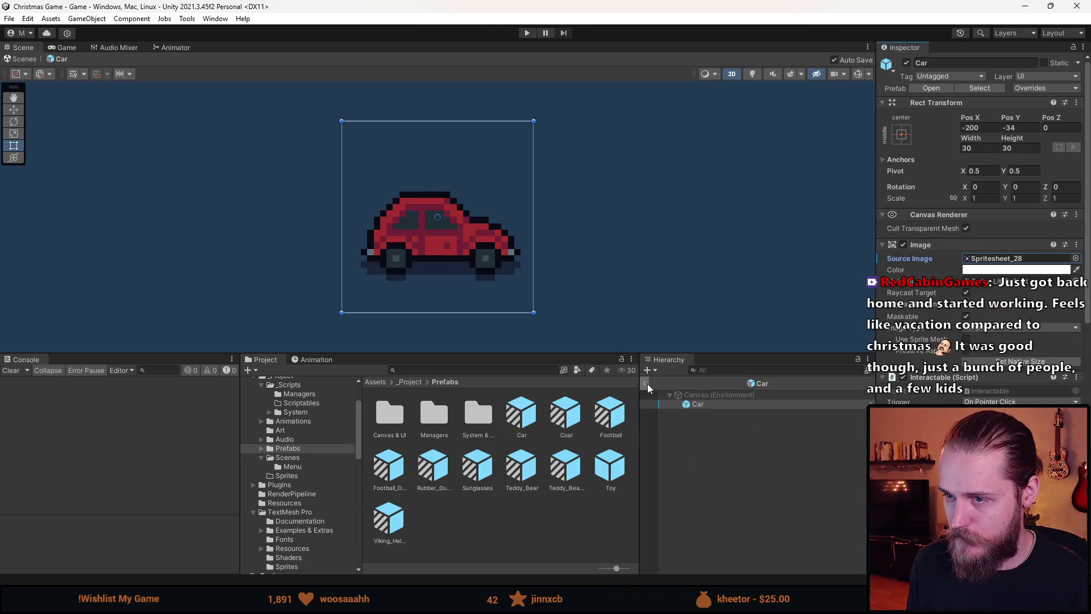
{"action": "left_click", "coordinate": [646, 383]}
- Create another prefab variant of Toy named Car_Broken
{"action": "right_click", "coordinate": [606, 473]}
{"action": "left_click", "coordinate": [592, 479]}
{"action": "right_click", "coordinate": [611, 480]}
{"action": "mouse_move", "coordinate": [653, 174]}
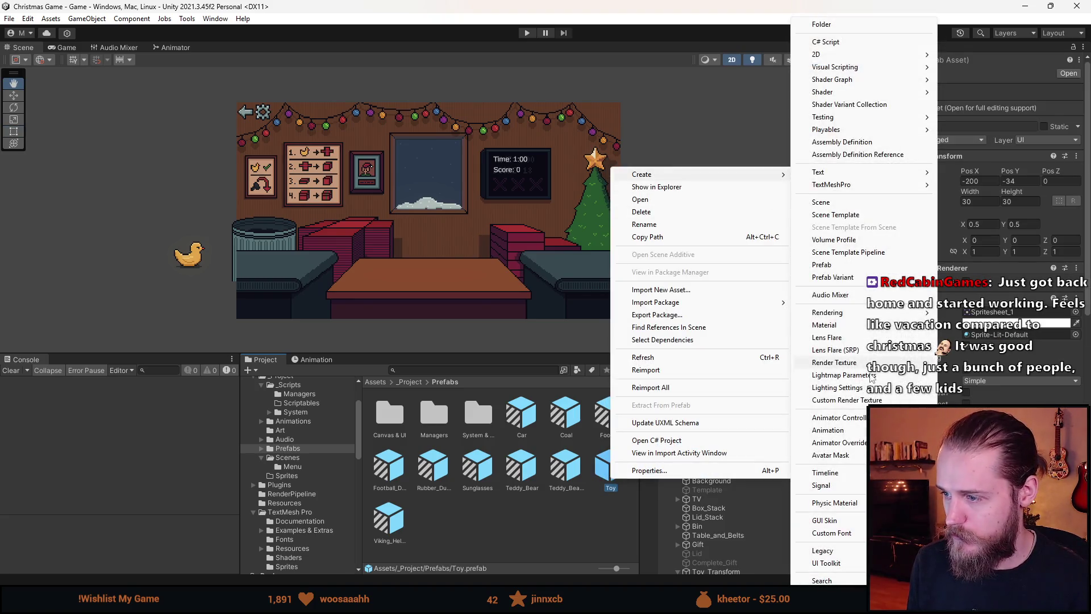
{"action": "left_click", "coordinate": [860, 279]}
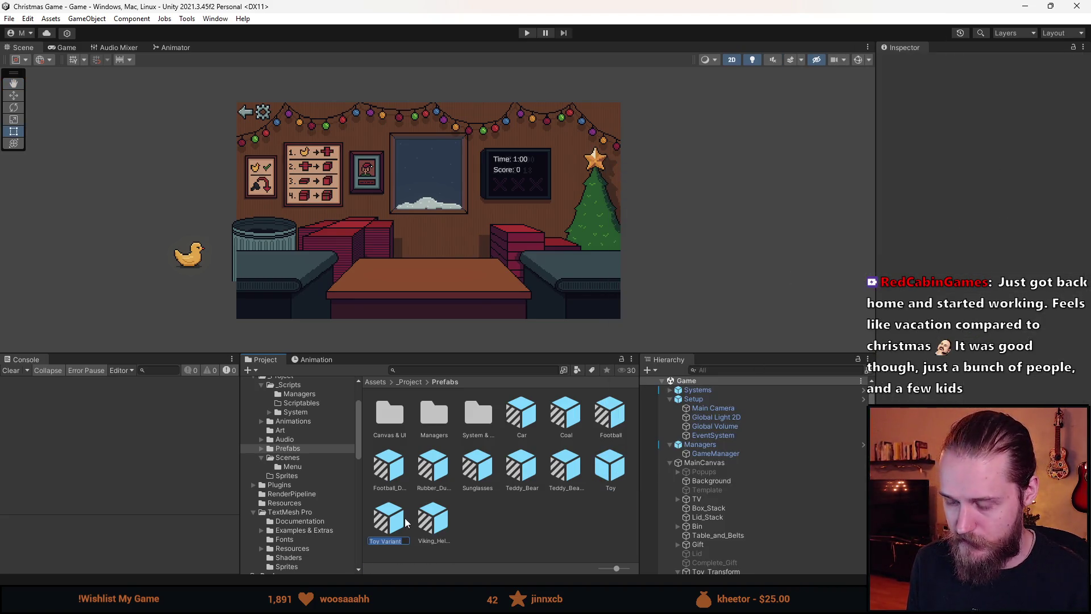
{"action": "type", "text": "Car_Broken"}
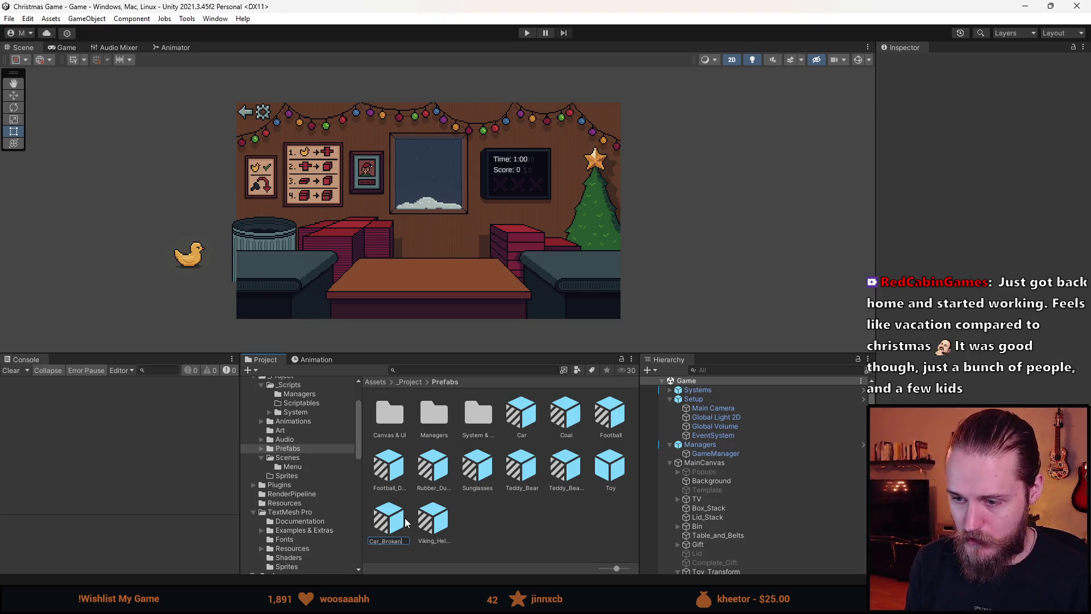
{"action": "key", "text": "Return"}
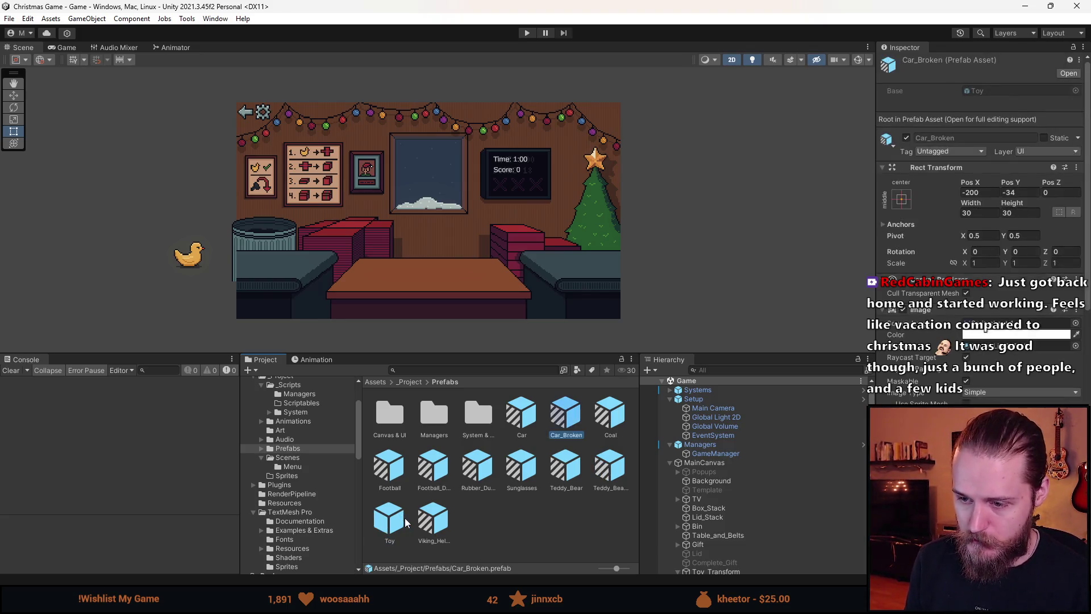
- Give Car_Broken the broken-wheel sprite Spritesheet_29 and return to the Game scene
{"action": "double_click", "coordinate": [570, 418]}
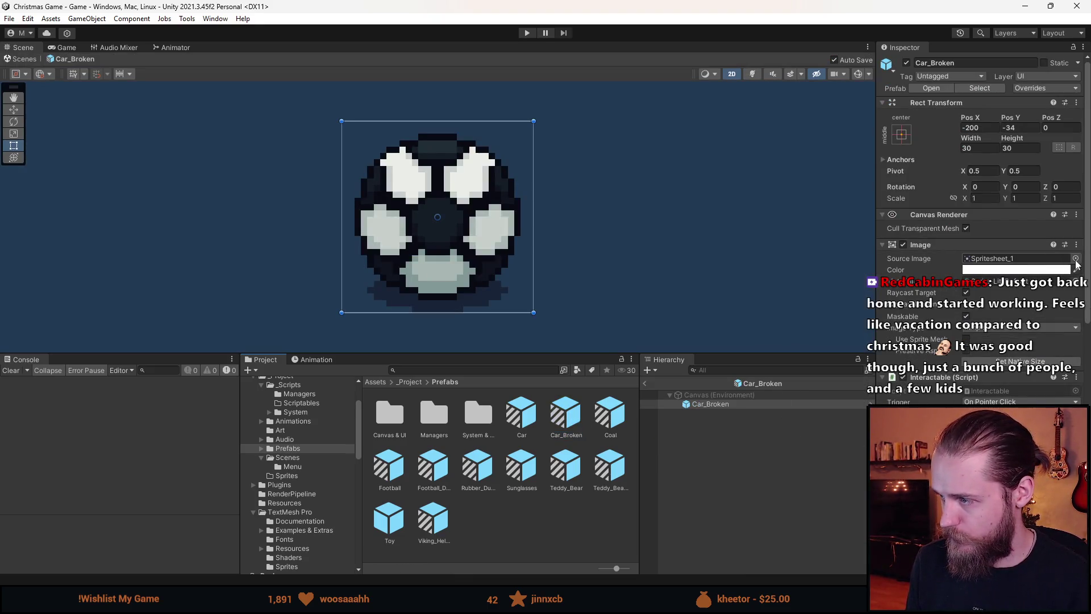
{"action": "left_click", "coordinate": [1075, 259]}
{"action": "double_click", "coordinate": [677, 432]}
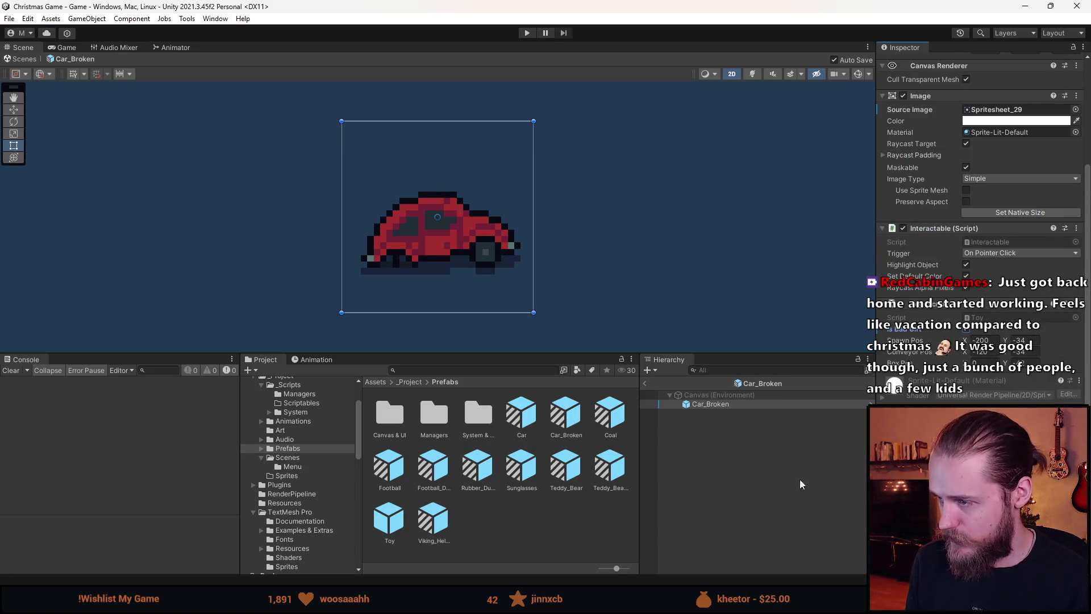
{"action": "left_click", "coordinate": [699, 425]}
{"action": "left_click", "coordinate": [646, 384]}
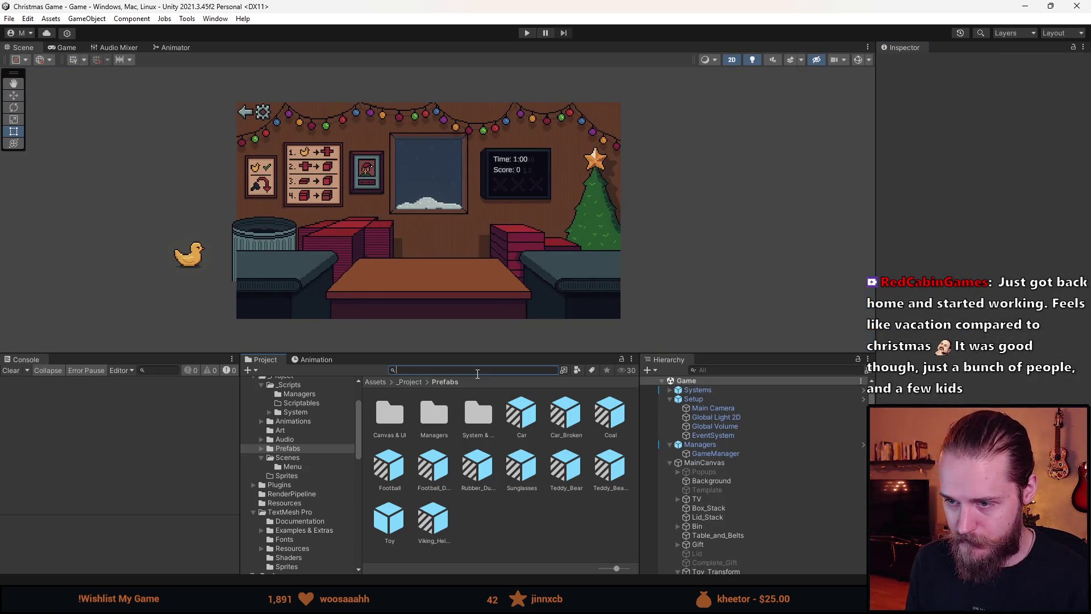
- Find the Spritesheet texture with a 'sprite' search and open it in the Sprite Editor
{"action": "type", "text": "sprite"}
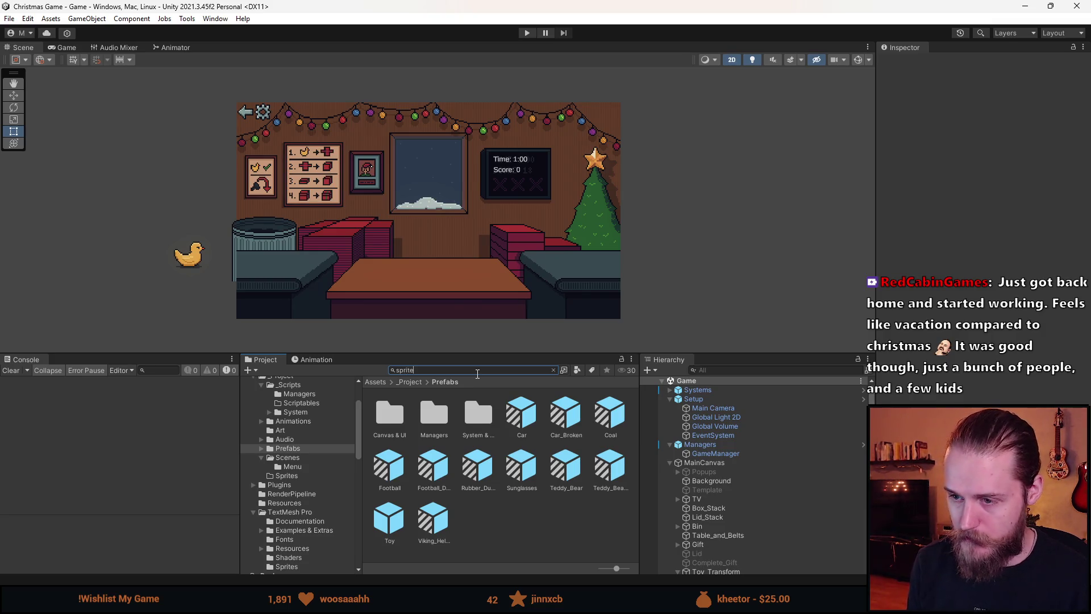
{"action": "left_click", "coordinate": [438, 517]}
{"action": "left_click", "coordinate": [1057, 191]}
{"action": "scroll", "coordinate": [565, 285], "scroll_direction": "up", "scroll_amount": 10}
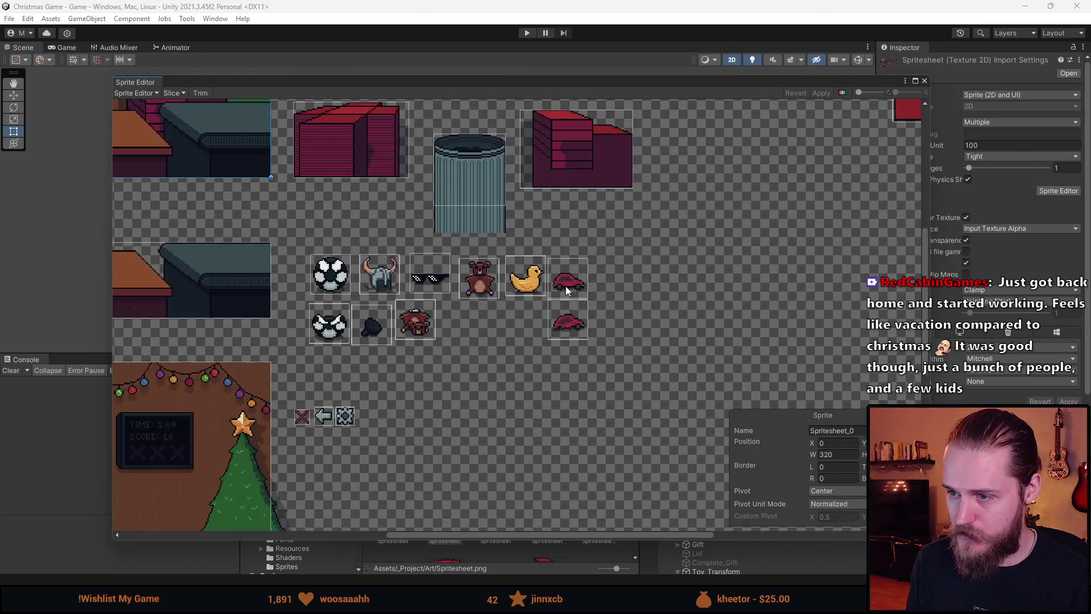
- Move the broken car's slice about 10 px down, apply it, and start Play mode
{"action": "left_click", "coordinate": [589, 381]}
{"action": "left_click_drag", "start_coordinate": [590, 382], "coordinate": [591, 387]}
{"action": "left_click", "coordinate": [815, 94]}
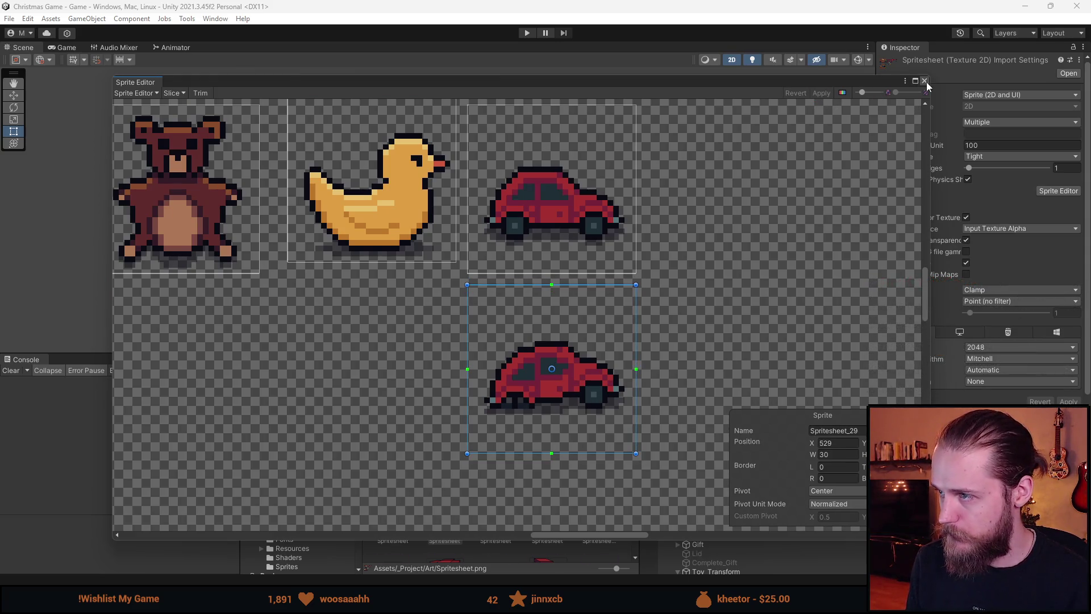
{"action": "left_click", "coordinate": [925, 81]}
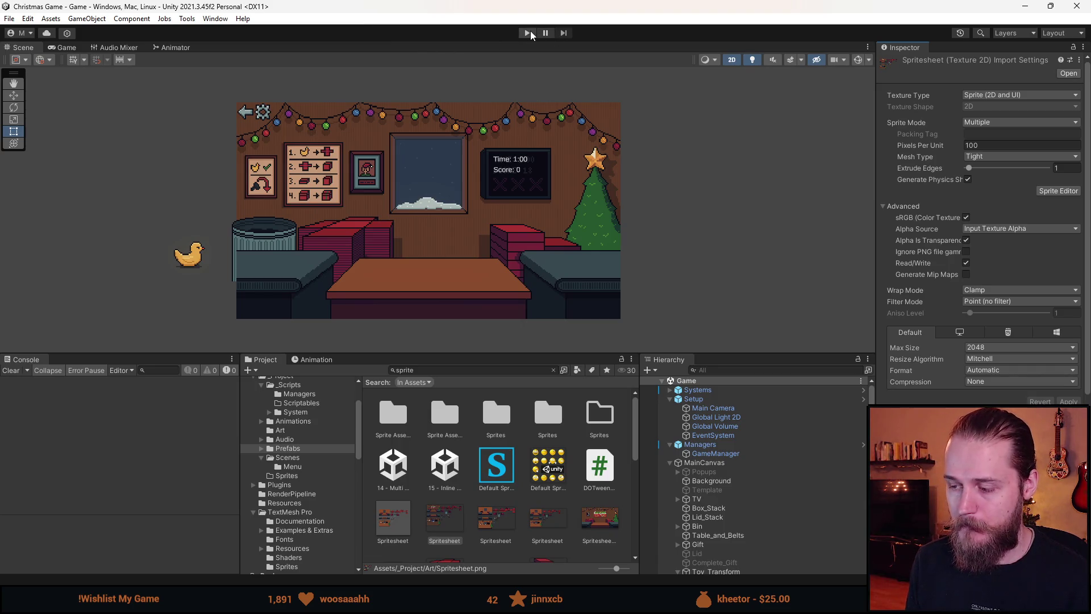
{"action": "left_click", "coordinate": [528, 33]}
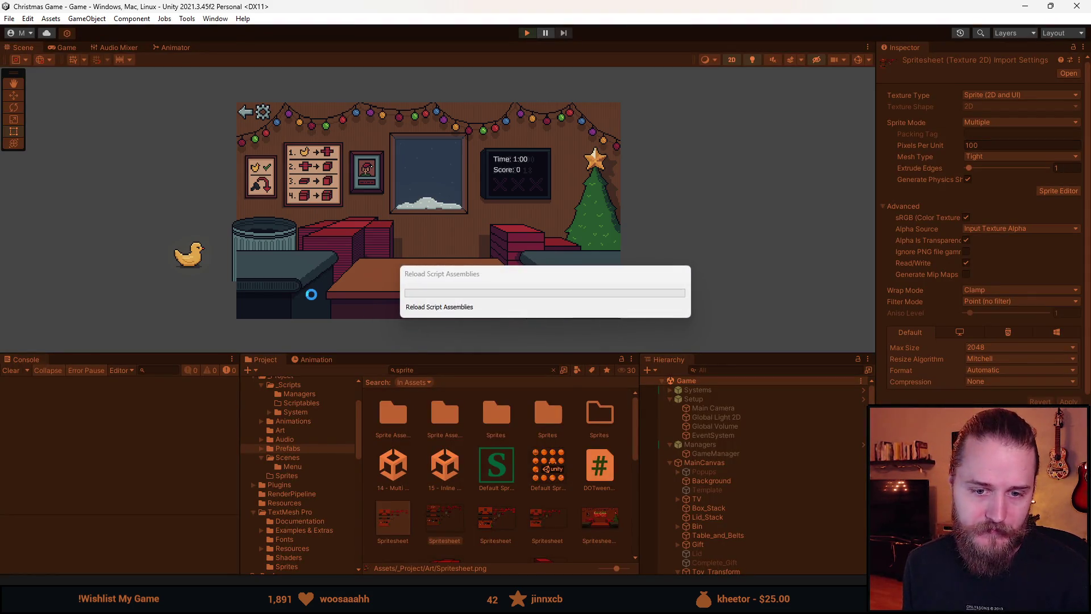
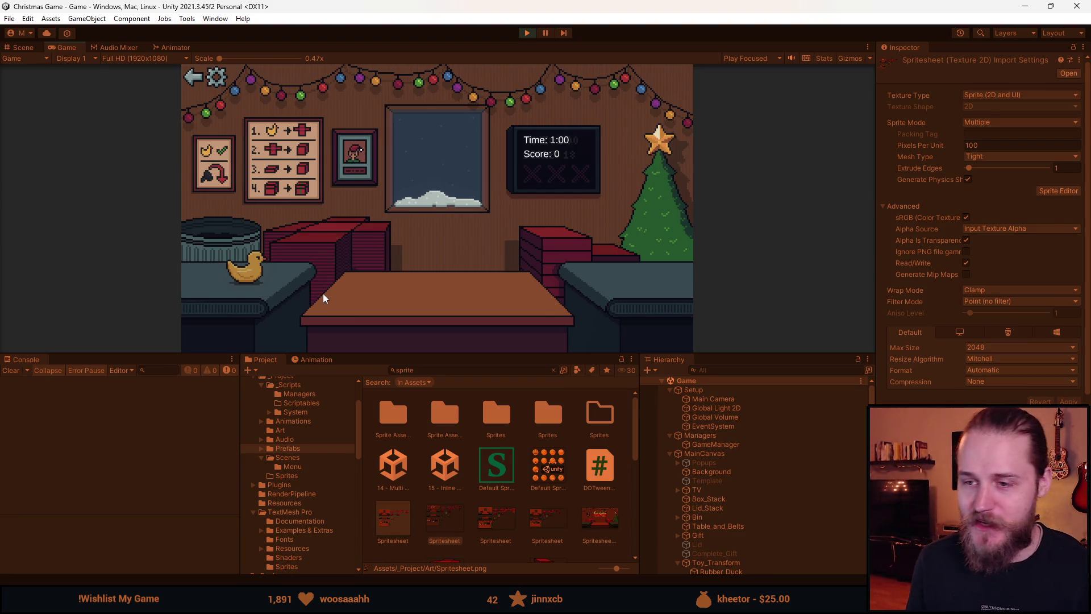
- Enlarge the Game view, then box, ribbon and send off the duck and sunglasses presents
{"action": "left_click_drag", "start_coordinate": [488, 355], "coordinate": [458, 519]}
{"action": "left_click", "coordinate": [131, 394]}
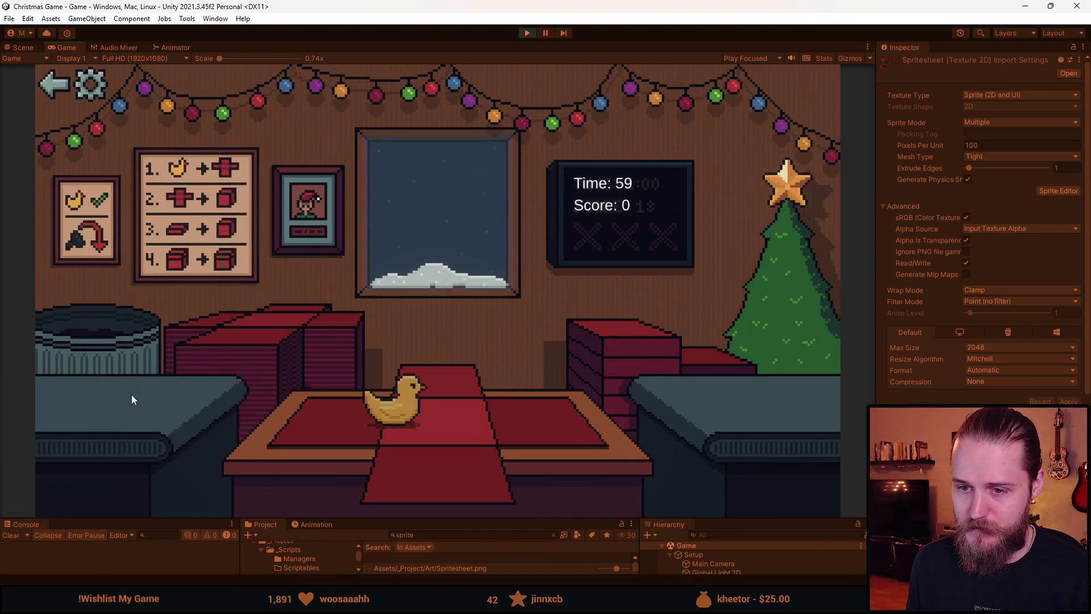
{"action": "left_click", "coordinate": [472, 390]}
{"action": "left_click", "coordinate": [459, 403]}
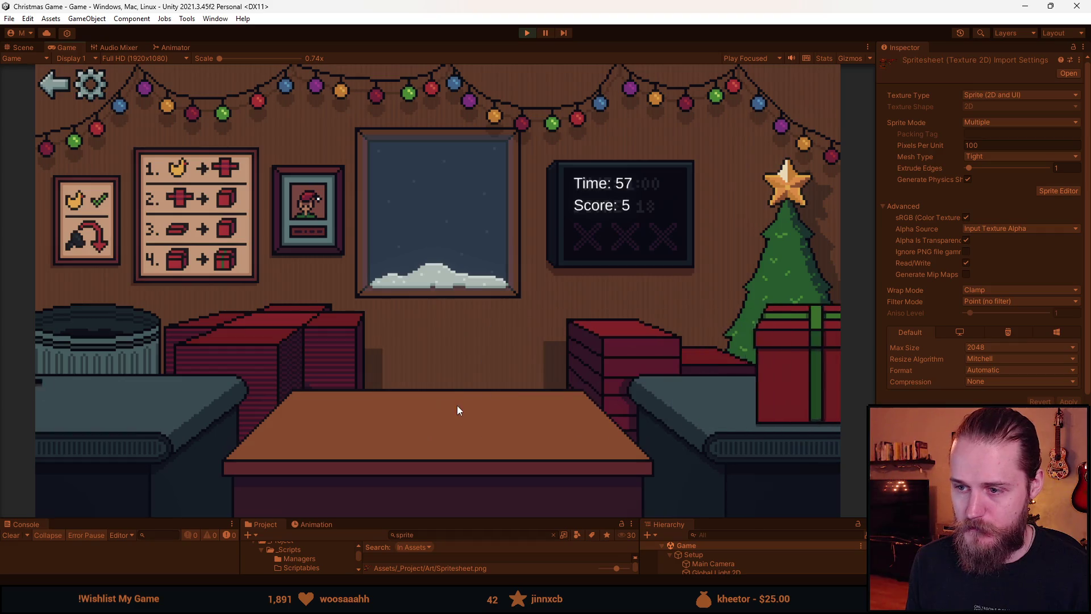
{"action": "left_click", "coordinate": [119, 388]}
{"action": "left_click", "coordinate": [440, 449]}
{"action": "left_click", "coordinate": [452, 392]}
{"action": "left_click", "coordinate": [119, 397]}
{"action": "left_click", "coordinate": [449, 432]}
{"action": "left_click", "coordinate": [445, 404]}
- Wrap the sunglasses and horned helmet presents, exit play mode, and enlarge the lower panels
{"action": "left_click", "coordinate": [170, 418]}
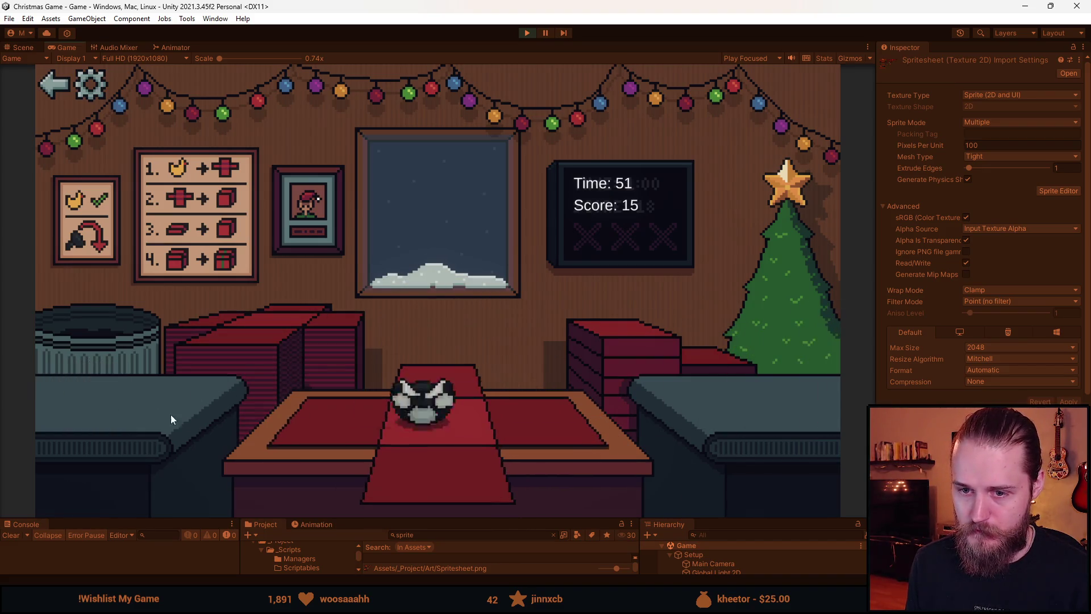
{"action": "left_click", "coordinate": [118, 393]}
{"action": "left_click", "coordinate": [104, 322]}
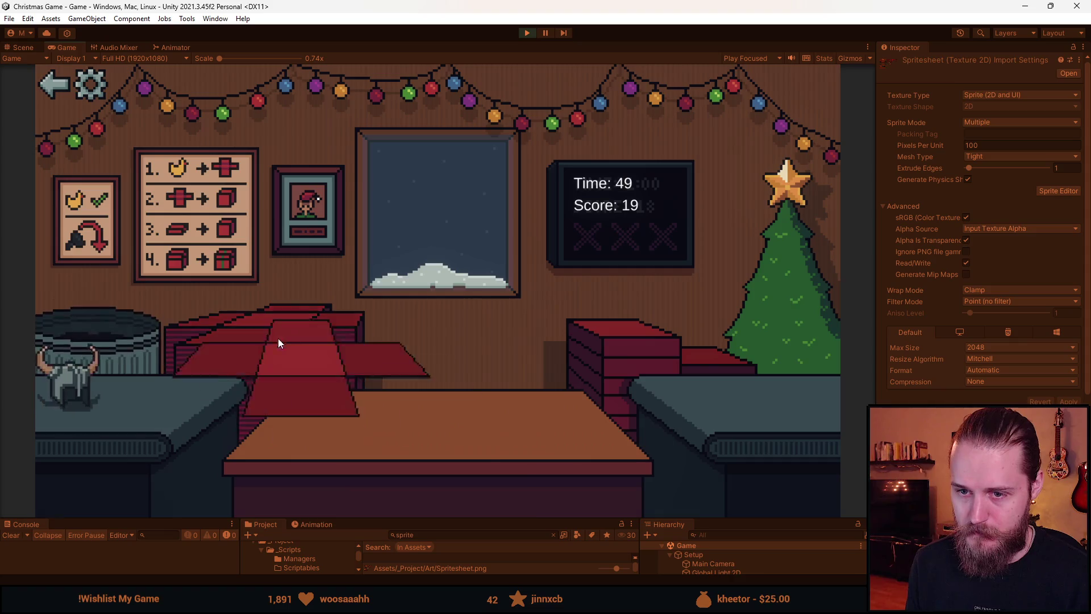
{"action": "left_click", "coordinate": [320, 433]}
{"action": "left_click", "coordinate": [463, 380]}
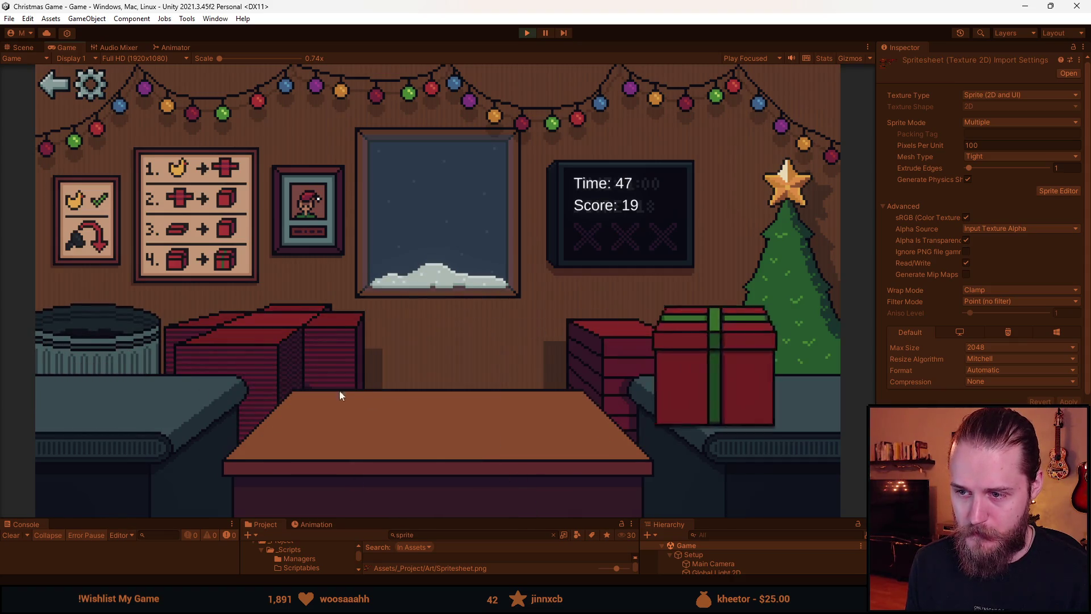
{"action": "left_click", "coordinate": [87, 418]}
{"action": "left_click", "coordinate": [363, 421]}
{"action": "left_click", "coordinate": [435, 390]}
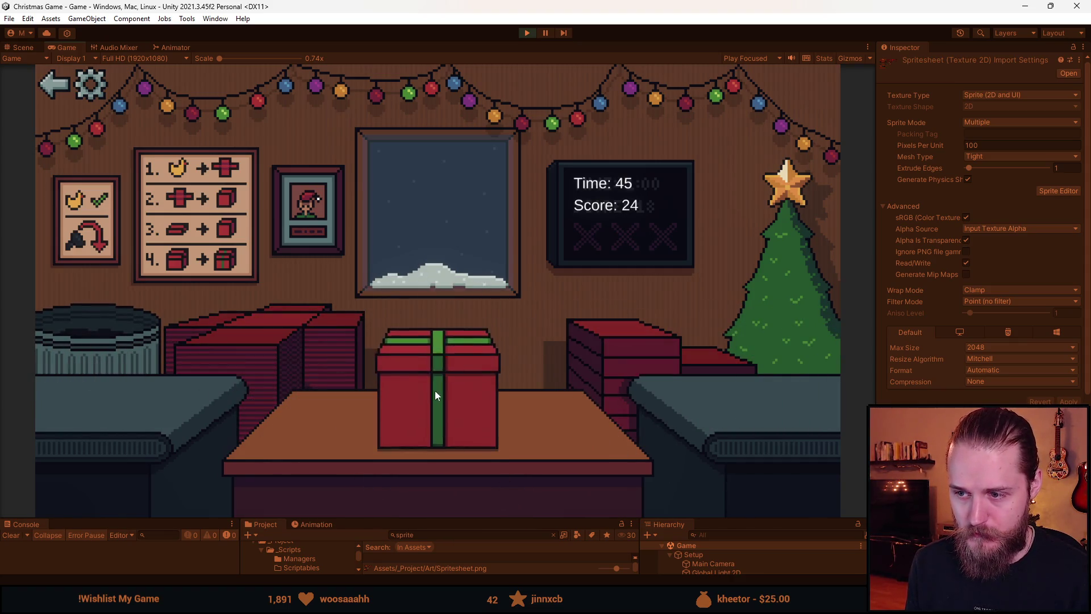
{"action": "left_click", "coordinate": [101, 384]}
{"action": "left_click", "coordinate": [442, 460]}
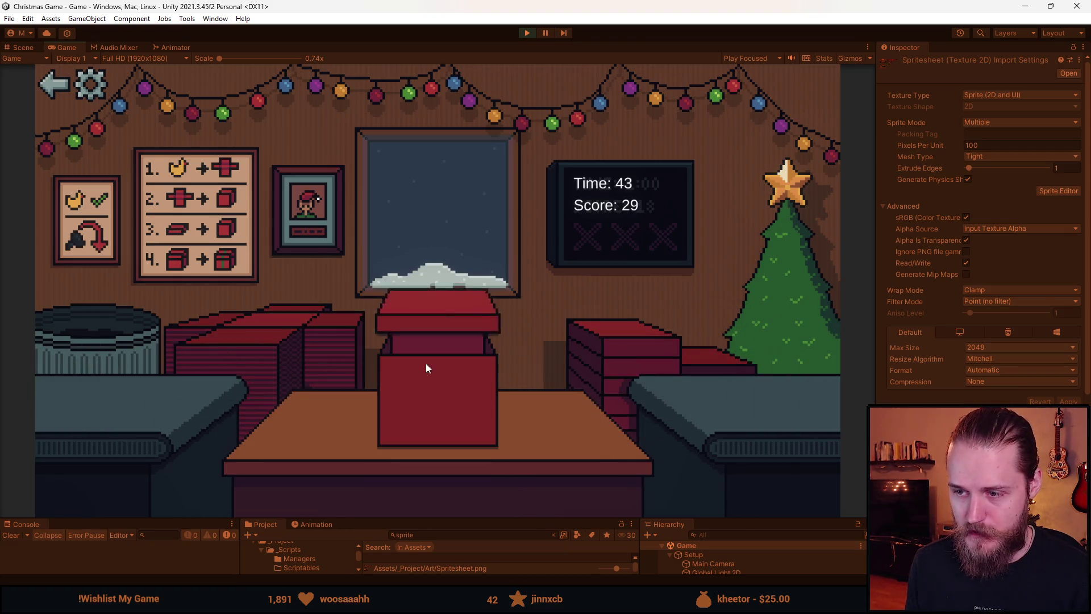
{"action": "left_click", "coordinate": [527, 33]}
{"action": "left_click_drag", "start_coordinate": [748, 516], "coordinate": [748, 367]}
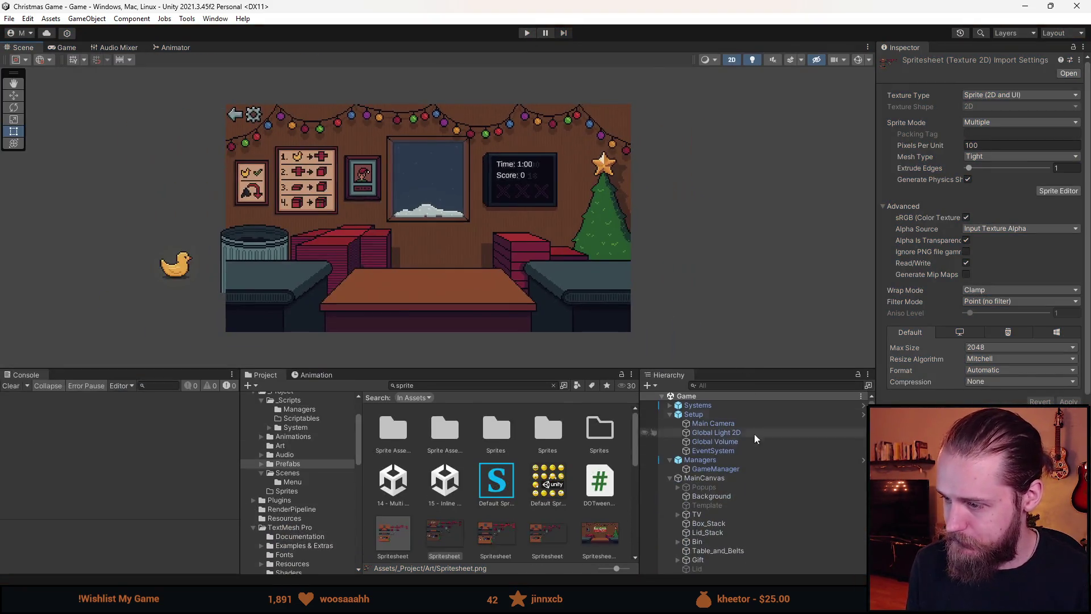
- Add two GameManager Presents slots, fill them with the Car and Car_Broken prefabs, then Play
{"action": "left_click", "coordinate": [732, 469]}
{"action": "left_click", "coordinate": [1058, 276]}
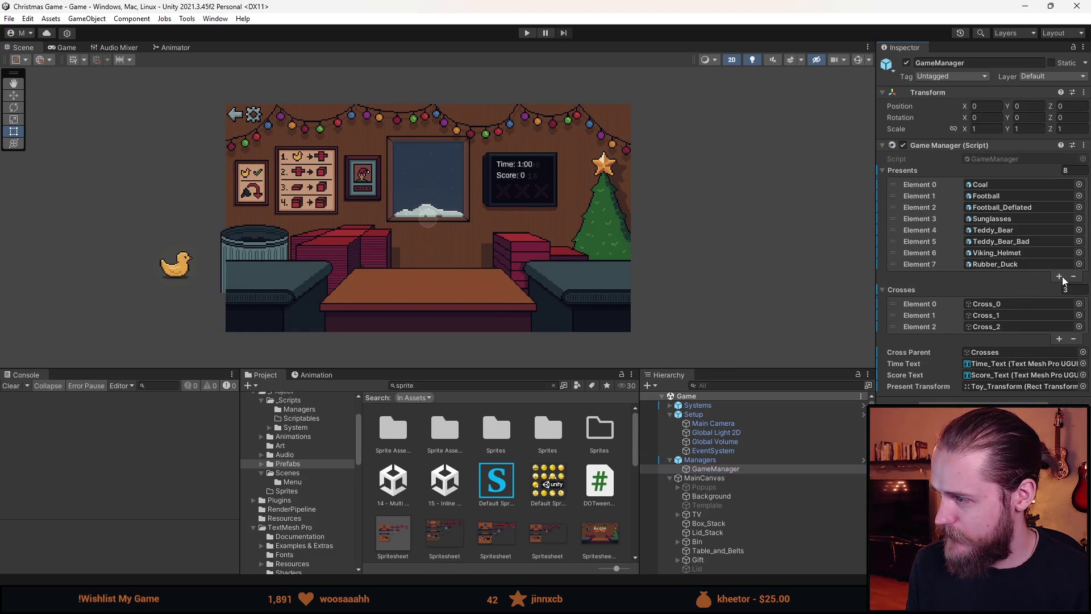
{"action": "left_click", "coordinate": [1059, 287]}
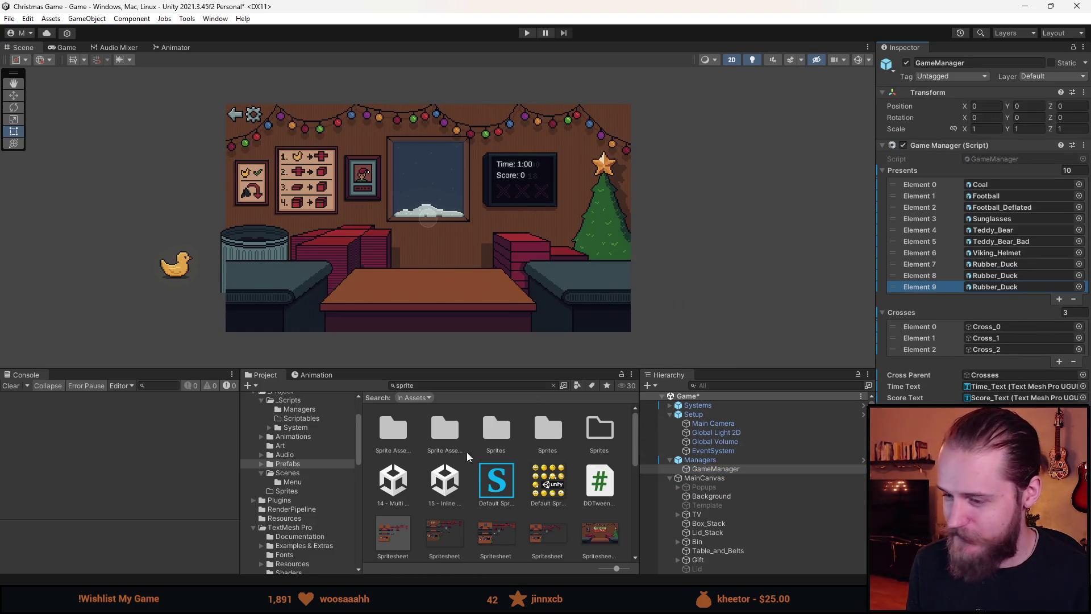
{"action": "left_click", "coordinate": [287, 454]}
{"action": "left_click", "coordinate": [287, 464]}
{"action": "mouse_move", "coordinate": [492, 539]}
{"action": "left_mouse_down"}
{"action": "mouse_move", "coordinate": [564, 512]}
{"action": "mouse_move", "coordinate": [554, 435]}
{"action": "mouse_move", "coordinate": [1007, 282]}
{"action": "mouse_move", "coordinate": [991, 288]}
{"action": "left_mouse_up"}
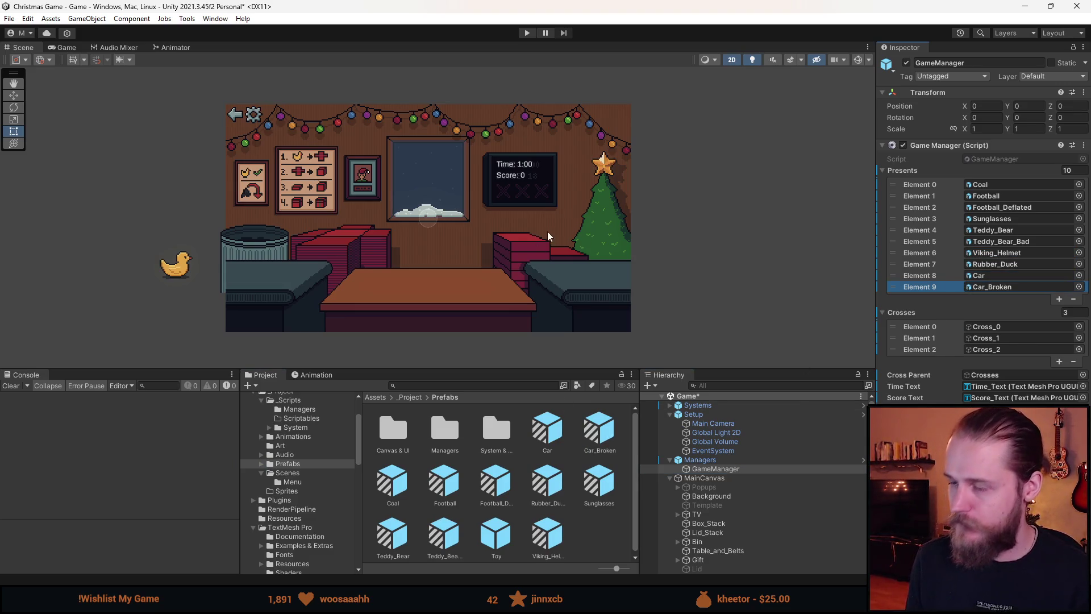
{"action": "left_click", "coordinate": [526, 32]}
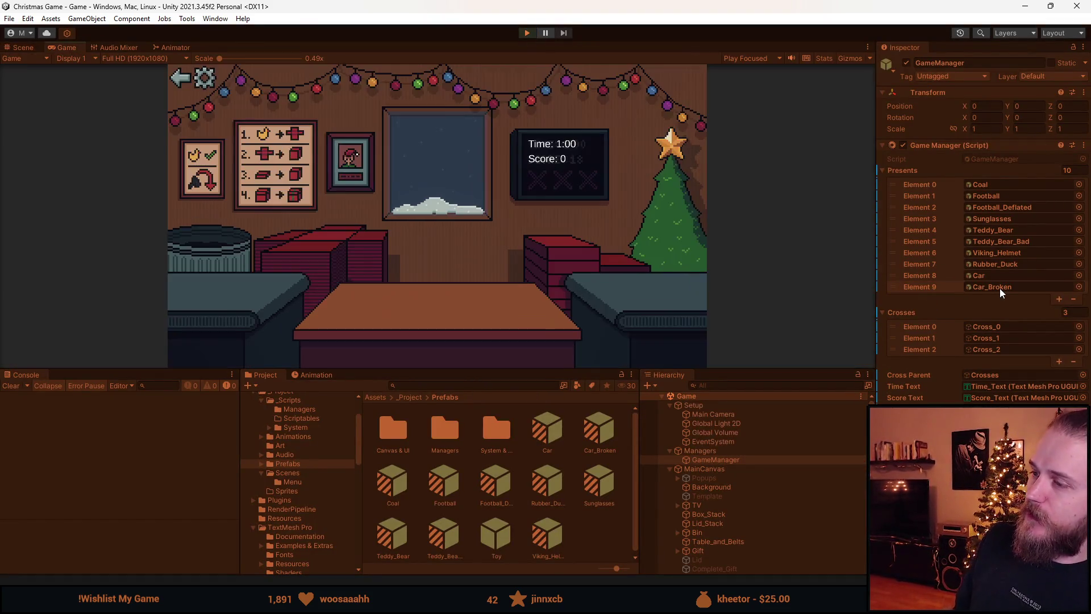
- Enlarge the Game view and wrap the duck and two sunglasses presents
{"action": "left_click_drag", "start_coordinate": [490, 367], "coordinate": [497, 485]}
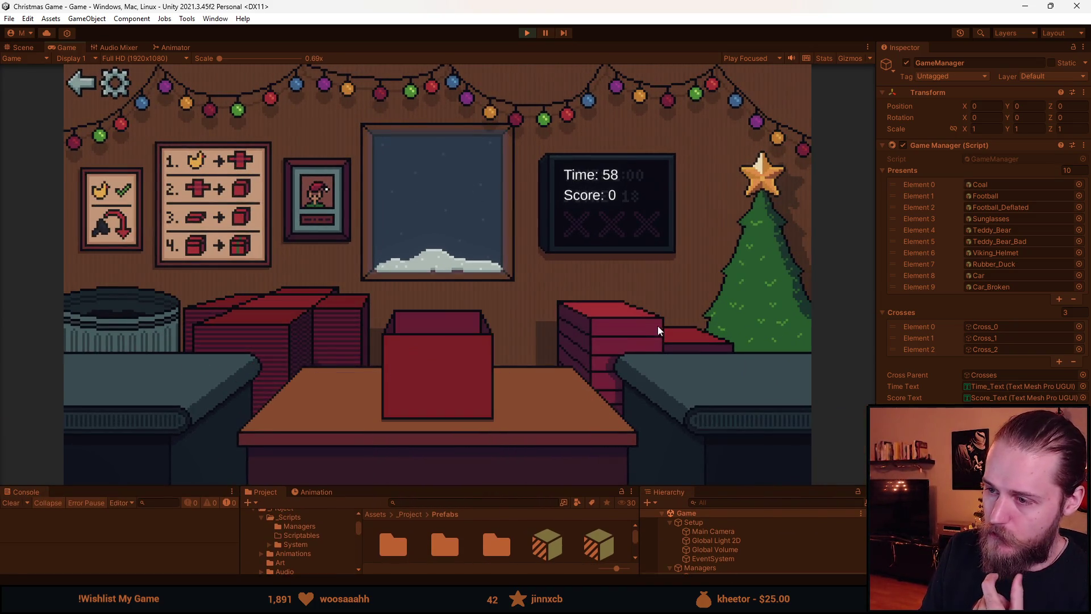
{"action": "left_click", "coordinate": [292, 330]}
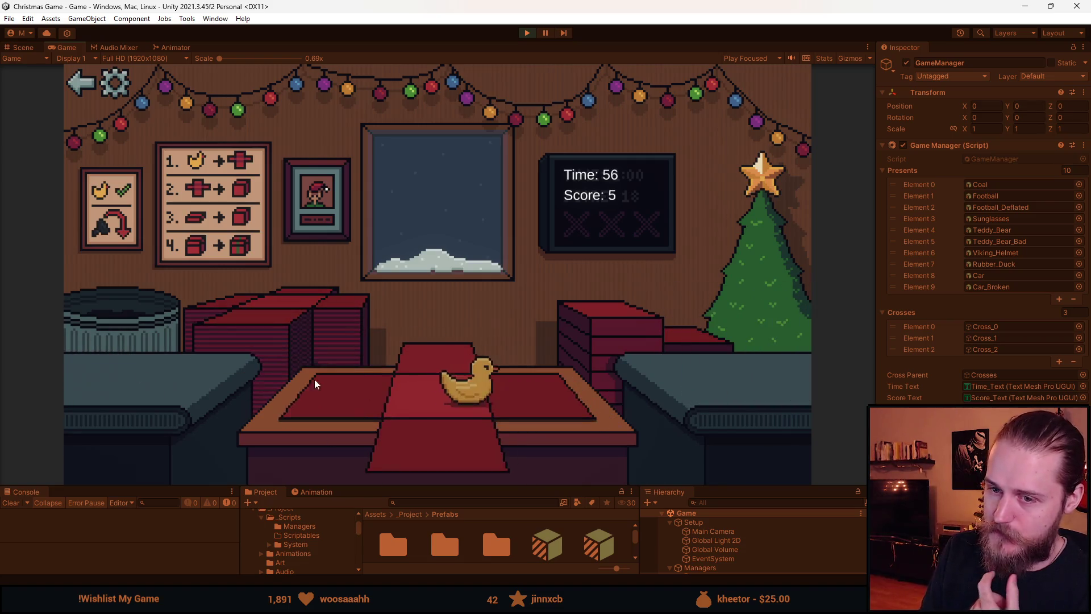
{"action": "left_click", "coordinate": [460, 367]}
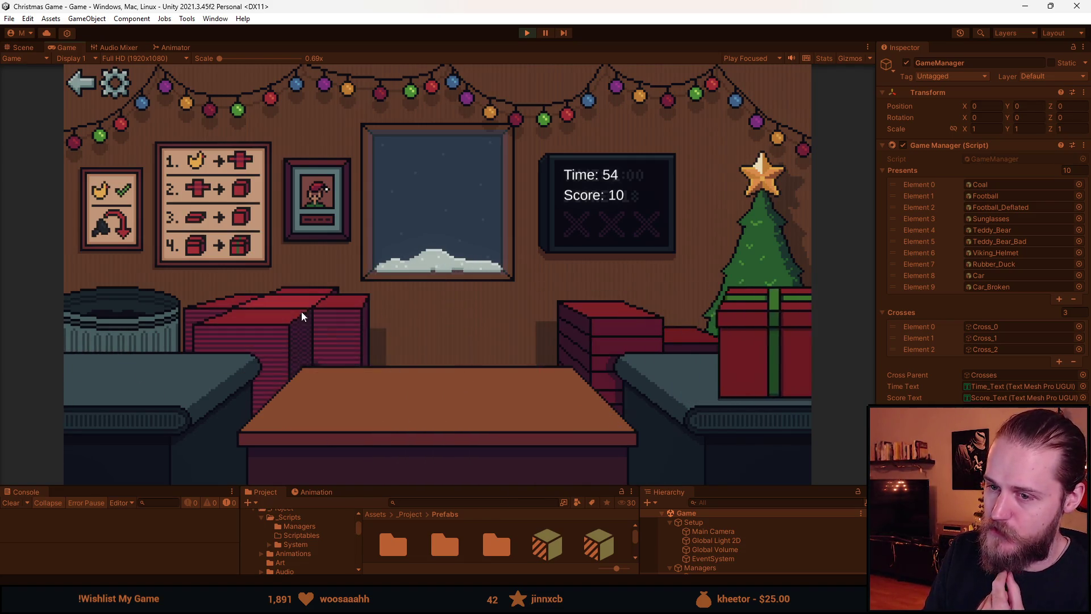
{"action": "left_click_drag", "start_coordinate": [155, 367], "coordinate": [396, 441]}
{"action": "left_click", "coordinate": [583, 308]}
{"action": "left_click", "coordinate": [465, 371]}
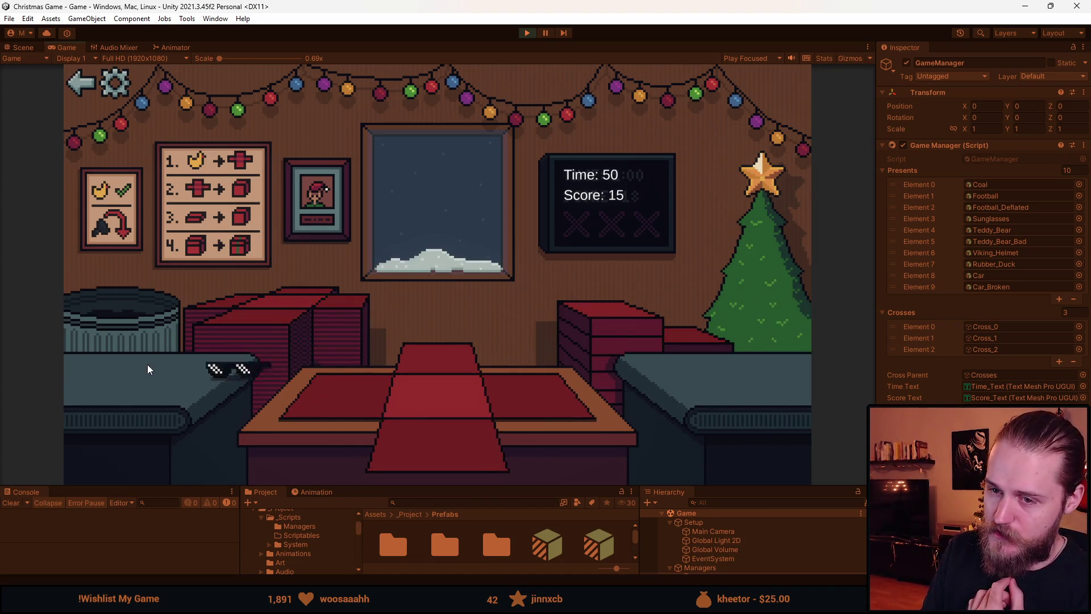
{"action": "left_click_drag", "start_coordinate": [147, 370], "coordinate": [457, 448]}
{"action": "left_click", "coordinate": [581, 353]}
{"action": "left_click", "coordinate": [439, 361]}
- Wrap the Viking helmet and rubber duck presents, then bin an unwanted item
{"action": "left_click", "coordinate": [175, 371]}
{"action": "left_click", "coordinate": [465, 438]}
{"action": "left_click", "coordinate": [463, 362]}
{"action": "left_click", "coordinate": [443, 364]}
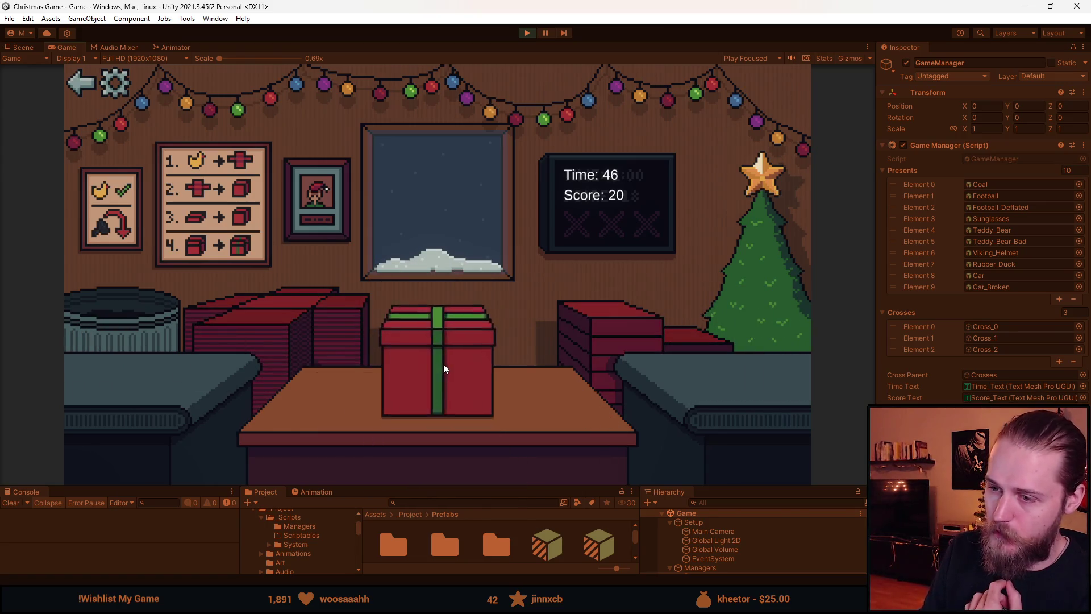
{"action": "left_click_drag", "start_coordinate": [172, 379], "coordinate": [354, 394]}
{"action": "left_click", "coordinate": [354, 394]}
{"action": "left_click", "coordinate": [600, 317]}
{"action": "left_click", "coordinate": [457, 353]}
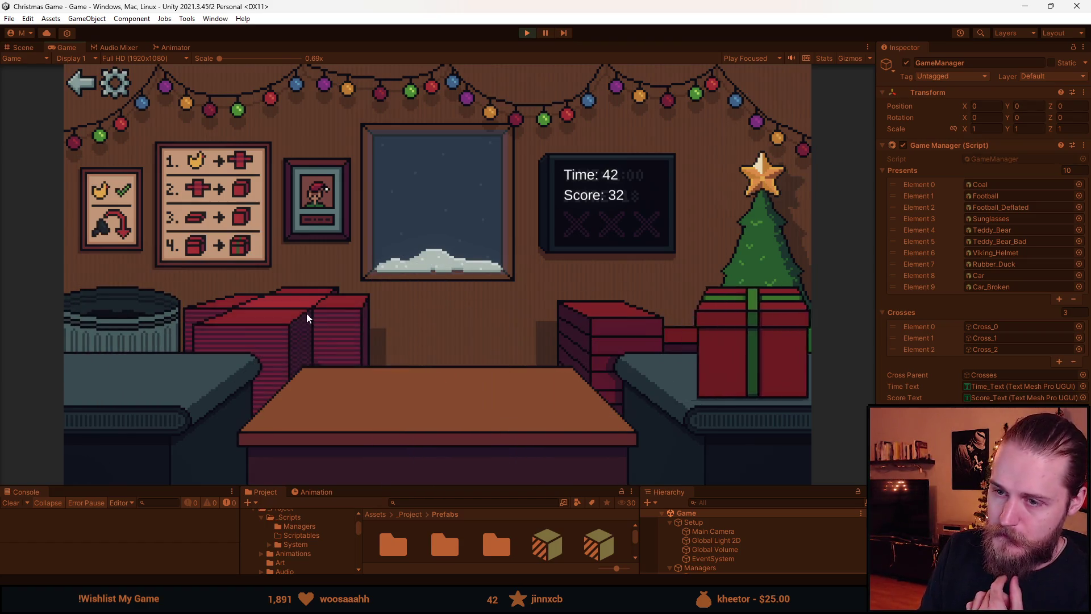
{"action": "left_click_drag", "start_coordinate": [131, 367], "coordinate": [214, 349]}
- Box, lid and ribbon the Viking helmet and the next item on the paper
{"action": "left_click_drag", "start_coordinate": [135, 381], "coordinate": [331, 384]}
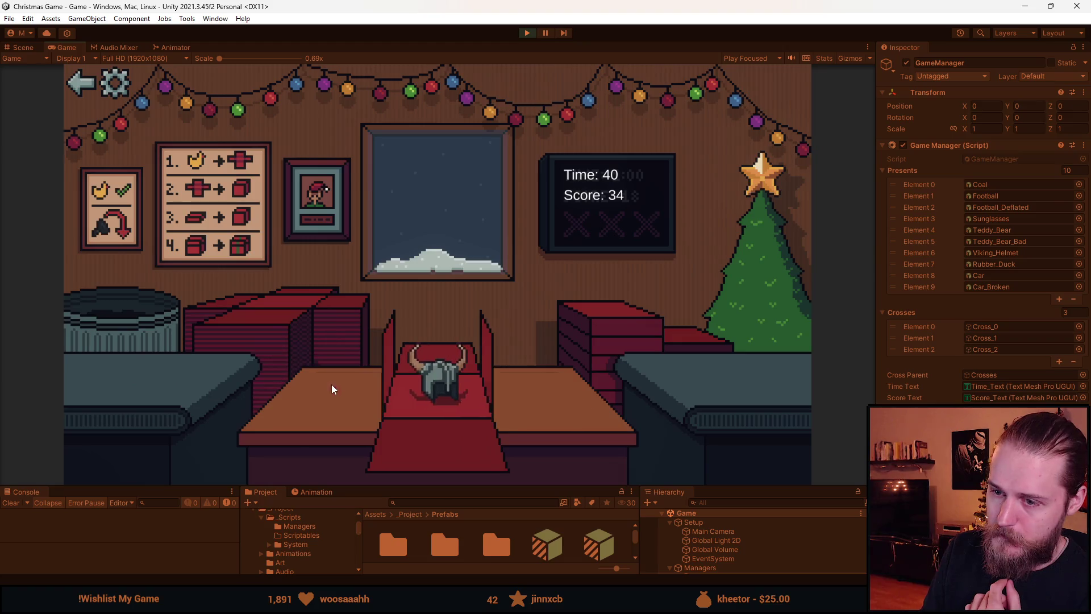
{"action": "left_click", "coordinate": [332, 384]}
{"action": "left_click", "coordinate": [575, 324]}
{"action": "left_click", "coordinate": [455, 347]}
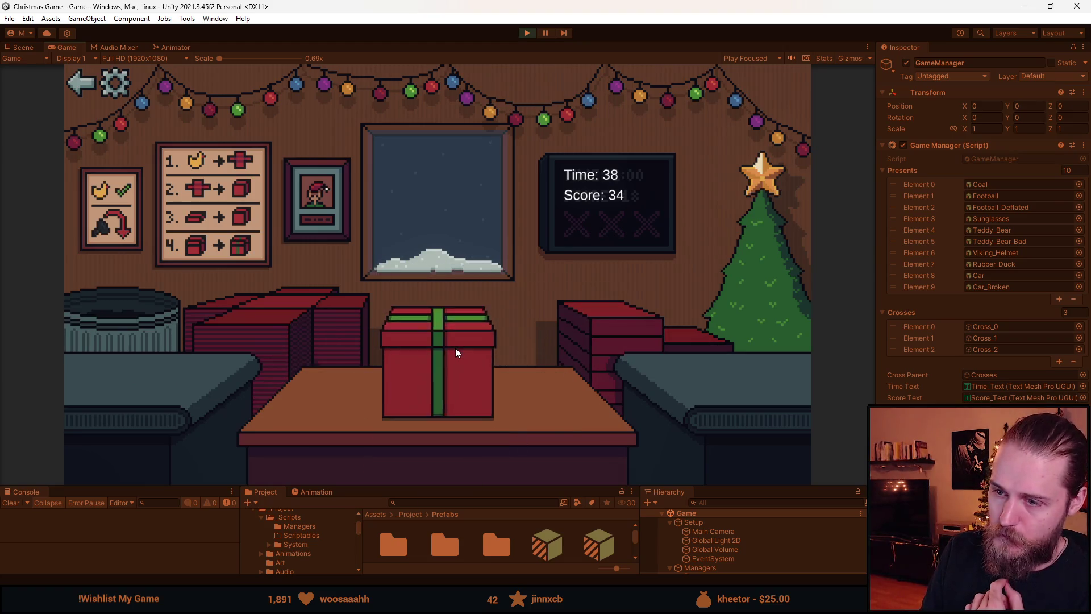
{"action": "left_click_drag", "start_coordinate": [251, 416], "coordinate": [303, 387]}
{"action": "left_click", "coordinate": [303, 387]}
{"action": "left_click", "coordinate": [568, 336]}
{"action": "left_click", "coordinate": [462, 353]}
- Wrap and send off another helmet present and the football present
{"action": "left_click_drag", "start_coordinate": [142, 378], "coordinate": [311, 397]}
{"action": "left_click", "coordinate": [311, 397]}
{"action": "left_click", "coordinate": [606, 313]}
{"action": "left_click", "coordinate": [425, 376]}
{"action": "left_click_drag", "start_coordinate": [119, 375], "coordinate": [338, 404]}
{"action": "left_click", "coordinate": [337, 403]}
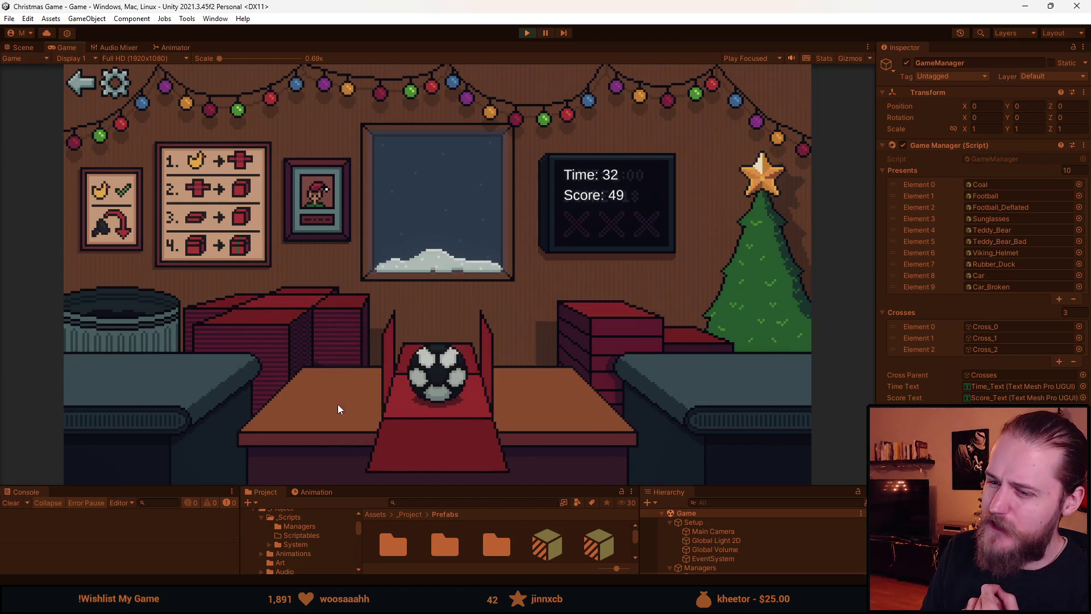
{"action": "left_click", "coordinate": [632, 307]}
{"action": "left_click", "coordinate": [400, 354]}
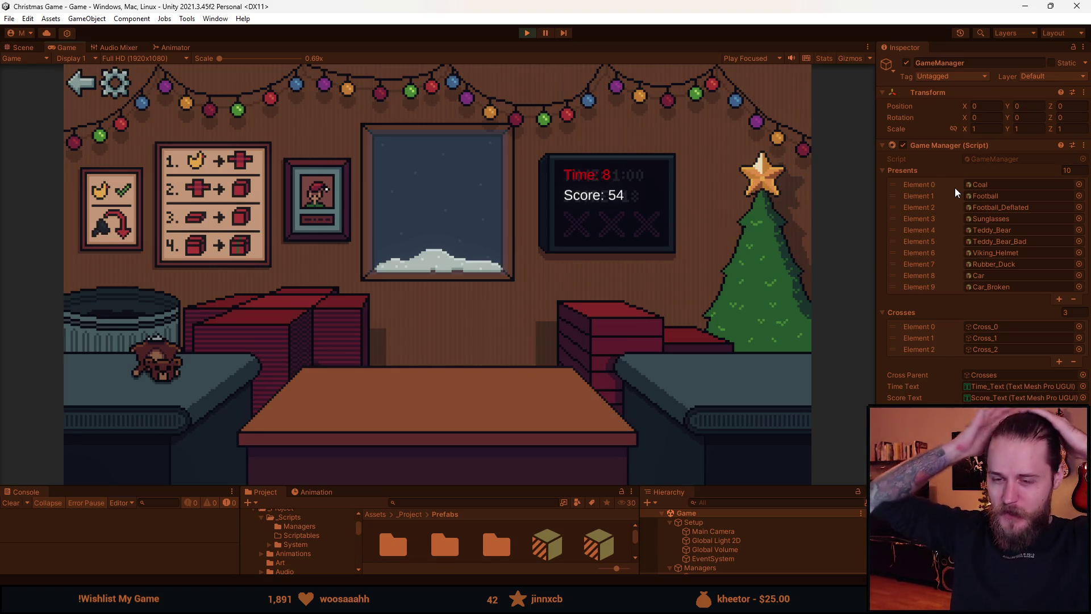
- Wrap two teddy bear presents and start boxing the rubber duck as time runs out
{"action": "left_click", "coordinate": [174, 375]}
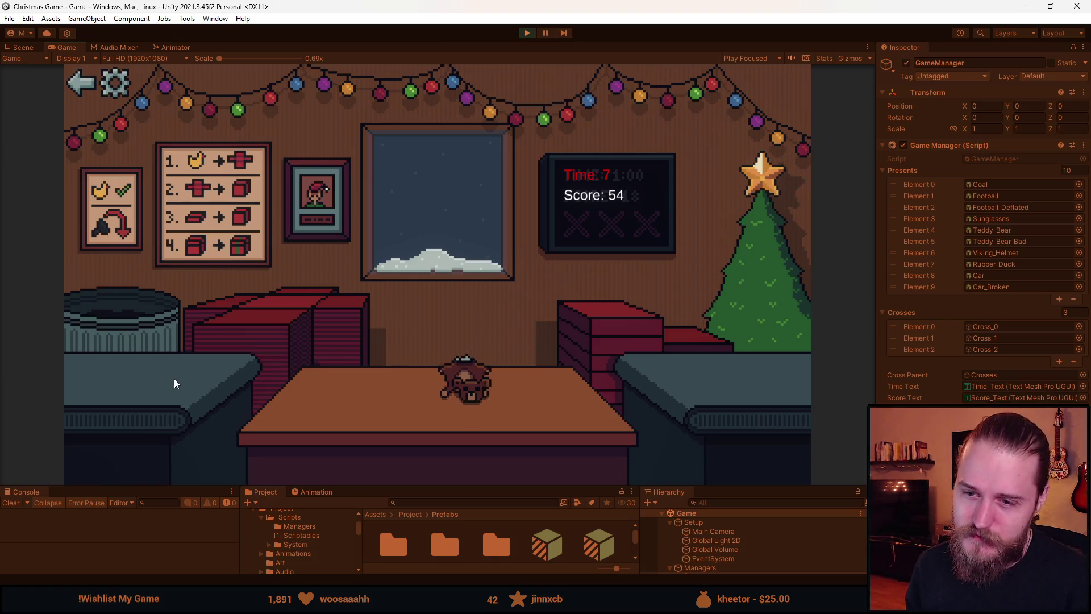
{"action": "left_click", "coordinate": [218, 313]}
{"action": "left_click", "coordinate": [436, 362]}
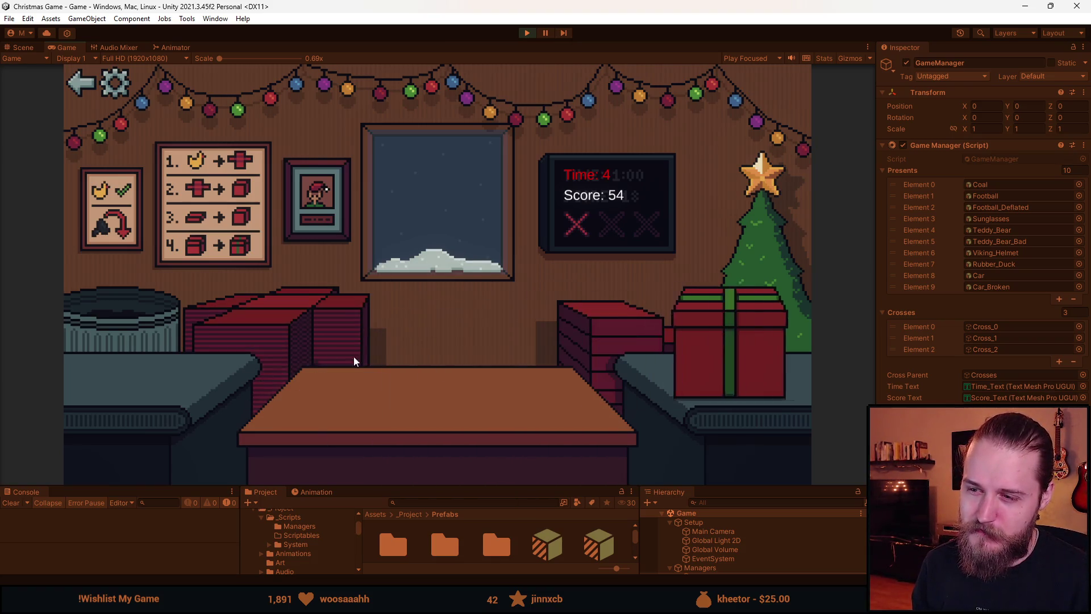
{"action": "left_click", "coordinate": [286, 316]}
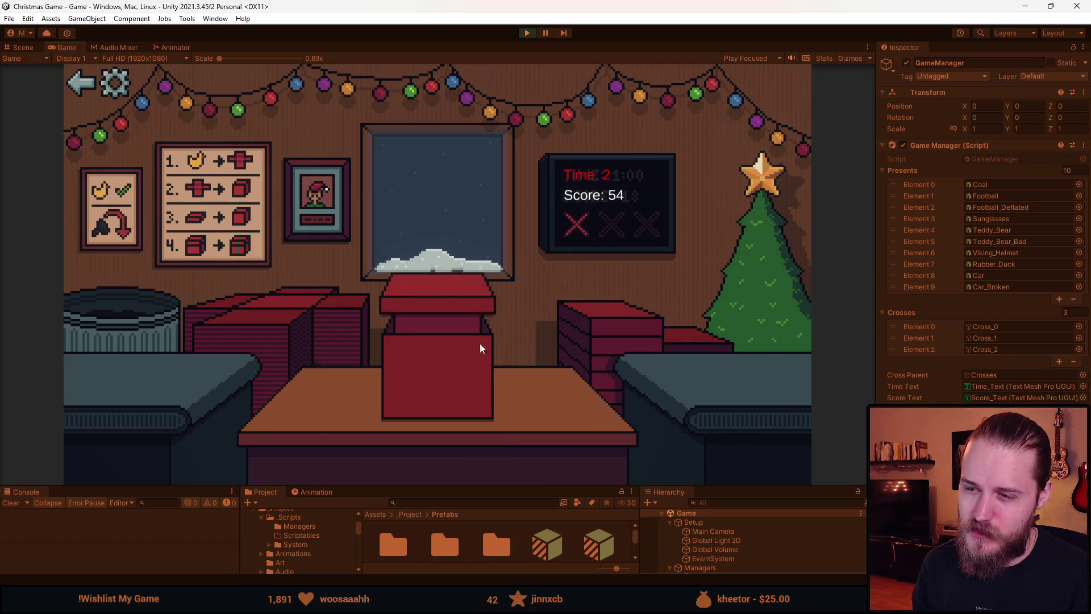
{"action": "left_click", "coordinate": [443, 371]}
{"action": "left_click", "coordinate": [240, 319]}
{"action": "left_click", "coordinate": [177, 385]}
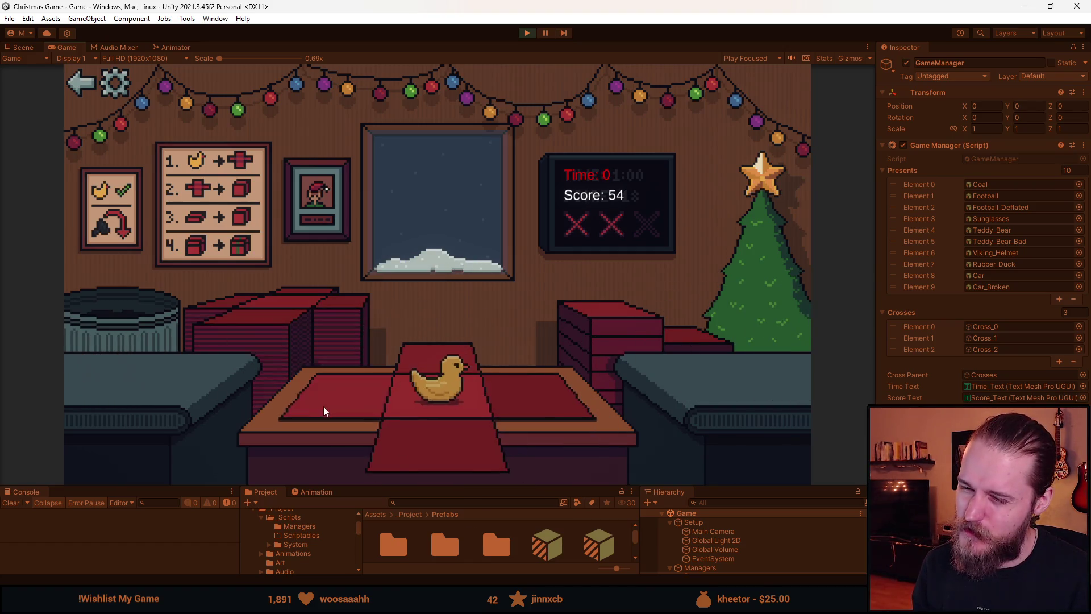
{"action": "left_click", "coordinate": [598, 336]}
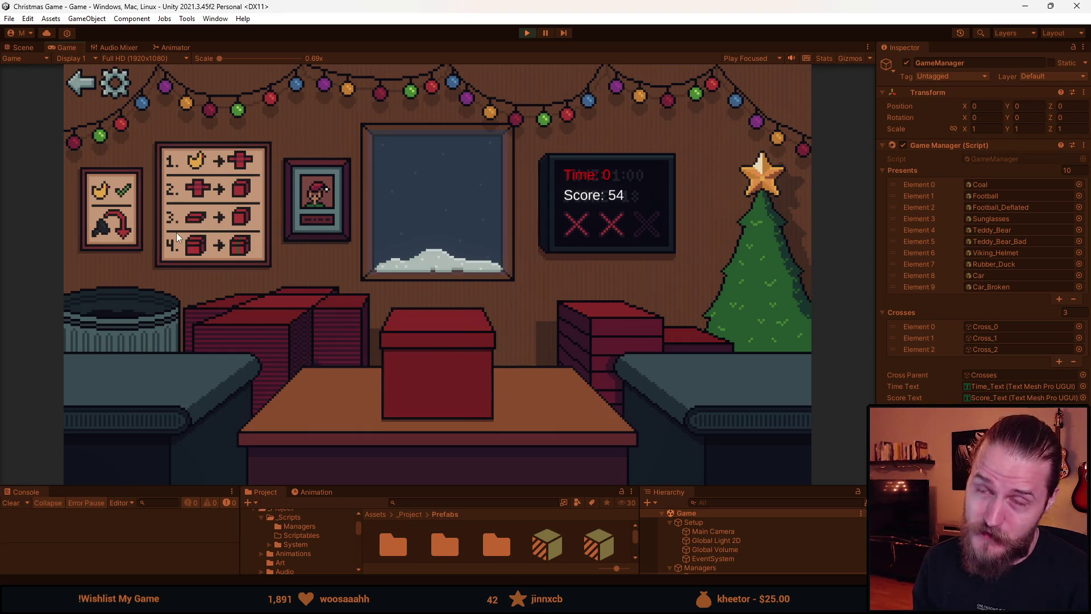
- Send off the duck present, then wrap the football and teddy bear presents
{"action": "left_click", "coordinate": [440, 357]}
{"action": "left_click", "coordinate": [262, 316]}
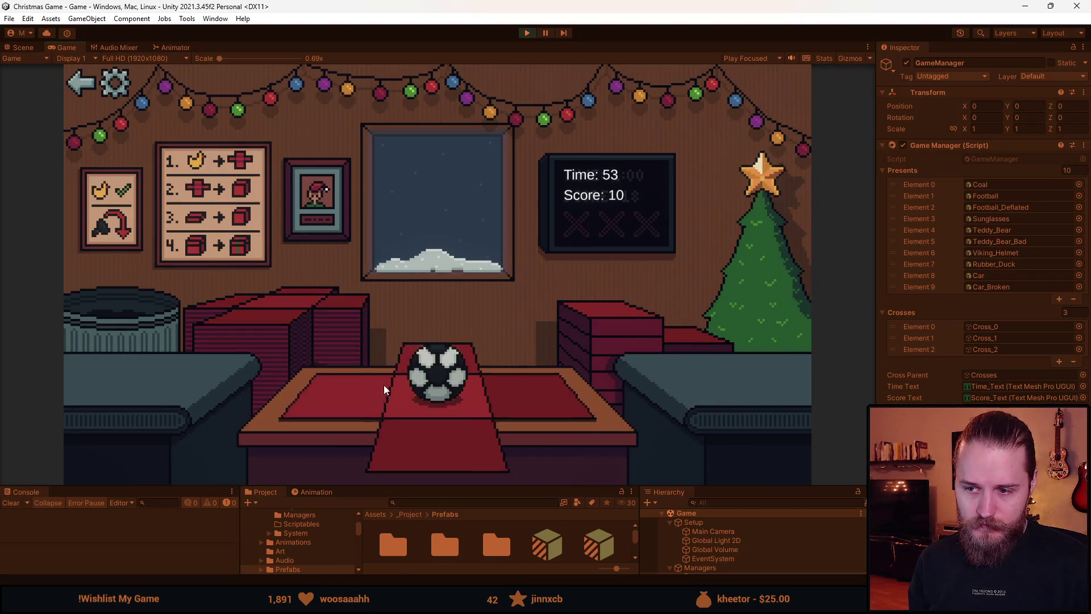
{"action": "left_click", "coordinate": [384, 384]}
{"action": "left_click", "coordinate": [603, 316]}
{"action": "left_click", "coordinate": [463, 338]}
{"action": "left_click", "coordinate": [283, 315]}
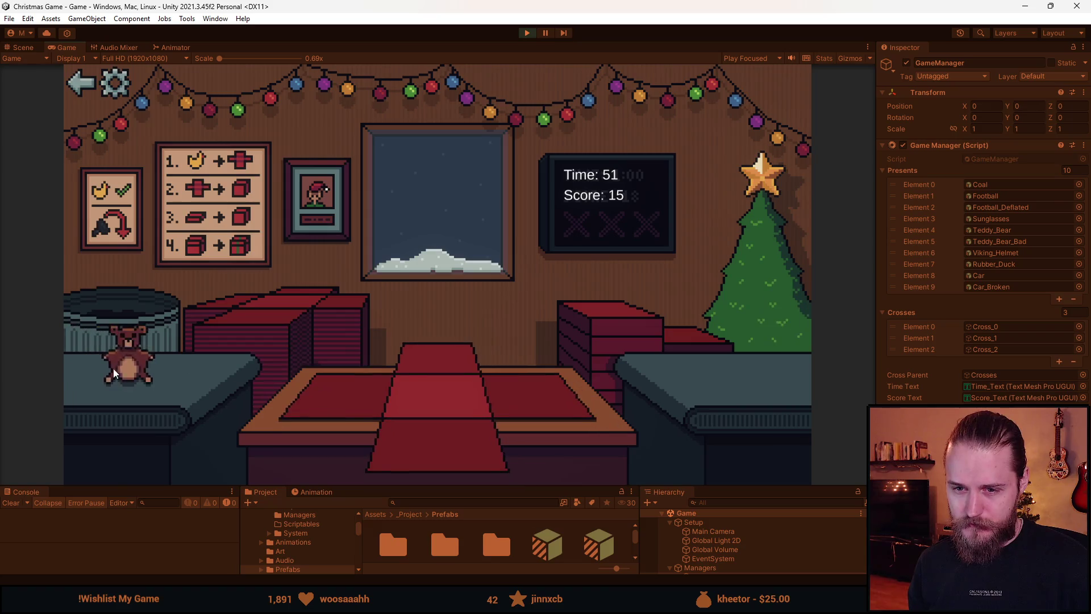
{"action": "left_click", "coordinate": [341, 405]}
{"action": "left_click", "coordinate": [455, 357]}
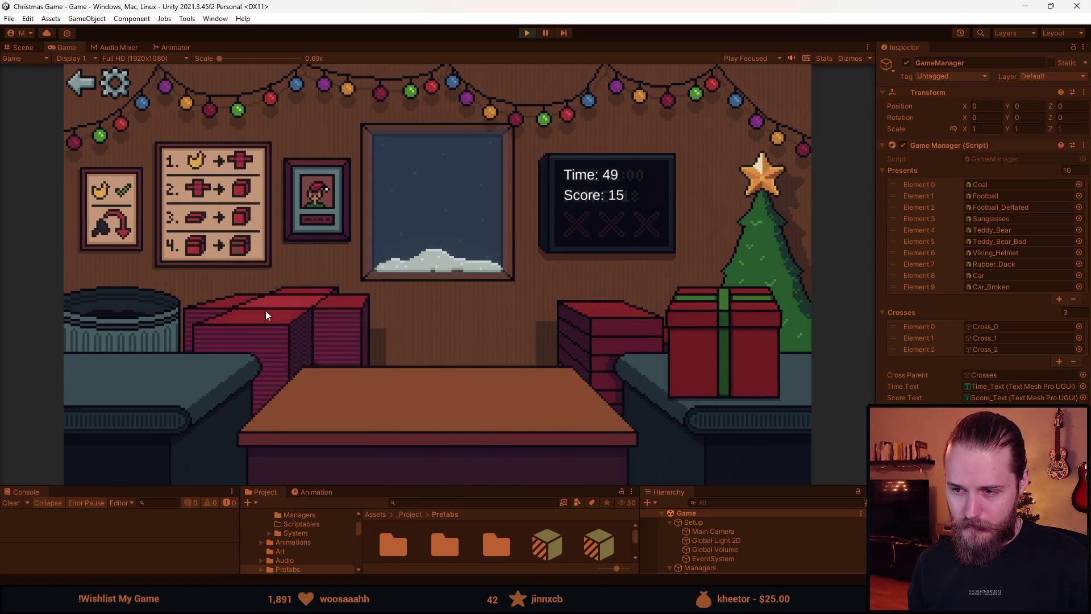
{"action": "left_click", "coordinate": [265, 310]}
- Discard the coal, wrap the sunglasses, bin two unwanted items, and wrap the Viking helmet
{"action": "left_click", "coordinate": [179, 325]}
{"action": "left_click", "coordinate": [281, 356]}
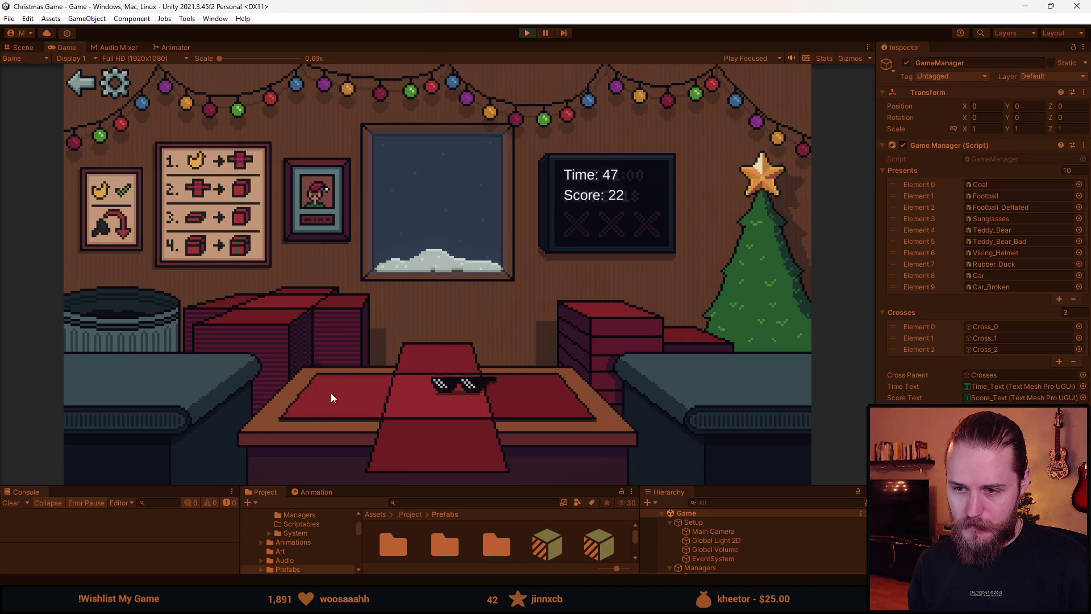
{"action": "left_click", "coordinate": [331, 393]}
{"action": "left_click", "coordinate": [589, 323]}
{"action": "left_click", "coordinate": [435, 368]}
{"action": "left_click", "coordinate": [176, 362]}
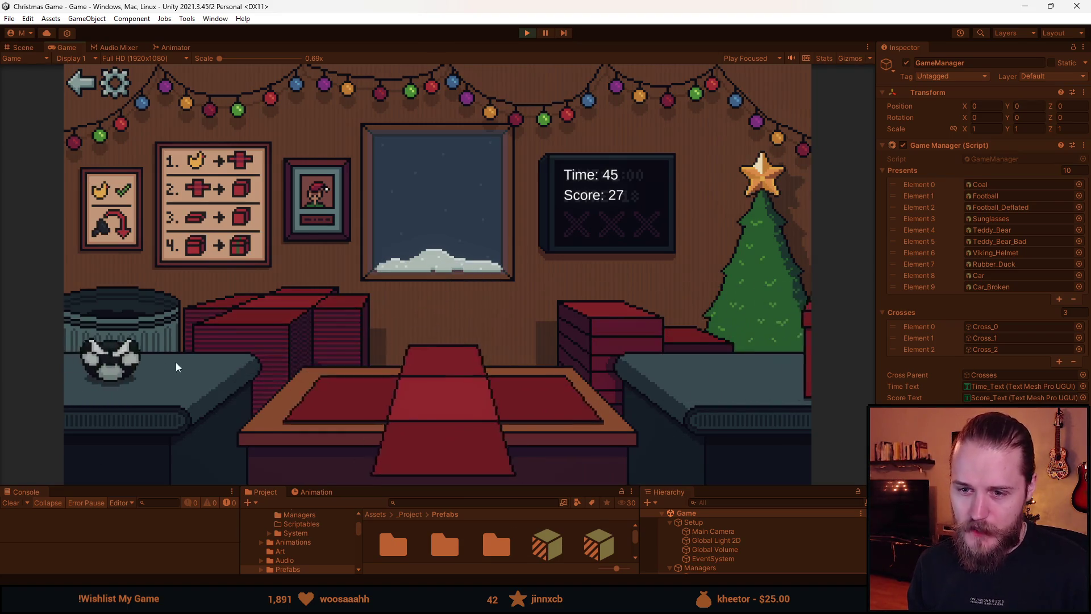
{"action": "left_click", "coordinate": [168, 325]}
{"action": "left_click", "coordinate": [261, 375]}
{"action": "left_click", "coordinate": [294, 396]}
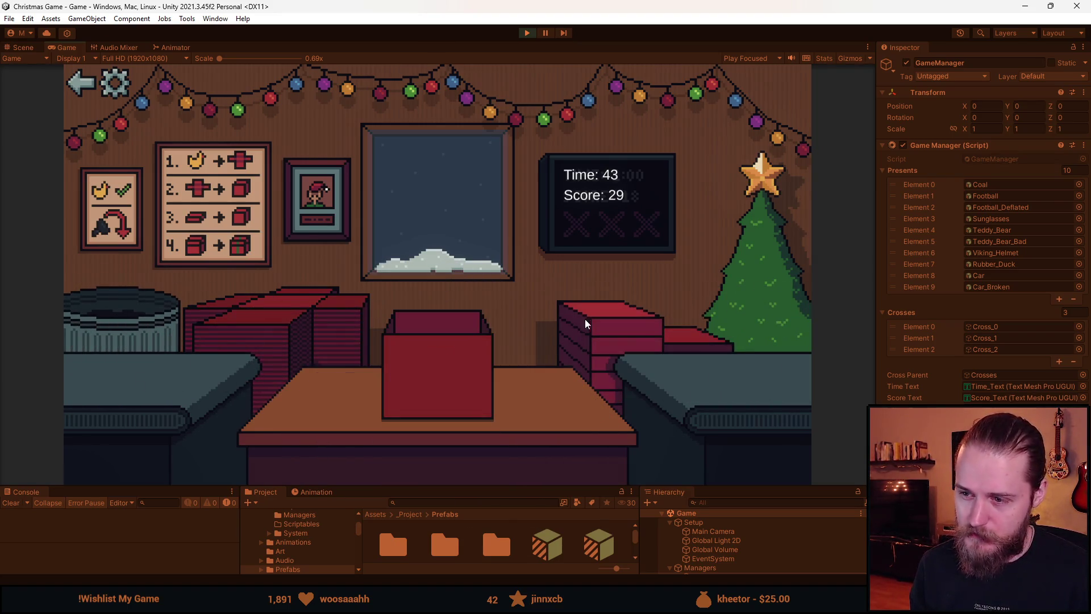
{"action": "left_click", "coordinate": [584, 319]}
{"action": "left_click", "coordinate": [454, 371]}
{"action": "left_click", "coordinate": [250, 363]}
- Discard the football, wrap the sunglasses, bin coal and a teddy, then wrap a teddy bear
{"action": "left_click", "coordinate": [171, 341]}
{"action": "left_click", "coordinate": [298, 326]}
{"action": "left_click", "coordinate": [353, 406]}
{"action": "left_click", "coordinate": [607, 330]}
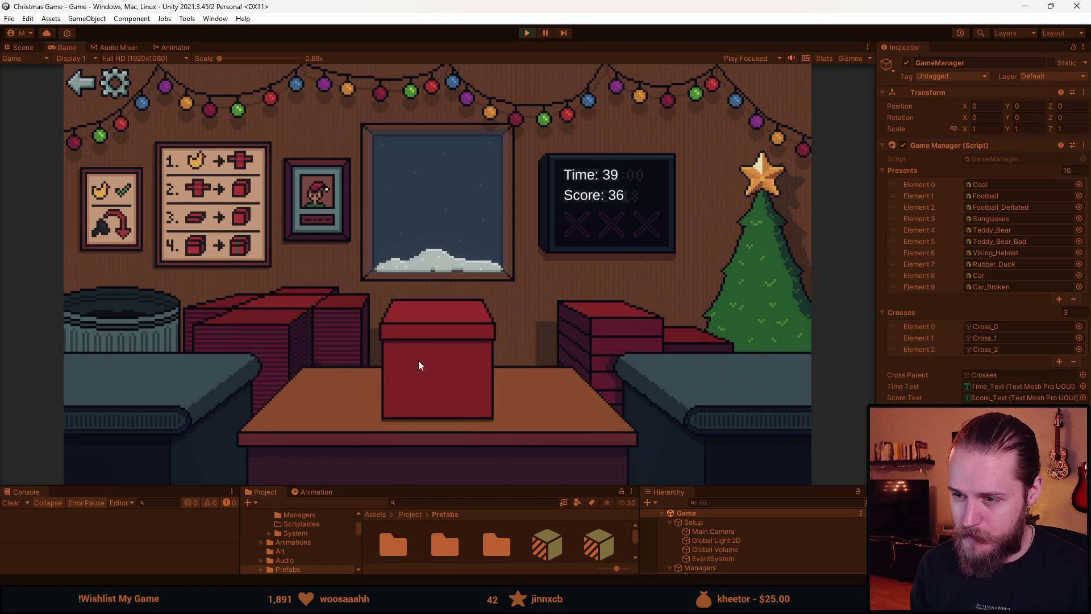
{"action": "left_click", "coordinate": [425, 367]}
{"action": "left_click", "coordinate": [206, 356]}
{"action": "left_click", "coordinate": [247, 383]}
{"action": "left_click", "coordinate": [287, 326]}
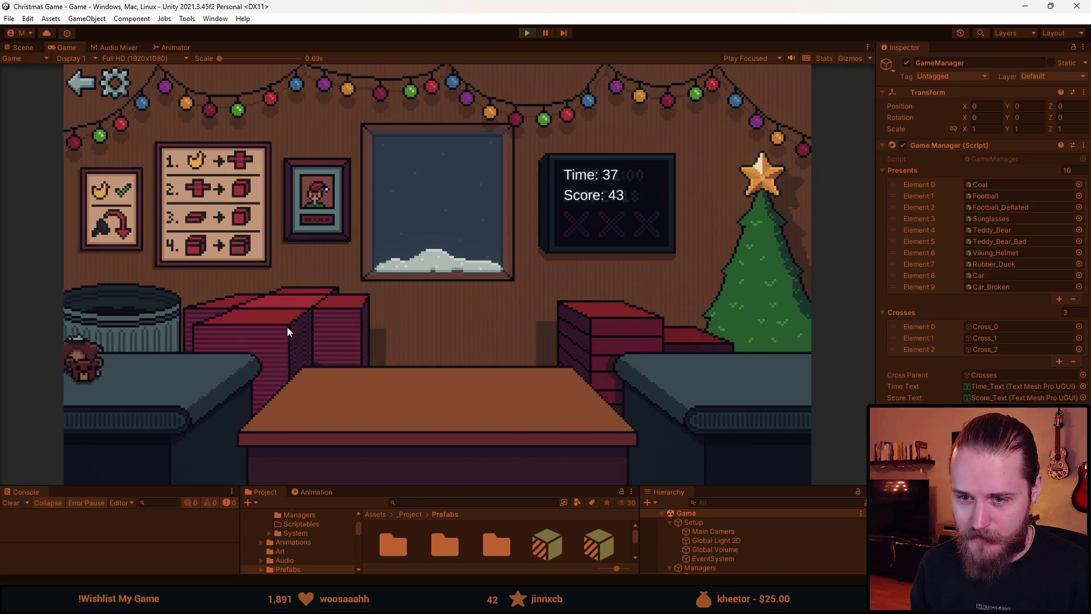
{"action": "left_click", "coordinate": [205, 378]}
{"action": "left_click", "coordinate": [301, 319]}
{"action": "left_click", "coordinate": [306, 412]}
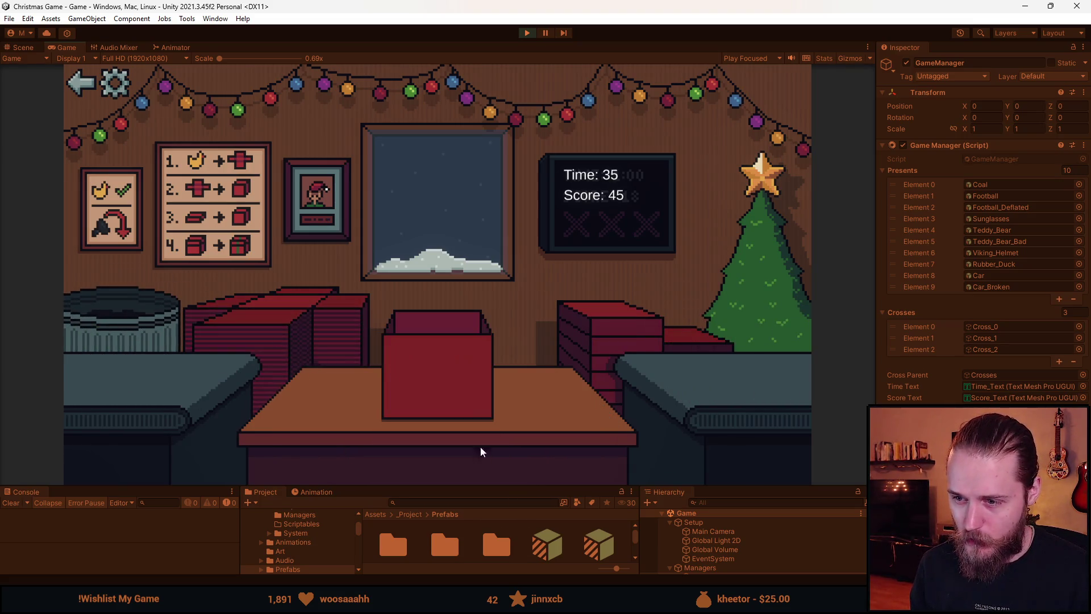
{"action": "left_click", "coordinate": [540, 335]}
{"action": "left_click", "coordinate": [424, 363]}
- Wrap and send off the rubber duck, teddy bear and another rubber duck to the tree
{"action": "left_click", "coordinate": [199, 380]}
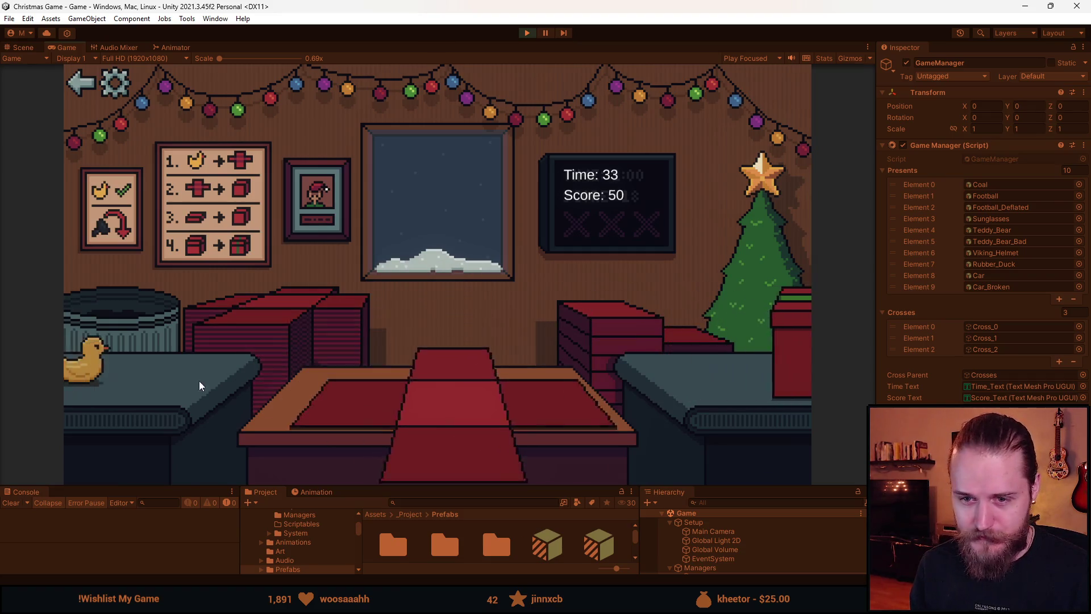
{"action": "left_click", "coordinate": [370, 405]}
{"action": "left_click", "coordinate": [633, 346]}
{"action": "left_click", "coordinate": [420, 345]}
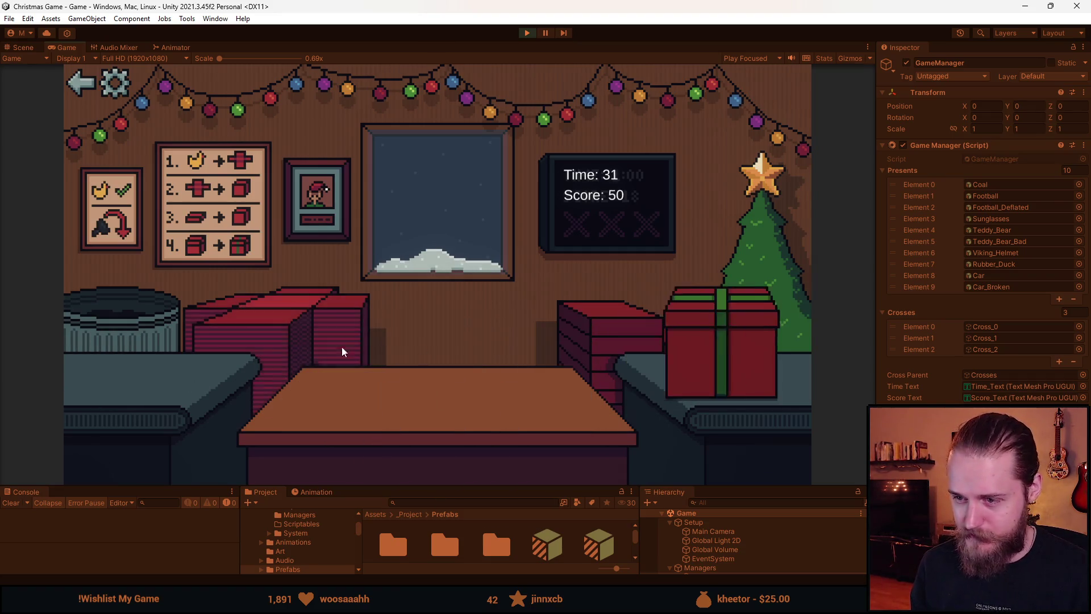
{"action": "left_click", "coordinate": [173, 375]}
{"action": "left_click", "coordinate": [429, 456]}
{"action": "left_click", "coordinate": [536, 359]}
{"action": "left_click", "coordinate": [448, 350]}
{"action": "left_click", "coordinate": [148, 376]}
{"action": "left_click", "coordinate": [452, 449]}
{"action": "left_click", "coordinate": [448, 351]}
{"action": "left_click", "coordinate": [444, 359]}
{"action": "left_click", "coordinate": [205, 372]}
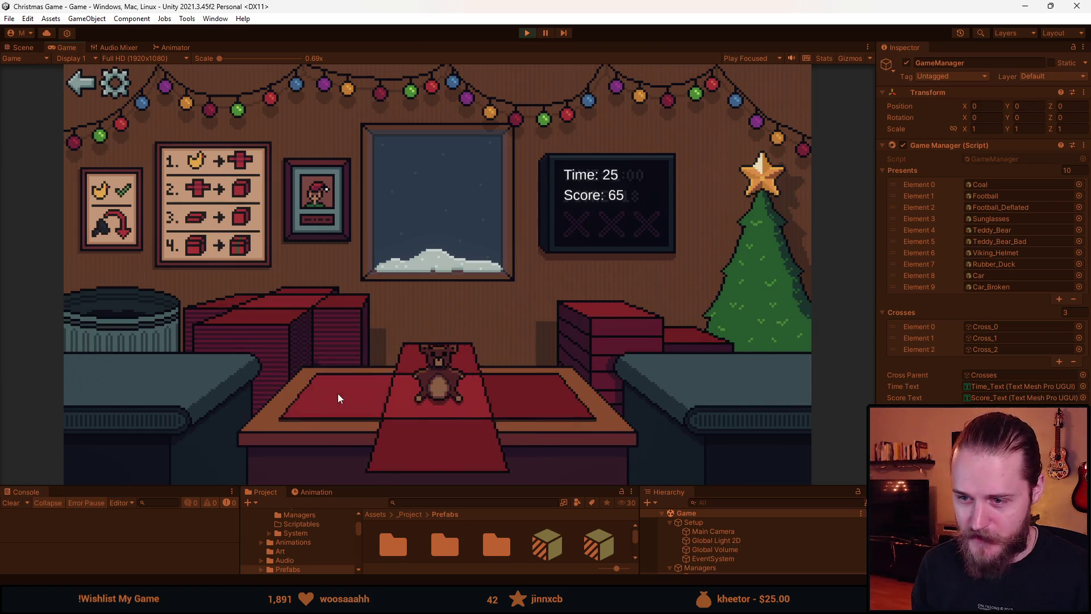
- Wrap a teddy and the car, then return to MainMenu and press PLAY for a fresh round
{"action": "left_click", "coordinate": [339, 397]}
{"action": "left_click", "coordinate": [616, 333]}
{"action": "left_click", "coordinate": [424, 370]}
{"action": "left_click", "coordinate": [158, 374]}
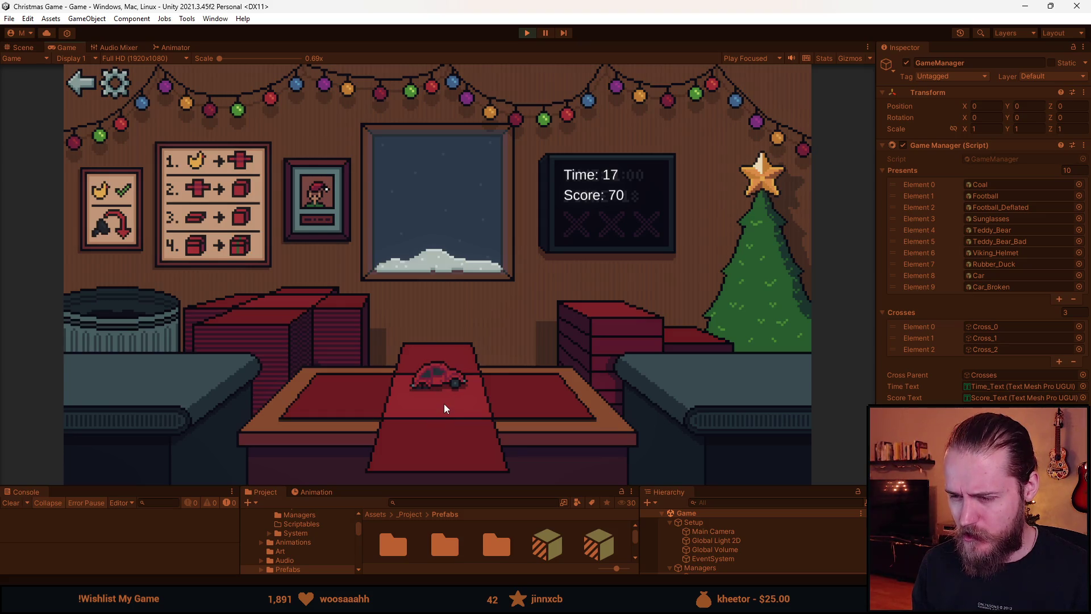
{"action": "left_click", "coordinate": [347, 404]}
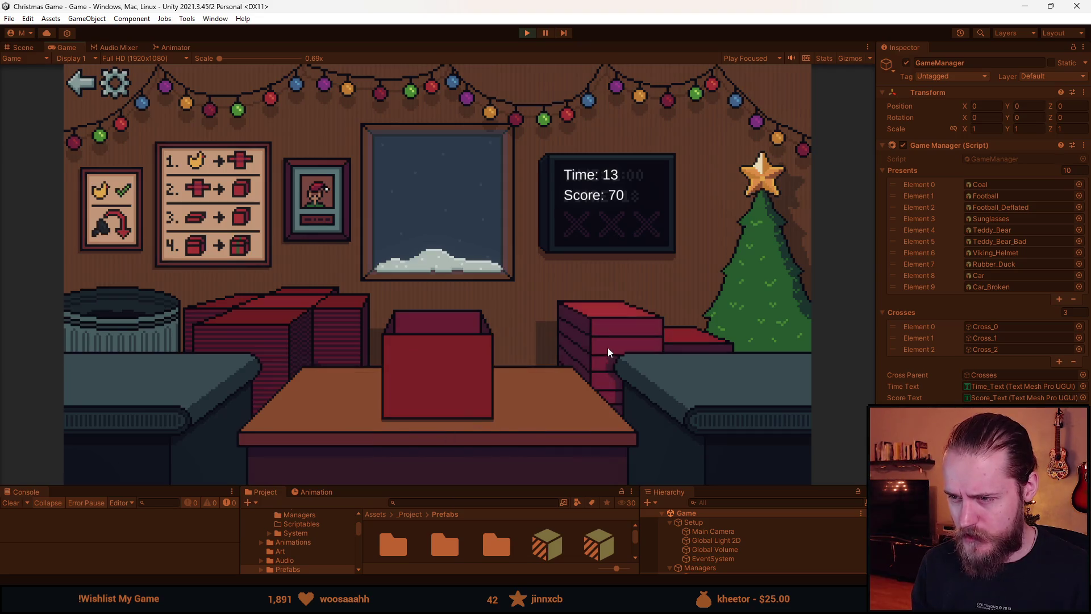
{"action": "left_click_drag", "start_coordinate": [462, 360], "coordinate": [808, 357]}
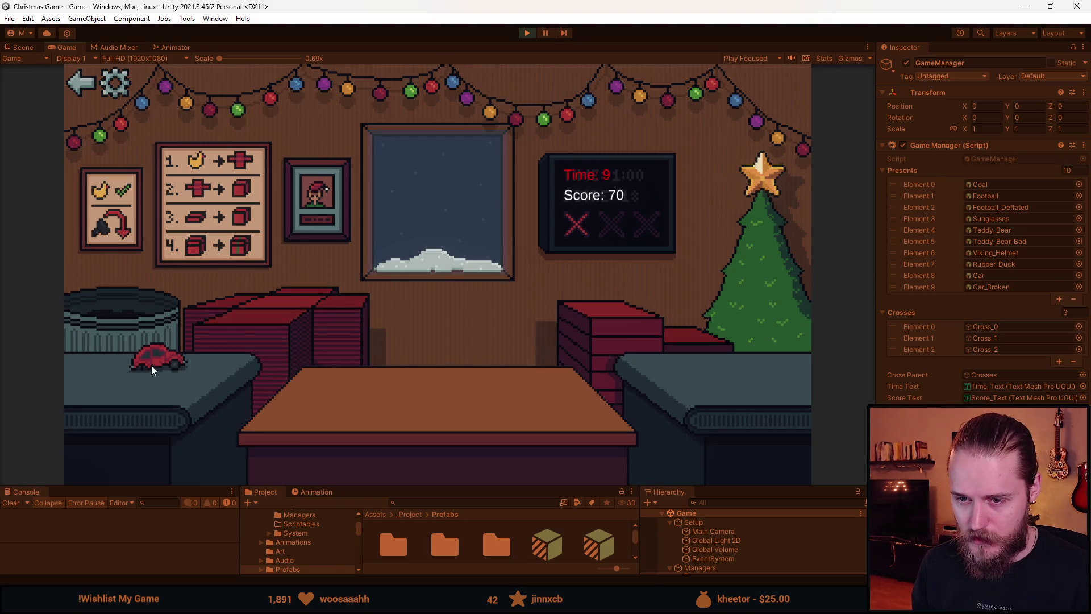
{"action": "left_click_drag", "start_coordinate": [151, 366], "coordinate": [424, 401]}
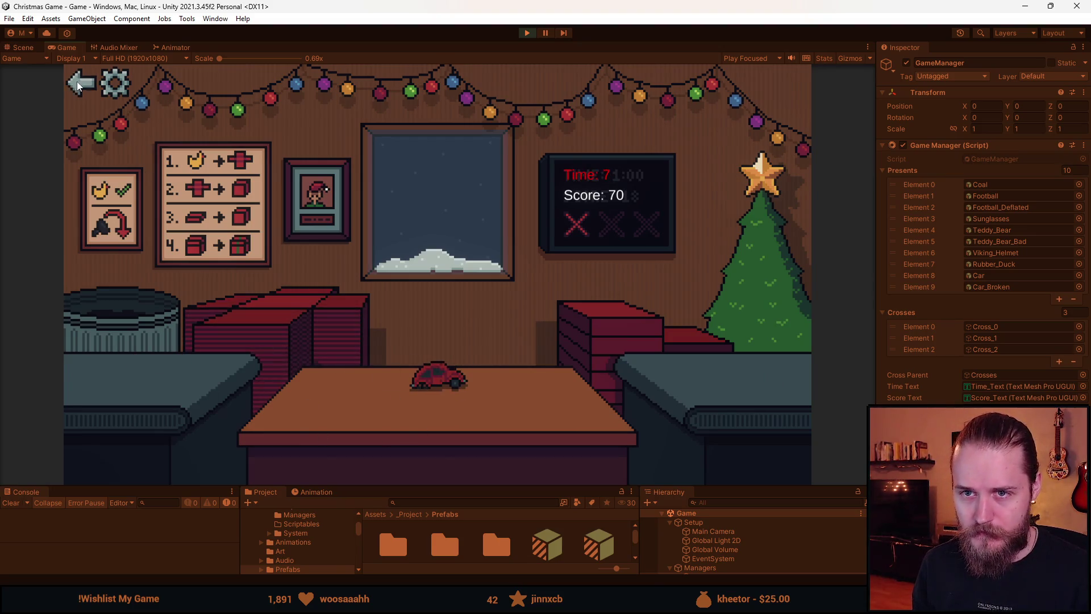
{"action": "left_click", "coordinate": [78, 86]}
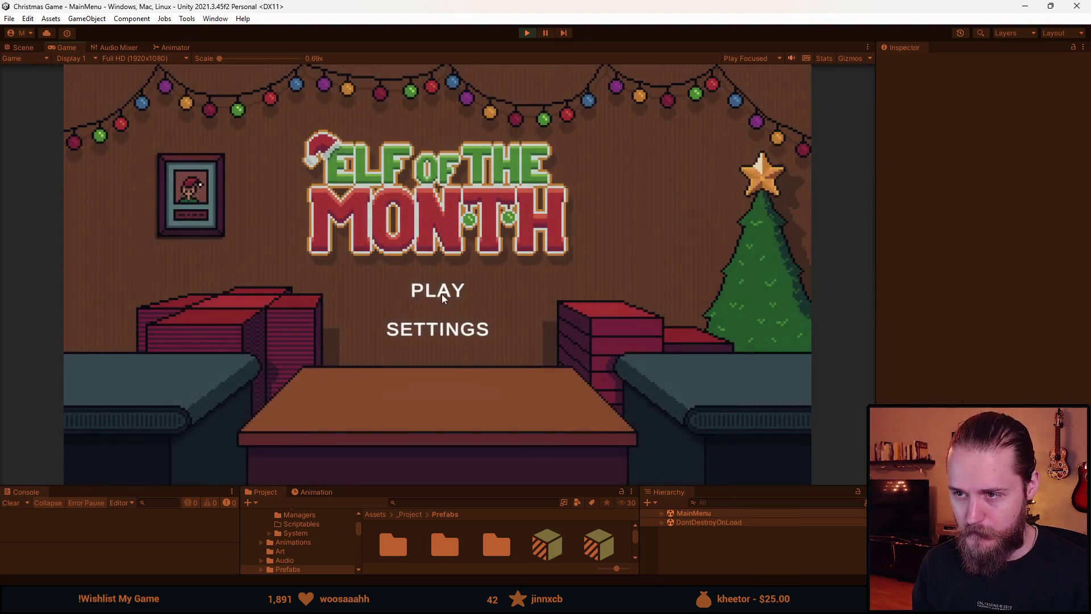
{"action": "left_click", "coordinate": [442, 294]}
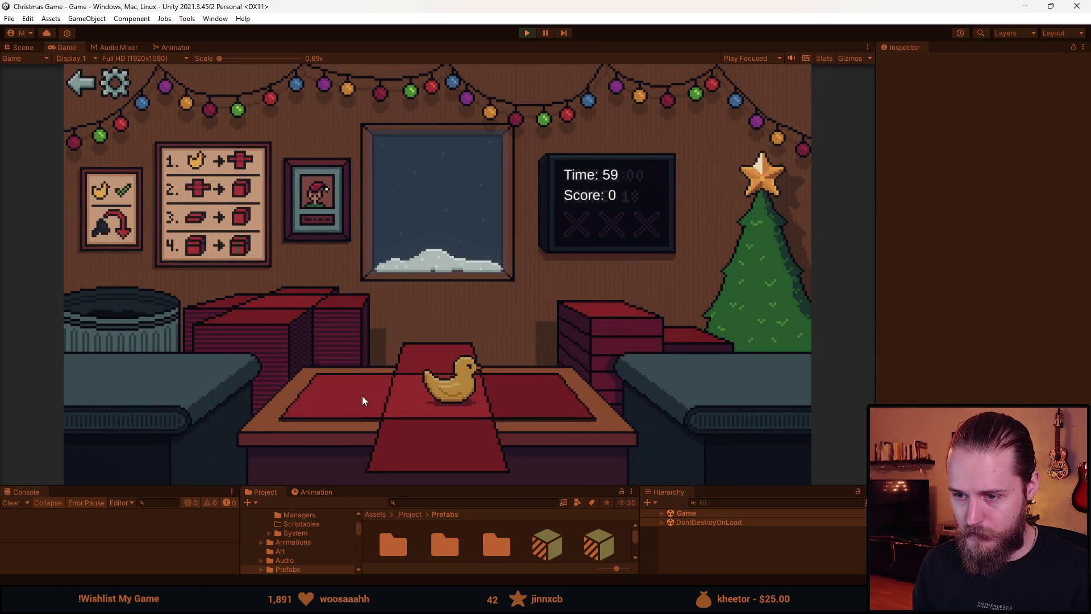
- Wrap and ship the duck, coal and sunglasses as presents
{"action": "left_click", "coordinate": [631, 343]}
{"action": "left_click", "coordinate": [447, 362]}
{"action": "left_click", "coordinate": [128, 360]}
{"action": "left_click", "coordinate": [461, 434]}
{"action": "left_click", "coordinate": [175, 371]}
{"action": "left_click", "coordinate": [444, 451]}
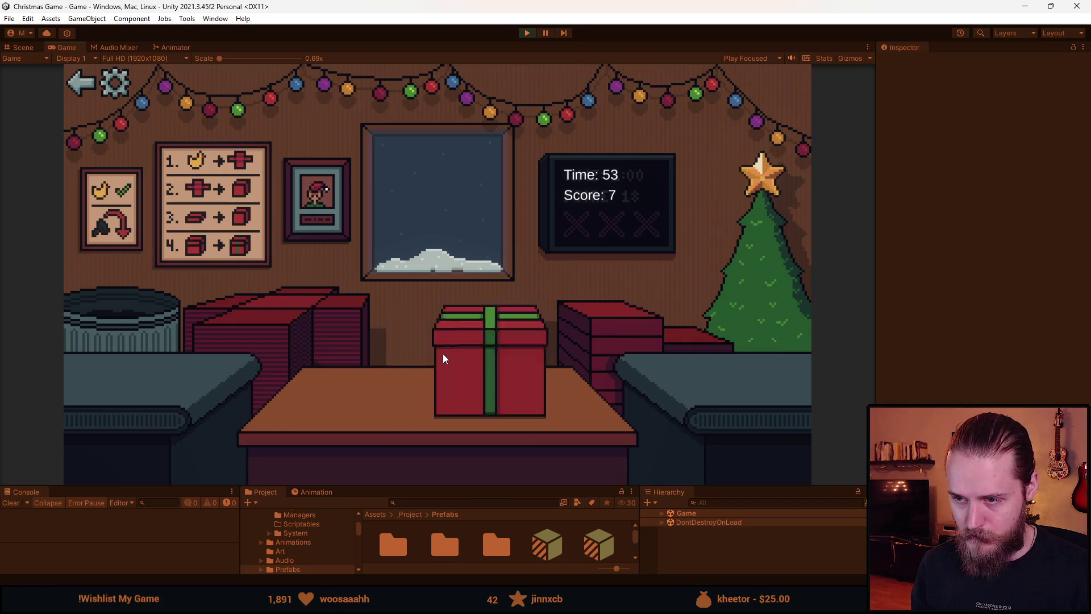
{"action": "left_click", "coordinate": [442, 354]}
- Box, ribbon and ship the next items on red paper, and bin the coal and sunglasses
{"action": "left_click", "coordinate": [277, 307]}
{"action": "left_click", "coordinate": [510, 370]}
{"action": "left_click", "coordinate": [453, 343]}
{"action": "left_click", "coordinate": [454, 358]}
{"action": "left_click", "coordinate": [129, 330]}
{"action": "left_click", "coordinate": [264, 336]}
{"action": "left_click", "coordinate": [295, 381]}
{"action": "left_click", "coordinate": [276, 320]}
{"action": "left_click", "coordinate": [132, 363]}
{"action": "left_click", "coordinate": [133, 318]}
{"action": "left_click", "coordinate": [241, 330]}
{"action": "left_click", "coordinate": [149, 301]}
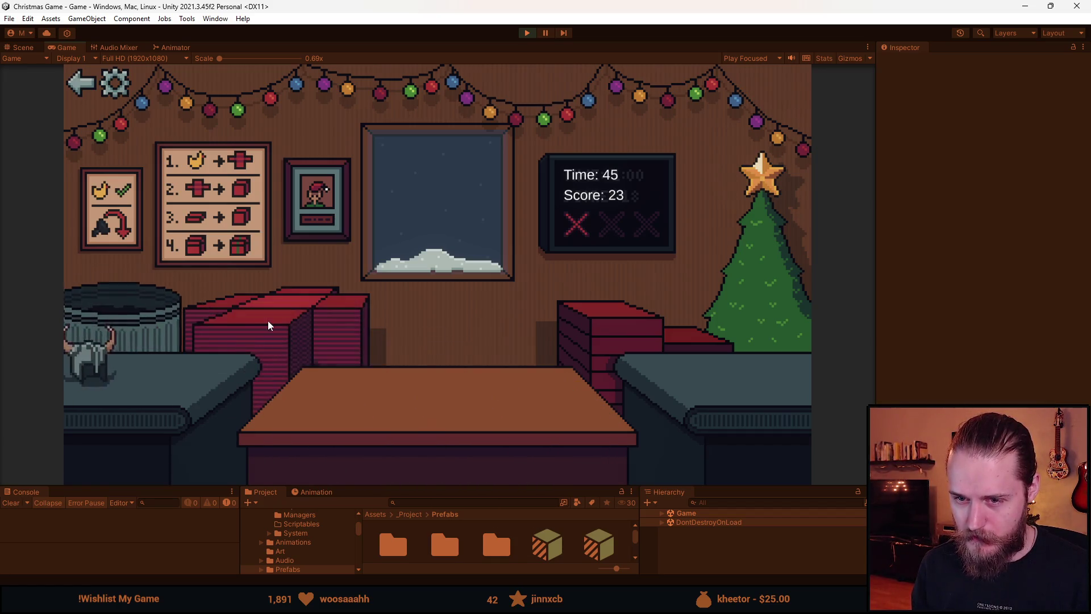
- Wrap the horned helmet and the ball with lid and green ribbon, and ship both
{"action": "left_click", "coordinate": [267, 336]}
{"action": "left_click", "coordinate": [331, 389]}
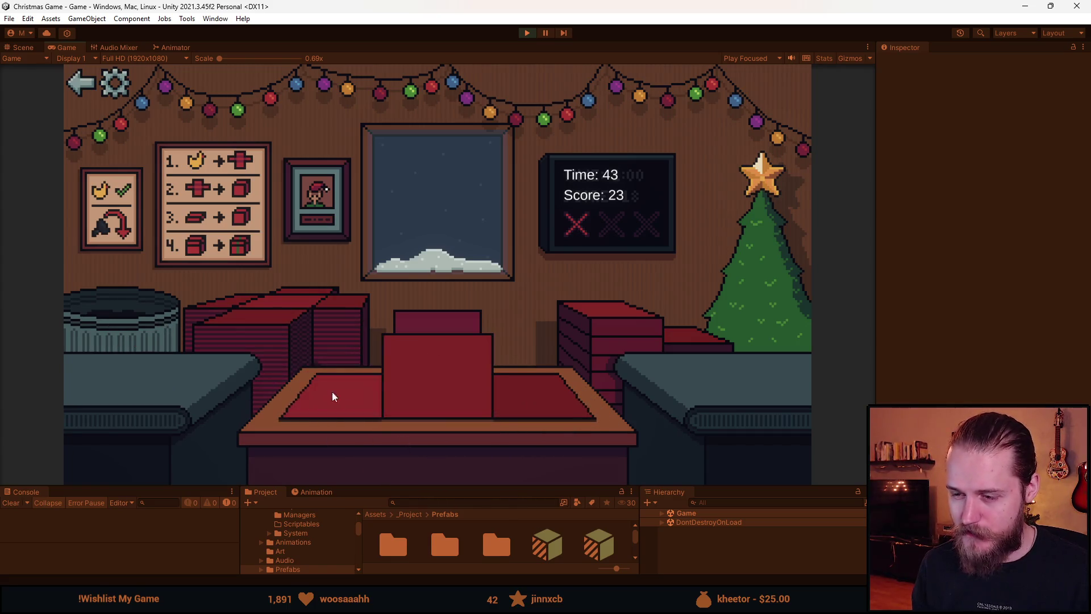
{"action": "left_click", "coordinate": [632, 312]}
{"action": "left_click", "coordinate": [417, 353]}
{"action": "left_click", "coordinate": [216, 302]}
{"action": "left_click", "coordinate": [120, 369]}
{"action": "left_click", "coordinate": [437, 432]}
{"action": "left_click", "coordinate": [589, 332]}
{"action": "left_click", "coordinate": [466, 362]}
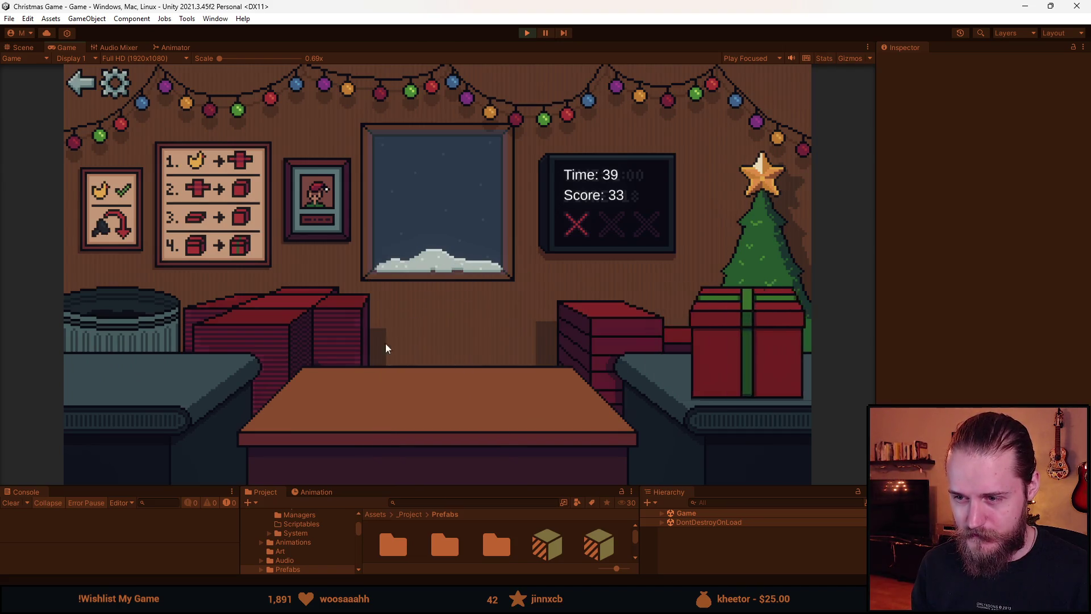
{"action": "left_click", "coordinate": [271, 335]}
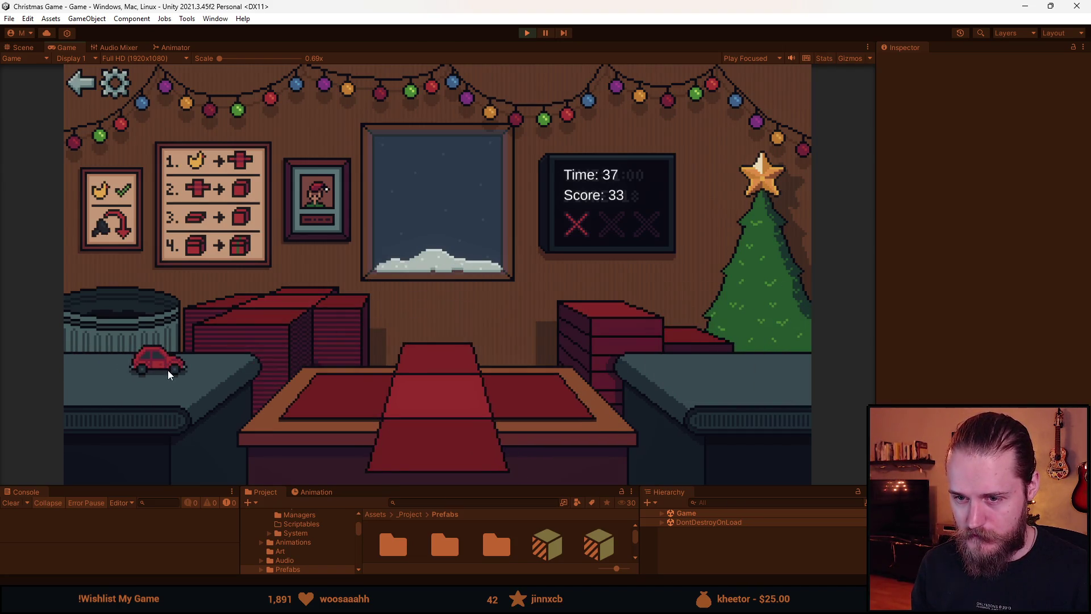
- Box the toy car and the duck, then put the teddy bear into a box and ship it
{"action": "left_click", "coordinate": [168, 366]}
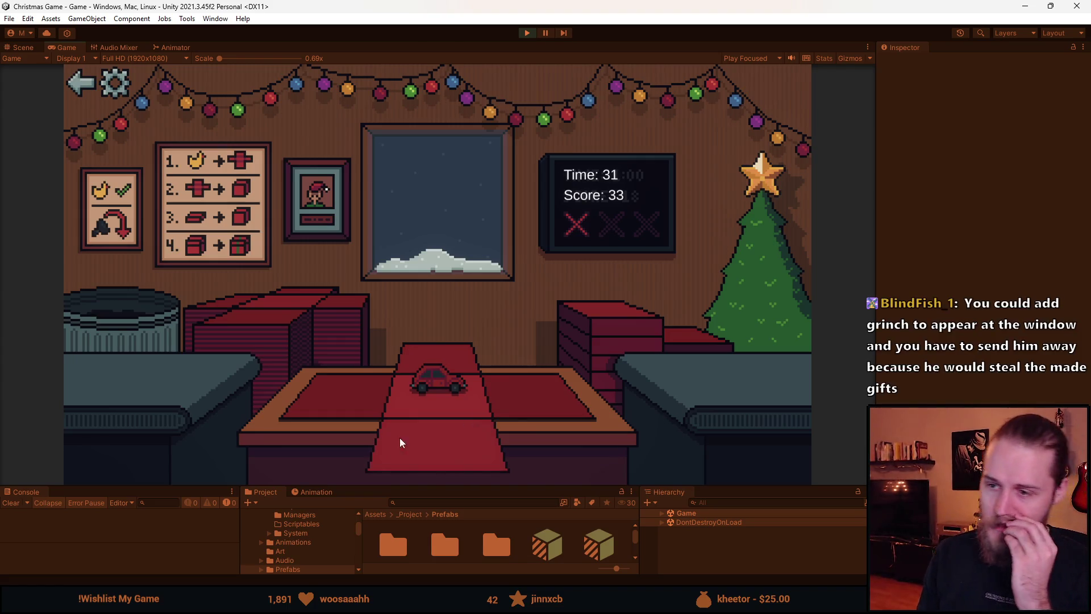
{"action": "left_click", "coordinate": [338, 403]}
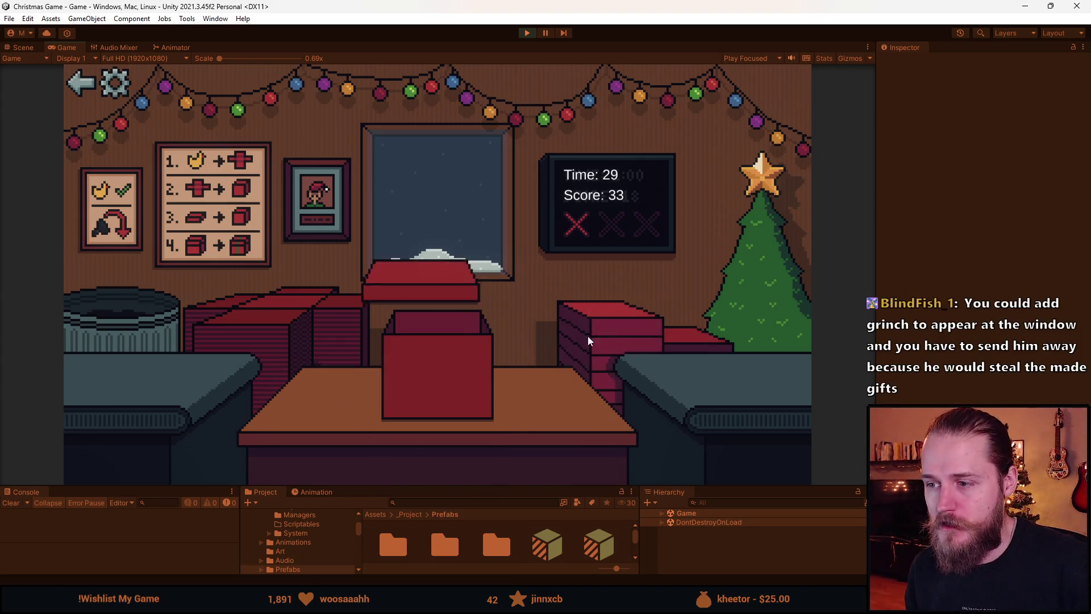
{"action": "left_click_drag", "start_coordinate": [417, 359], "coordinate": [199, 383]}
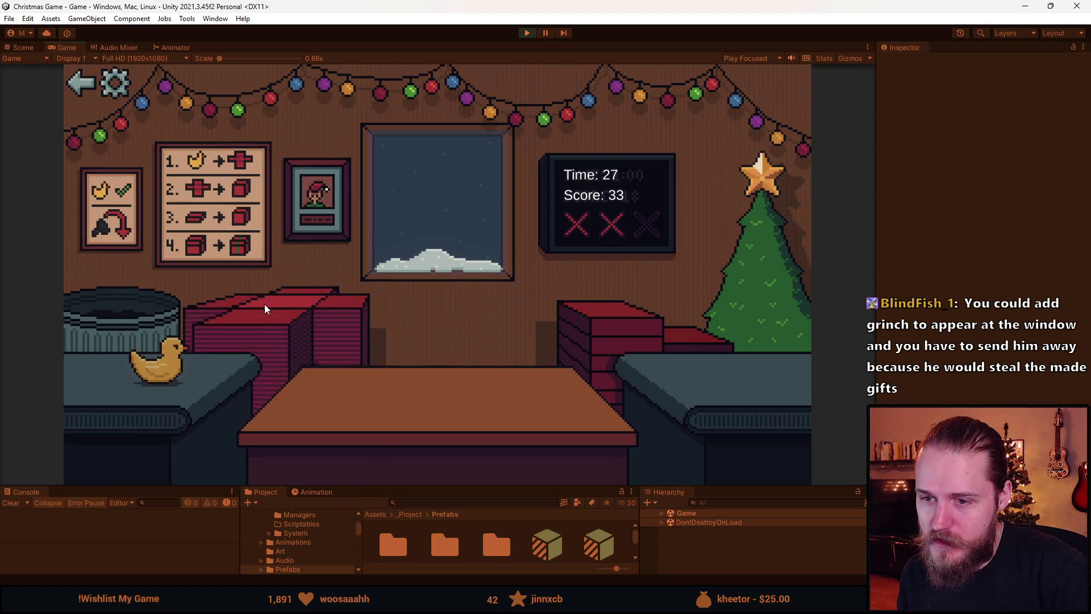
{"action": "left_click", "coordinate": [451, 433]}
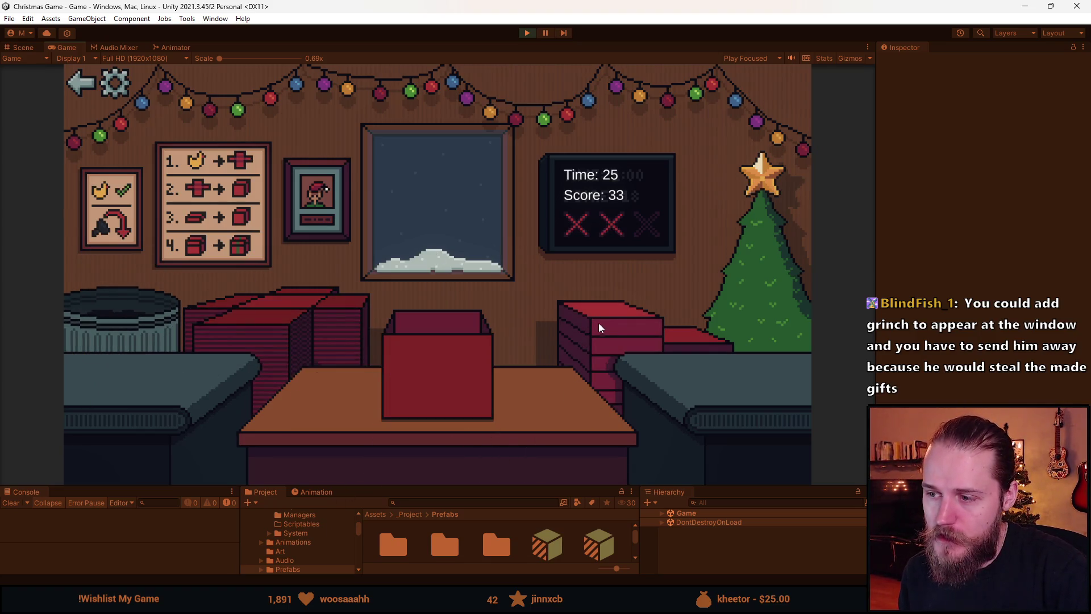
{"action": "left_click", "coordinate": [592, 324]}
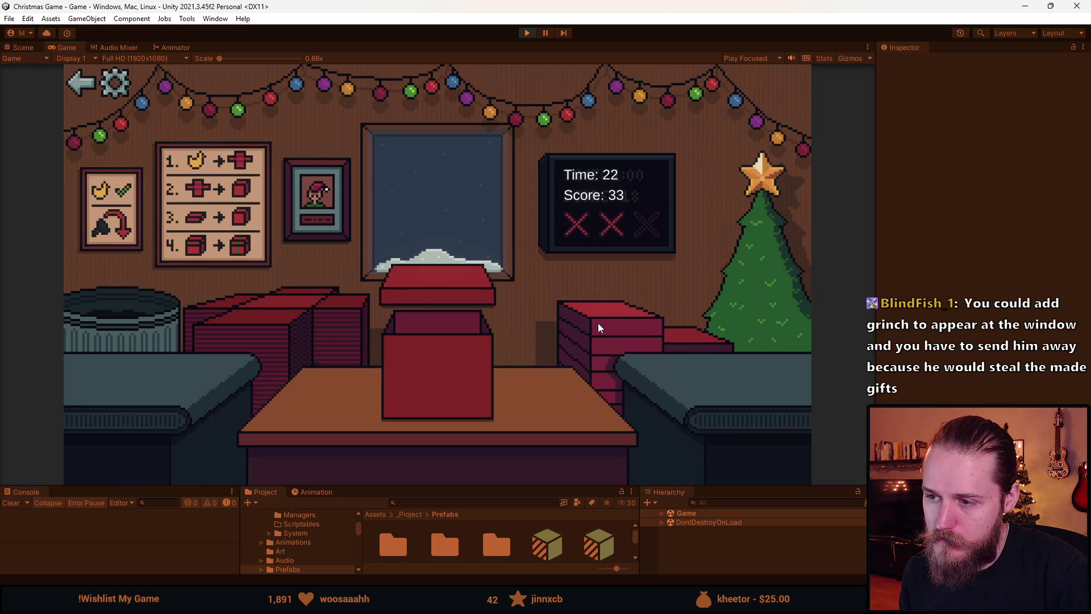
{"action": "left_click", "coordinate": [427, 341]}
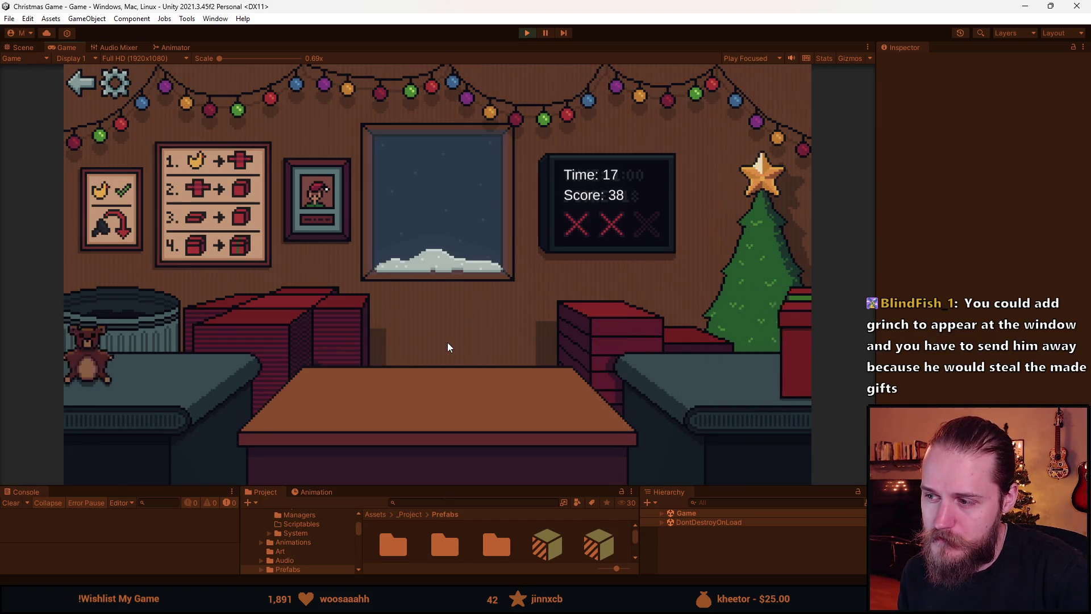
{"action": "left_click", "coordinate": [285, 309]}
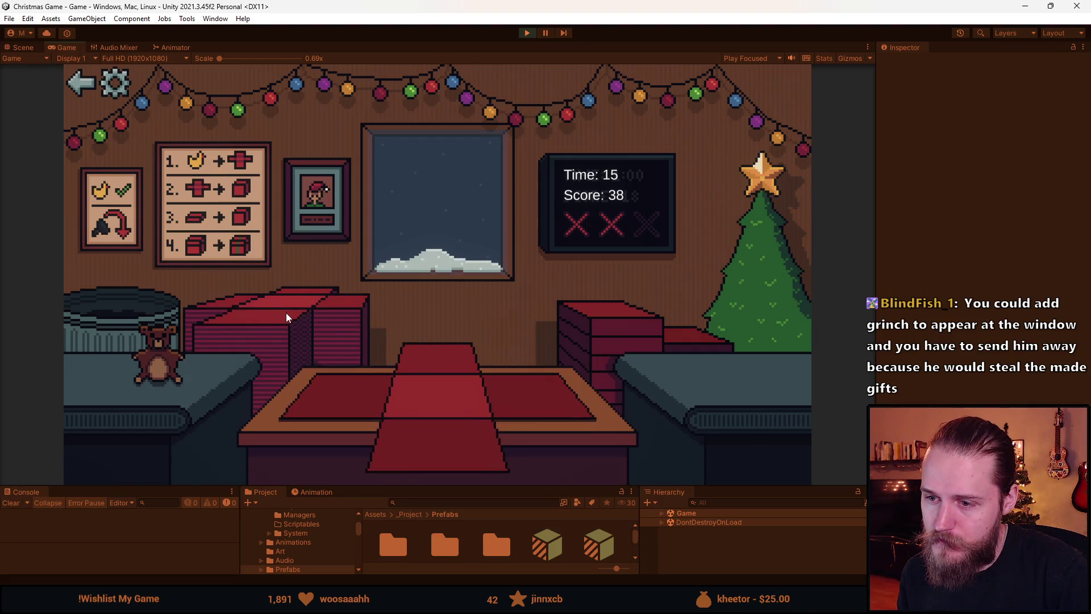
{"action": "left_click_drag", "start_coordinate": [159, 353], "coordinate": [440, 376]}
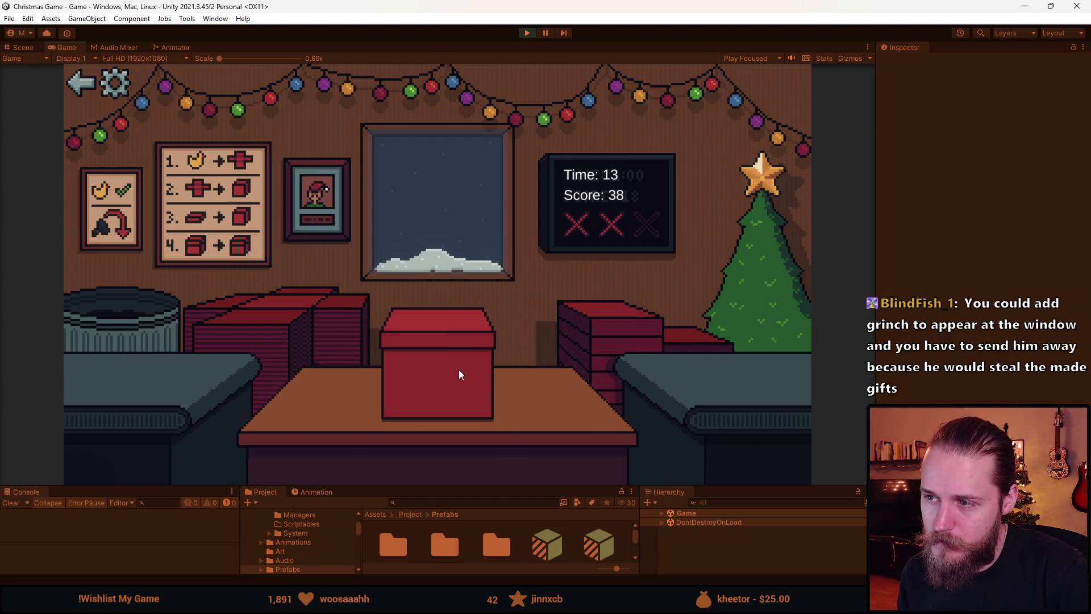
{"action": "left_click", "coordinate": [279, 325]}
- Box and ship the bear, car and duck, then stop Play mode at 60 points
{"action": "left_click_drag", "start_coordinate": [134, 370], "coordinate": [445, 438]}
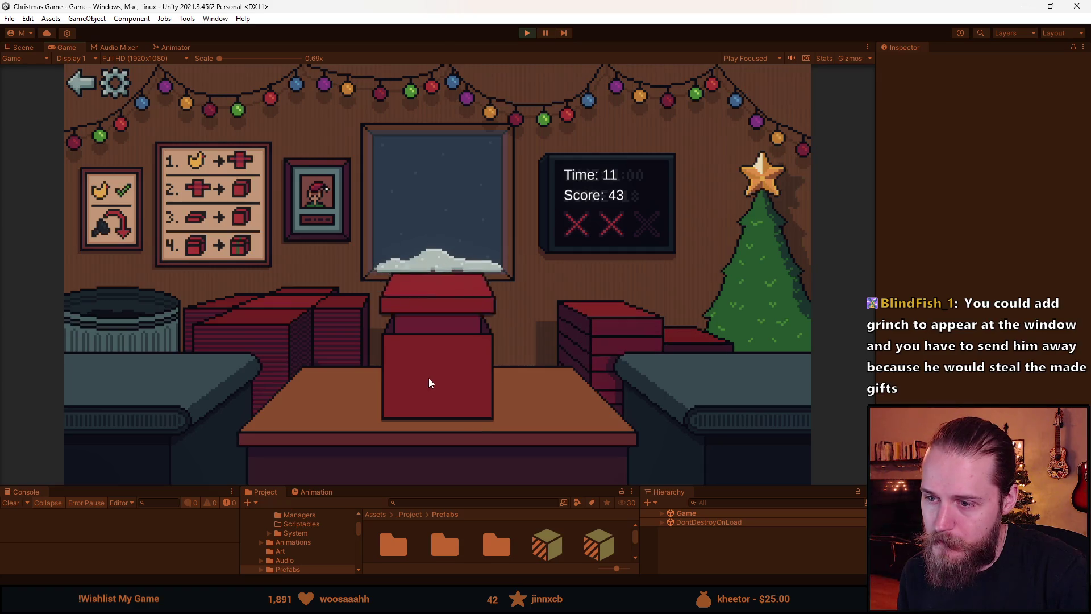
{"action": "left_click", "coordinate": [278, 321]}
{"action": "left_click_drag", "start_coordinate": [130, 368], "coordinate": [365, 402]}
{"action": "left_click", "coordinate": [632, 314]}
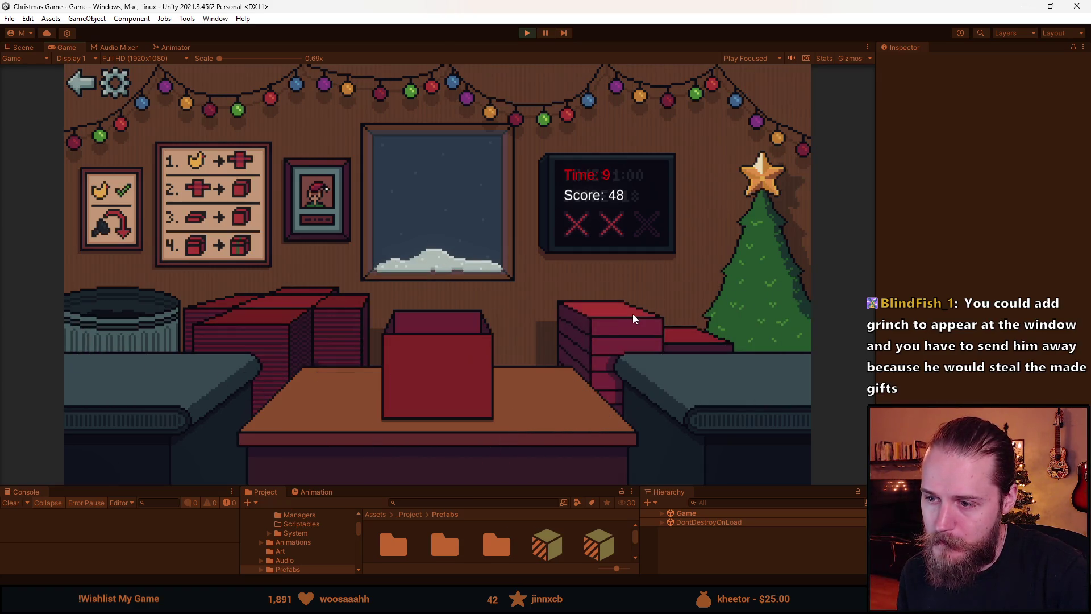
{"action": "left_click", "coordinate": [440, 362]}
{"action": "left_click_drag", "start_coordinate": [126, 373], "coordinate": [385, 401]}
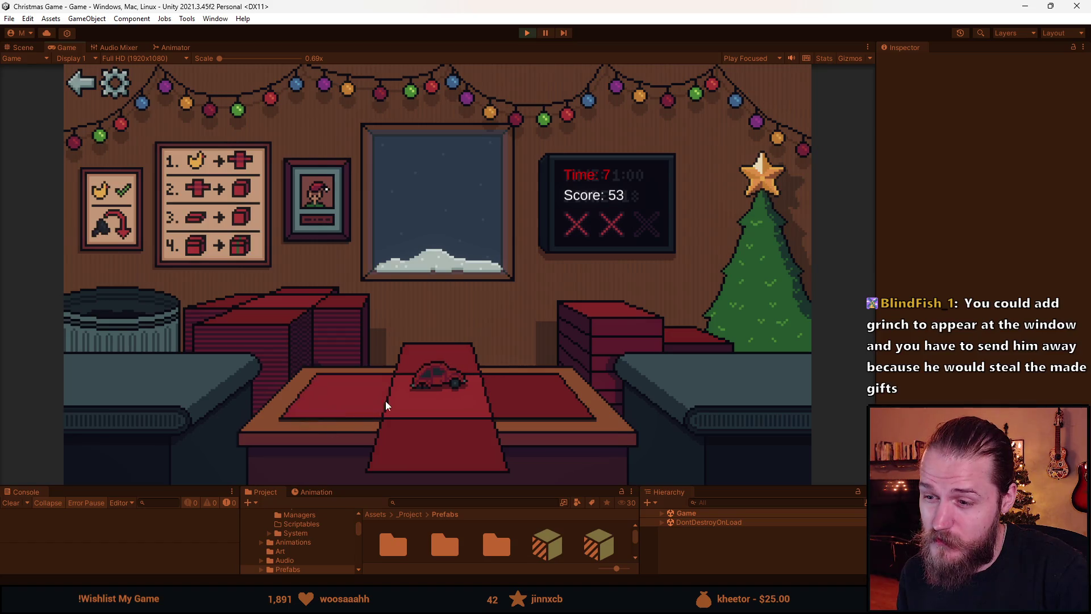
{"action": "left_click", "coordinate": [279, 321]}
{"action": "left_click_drag", "start_coordinate": [79, 364], "coordinate": [296, 372]}
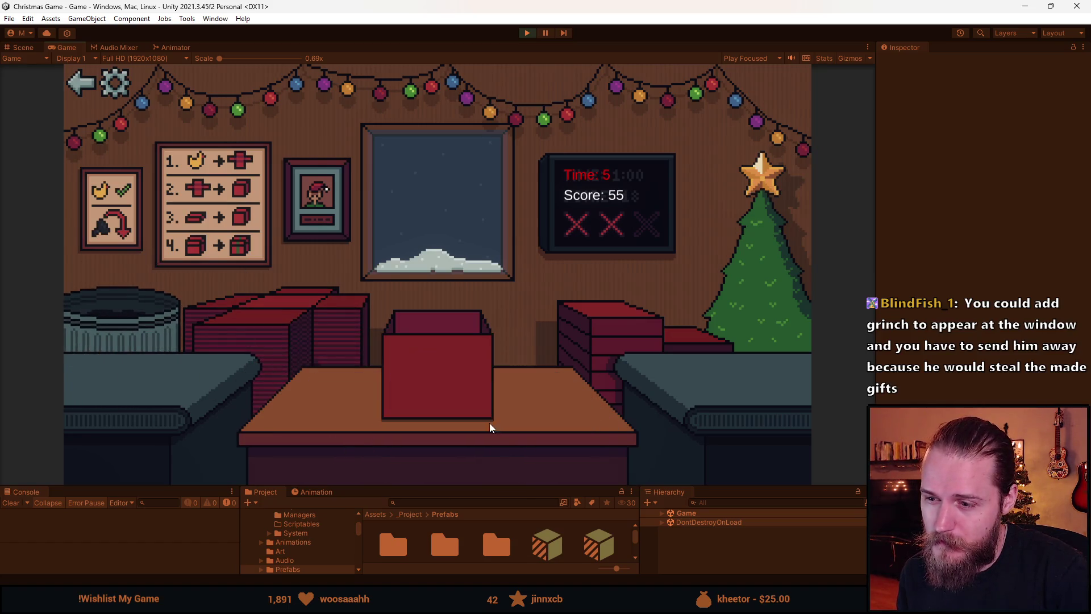
{"action": "left_click", "coordinate": [421, 349]}
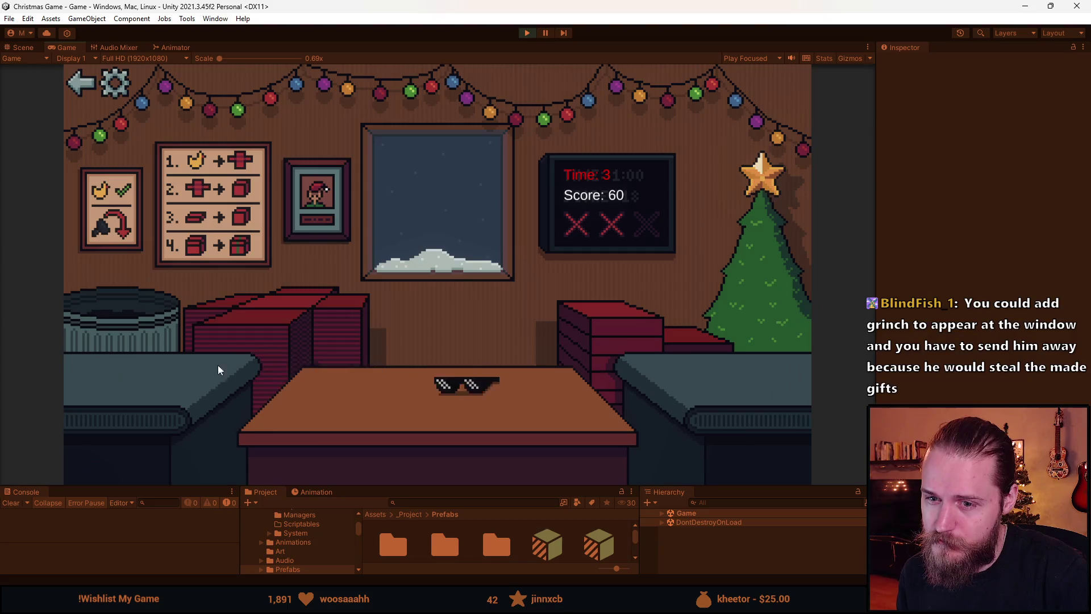
{"action": "left_click", "coordinate": [527, 34]}
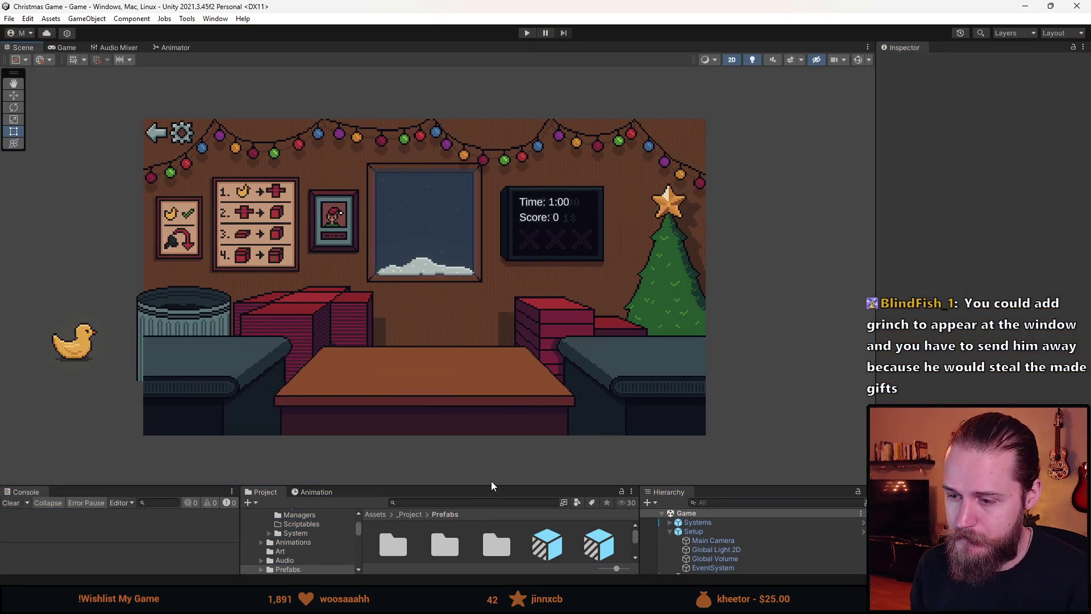
- Enlarge the bottom panels and select the Spritesheet texture in the Project assets
{"action": "left_click_drag", "start_coordinate": [491, 483], "coordinate": [452, 385]}
{"action": "left_click", "coordinate": [452, 388]}
{"action": "type", "text": "sprite"}
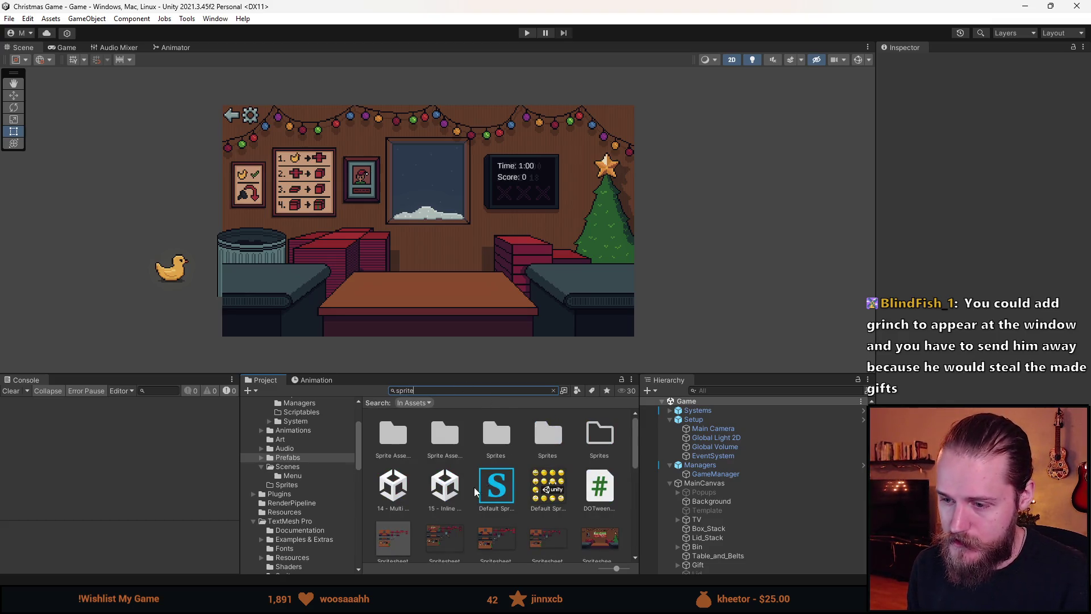
{"action": "scroll", "coordinate": [544, 408], "scroll_direction": "down", "scroll_amount": 1}
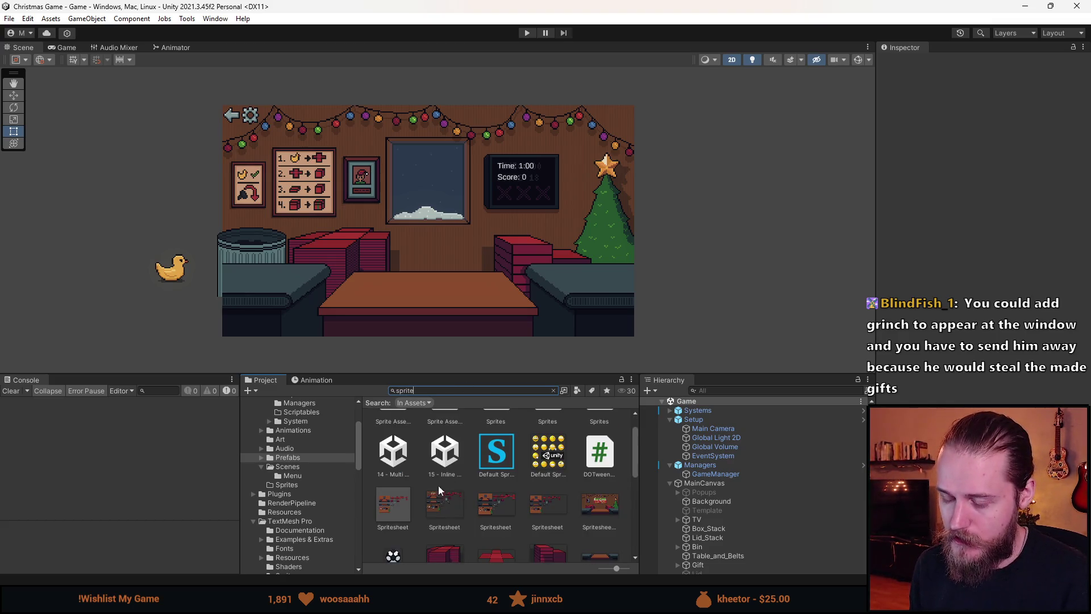
{"action": "left_click", "coordinate": [392, 507]}
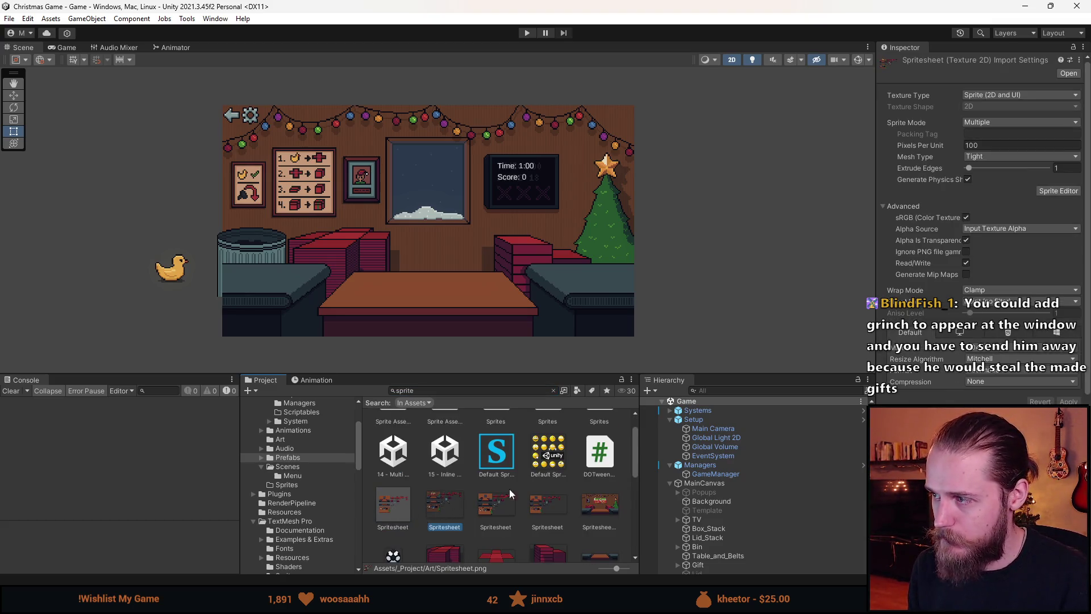
- In the Sprite Editor, nudge the lower red car's slice up slightly
{"action": "left_click", "coordinate": [1044, 193]}
{"action": "scroll", "coordinate": [502, 288], "scroll_direction": "up", "scroll_amount": 5}
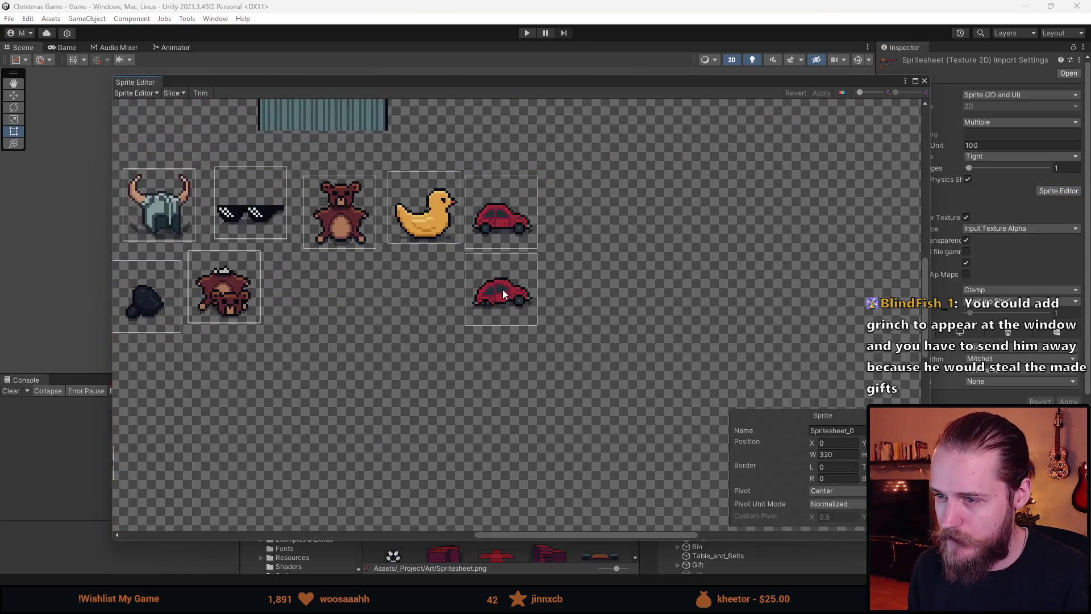
{"action": "left_click", "coordinate": [502, 292]}
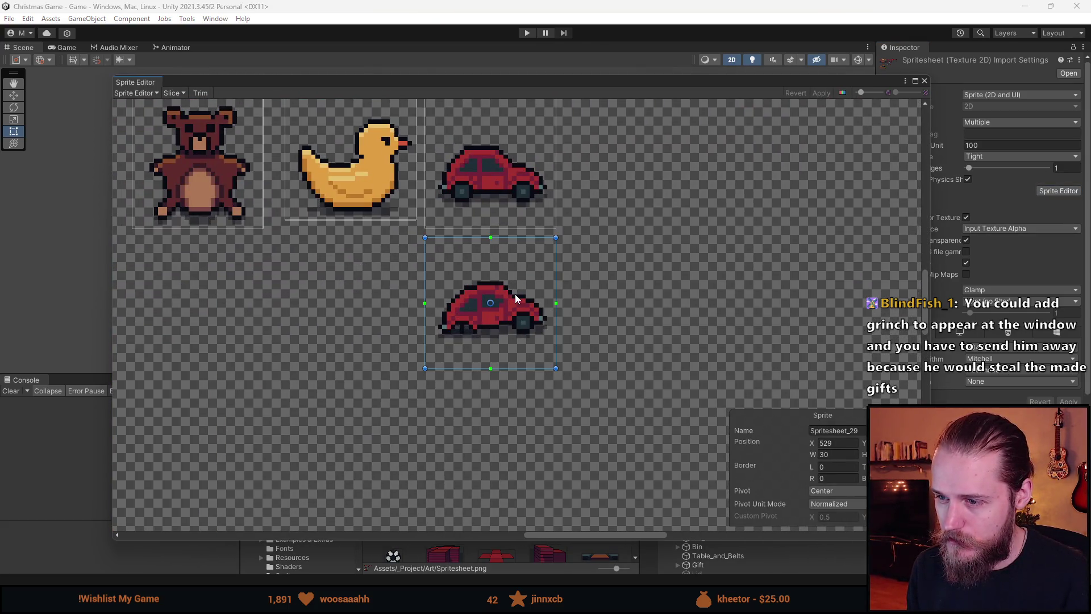
{"action": "left_click_drag", "start_coordinate": [516, 300], "coordinate": [517, 295]}
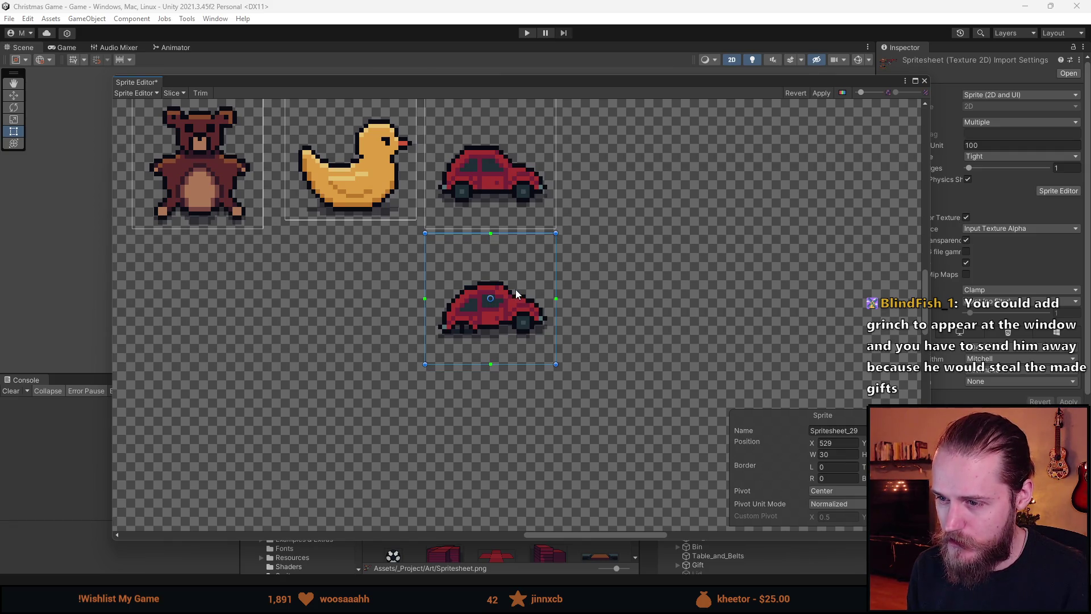
{"action": "left_click", "coordinate": [482, 182]}
{"action": "mouse_move", "coordinate": [482, 182]}
{"action": "left_mouse_down"}
{"action": "mouse_move", "coordinate": [505, 316]}
{"action": "mouse_move", "coordinate": [547, 318]}
{"action": "left_mouse_up"}
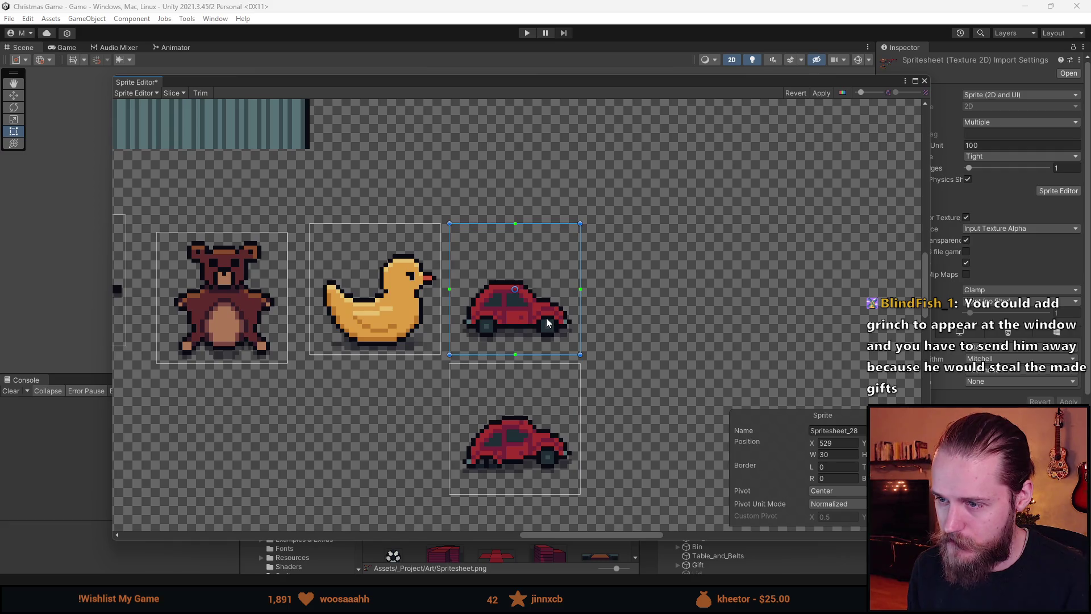
- Apply the slice change, close the Sprite Editor and start the game
{"action": "left_click", "coordinate": [826, 92]}
{"action": "left_click", "coordinate": [923, 80]}
{"action": "key", "text": "ctrl+p"}
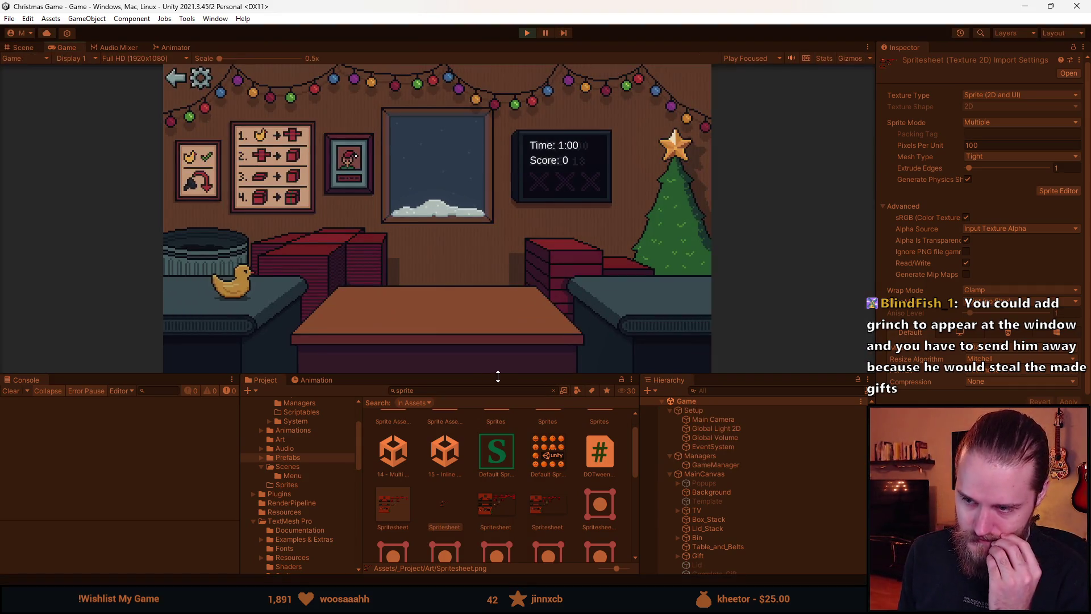
- Enlarge the Game view, then box and ship the duck, helmet and toy car
{"action": "left_click_drag", "start_coordinate": [497, 373], "coordinate": [475, 520]}
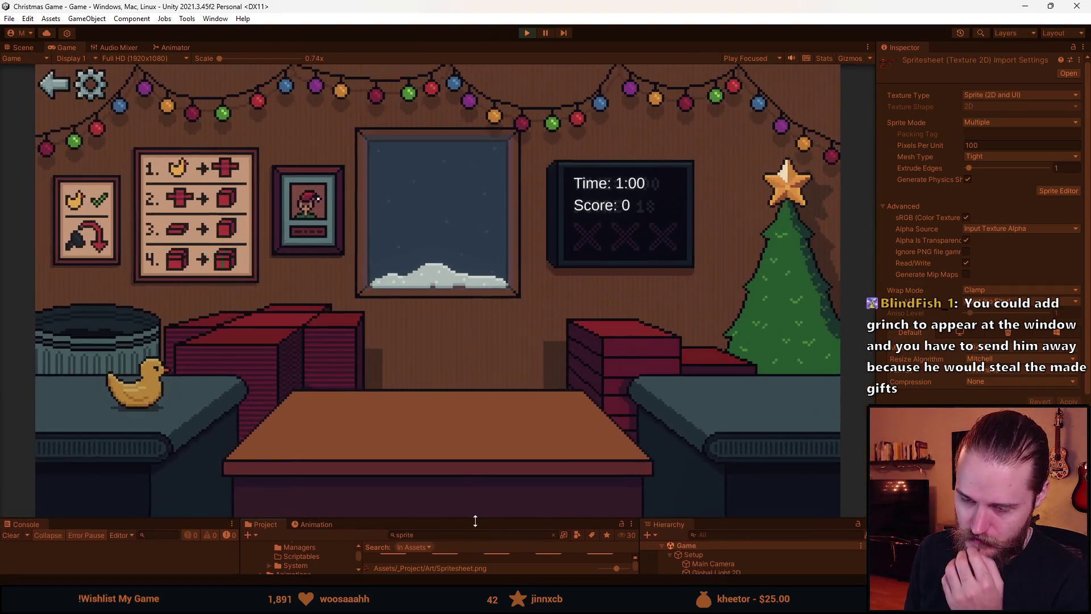
{"action": "left_click", "coordinate": [139, 394]}
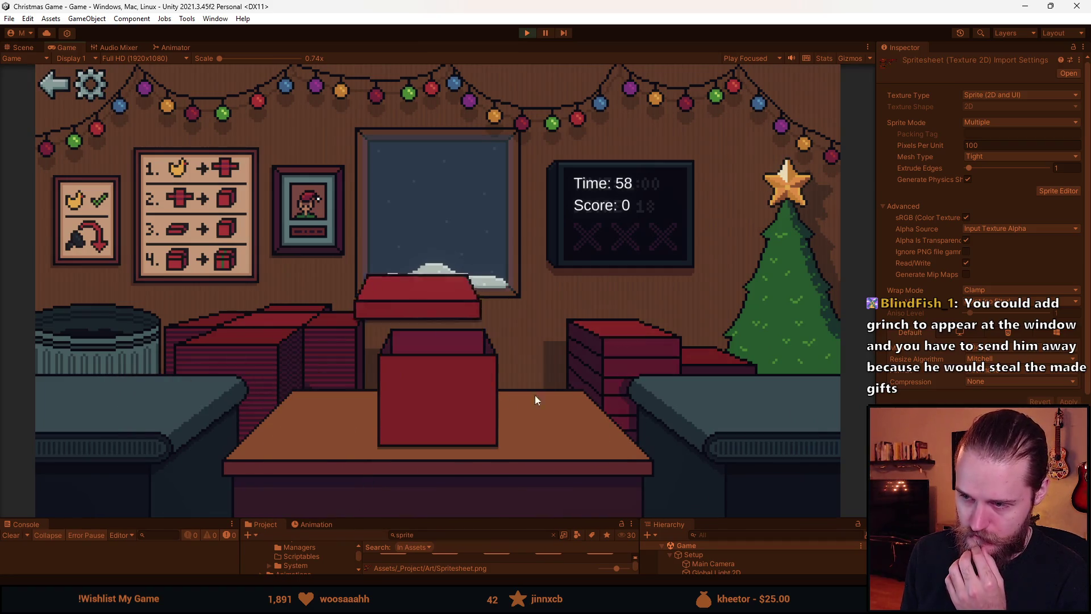
{"action": "left_click", "coordinate": [454, 404]}
{"action": "left_click", "coordinate": [104, 400]}
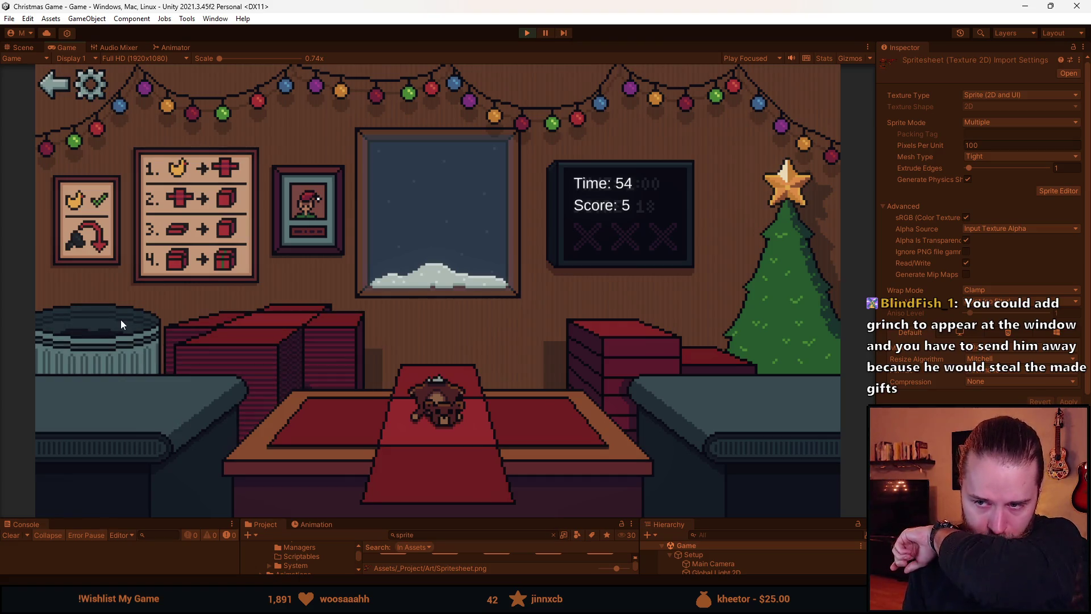
{"action": "left_click", "coordinate": [160, 384]}
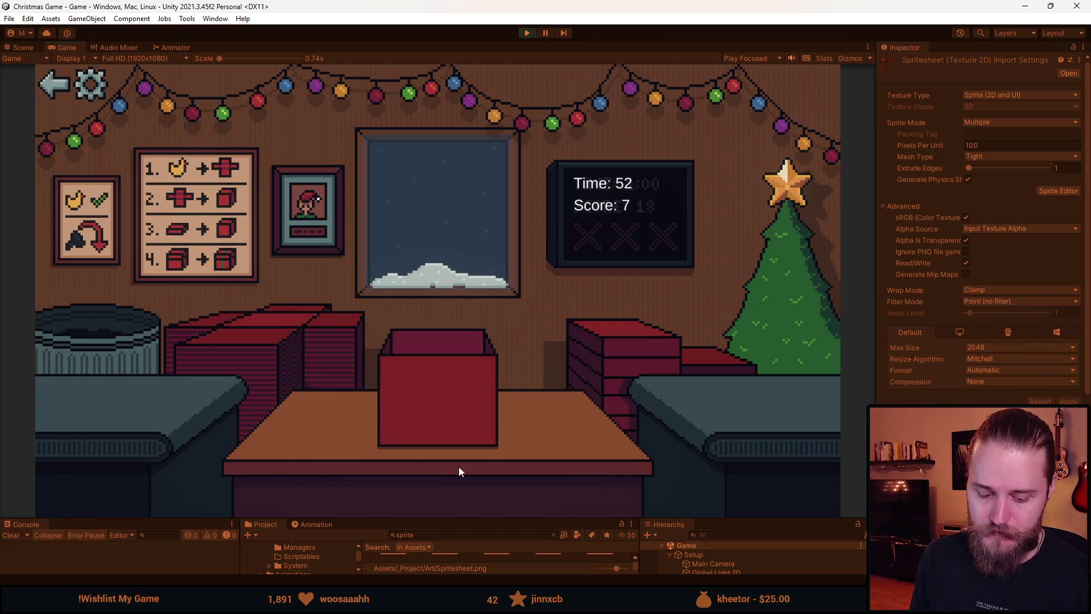
{"action": "left_click", "coordinate": [450, 386]}
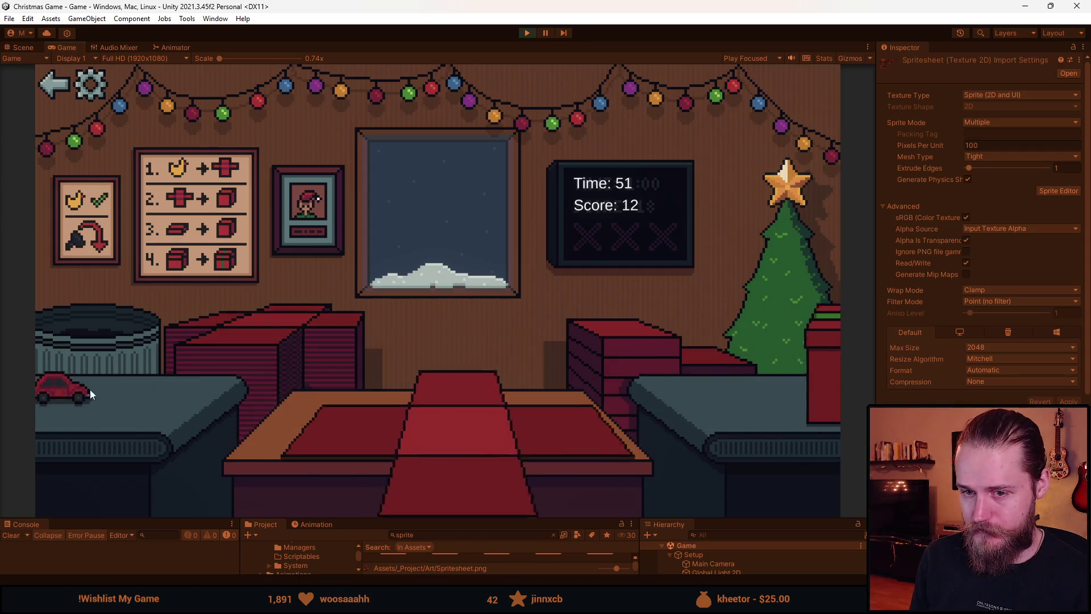
{"action": "left_click", "coordinate": [90, 390]}
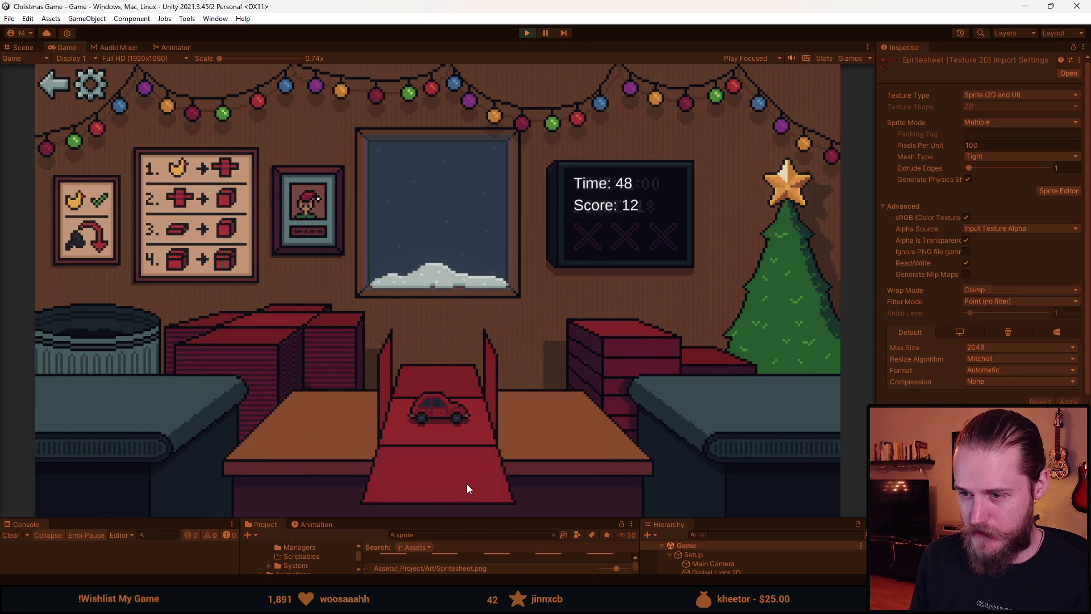
{"action": "left_click", "coordinate": [455, 386]}
- Box, ribbon and ship the helmet, duck, another helmet and the car
{"action": "left_click", "coordinate": [118, 383]}
{"action": "left_click", "coordinate": [482, 387]}
{"action": "left_click", "coordinate": [103, 386]}
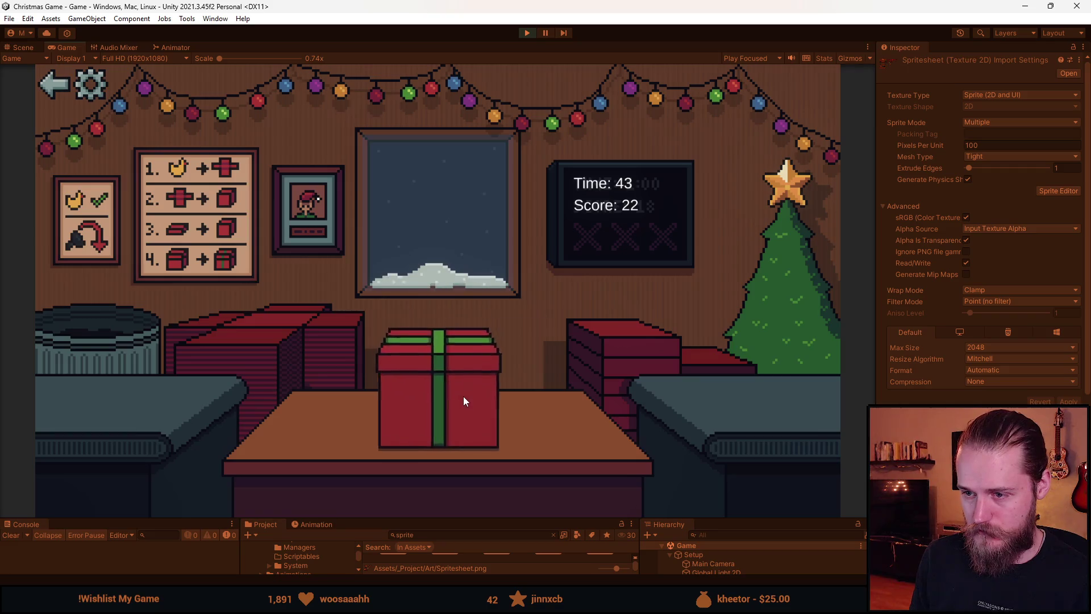
{"action": "left_click", "coordinate": [462, 396]}
{"action": "left_click", "coordinate": [131, 387]}
{"action": "left_click", "coordinate": [620, 354]}
{"action": "left_click", "coordinate": [444, 391]}
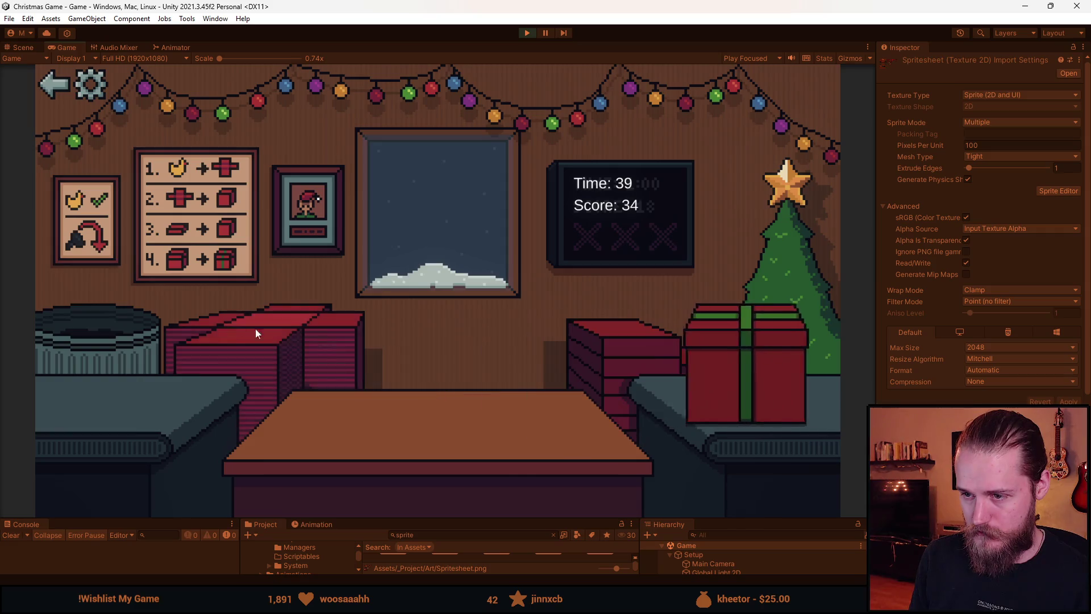
{"action": "left_click", "coordinate": [107, 397]}
{"action": "left_click", "coordinate": [311, 427]}
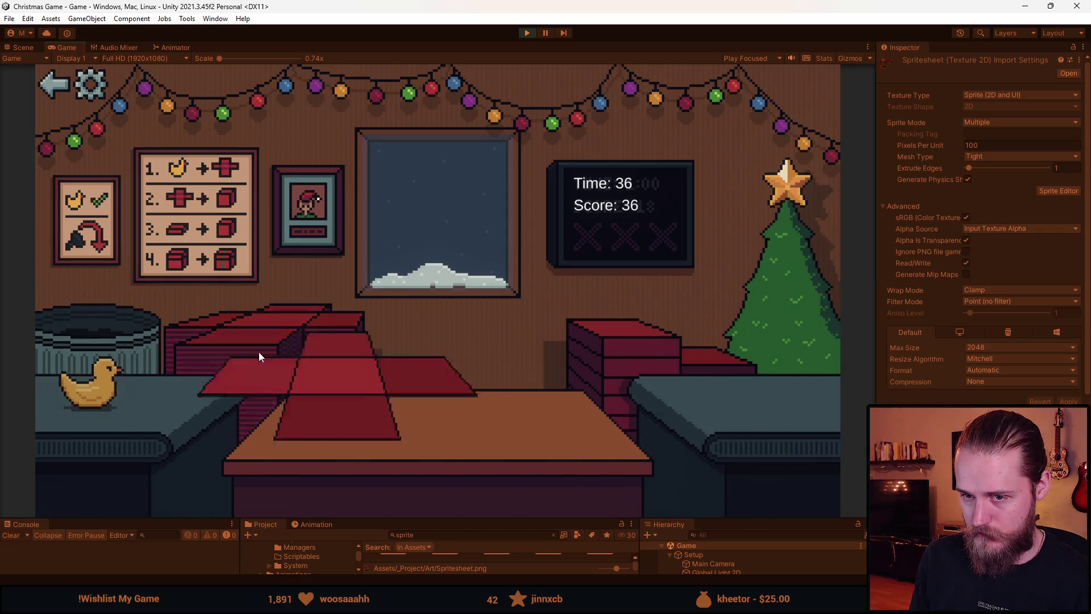
- Ship the duck, box and ribbon the teddy bear for the tree, and box the ball
{"action": "left_click", "coordinate": [605, 348]}
{"action": "left_click", "coordinate": [450, 407]}
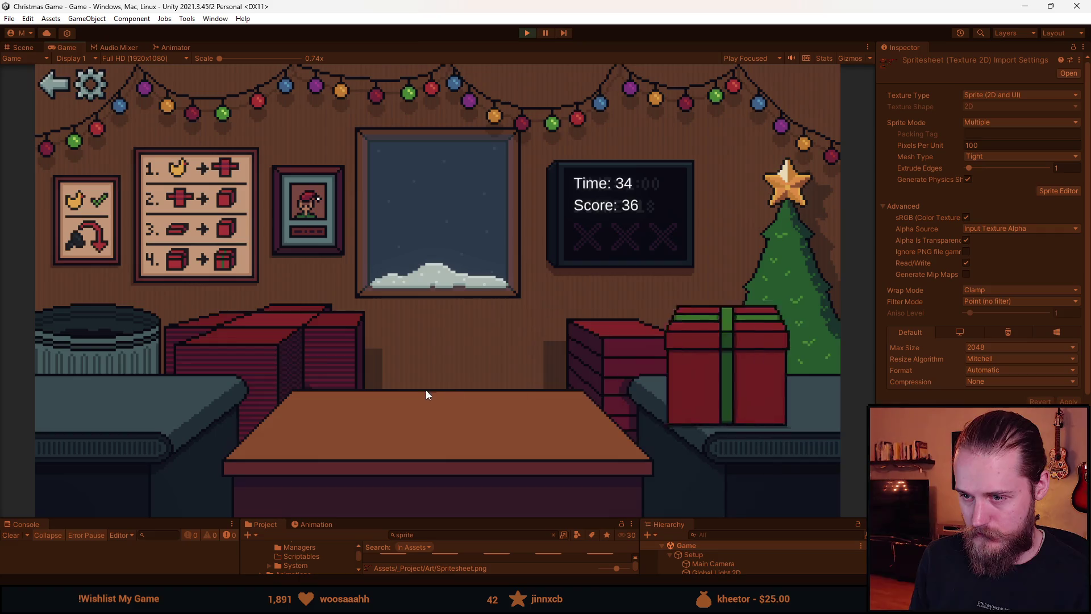
{"action": "left_click", "coordinate": [135, 396]}
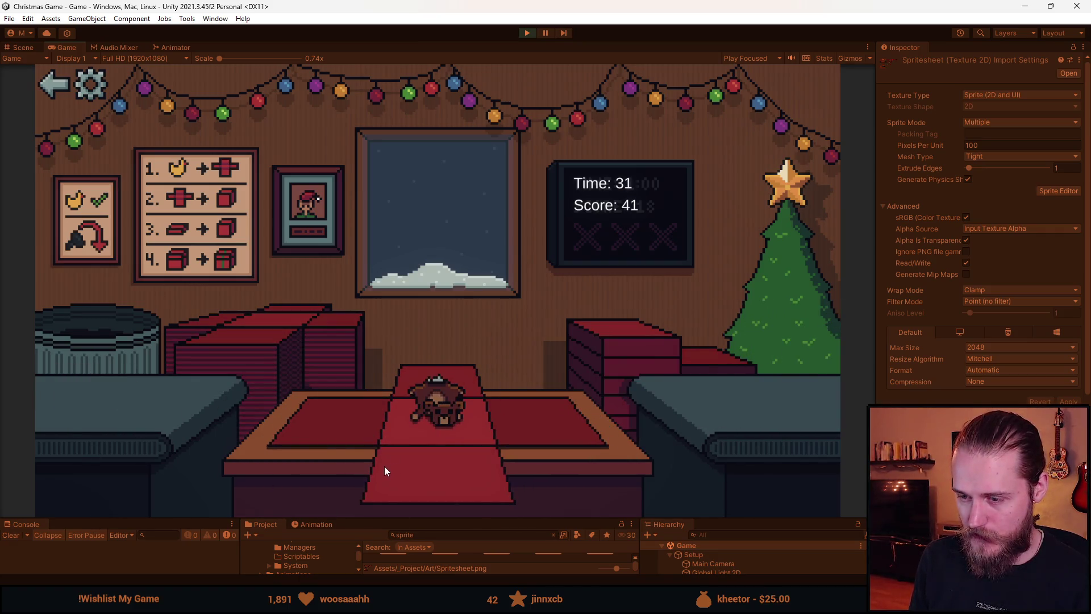
{"action": "left_click", "coordinate": [112, 340]}
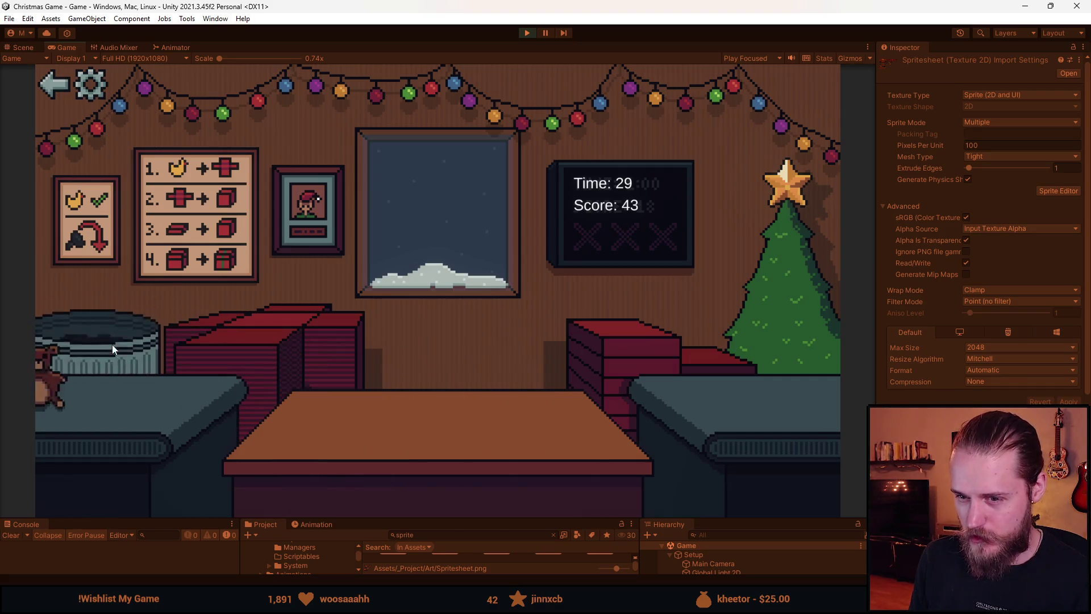
{"action": "left_click", "coordinate": [393, 441]}
{"action": "left_click", "coordinate": [459, 390]}
{"action": "left_click", "coordinate": [459, 391]}
{"action": "left_click", "coordinate": [493, 465]}
- Finish the ball's gift with lid and ribbon, deliver it, and exit Play mode
{"action": "left_click", "coordinate": [437, 369]}
{"action": "left_click", "coordinate": [445, 370]}
{"action": "left_click", "coordinate": [527, 33]}
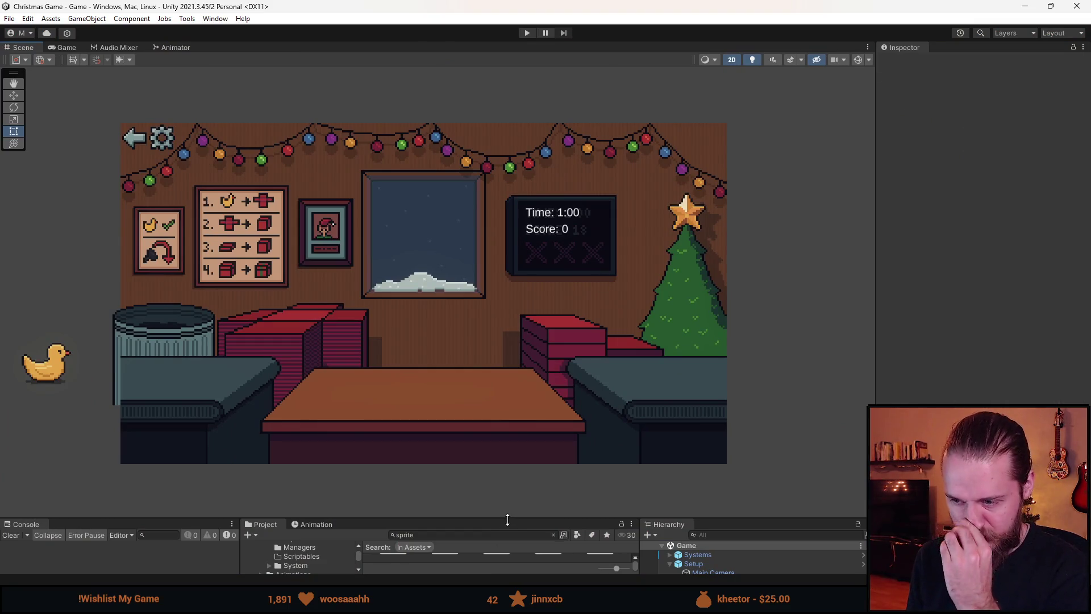
- Drag the bottom panels taller, select GameManager and open its script in Visual Studio
{"action": "left_click_drag", "start_coordinate": [506, 517], "coordinate": [508, 355]}
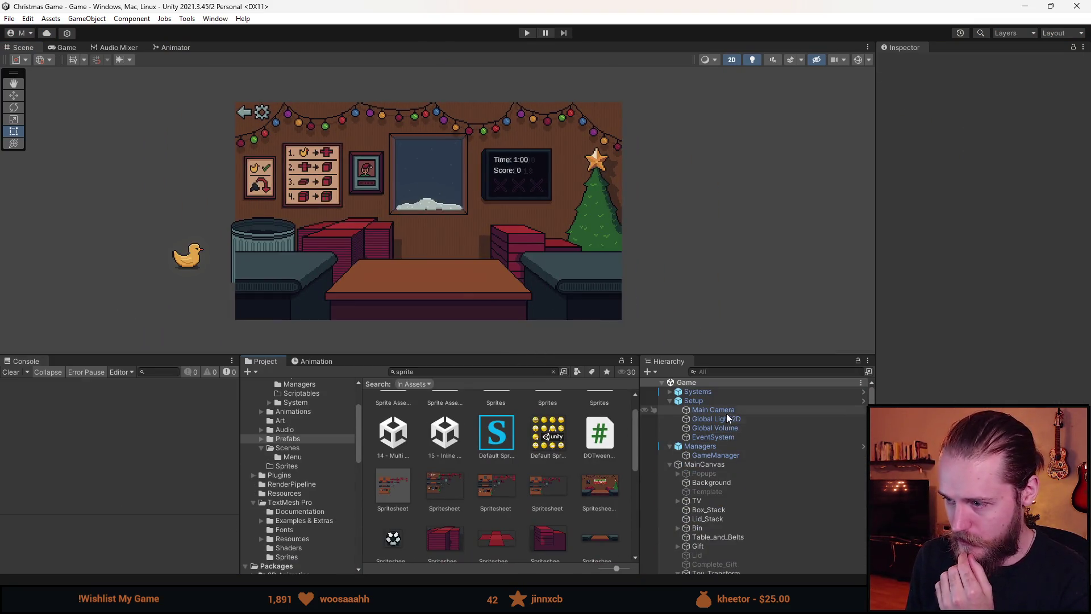
{"action": "left_click", "coordinate": [716, 454]}
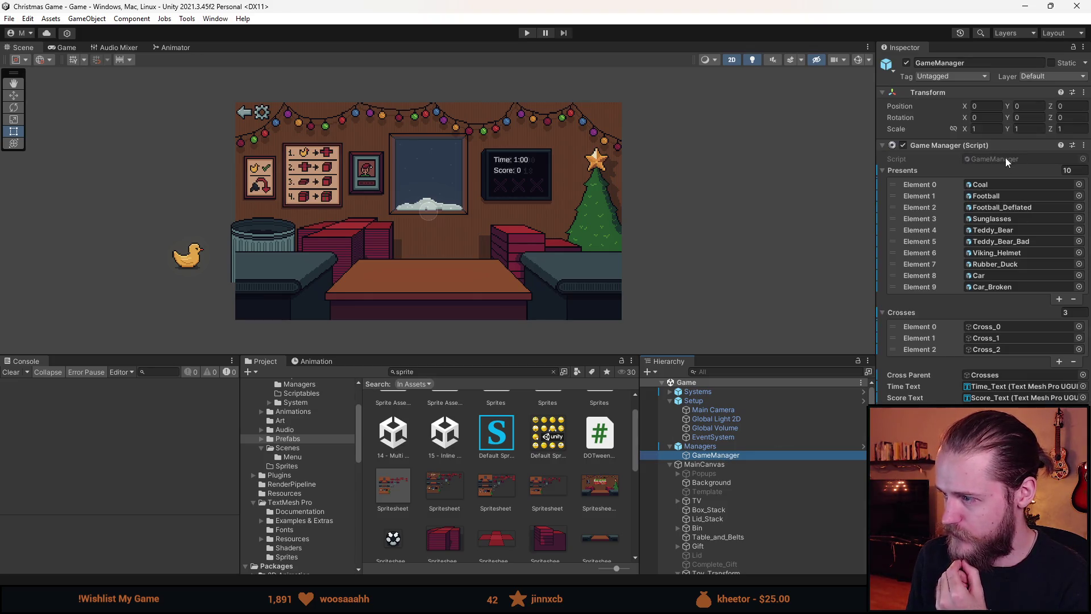
{"action": "double_click", "coordinate": [1006, 160]}
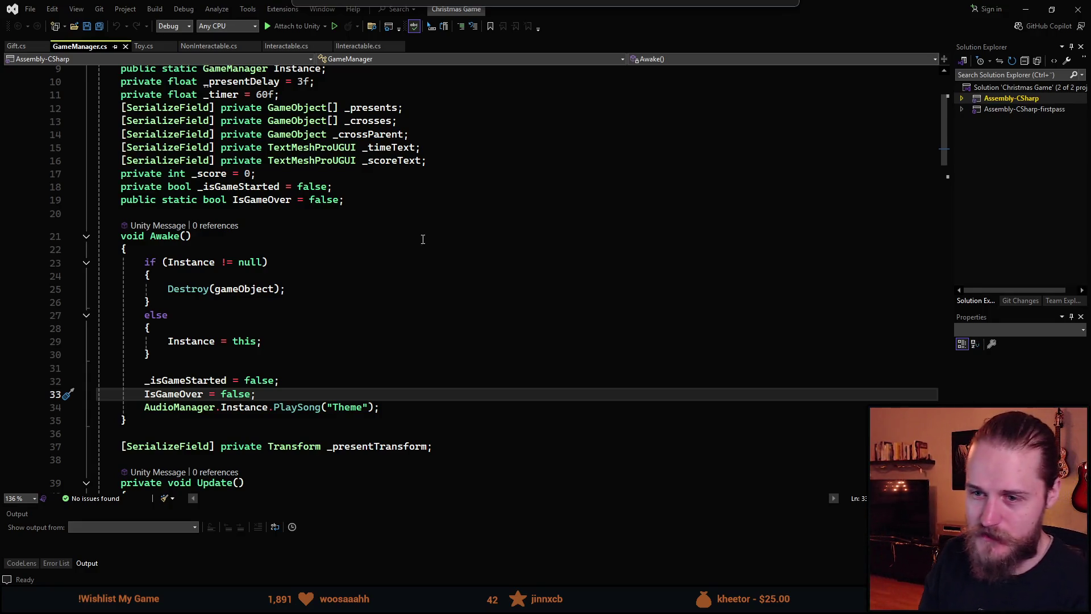
- Duplicate the _presents field and change the copy's type to List<GameObject>
{"action": "scroll", "coordinate": [329, 301], "scroll_direction": "up", "scroll_amount": 1}
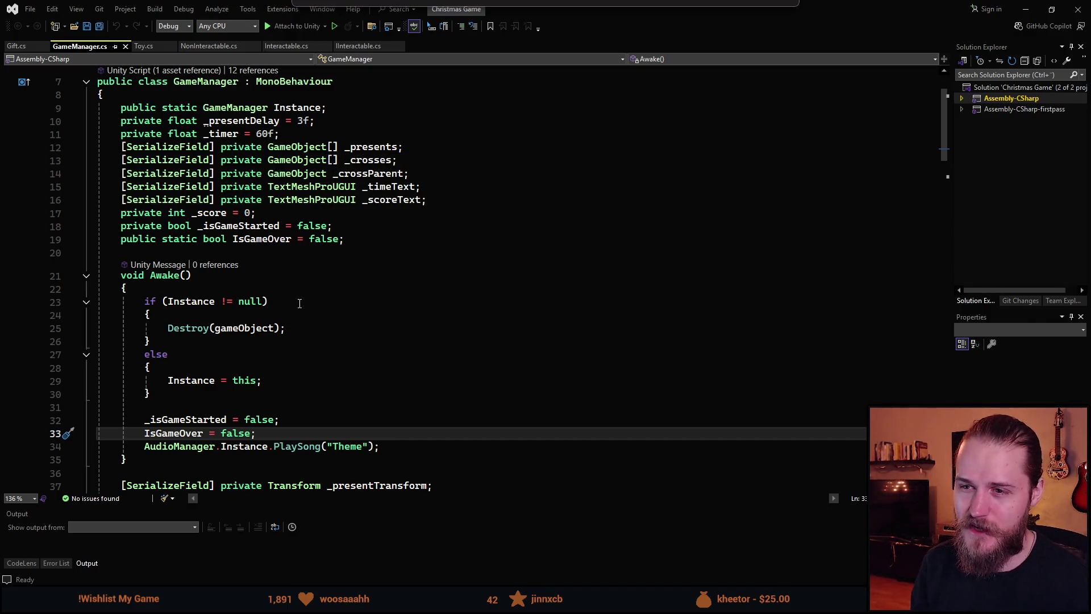
{"action": "scroll", "coordinate": [242, 370], "scroll_direction": "down", "scroll_amount": 1}
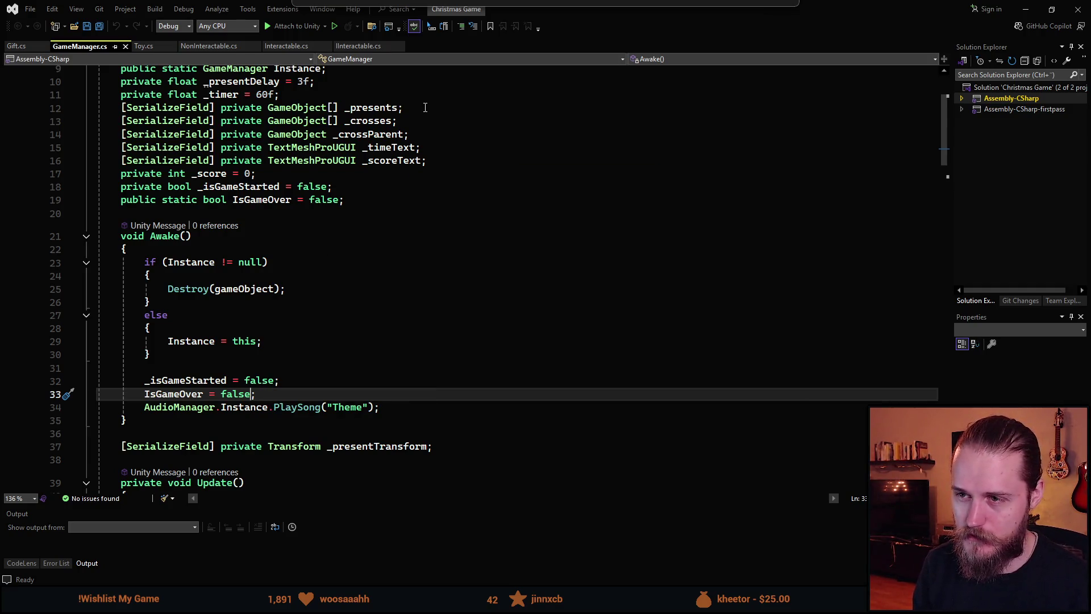
{"action": "scroll", "coordinate": [387, 341], "scroll_direction": "down", "scroll_amount": 7}
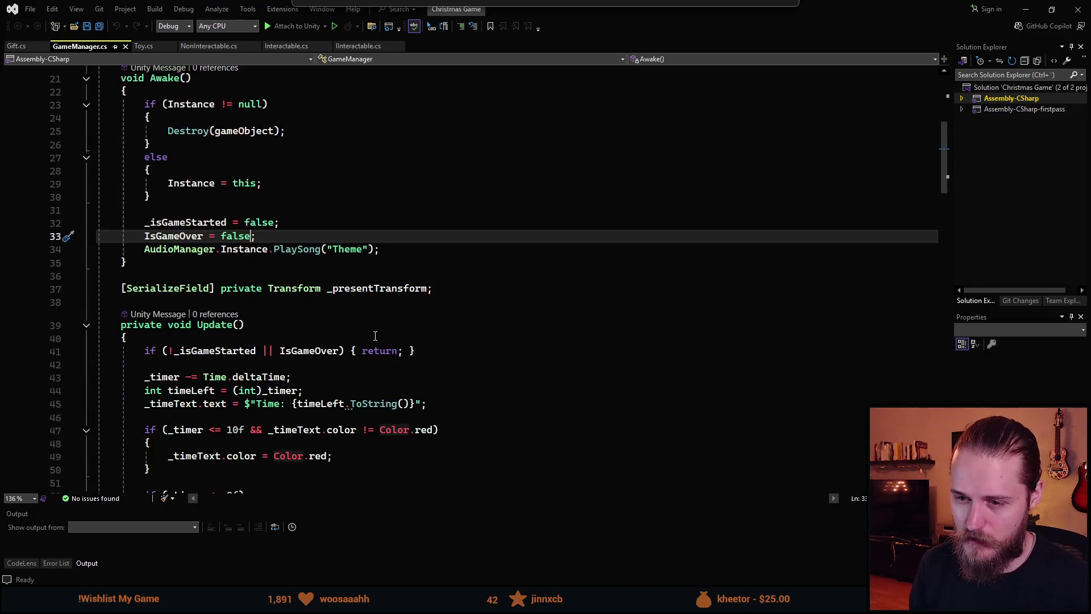
{"action": "scroll", "coordinate": [328, 390], "scroll_direction": "down", "scroll_amount": 6}
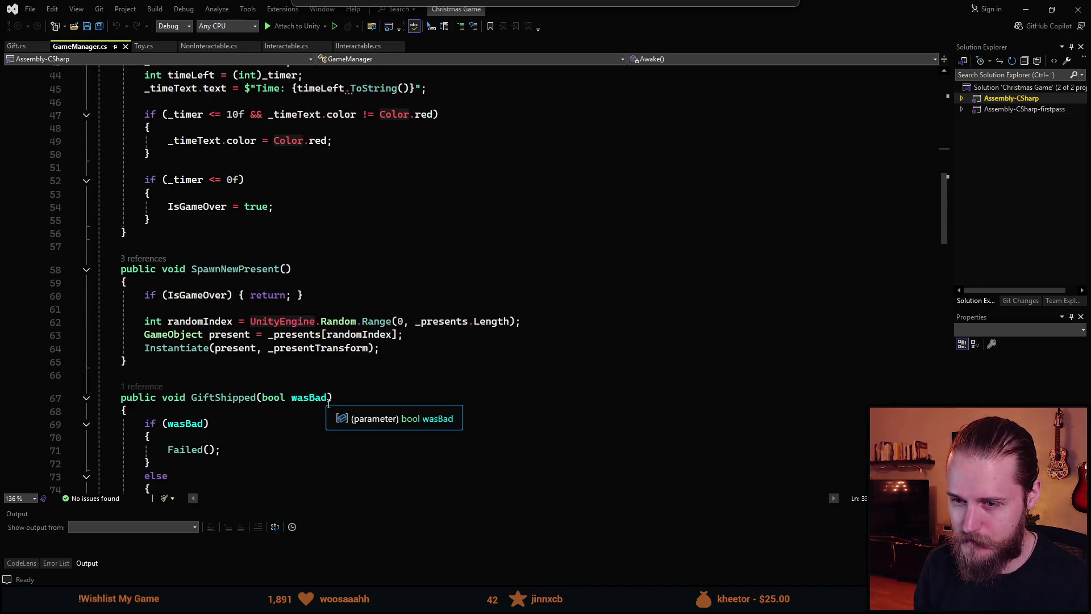
{"action": "scroll", "coordinate": [325, 401], "scroll_direction": "up", "scroll_amount": 15}
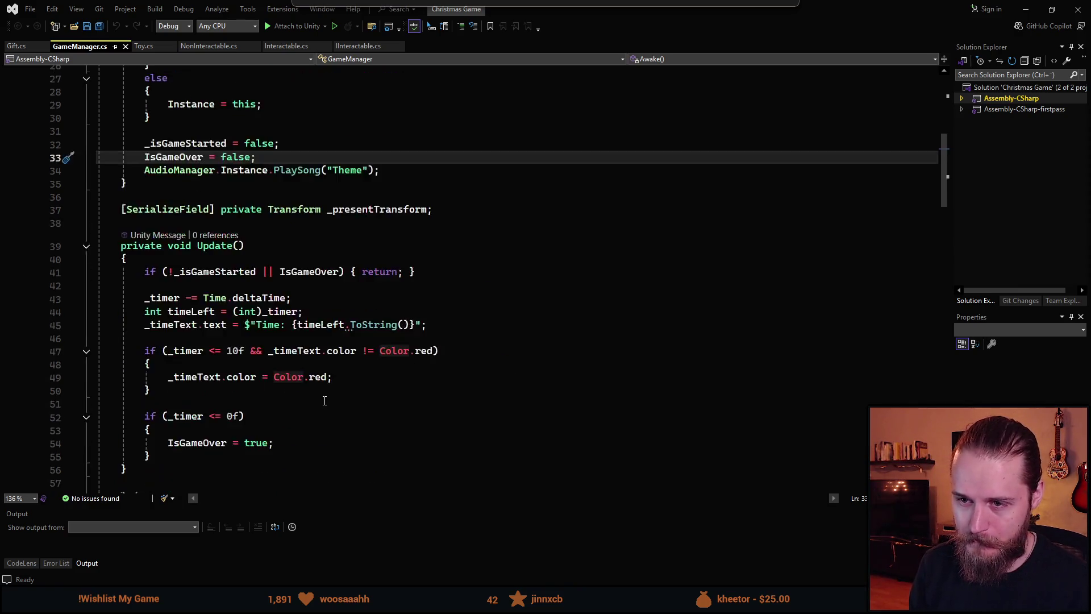
{"action": "left_click", "coordinate": [423, 227]}
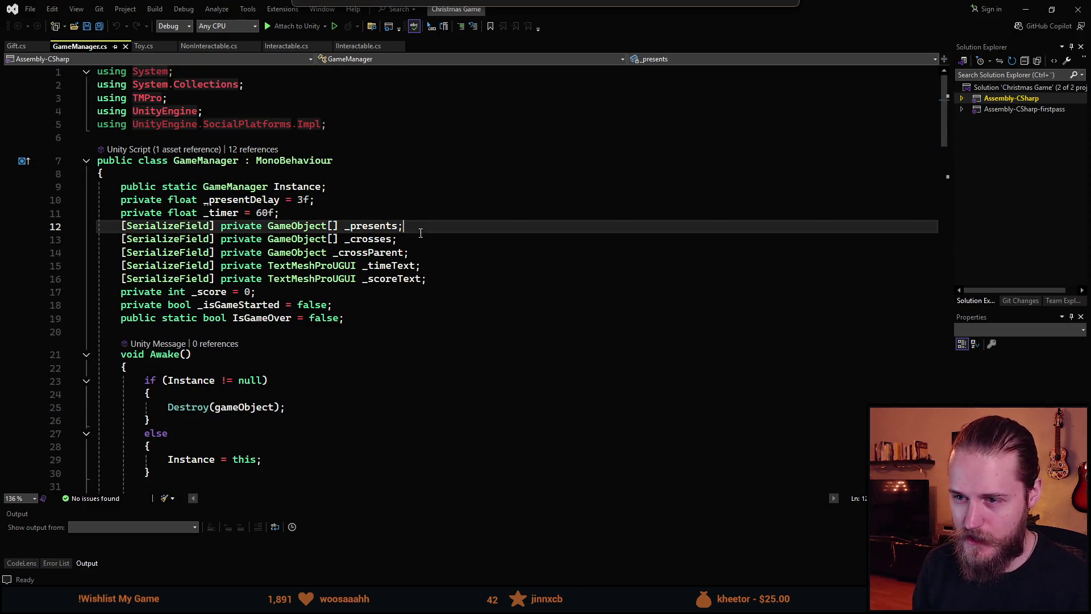
{"action": "key", "text": "ctrl+d"}
{"action": "key", "text": "ctrl+Left"}
{"action": "key", "text": "ctrl+Left"}
{"action": "key", "text": "ctrl+Left"}
{"action": "key", "text": "ctrl+shift+Left"}
{"action": "key", "text": "ctrl+shift+Left"}
{"action": "key", "text": "BackSpace"}
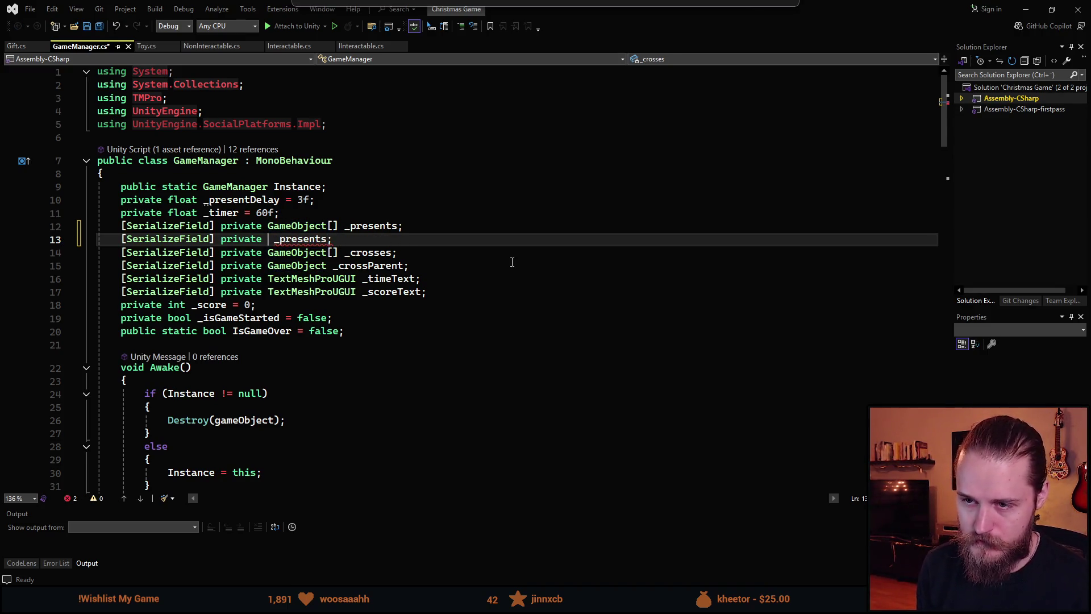
{"action": "type", "text": "List"}
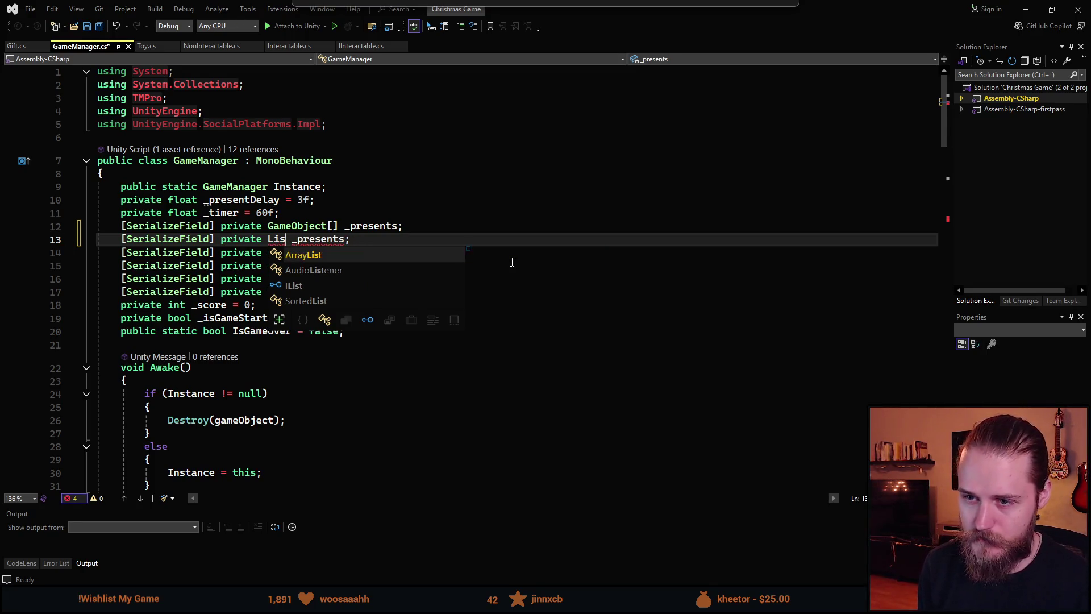
{"action": "key", "text": "BackSpace"}
{"action": "key", "text": "BackSpace"}
{"action": "key", "text": "BackSpace"}
{"action": "type", "text": "LK"}
{"action": "key", "text": "BackSpace"}
{"action": "key", "text": "BackSpace"}
{"action": "type", "text": "List"}
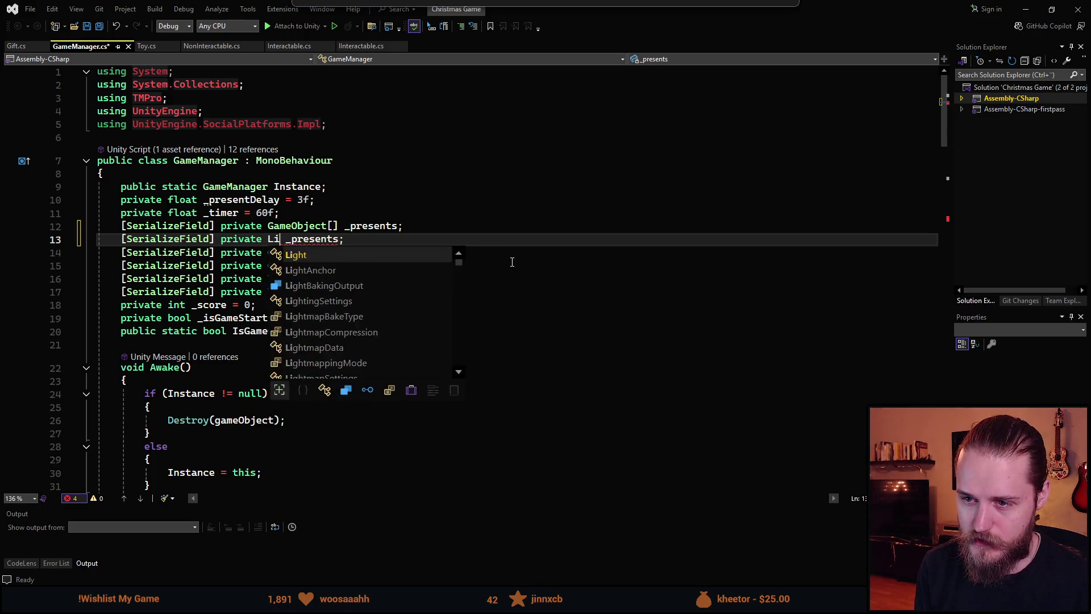
{"action": "key", "text": "Tab"}
{"action": "type", "text": "<GameObject>"}
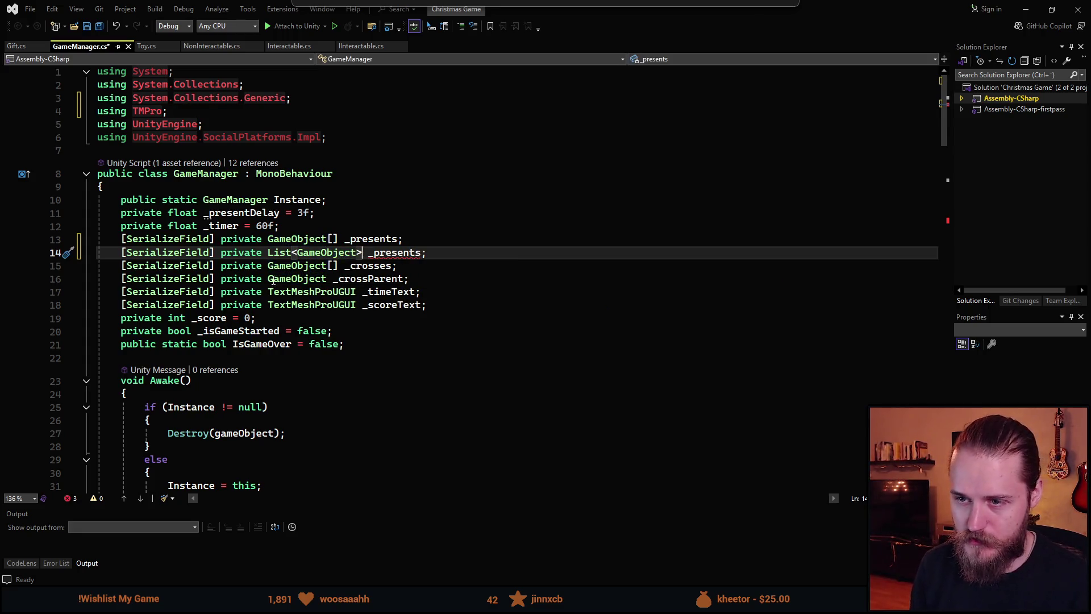
- Delete the old GameObject[] _presents declaration line
{"action": "left_click", "coordinate": [310, 242]}
{"action": "key", "text": "Home"}
{"action": "key", "text": "shift+Down"}
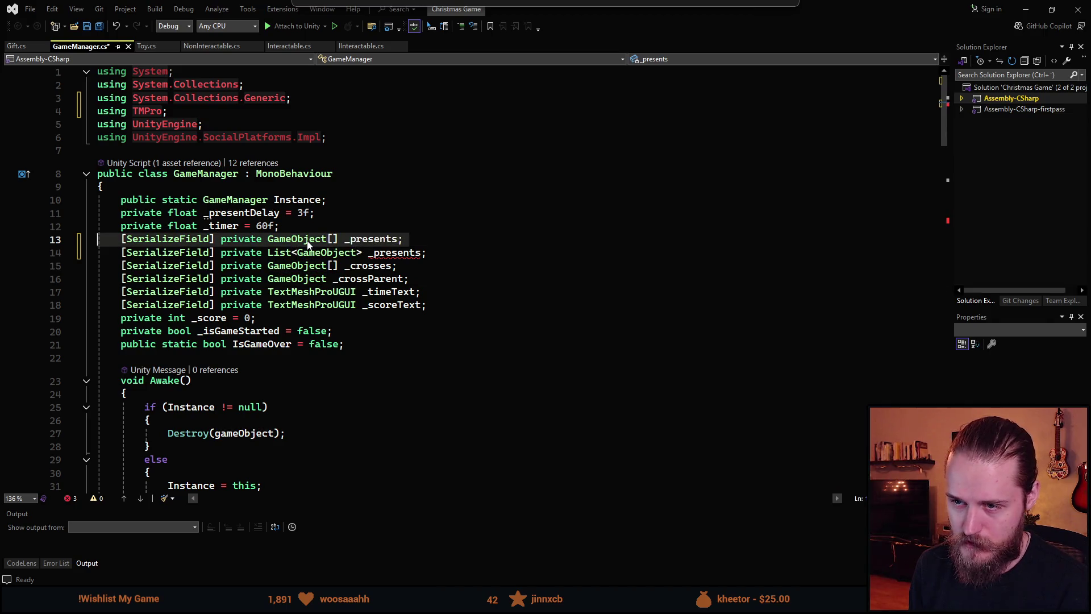
{"action": "key", "text": "Delete"}
- Add 'private List<GameObject> _usedPresents;' below _presents and save GameManager.cs
{"action": "left_click", "coordinate": [469, 243]}
{"action": "key", "text": "Return"}
{"action": "type", "text": "priv"}
{"action": "key", "text": "space"}
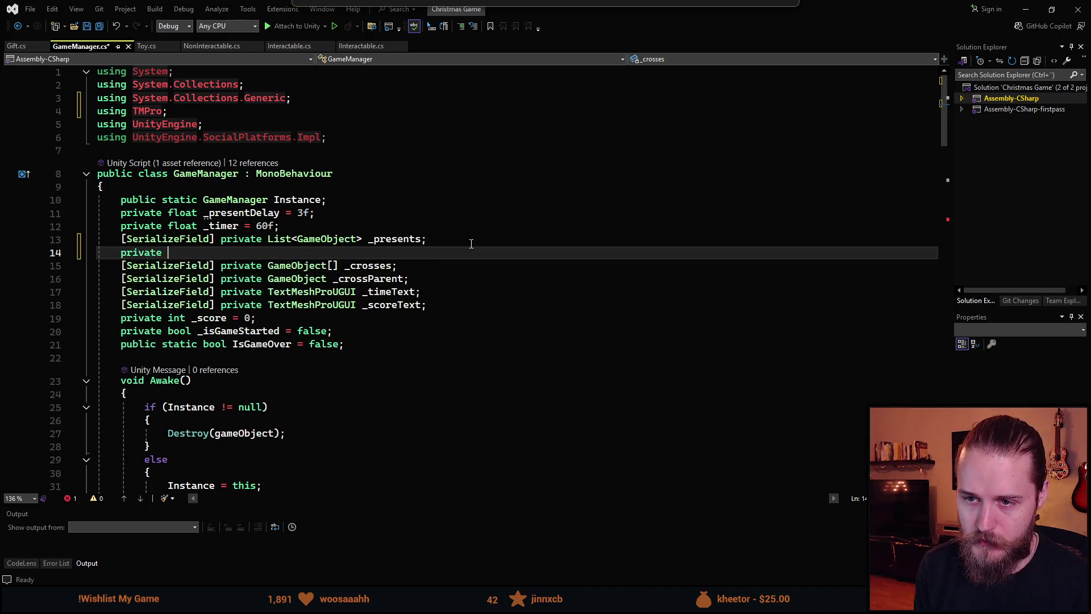
{"action": "type", "text": "Listz<>"}
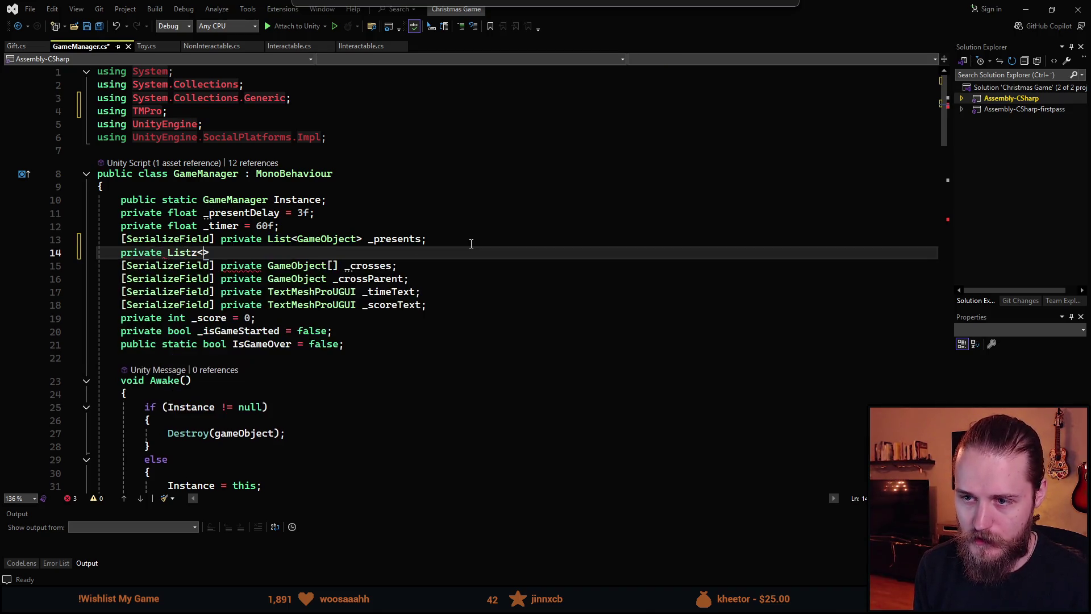
{"action": "key", "text": "BackSpace"}
{"action": "type", "text": "<"}
{"action": "key", "text": "Tab"}
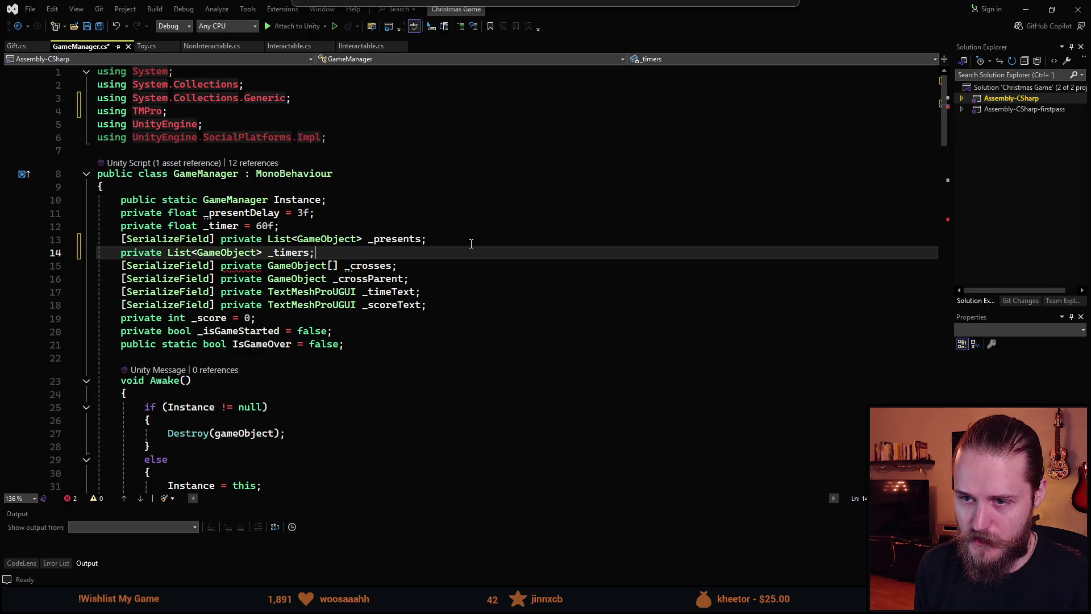
{"action": "type", "text": "_"}
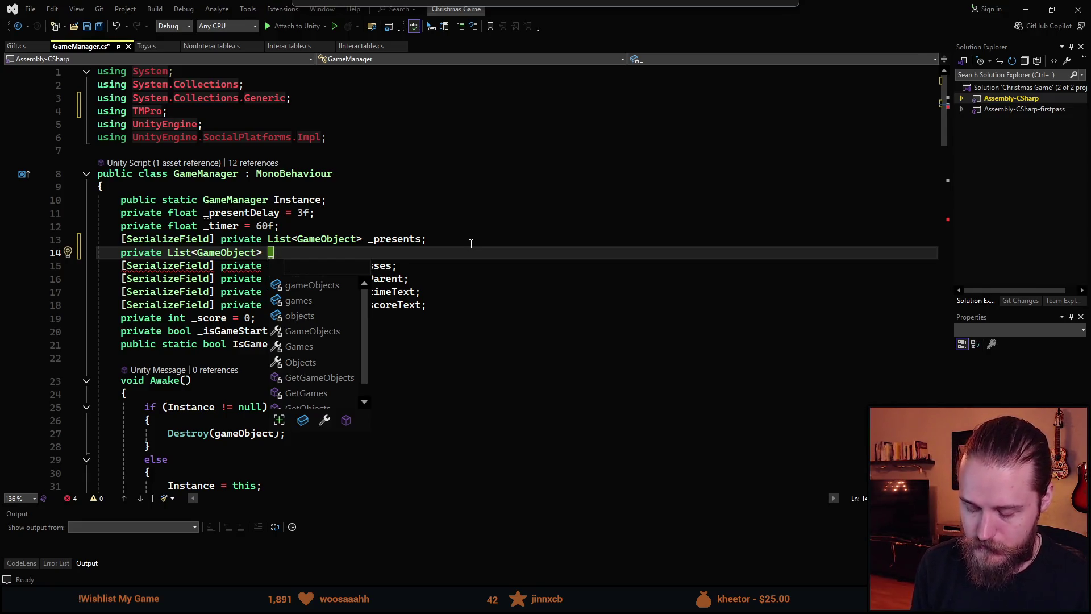
{"action": "type", "text": "usedPre"}
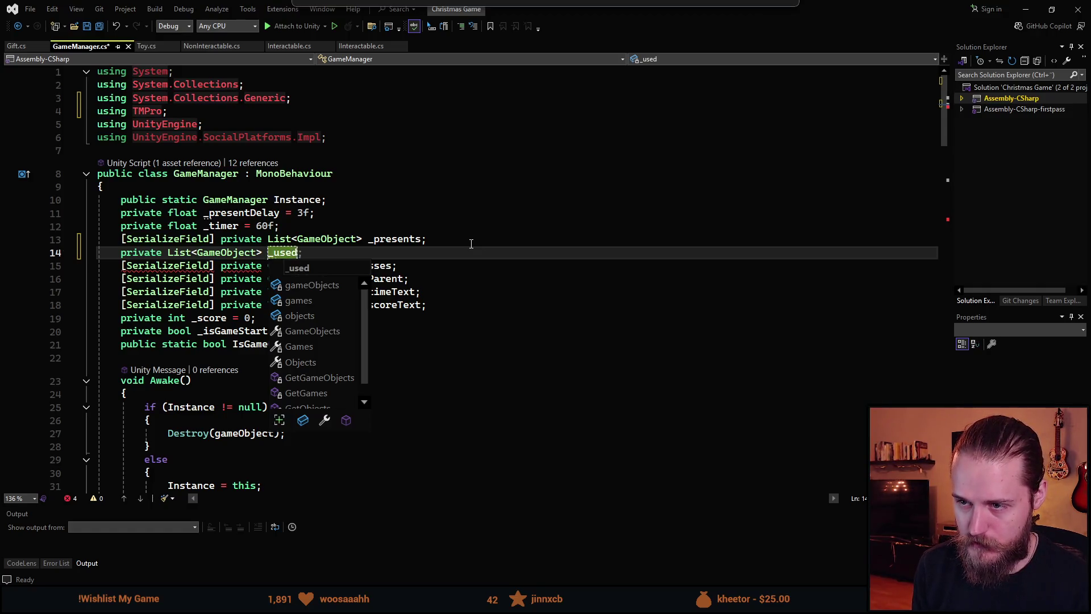
{"action": "type", "text": "sents;"}
{"action": "key", "text": "ctrl+s"}
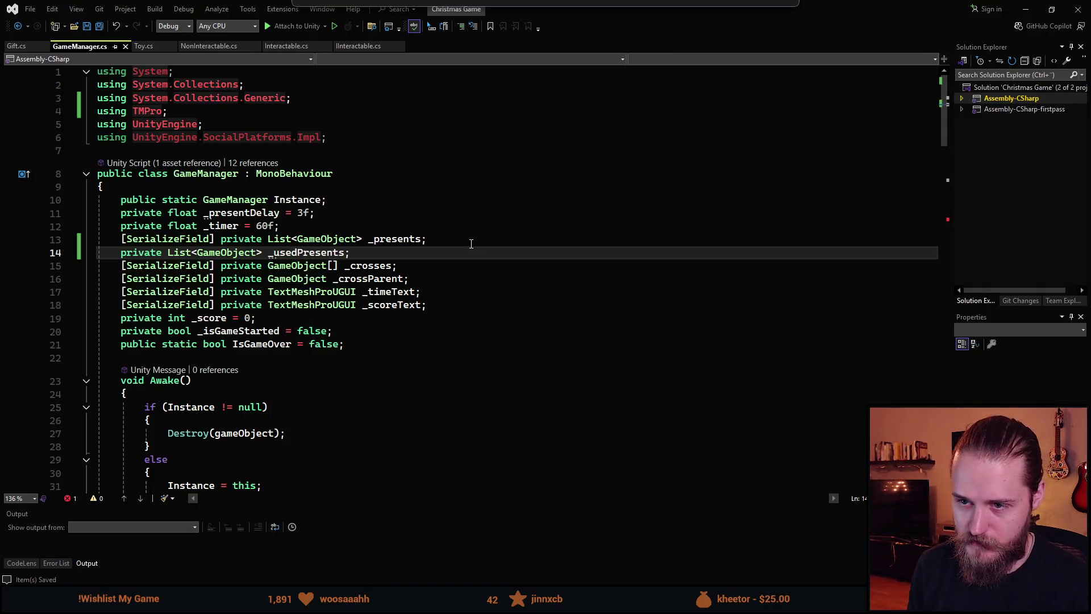
{"action": "scroll", "coordinate": [396, 316], "scroll_direction": "down", "scroll_amount": 3}
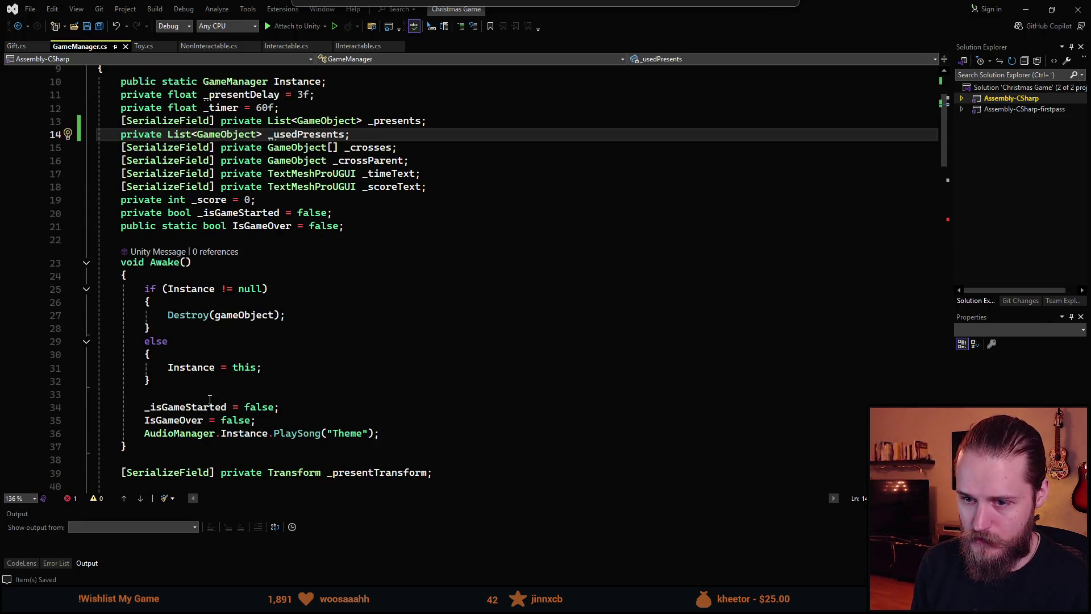
- Initialise _usedPresents in Awake's setup and save GameManager.cs
{"action": "left_click", "coordinate": [371, 398]}
{"action": "key", "text": "Return"}
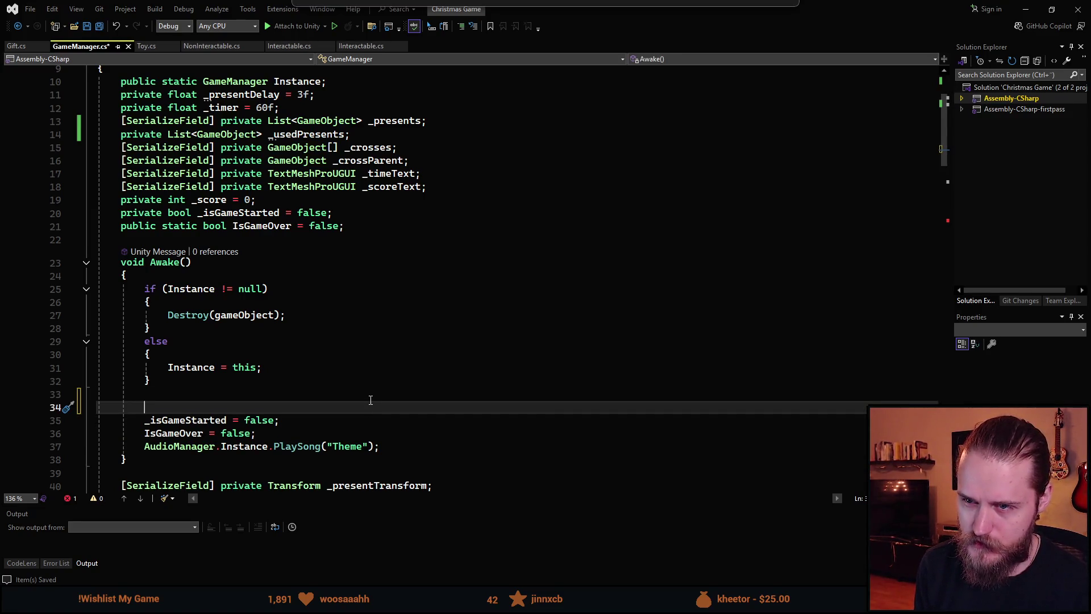
{"action": "type", "text": "_us"}
{"action": "key", "text": "Tab"}
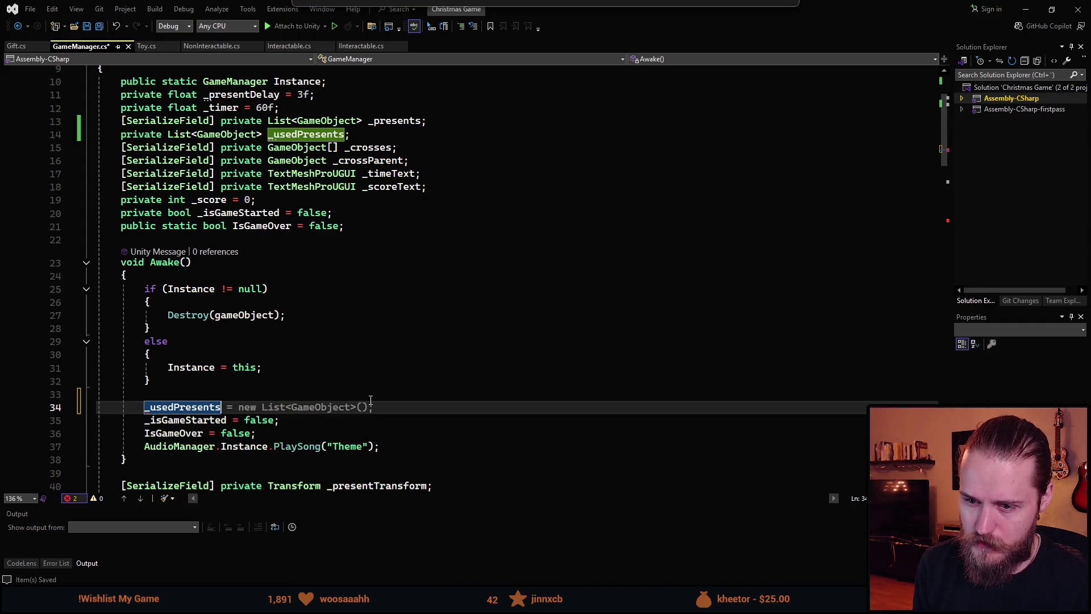
{"action": "key", "text": "ctrl+s"}
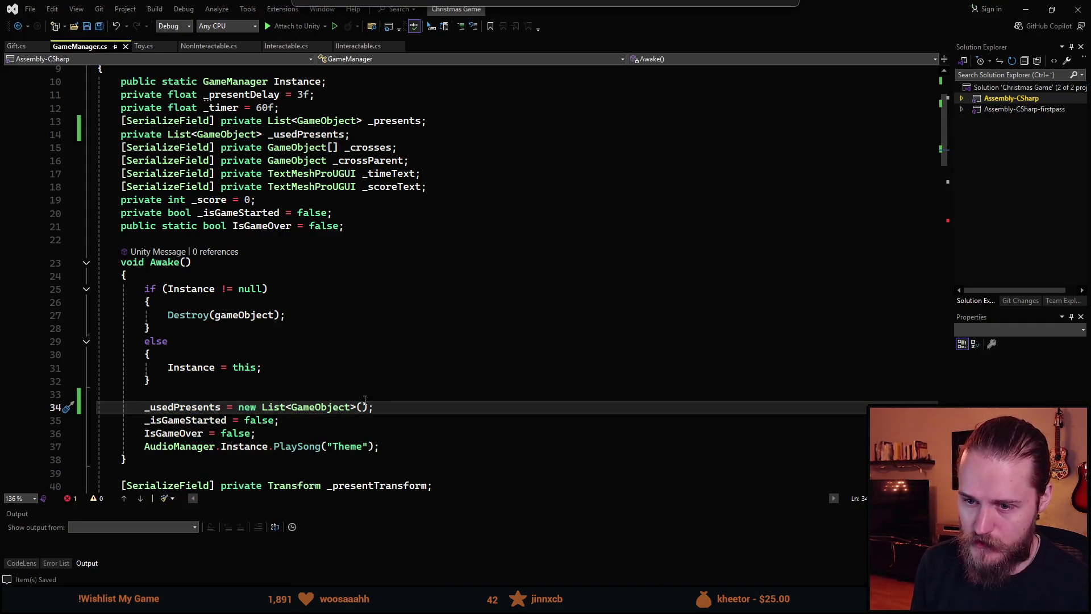
- Change Length to Count in the random index range for the list
{"action": "scroll", "coordinate": [373, 423], "scroll_direction": "down", "scroll_amount": 5}
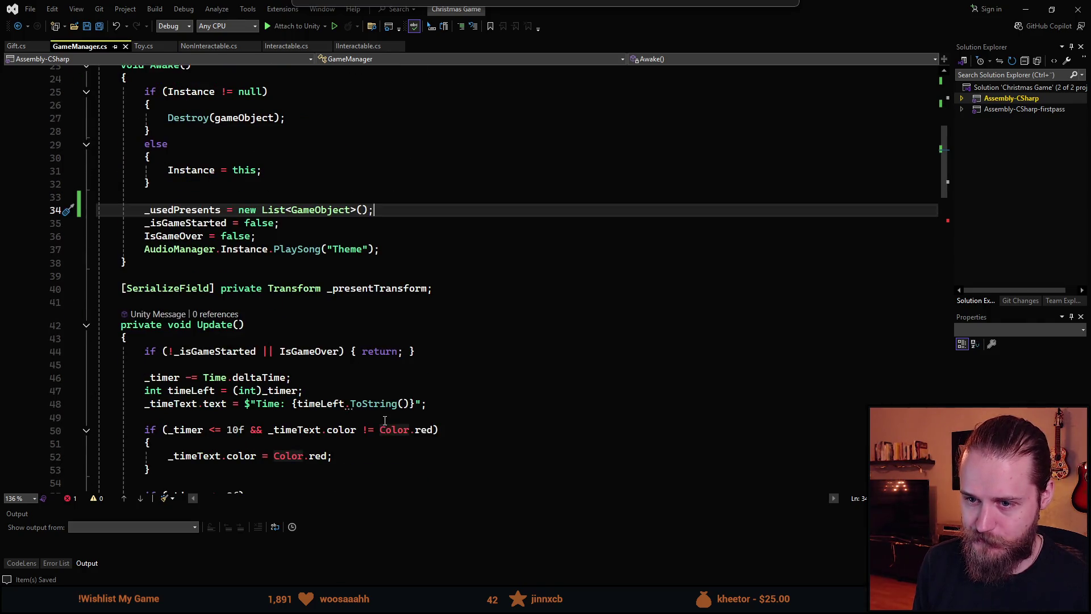
{"action": "scroll", "coordinate": [352, 389], "scroll_direction": "down", "scroll_amount": 2}
{"action": "scroll", "coordinate": [245, 362], "scroll_direction": "down", "scroll_amount": 8}
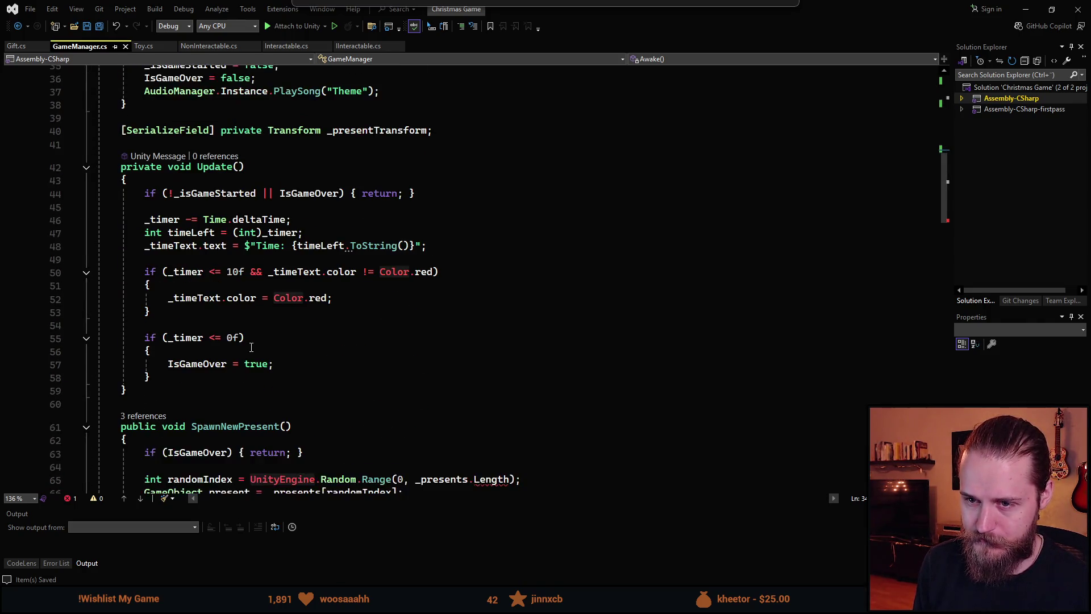
{"action": "scroll", "coordinate": [148, 307], "scroll_direction": "up", "scroll_amount": 1}
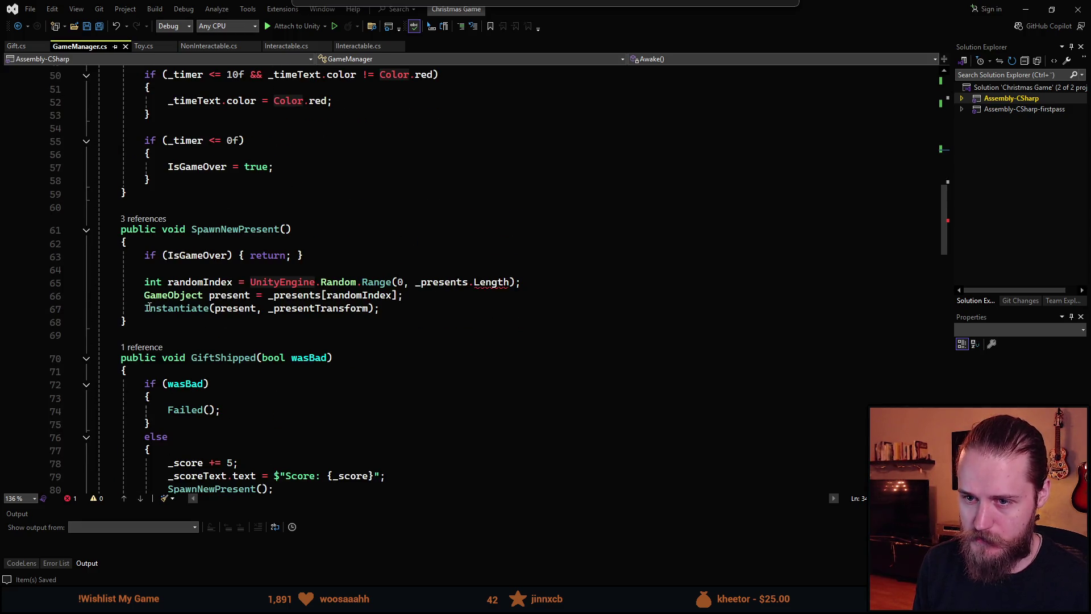
{"action": "left_click", "coordinate": [510, 285]}
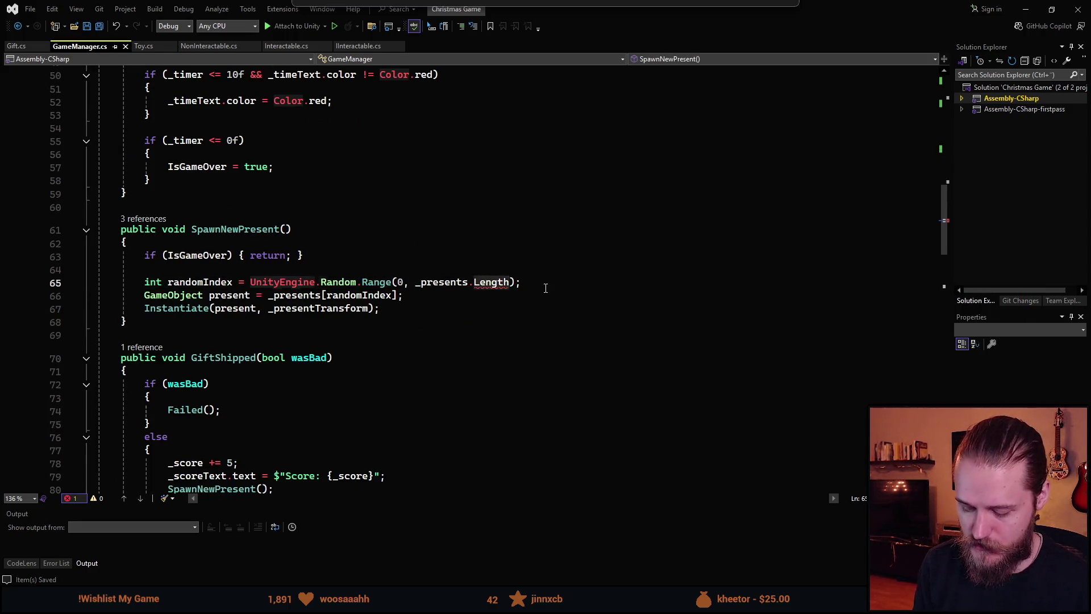
{"action": "key", "text": "ctrl+BackSpace"}
{"action": "type", "text": "Count"}
{"action": "key", "text": "Escape"}
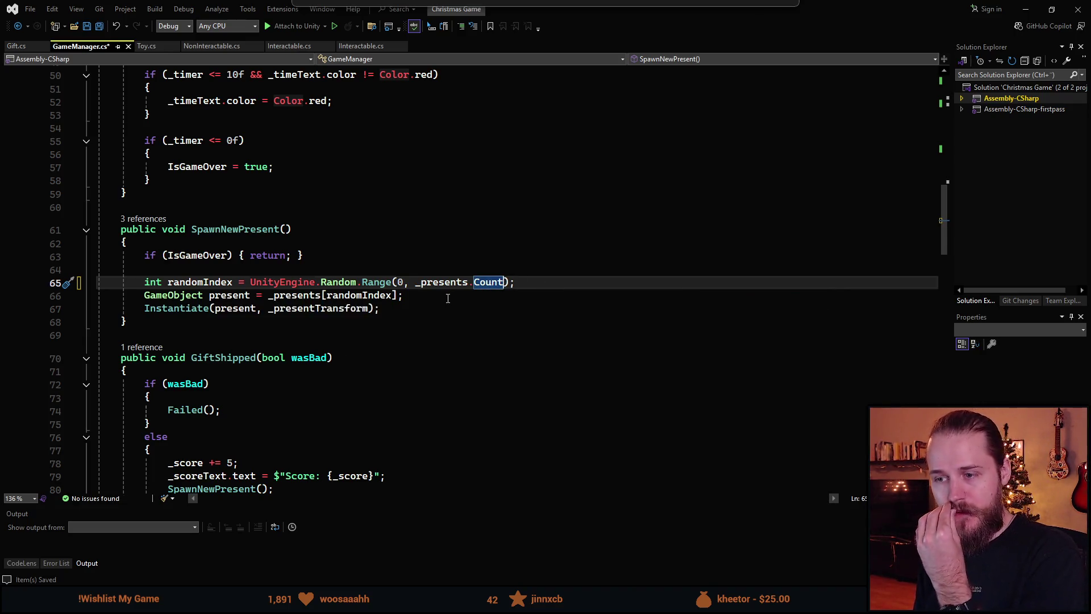
- Add an if statement checking _presents.Count before the random pick
{"action": "left_click", "coordinate": [189, 269]}
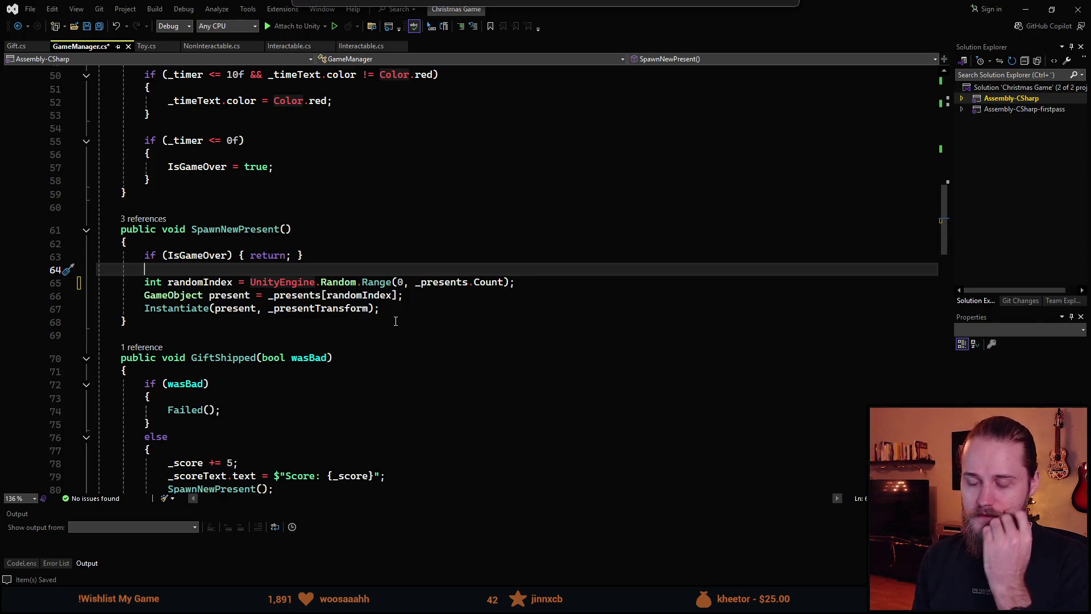
{"action": "key", "text": "Return"}
{"action": "type", "text": "if ("}
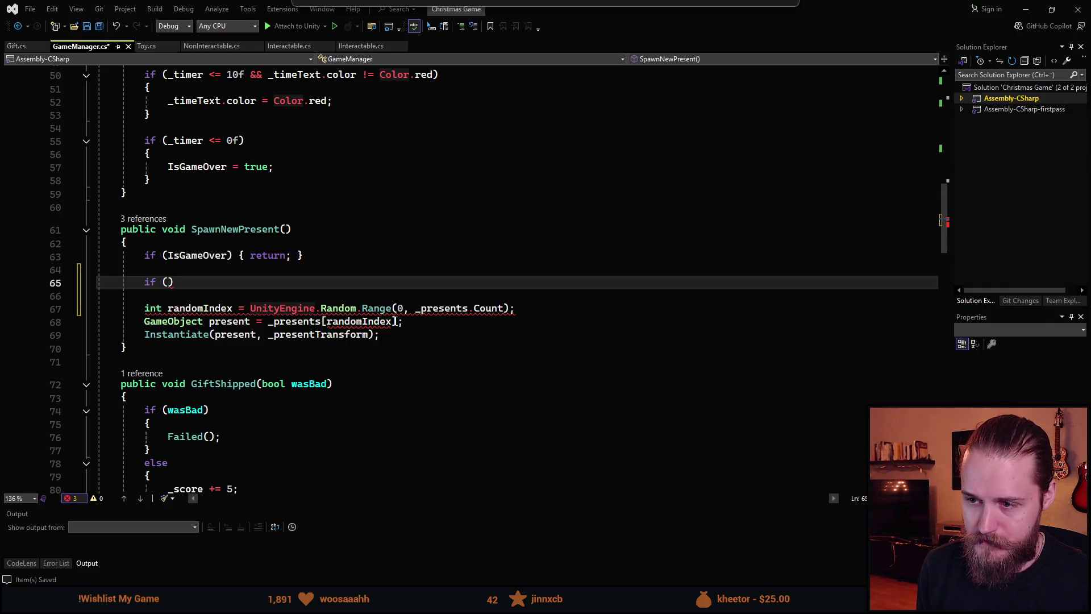
{"action": "type", "text": "_pre"}
{"action": "key", "text": "Tab"}
{"action": "key", "text": "ctrl+z"}
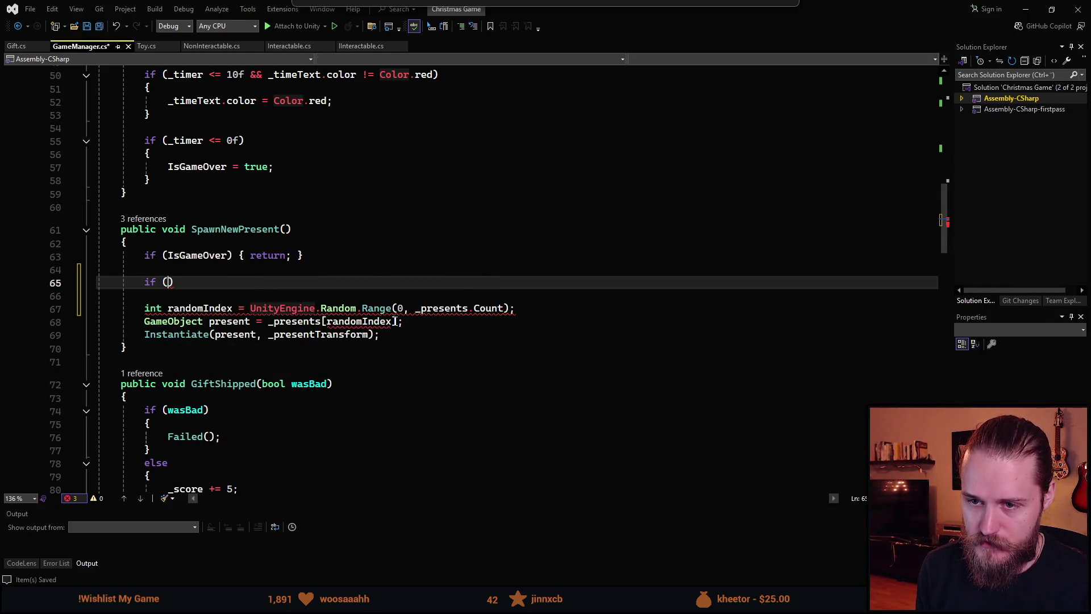
{"action": "type", "text": "_presents.C "}
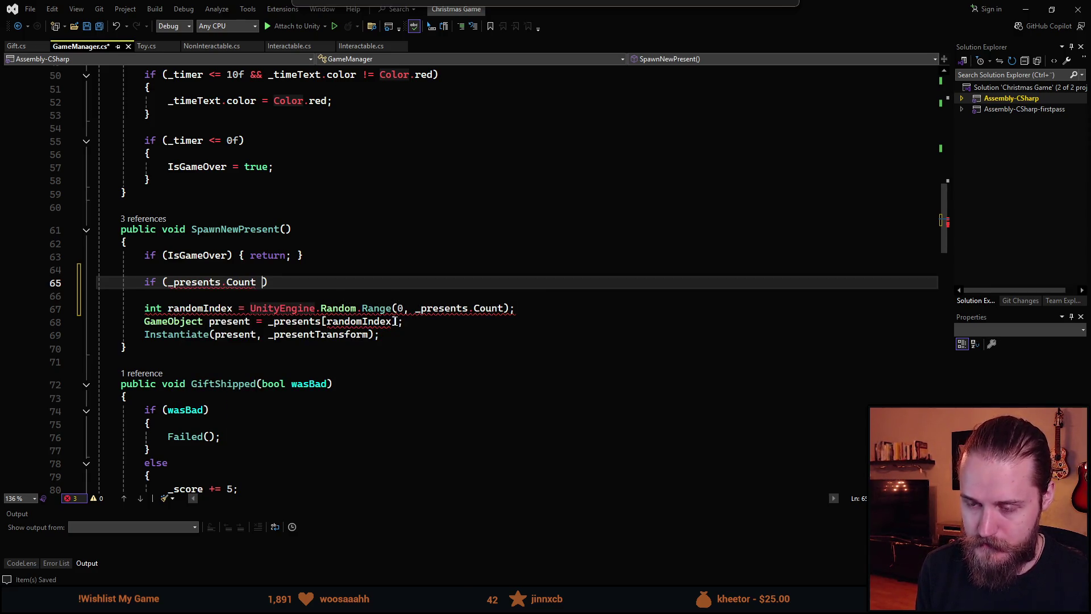
{"action": "type", "text": ">"}
{"action": "type", "text": "= 0"}
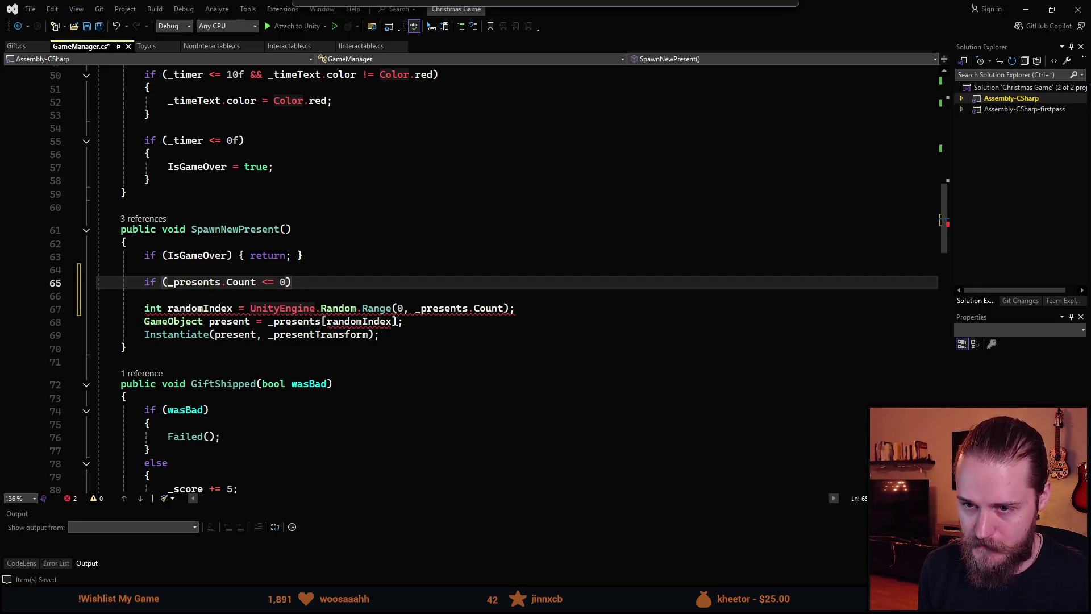
- Inside the if block, refill the list with _presents.AddRange(_usedPresents)
{"action": "key", "text": "Return"}
{"action": "type", "text": "{"}
{"action": "key", "text": "Return"}
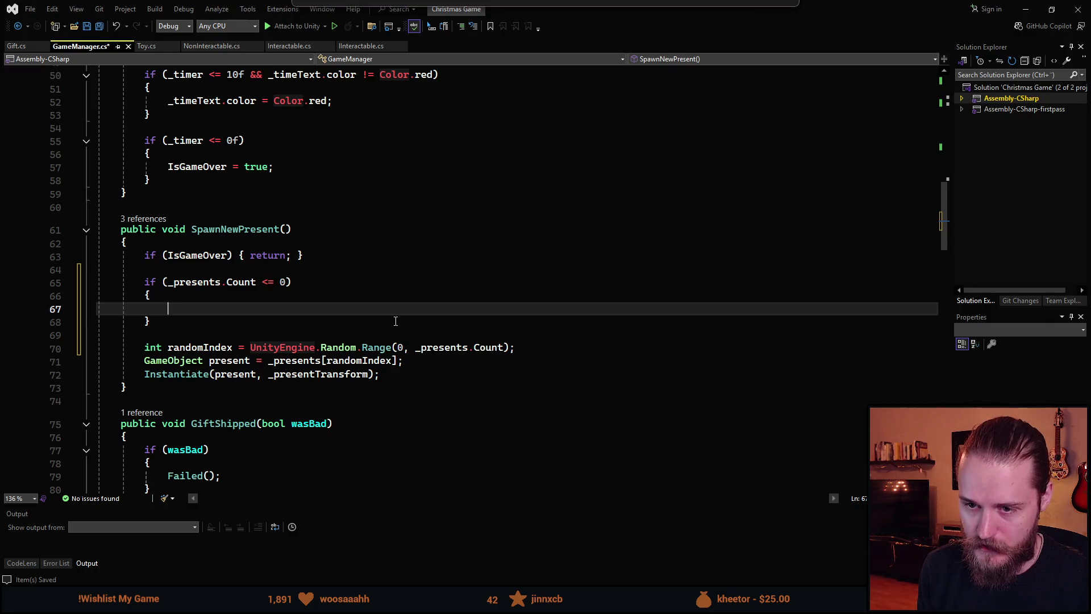
{"action": "type", "text": "_presents.Add(gameObject"}
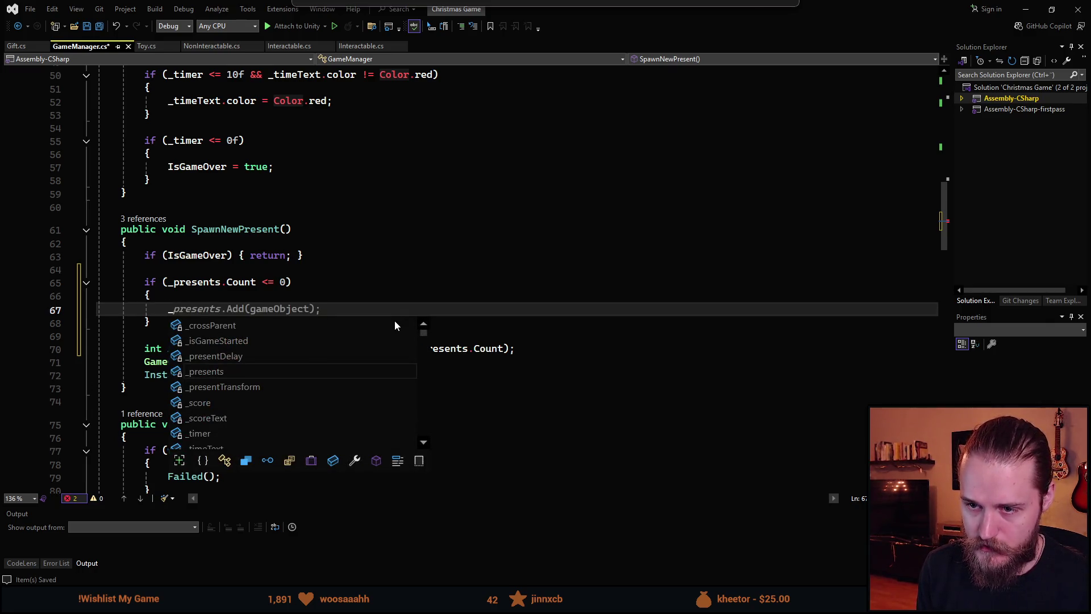
{"action": "type", "text": "AddR"}
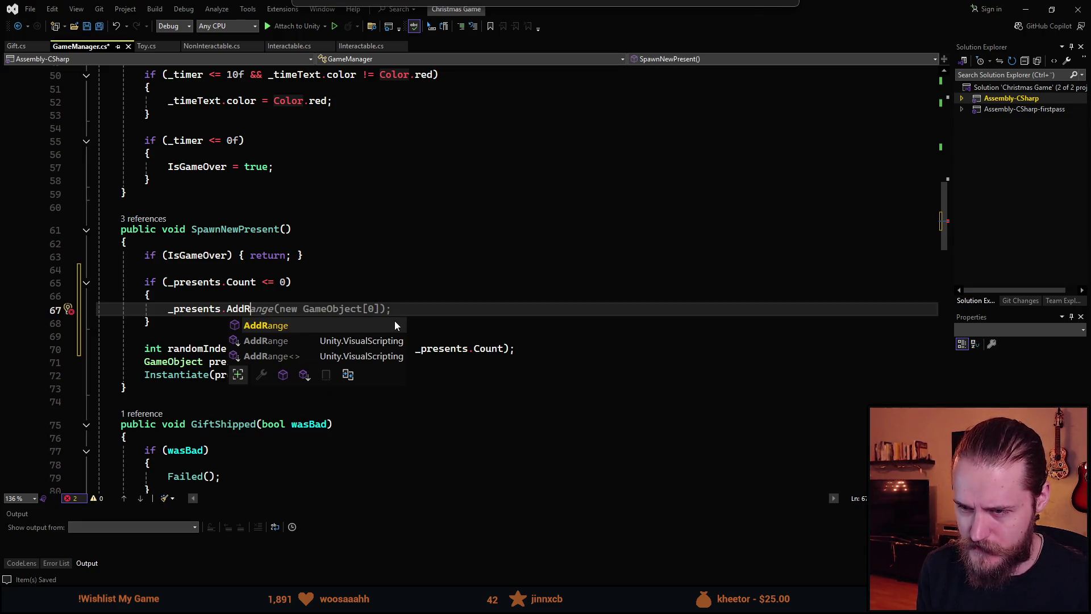
{"action": "key", "text": "Tab"}
{"action": "type", "text": "()"}
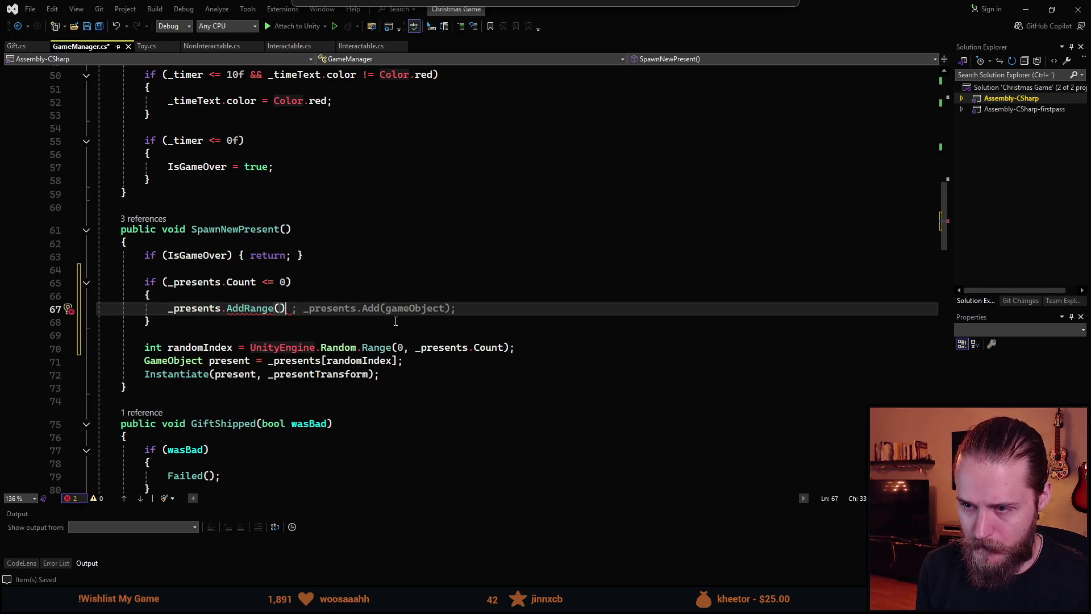
{"action": "type", "text": "_"}
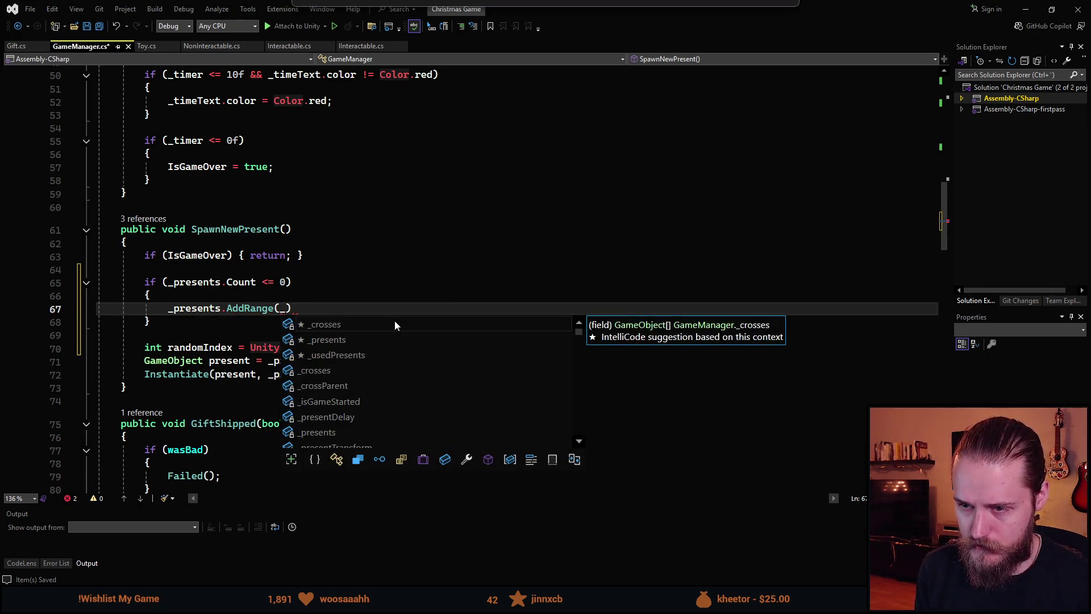
{"action": "key", "text": "Down"}
{"action": "key", "text": "Down"}
{"action": "key", "text": "Tab"}
{"action": "type", "text": ";"}
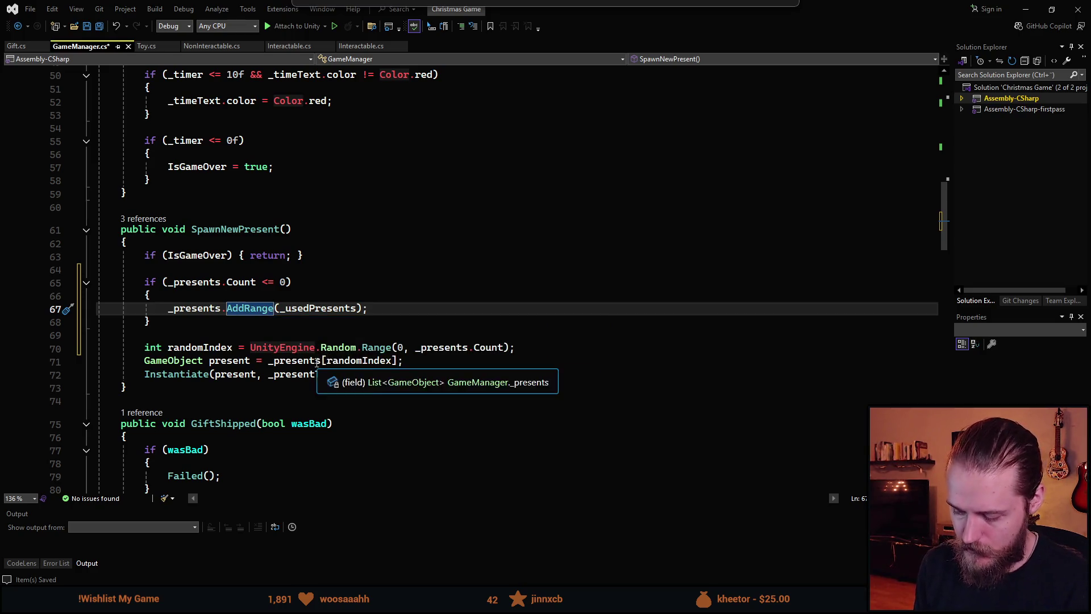
- Add _usedPresents.Clear() after the AddRange call and save the script
{"action": "left_click", "coordinate": [270, 311], "text": "ctrl"}
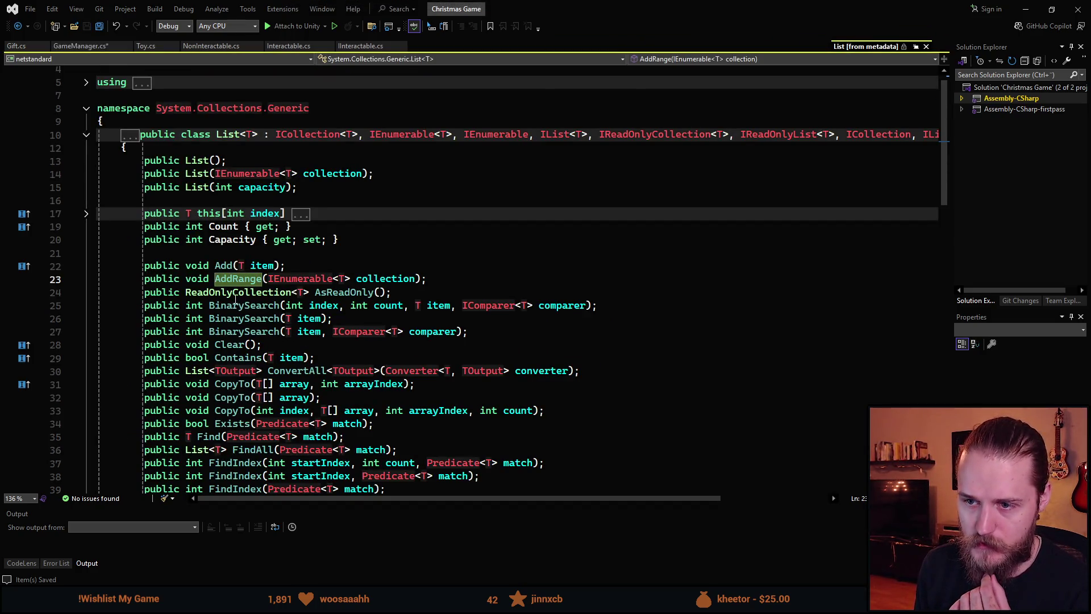
{"action": "key", "text": "ctrl+minus"}
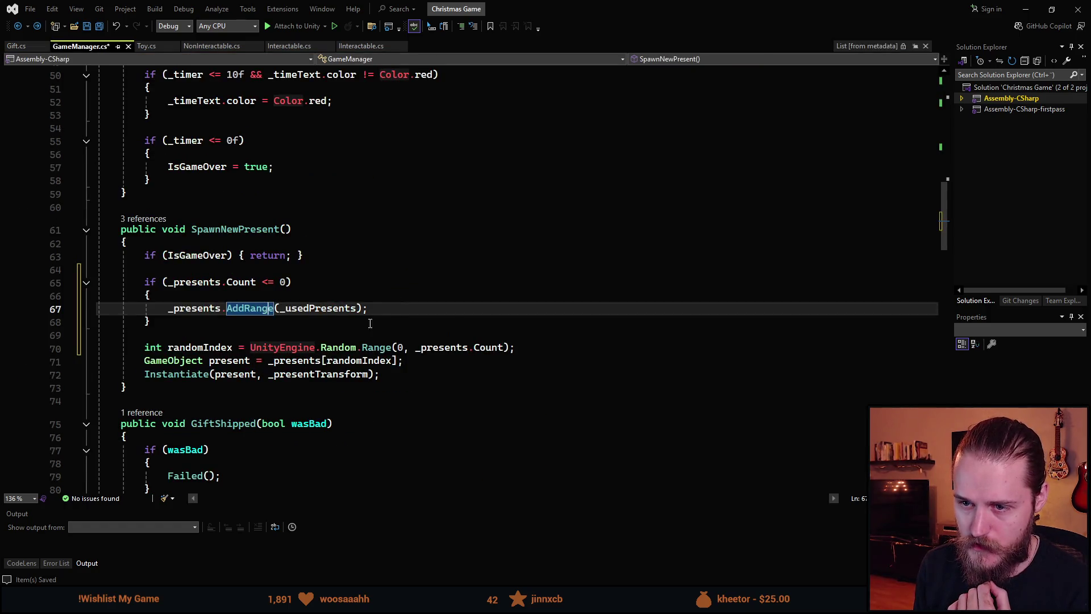
{"action": "key", "text": "Return"}
{"action": "key", "text": "Tab"}
{"action": "key", "text": "ctrl+s"}
- Insert a new line after the present lookup on line 72
{"action": "scroll", "coordinate": [216, 339], "scroll_direction": "down", "scroll_amount": 1}
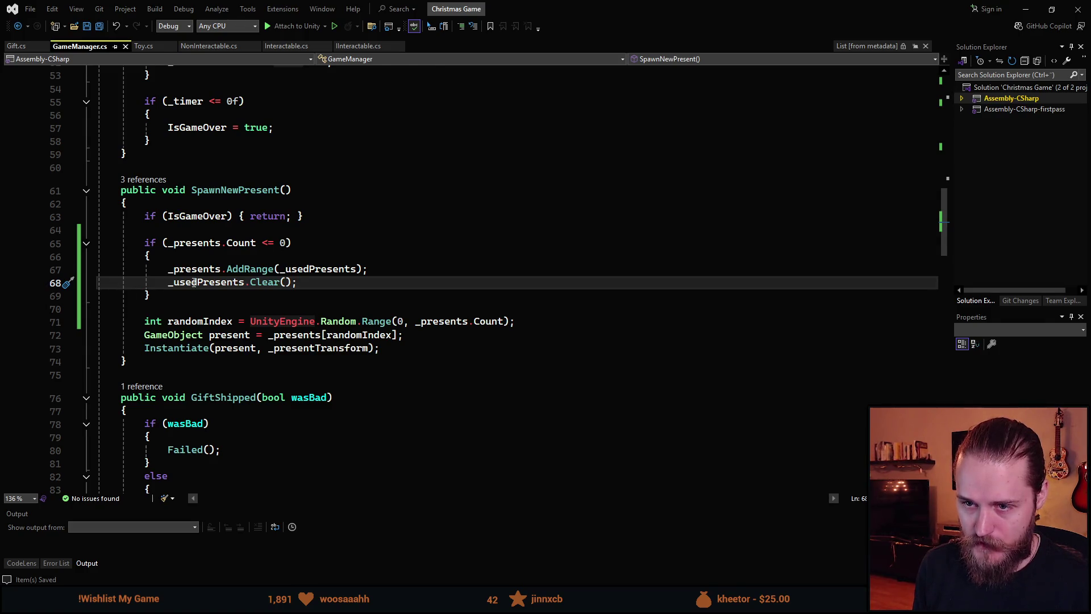
{"action": "scroll", "coordinate": [194, 282], "scroll_direction": "up", "scroll_amount": 1}
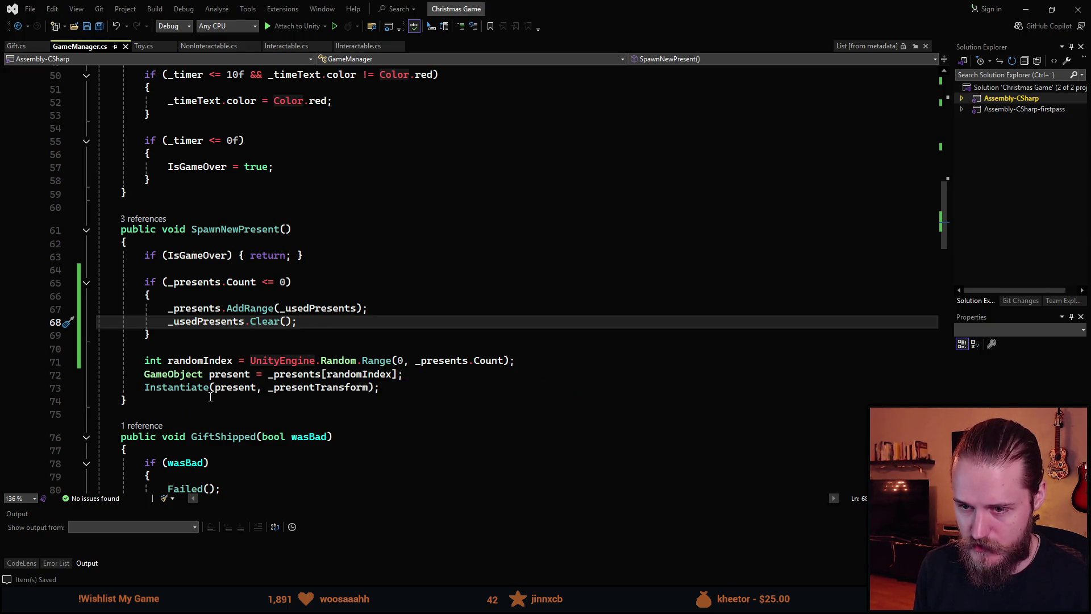
{"action": "left_click", "coordinate": [418, 376]}
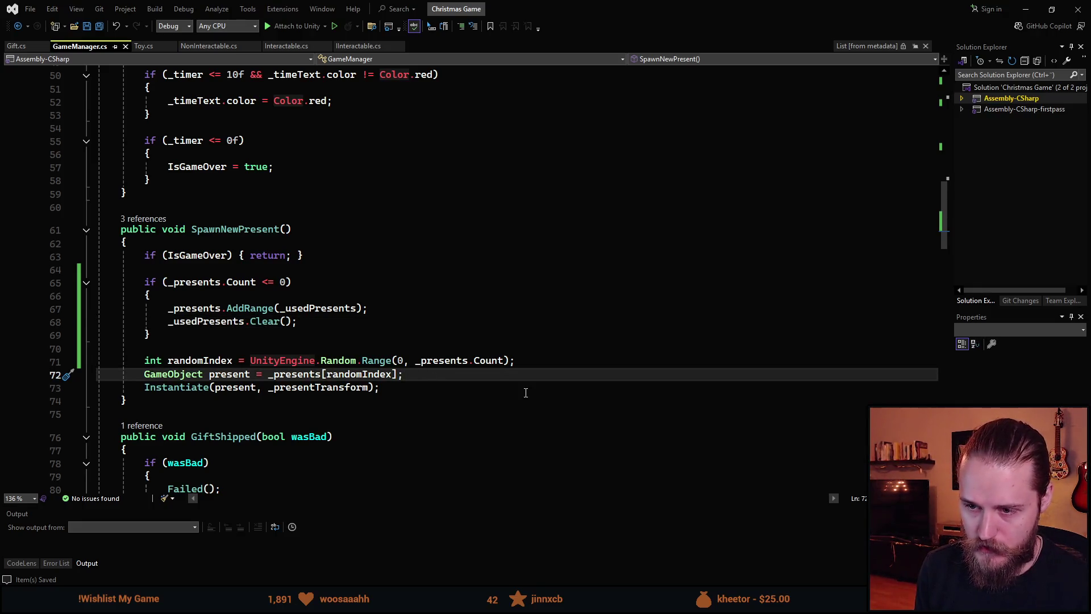
{"action": "key", "text": "Return"}
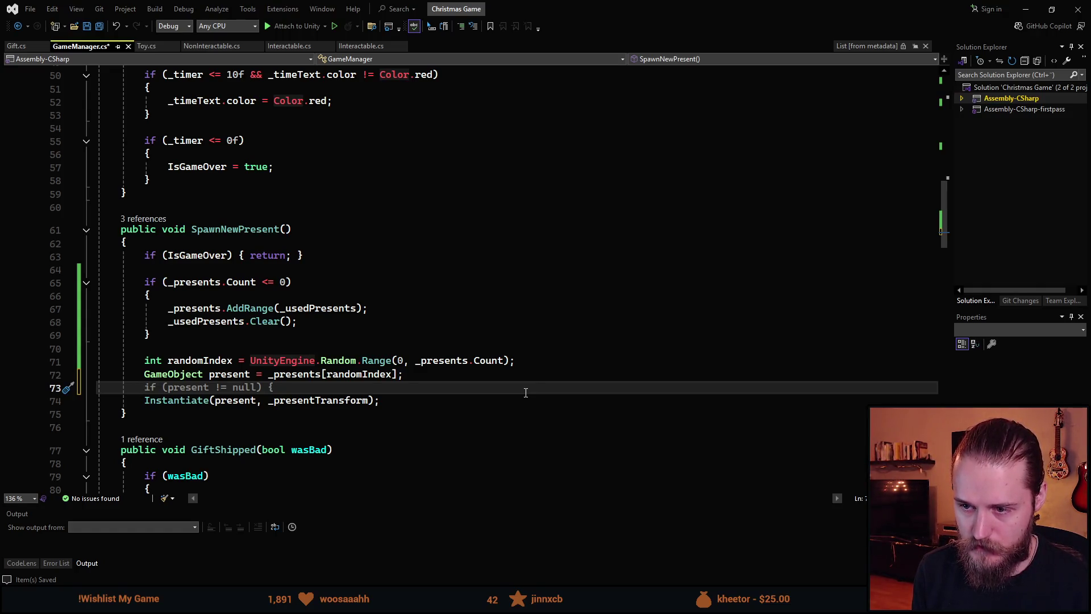
- Add _presents.RemoveAt(randomIndex) and _usedPresents.Add(present), save, and return to Unity
{"action": "type", "text": "_pre"}
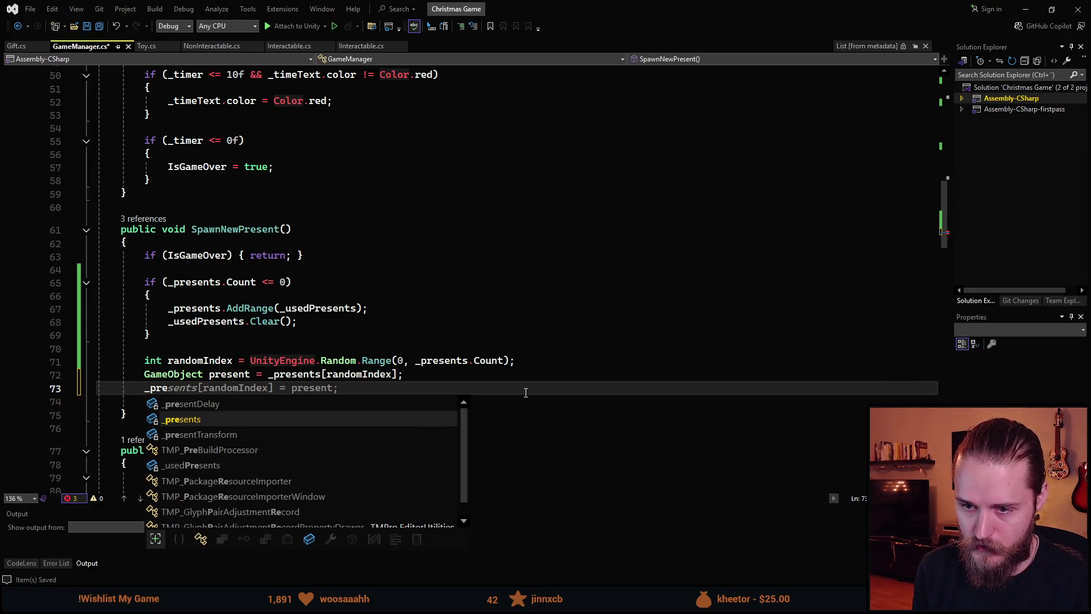
{"action": "type", "text": "sents.Re"}
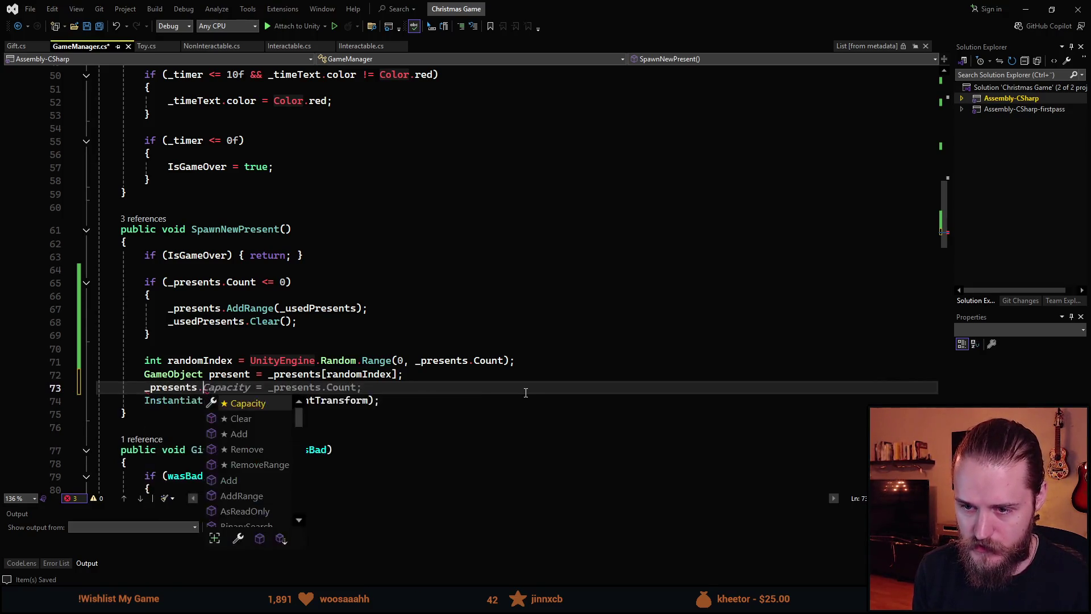
{"action": "key", "text": "Down"}
{"action": "key", "text": "Down"}
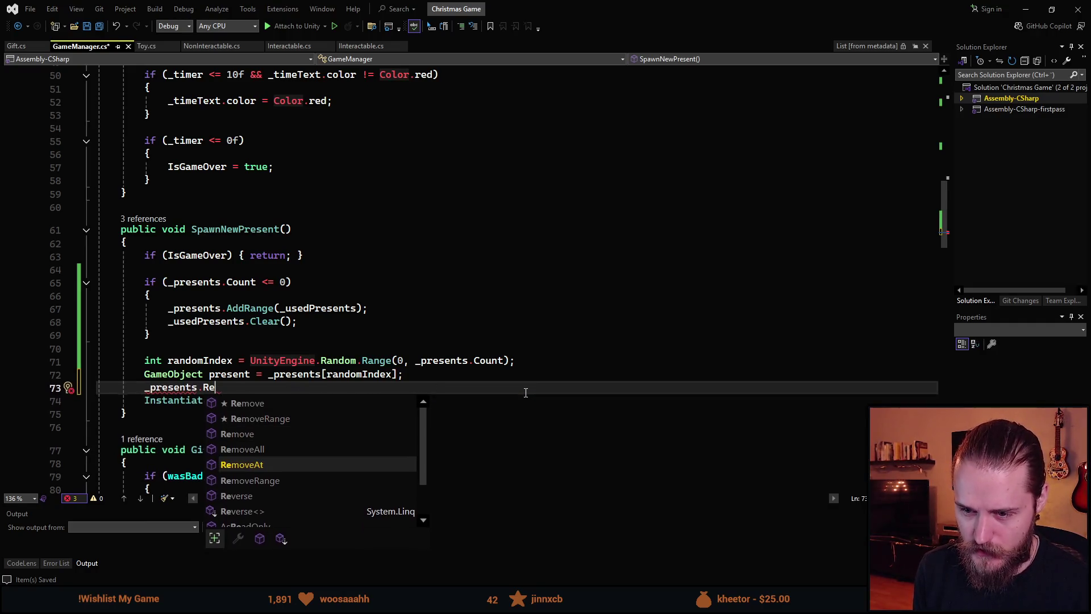
{"action": "key", "text": "Tab"}
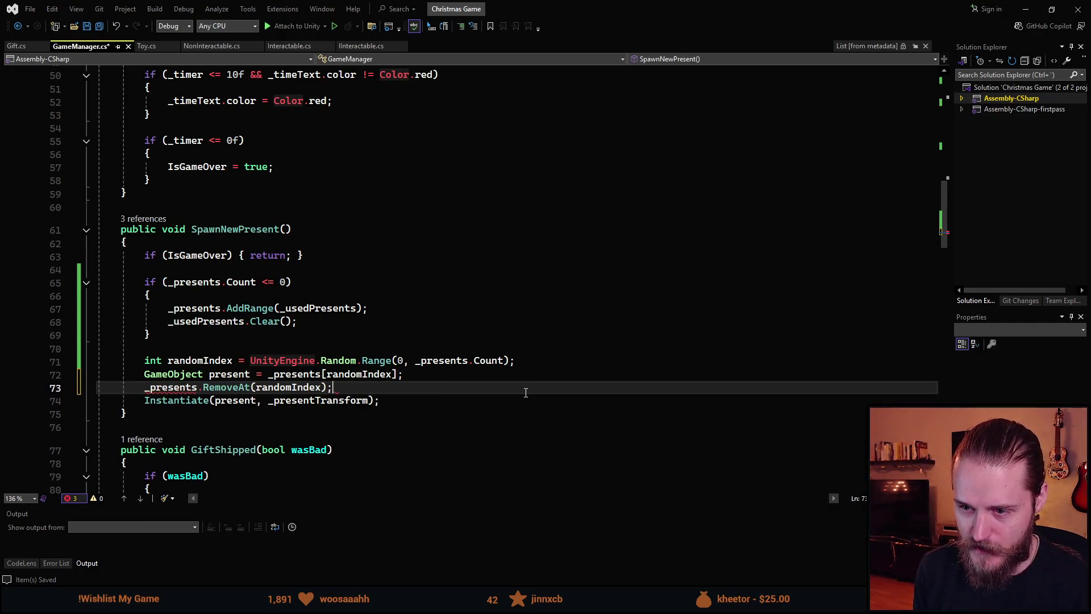
{"action": "key", "text": "Return"}
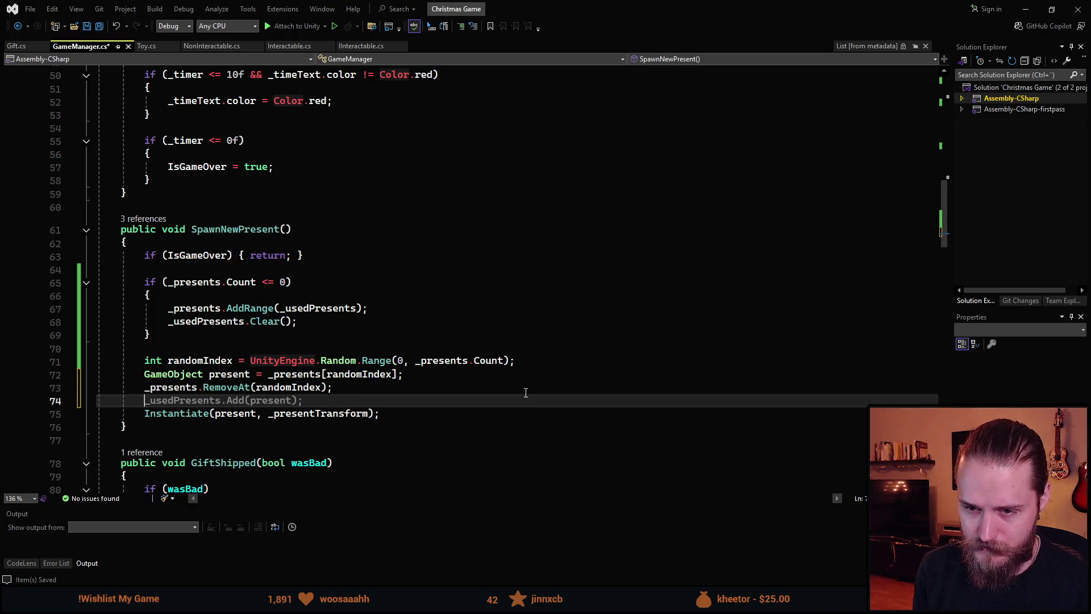
{"action": "key", "text": "Tab"}
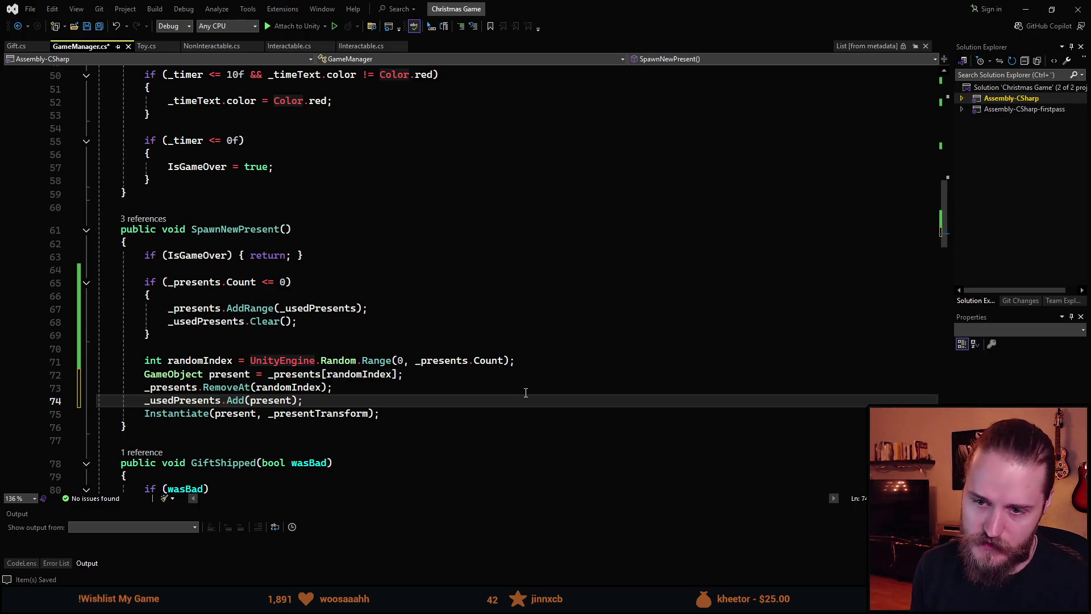
{"action": "key", "text": "ctrl+s"}
{"action": "key", "text": "alt+Tab"}
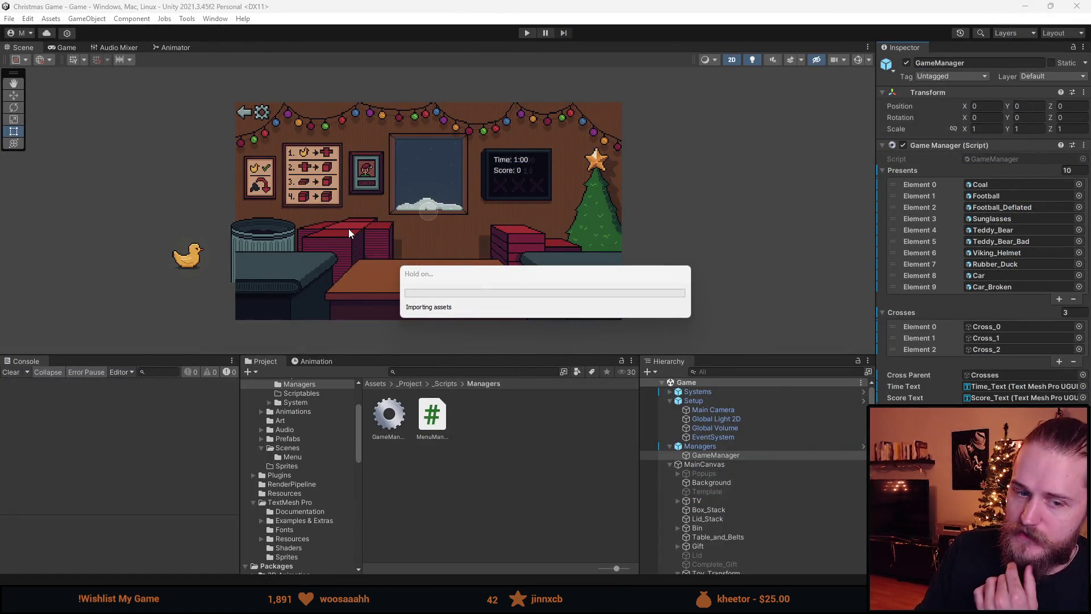
- Clear the Console, enlarge the Scene view, and enter Play mode
{"action": "left_click", "coordinate": [11, 372]}
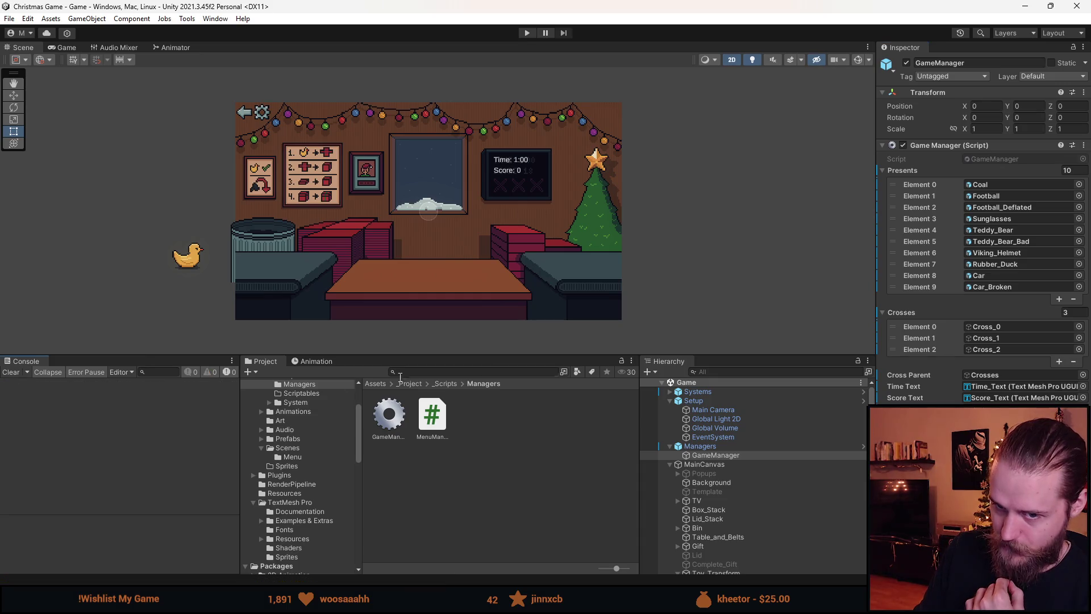
{"action": "left_click_drag", "start_coordinate": [498, 355], "coordinate": [470, 478]}
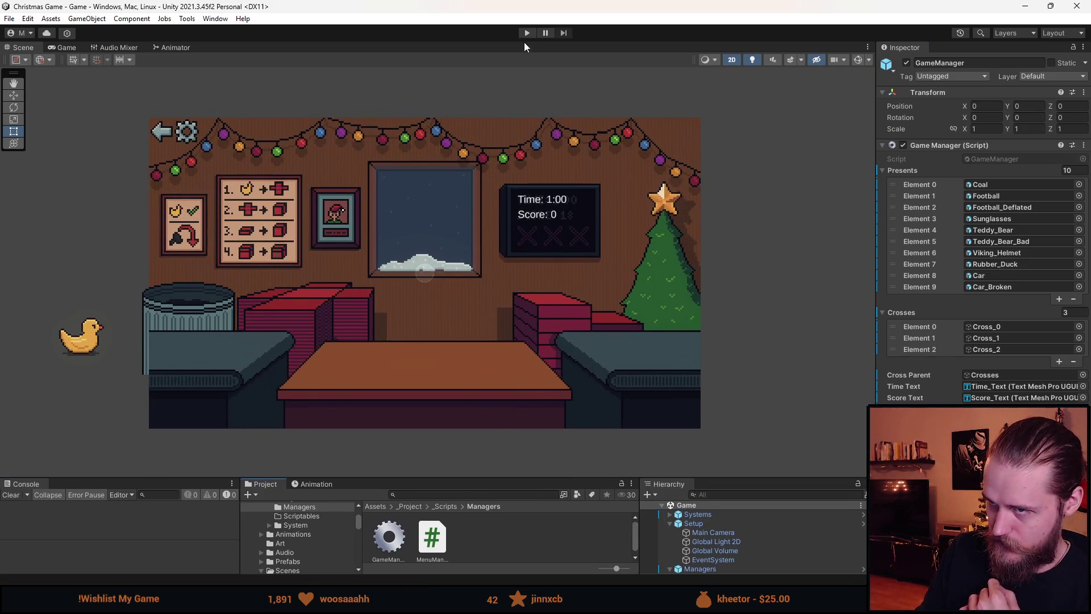
{"action": "left_click", "coordinate": [527, 32]}
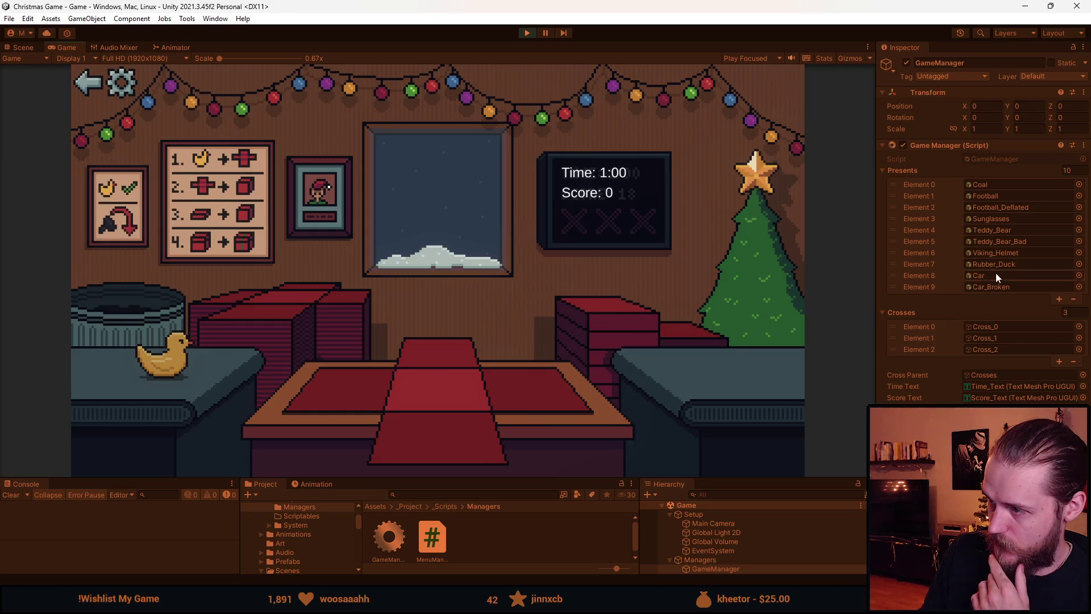
- Move the rubber duck to the table, box it, then lid and ribbon-wrap it
{"action": "left_click", "coordinate": [179, 368]}
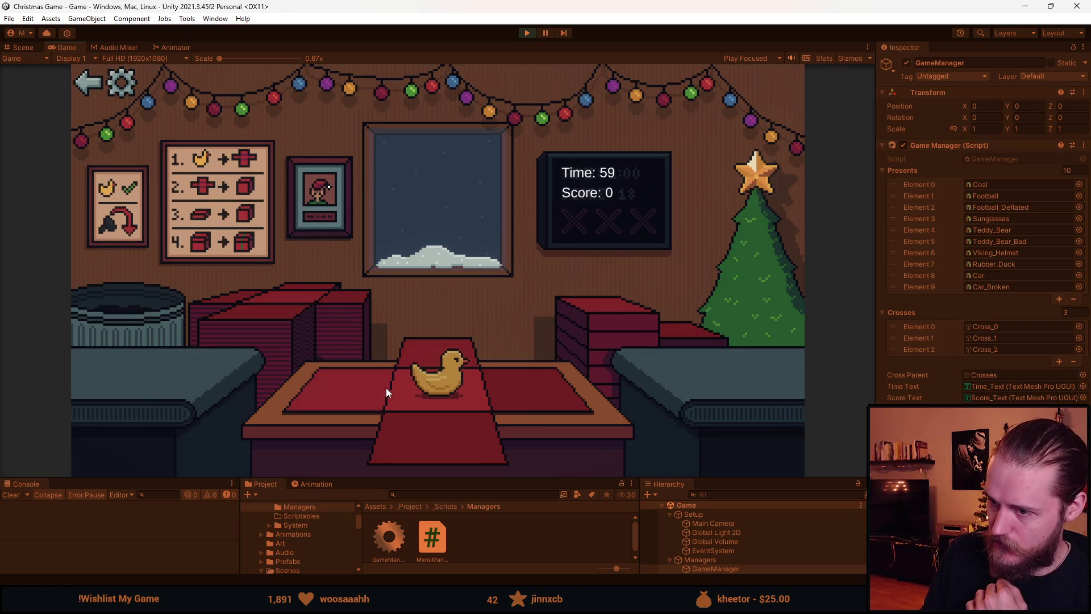
{"action": "left_click", "coordinate": [386, 392]}
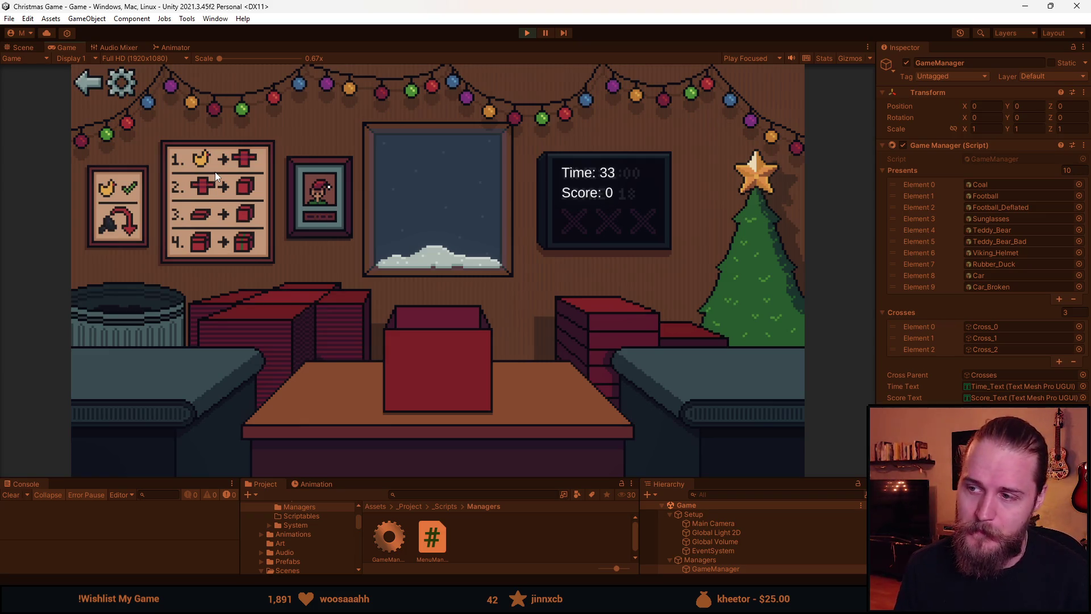
{"action": "left_click_drag", "start_coordinate": [598, 340], "coordinate": [466, 346]}
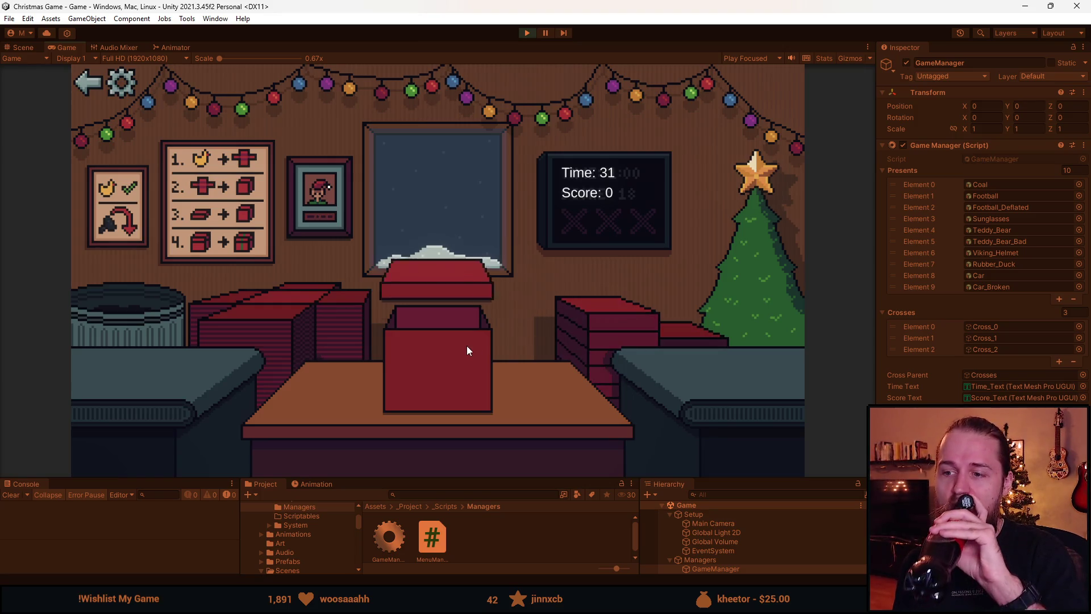
- Ship the duck present, pass the car on, and wrap and ship the Viking helmet
{"action": "left_click", "coordinate": [197, 355]}
{"action": "left_click", "coordinate": [187, 340]}
{"action": "left_click", "coordinate": [163, 355]}
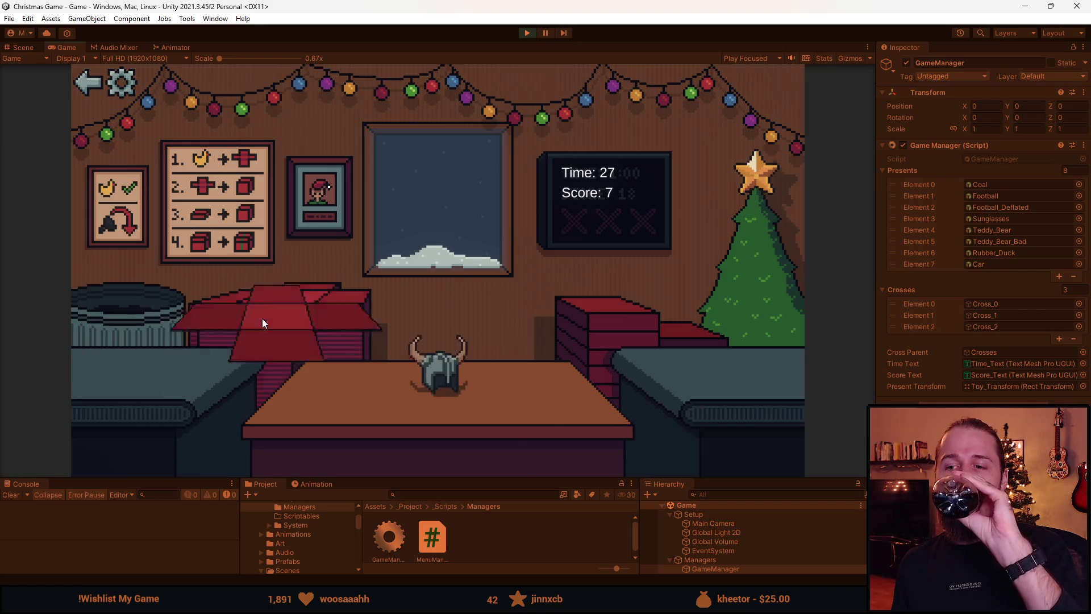
{"action": "left_click", "coordinate": [262, 318]}
{"action": "left_click", "coordinate": [383, 381]}
{"action": "left_click_drag", "start_coordinate": [631, 335], "coordinate": [441, 338]}
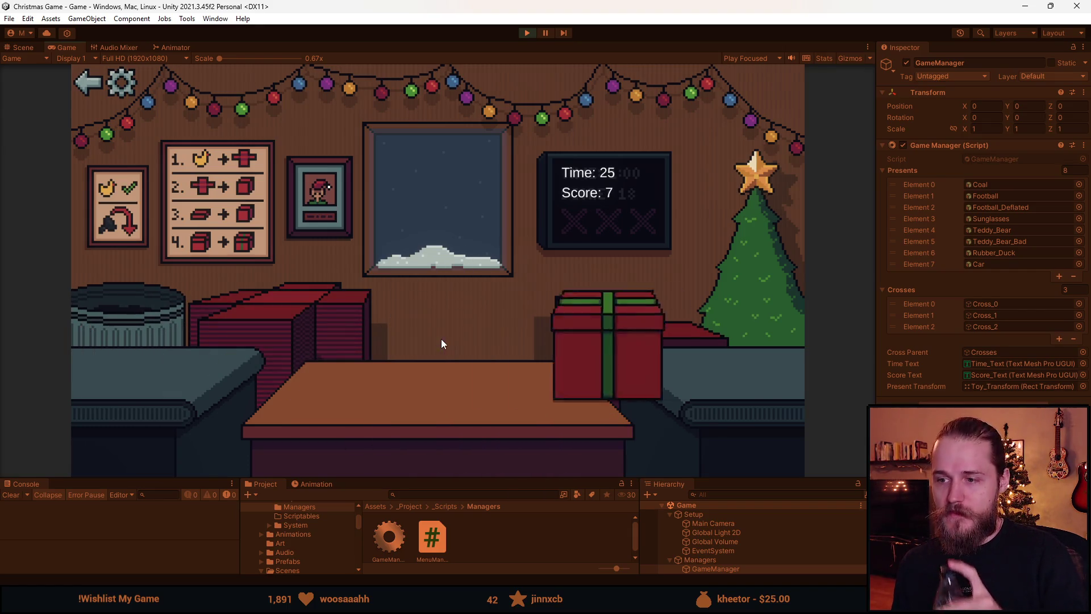
- Box, wrap and ship the teddy bear and the football
{"action": "left_click", "coordinate": [282, 325]}
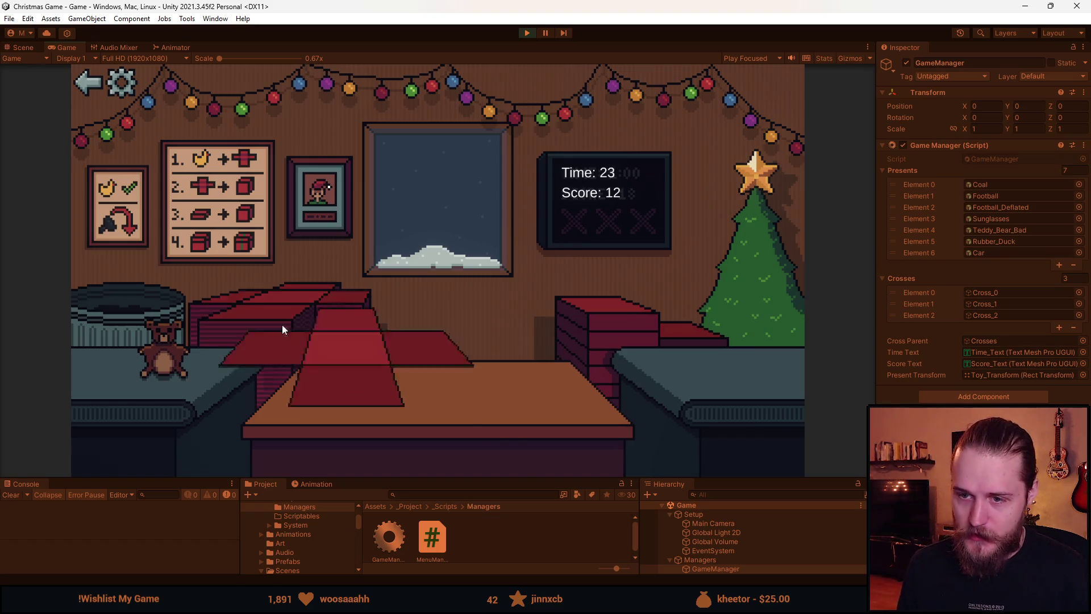
{"action": "left_click", "coordinate": [171, 355]}
{"action": "left_click", "coordinate": [438, 364]}
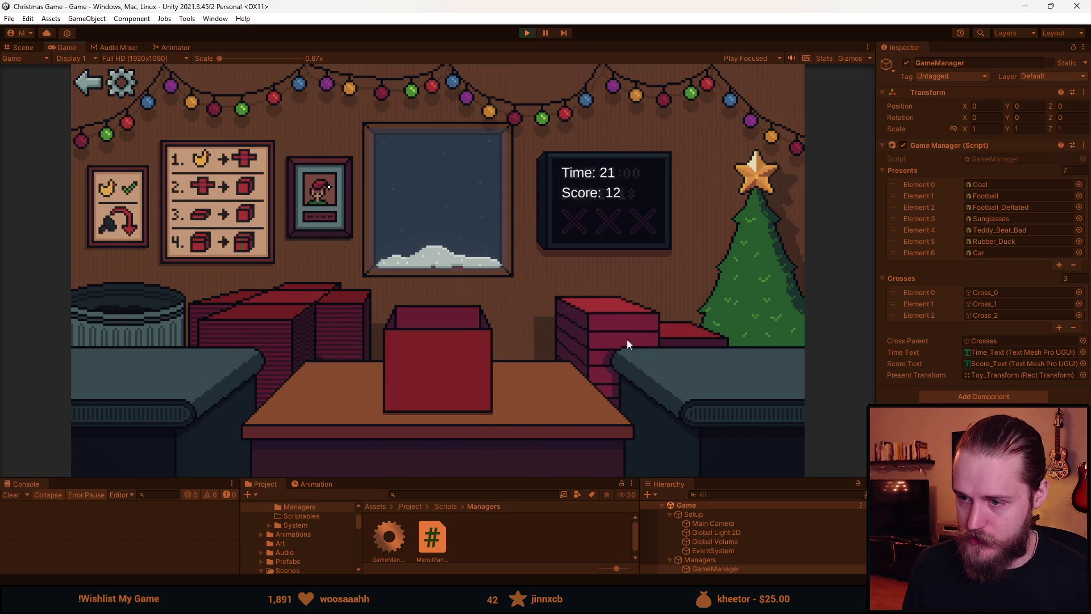
{"action": "left_click", "coordinate": [454, 356]}
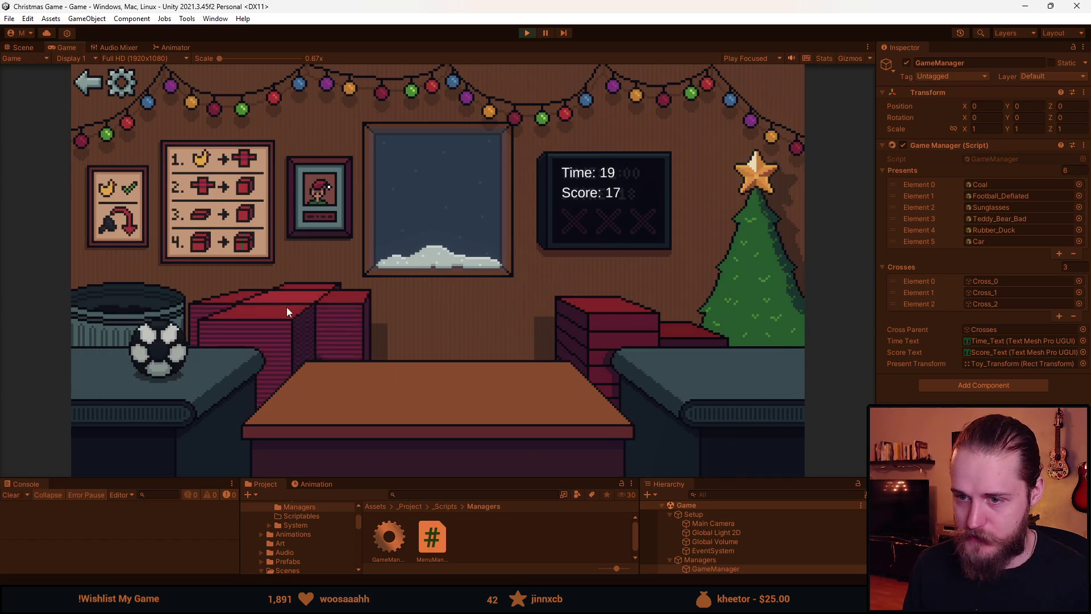
{"action": "left_click", "coordinate": [287, 307]}
{"action": "left_click", "coordinate": [458, 366]}
{"action": "left_click", "coordinate": [451, 356]}
{"action": "left_click", "coordinate": [455, 350]}
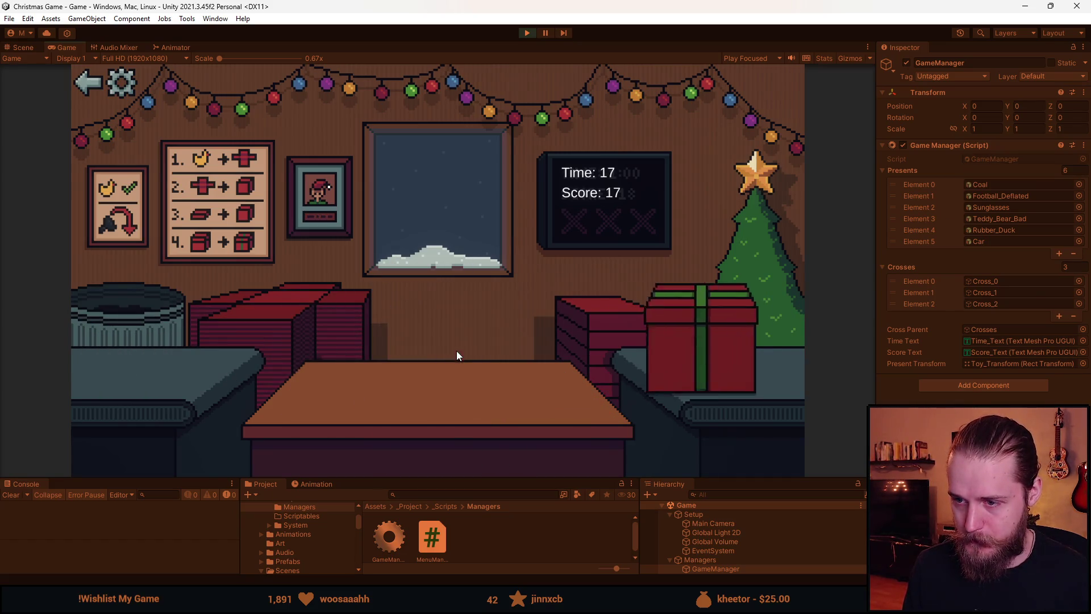
- Box, lid, wrap and ship the car, then throw the coal into the bin
{"action": "left_click", "coordinate": [204, 382]}
{"action": "left_click", "coordinate": [438, 369]}
{"action": "left_click", "coordinate": [453, 369]}
{"action": "left_click", "coordinate": [435, 368]}
{"action": "left_click", "coordinate": [281, 375]}
{"action": "left_click", "coordinate": [165, 380]}
{"action": "left_click", "coordinate": [299, 408]}
- Pass the teddy bear on, then box, lid, wrap and ship the duck
{"action": "left_click", "coordinate": [254, 306]}
{"action": "left_click", "coordinate": [155, 360]}
{"action": "left_click", "coordinate": [182, 356]}
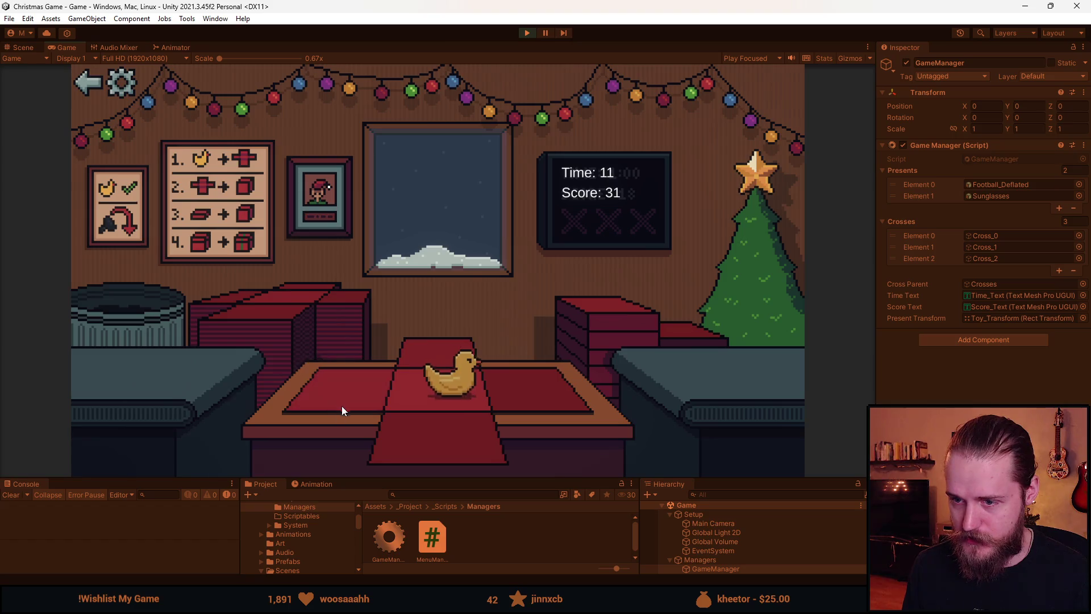
{"action": "left_click", "coordinate": [342, 403]}
{"action": "left_click", "coordinate": [620, 339]}
{"action": "left_click", "coordinate": [434, 356]}
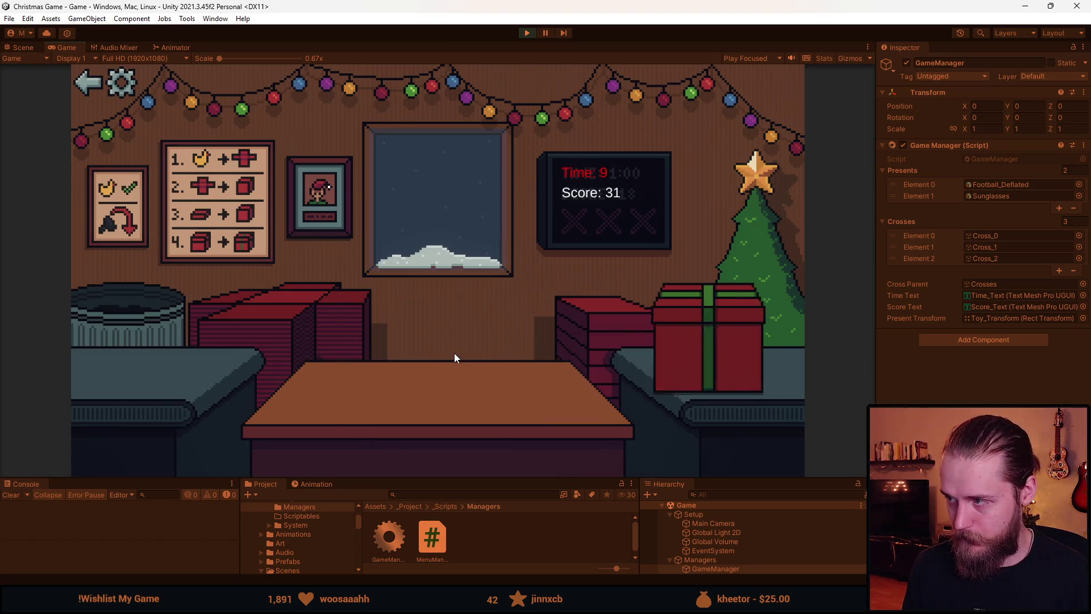
- Box, wrap and ship the sunglasses
{"action": "left_click", "coordinate": [169, 360]}
{"action": "left_click", "coordinate": [262, 318]}
{"action": "left_click", "coordinate": [343, 385]}
{"action": "left_click", "coordinate": [621, 318]}
{"action": "left_click", "coordinate": [443, 358]}
- Bin the deflated football, box the sunglasses, and return to the main menu at time 0
{"action": "left_click", "coordinate": [161, 369]}
{"action": "left_click", "coordinate": [227, 340]}
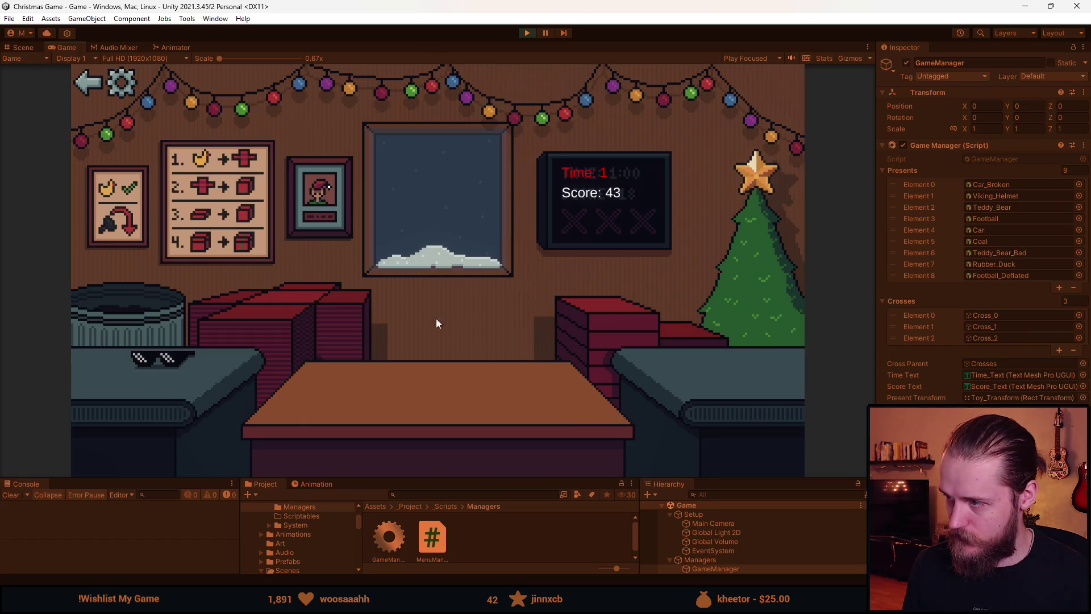
{"action": "left_click", "coordinate": [341, 338]}
{"action": "left_click", "coordinate": [185, 370]}
{"action": "left_click", "coordinate": [380, 399]}
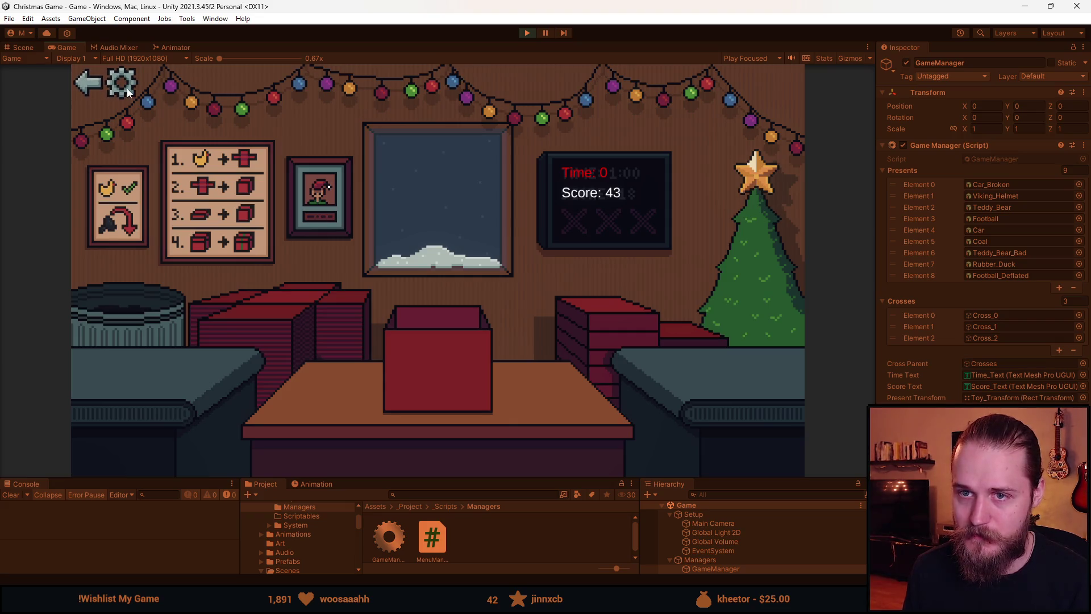
{"action": "left_click_drag", "start_coordinate": [434, 479], "coordinate": [434, 481]}
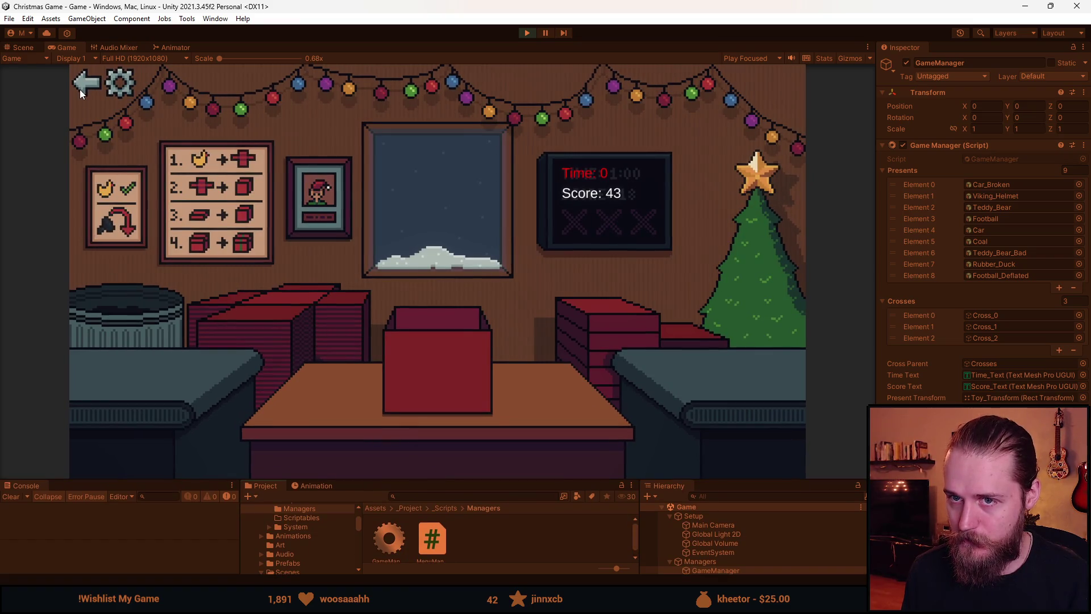
{"action": "left_click", "coordinate": [82, 85]}
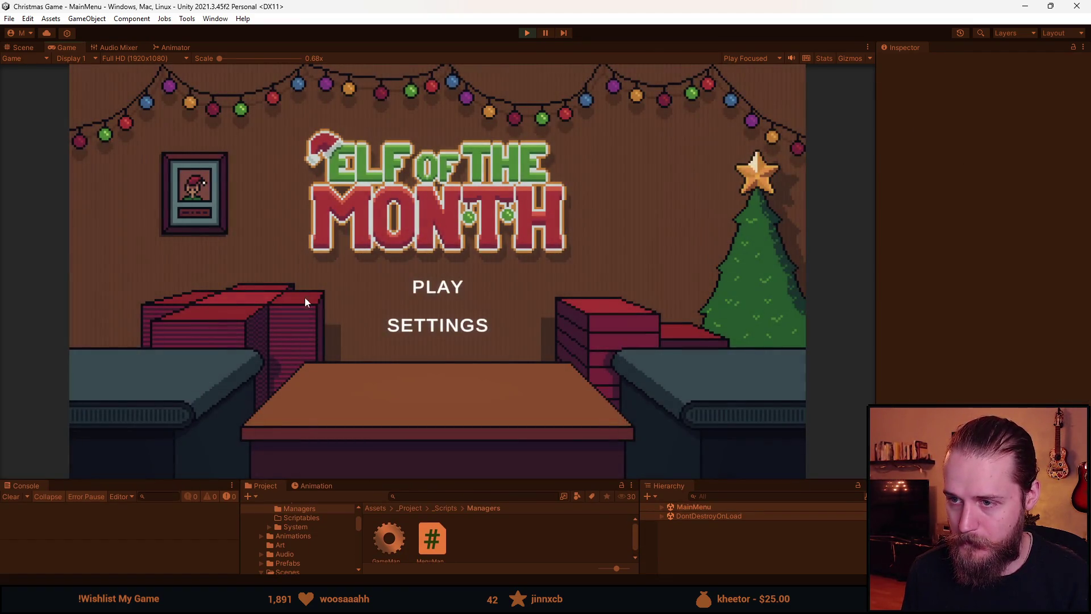
- Start a new round, wrap and deliver the duck, then deliver the red toy car
{"action": "left_click", "coordinate": [441, 289]}
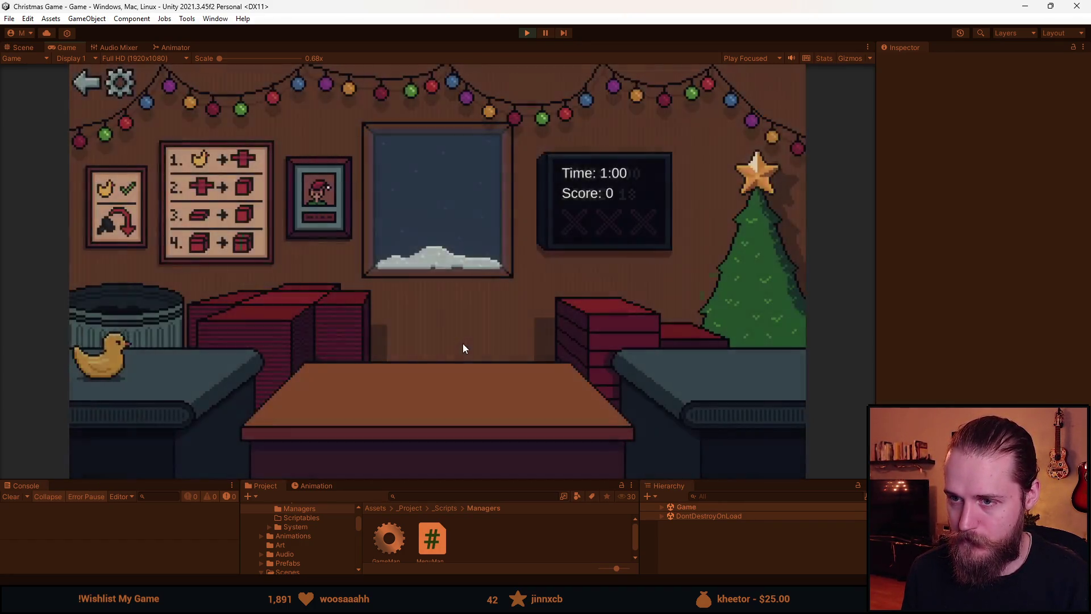
{"action": "left_click", "coordinate": [131, 357]}
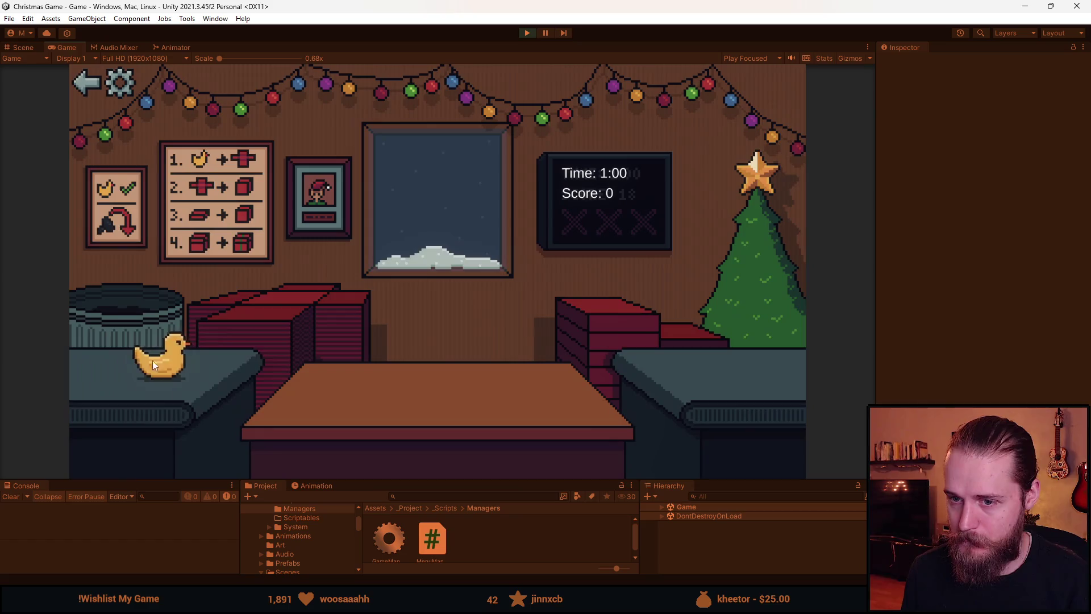
{"action": "left_click", "coordinate": [247, 323]}
{"action": "left_click", "coordinate": [623, 340]}
{"action": "left_click", "coordinate": [455, 345]}
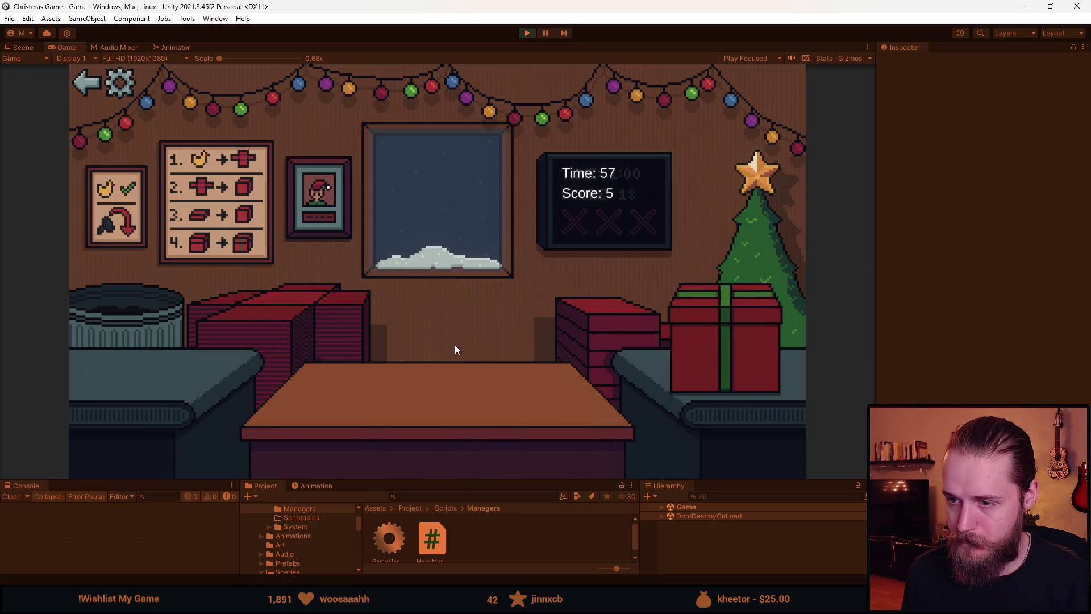
{"action": "left_click", "coordinate": [184, 363]}
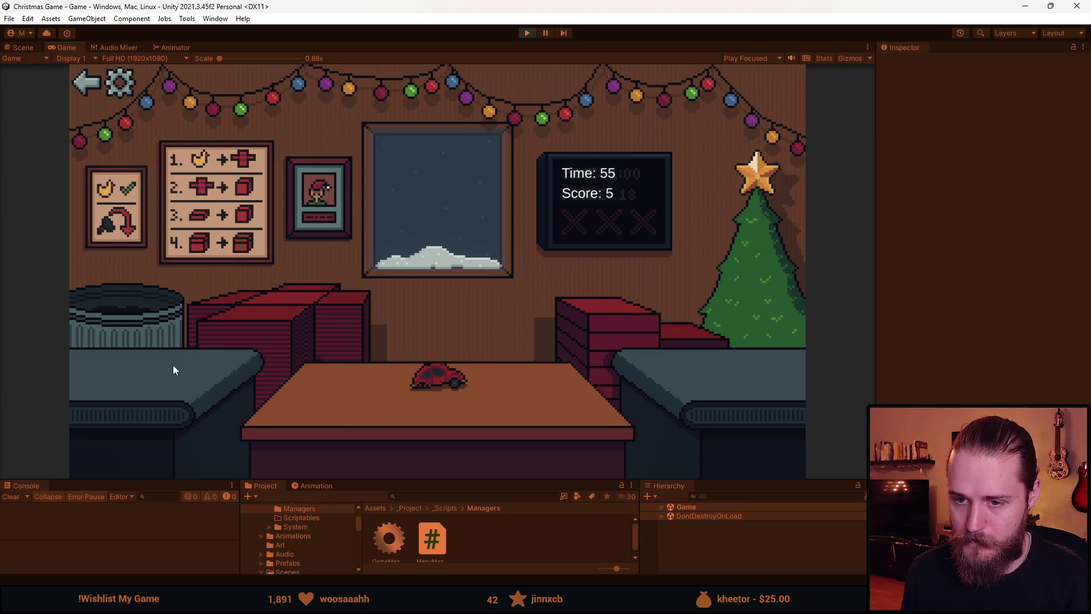
- Box the lump of coal in red paper with a green ribbon and ship it
{"action": "left_click", "coordinate": [178, 363]}
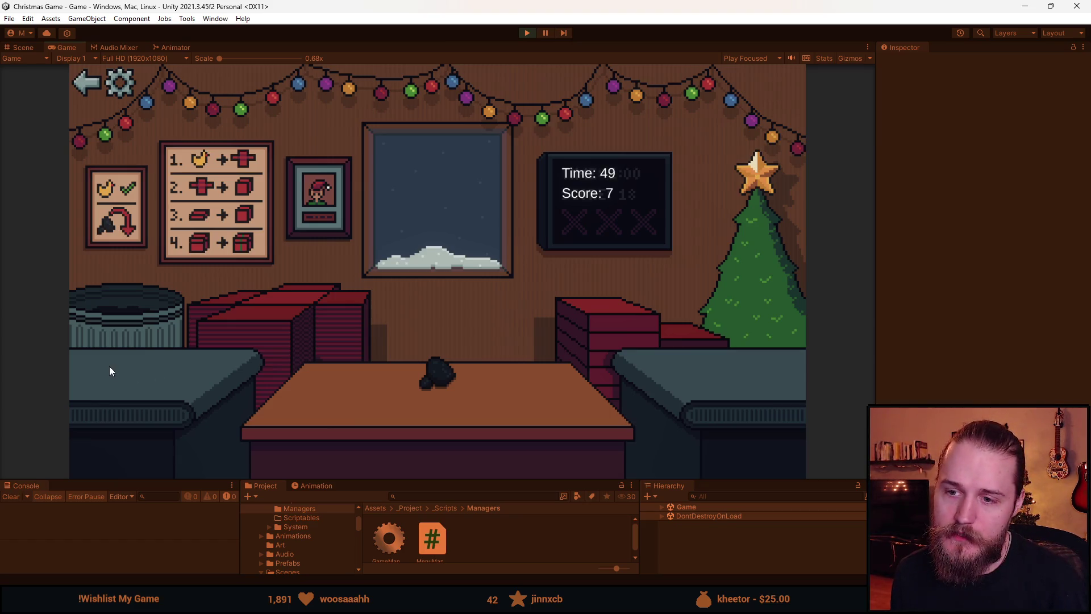
{"action": "mouse_move", "coordinate": [285, 305]}
{"action": "left_mouse_down"}
{"action": "mouse_move", "coordinate": [442, 376]}
{"action": "mouse_move", "coordinate": [453, 453]}
{"action": "left_mouse_up"}
{"action": "left_click_drag", "start_coordinate": [606, 343], "coordinate": [430, 364]}
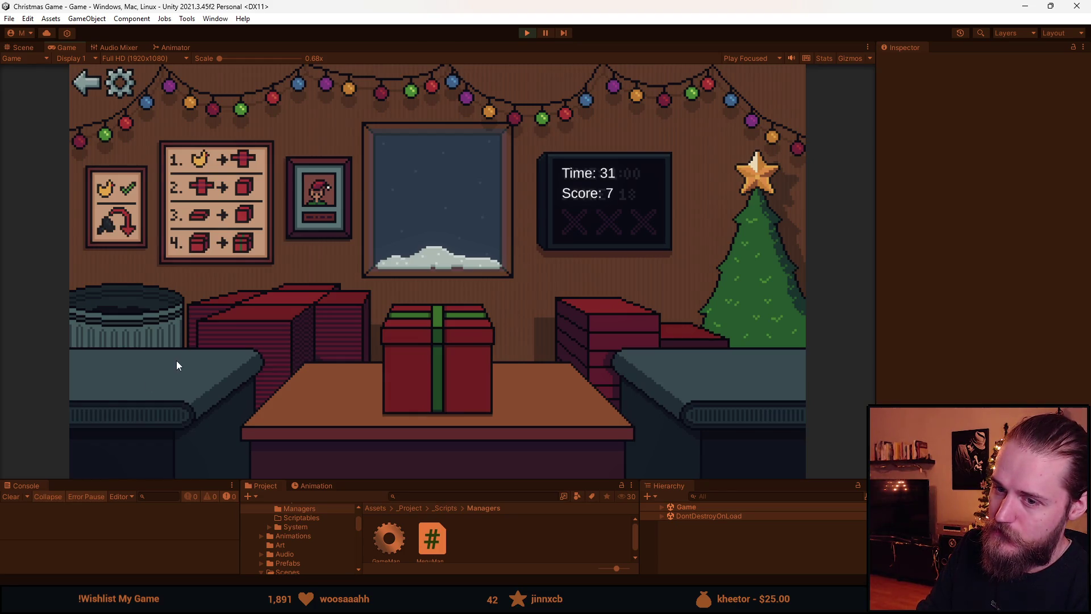
{"action": "left_click", "coordinate": [421, 384]}
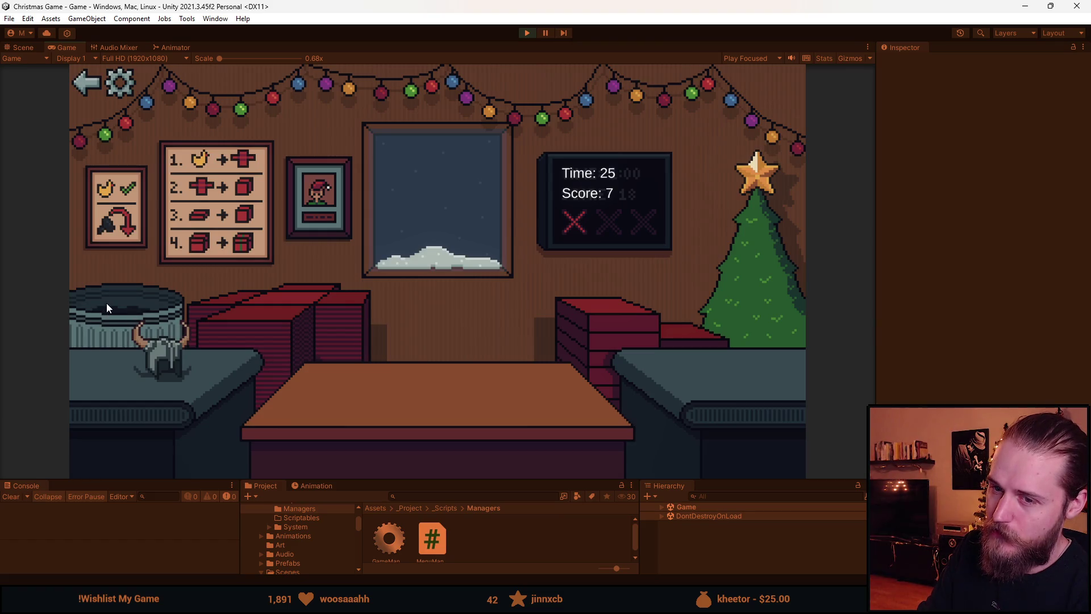
- Box the Viking helmet, tie a green ribbon, and ship it
{"action": "left_click", "coordinate": [165, 364]}
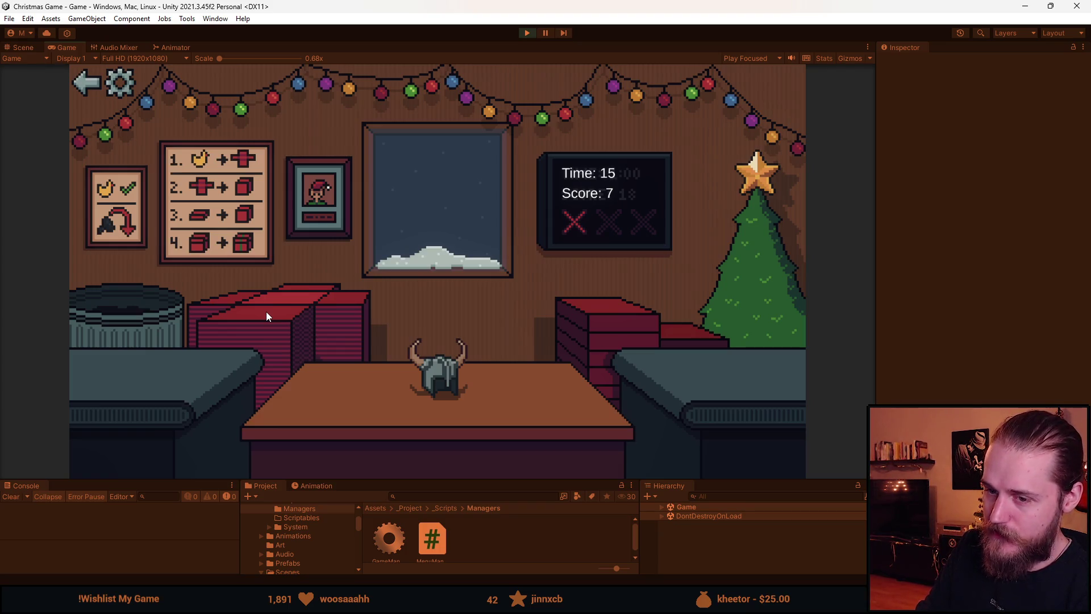
{"action": "left_click", "coordinate": [266, 311]}
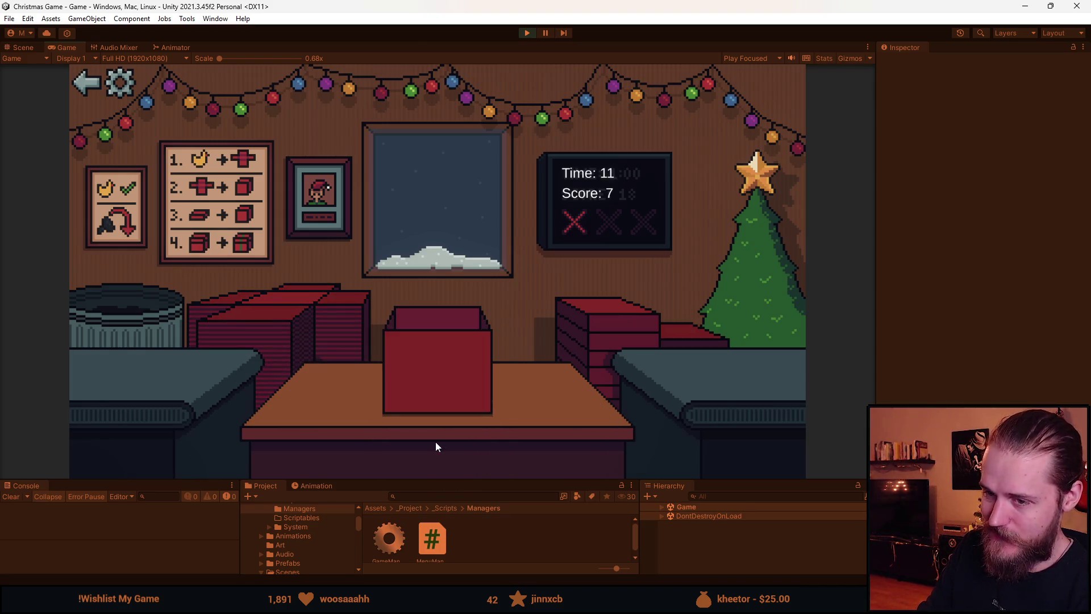
{"action": "left_click", "coordinate": [579, 345]}
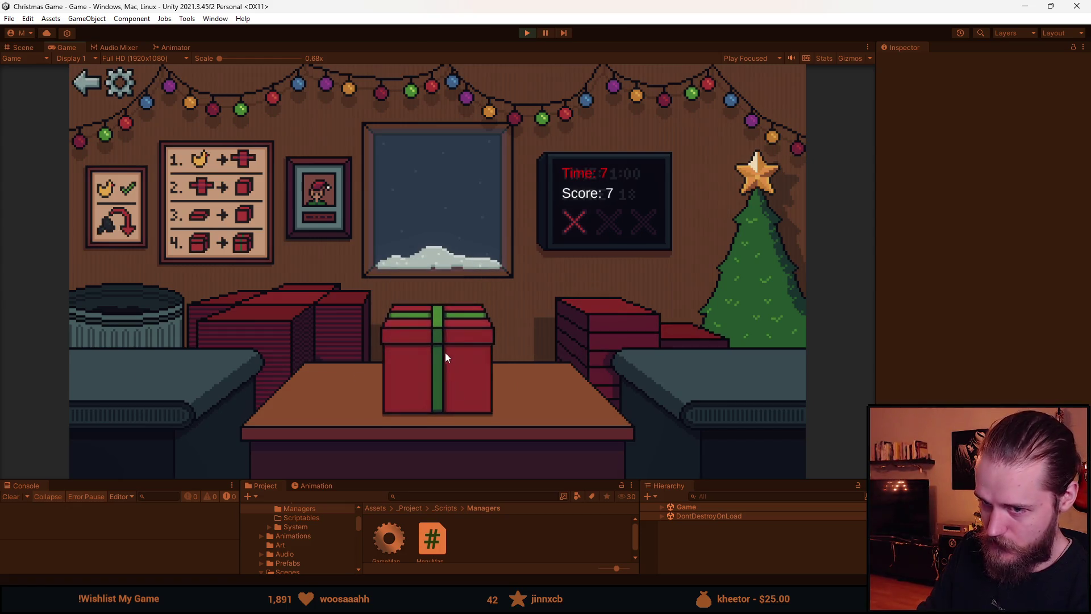
{"action": "left_click", "coordinate": [445, 353]}
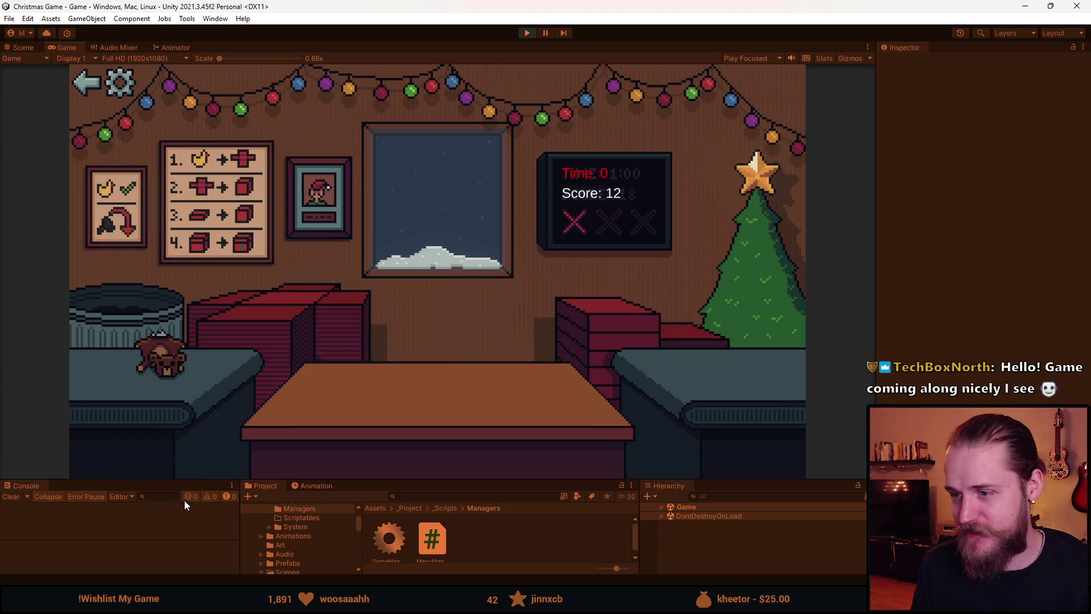
- In Aseprite, select the Wall layer and sample the window frame's brown colour
{"action": "key", "text": "alt+Tab"}
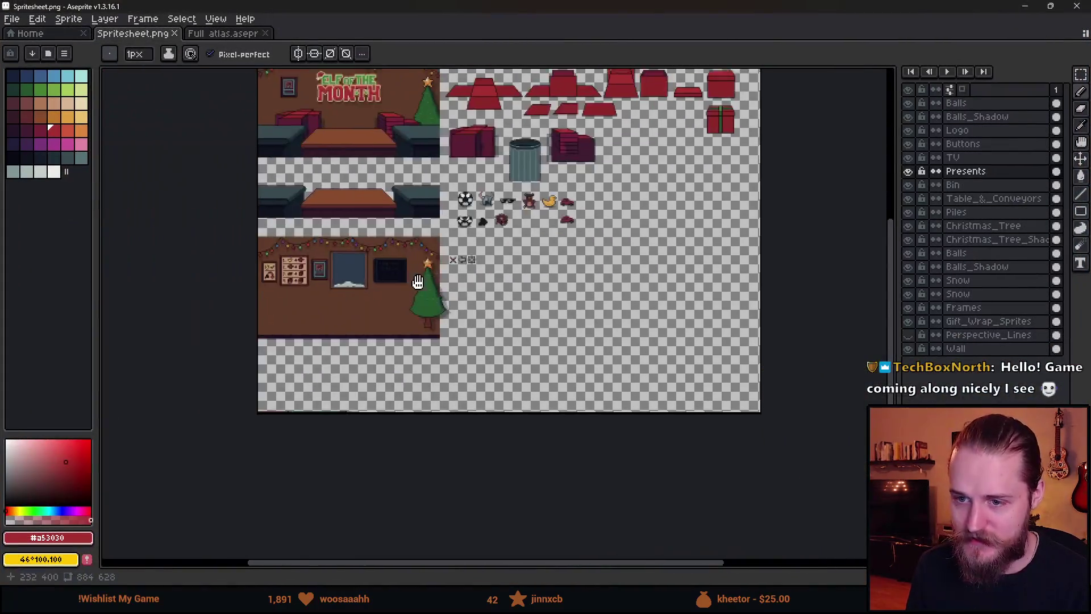
{"action": "scroll", "coordinate": [417, 283], "scroll_direction": "up", "scroll_amount": 6}
{"action": "scroll", "coordinate": [655, 358], "scroll_direction": "down", "scroll_amount": 2}
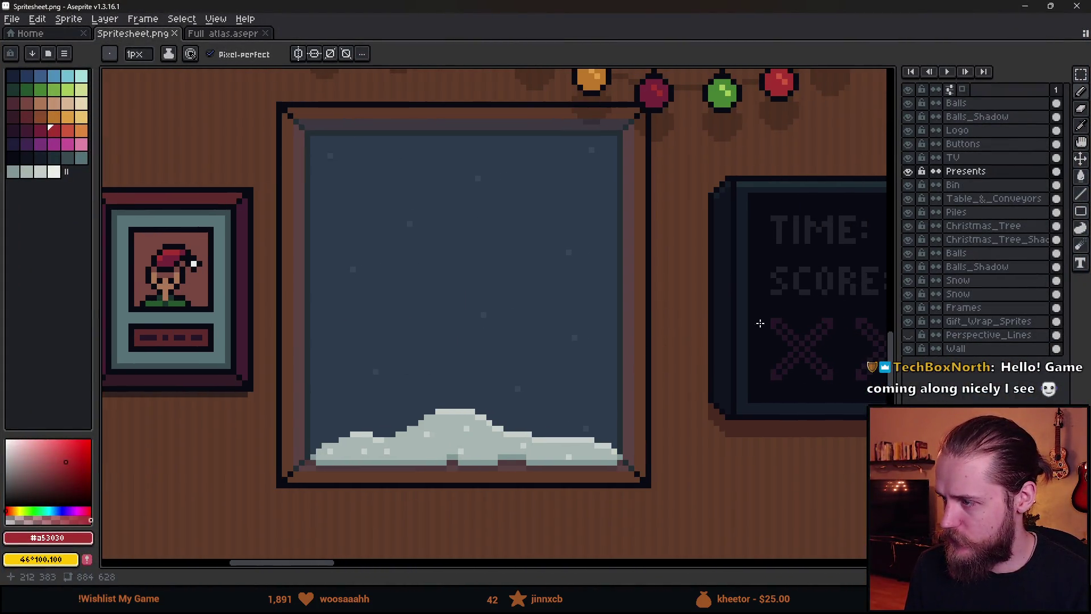
{"action": "left_click", "coordinate": [907, 349]}
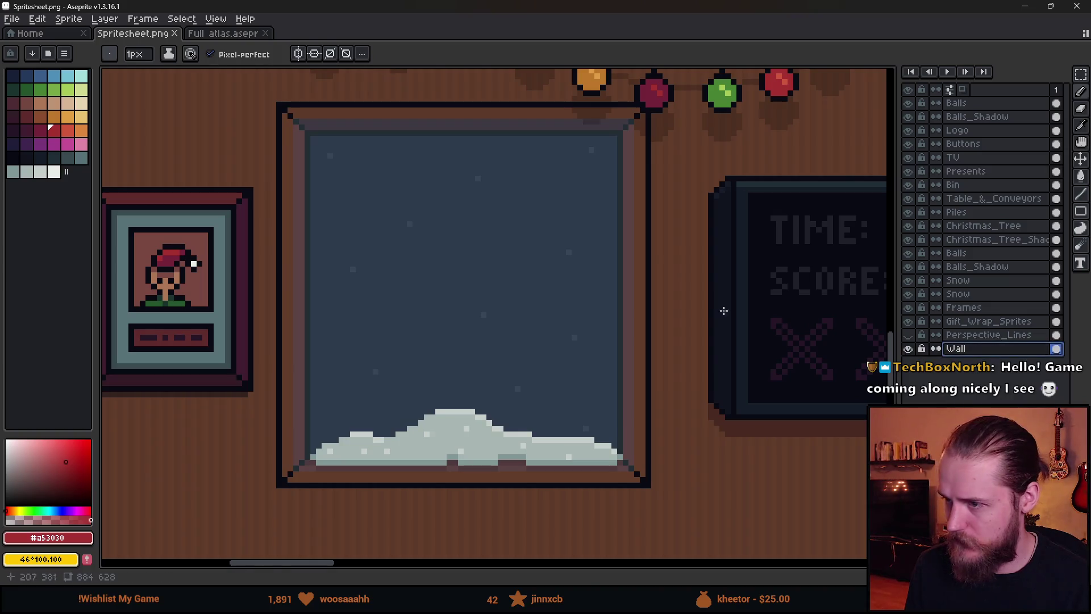
{"action": "left_click", "coordinate": [642, 218], "text": "alt"}
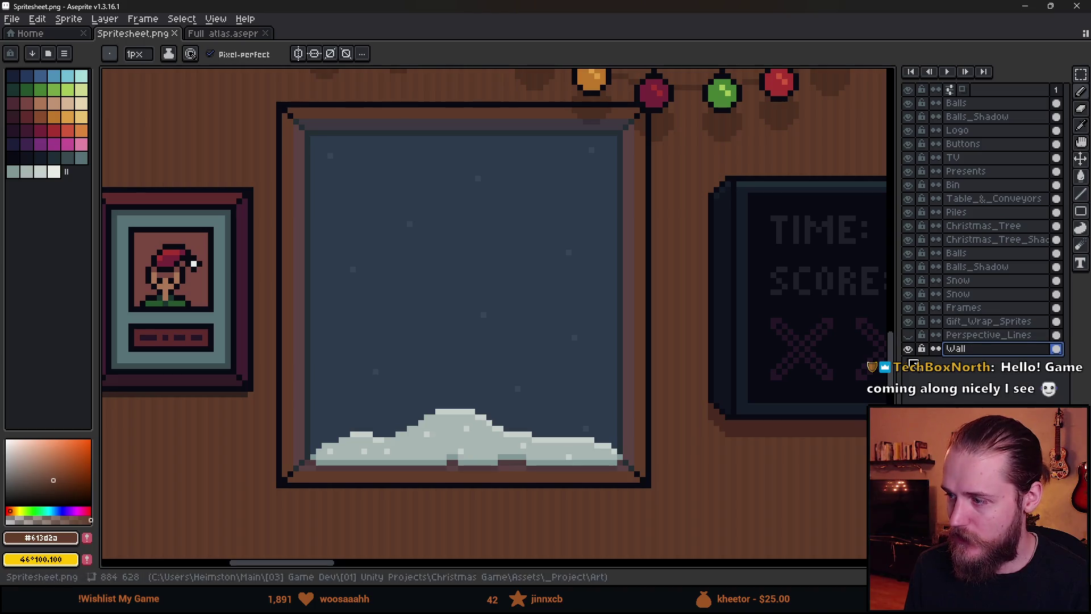
{"action": "double_click", "coordinate": [907, 348]}
{"action": "left_click", "coordinate": [908, 348]}
{"action": "left_click", "coordinate": [908, 348]}
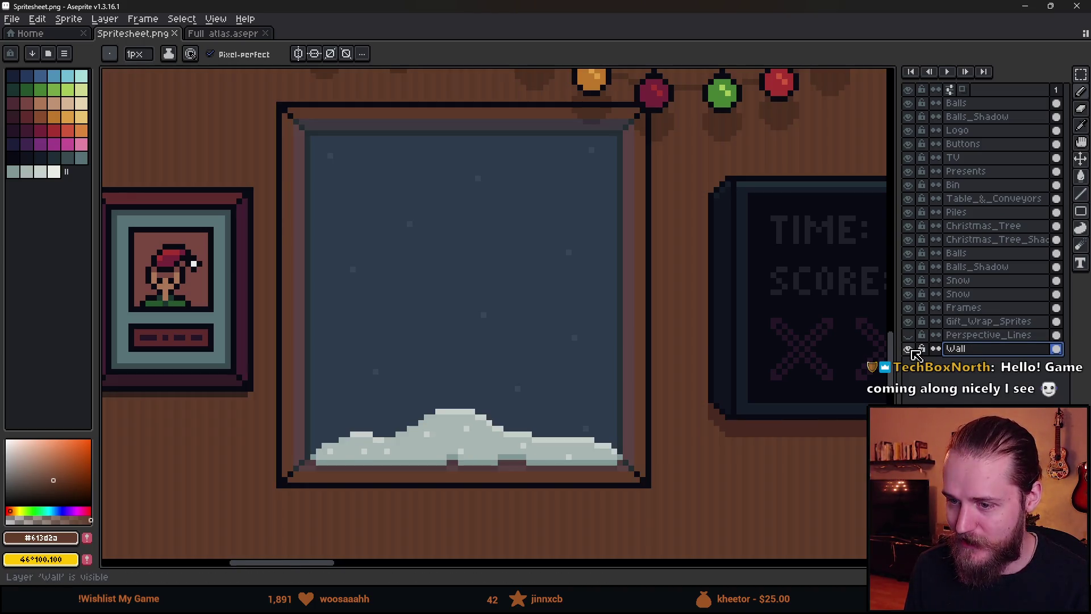
{"action": "scroll", "coordinate": [429, 290], "scroll_direction": "down", "scroll_amount": 1}
{"action": "scroll", "coordinate": [356, 298], "scroll_direction": "up", "scroll_amount": 1}
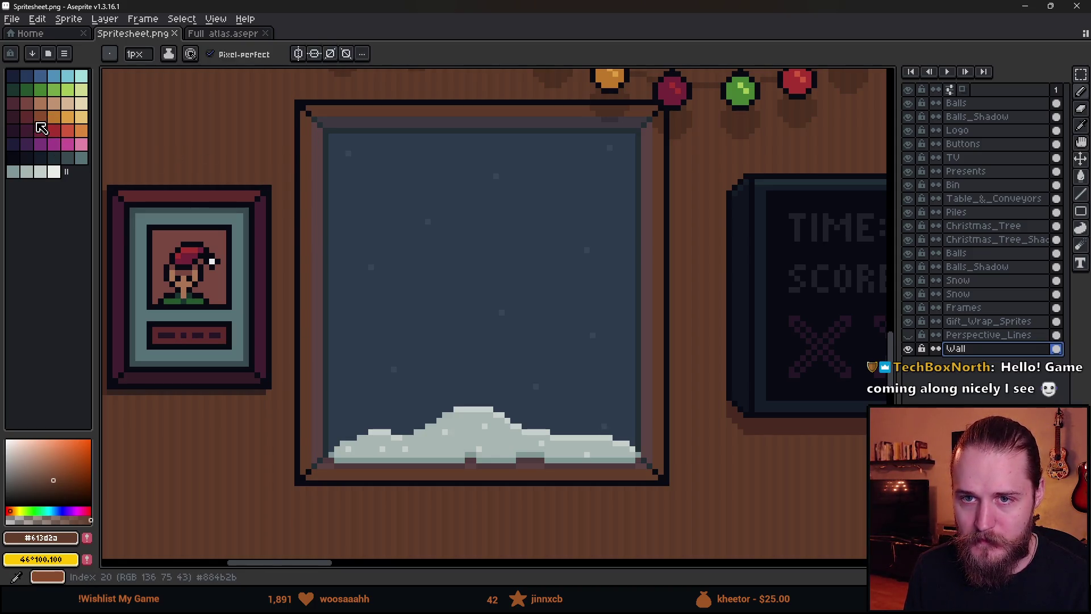
{"action": "scroll", "coordinate": [277, 313], "scroll_direction": "down", "scroll_amount": 3}
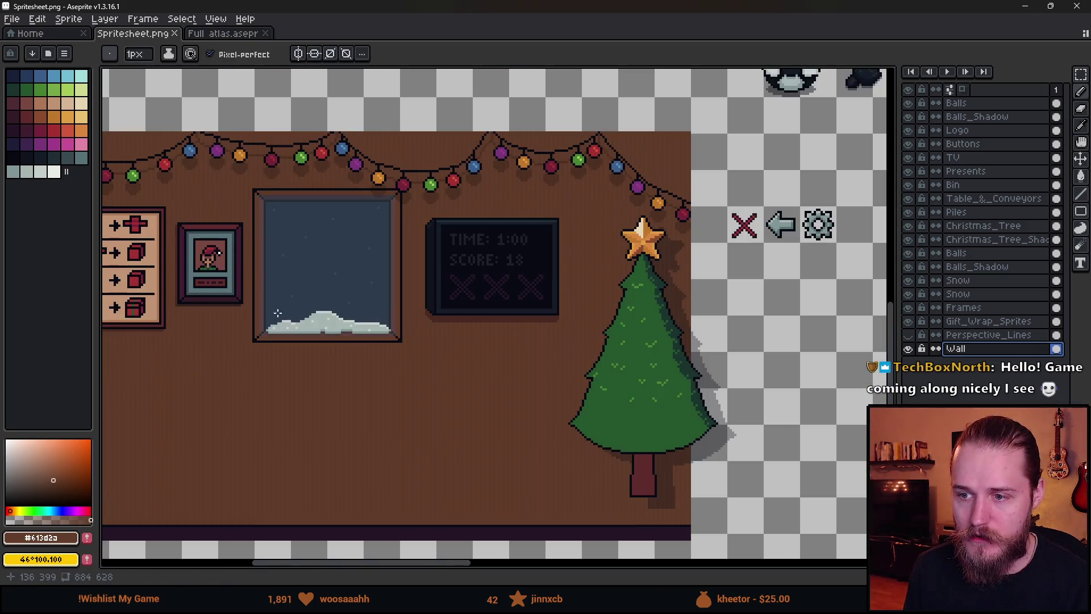
{"action": "scroll", "coordinate": [249, 268], "scroll_direction": "up", "scroll_amount": 3}
- Choose the red palette colour Idx-19
{"action": "left_click", "coordinate": [40, 116]}
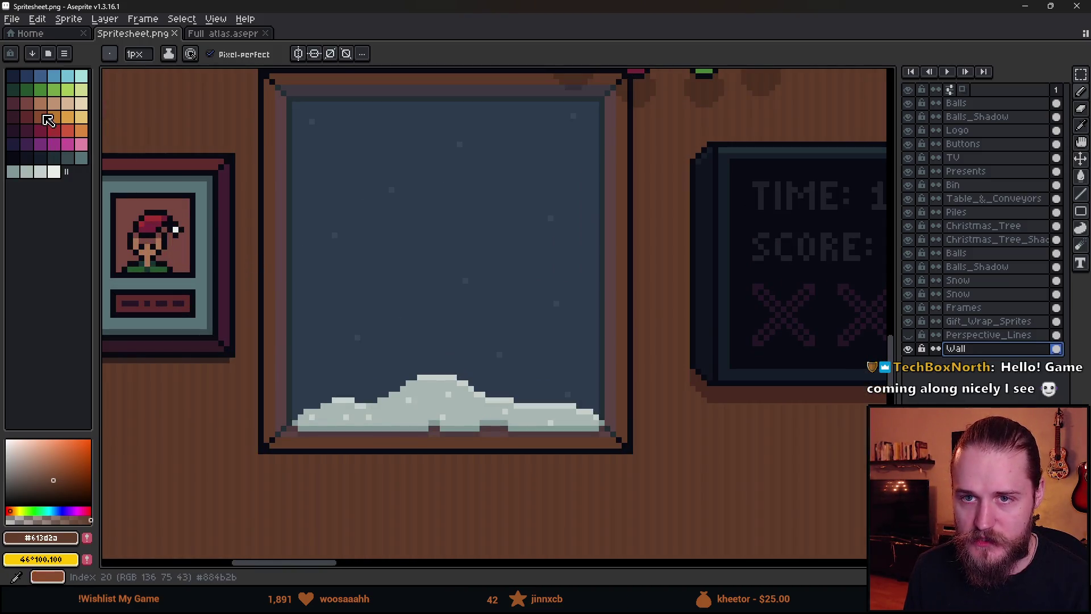
{"action": "scroll", "coordinate": [274, 212], "scroll_direction": "up", "scroll_amount": 3}
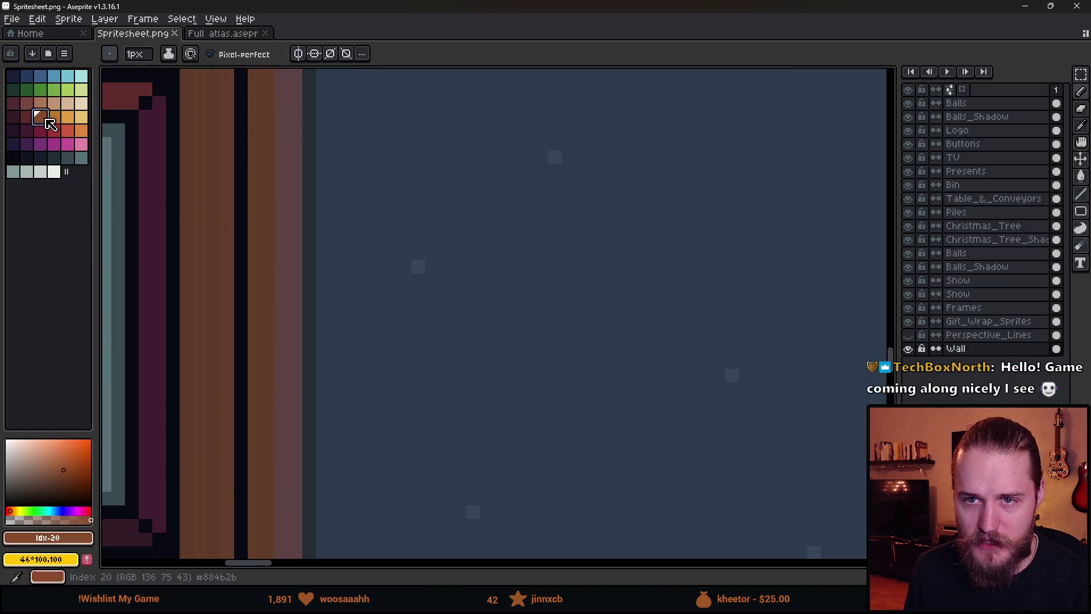
{"action": "left_click", "coordinate": [25, 117]}
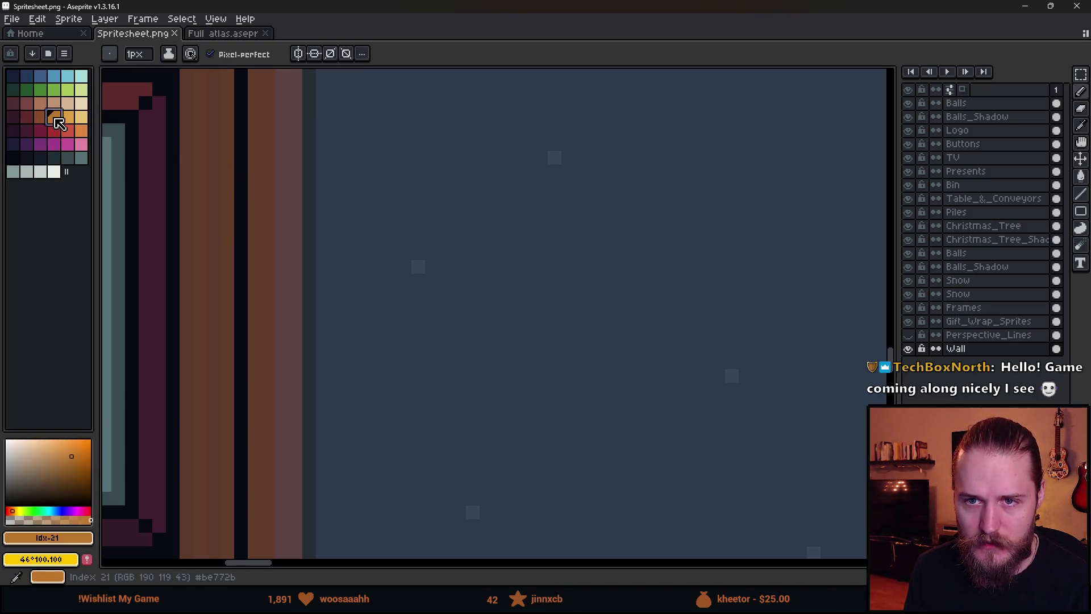
{"action": "scroll", "coordinate": [283, 188], "scroll_direction": "down", "scroll_amount": 3}
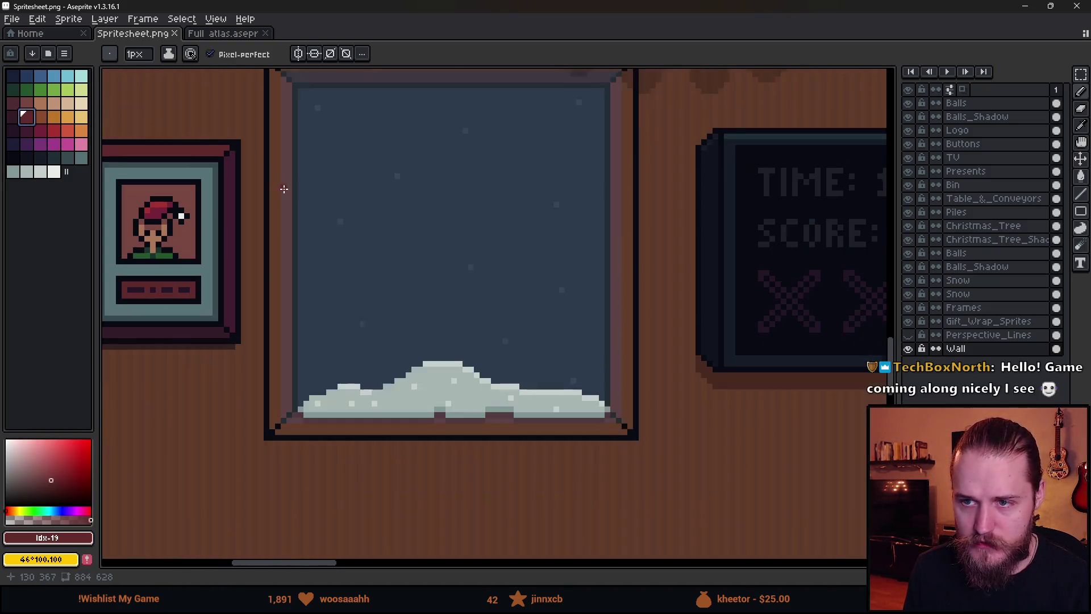
- Paint-bucket the window frame's left, top, right and bottom borders red
{"action": "key", "text": "g"}
{"action": "left_click", "coordinate": [279, 192]}
{"action": "scroll", "coordinate": [286, 198], "scroll_direction": "up", "scroll_amount": 3}
{"action": "left_click", "coordinate": [363, 158]}
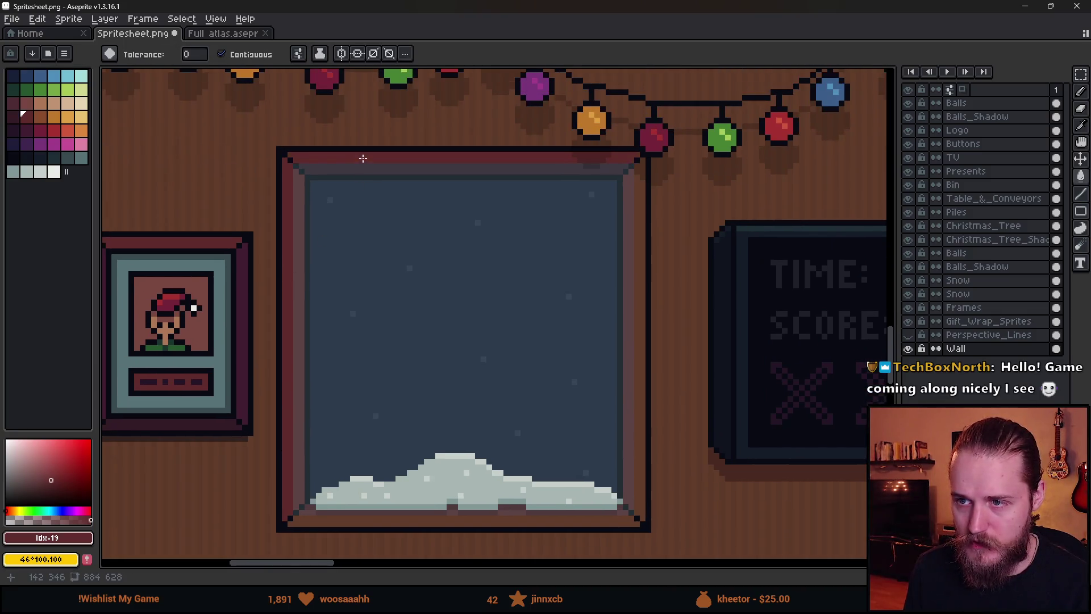
{"action": "left_click", "coordinate": [639, 223]}
{"action": "left_click", "coordinate": [569, 519]}
{"action": "scroll", "coordinate": [568, 514], "scroll_direction": "down", "scroll_amount": 4}
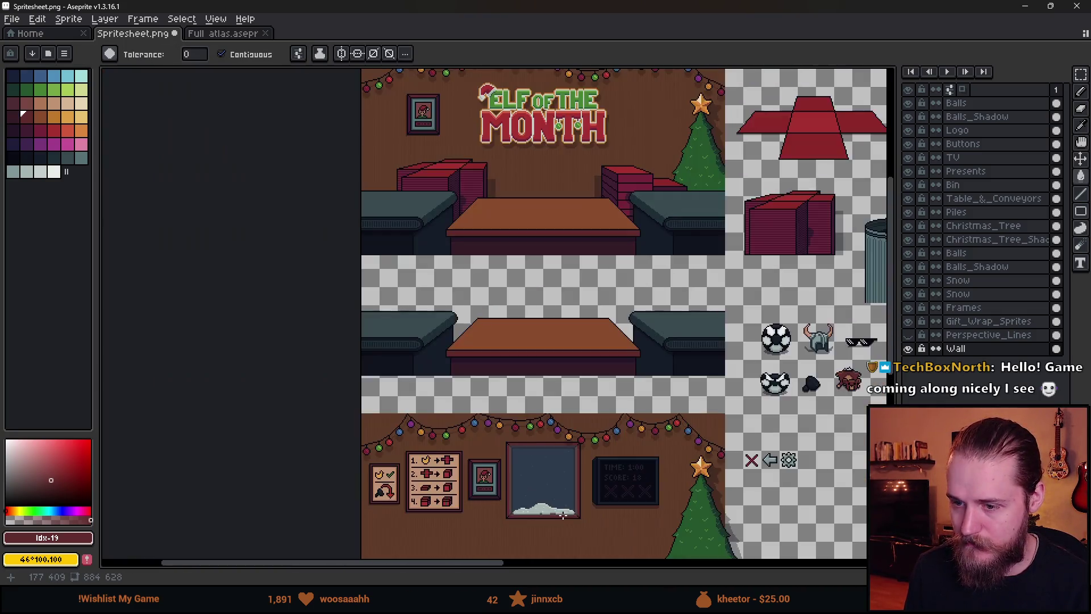
{"action": "left_click_drag", "start_coordinate": [580, 504], "coordinate": [543, 401]}
{"action": "scroll", "coordinate": [543, 402], "scroll_direction": "up", "scroll_amount": 3}
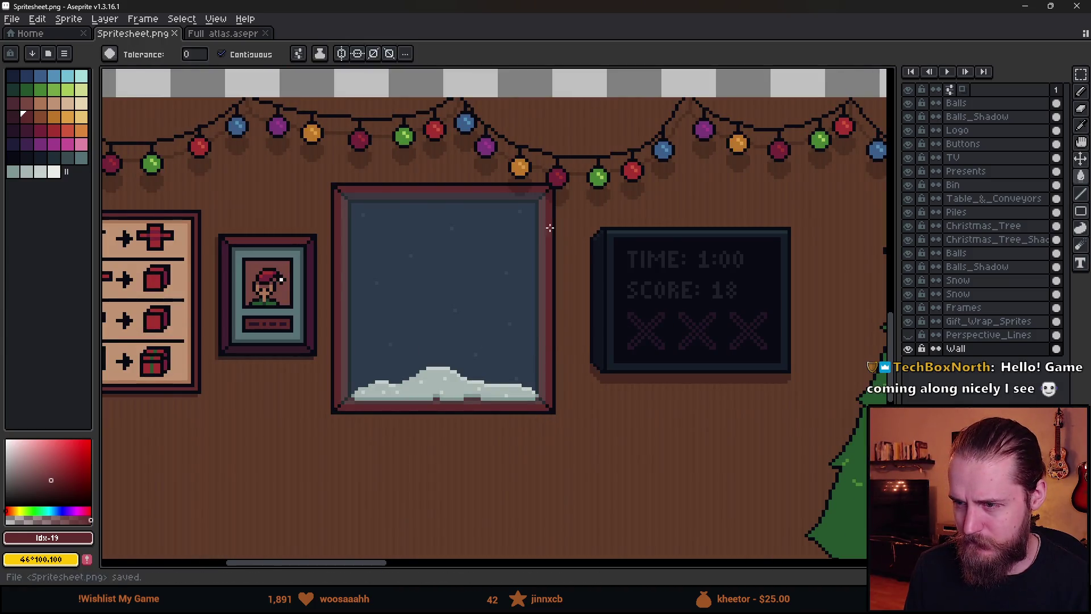
{"action": "key", "text": "alt+Tab"}
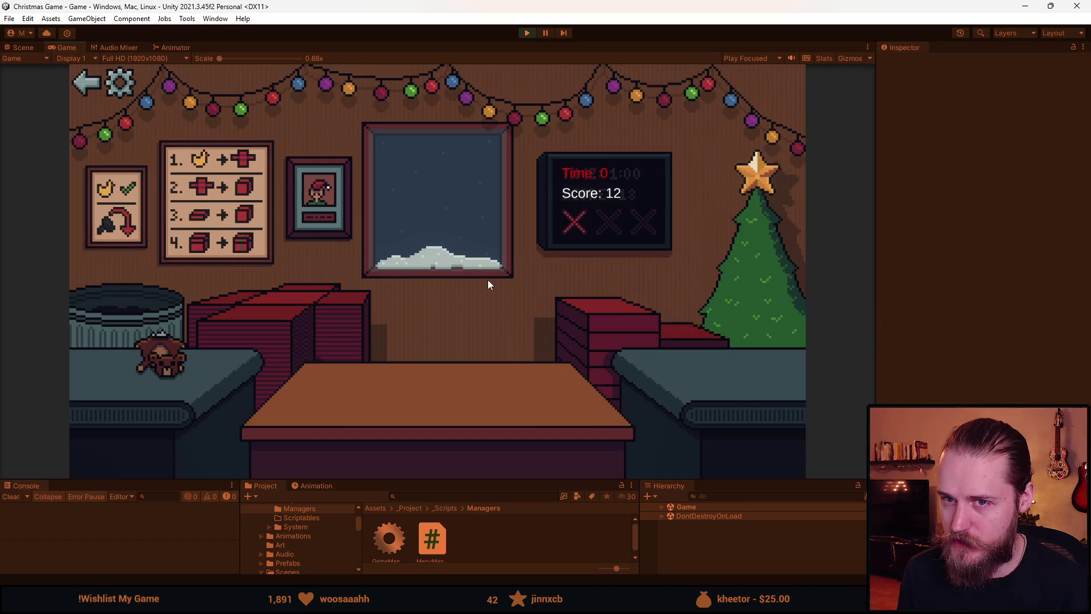
- Start a new game from the main menu and wrap and ship the duck and next toy
{"action": "left_click", "coordinate": [74, 84]}
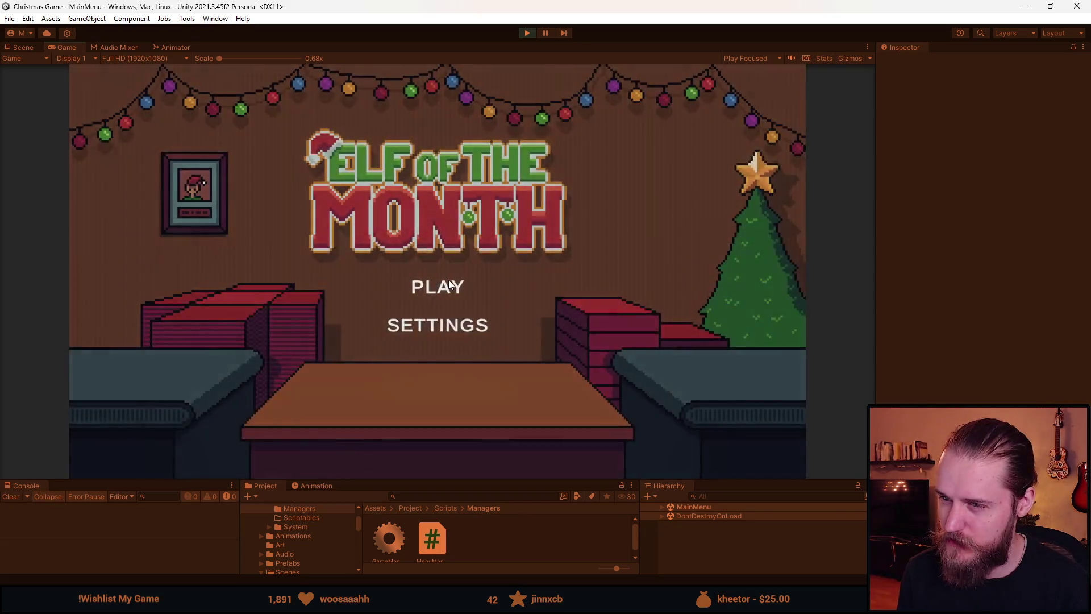
{"action": "left_click", "coordinate": [449, 284]}
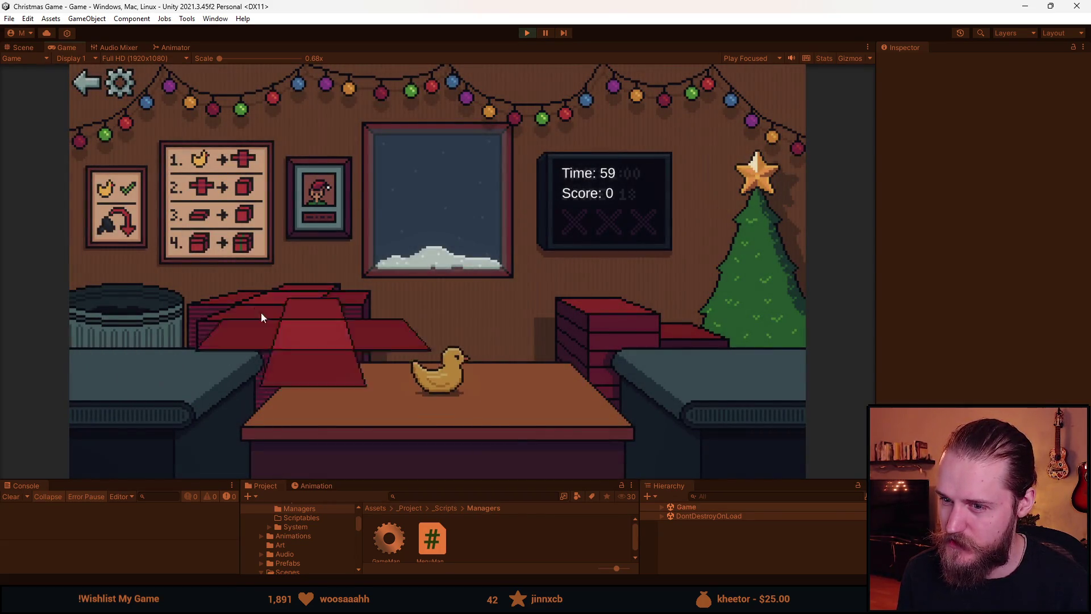
{"action": "left_click", "coordinate": [657, 301]}
{"action": "left_click", "coordinate": [429, 341]}
{"action": "left_click", "coordinate": [282, 296]}
{"action": "left_click", "coordinate": [138, 341]}
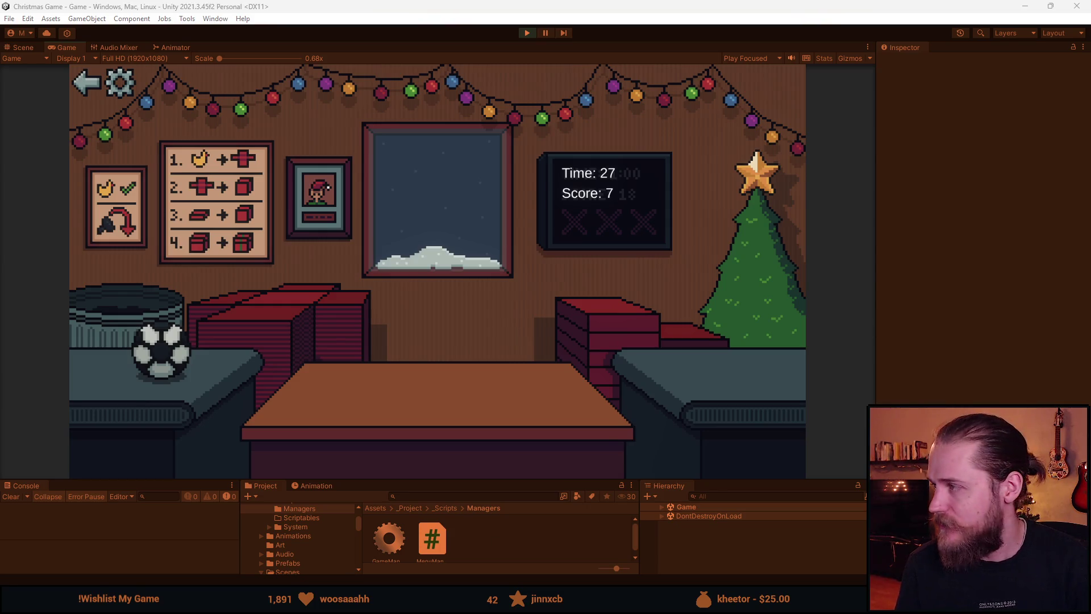
{"action": "key", "text": "alt+Tab"}
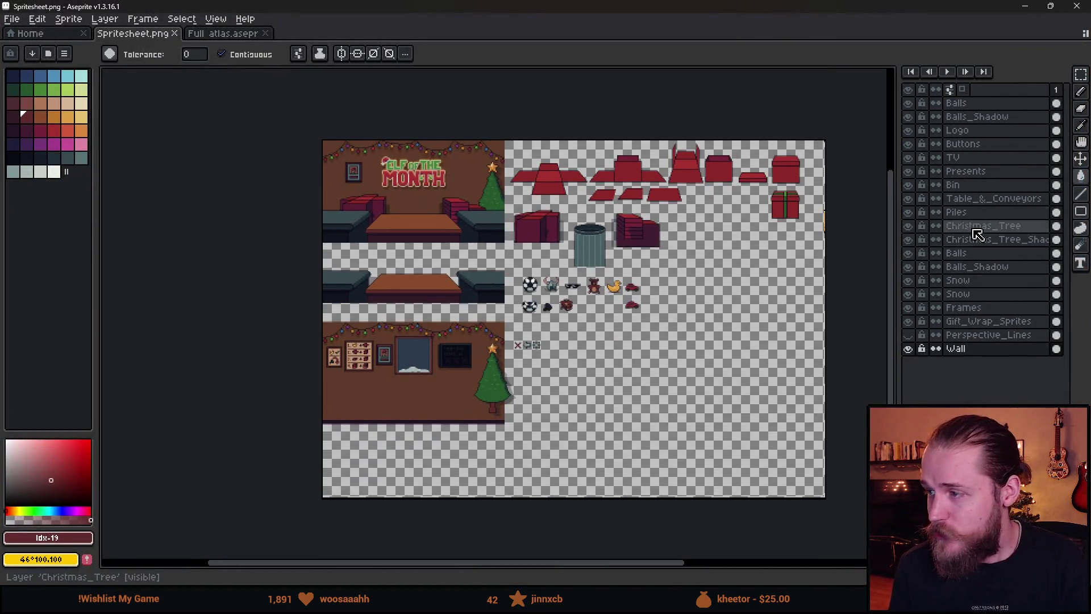
{"action": "left_click", "coordinate": [954, 184]}
{"action": "scroll", "coordinate": [582, 250], "scroll_direction": "up", "scroll_amount": 3}
{"action": "key", "text": "m"}
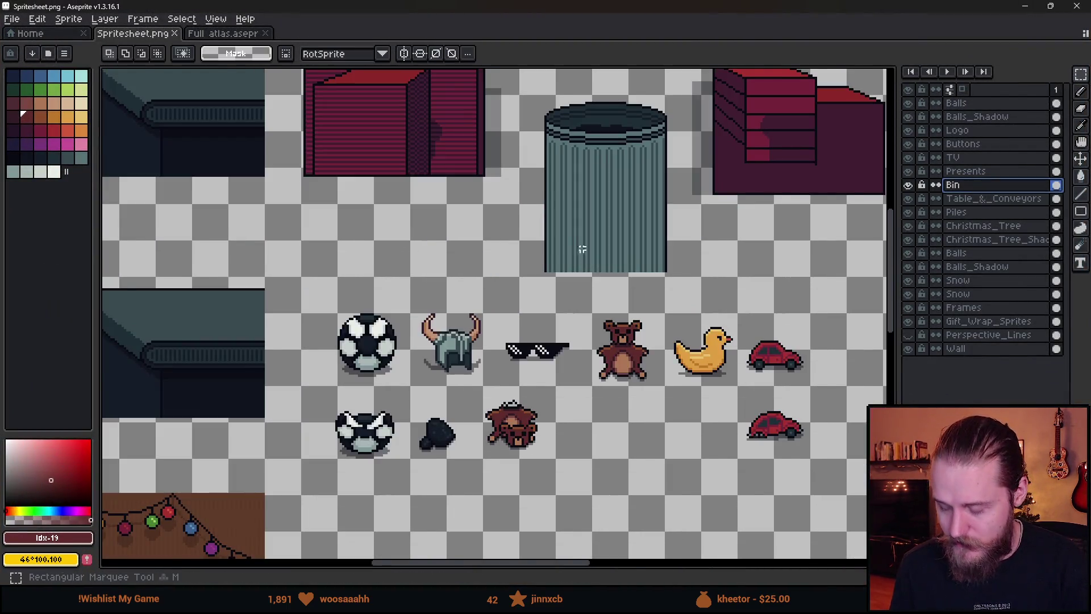
{"action": "scroll", "coordinate": [582, 250], "scroll_direction": "down", "scroll_amount": 2}
{"action": "left_click_drag", "start_coordinate": [554, 141], "coordinate": [629, 252]}
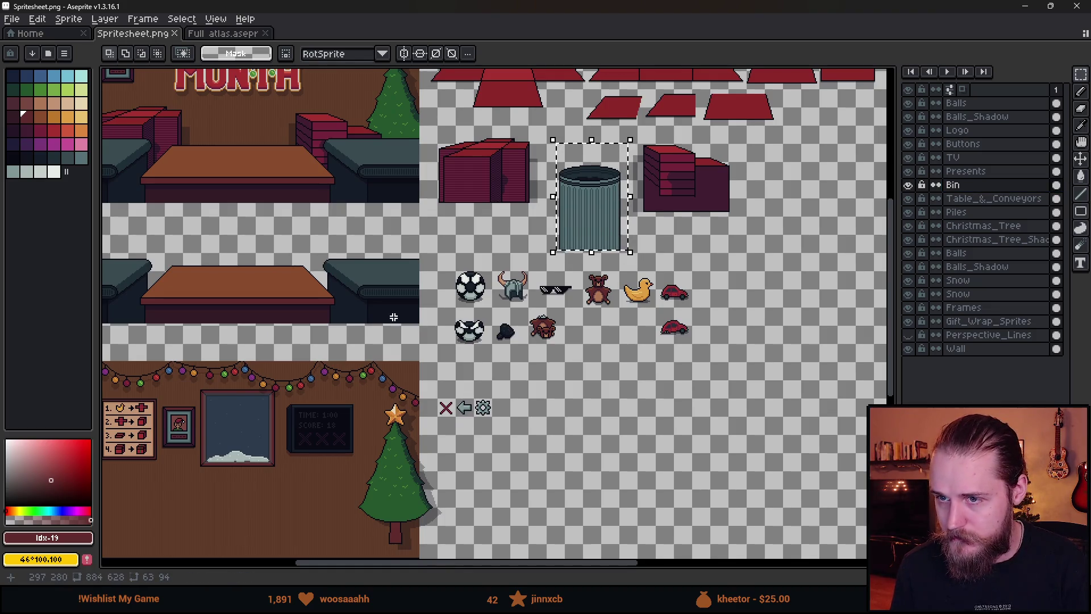
{"action": "scroll", "coordinate": [465, 369], "scroll_direction": "up", "scroll_amount": 3}
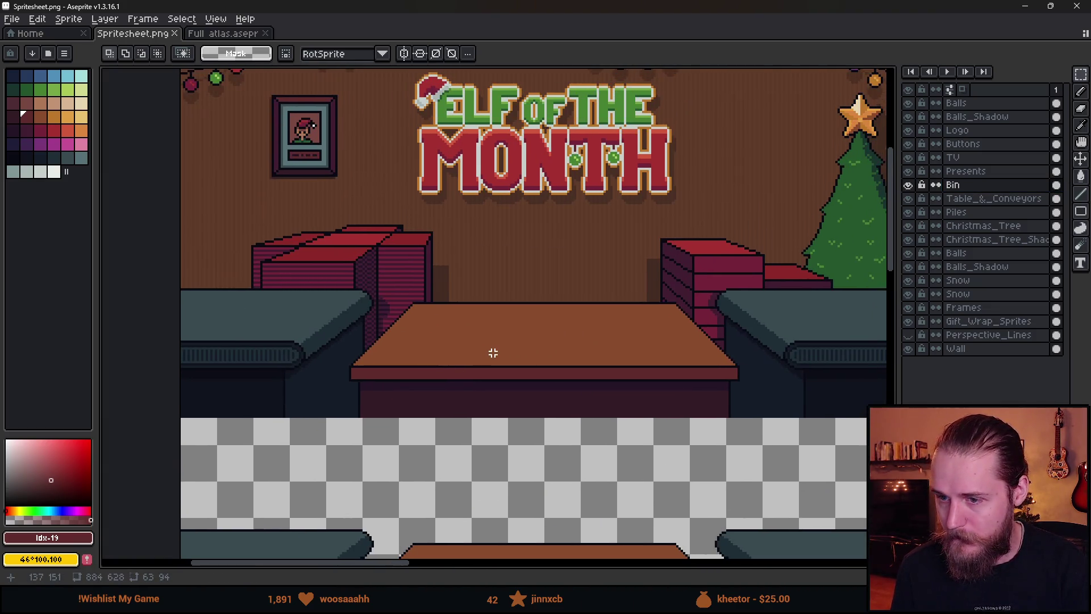
{"action": "key", "text": "ctrl+v"}
{"action": "mouse_move", "coordinate": [506, 419]}
{"action": "left_mouse_down"}
{"action": "mouse_move", "coordinate": [352, 487]}
{"action": "mouse_move", "coordinate": [287, 458]}
{"action": "mouse_move", "coordinate": [275, 438]}
{"action": "mouse_move", "coordinate": [284, 438]}
{"action": "left_mouse_up"}
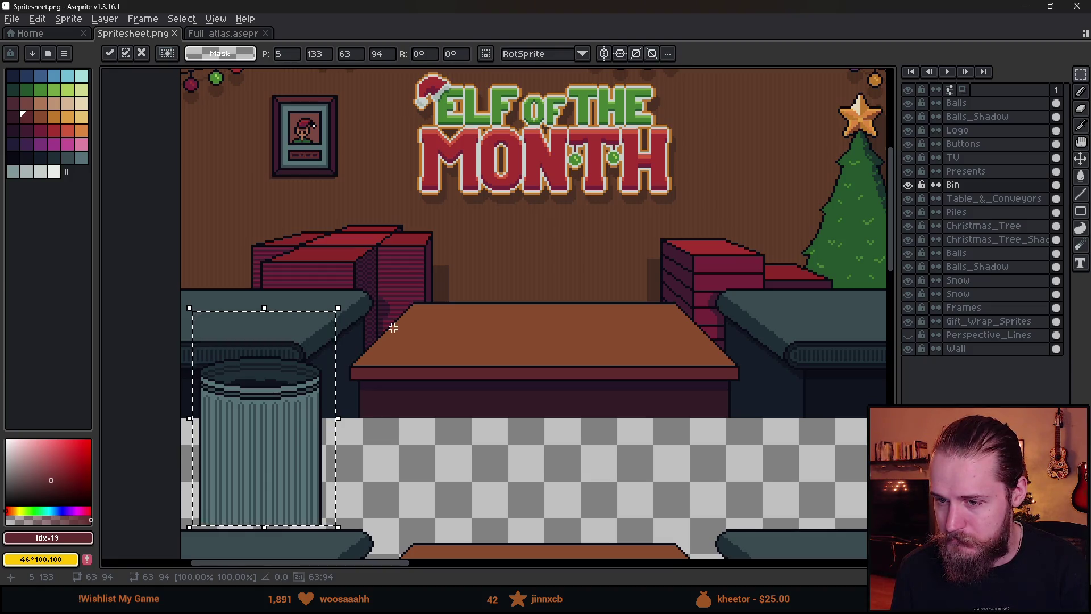
{"action": "scroll", "coordinate": [393, 328], "scroll_direction": "down", "scroll_amount": 4}
{"action": "scroll", "coordinate": [392, 328], "scroll_direction": "up", "scroll_amount": 2}
{"action": "mouse_move", "coordinate": [391, 348]}
{"action": "left_mouse_down"}
{"action": "mouse_move", "coordinate": [388, 331]}
{"action": "mouse_move", "coordinate": [388, 479]}
{"action": "left_mouse_up"}
{"action": "scroll", "coordinate": [397, 284], "scroll_direction": "up", "scroll_amount": 2}
{"action": "left_click_drag", "start_coordinate": [398, 284], "coordinate": [385, 407]}
{"action": "left_click", "coordinate": [409, 404]}
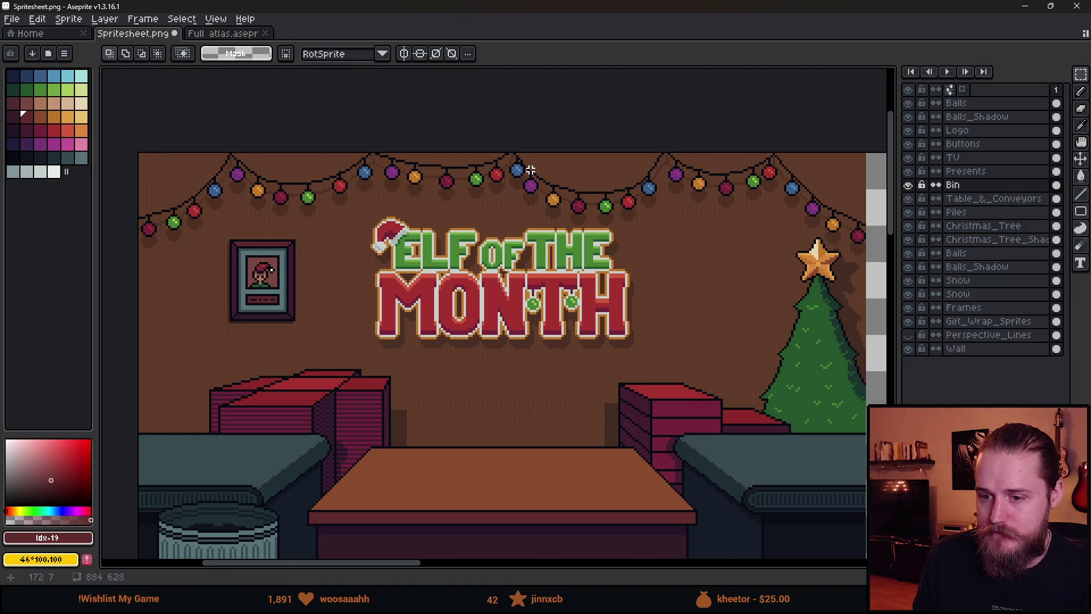
{"action": "key", "text": "ctrl+x"}
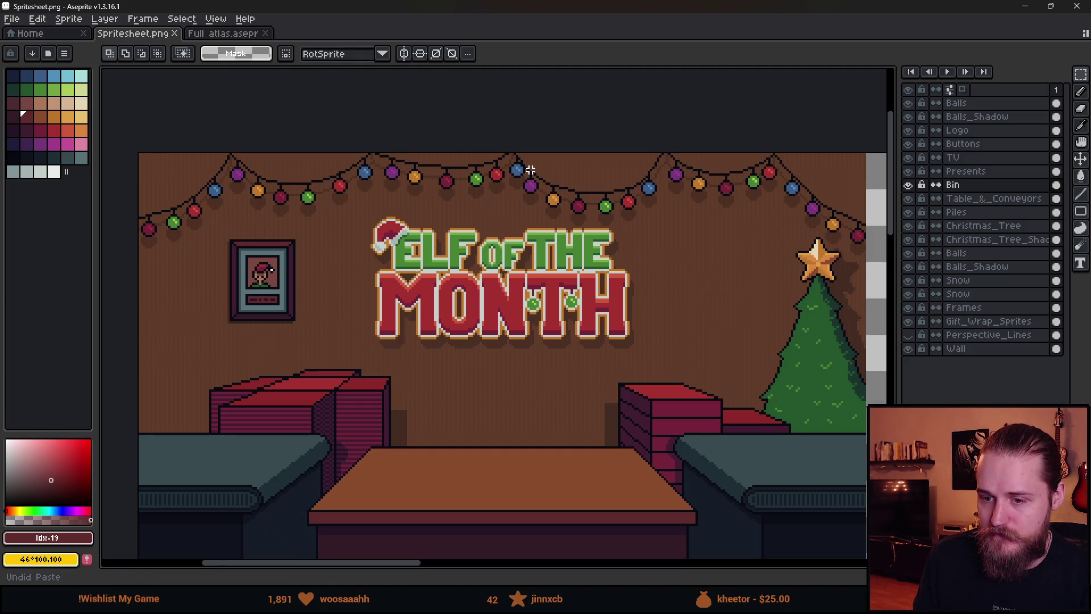
{"action": "scroll", "coordinate": [585, 278], "scroll_direction": "down", "scroll_amount": 5}
{"action": "key", "text": "ctrl+v"}
{"action": "scroll", "coordinate": [585, 278], "scroll_direction": "up", "scroll_amount": 3}
{"action": "key", "text": "ctrl+d"}
{"action": "key", "text": "alt+Tab"}
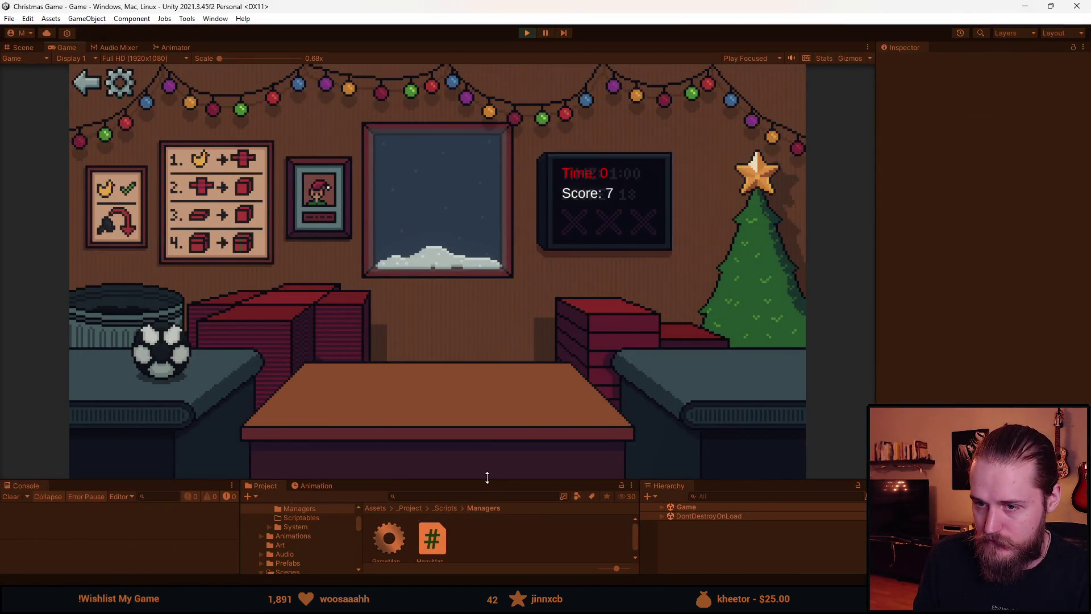
- Stop the game and move Bin below Gift in the Hierarchy order
{"action": "left_click_drag", "start_coordinate": [487, 480], "coordinate": [487, 357]}
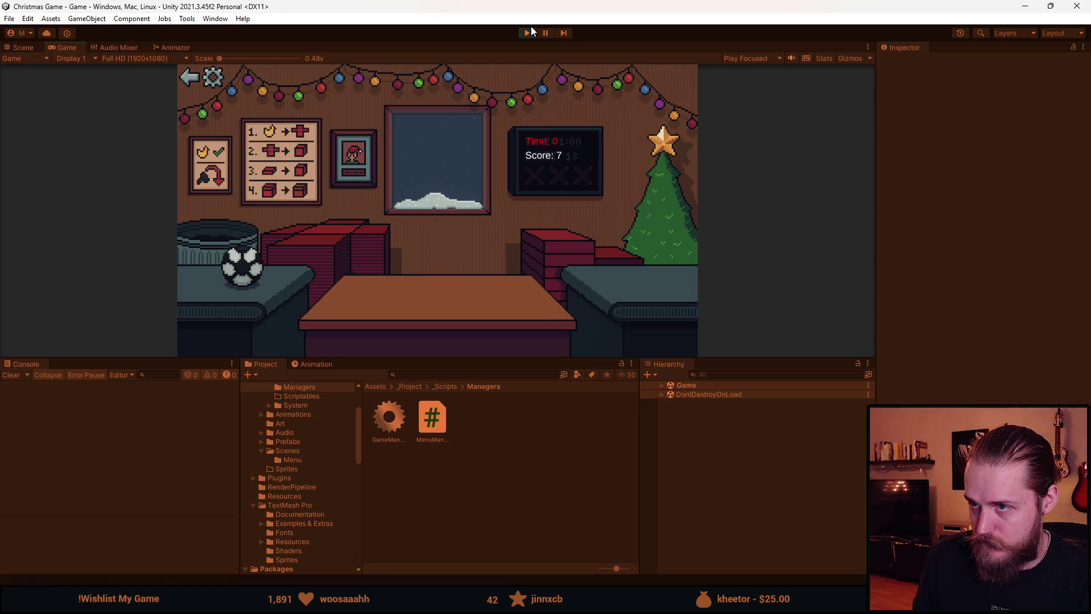
{"action": "left_click", "coordinate": [530, 32]}
{"action": "scroll", "coordinate": [743, 478], "scroll_direction": "down", "scroll_amount": 2}
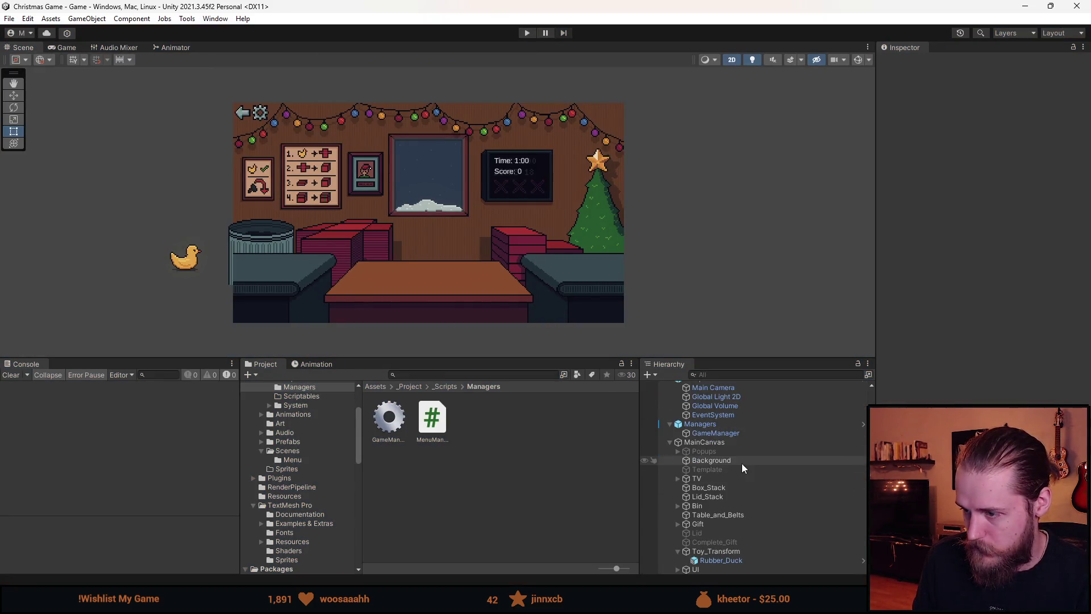
{"action": "left_click", "coordinate": [715, 505]}
{"action": "key", "text": "w"}
{"action": "scroll", "coordinate": [256, 254], "scroll_direction": "up", "scroll_amount": 3}
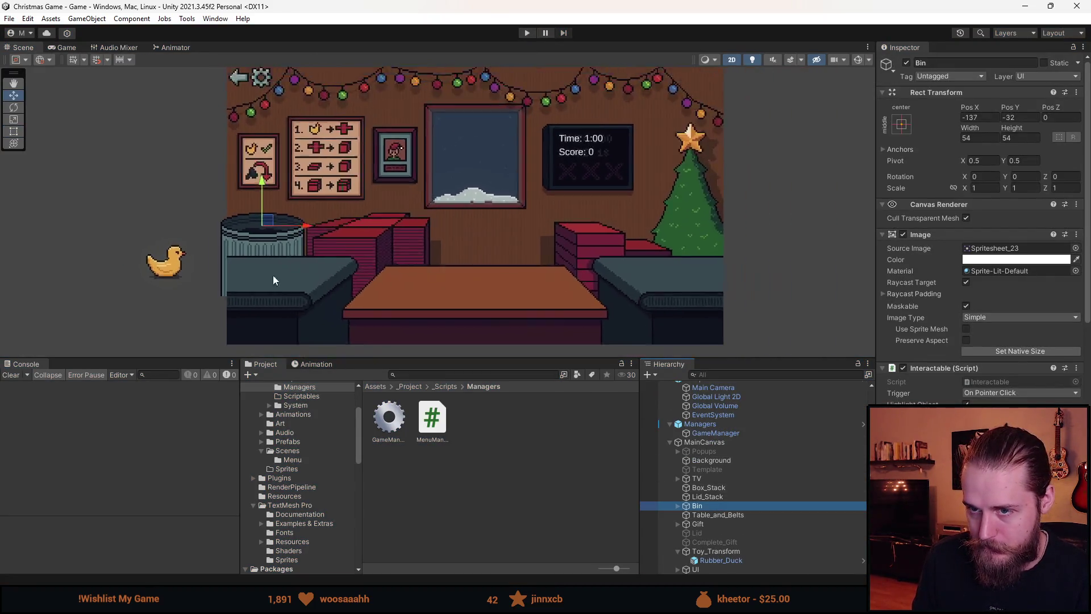
{"action": "scroll", "coordinate": [273, 276], "scroll_direction": "up", "scroll_amount": 3}
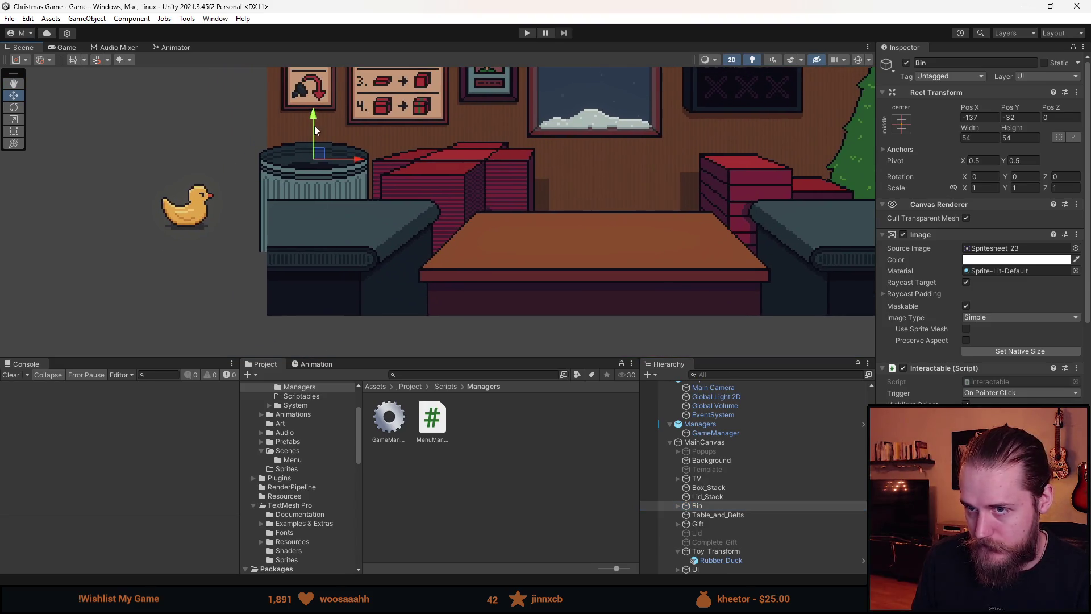
{"action": "left_click_drag", "start_coordinate": [714, 506], "coordinate": [717, 521]}
{"action": "left_click_drag", "start_coordinate": [717, 520], "coordinate": [719, 527]}
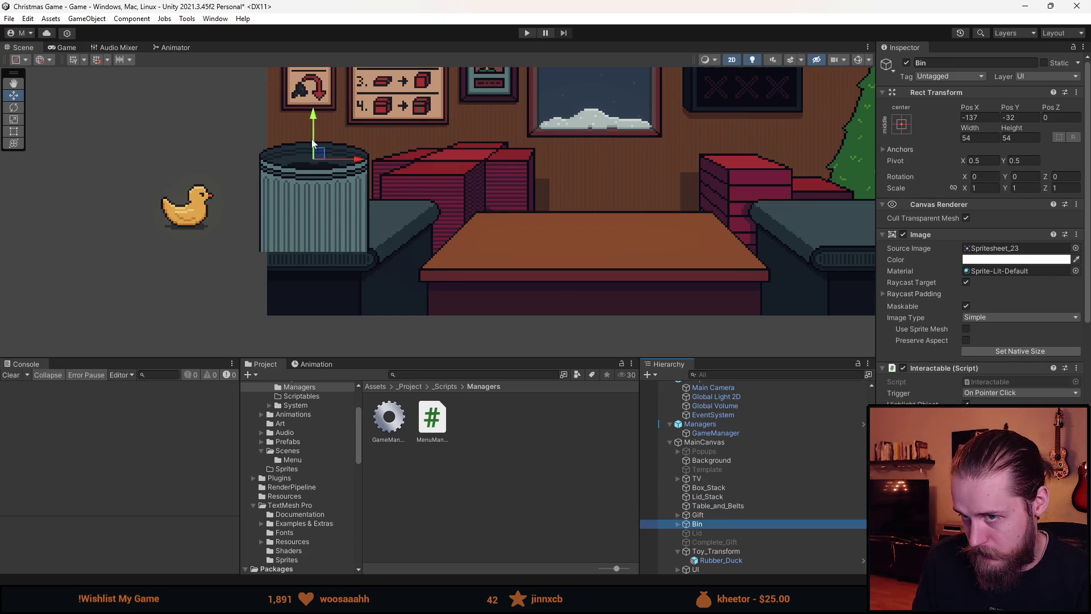
- Lower the bin to the lower-left, setting Pos X -120 and Pos Y -90
{"action": "left_click", "coordinate": [315, 116]}
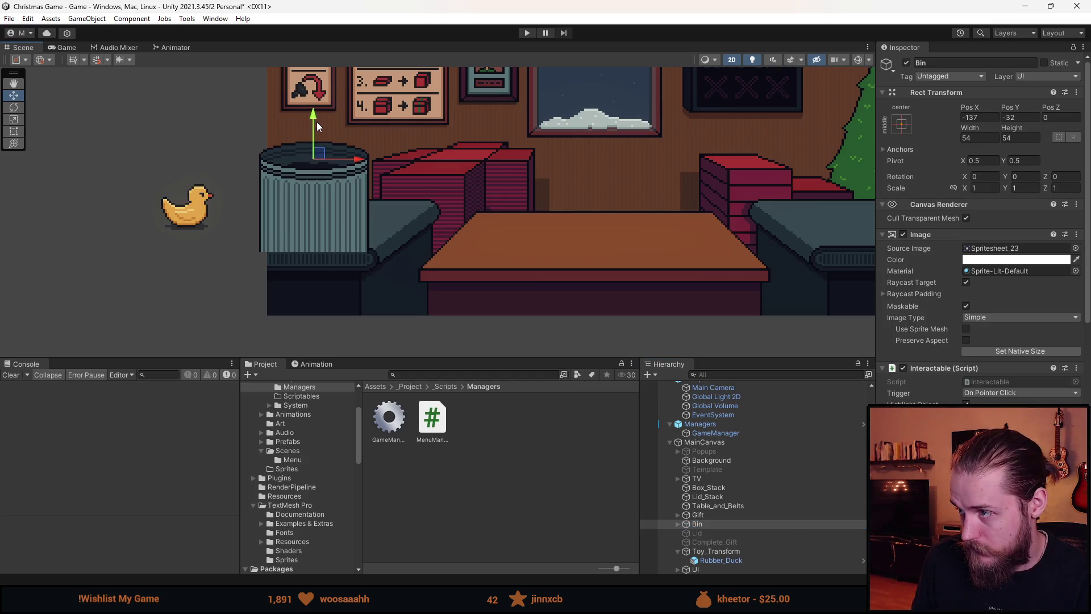
{"action": "mouse_move", "coordinate": [316, 110]}
{"action": "left_mouse_down"}
{"action": "mouse_move", "coordinate": [319, 247]}
{"action": "mouse_move", "coordinate": [320, 230]}
{"action": "left_mouse_up"}
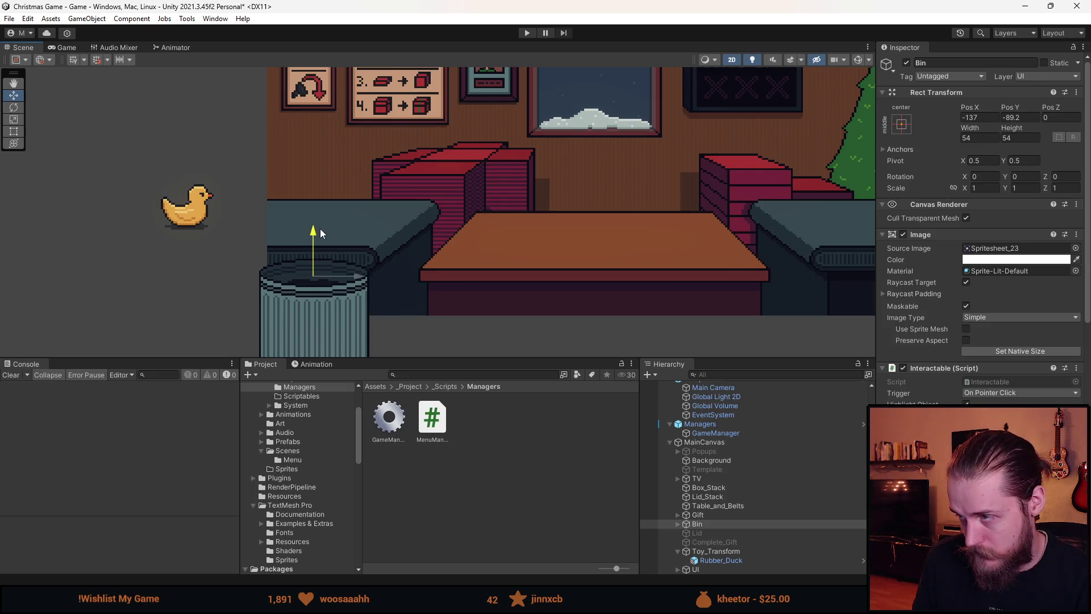
{"action": "left_click", "coordinate": [1008, 118]}
{"action": "type", "text": "-90"}
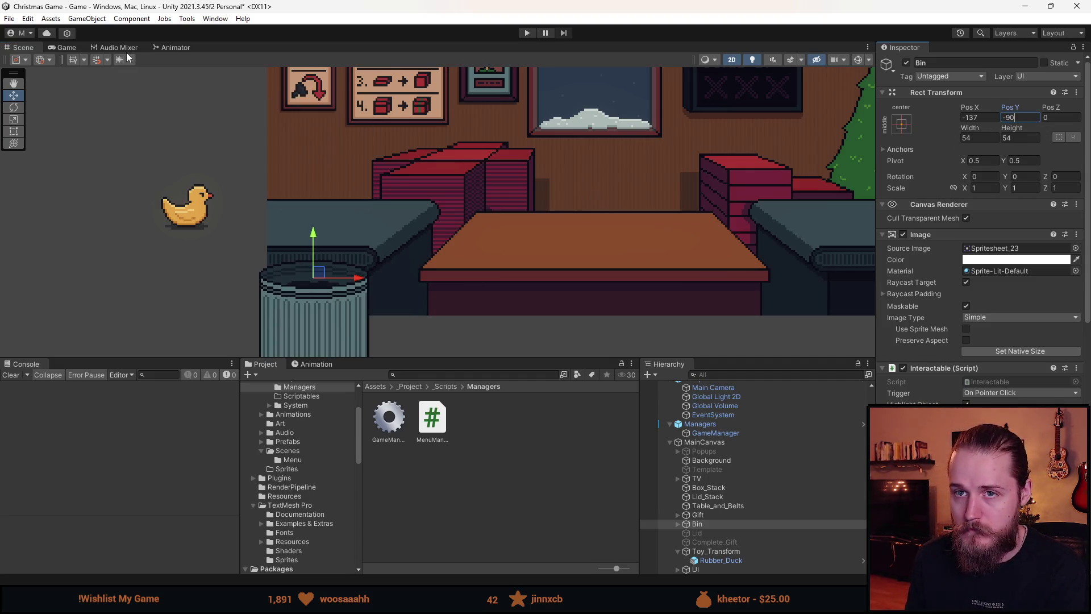
{"action": "left_click", "coordinate": [64, 49]}
{"action": "left_click", "coordinate": [992, 118]}
{"action": "type", "text": "-135"}
{"action": "type", "text": "-120"}
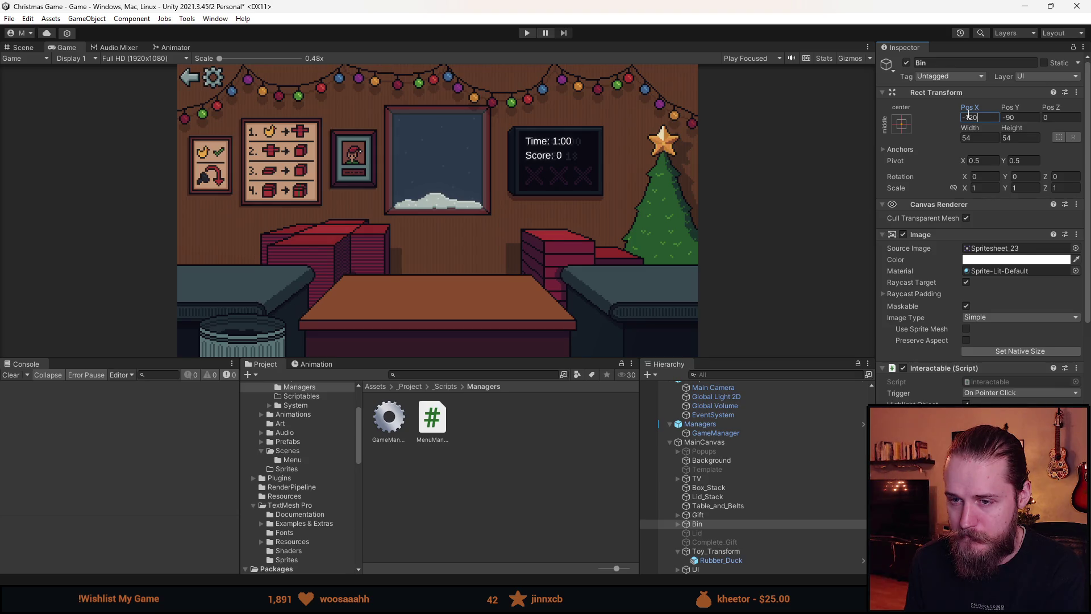
- Save the scene with Ctrl+S and start a playtest in an enlarged game view
{"action": "key", "text": "ctrl+s"}
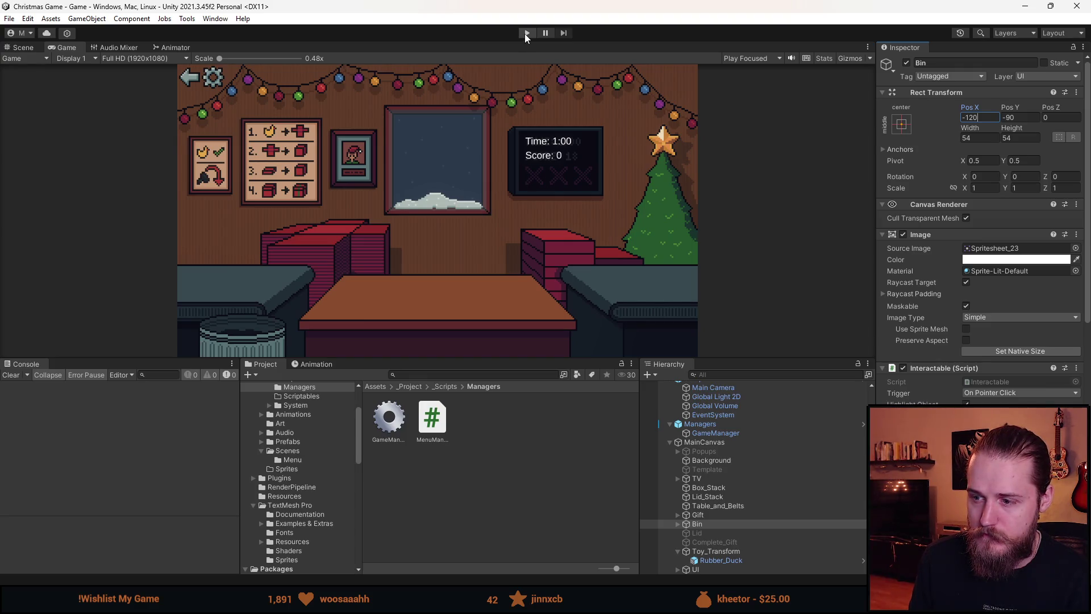
{"action": "left_click", "coordinate": [526, 34]}
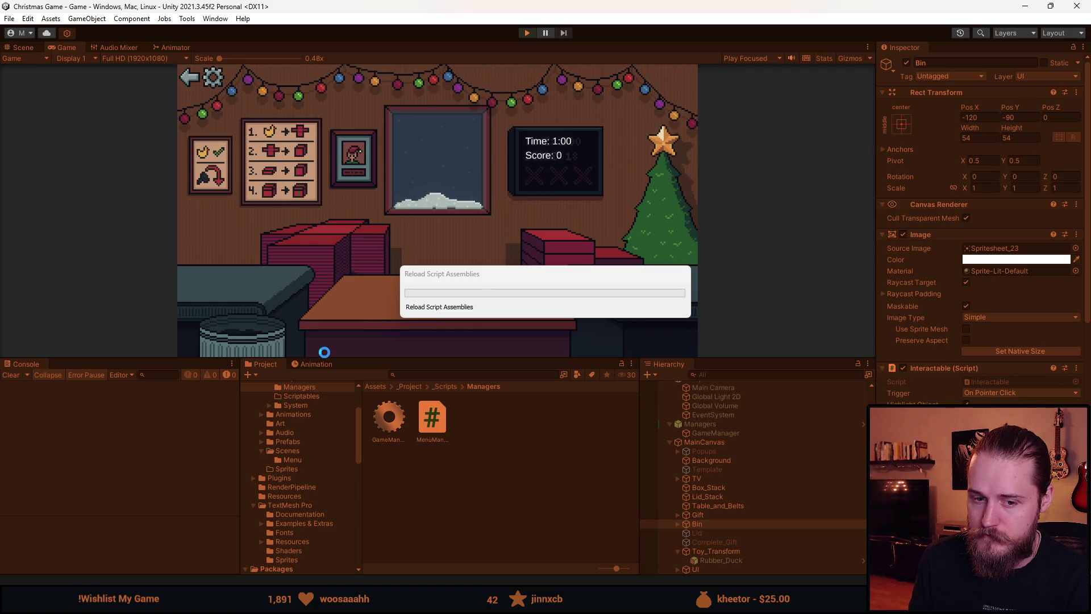
{"action": "mouse_move", "coordinate": [499, 357]}
{"action": "left_mouse_down"}
{"action": "mouse_move", "coordinate": [318, 488]}
{"action": "mouse_move", "coordinate": [140, 489]}
{"action": "left_mouse_up"}
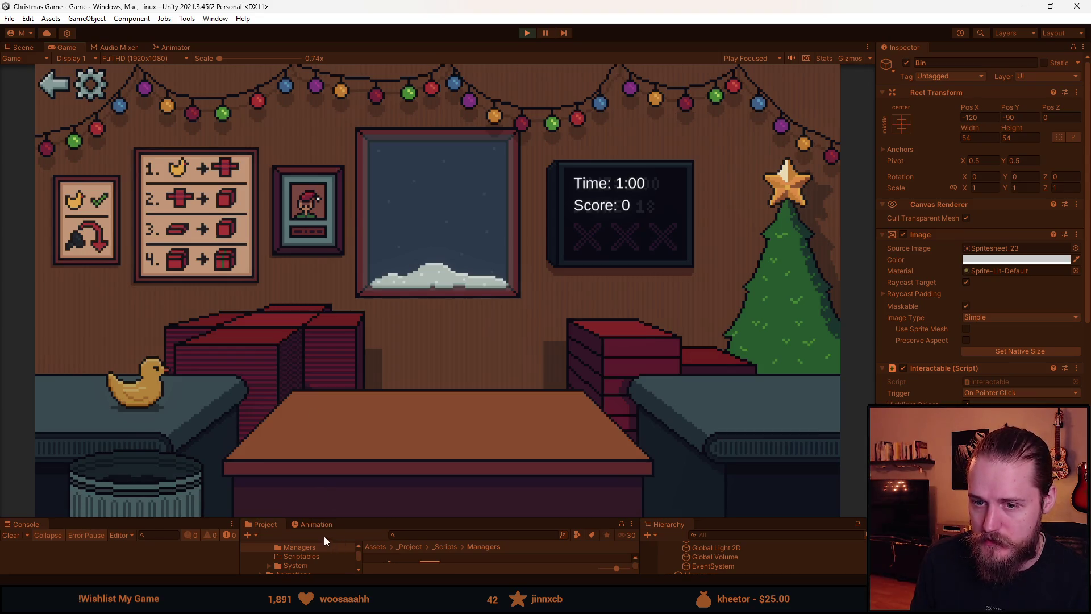
{"action": "mouse_move", "coordinate": [396, 600]}
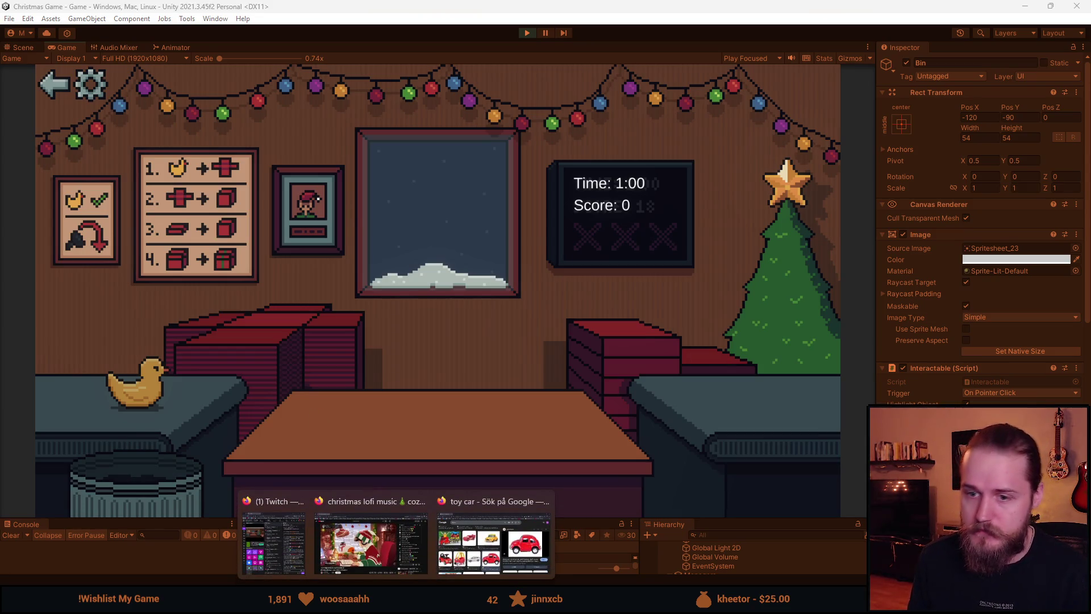
- In Aseprite, select the bin sprite's left half and shift it outward
{"action": "key", "text": "alt+Tab"}
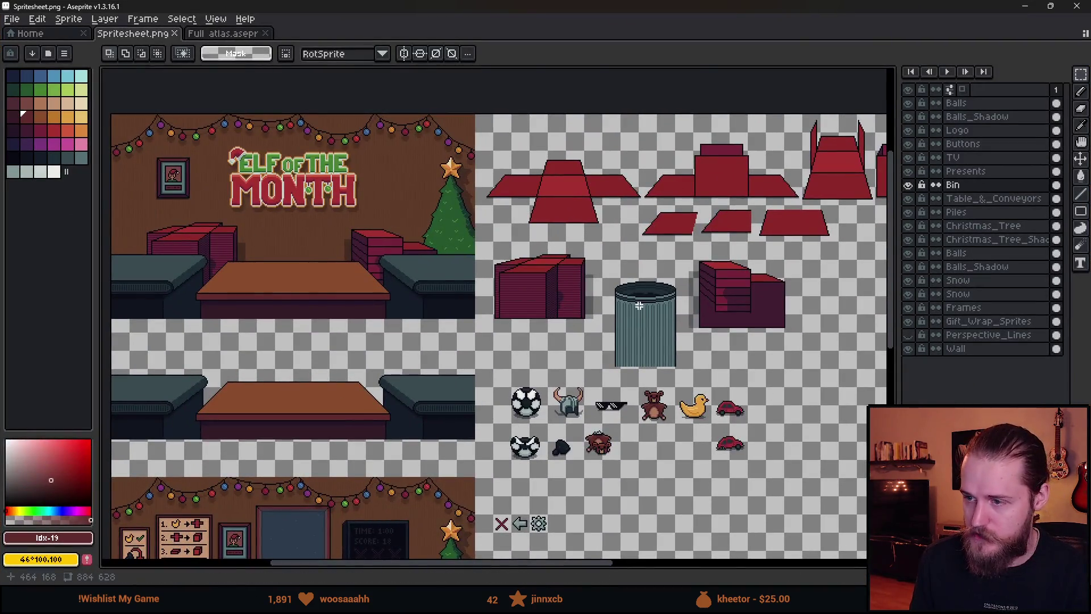
{"action": "scroll", "coordinate": [595, 257], "scroll_direction": "up", "scroll_amount": 3}
{"action": "mouse_move", "coordinate": [466, 142]}
{"action": "left_mouse_down"}
{"action": "mouse_move", "coordinate": [520, 378]}
{"action": "mouse_move", "coordinate": [631, 532]}
{"action": "left_mouse_up"}
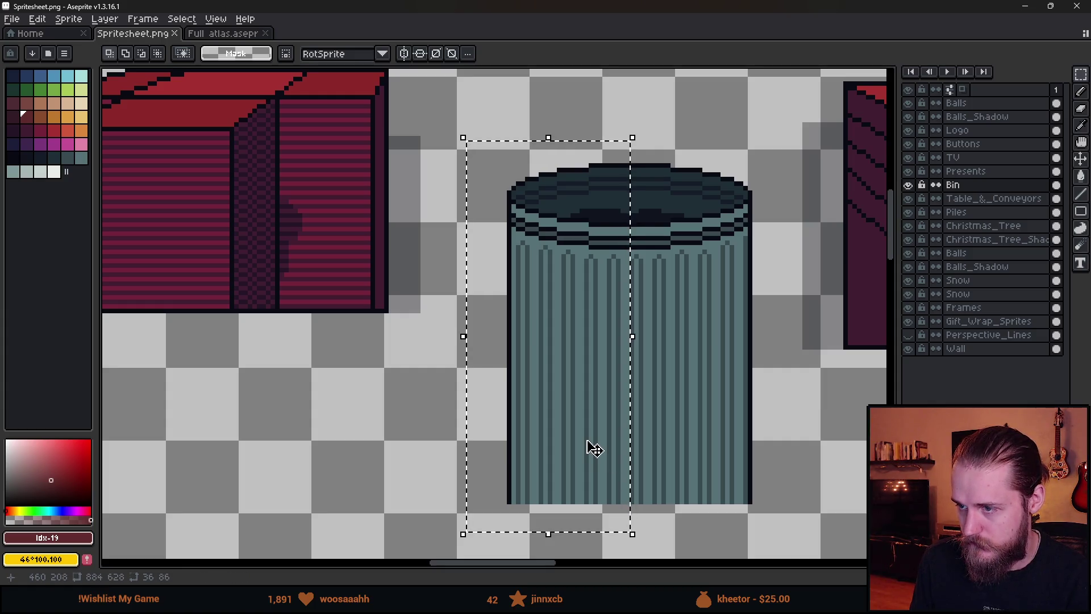
{"action": "left_click", "coordinate": [591, 449]}
{"action": "left_click_drag", "start_coordinate": [592, 449], "coordinate": [568, 450]}
{"action": "left_click", "coordinate": [609, 110]}
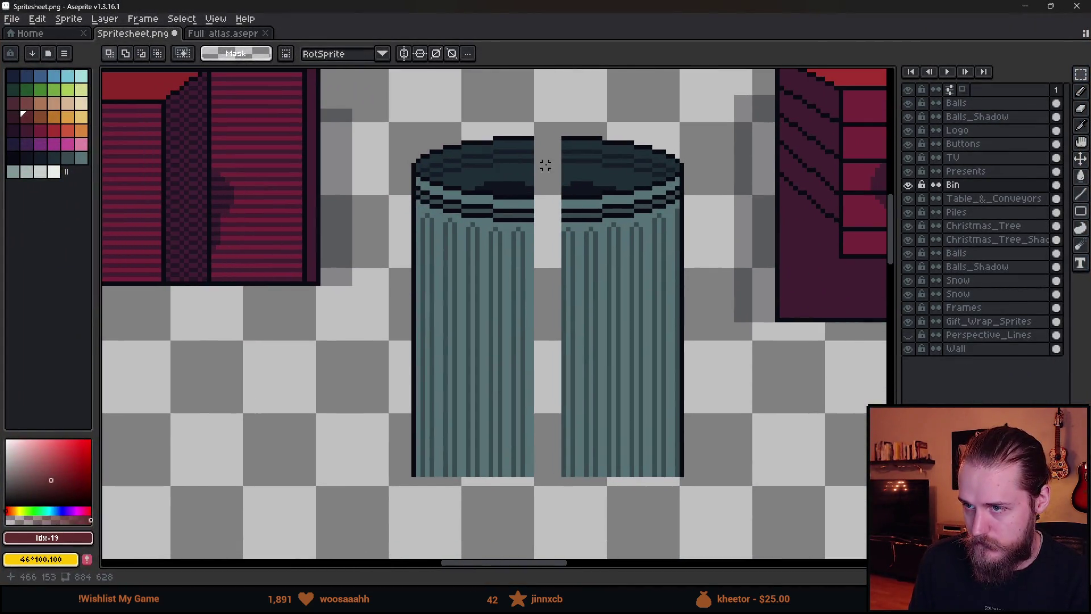
- Fill the bin's widened centre gap with a copied strip of pixels
{"action": "left_click_drag", "start_coordinate": [527, 134], "coordinate": [530, 477]}
{"action": "scroll", "coordinate": [545, 309], "scroll_direction": "up", "scroll_amount": 1}
{"action": "left_click_drag", "start_coordinate": [527, 328], "coordinate": [571, 327]}
{"action": "left_click", "coordinate": [612, 311]}
{"action": "mouse_move", "coordinate": [573, 207]}
{"action": "left_mouse_down"}
{"action": "mouse_move", "coordinate": [577, 483]}
{"action": "mouse_move", "coordinate": [577, 382]}
{"action": "mouse_move", "coordinate": [585, 394]}
{"action": "mouse_move", "coordinate": [550, 399]}
{"action": "left_mouse_up"}
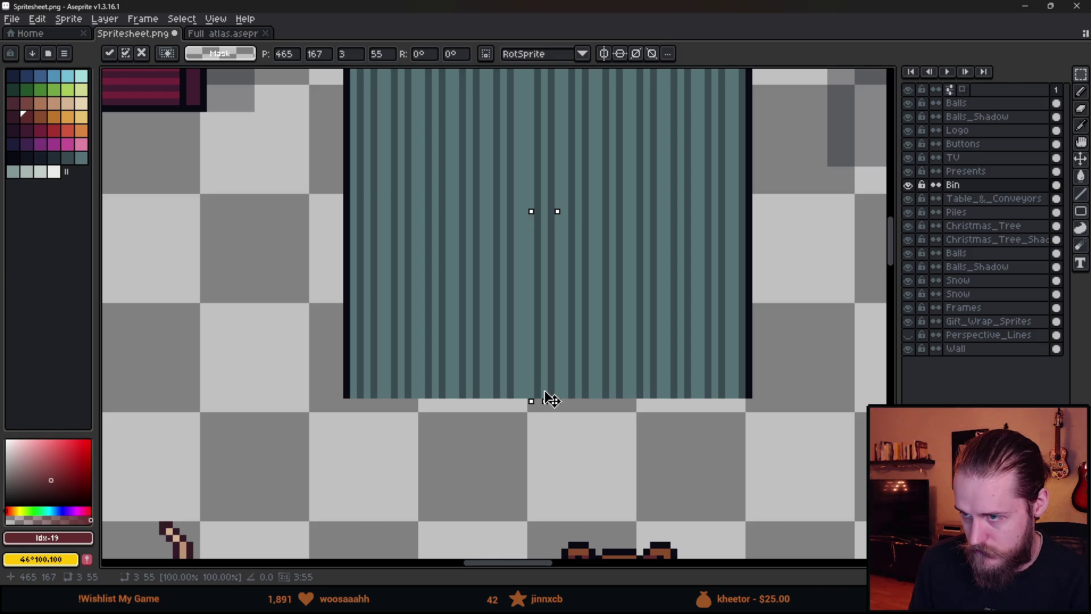
{"action": "left_click_drag", "start_coordinate": [626, 195], "coordinate": [625, 382]}
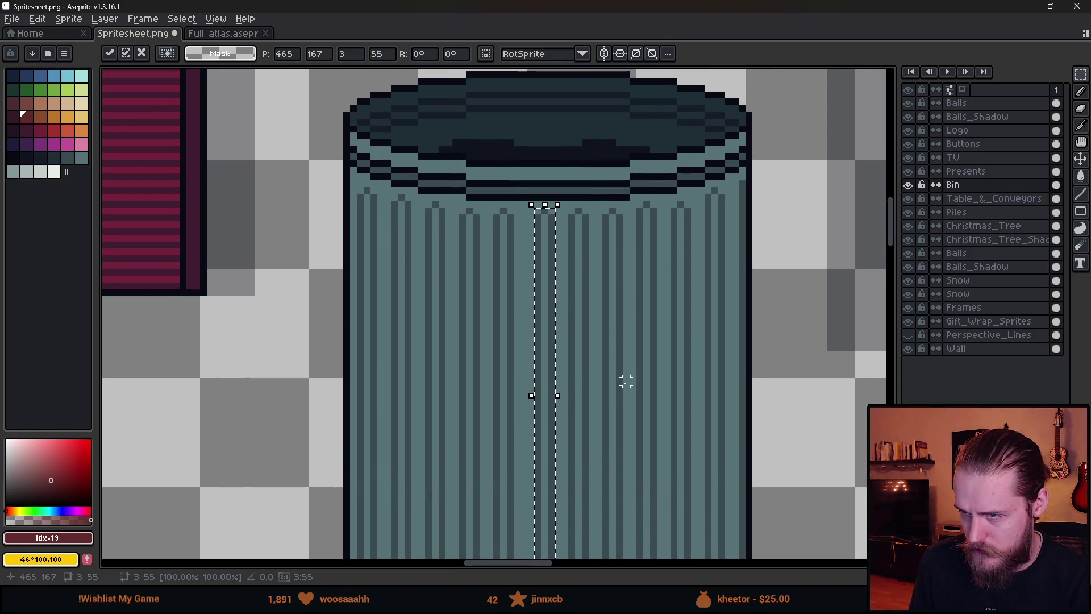
{"action": "key", "text": "Return"}
- Reselect the bin's left half and nudge it one pixel right to close the seam
{"action": "scroll", "coordinate": [524, 225], "scroll_direction": "down", "scroll_amount": 1}
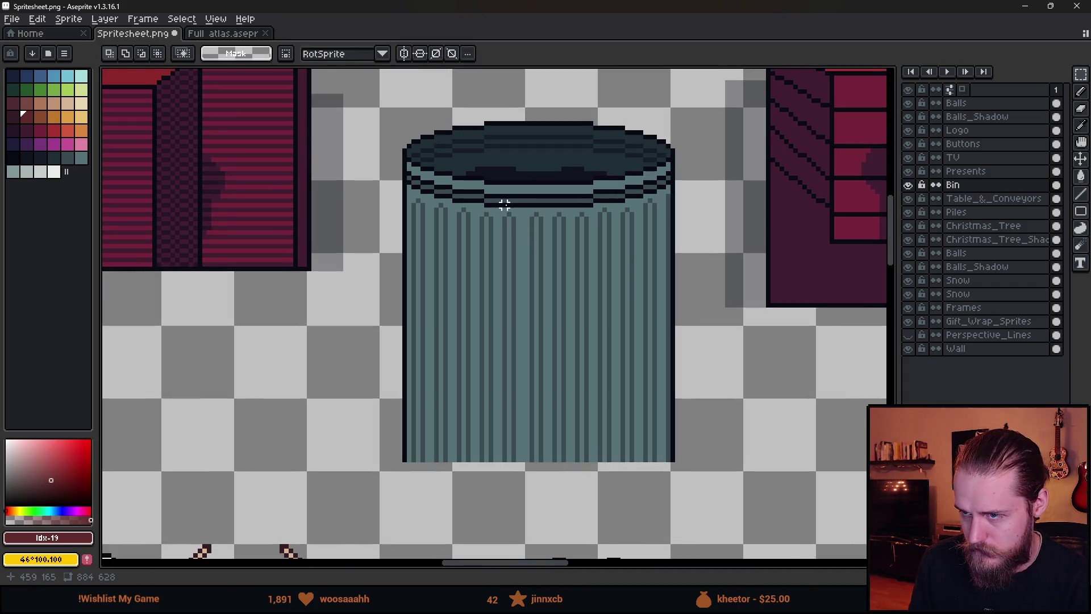
{"action": "scroll", "coordinate": [526, 228], "scroll_direction": "up", "scroll_amount": 2}
{"action": "scroll", "coordinate": [526, 228], "scroll_direction": "down", "scroll_amount": 4}
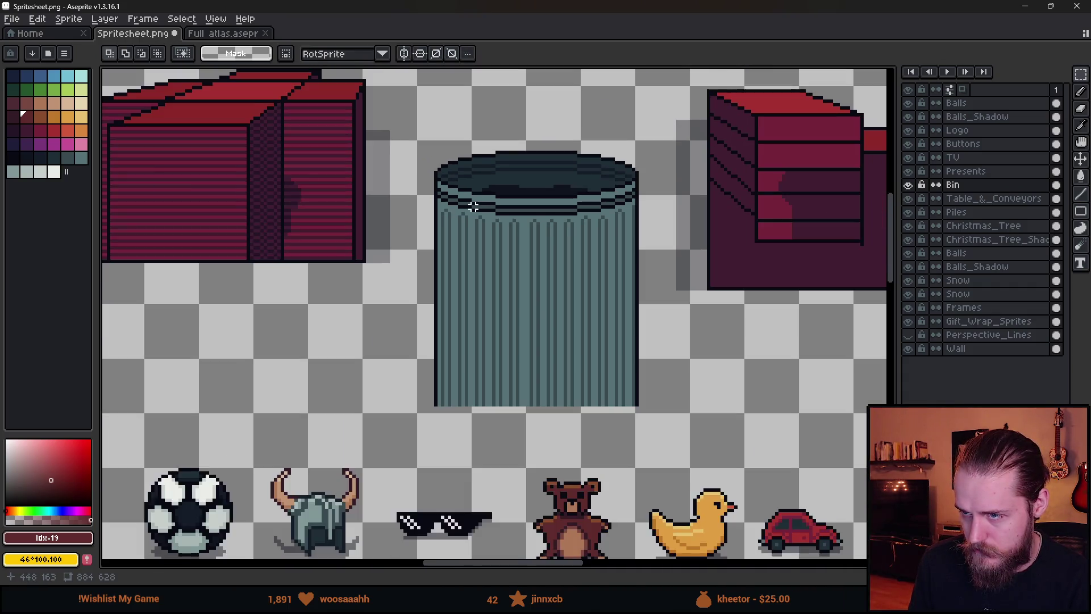
{"action": "scroll", "coordinate": [435, 155], "scroll_direction": "up", "scroll_amount": 1}
{"action": "mouse_move", "coordinate": [400, 115]}
{"action": "left_mouse_down"}
{"action": "mouse_move", "coordinate": [466, 338]}
{"action": "mouse_move", "coordinate": [545, 493]}
{"action": "left_mouse_up"}
{"action": "left_click_drag", "start_coordinate": [528, 433], "coordinate": [523, 433]}
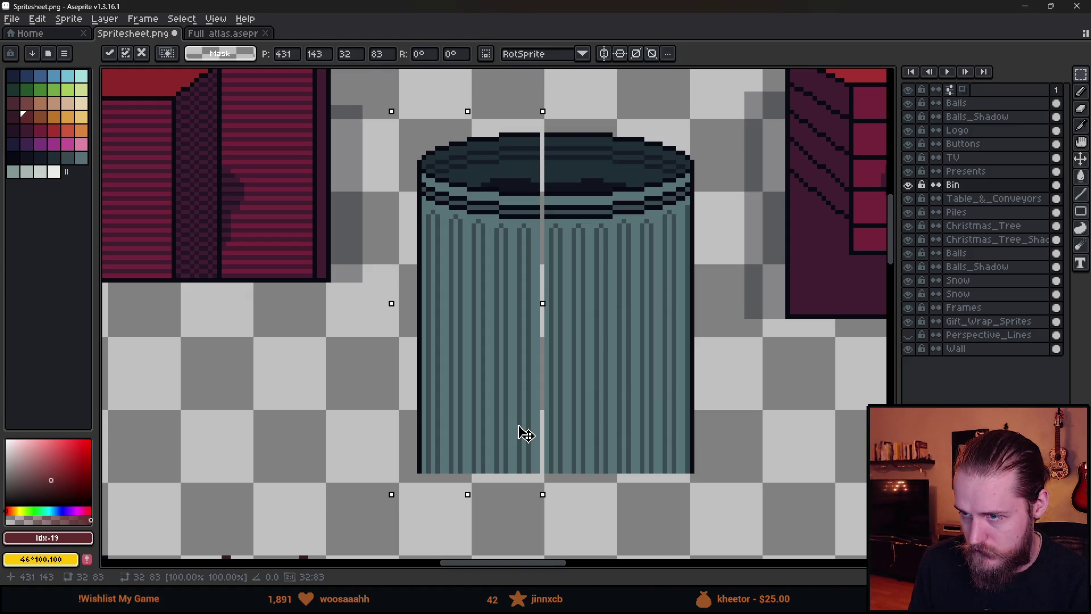
{"action": "left_click_drag", "start_coordinate": [526, 433], "coordinate": [536, 434]}
{"action": "key", "text": "Return"}
{"action": "scroll", "coordinate": [664, 287], "scroll_direction": "down", "scroll_amount": 4}
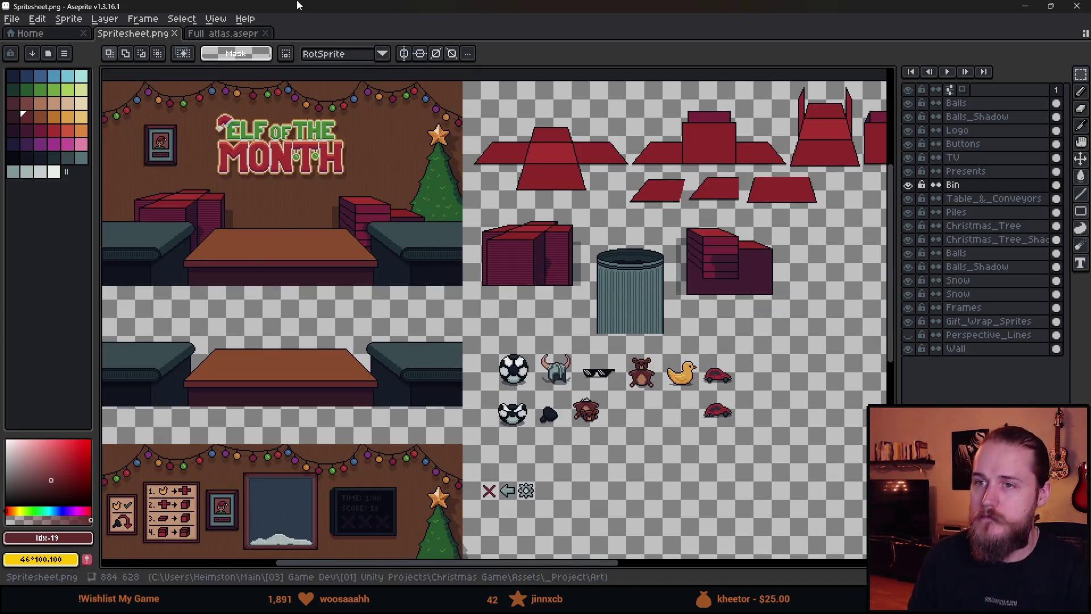
{"action": "key", "text": "alt+Tab"}
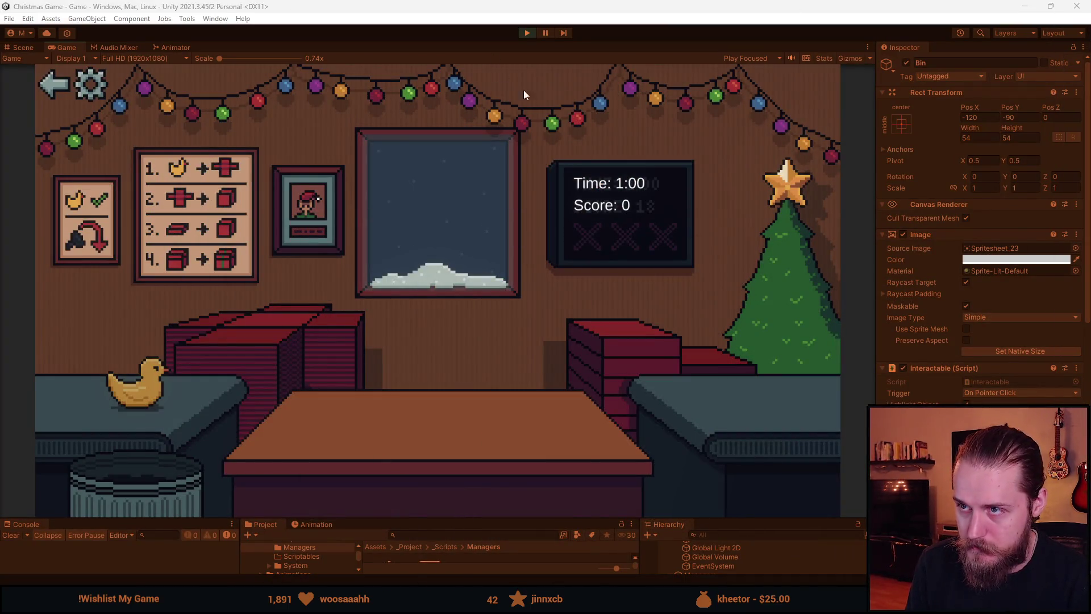
- Stop play, search 'sprite', and open the Spritesheet asset in the Sprite Editor
{"action": "left_click", "coordinate": [527, 33]}
{"action": "left_click_drag", "start_coordinate": [495, 519], "coordinate": [512, 333]}
{"action": "left_click", "coordinate": [454, 349]}
{"action": "type", "text": "sprite"}
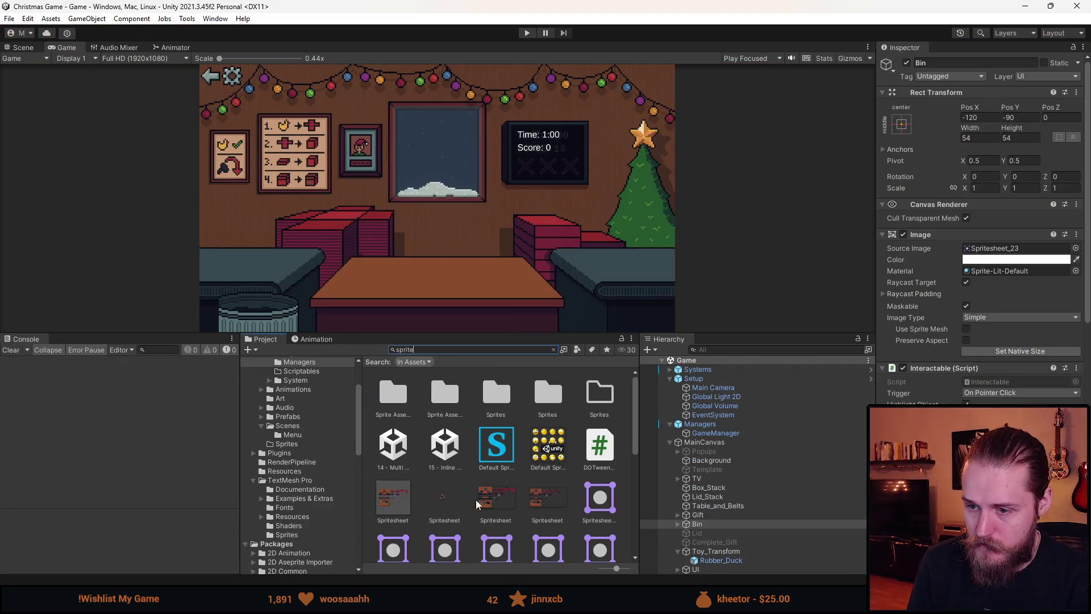
{"action": "left_click", "coordinate": [456, 496]}
{"action": "left_click", "coordinate": [1059, 190]}
{"action": "scroll", "coordinate": [592, 201], "scroll_direction": "up", "scroll_amount": 10}
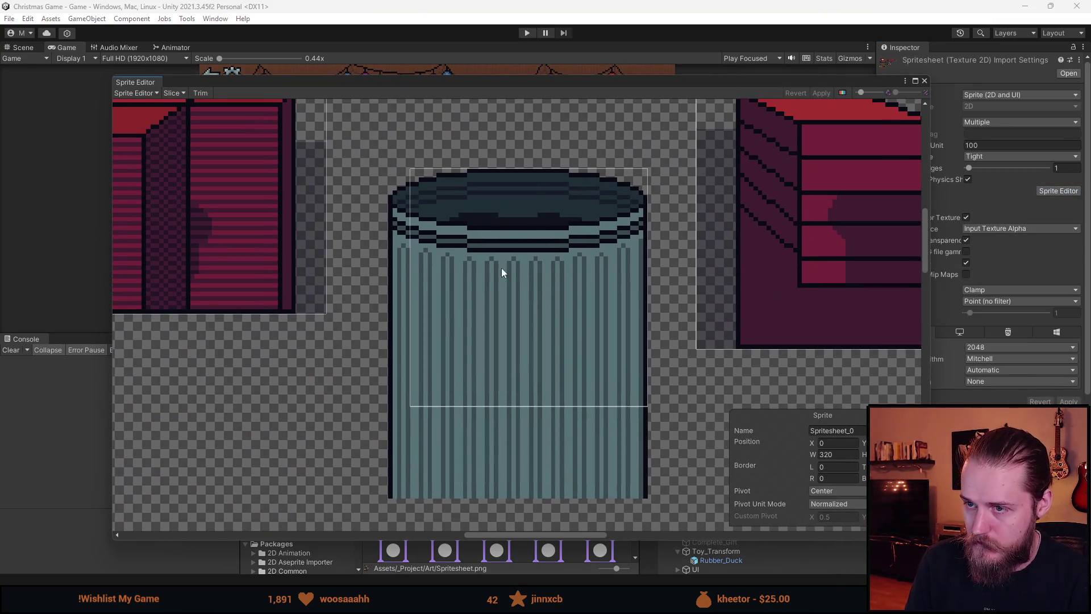
- Widen the Spritesheet_23 bin slice to 61 pixels from X 437 and apply
{"action": "left_click", "coordinate": [490, 274]}
{"action": "left_click_drag", "start_coordinate": [409, 255], "coordinate": [385, 254]}
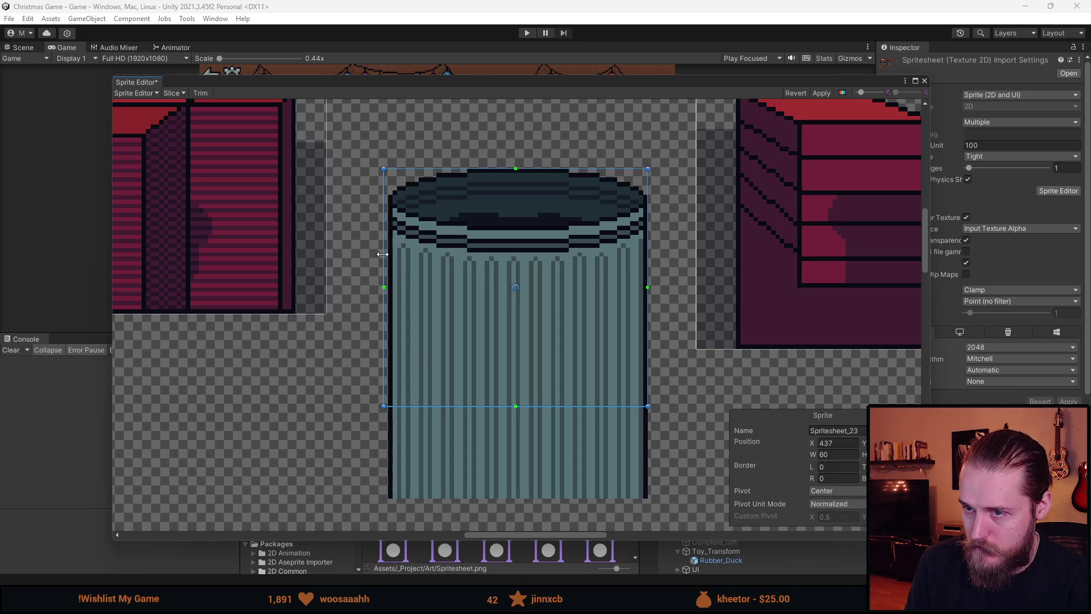
{"action": "left_click_drag", "start_coordinate": [647, 215], "coordinate": [653, 215]}
{"action": "left_click", "coordinate": [821, 93]}
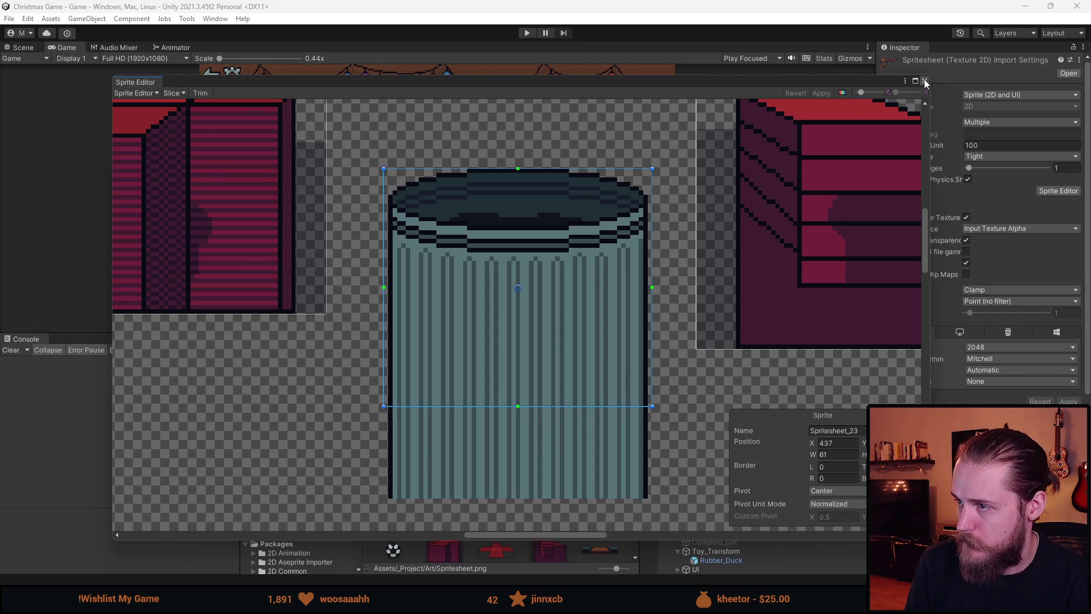
{"action": "left_click", "coordinate": [924, 82]}
- Select Bin and resize it with Set Native Size
{"action": "left_click", "coordinate": [721, 524]}
{"action": "left_click", "coordinate": [677, 524]}
{"action": "left_click", "coordinate": [1020, 351]}
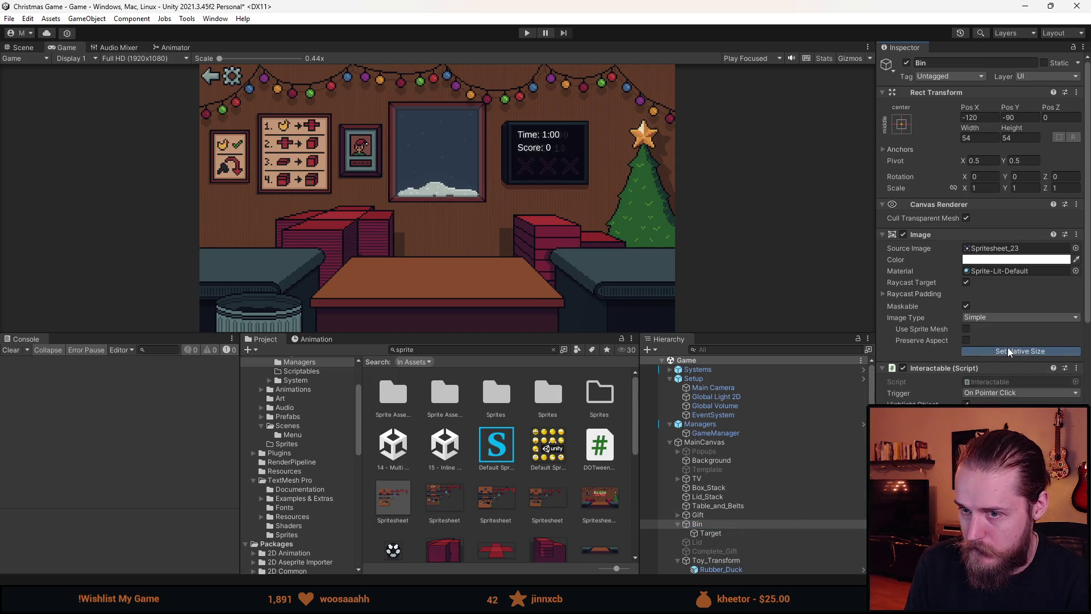
- Select Bin's Target child and switch to an enlarged Scene view
{"action": "left_click", "coordinate": [709, 533]}
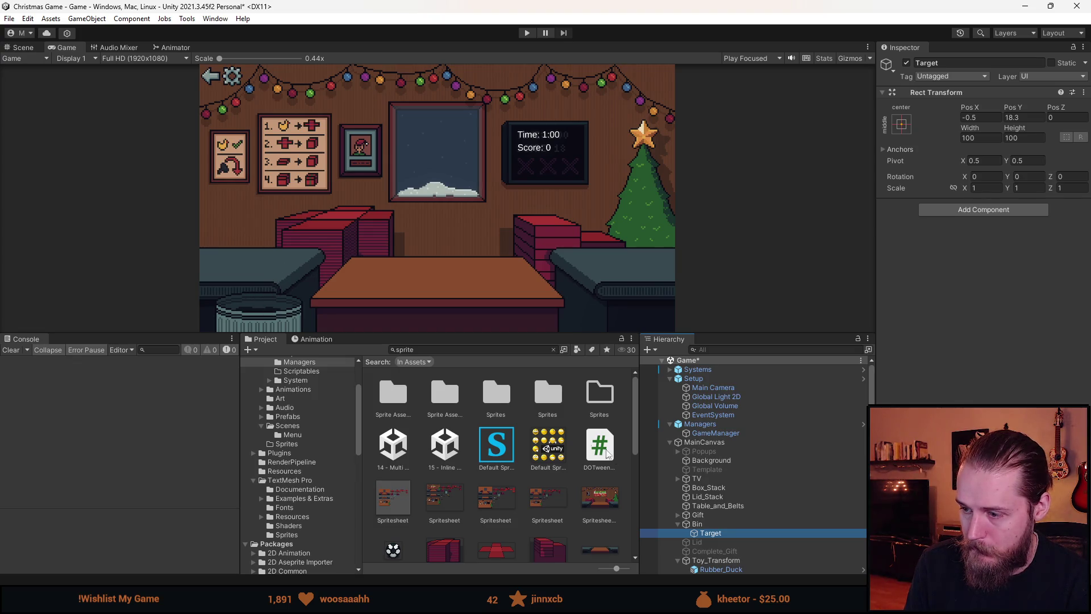
{"action": "scroll", "coordinate": [261, 304], "scroll_direction": "up", "scroll_amount": 2}
{"action": "left_click", "coordinate": [20, 48]}
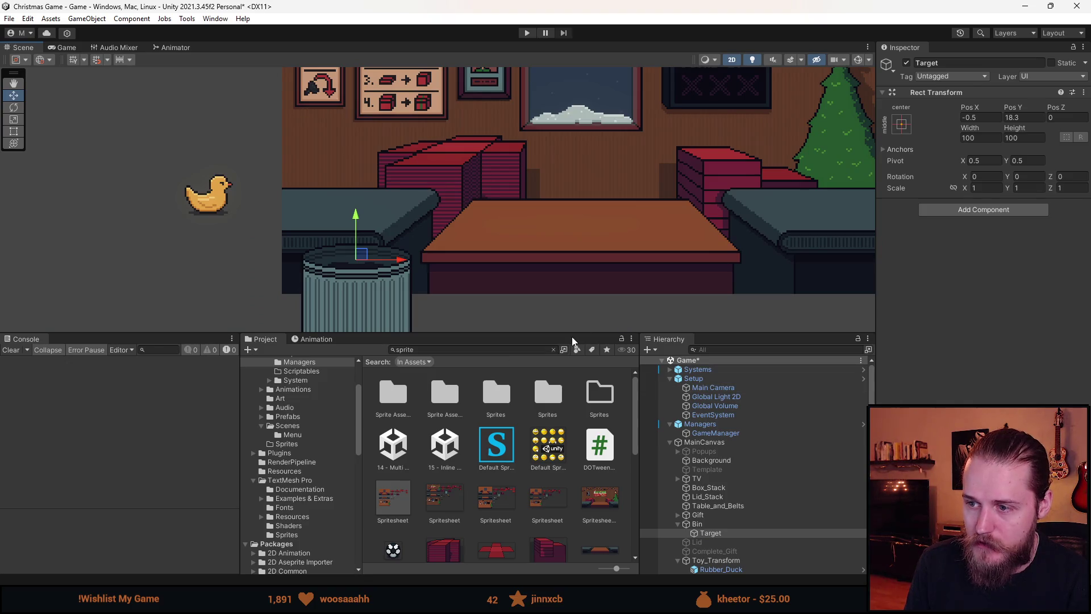
{"action": "left_click_drag", "start_coordinate": [573, 335], "coordinate": [574, 440]}
{"action": "scroll", "coordinate": [521, 245], "scroll_direction": "down", "scroll_amount": 3}
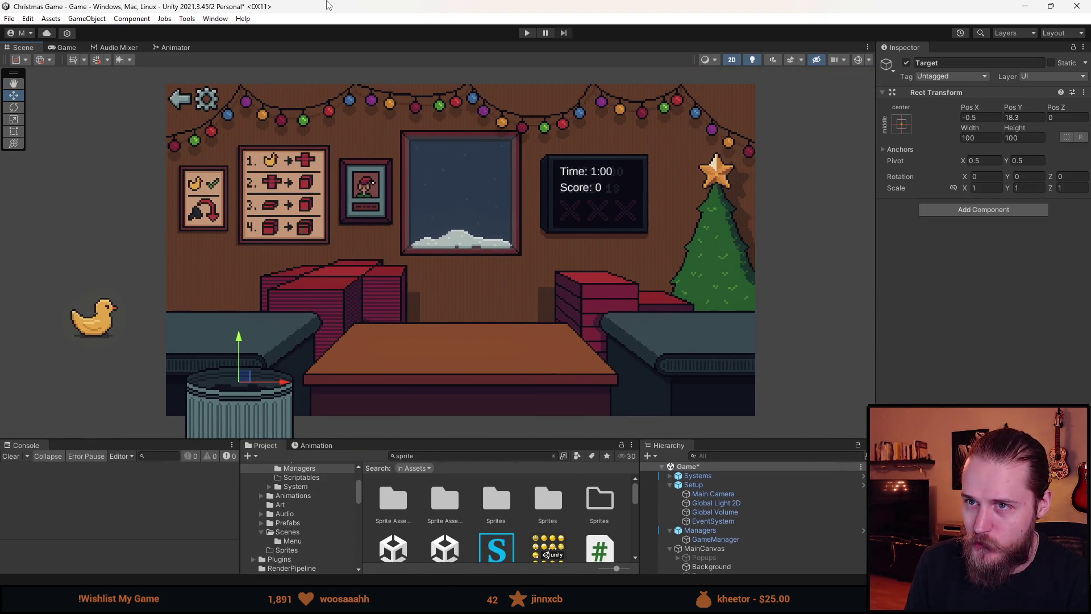
- Playtest by wrapping the duck in red paper and throwing it in the bin, then stop
{"action": "left_click", "coordinate": [525, 34]}
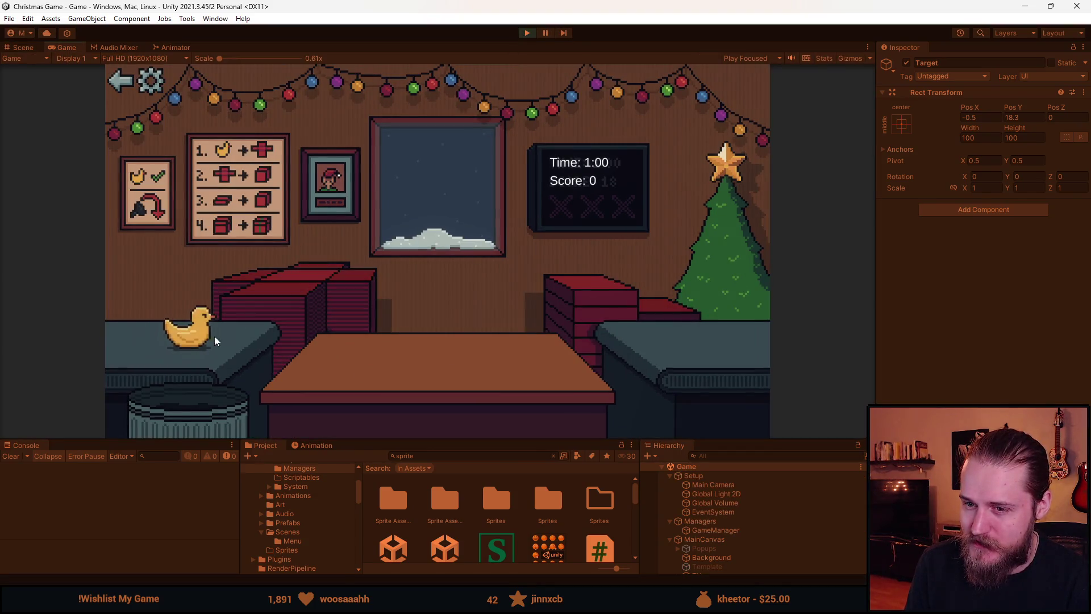
{"action": "left_click", "coordinate": [289, 313]}
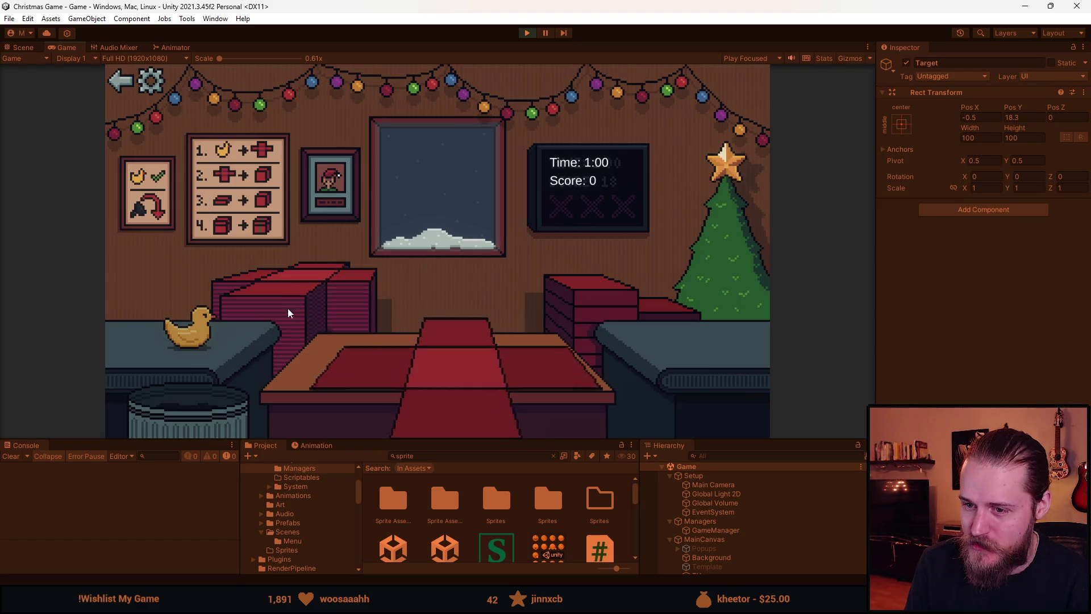
{"action": "left_click", "coordinate": [206, 407]}
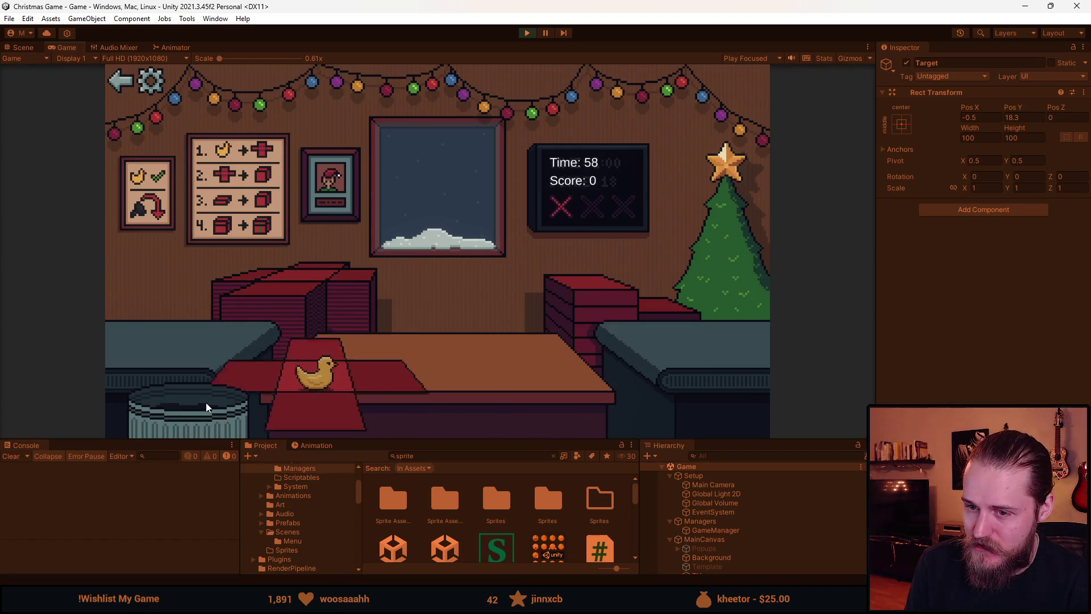
{"action": "left_click", "coordinate": [206, 406]}
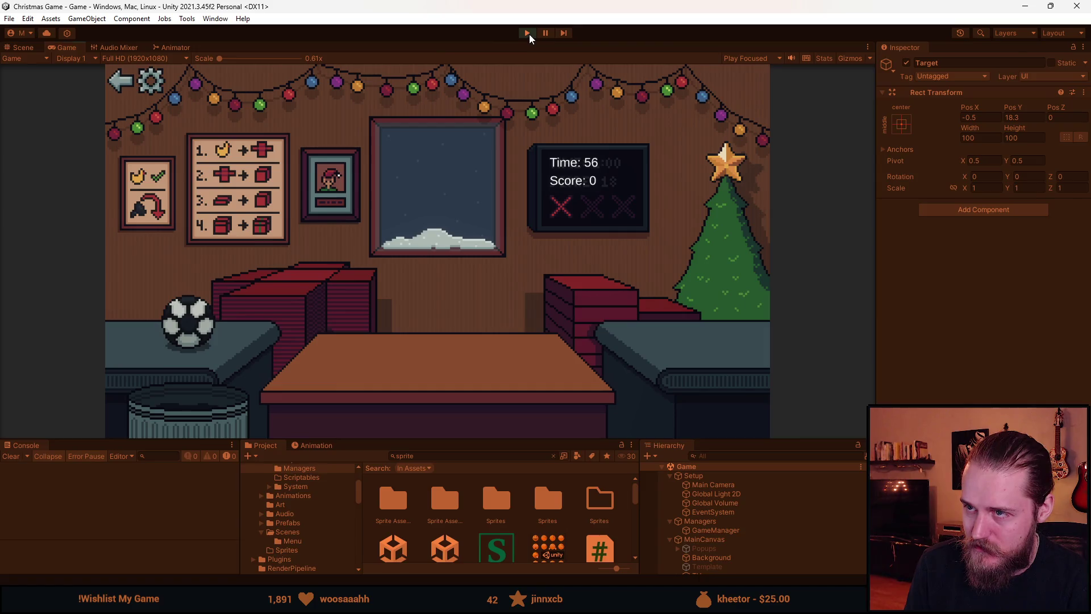
{"action": "left_click", "coordinate": [528, 33]}
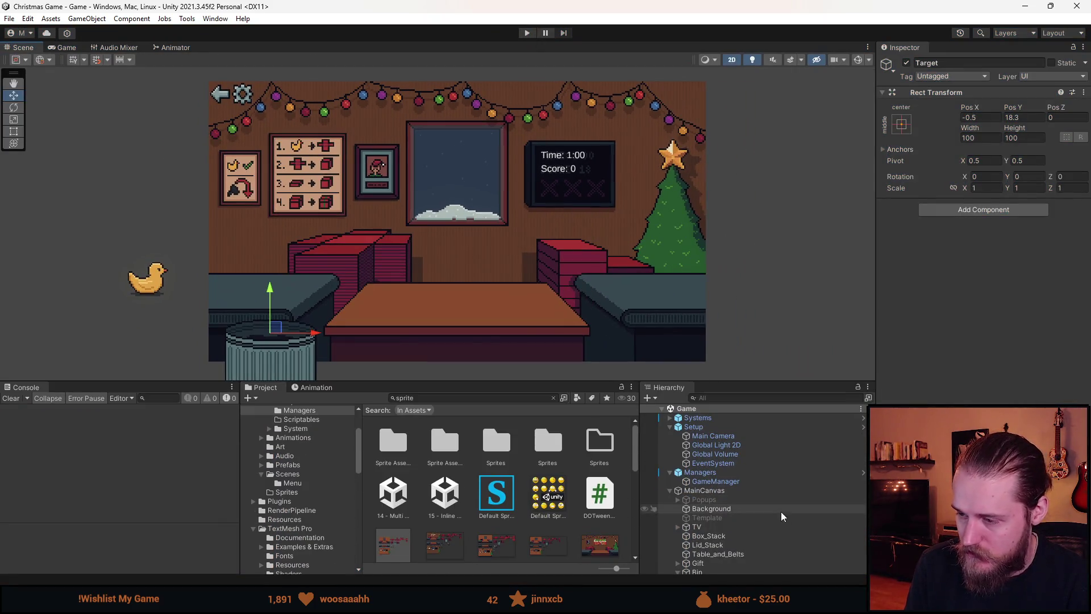
- Collapse Bin, drag it above Gift under MainCanvas, and restart play
{"action": "scroll", "coordinate": [774, 499], "scroll_direction": "down", "scroll_amount": 2}
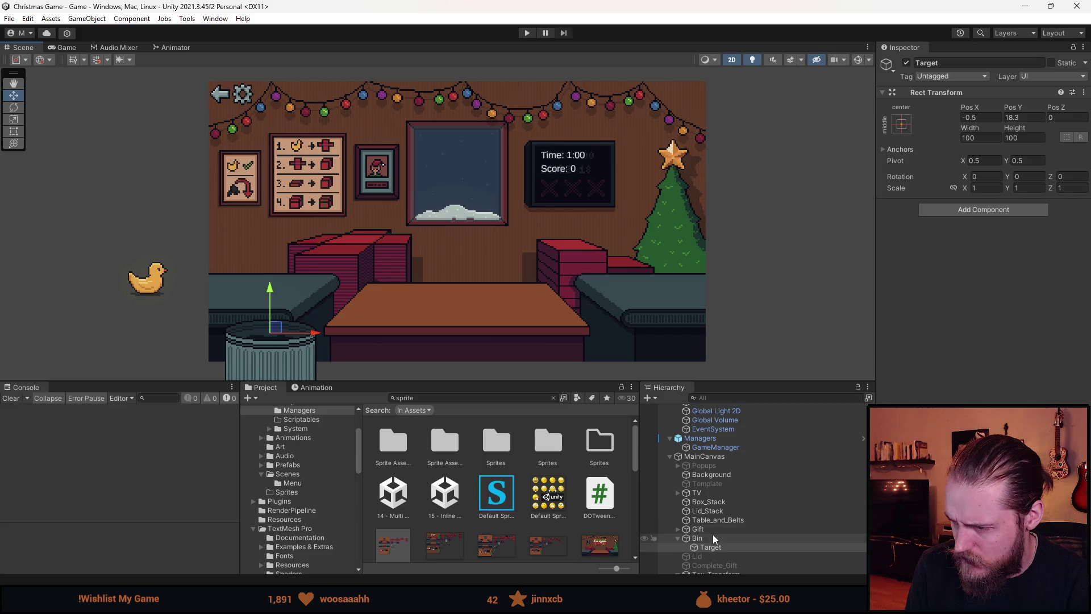
{"action": "left_click", "coordinate": [677, 538]}
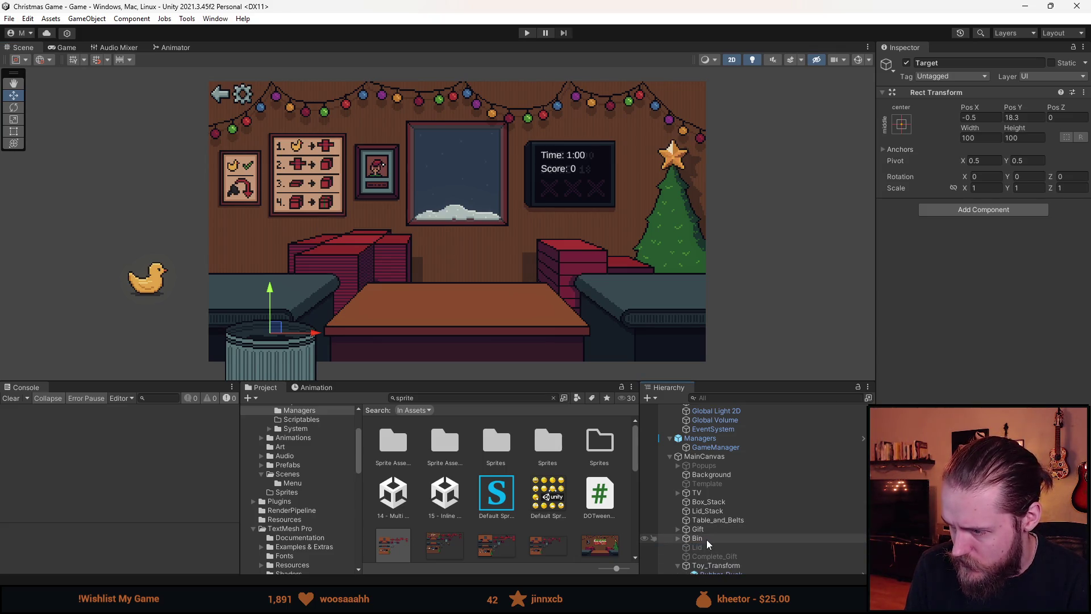
{"action": "left_click_drag", "start_coordinate": [707, 540], "coordinate": [705, 525]}
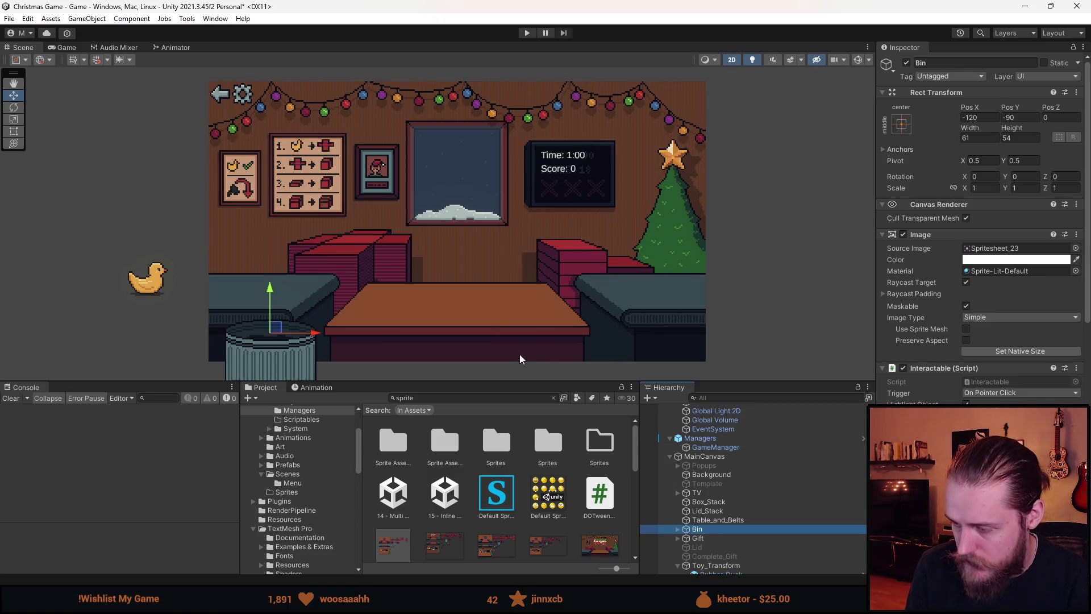
{"action": "left_click", "coordinate": [528, 33]}
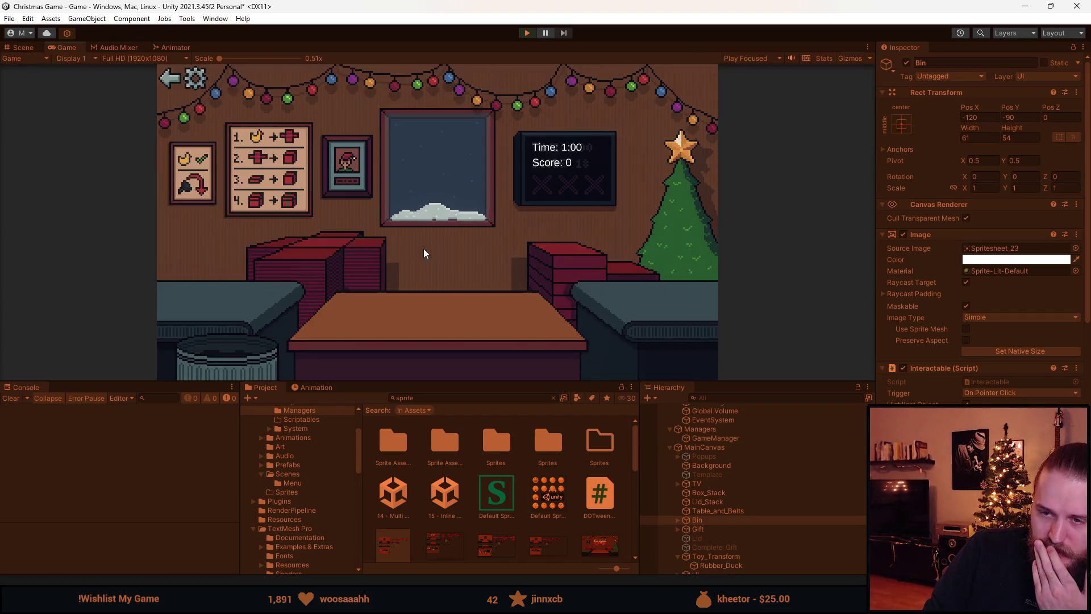
- Box the duck in red and drop it in the bin, then bin the red car
{"action": "left_click", "coordinate": [208, 298]}
{"action": "left_click", "coordinate": [360, 250]}
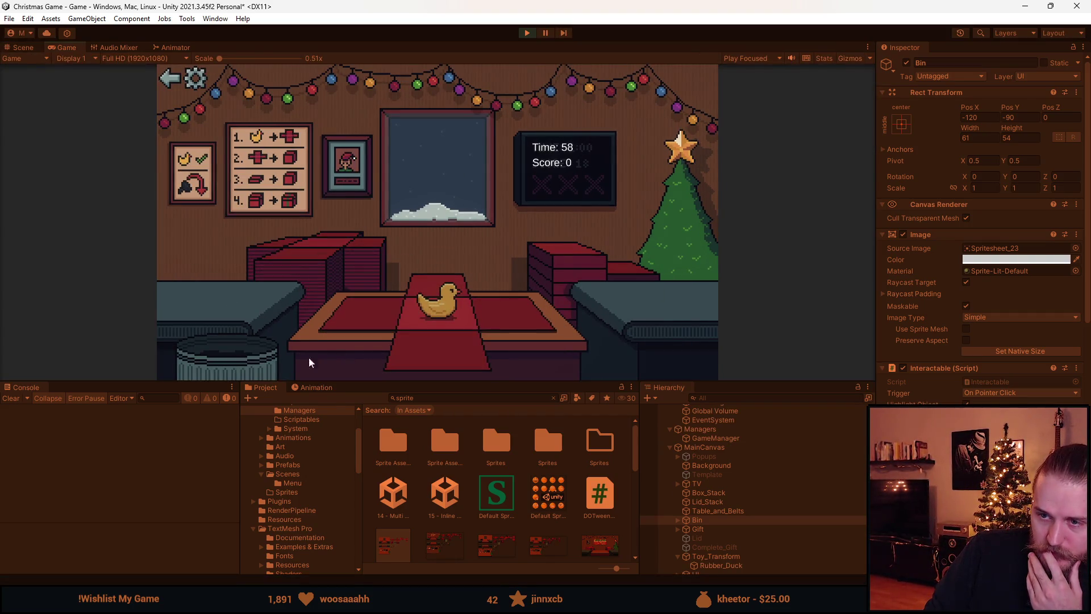
{"action": "left_click", "coordinate": [253, 353]}
{"action": "left_click", "coordinate": [231, 308]}
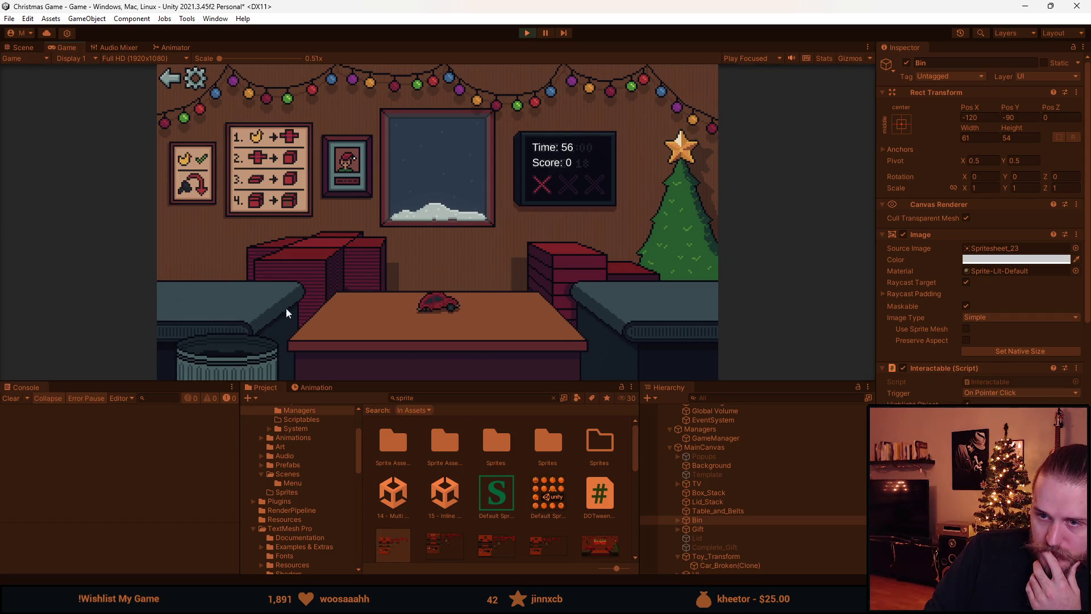
{"action": "left_click", "coordinate": [251, 351]}
{"action": "left_click", "coordinate": [253, 293]}
{"action": "left_click", "coordinate": [235, 350]}
- Wrap the football in a lidded red box and drop it onto the bin
{"action": "left_click", "coordinate": [226, 281]}
{"action": "left_click", "coordinate": [335, 281]}
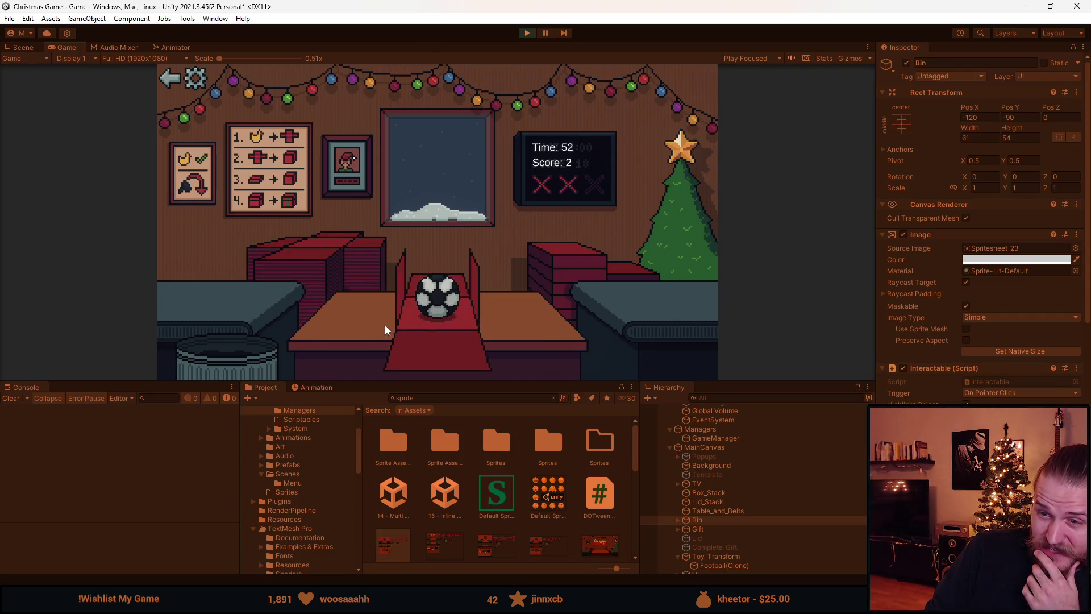
{"action": "left_click", "coordinate": [546, 264]}
{"action": "left_click", "coordinate": [259, 359]}
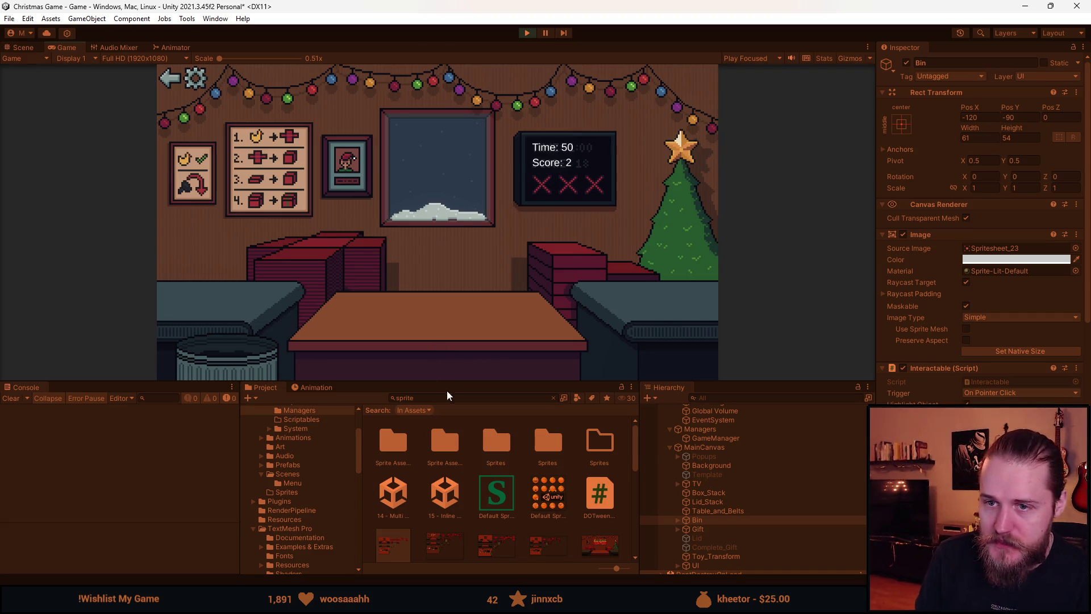
{"action": "left_click_drag", "start_coordinate": [461, 383], "coordinate": [458, 459]}
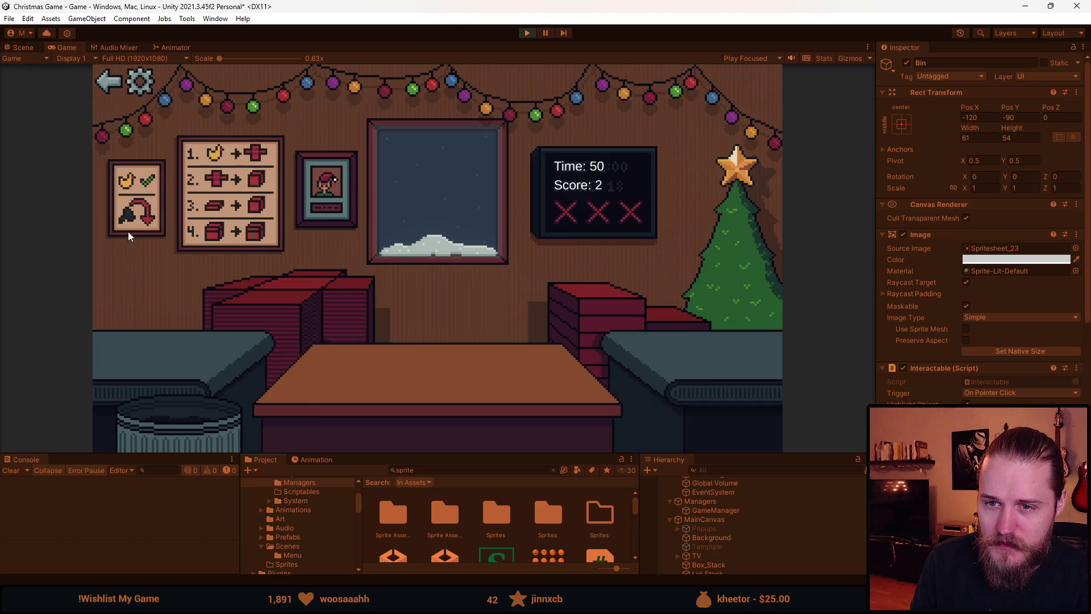
{"action": "key", "text": "alt+Tab"}
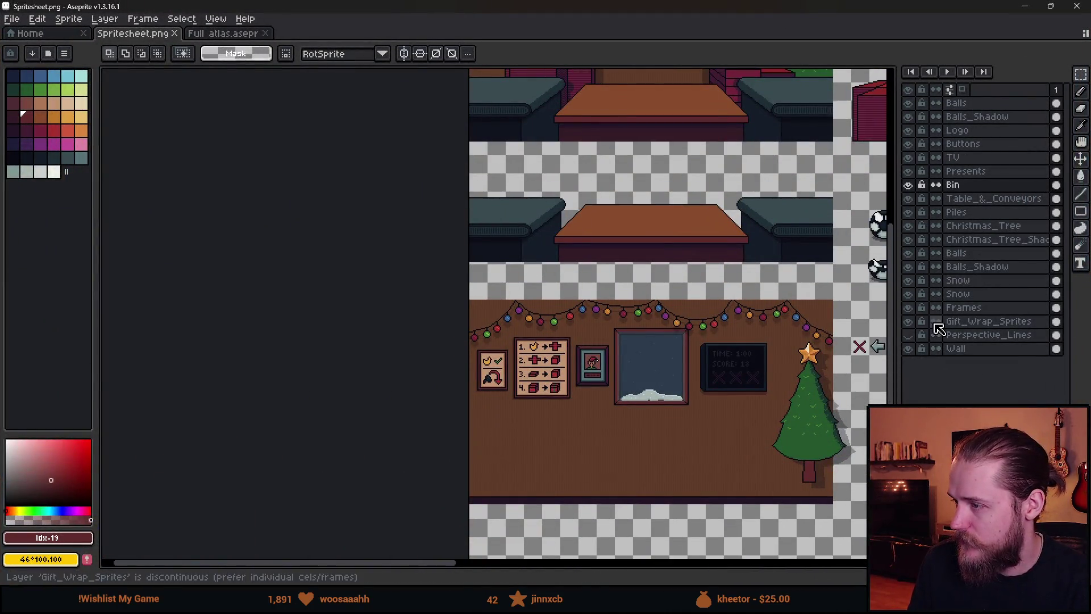
- On the Frames layer, erase the red arrow using tan pencil and a diagonal bucket fill
{"action": "left_click", "coordinate": [937, 310]}
{"action": "scroll", "coordinate": [494, 374], "scroll_direction": "up", "scroll_amount": 5}
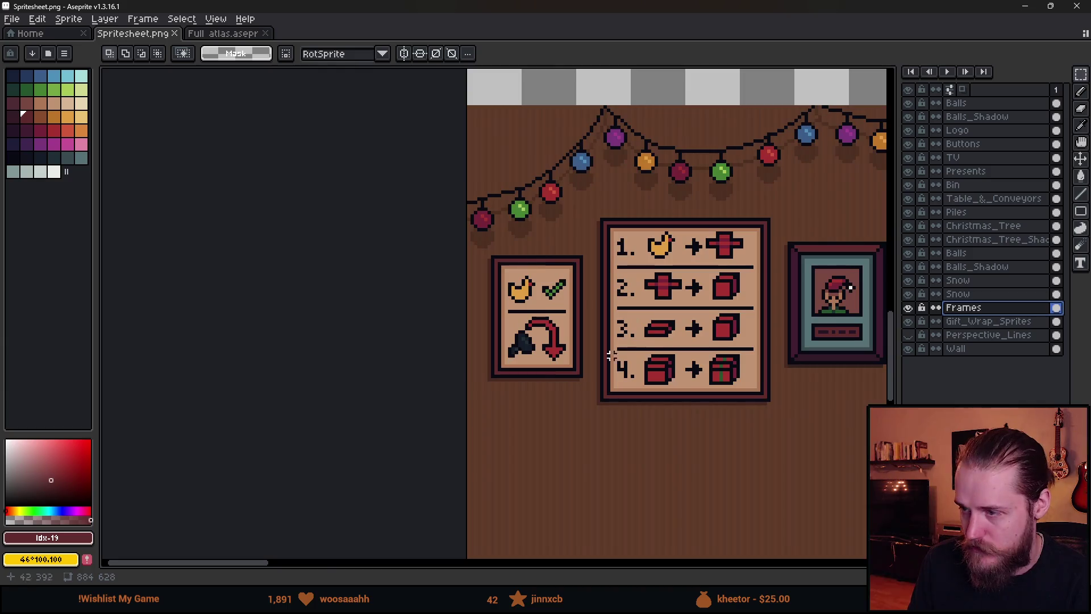
{"action": "left_click", "coordinate": [498, 294], "text": "alt"}
{"action": "mouse_move", "coordinate": [457, 284]}
{"action": "left_mouse_down"}
{"action": "mouse_move", "coordinate": [480, 260]}
{"action": "mouse_move", "coordinate": [496, 265]}
{"action": "left_mouse_up"}
{"action": "key", "text": "g"}
{"action": "left_click", "coordinate": [298, 53]}
{"action": "left_click", "coordinate": [378, 133]}
{"action": "left_click", "coordinate": [534, 282]}
{"action": "left_click", "coordinate": [534, 282]}
- Draw the scissors' thick blade, crossing blade and handle in black #090a14
{"action": "key", "text": "b"}
{"action": "left_click", "coordinate": [527, 194], "text": "alt"}
{"action": "scroll", "coordinate": [506, 300], "scroll_direction": "up", "scroll_amount": 1}
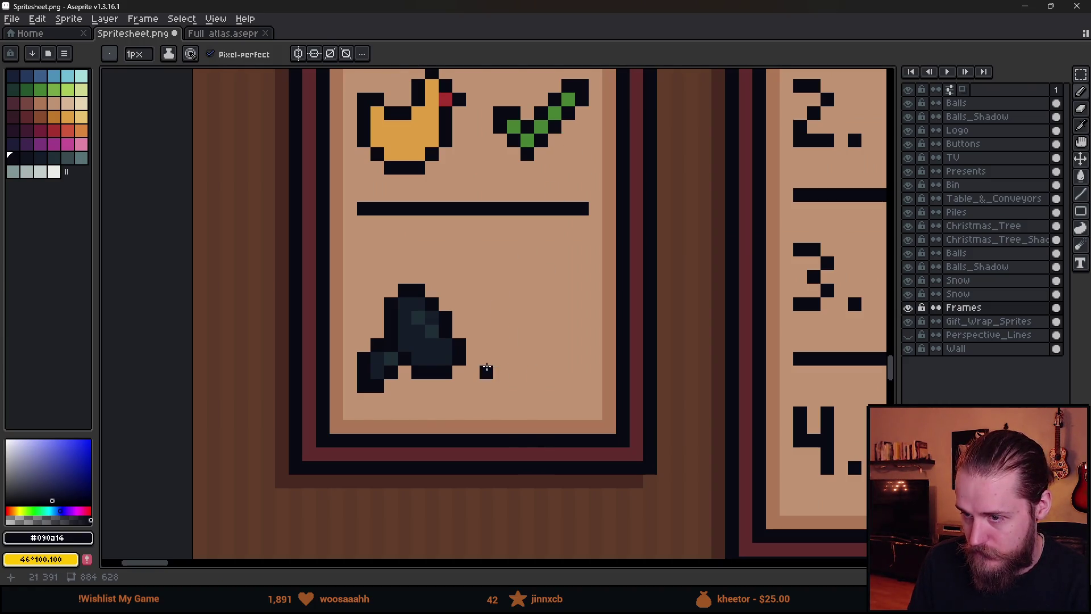
{"action": "mouse_move", "coordinate": [487, 385]}
{"action": "left_mouse_down"}
{"action": "mouse_move", "coordinate": [483, 372]}
{"action": "mouse_move", "coordinate": [557, 303]}
{"action": "left_mouse_up"}
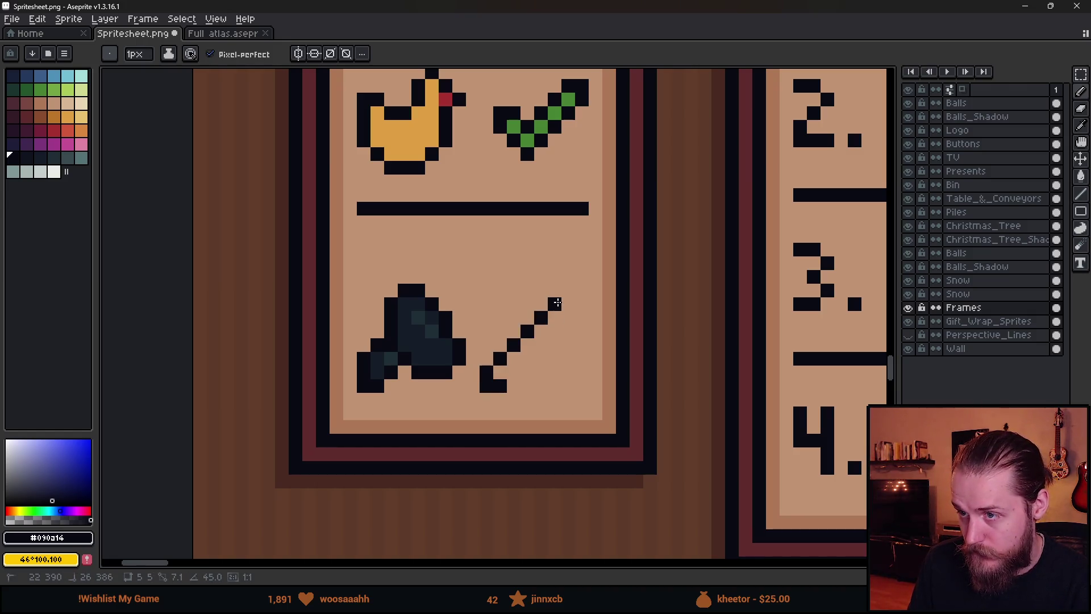
{"action": "left_click", "coordinate": [582, 277]}
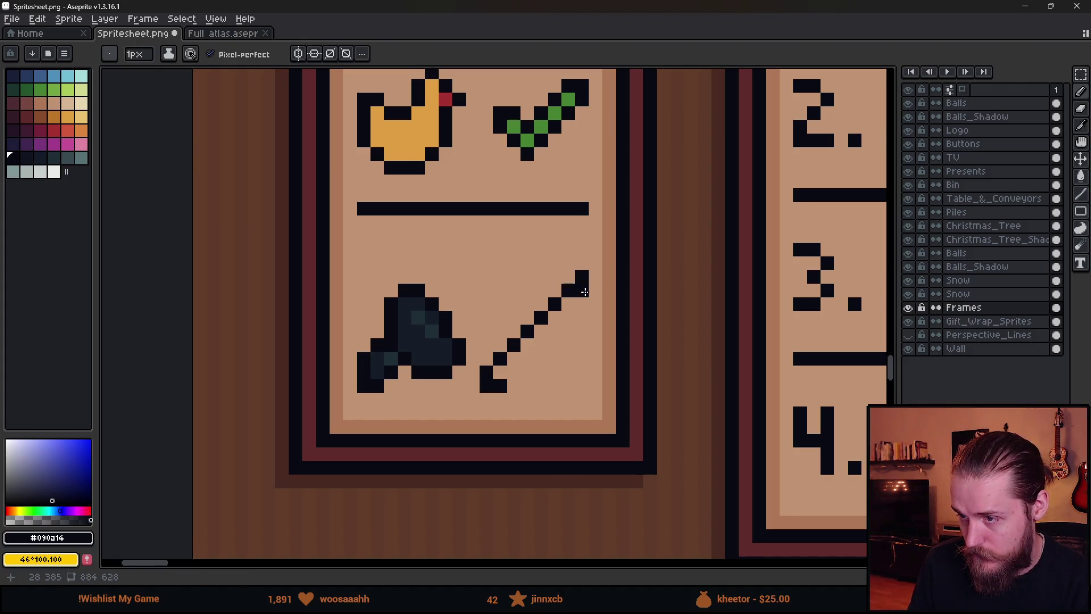
{"action": "key", "text": "ctrl+z"}
{"action": "left_click_drag", "start_coordinate": [579, 309], "coordinate": [513, 375]}
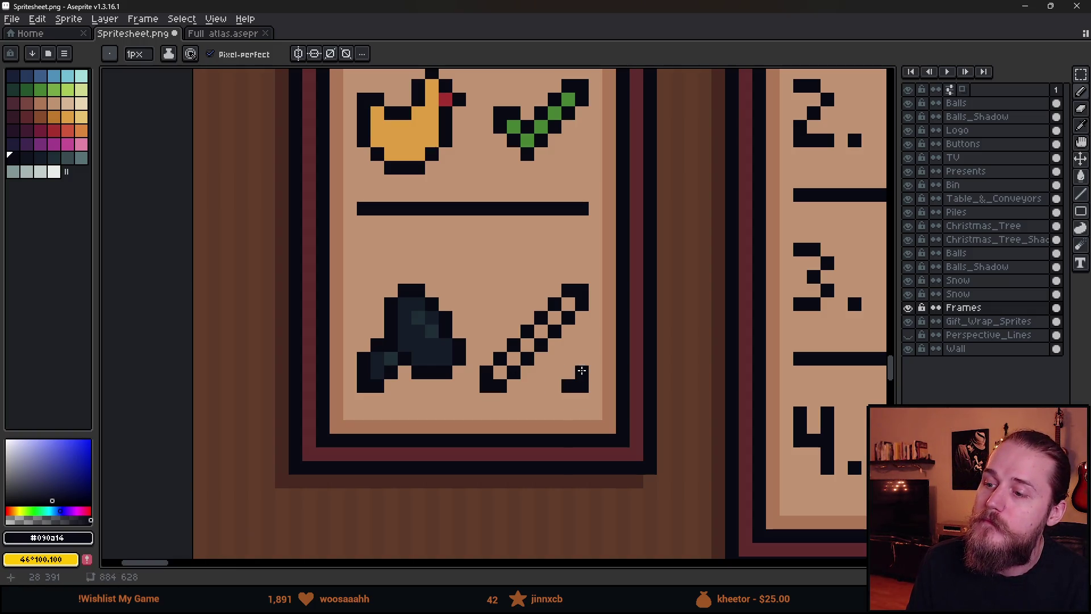
{"action": "left_click_drag", "start_coordinate": [575, 364], "coordinate": [548, 341]}
{"action": "left_click", "coordinate": [554, 372]}
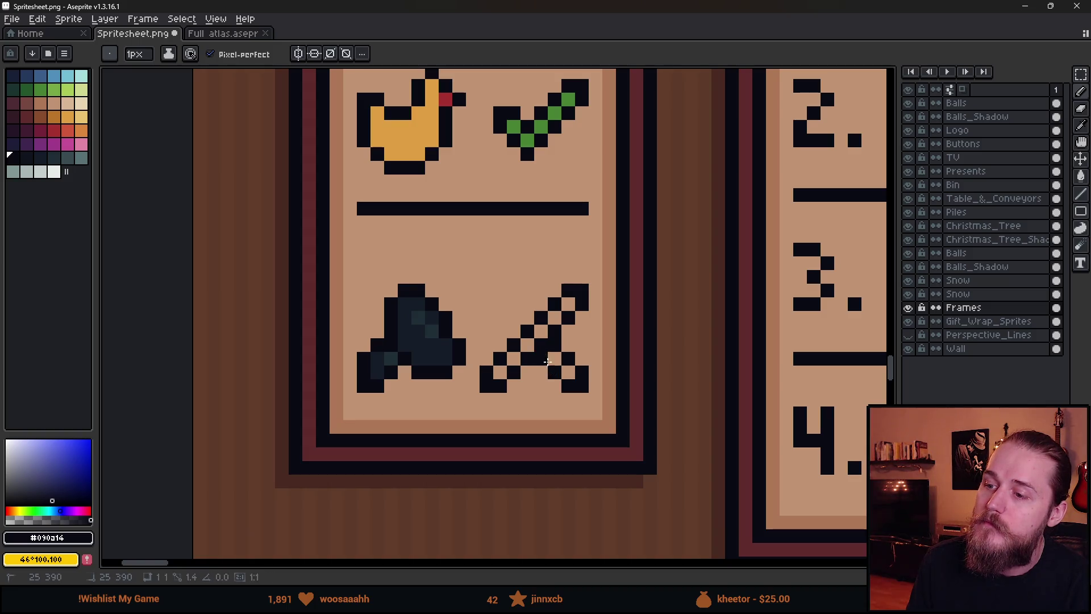
- Turn the scissors' pivot pixel brown and add a black pixel to the lower blade
{"action": "scroll", "coordinate": [547, 361], "scroll_direction": "up", "scroll_amount": 2}
{"action": "key", "text": "e"}
{"action": "left_click", "coordinate": [535, 336]}
{"action": "scroll", "coordinate": [614, 388], "scroll_direction": "down", "scroll_amount": 1}
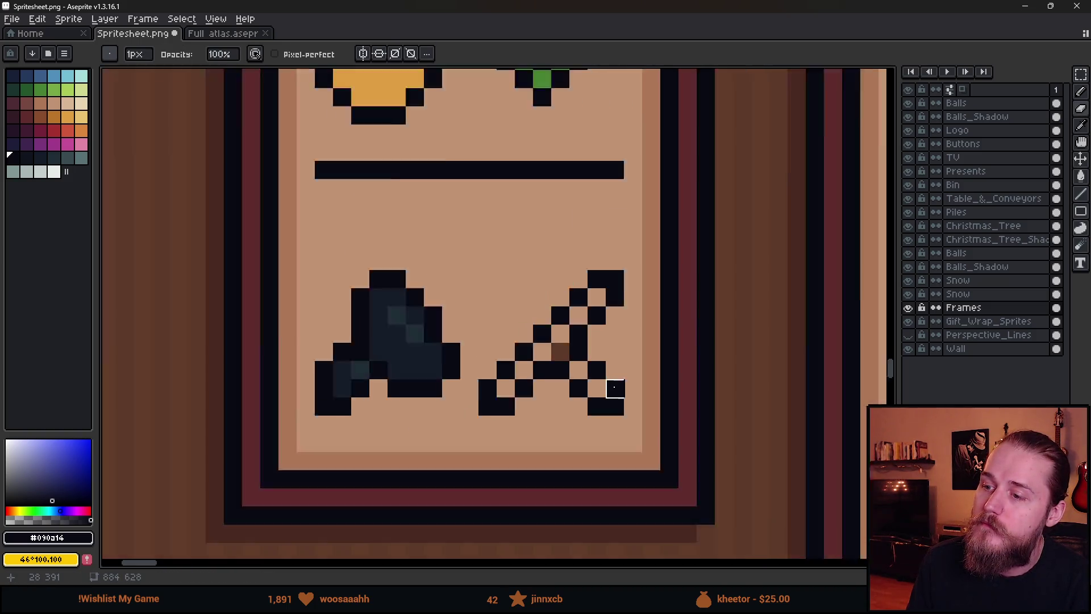
{"action": "scroll", "coordinate": [614, 388], "scroll_direction": "down", "scroll_amount": 3}
{"action": "scroll", "coordinate": [612, 392], "scroll_direction": "up", "scroll_amount": 3}
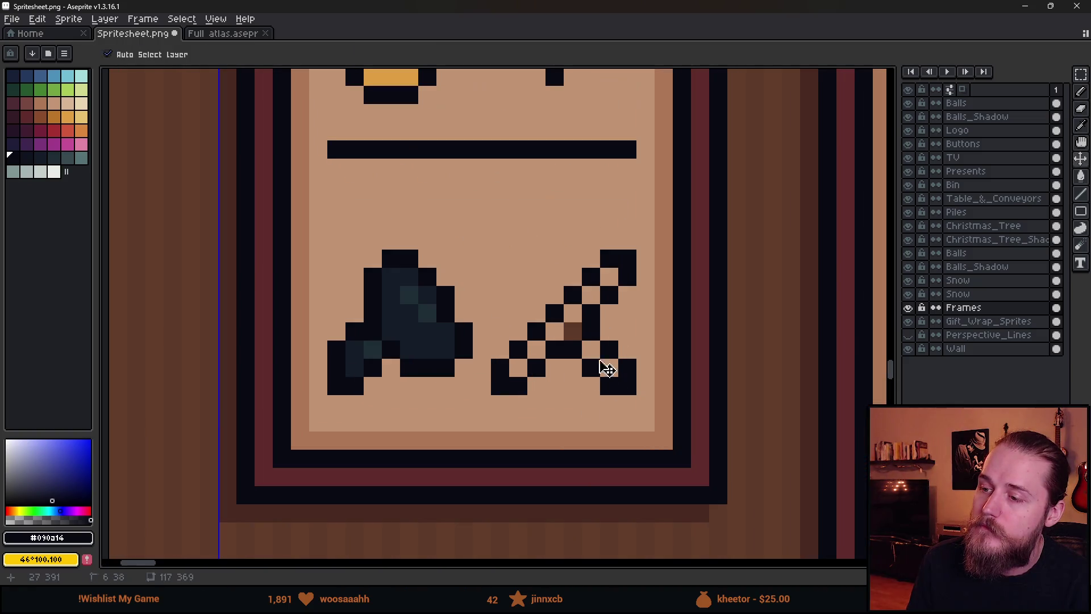
{"action": "key", "text": "b"}
{"action": "left_click", "coordinate": [499, 313]}
- Clean up stray black pixels around the scissors by painting them tan
{"action": "key", "text": "m"}
{"action": "left_click_drag", "start_coordinate": [495, 310], "coordinate": [626, 404]}
{"action": "scroll", "coordinate": [611, 384], "scroll_direction": "down", "scroll_amount": 3}
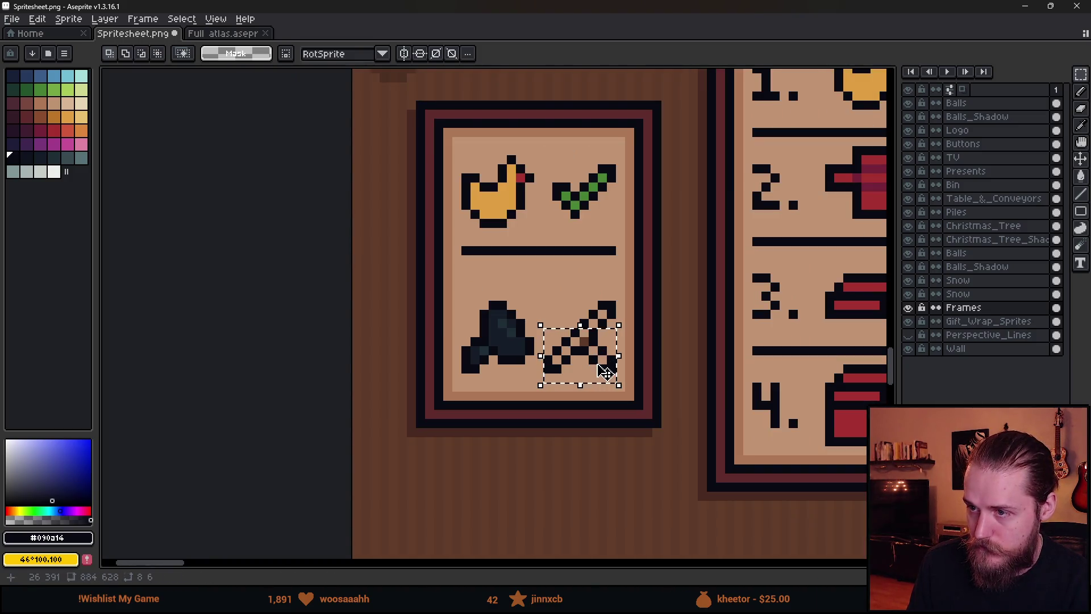
{"action": "scroll", "coordinate": [647, 360], "scroll_direction": "up", "scroll_amount": 5}
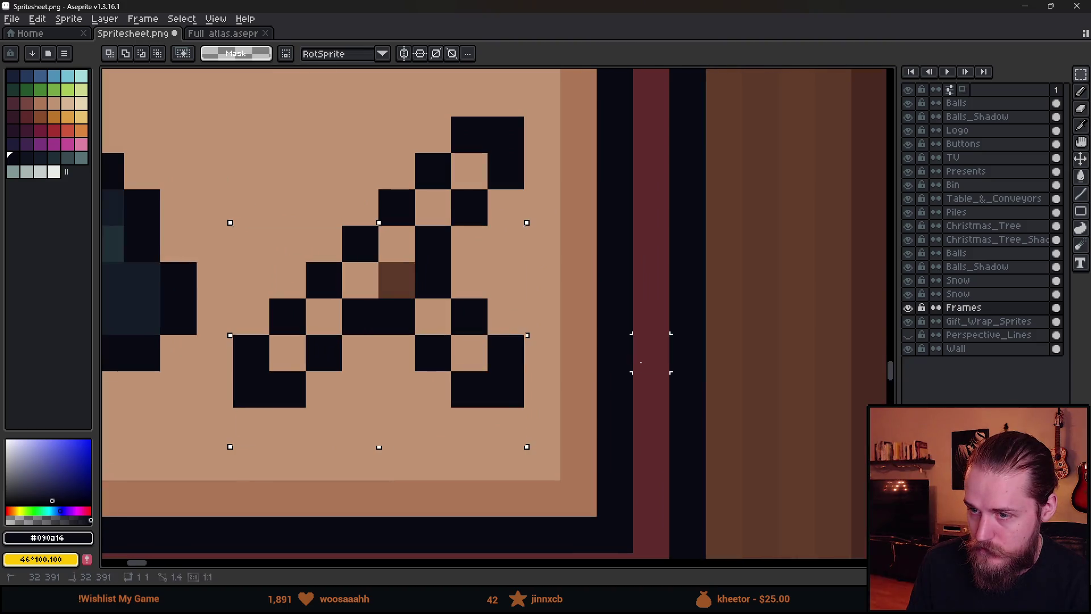
{"action": "key", "text": "ctrl+d"}
{"action": "key", "text": "e"}
{"action": "key", "text": "b"}
{"action": "left_click", "coordinate": [405, 351], "text": "alt"}
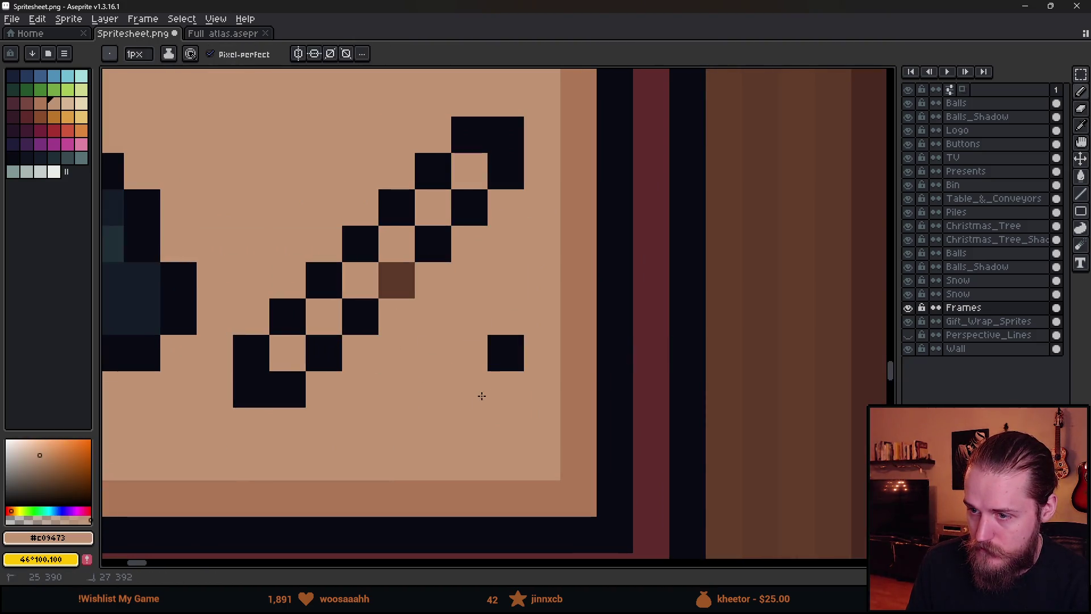